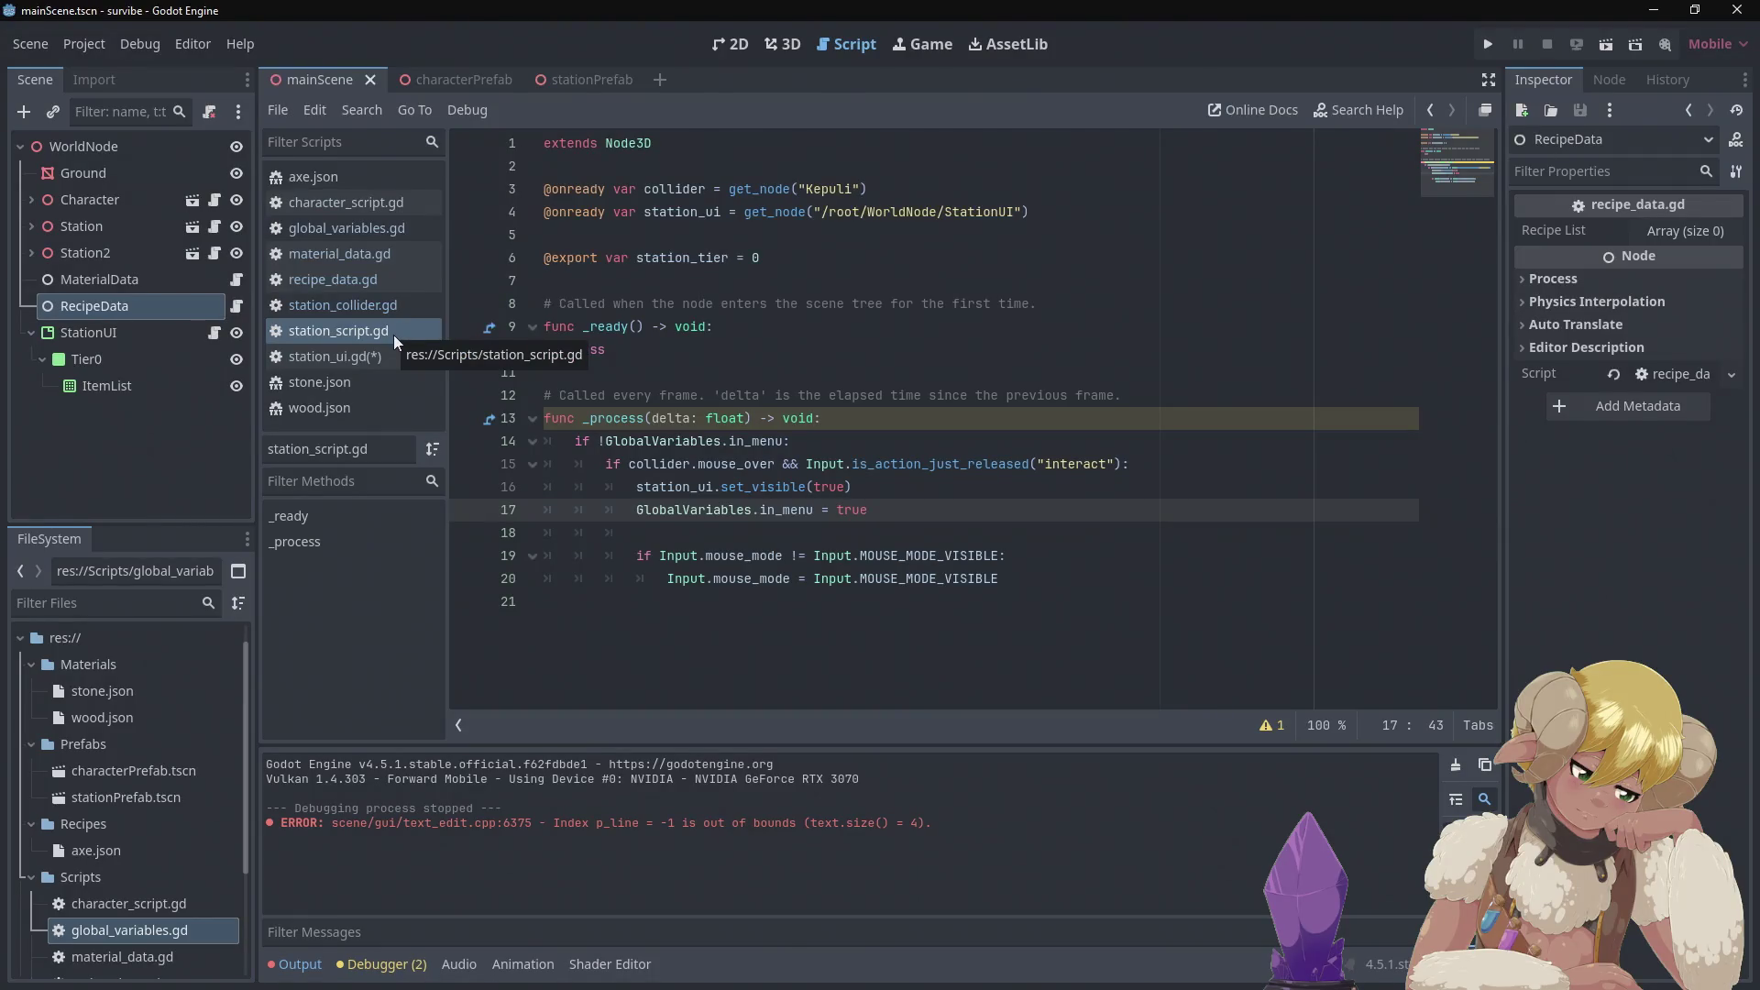
Step: Look at stone.json, return to station_ui.gd, then open the online Godot documentation
click(383, 356)
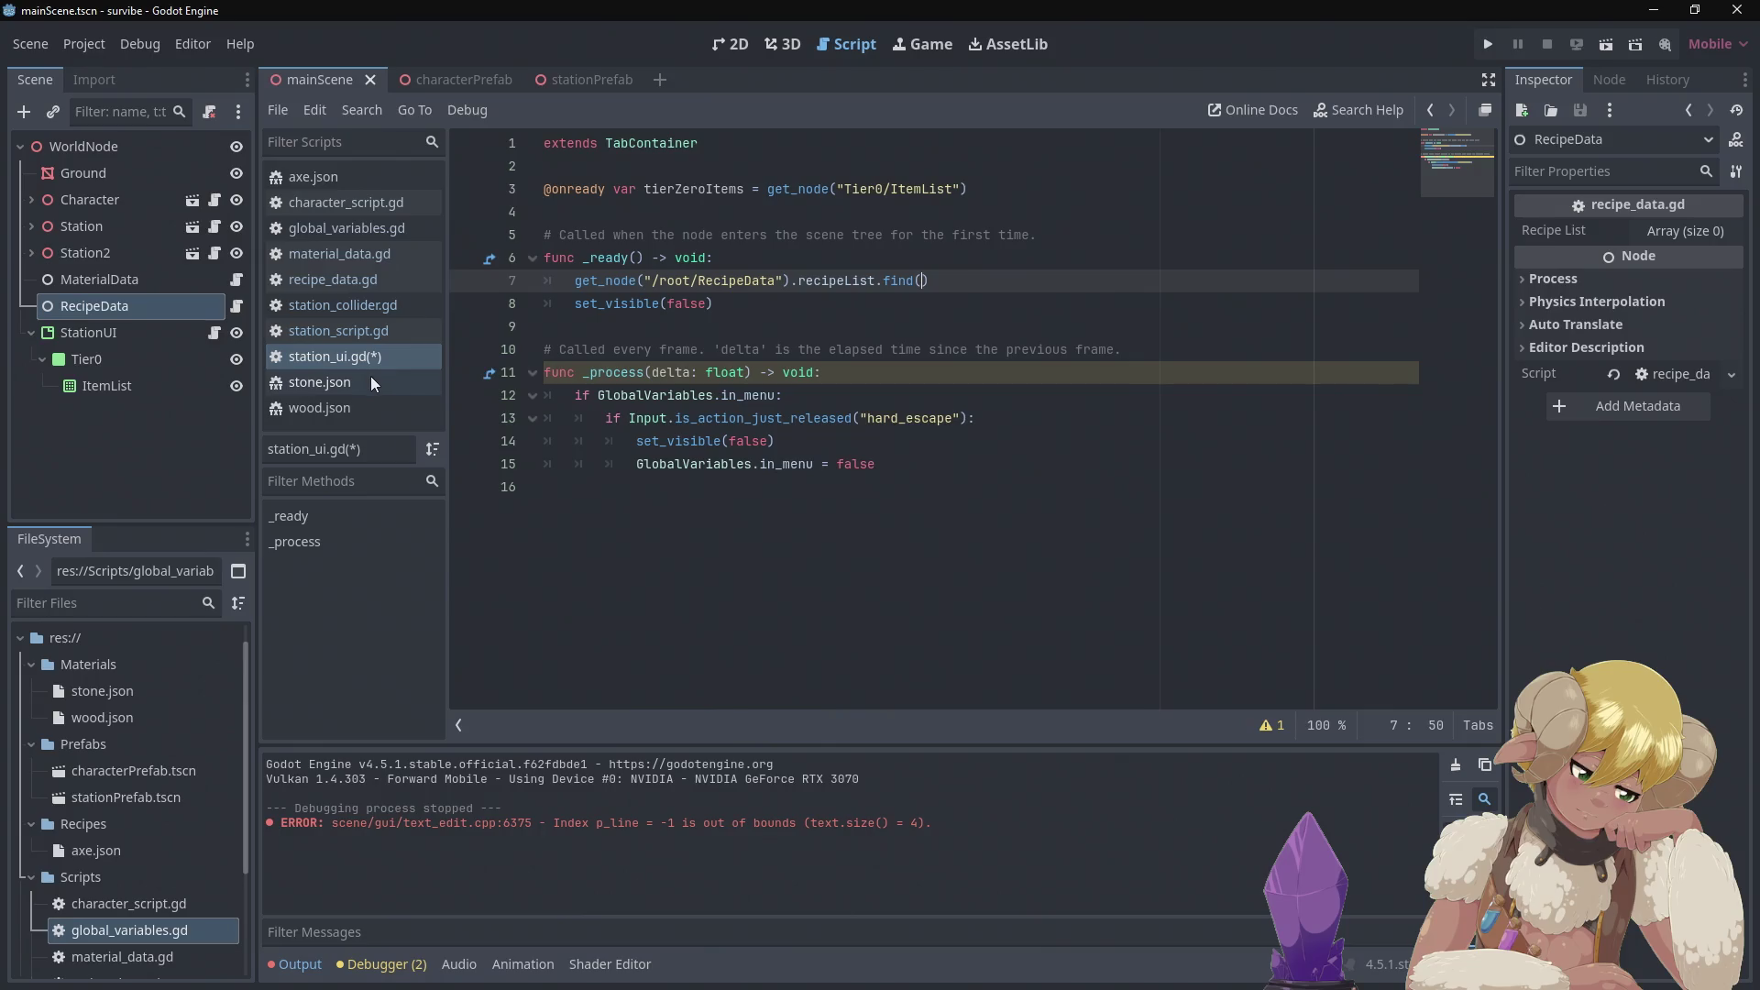
click(370, 385)
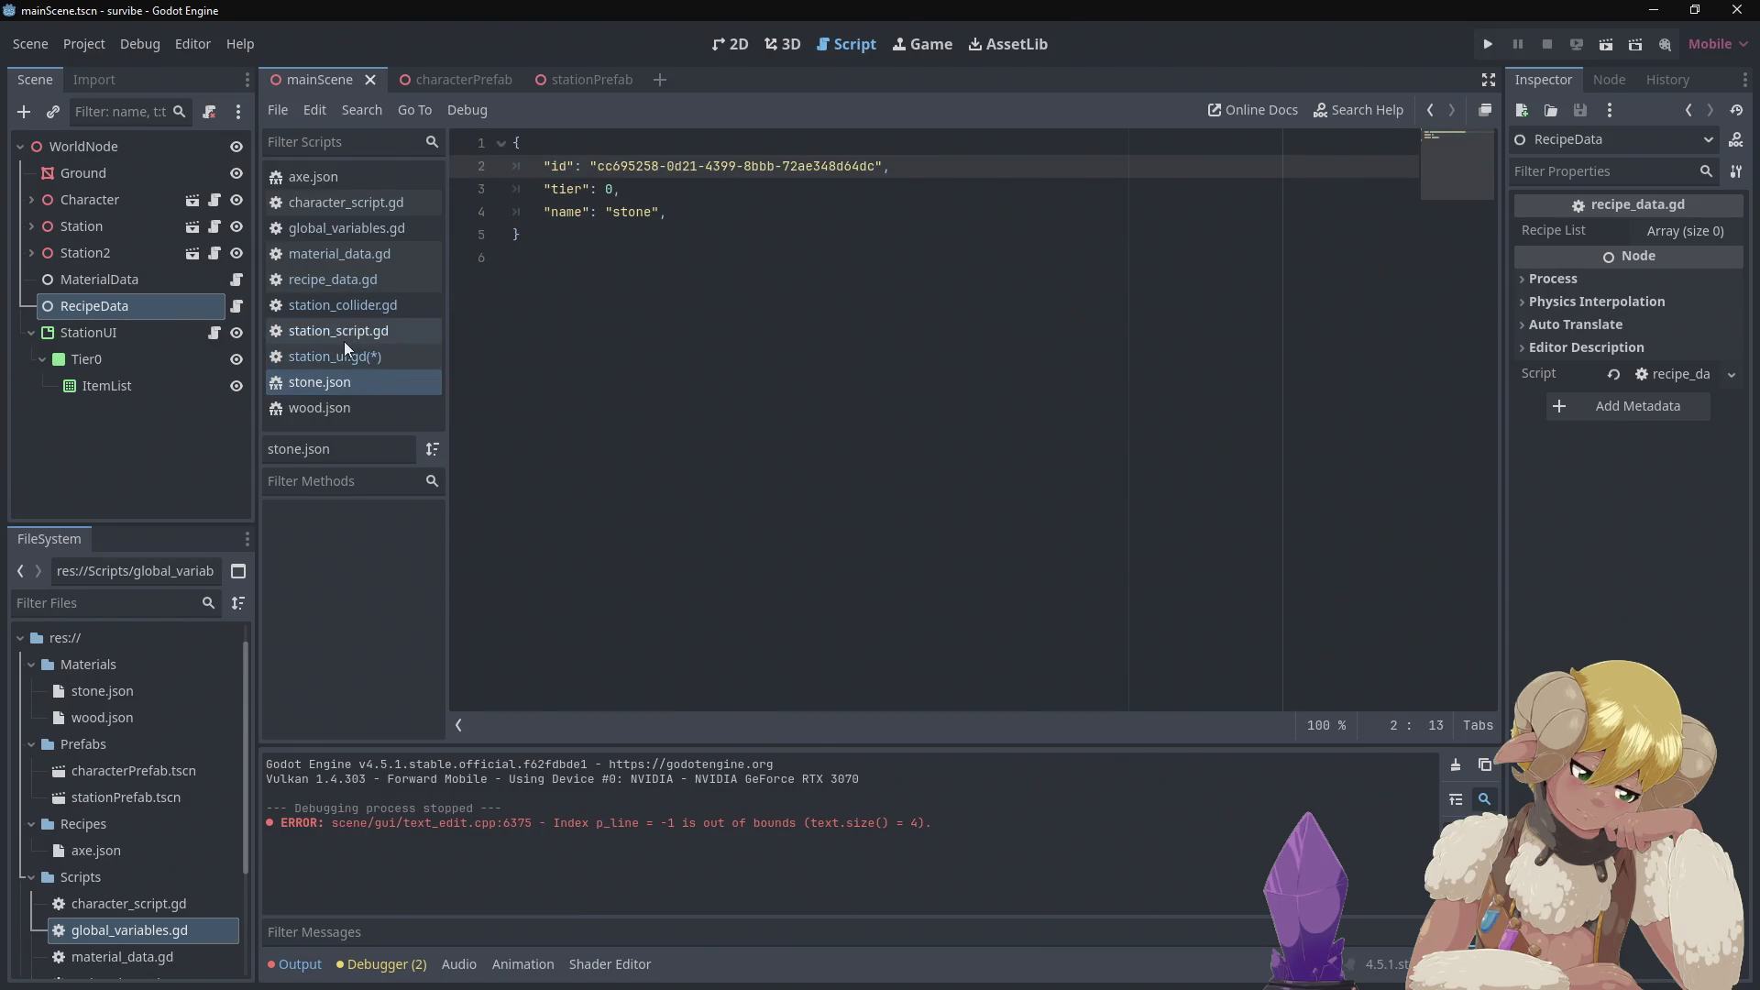
click(354, 357)
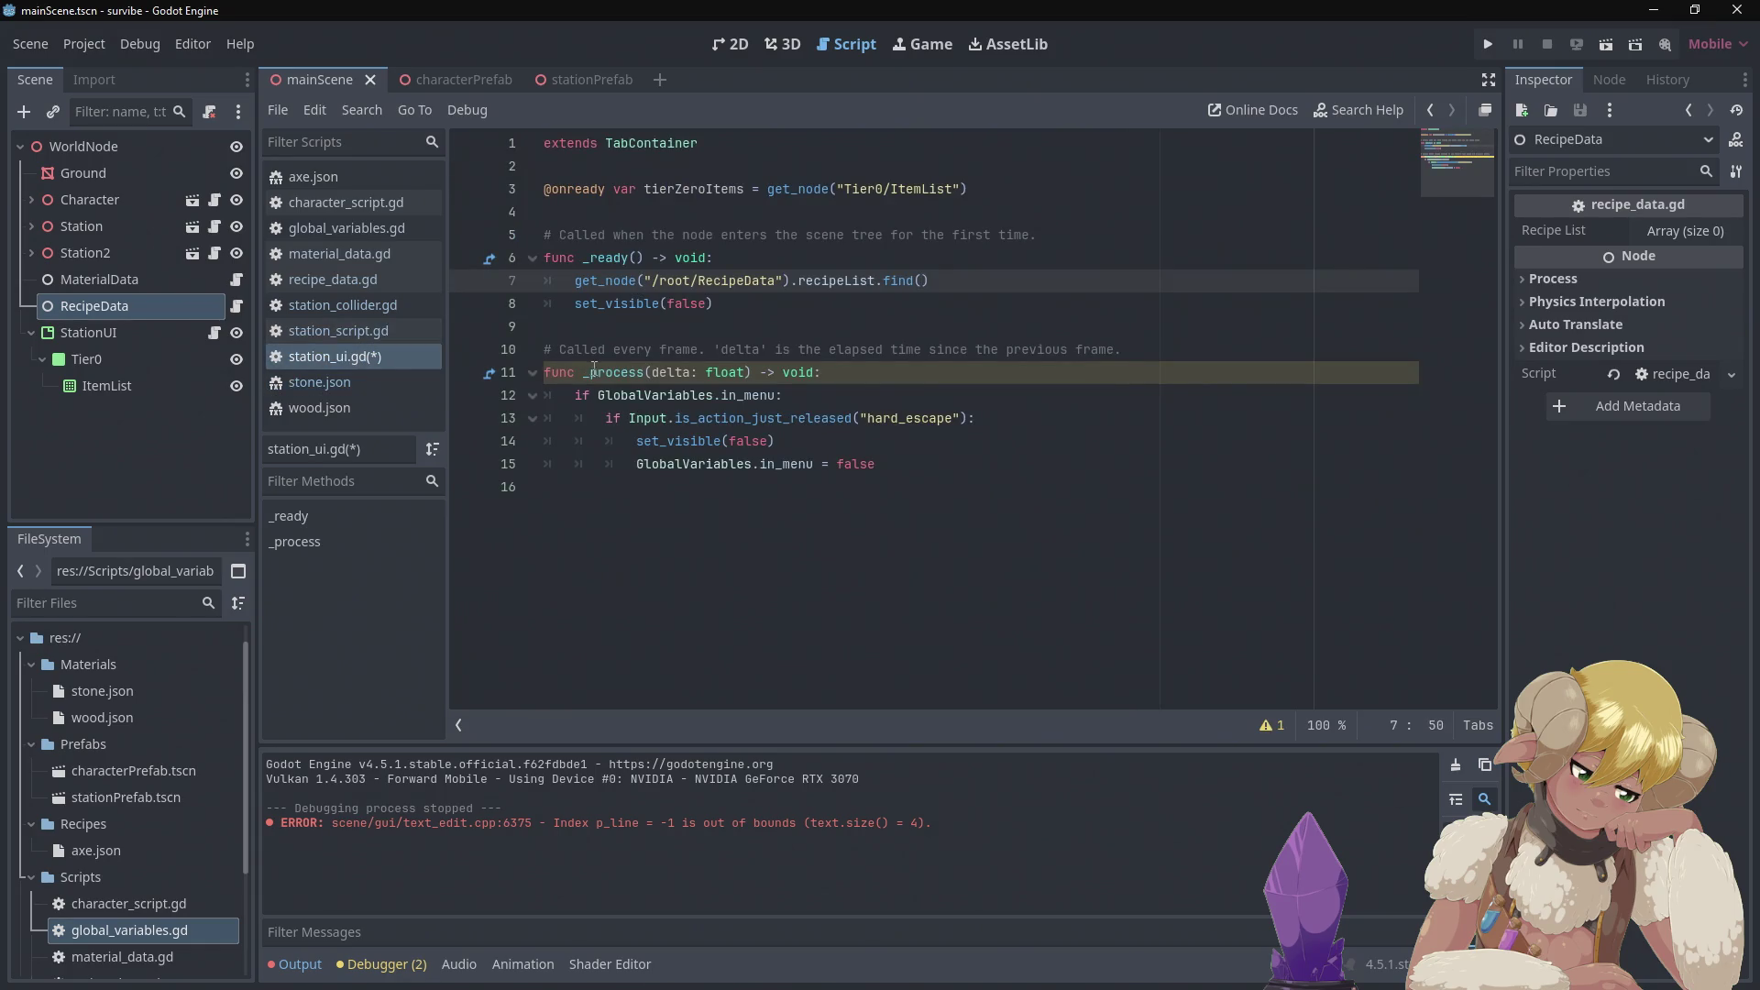
mouse_move(610, 379)
click(1256, 108)
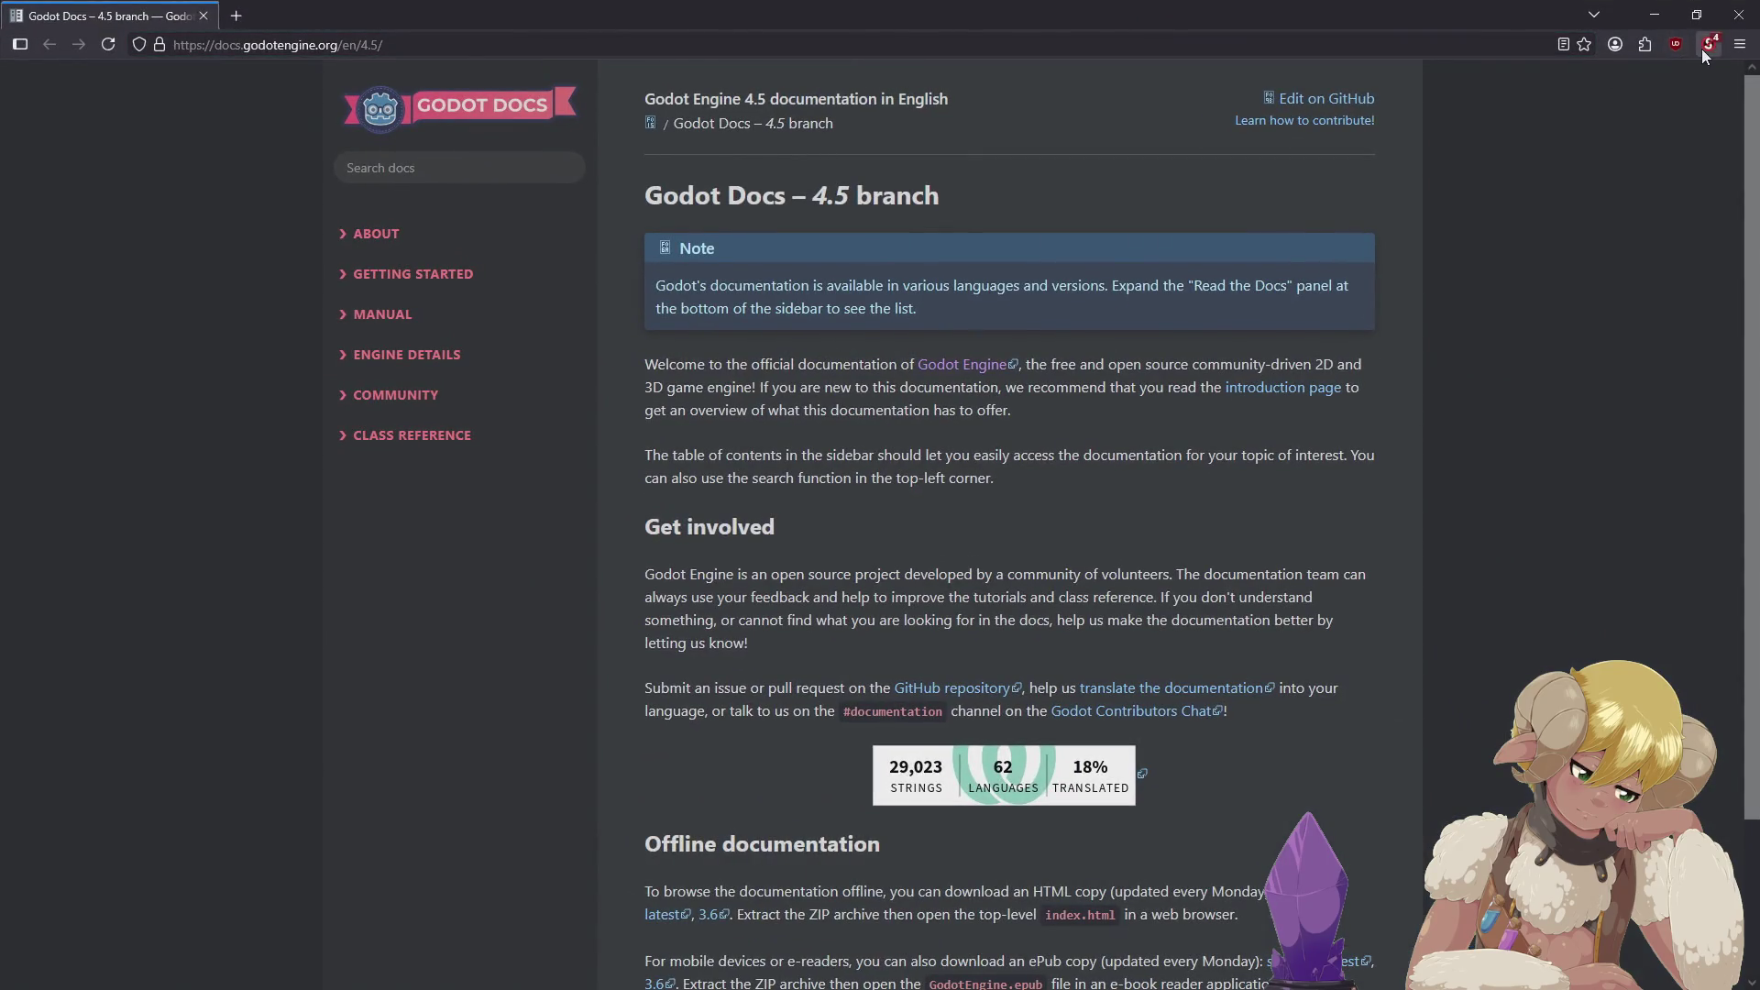
Step: Allow scripts on the docs site, search 'array find', and open the Array class reference
click(1701, 48)
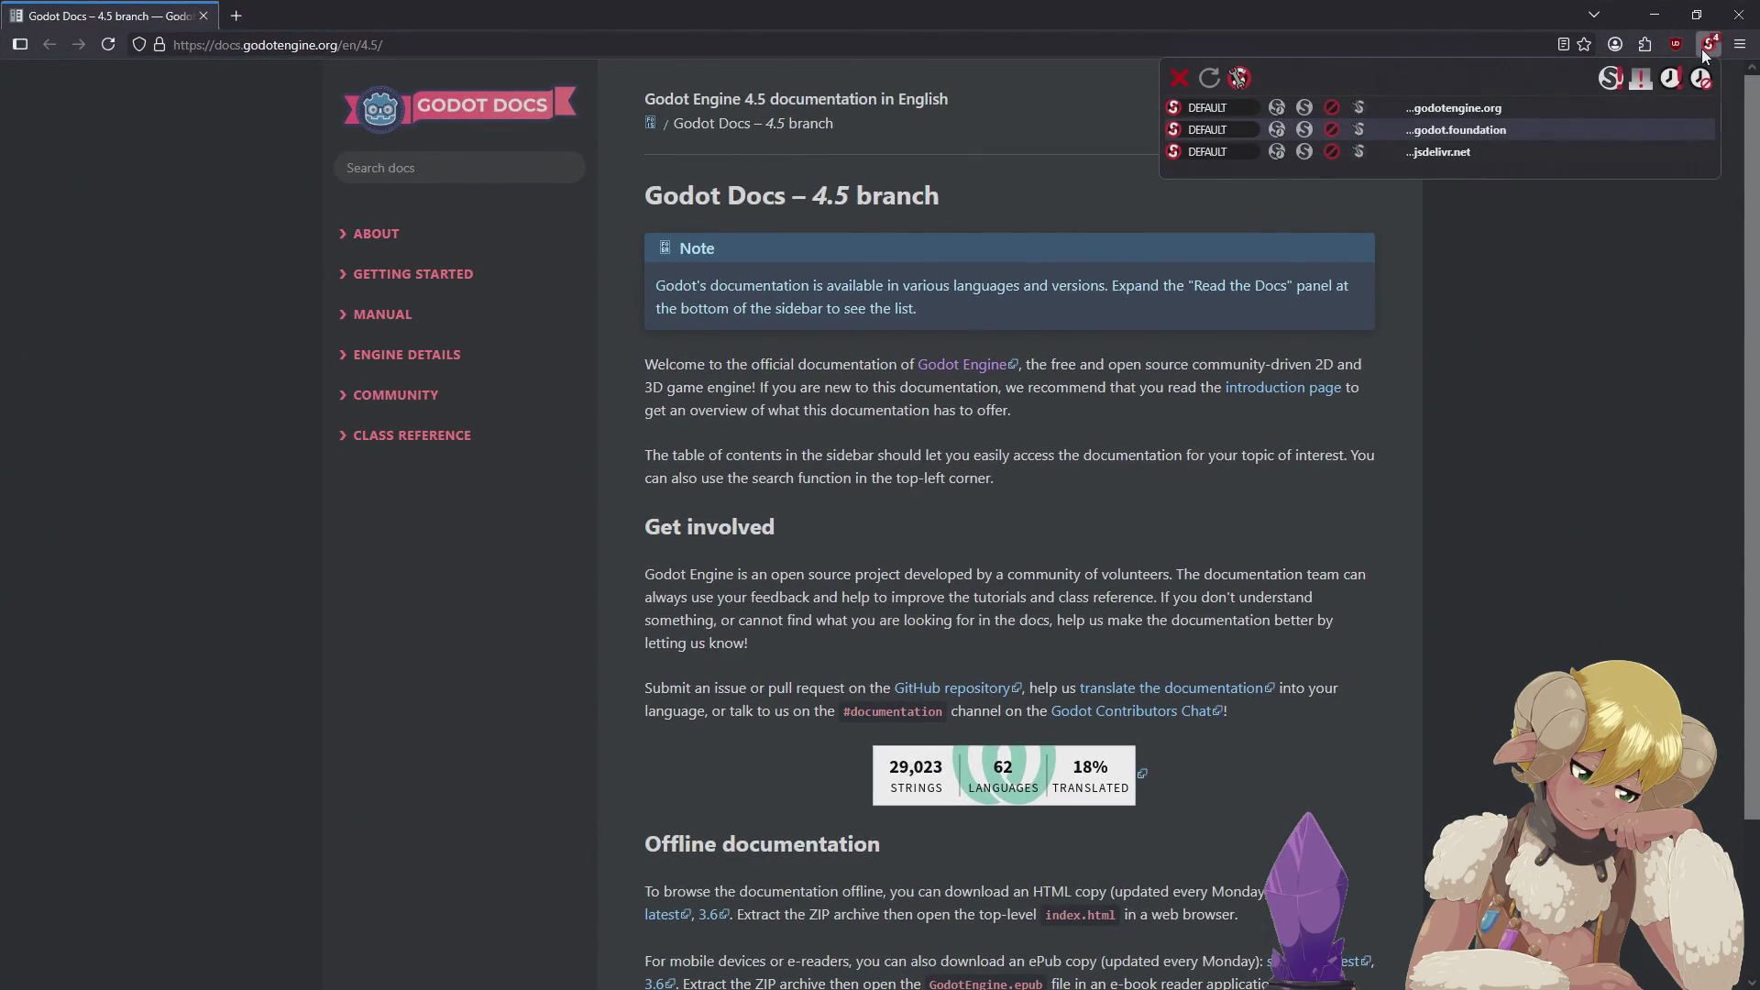
click(1648, 73)
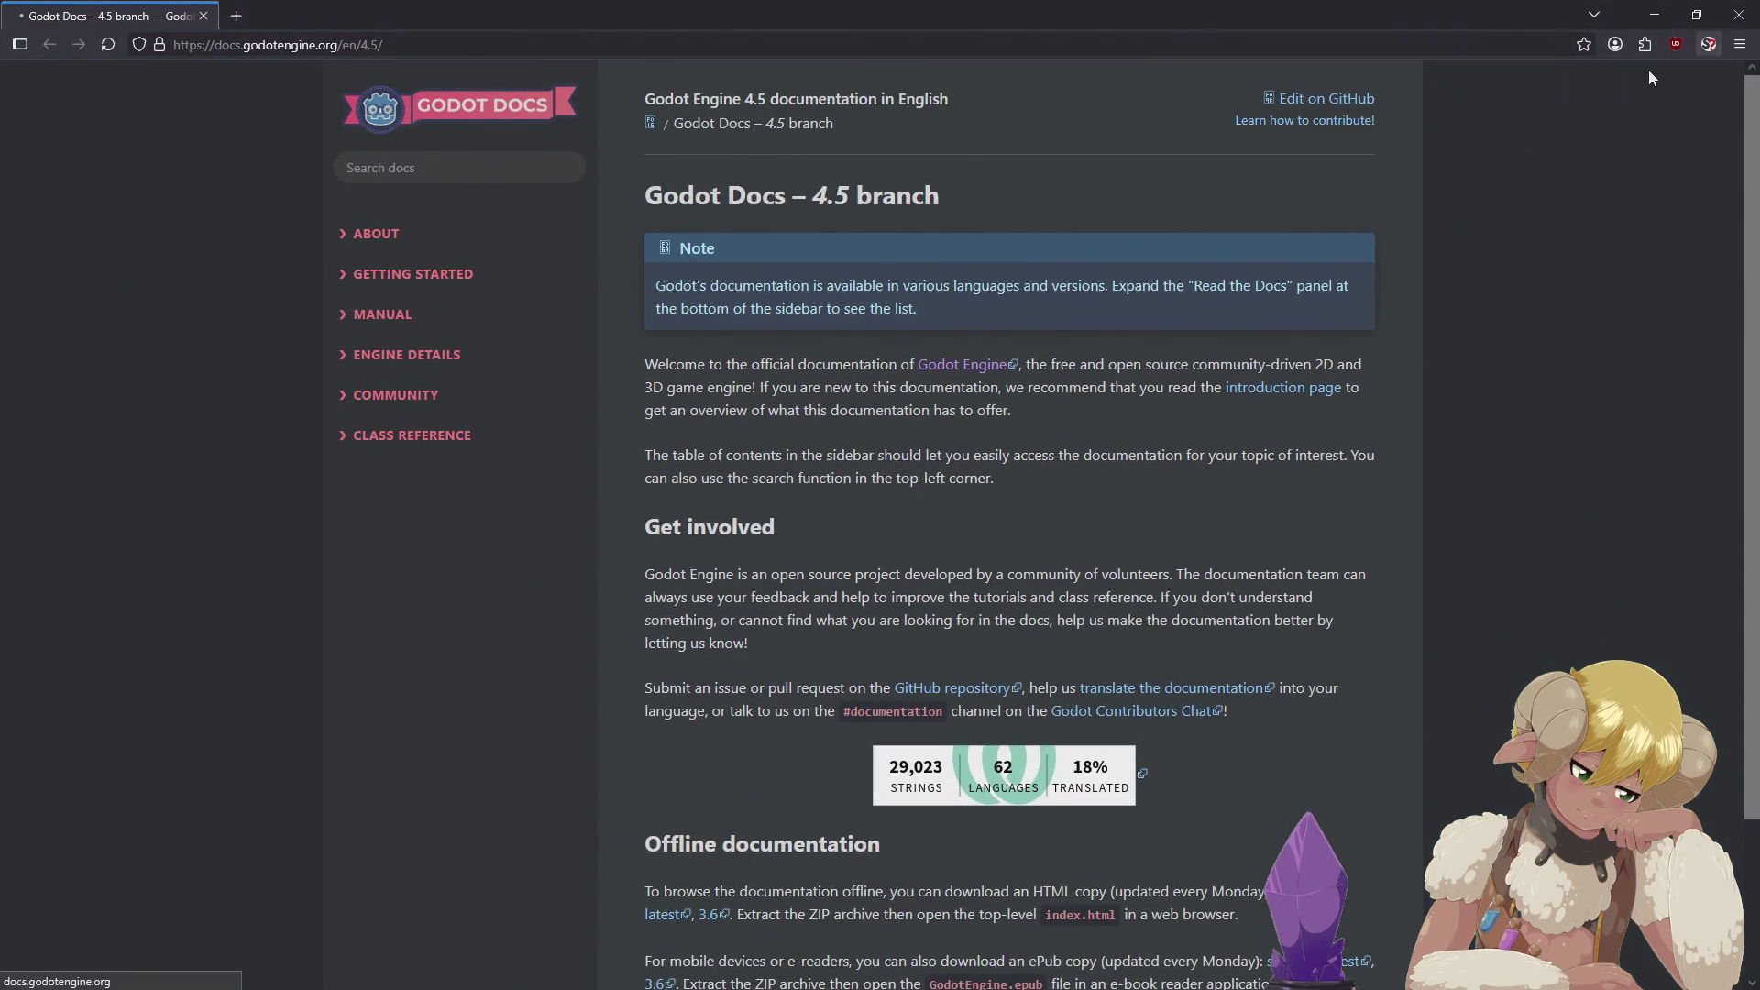
click(457, 173)
text(array find)
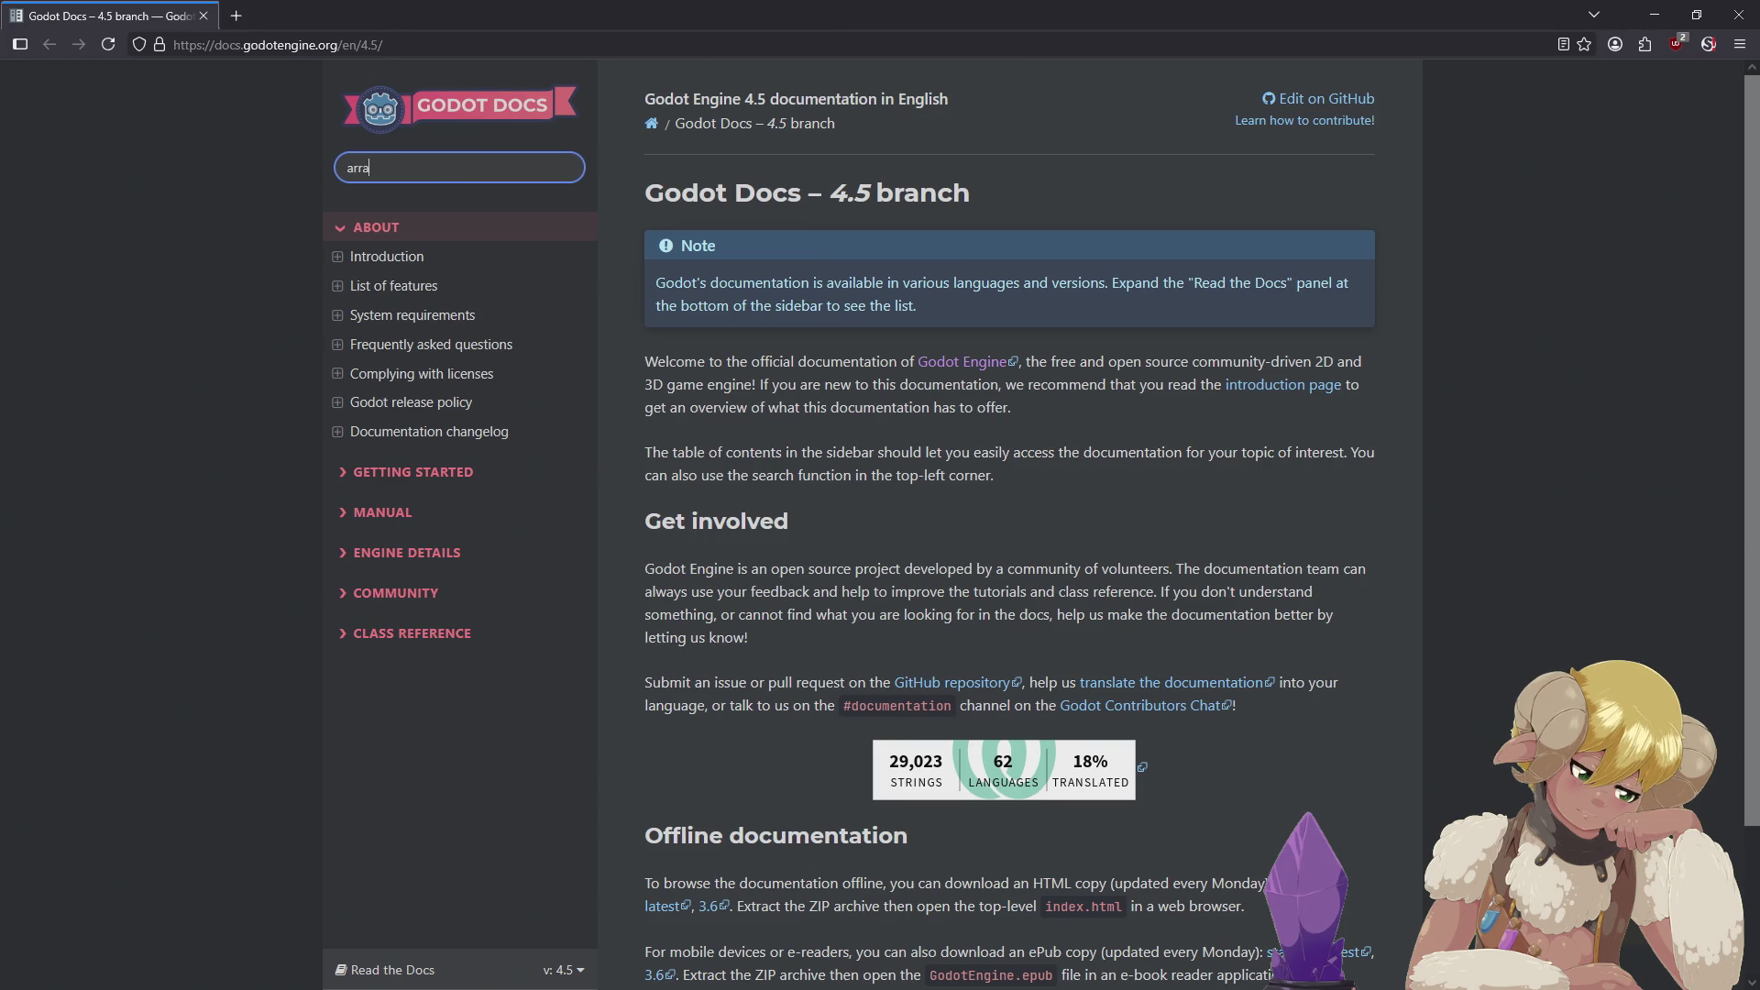
key(Return)
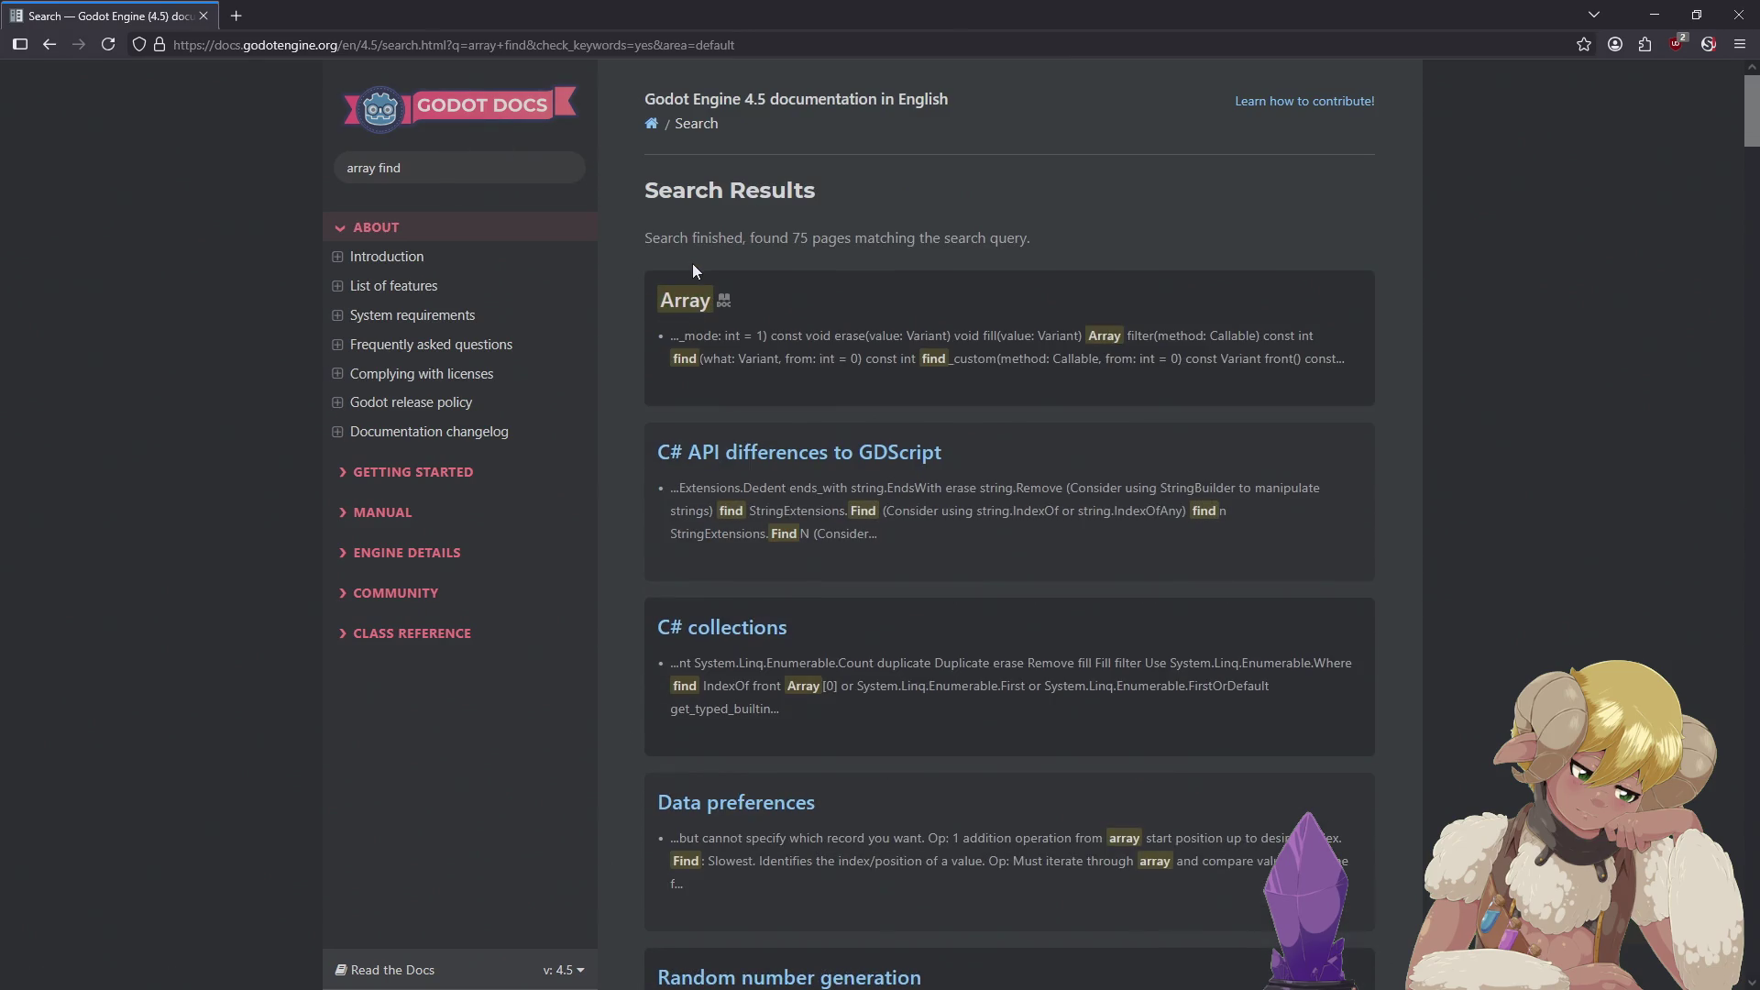
click(683, 303)
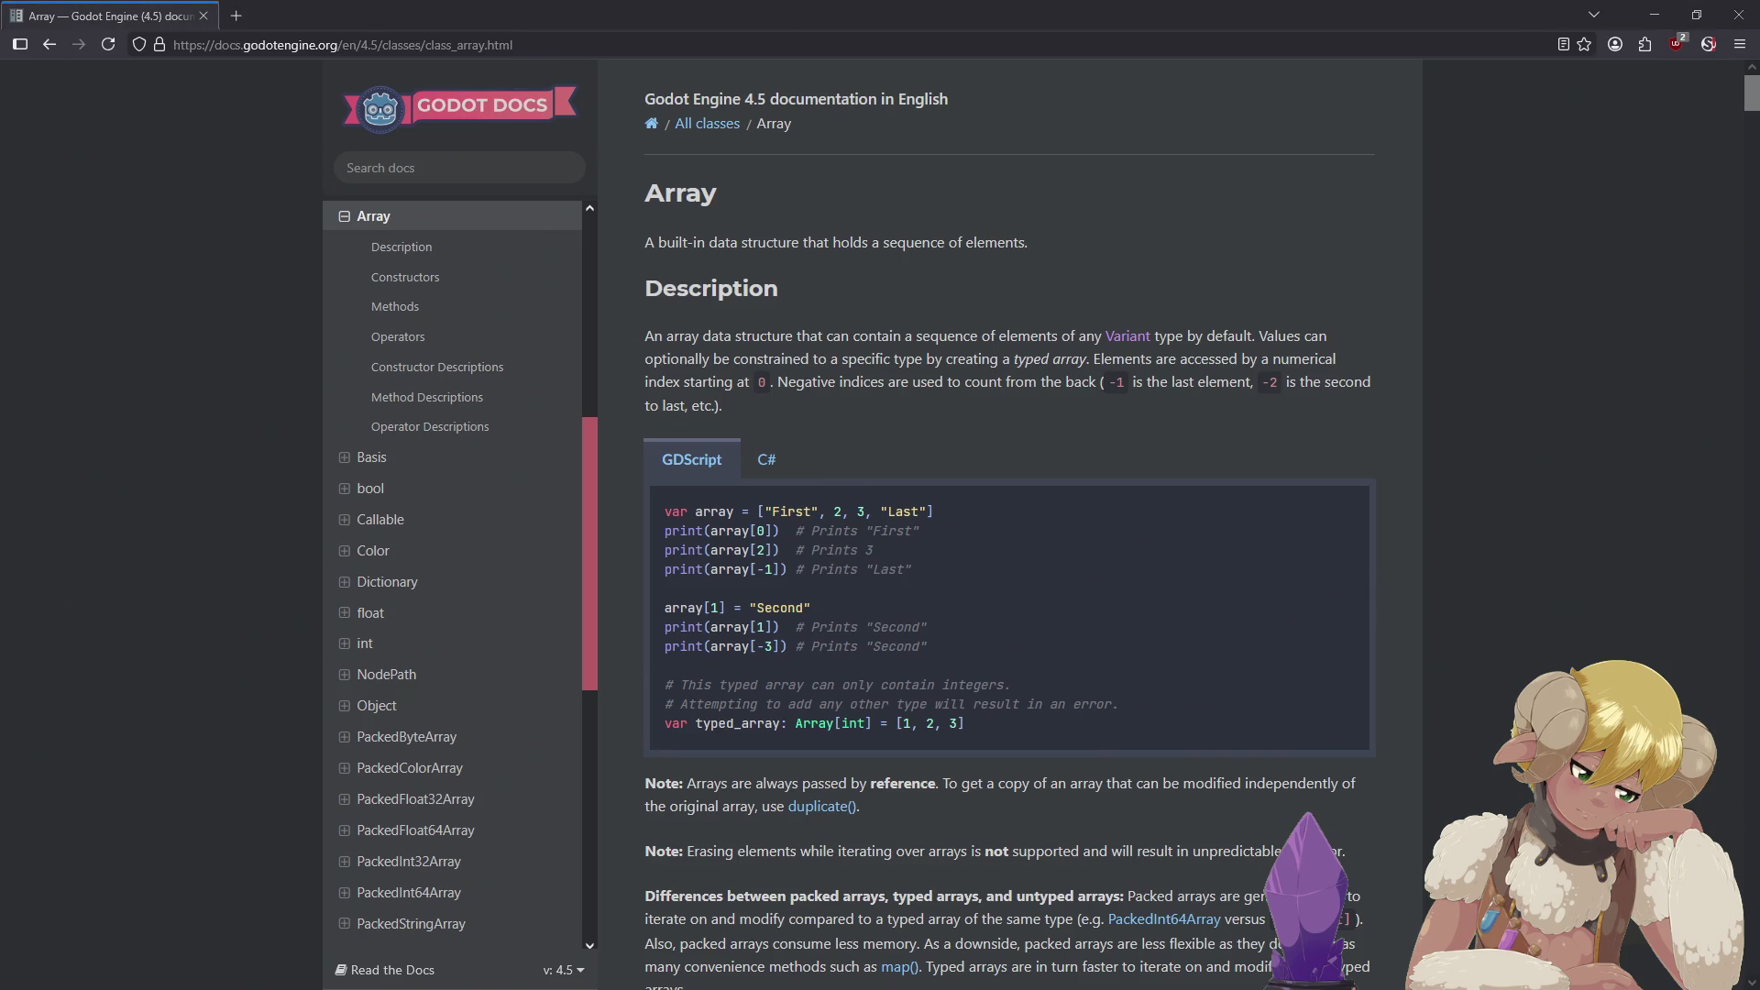
key(alt+Tab)
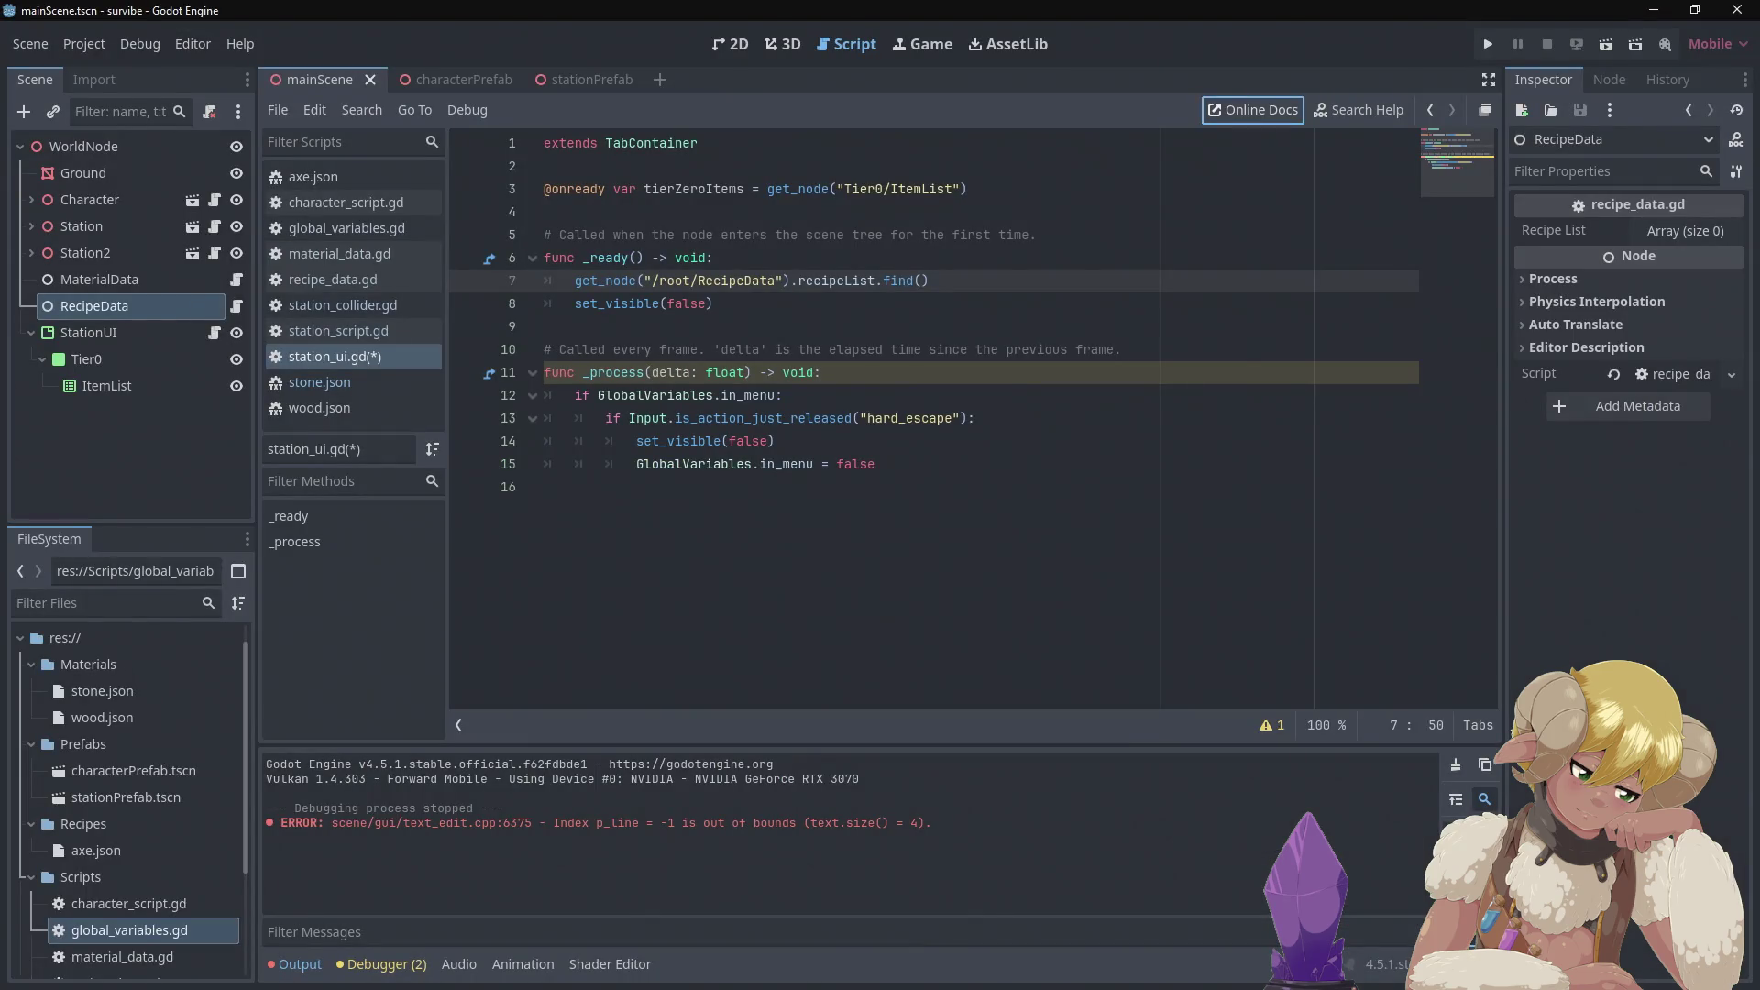
Step: Go back from station_ui.gd to the Array class reference in the browser
key(alt+Tab)
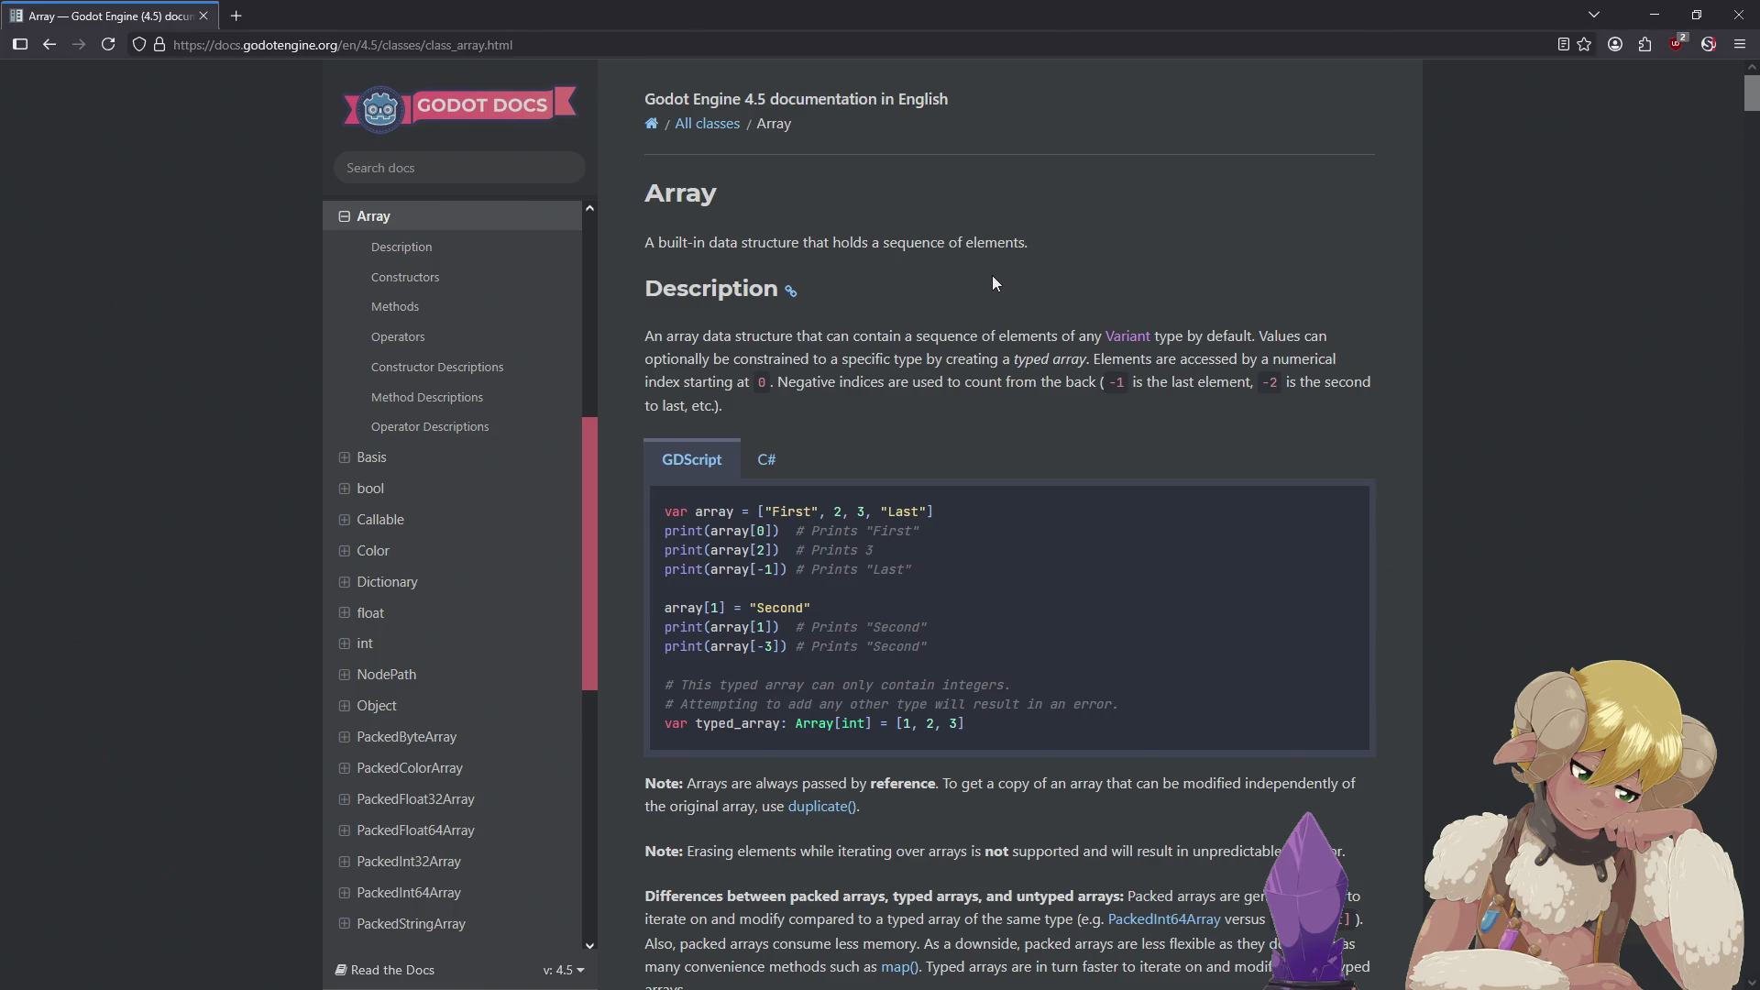
Step: Scroll the Array reference past Constructors, Methods and Operators down to Method Descriptions
scroll(990, 271, down, 3)
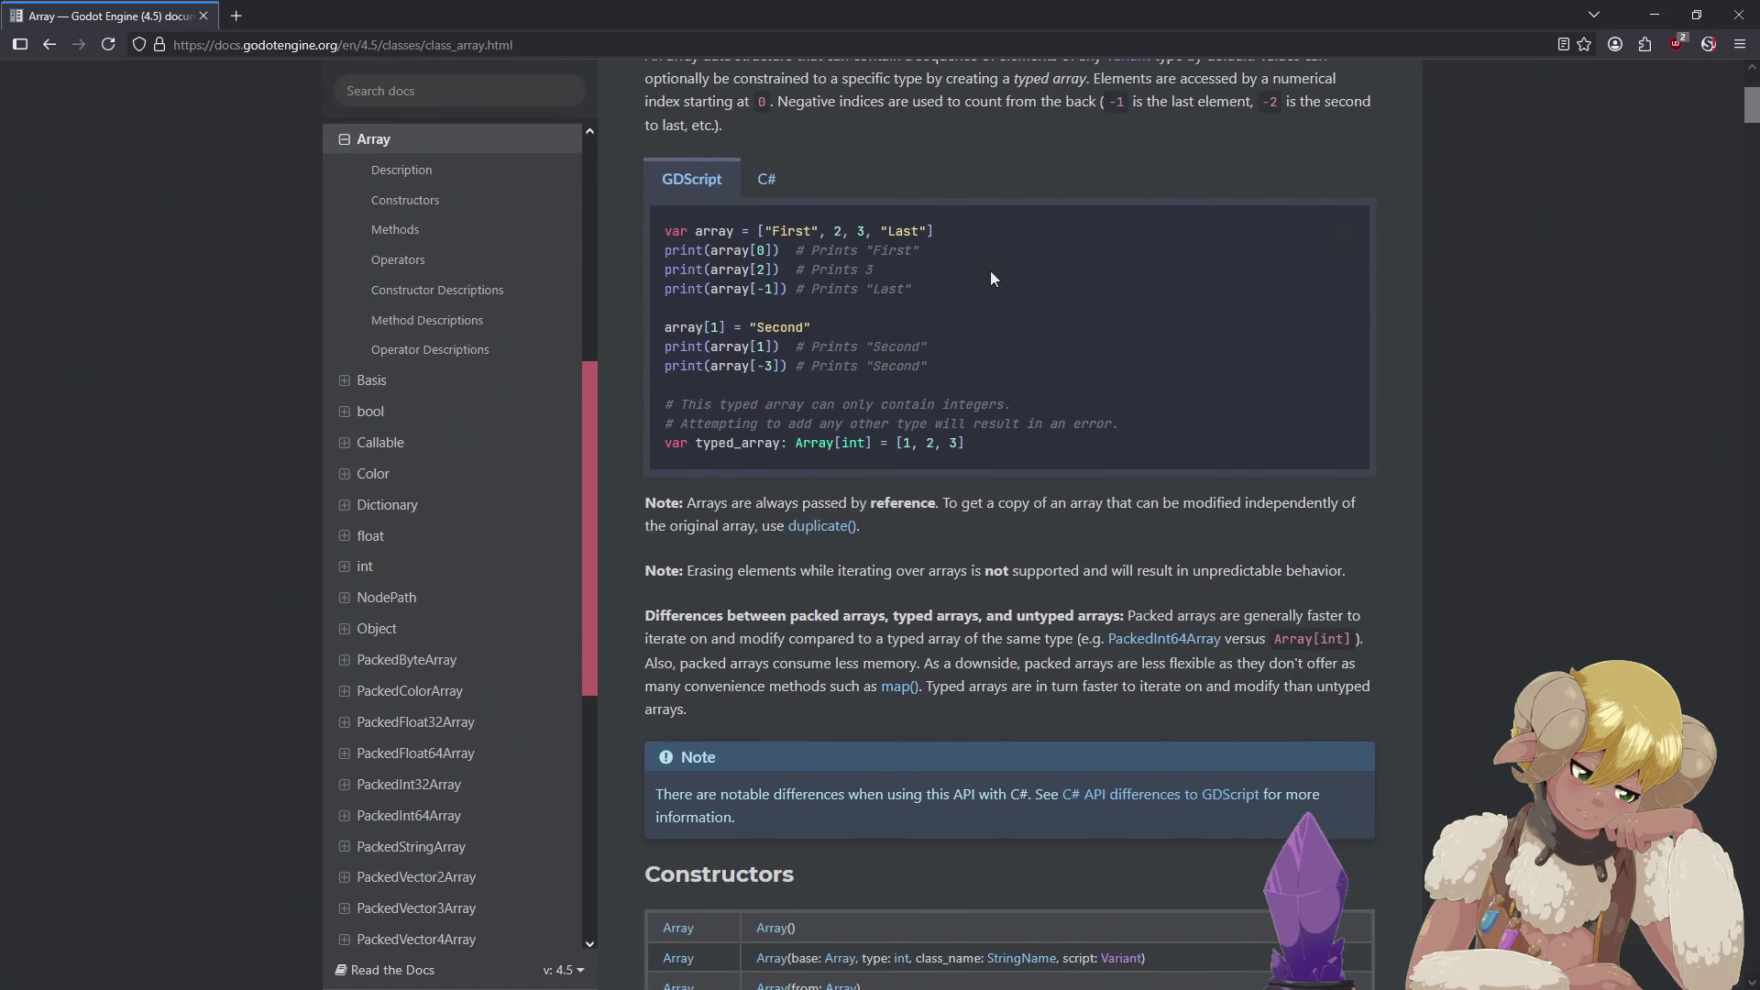
scroll(990, 268, down, 2)
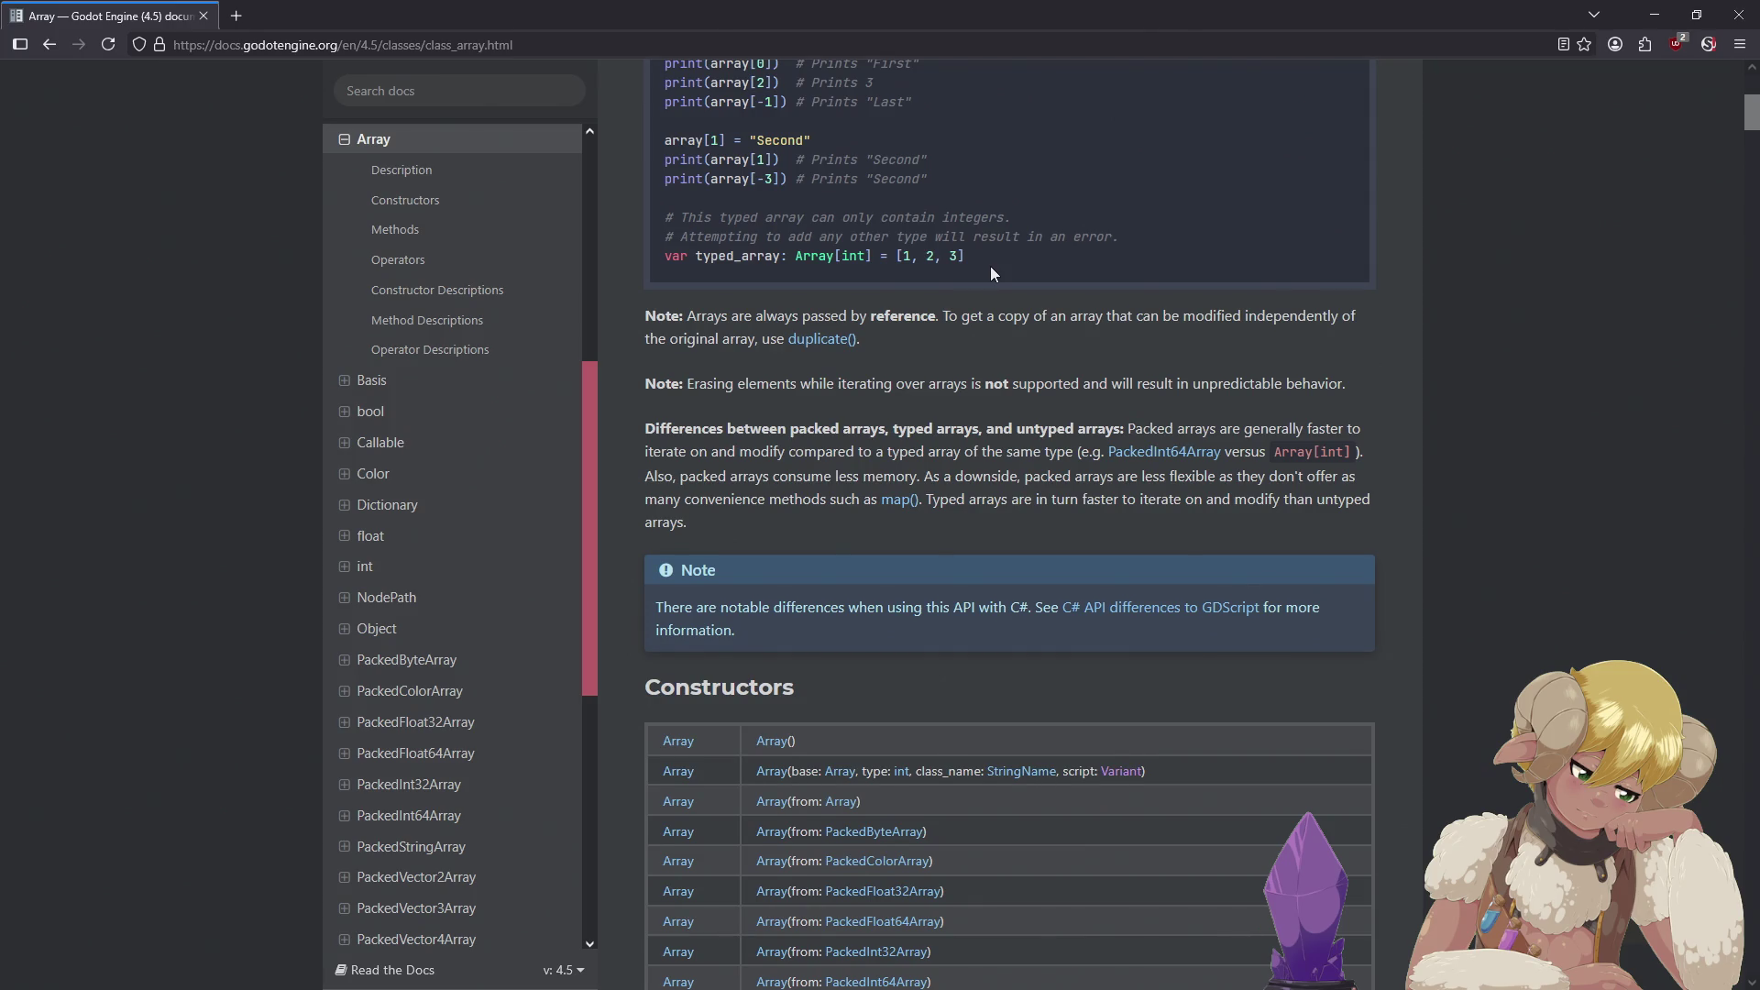
scroll(991, 267, down, 1)
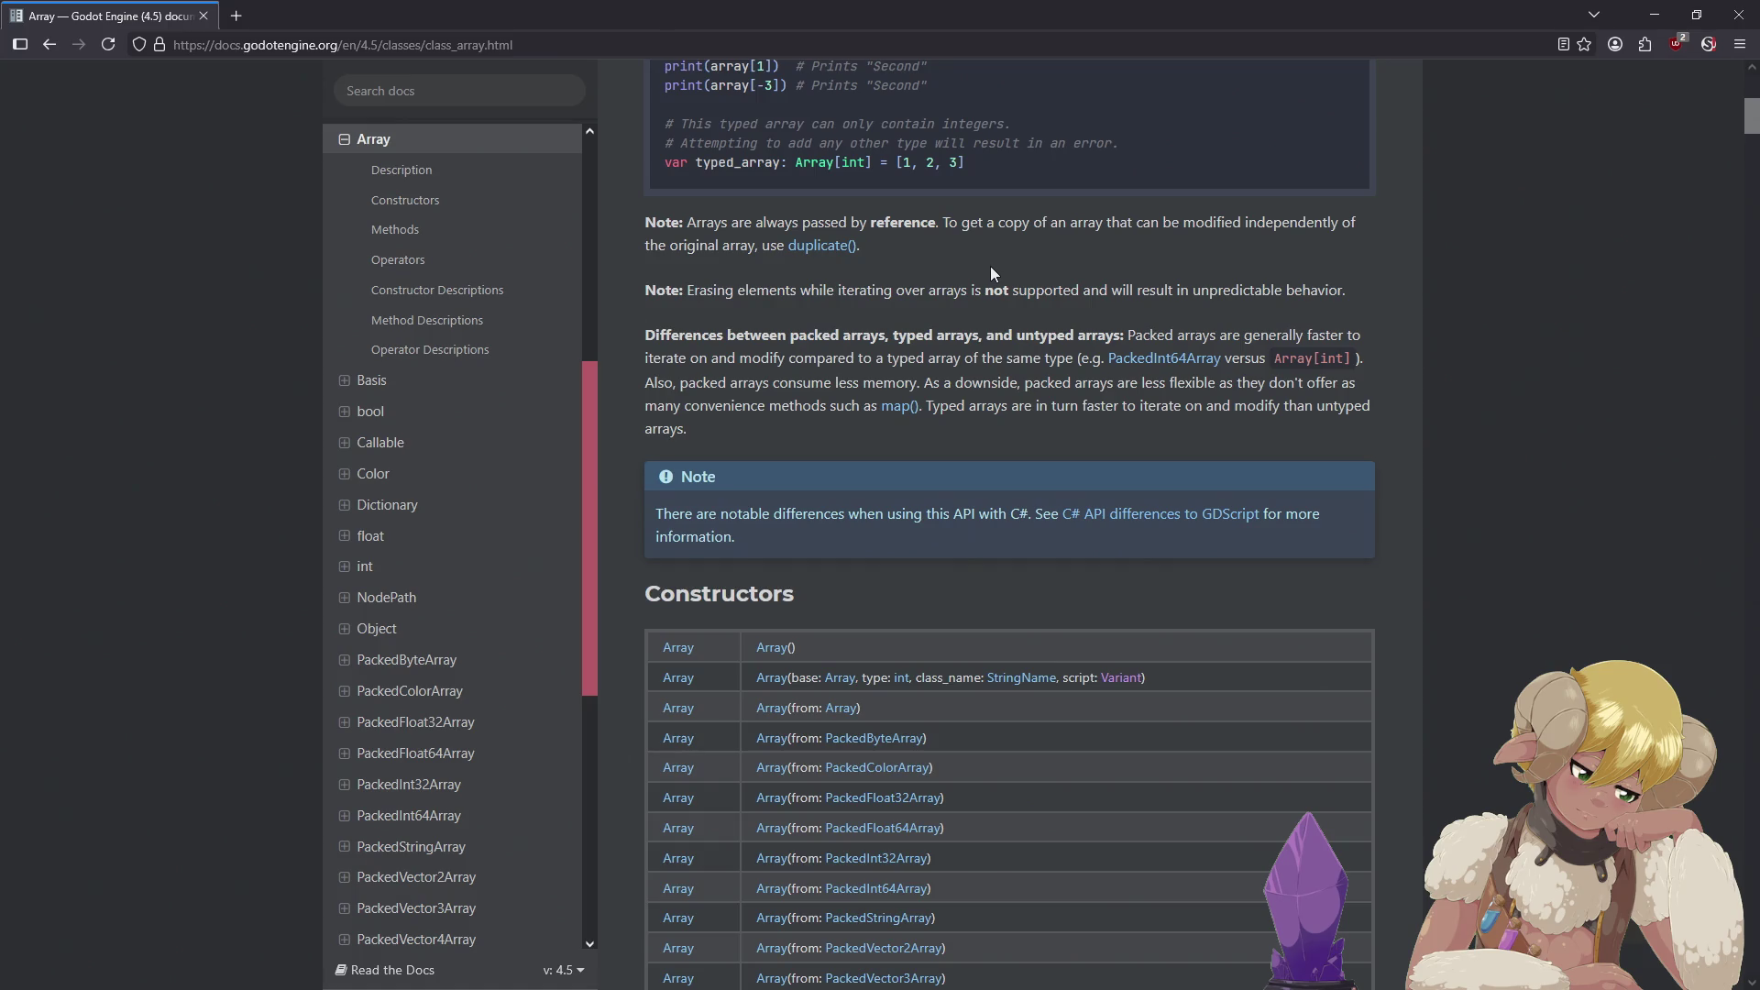
scroll(983, 266, down, 3)
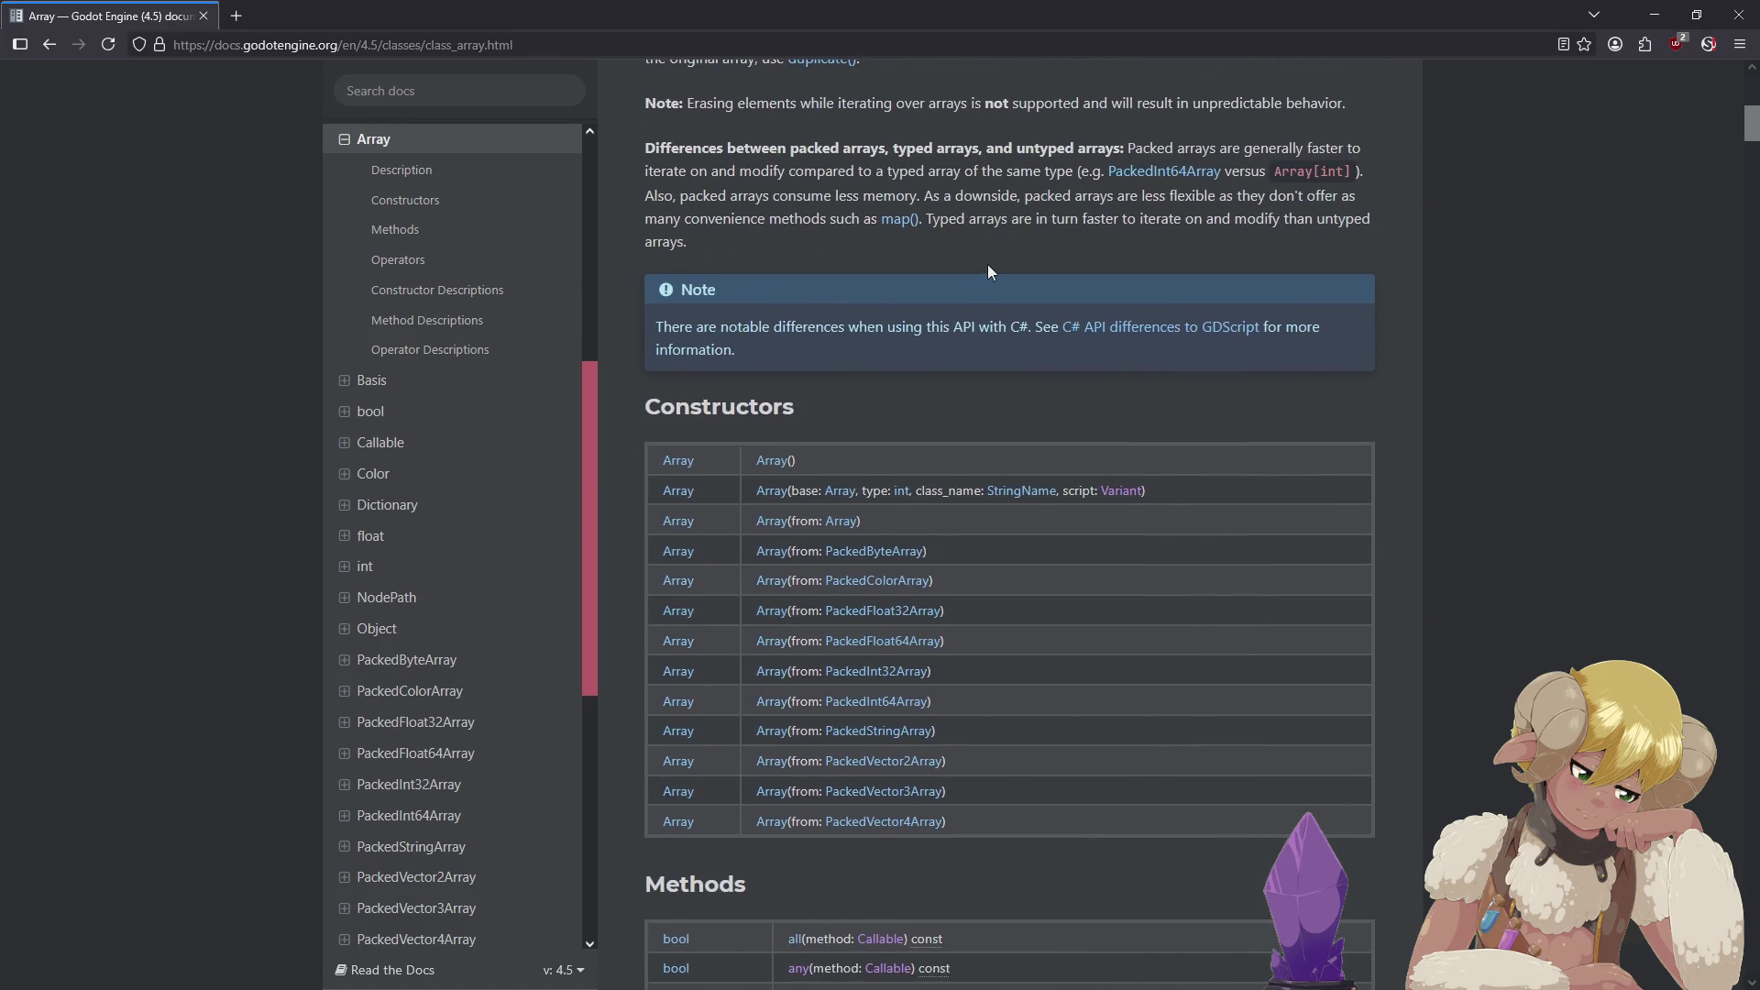
scroll(987, 264, down, 5)
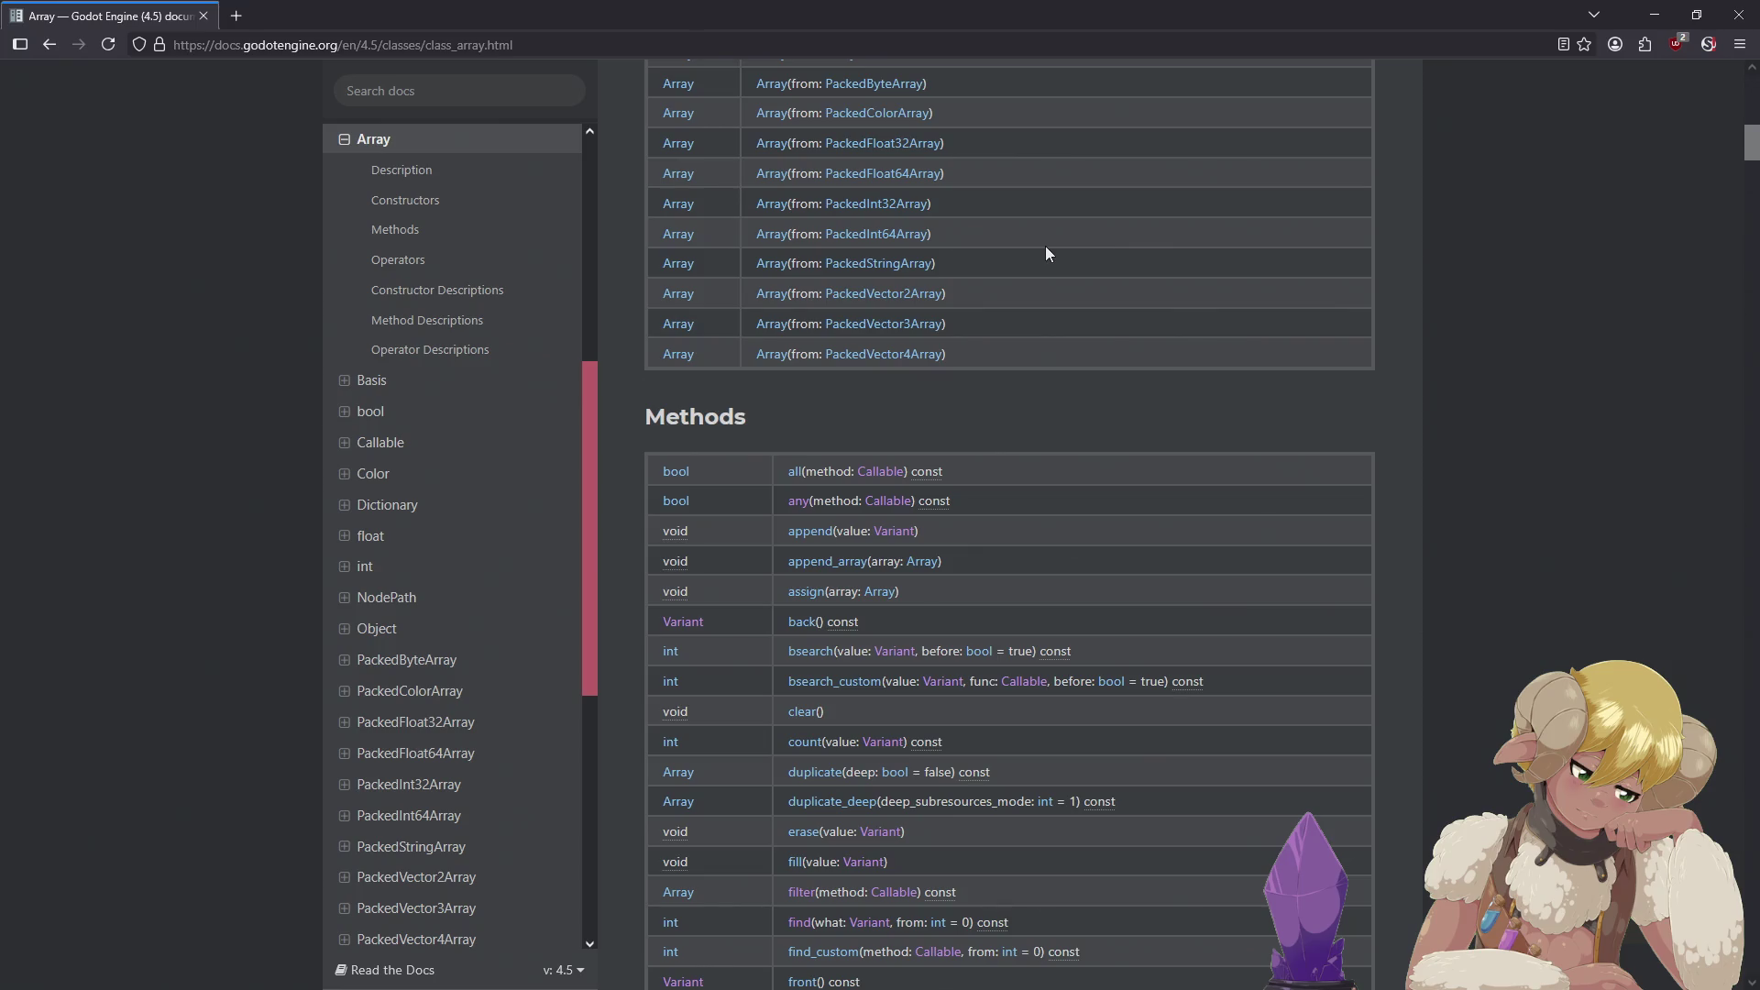
scroll(1045, 249, down, 1)
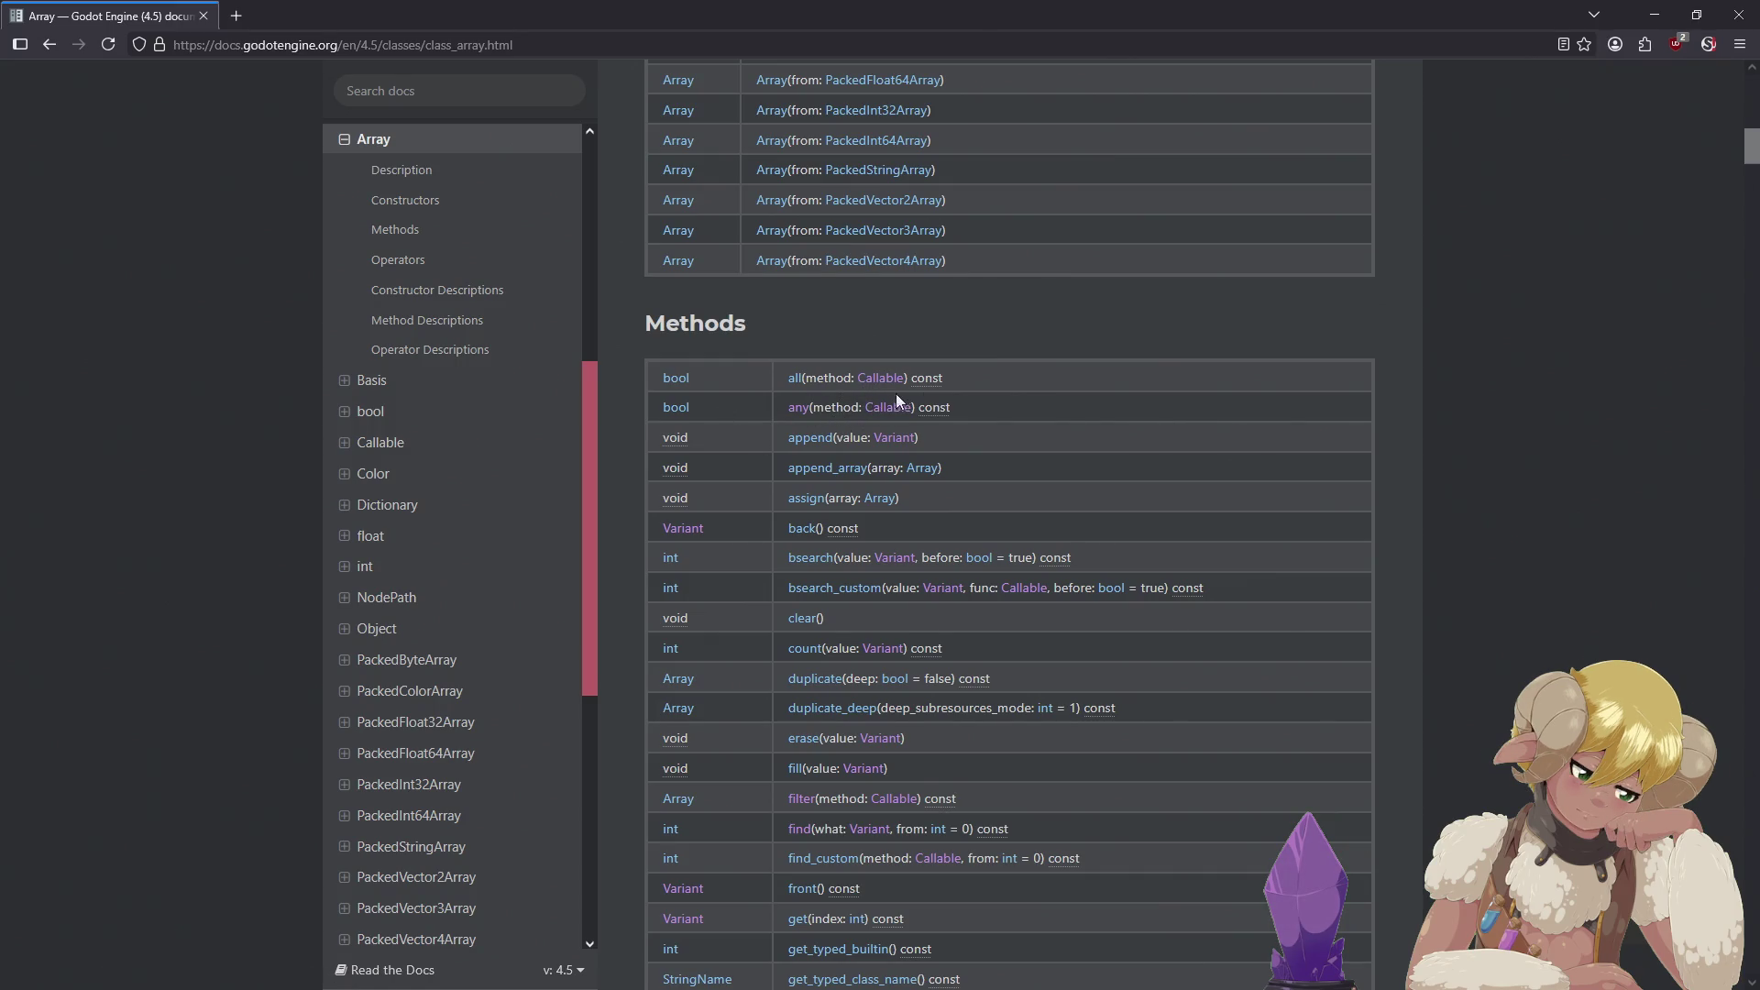
scroll(999, 394, down, 2)
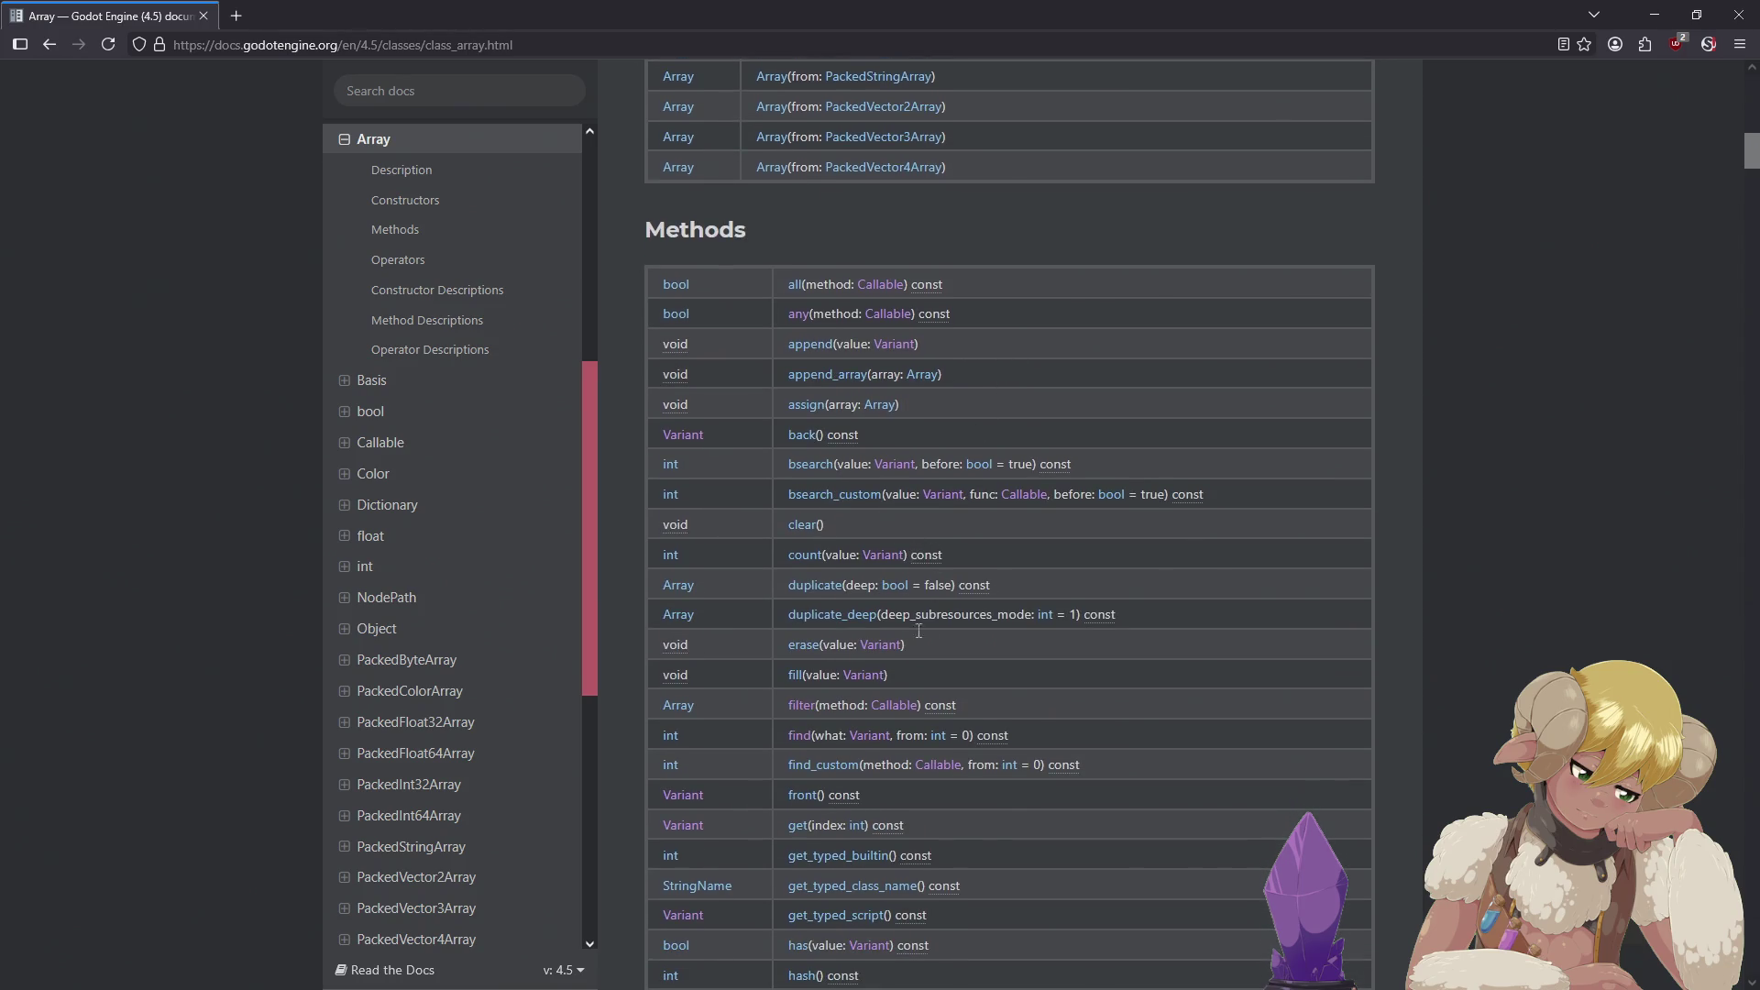
scroll(1012, 649, down, 15)
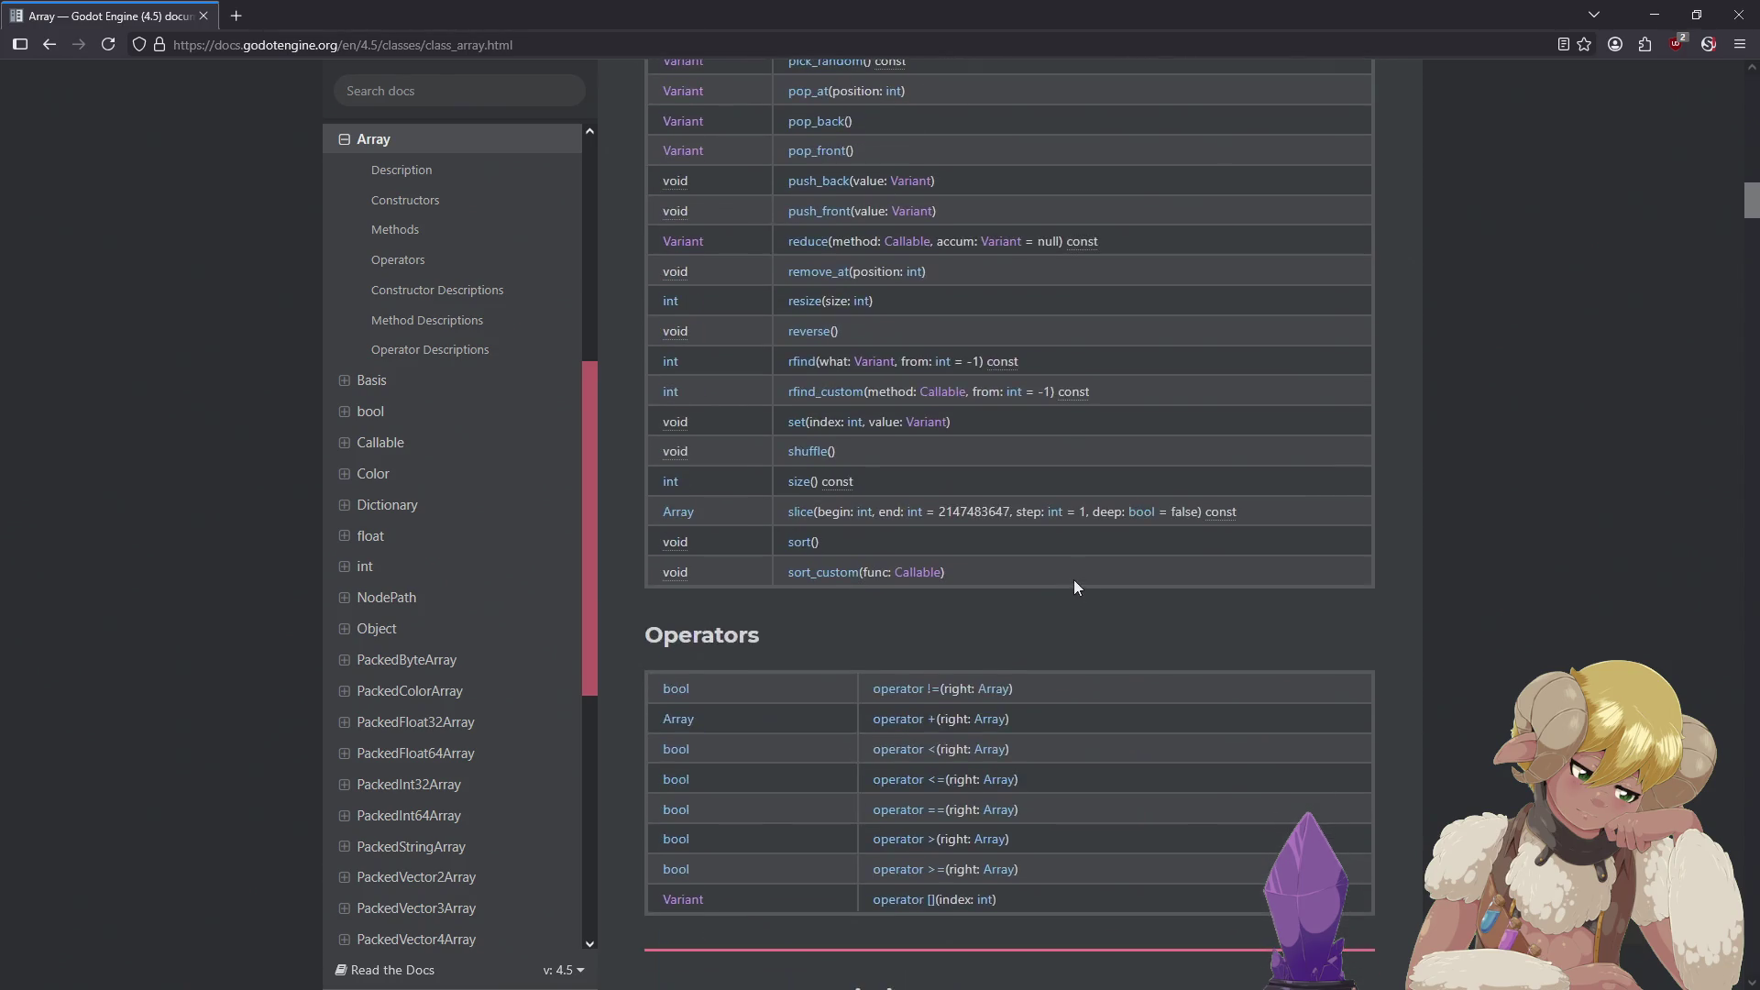
scroll(1080, 553, down, 4)
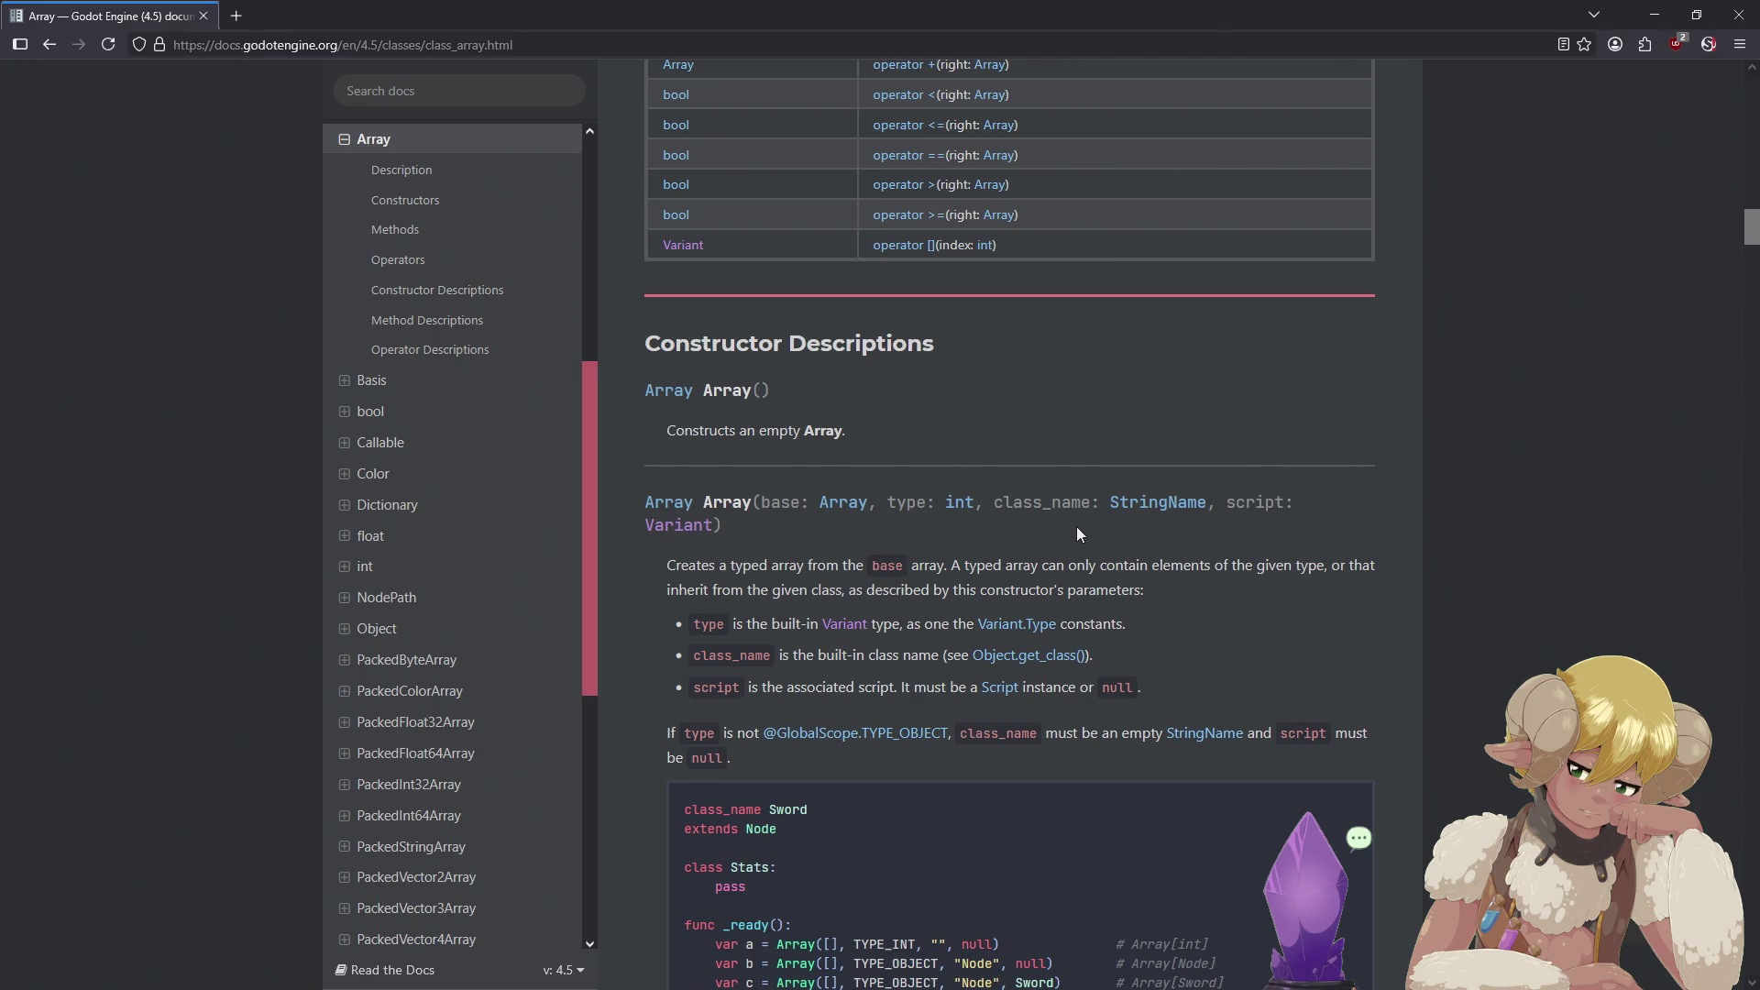
scroll(1077, 532, down, 2)
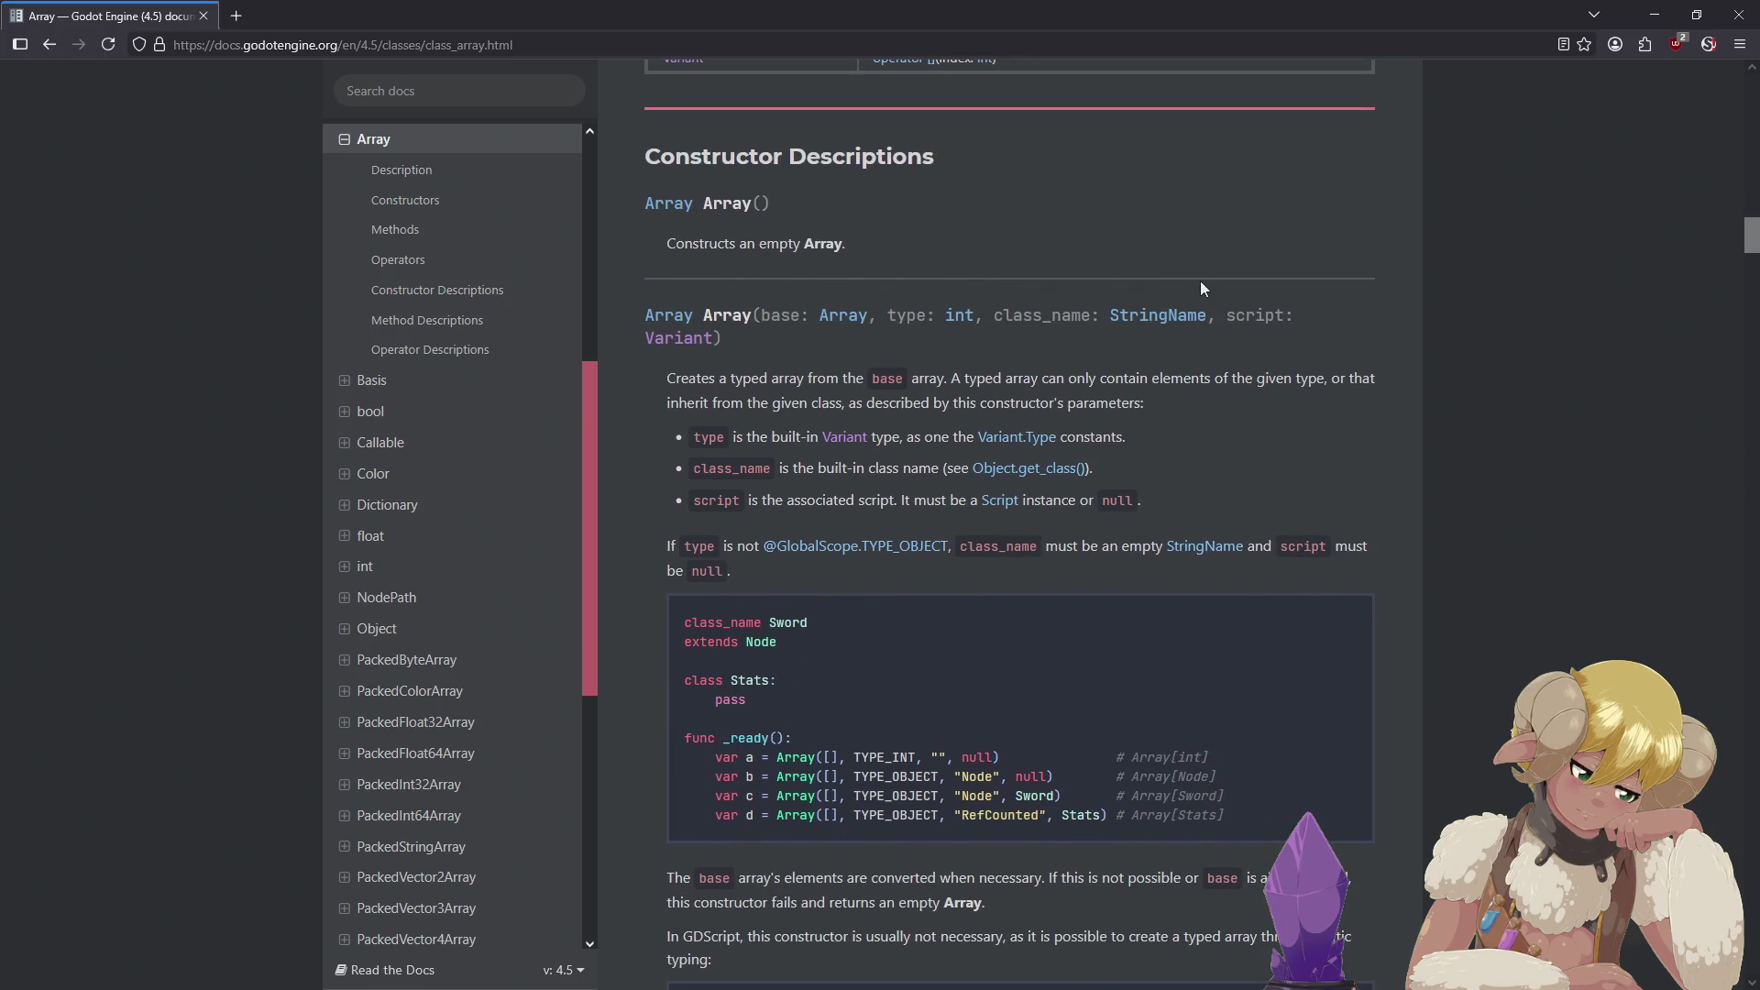
scroll(1200, 284, down, 6)
scroll(1196, 291, down, 10)
scroll(1205, 300, down, 10)
scroll(1257, 306, up, 2)
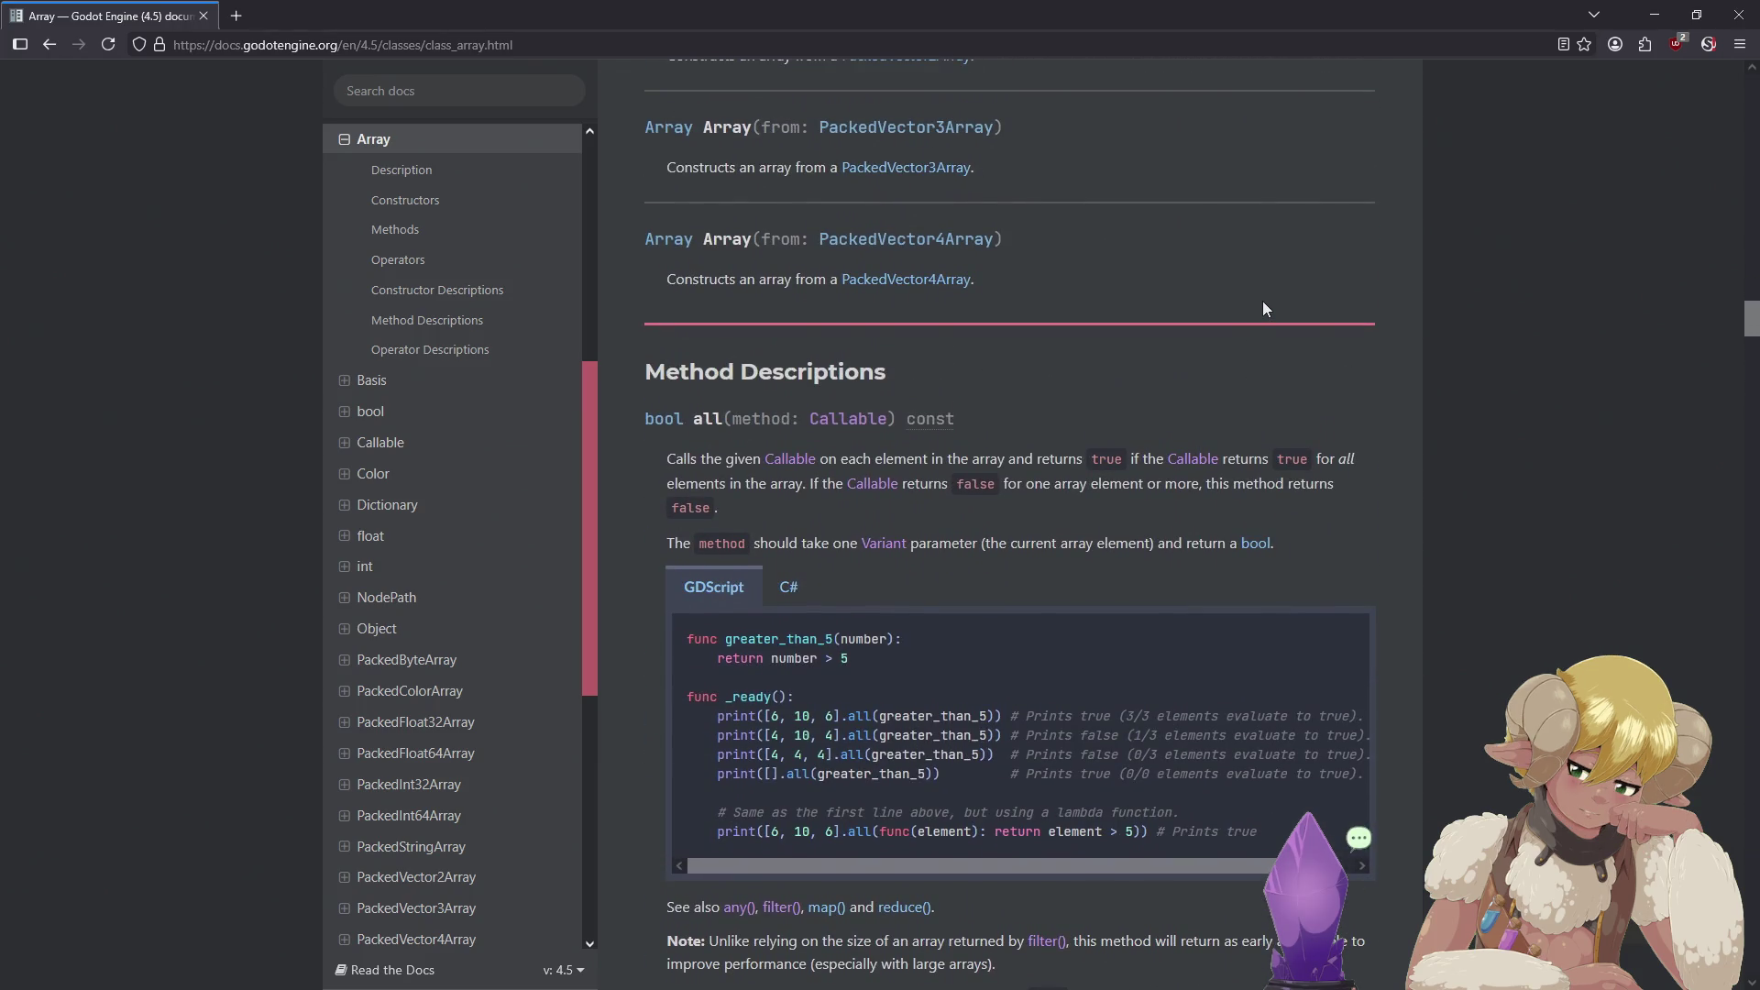
Step: Scroll the Array reference past erase() and fill() down to the filter() example
scroll(1270, 308, down, 2)
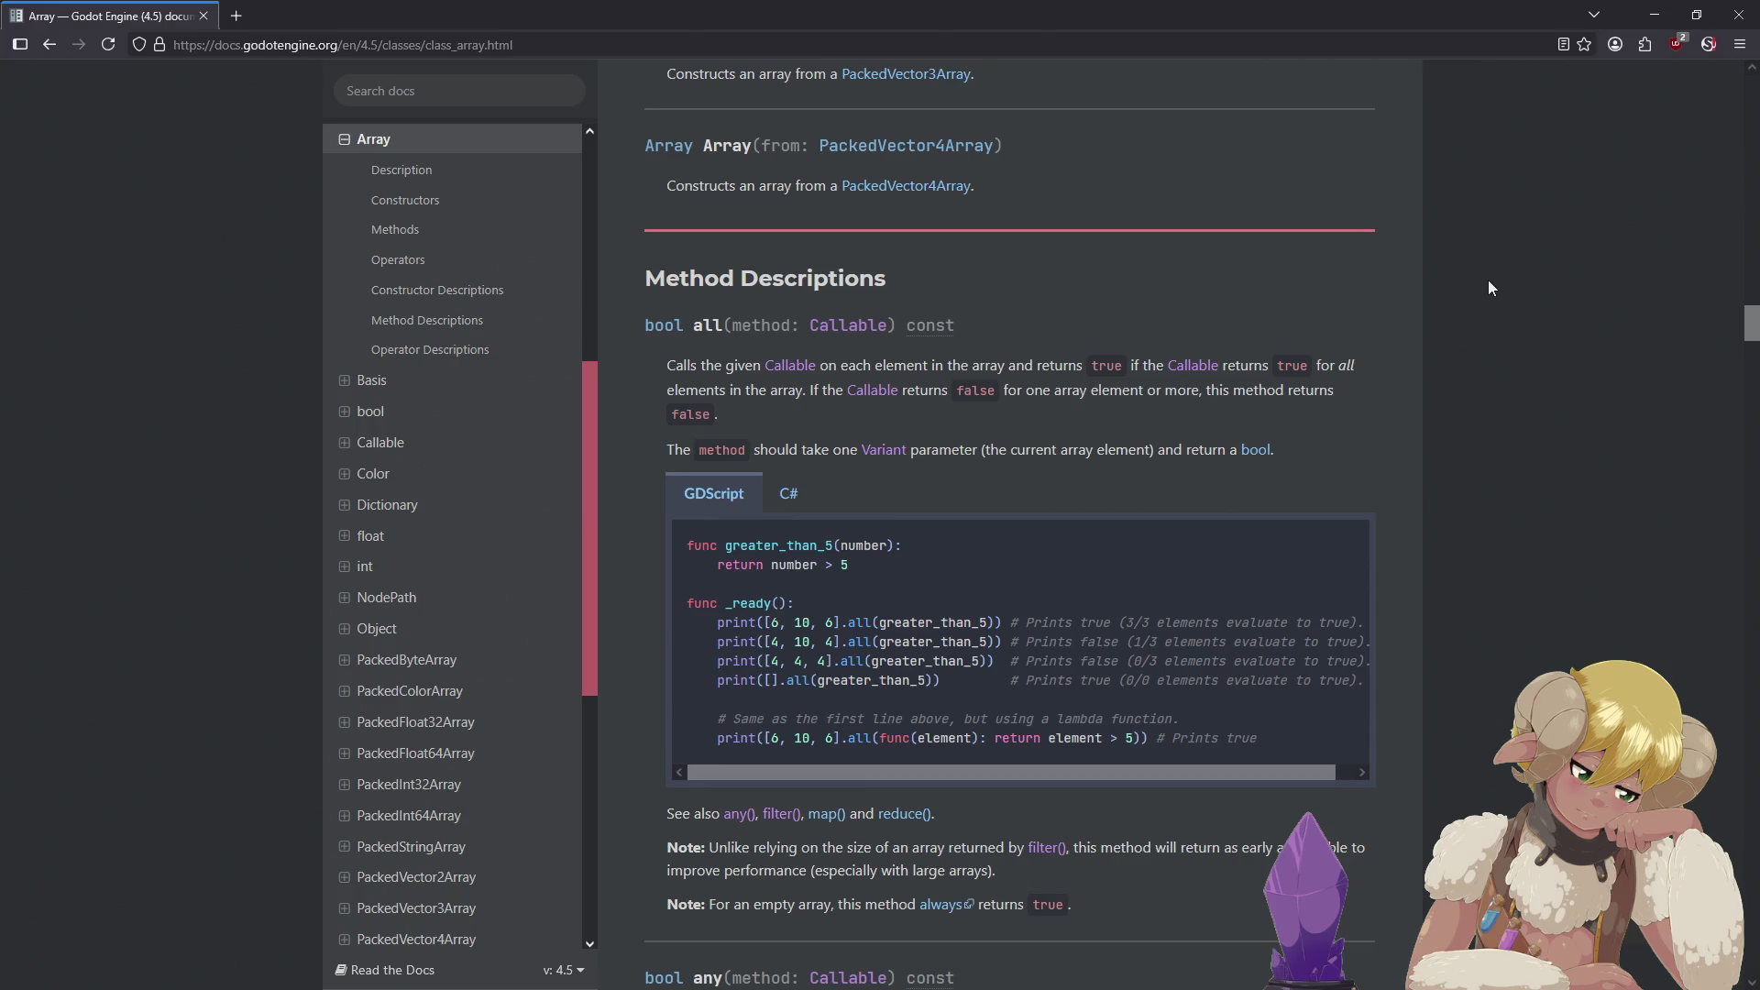
scroll(1489, 288, down, 3)
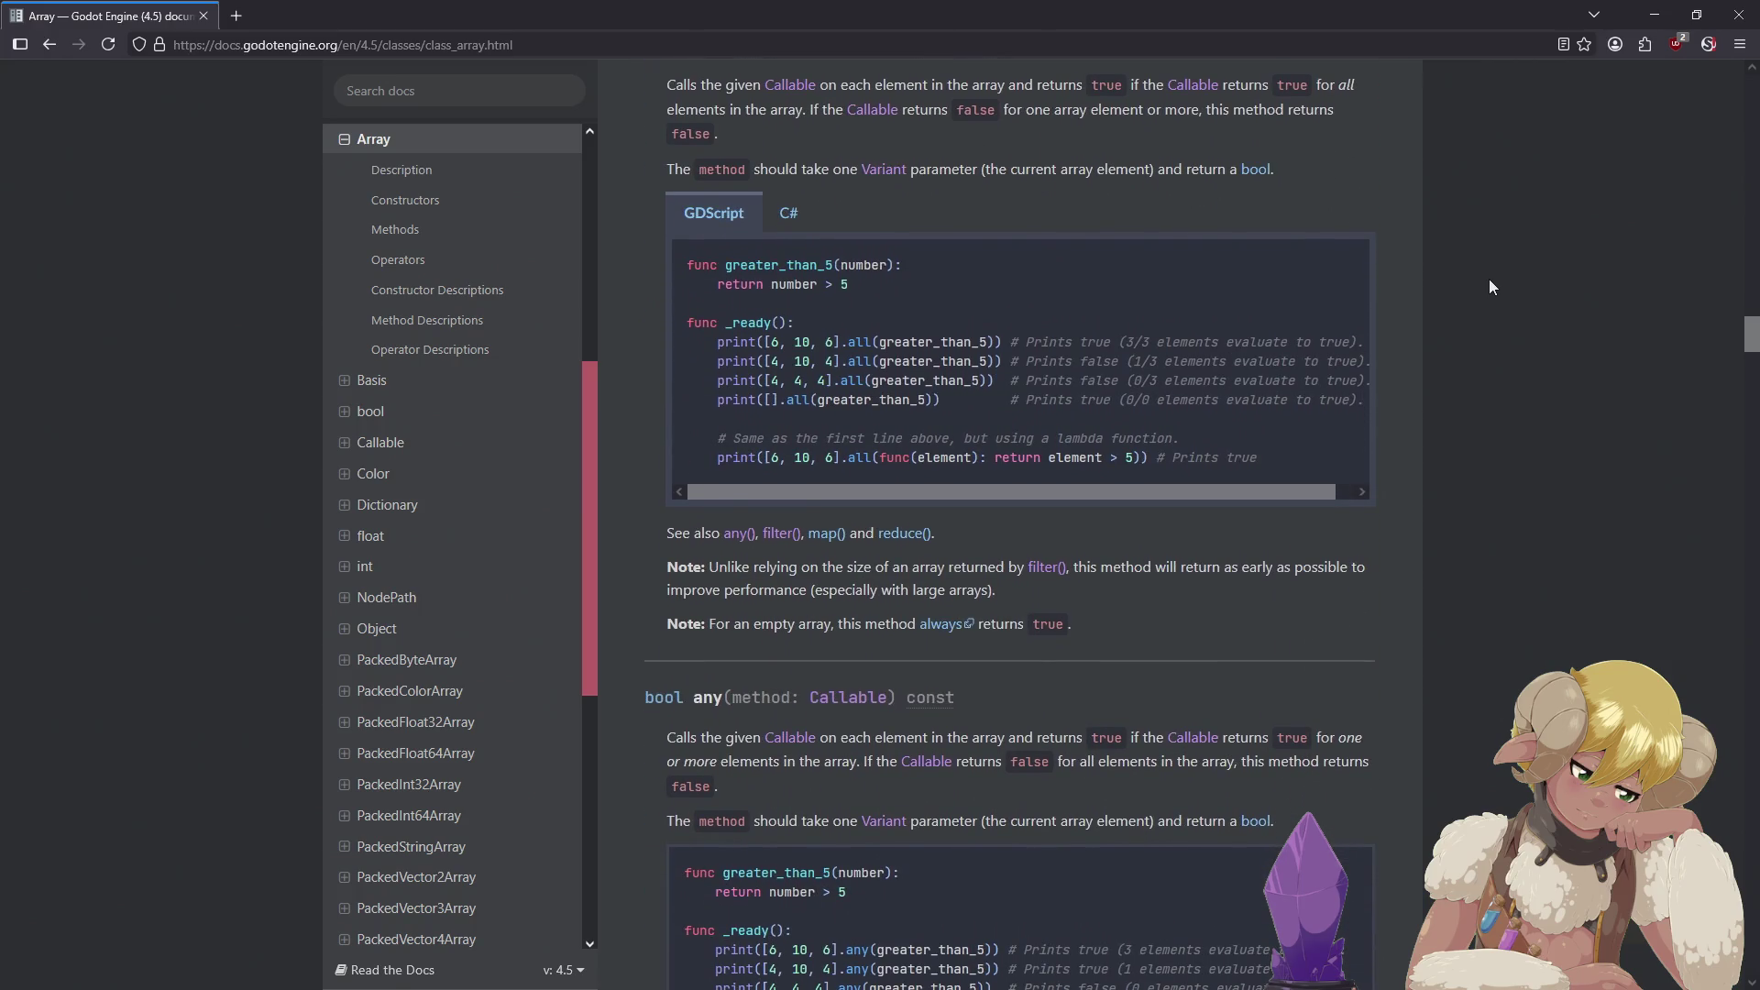
scroll(1489, 280, down, 3)
scroll(1503, 273, down, 6)
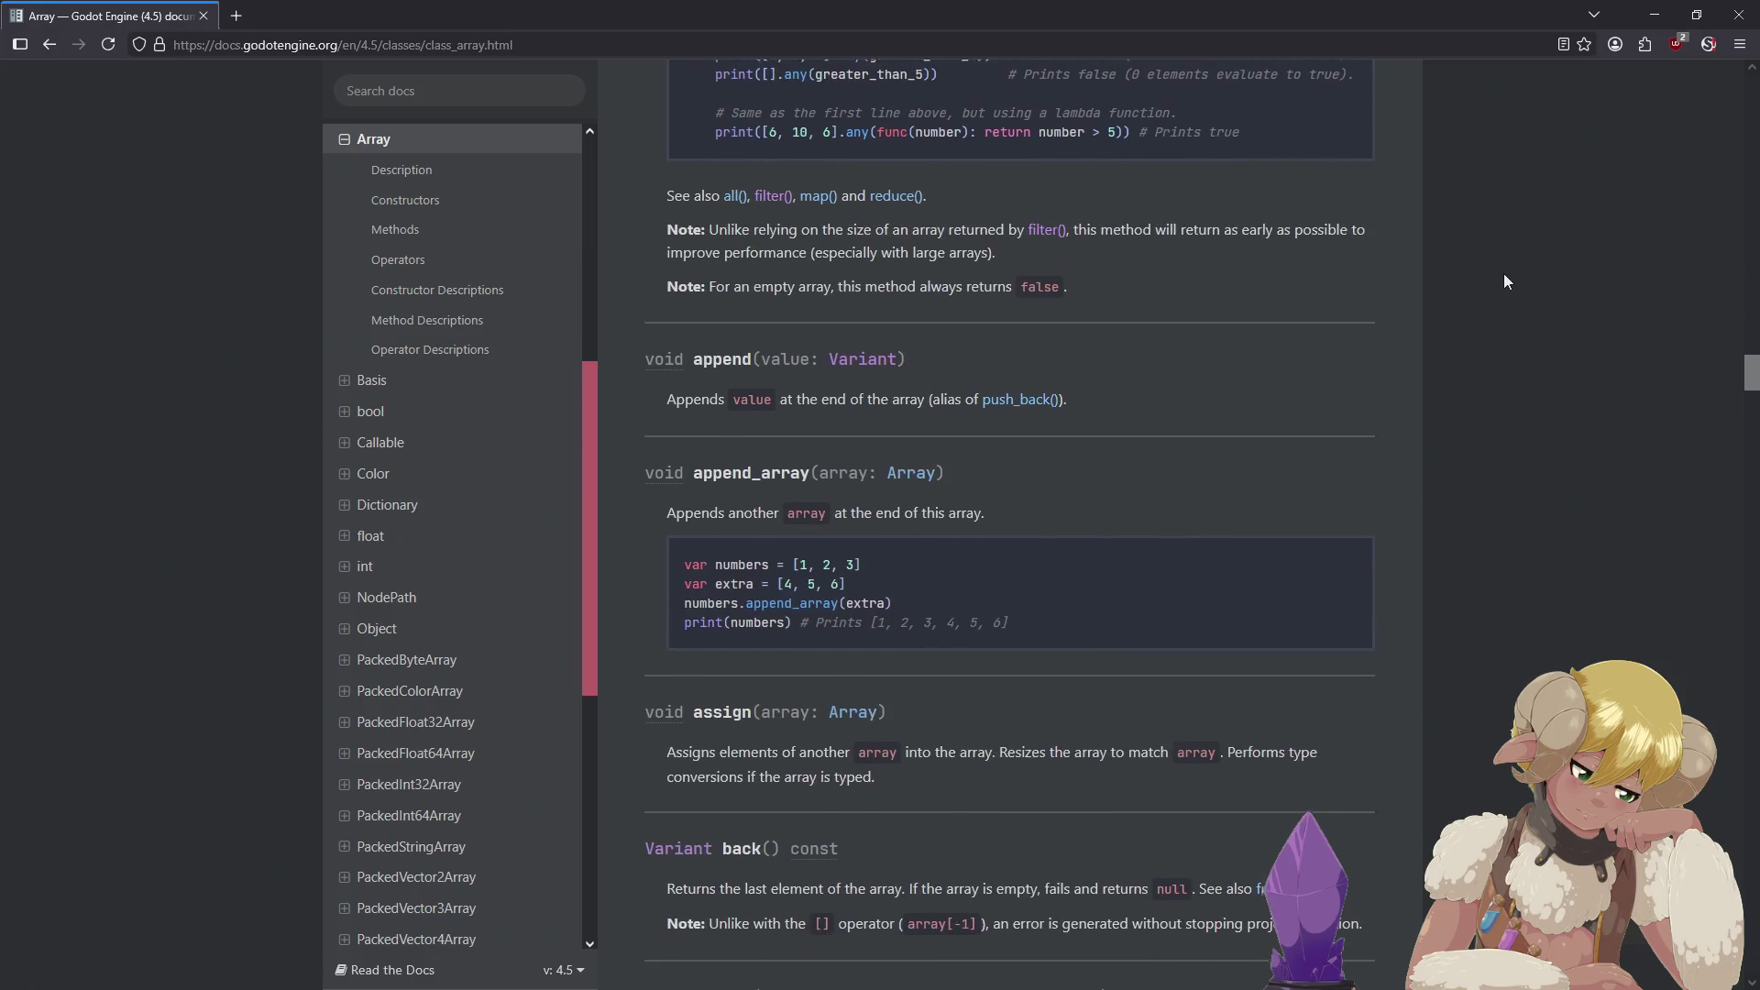
scroll(1506, 275, down, 3)
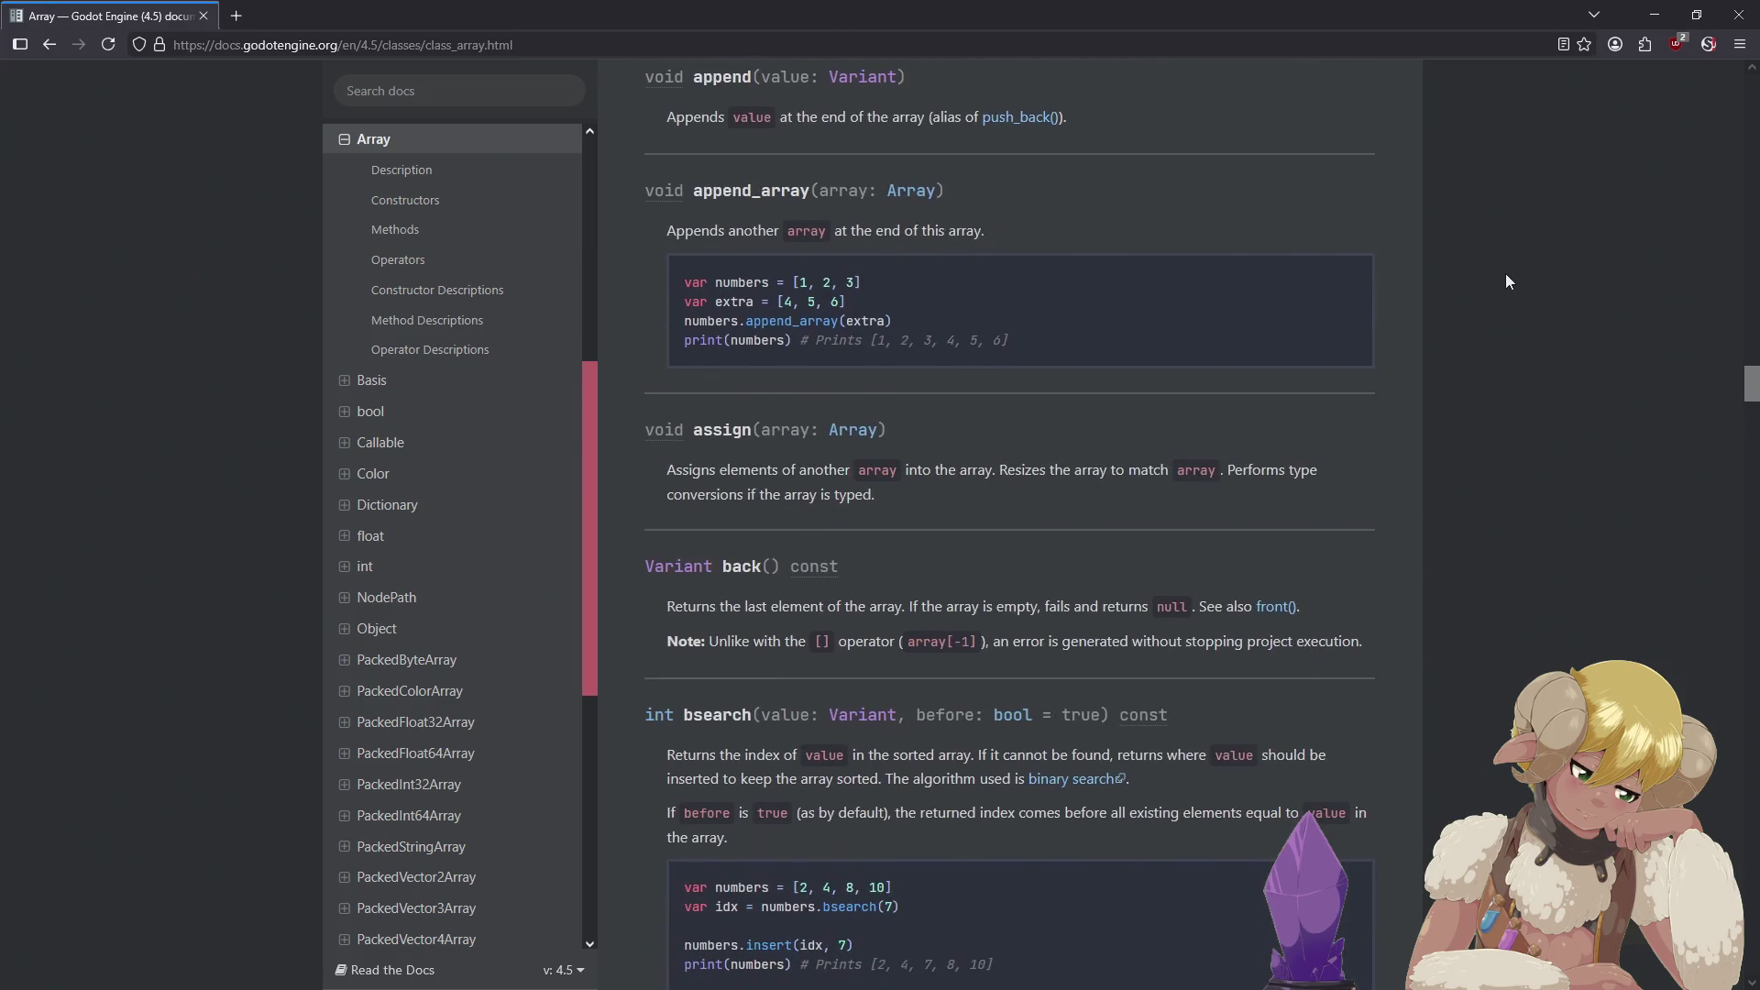
scroll(1505, 273, down, 3)
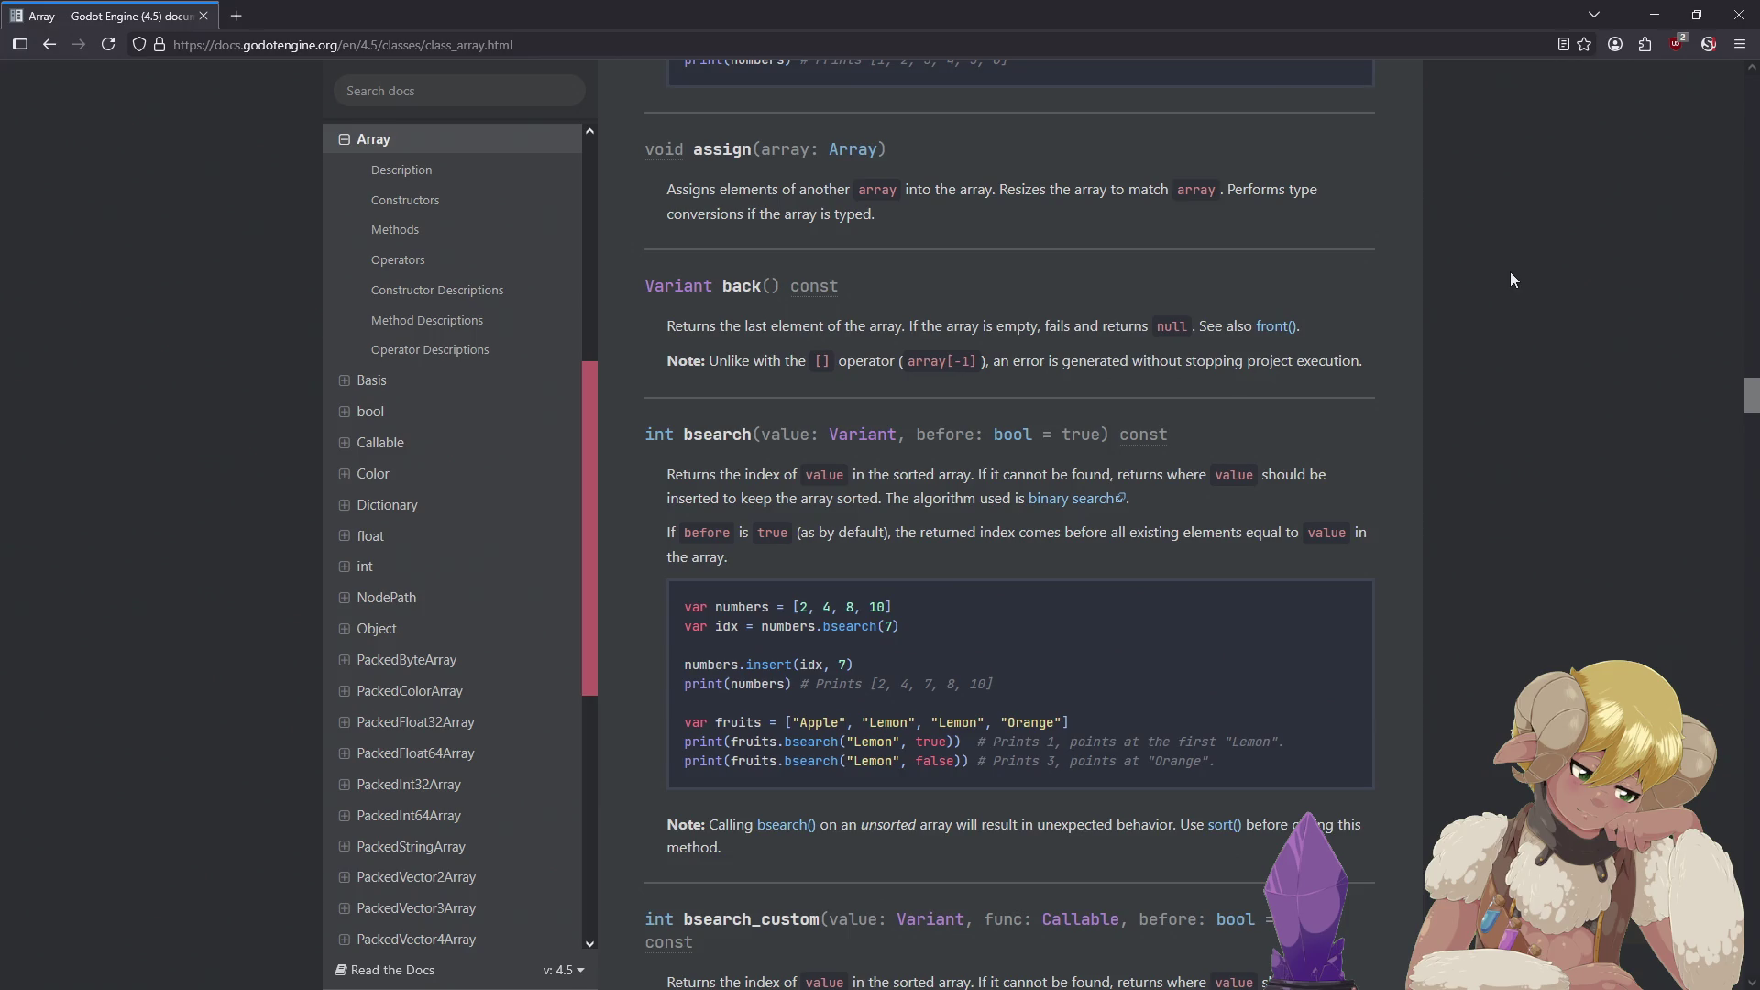
scroll(1512, 279, down, 3)
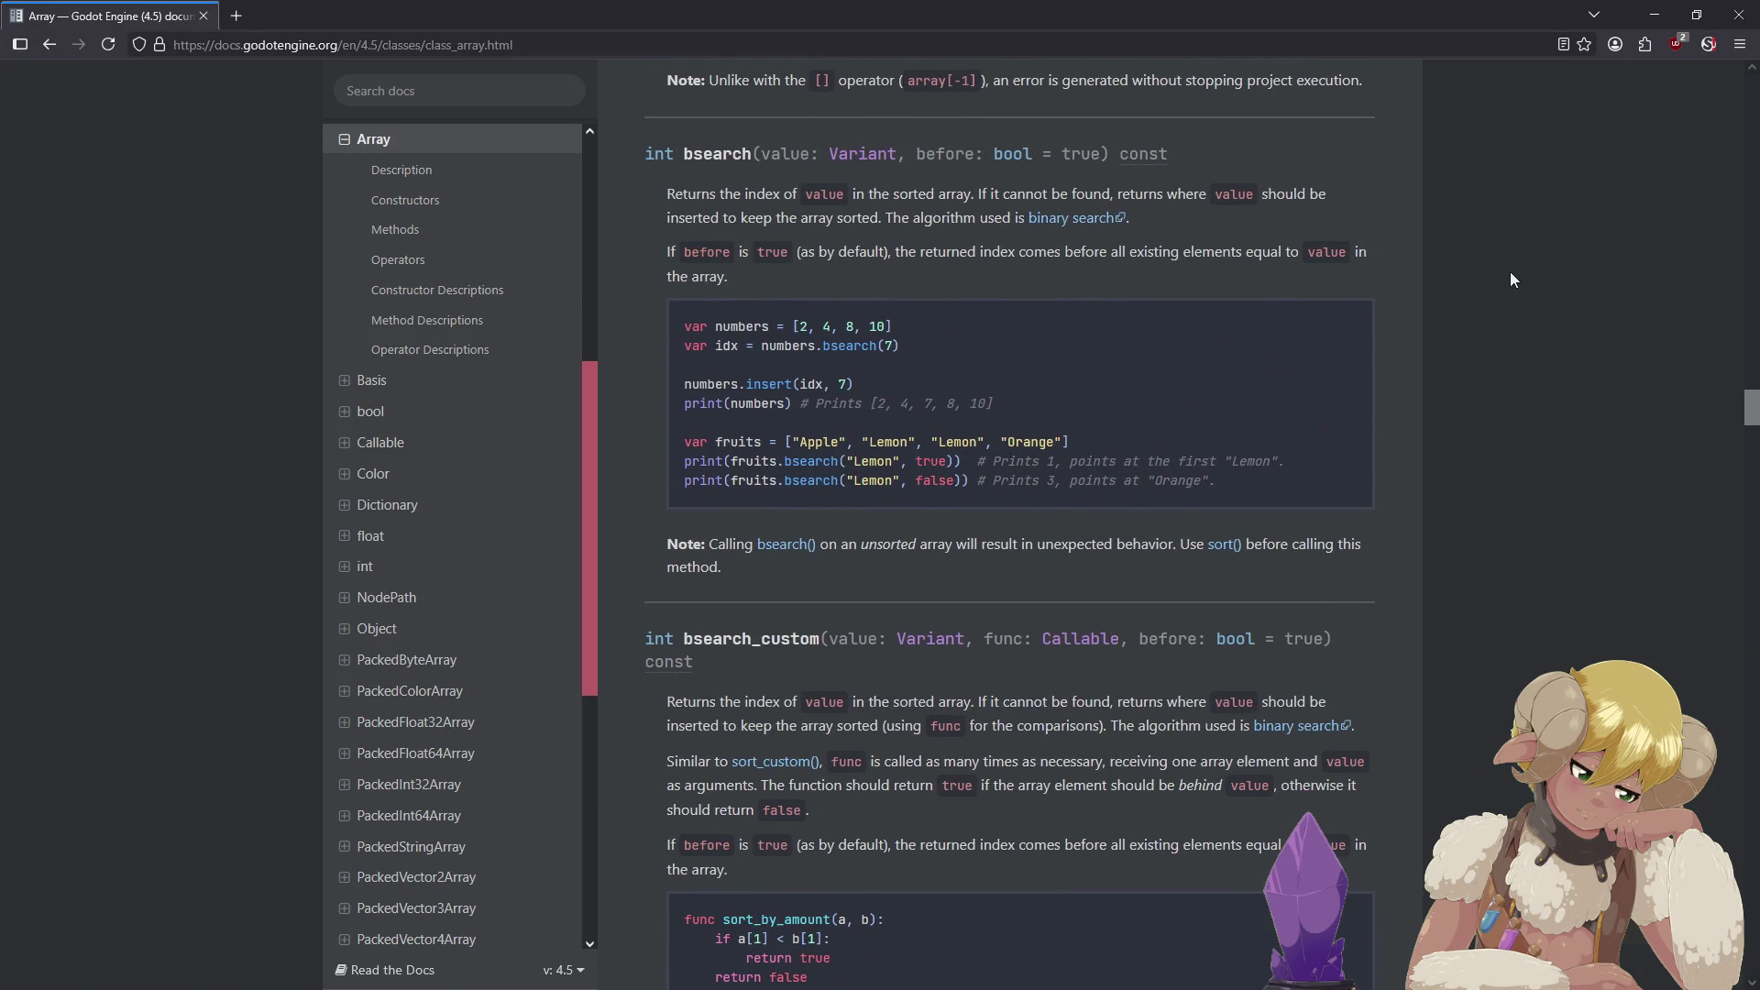
scroll(1510, 271, down, 6)
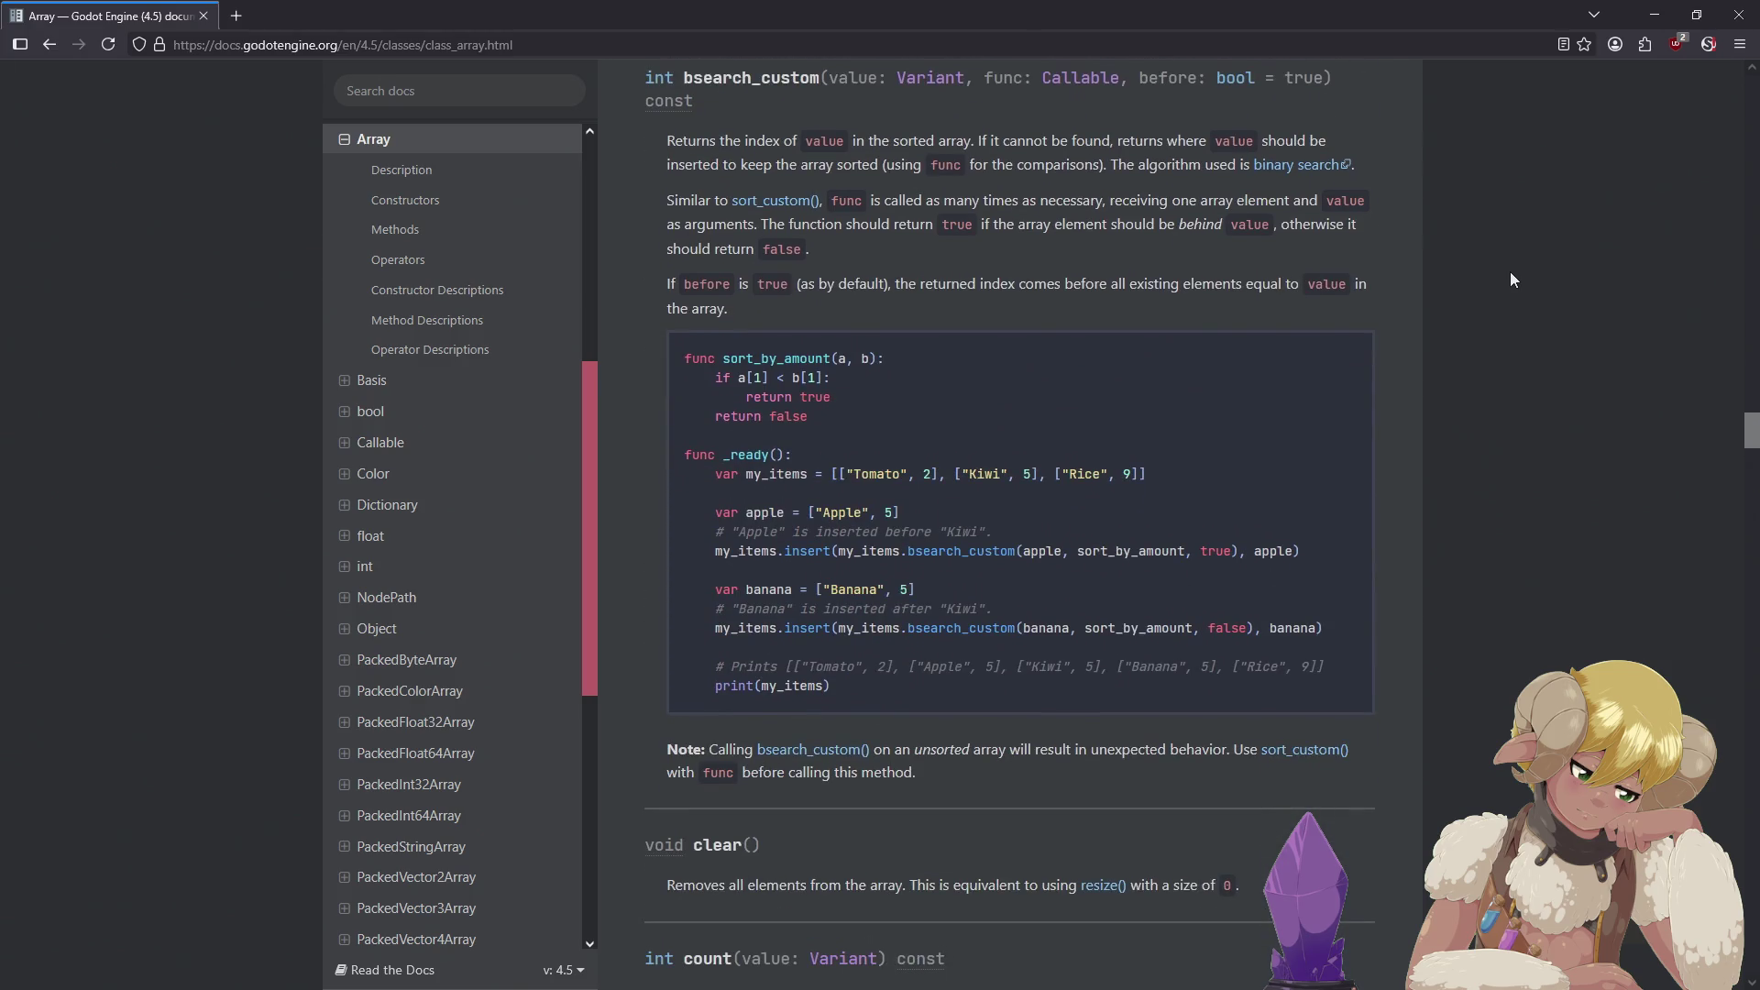
scroll(1510, 271, down, 3)
scroll(1510, 275, down, 5)
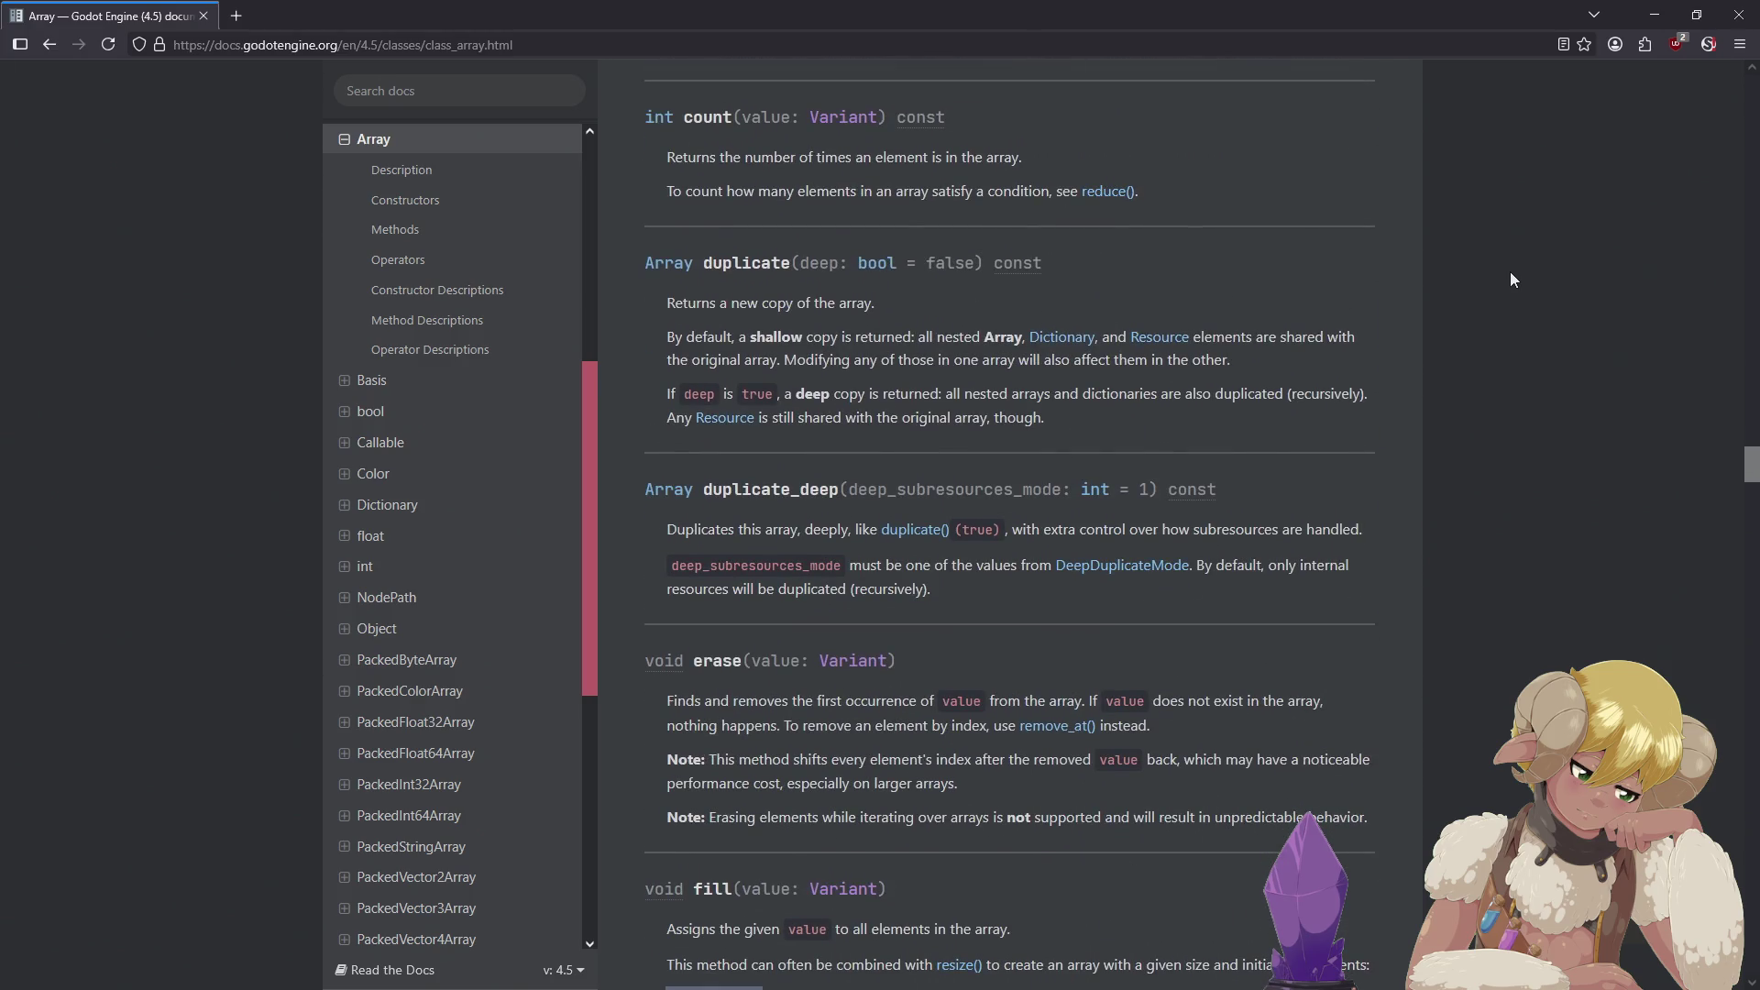
scroll(1510, 272, up, 1)
scroll(1510, 272, down, 4)
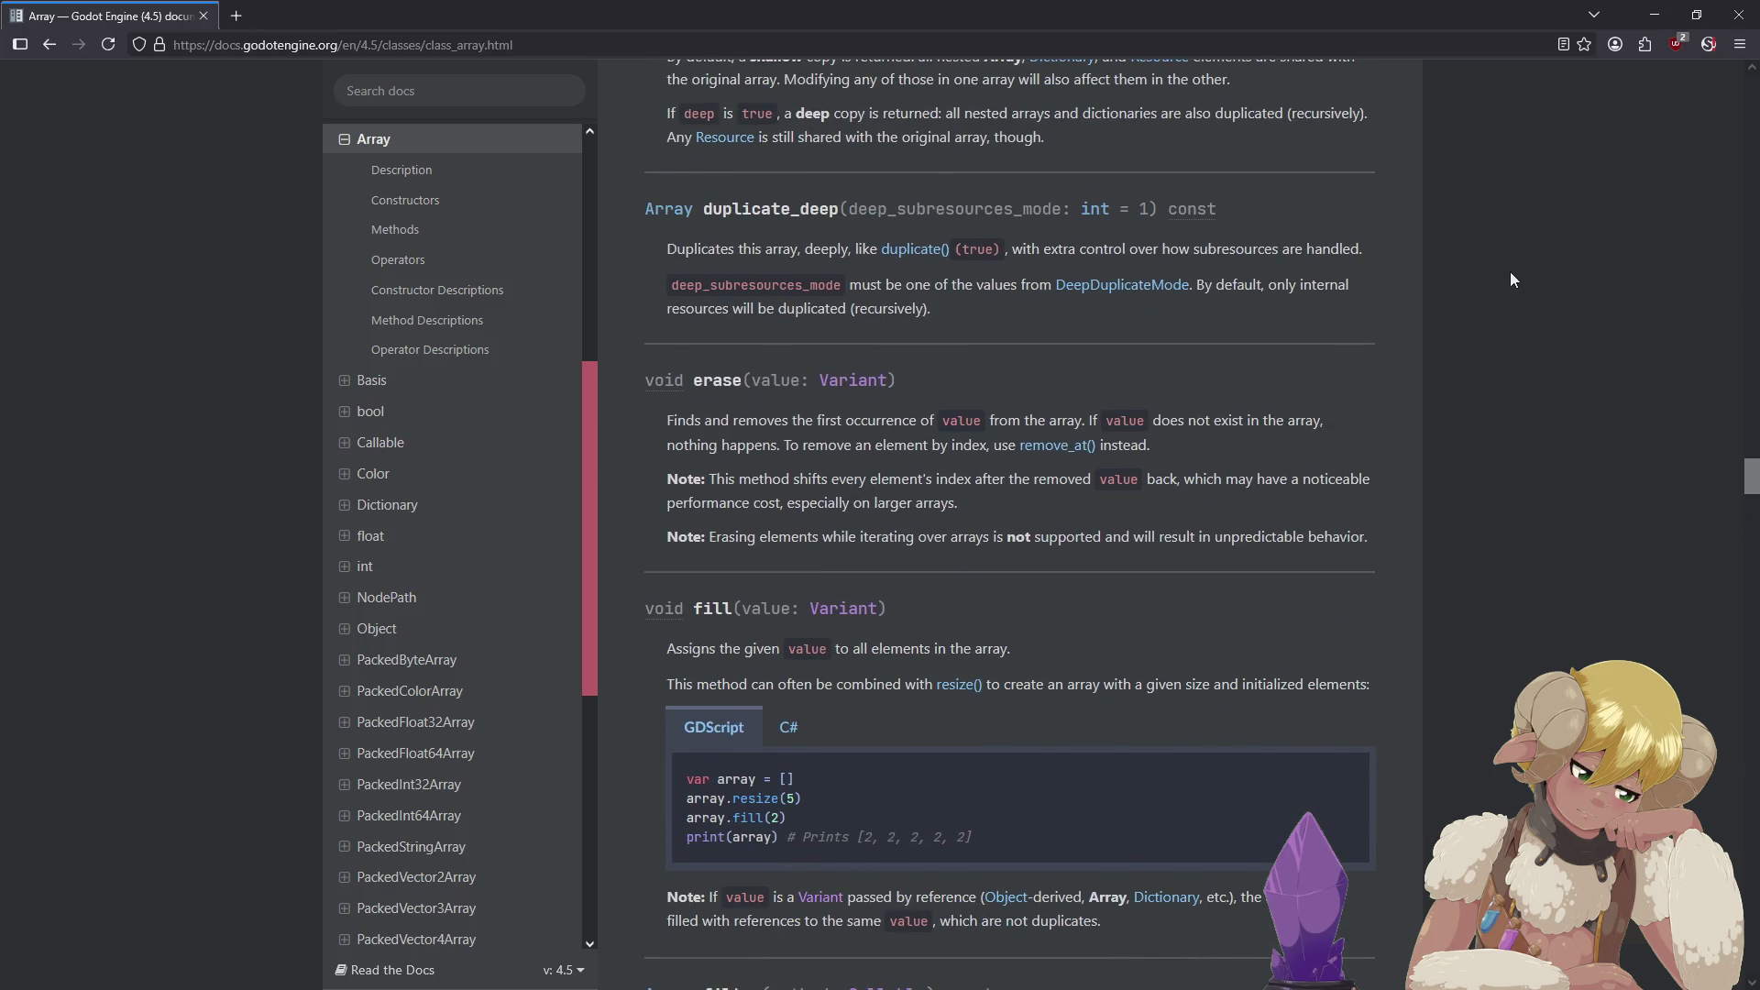
scroll(1509, 272, down, 3)
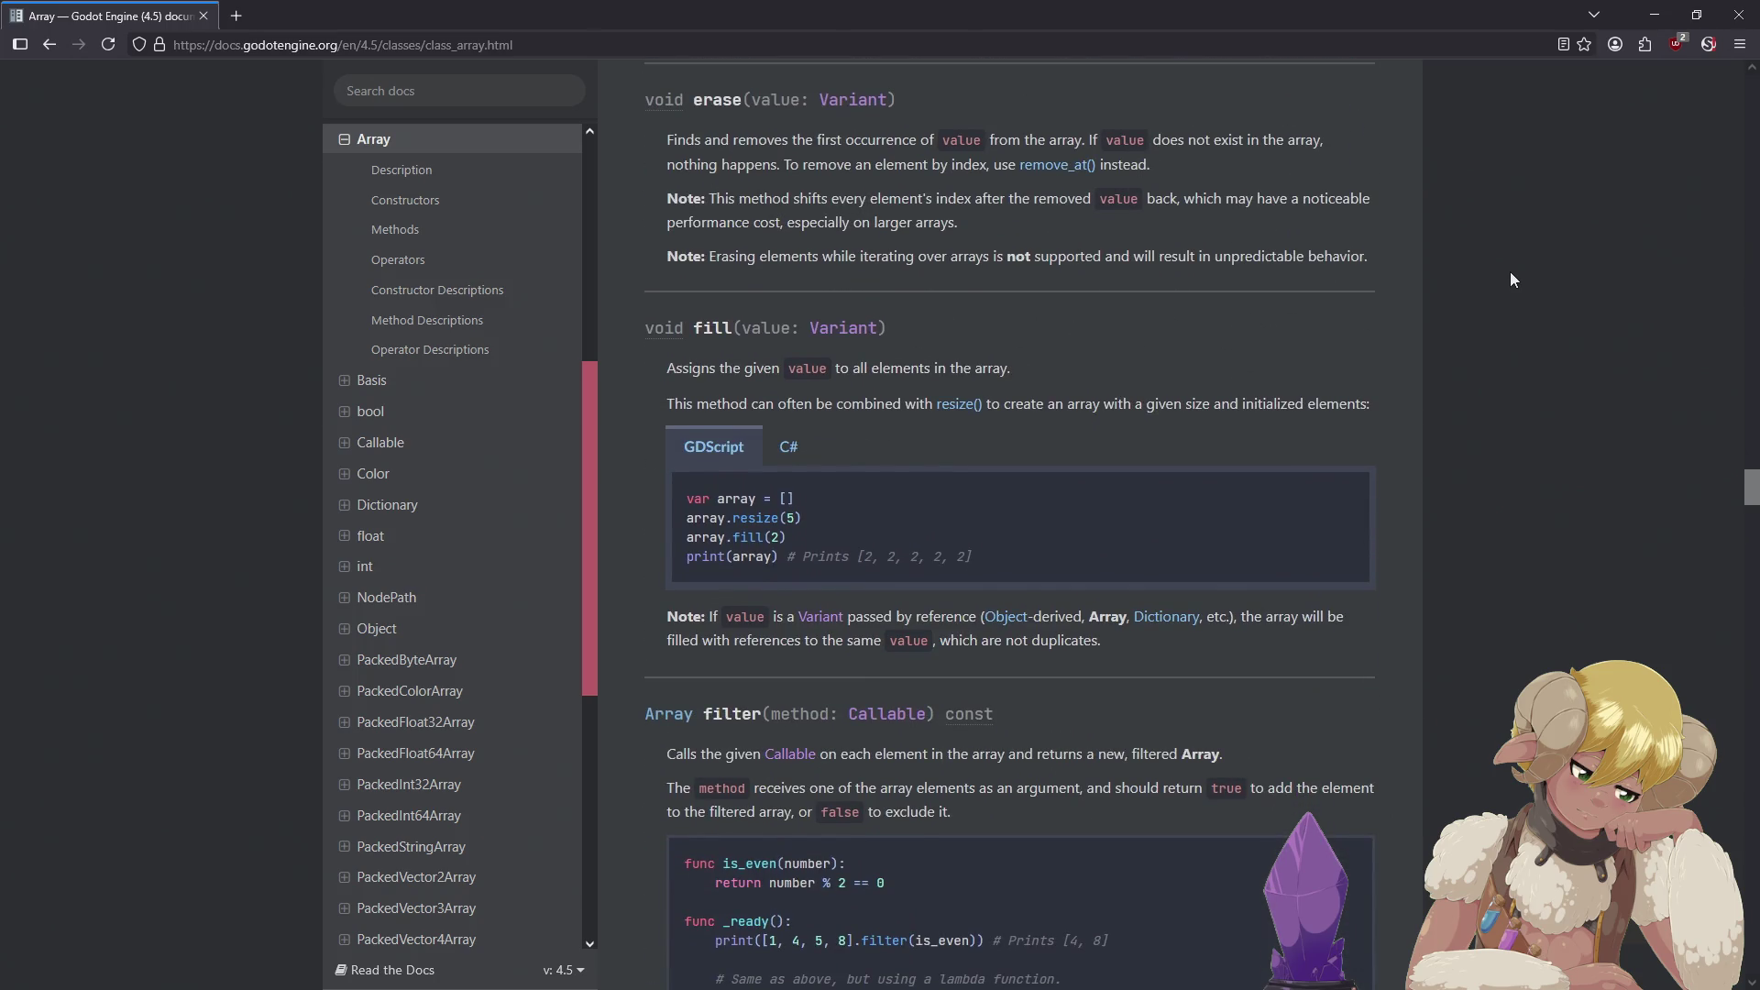
scroll(1510, 271, down, 1)
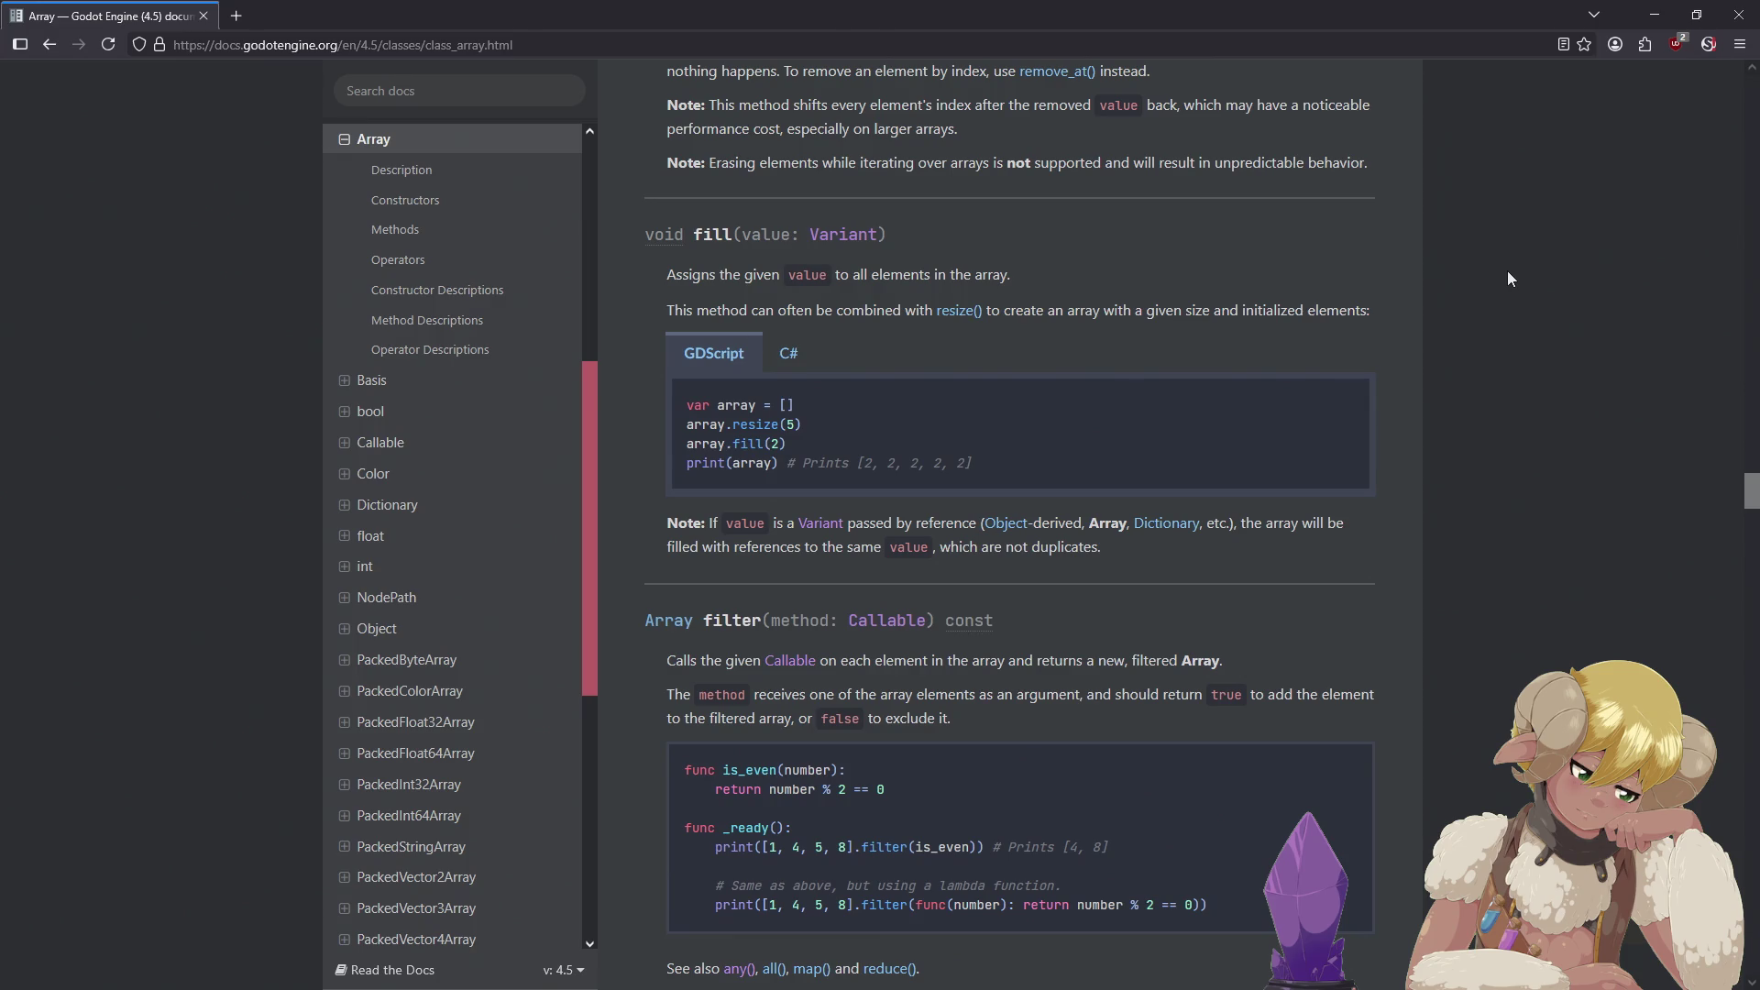
scroll(1508, 277, down, 3)
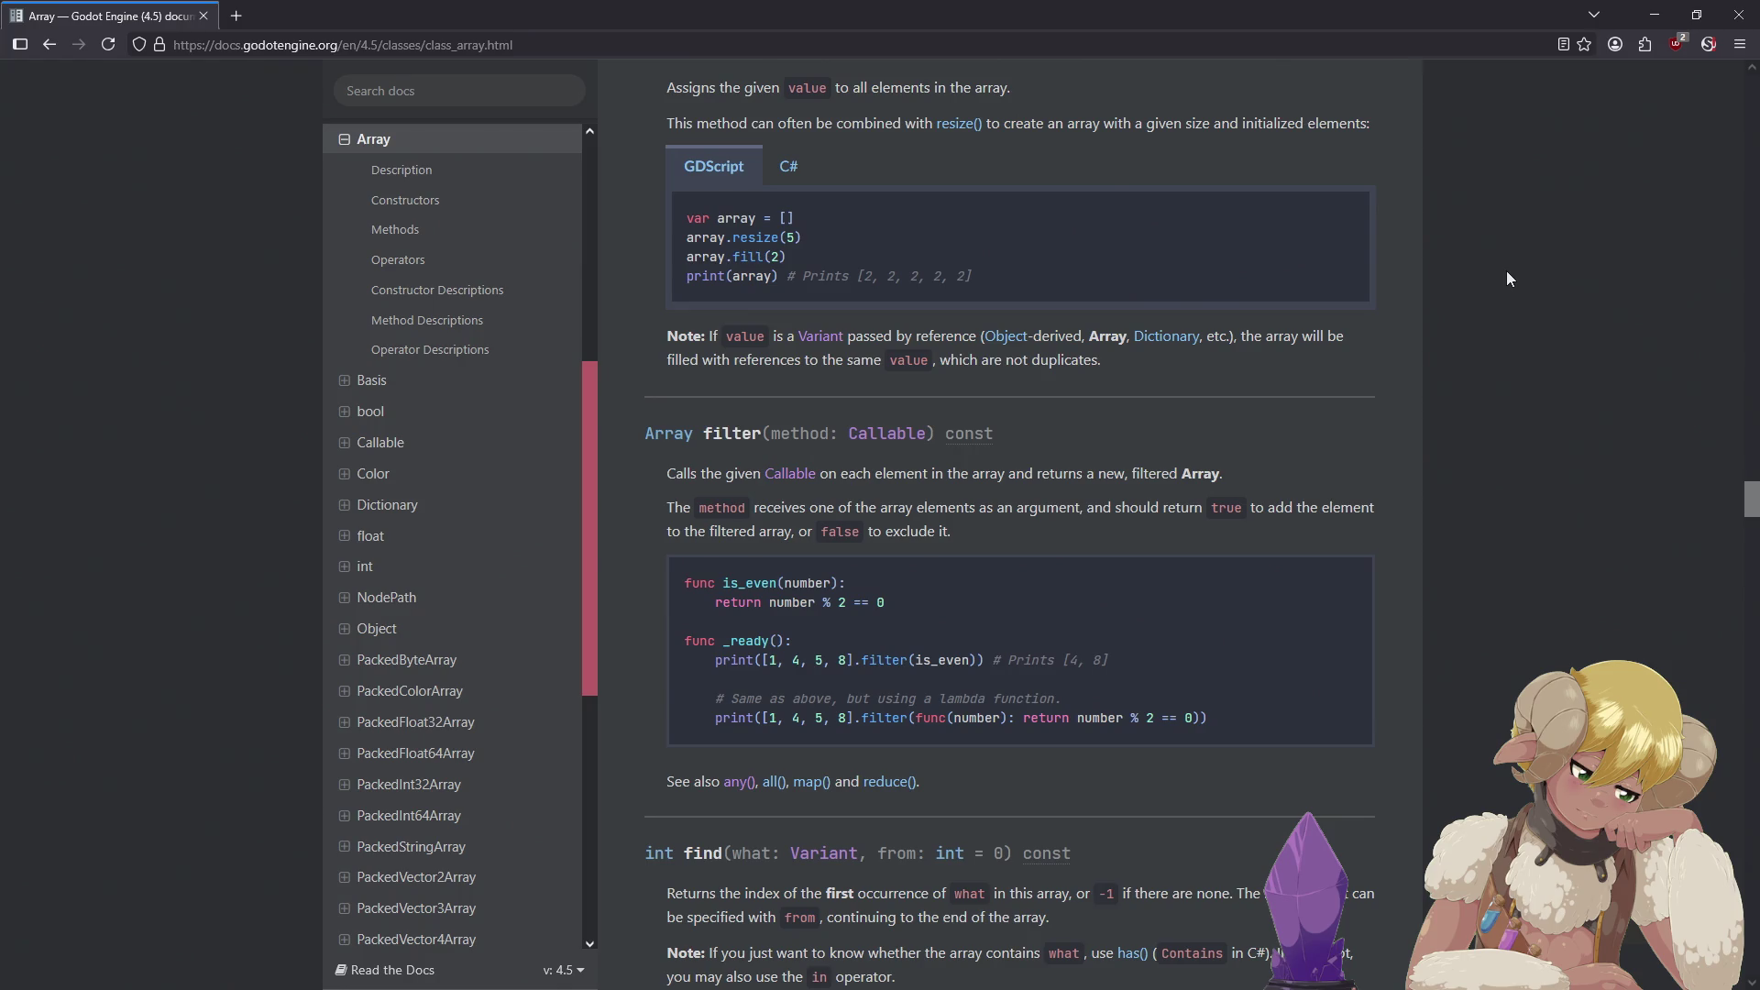
scroll(1506, 277, down, 2)
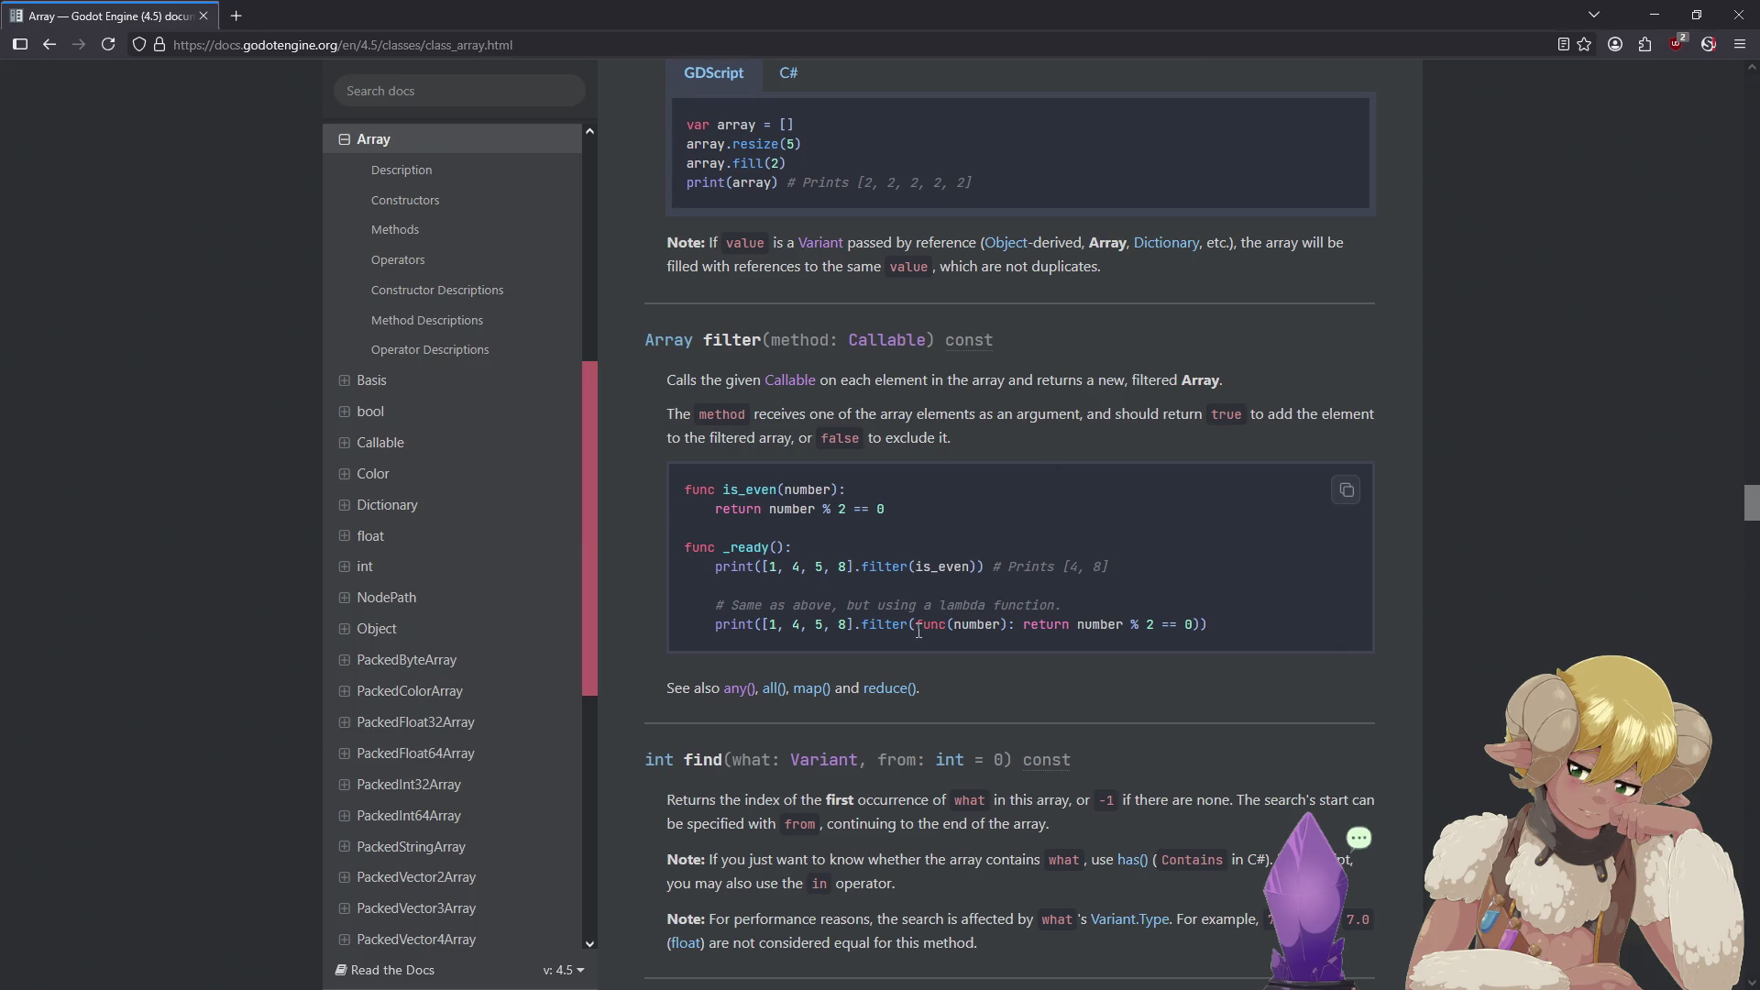
Step: Highlight the lambda in the filter() example, scroll on to find(), then return to the editor
drag(916, 630, 1210, 620)
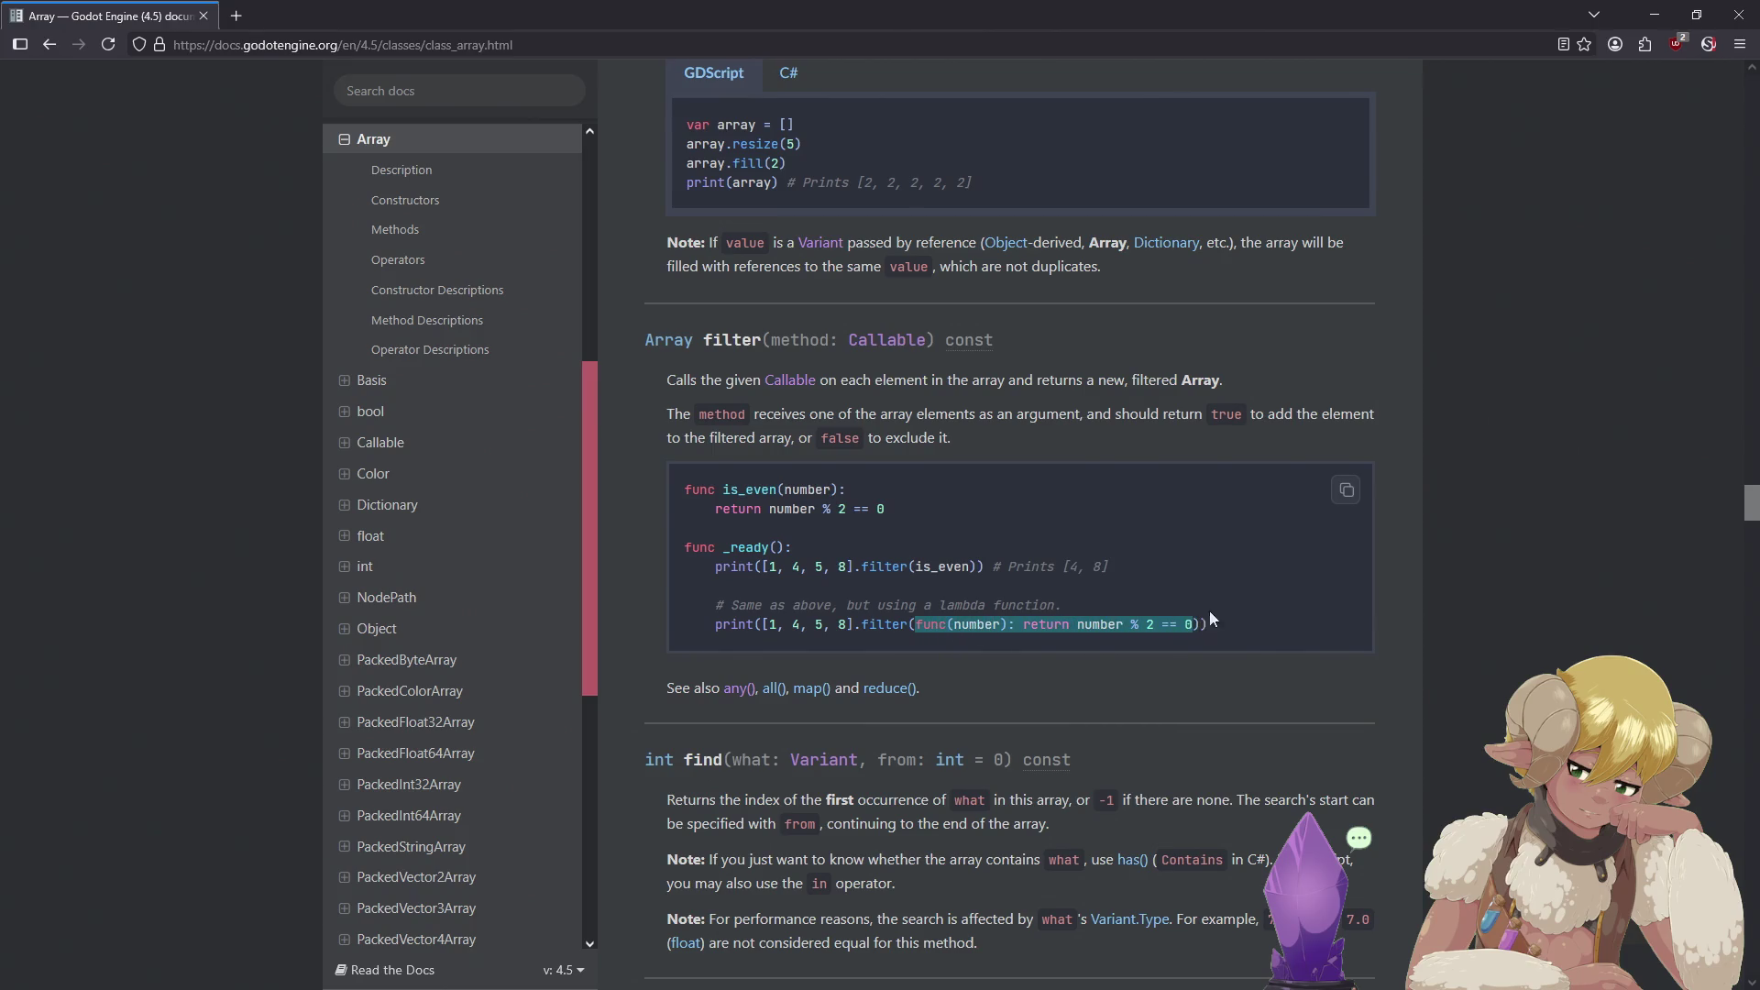
click(1240, 596)
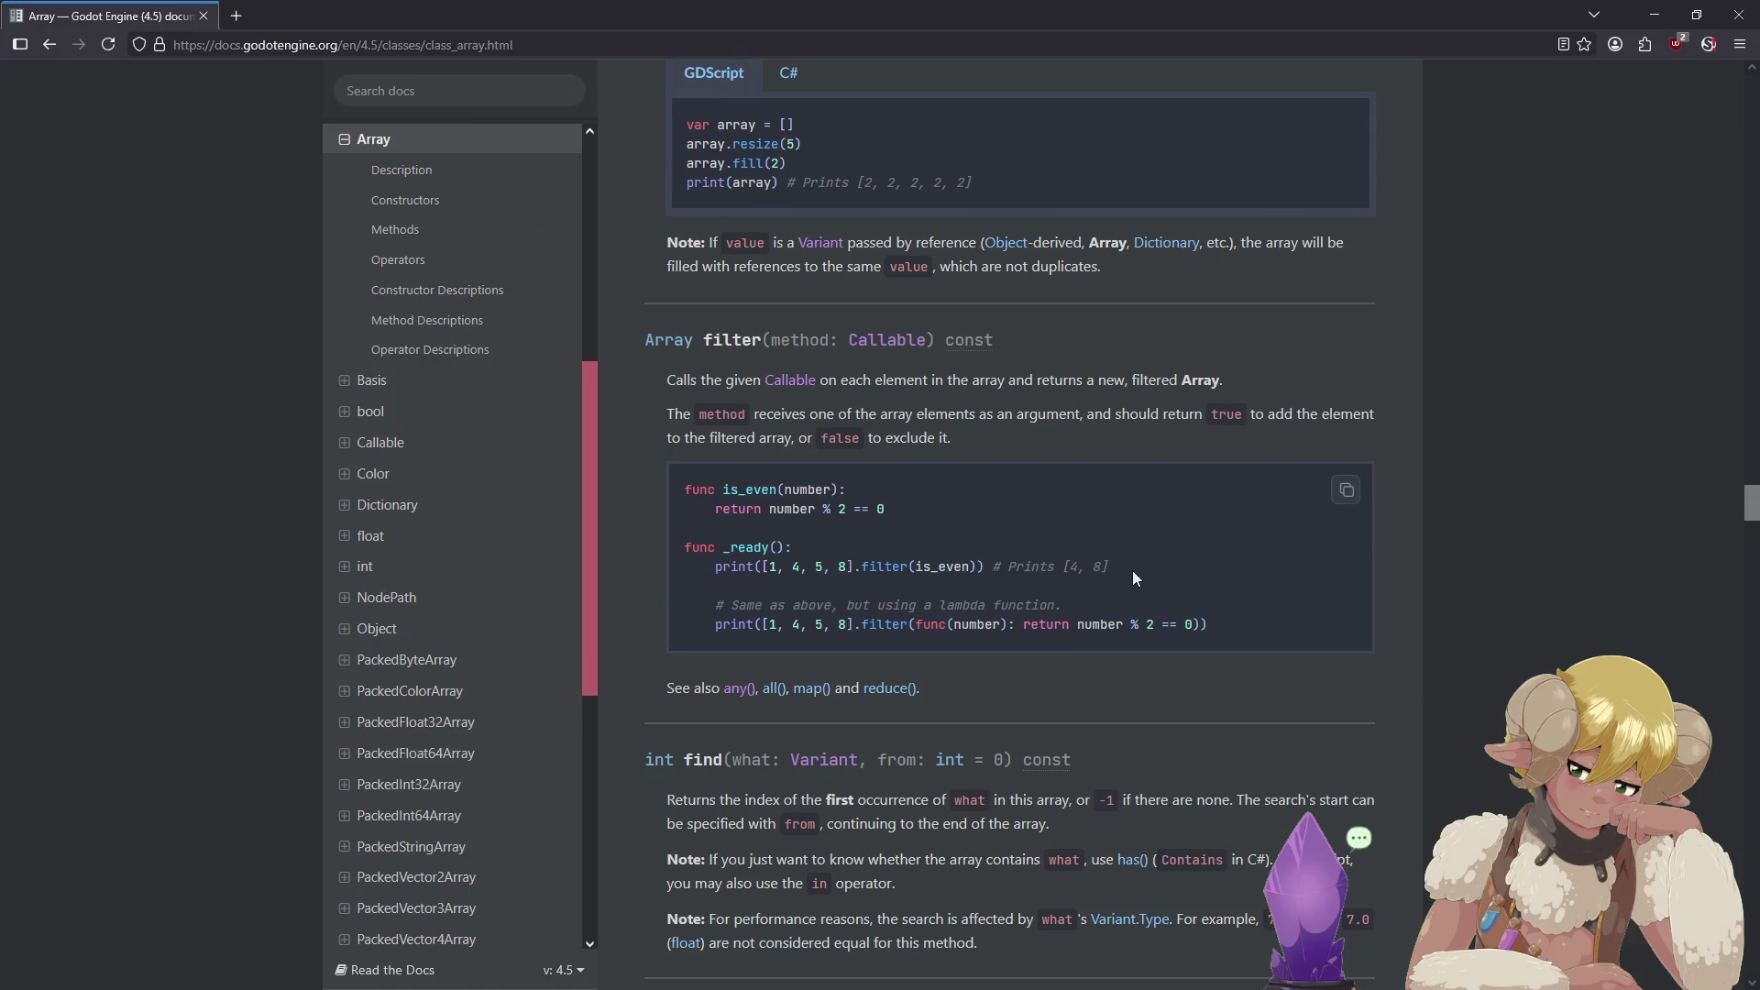
drag(914, 625, 1192, 625)
click(1217, 594)
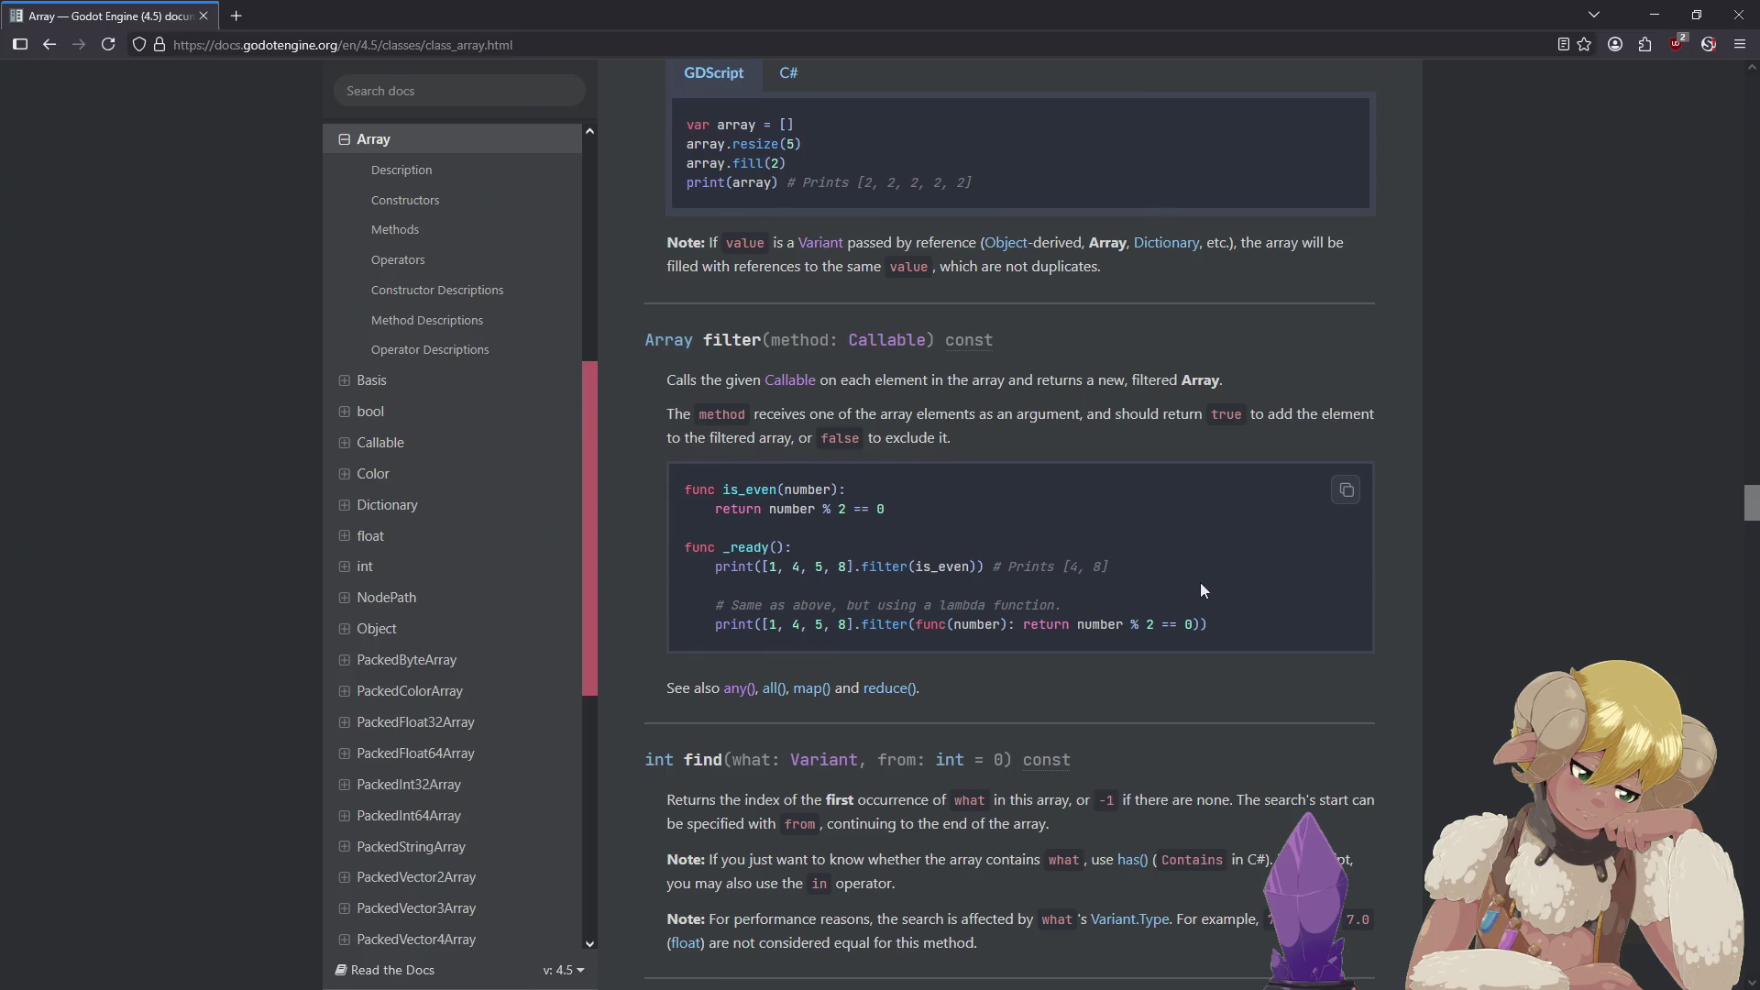
scroll(1200, 581, down, 1)
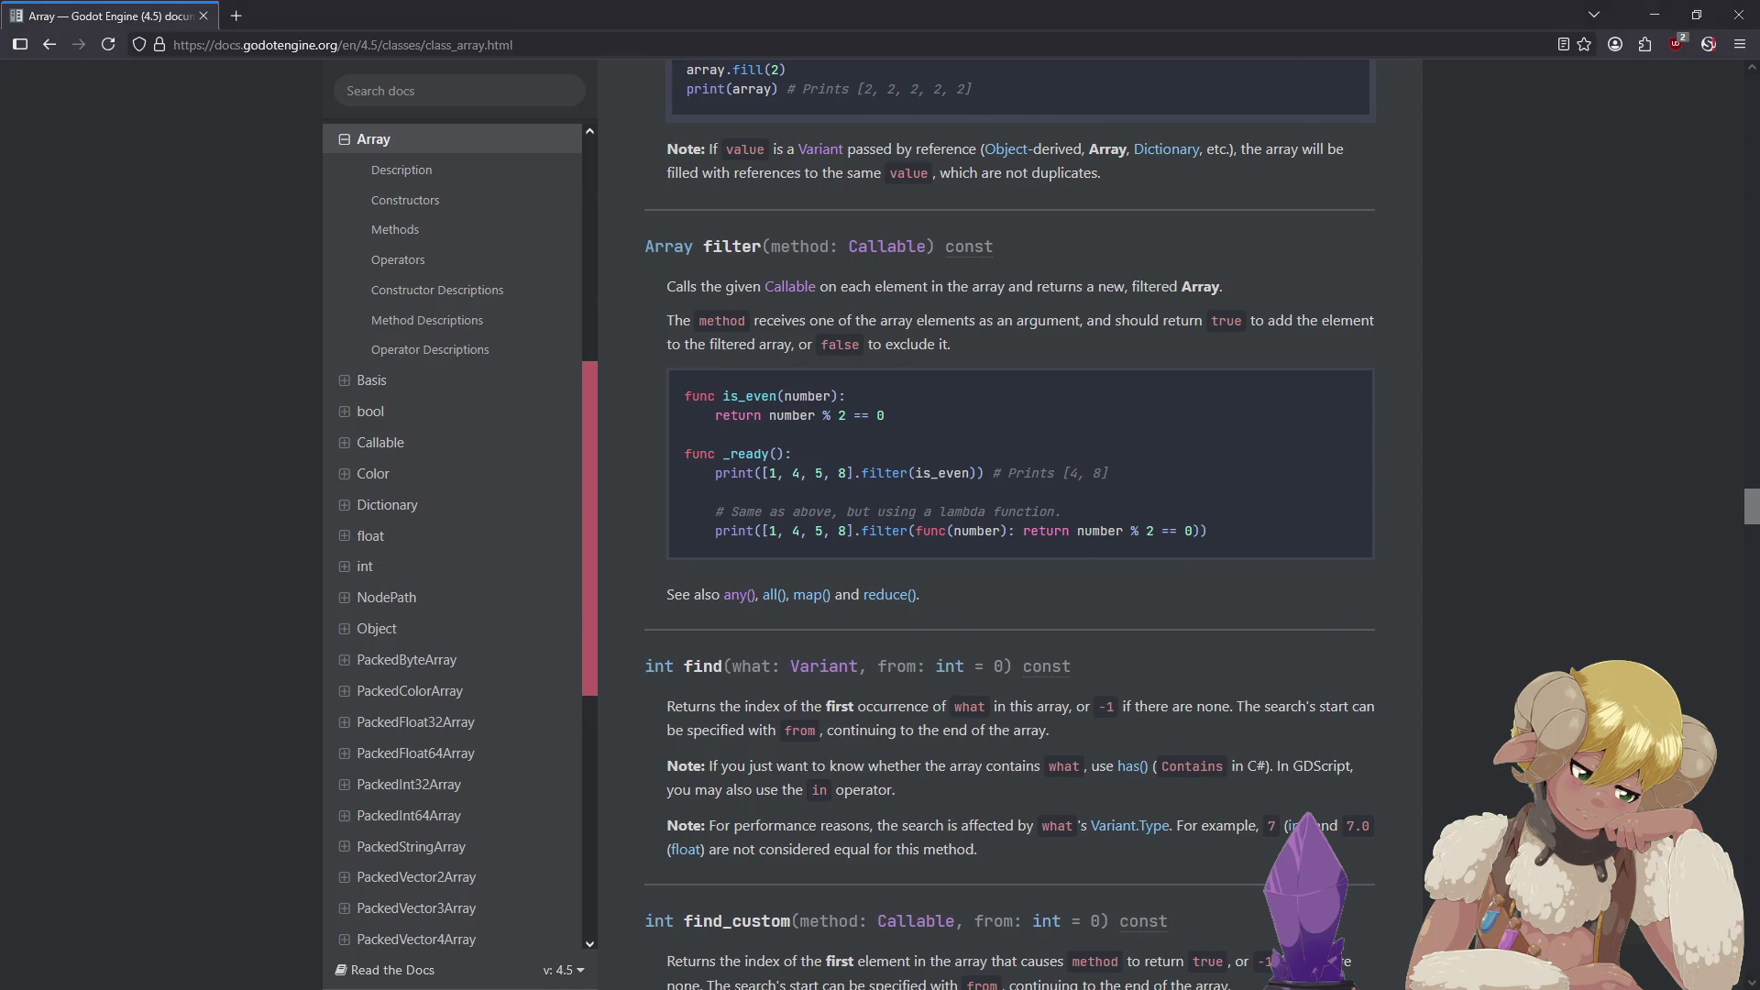
key(alt+Tab)
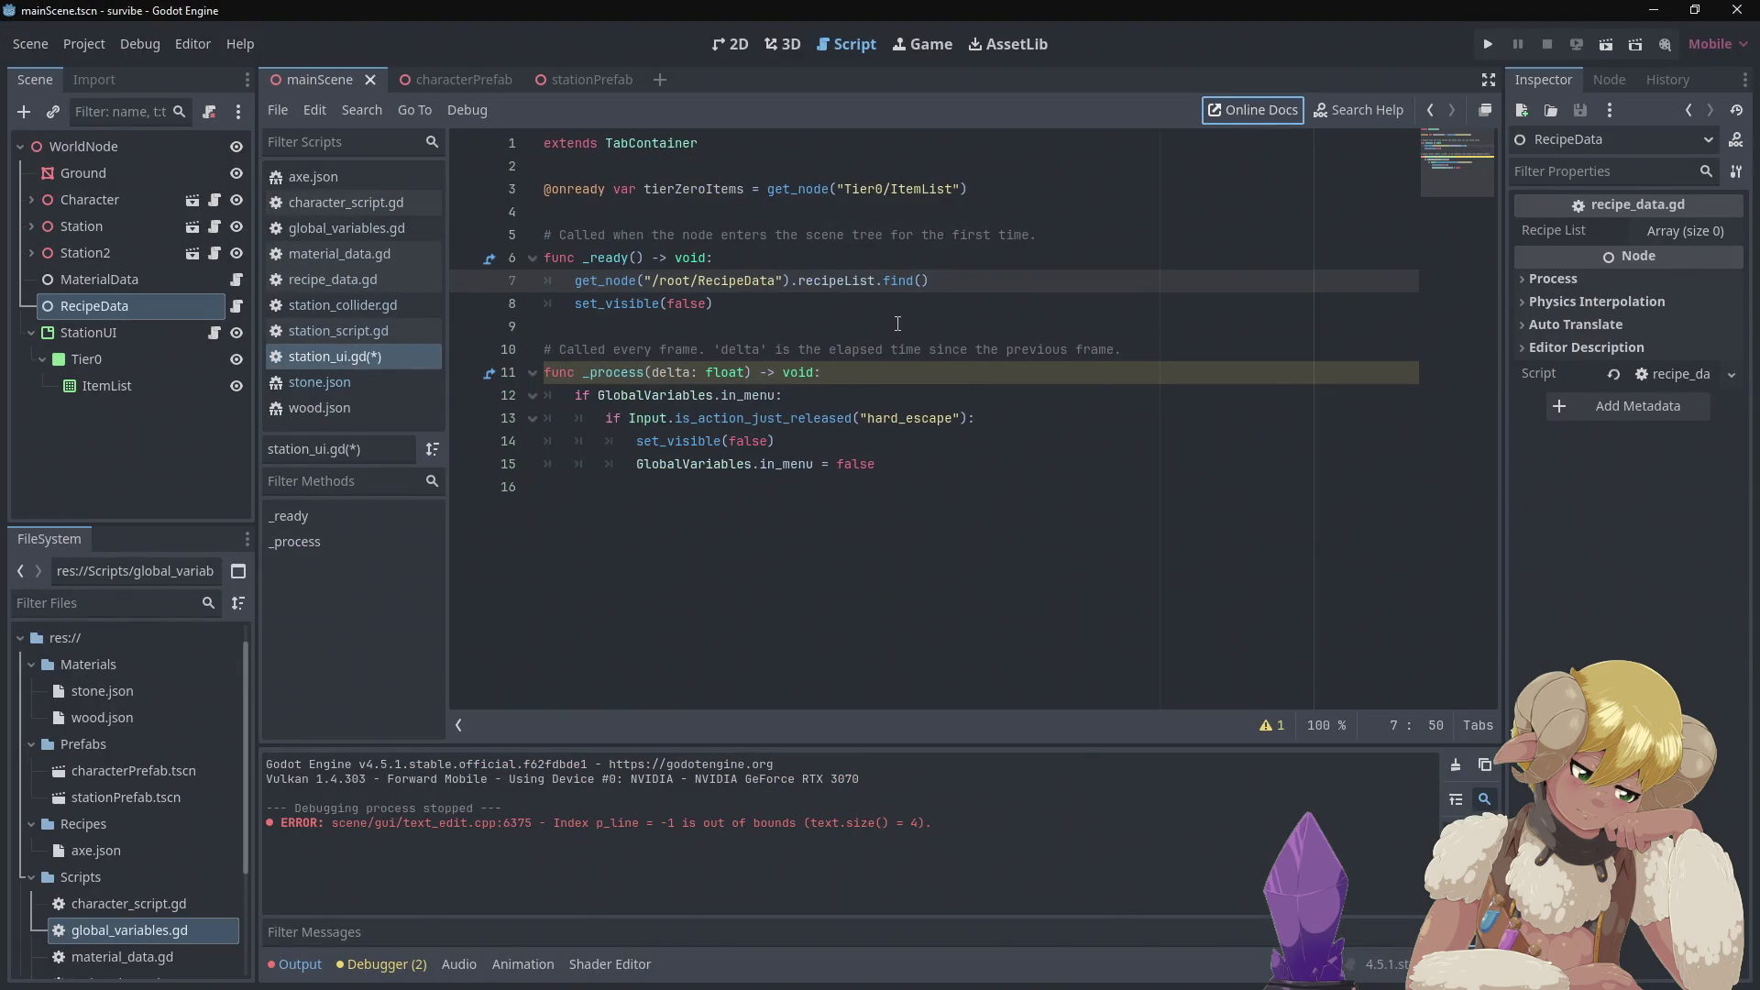
Step: Start line 7 with the autocompleted tierZeroItems.items ahead of the get_node RecipeData lookup
click(887, 282)
click(576, 280)
text(var )
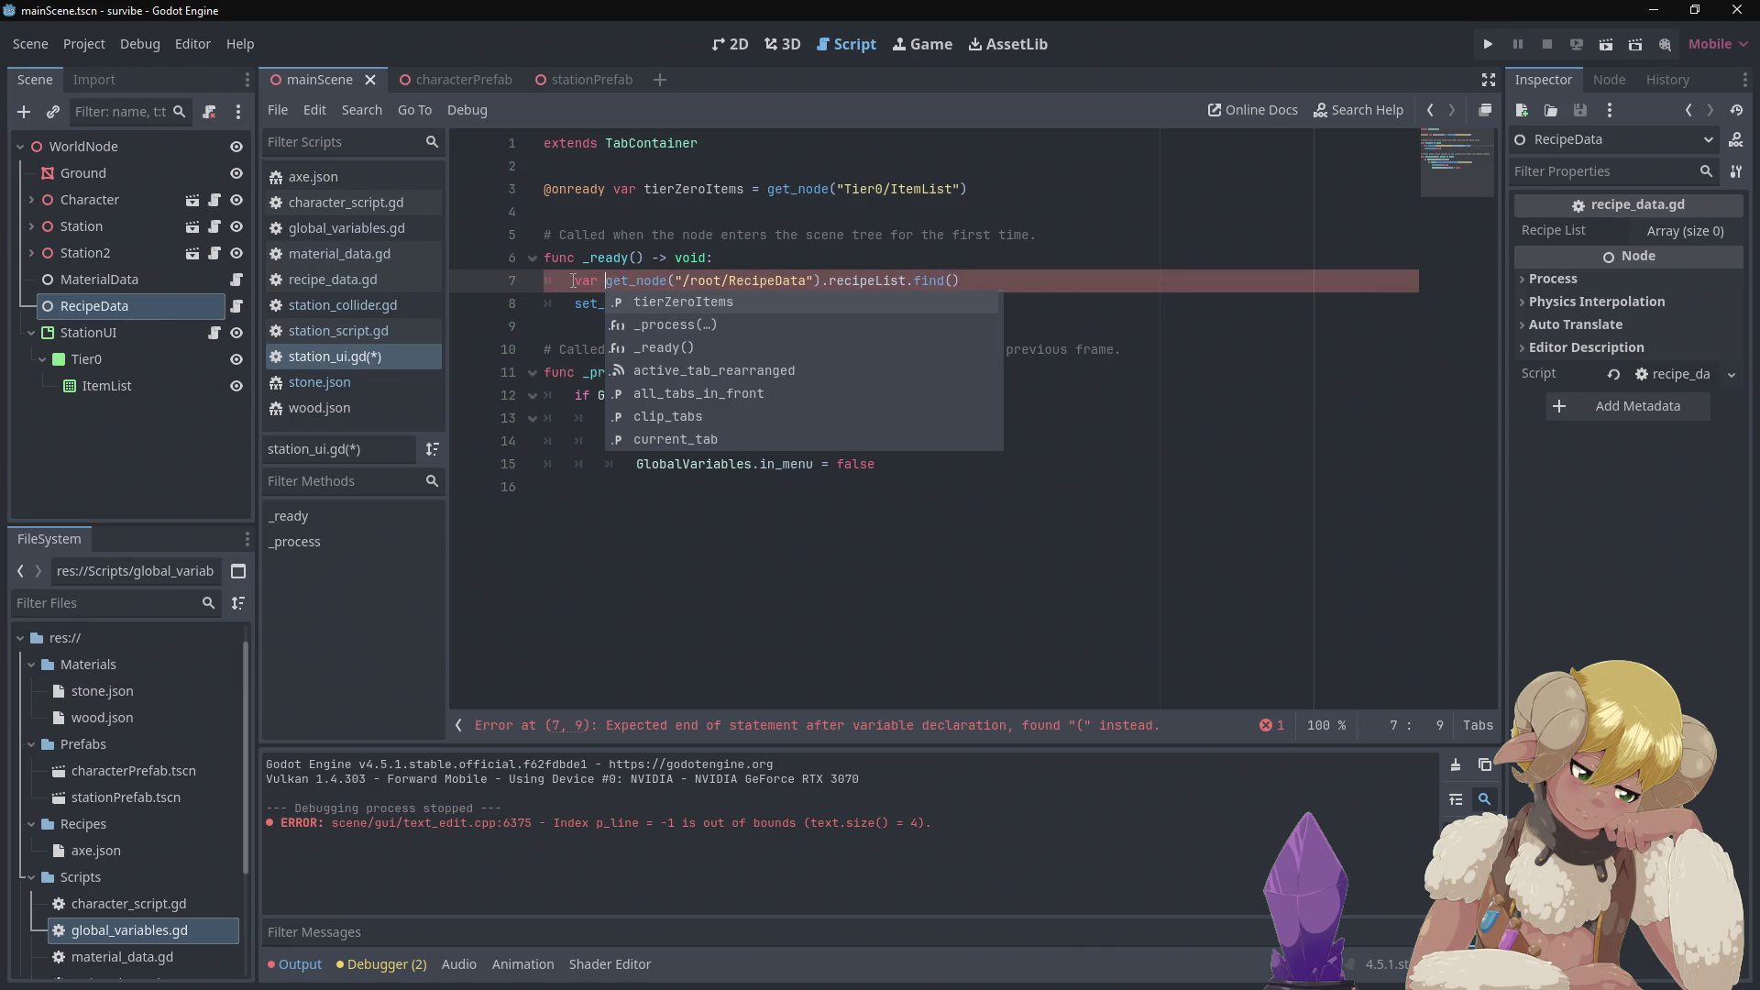
text(tier)
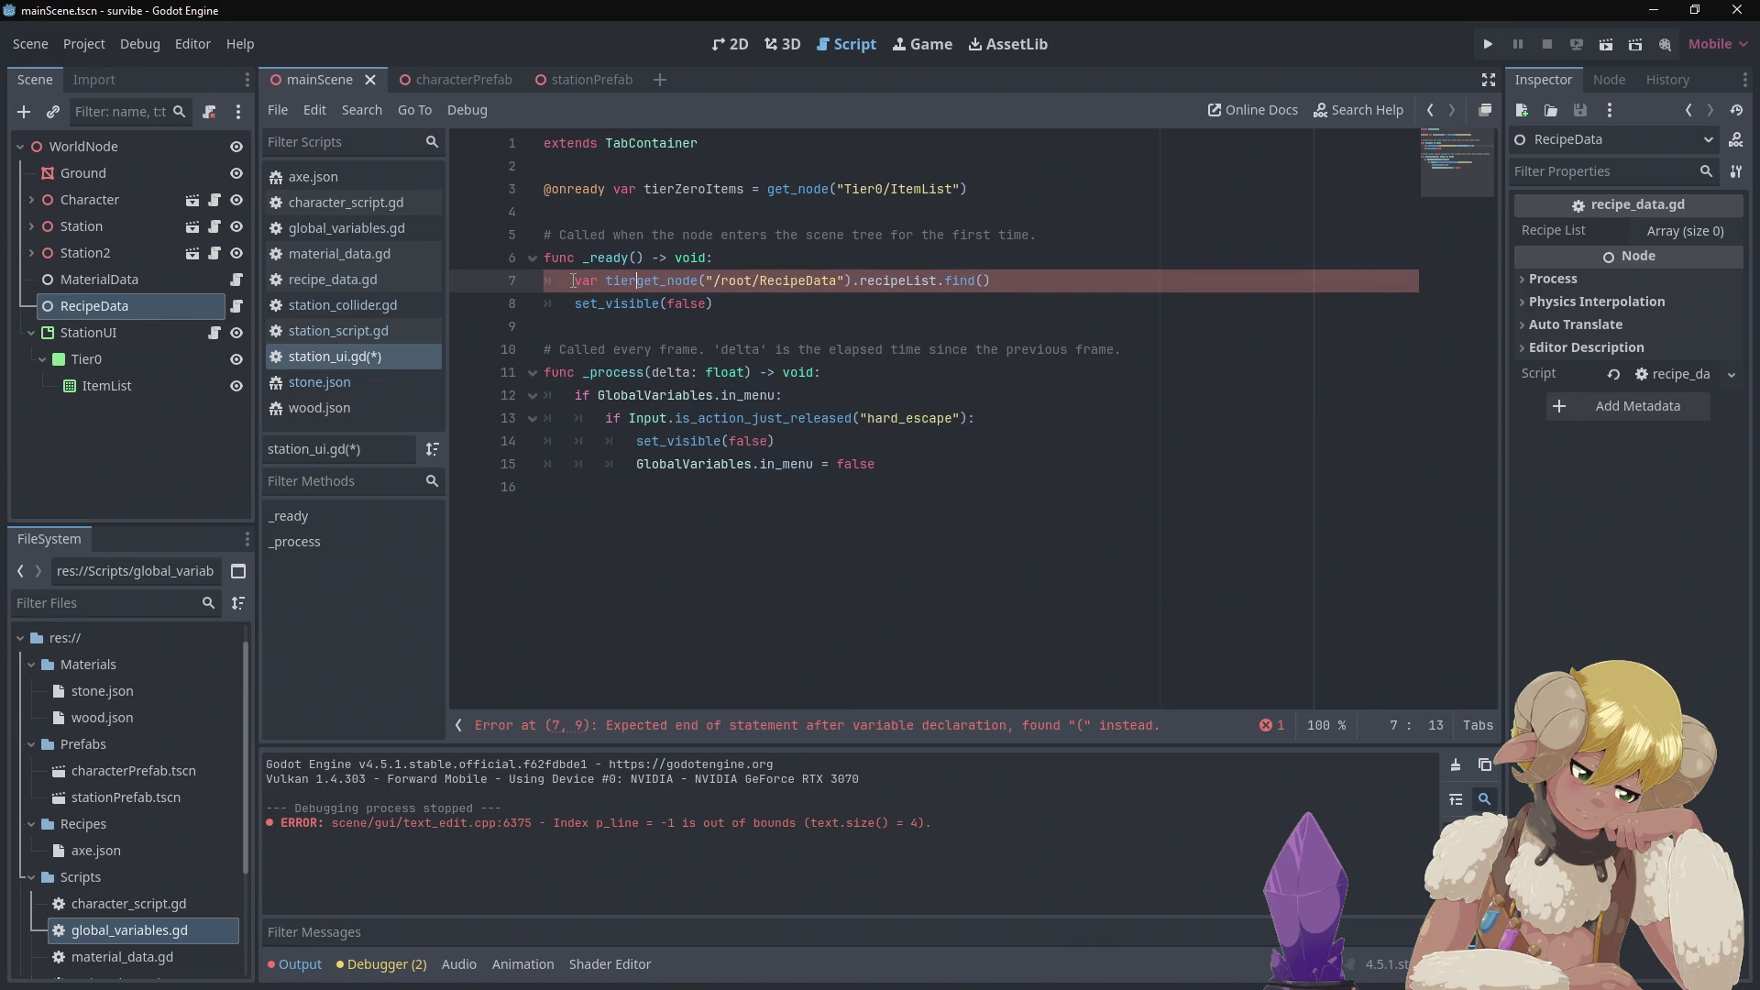
text(Zer)
key(BackSpace)
key(BackSpace)
key(BackSpace)
key(BackSpace)
key(BackSpace)
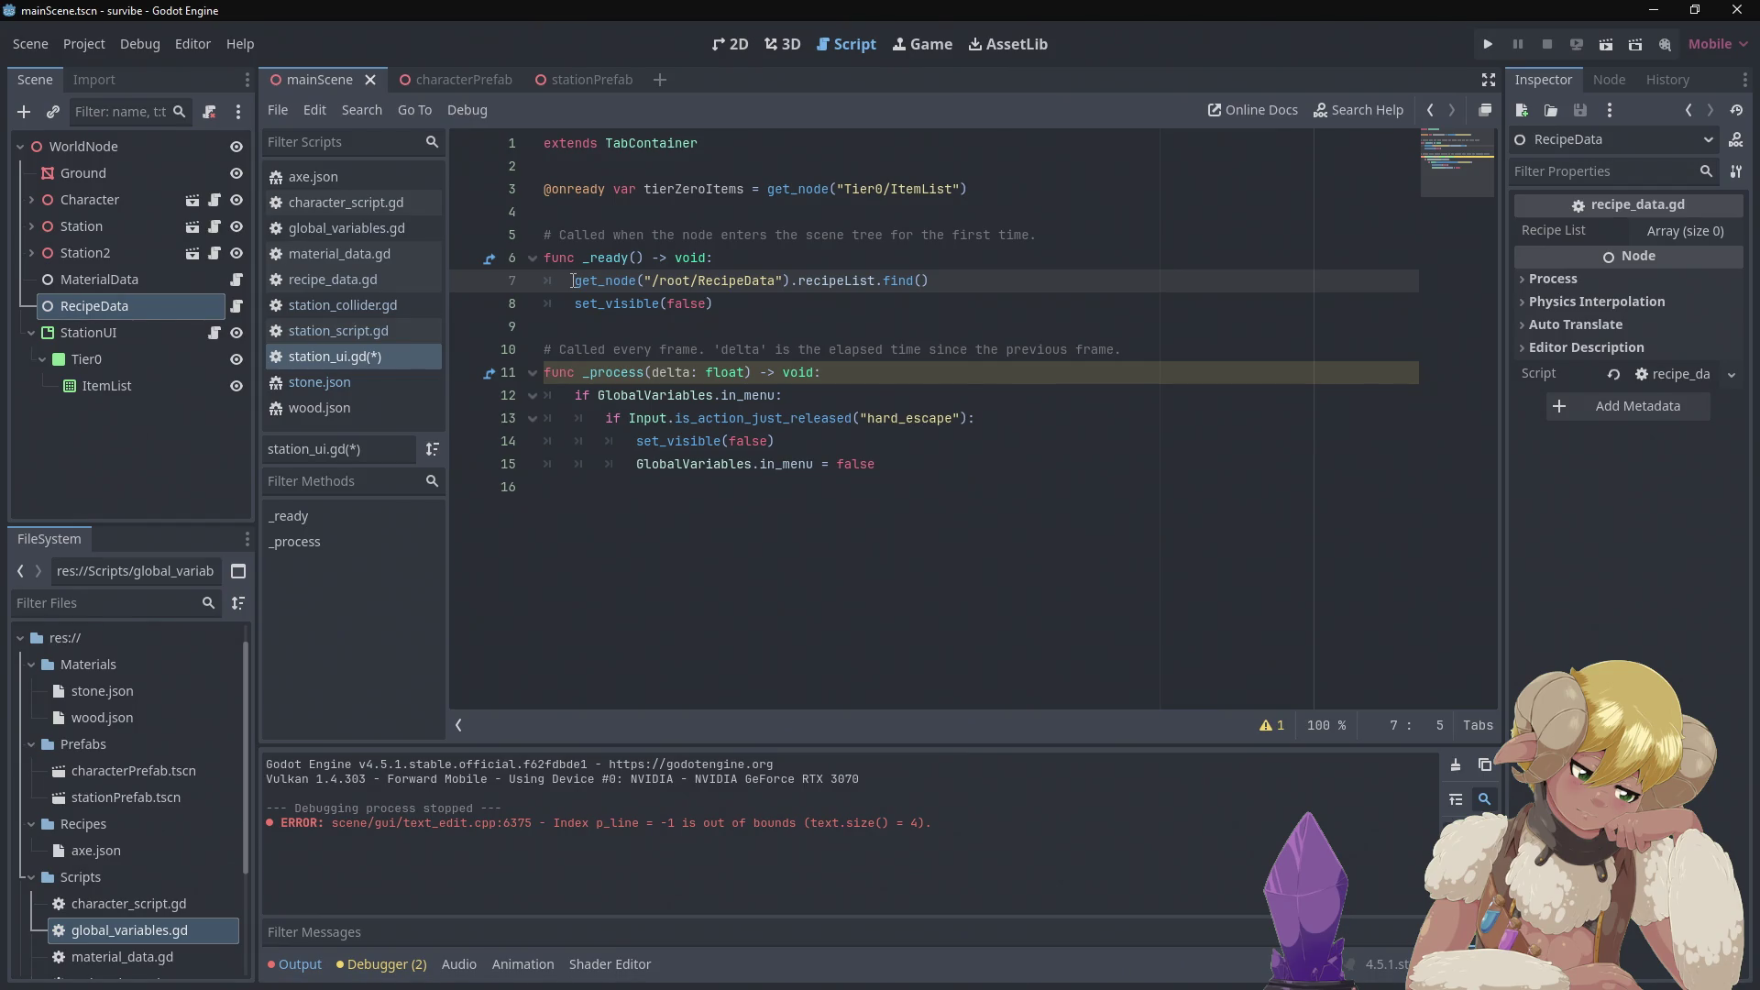
text(tier)
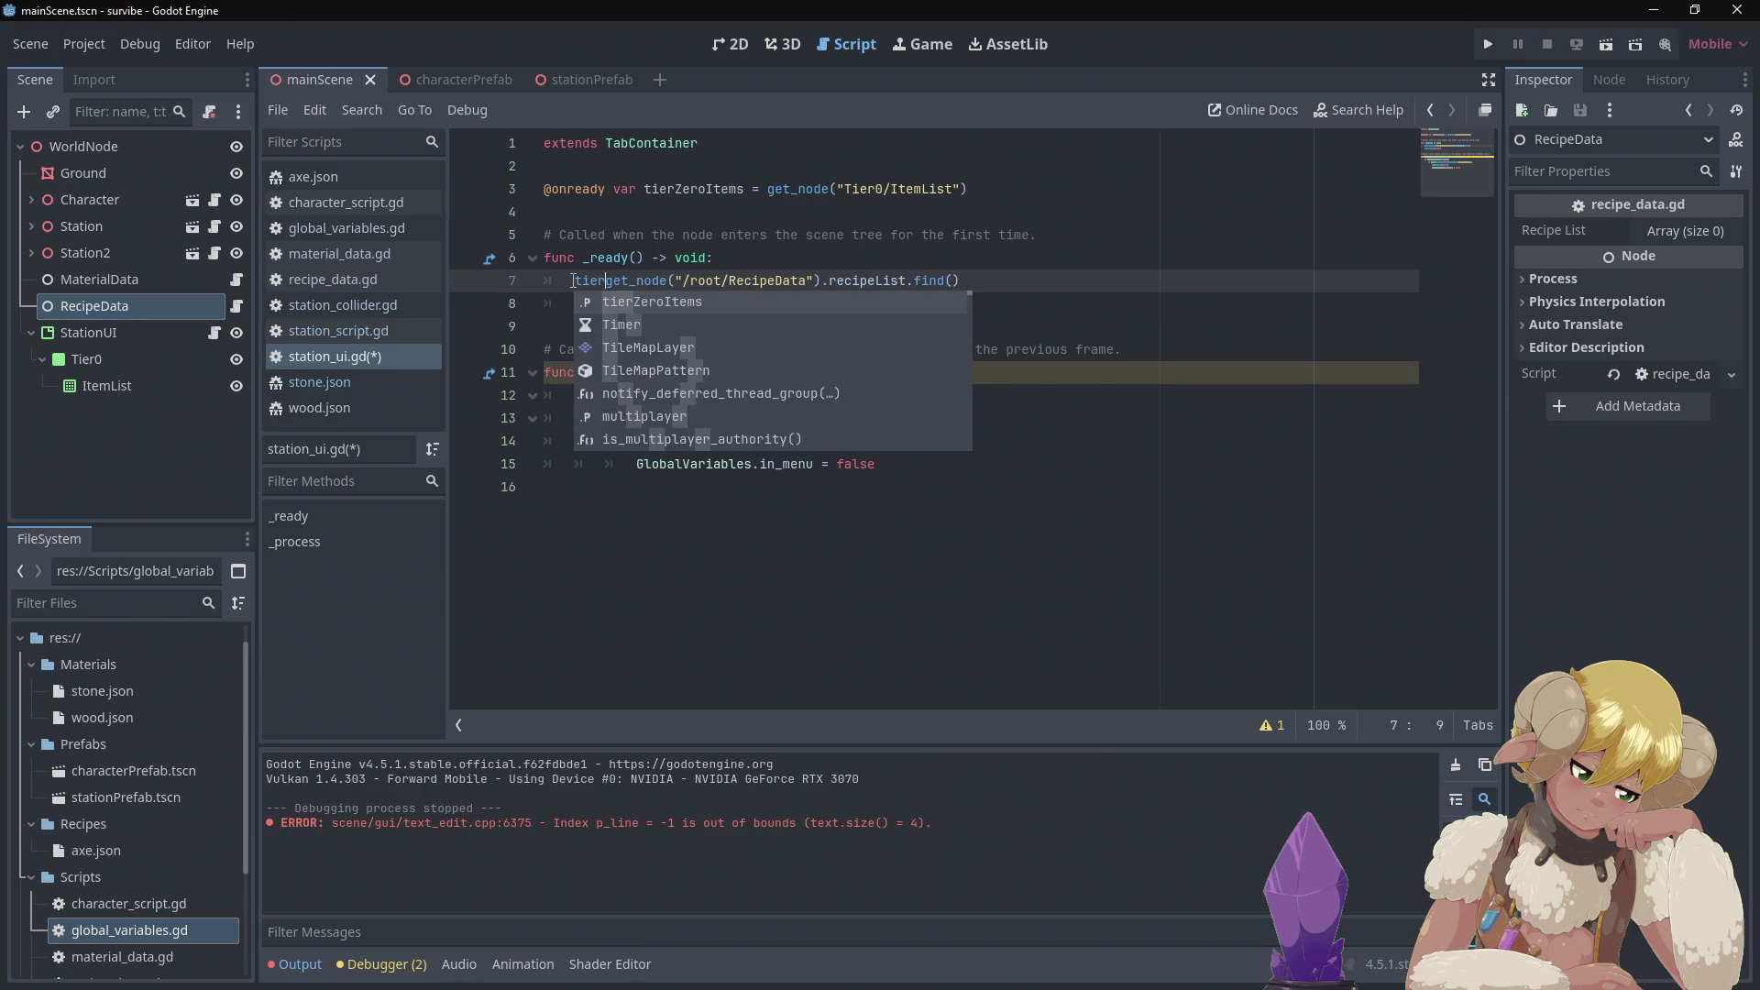
key(Tab)
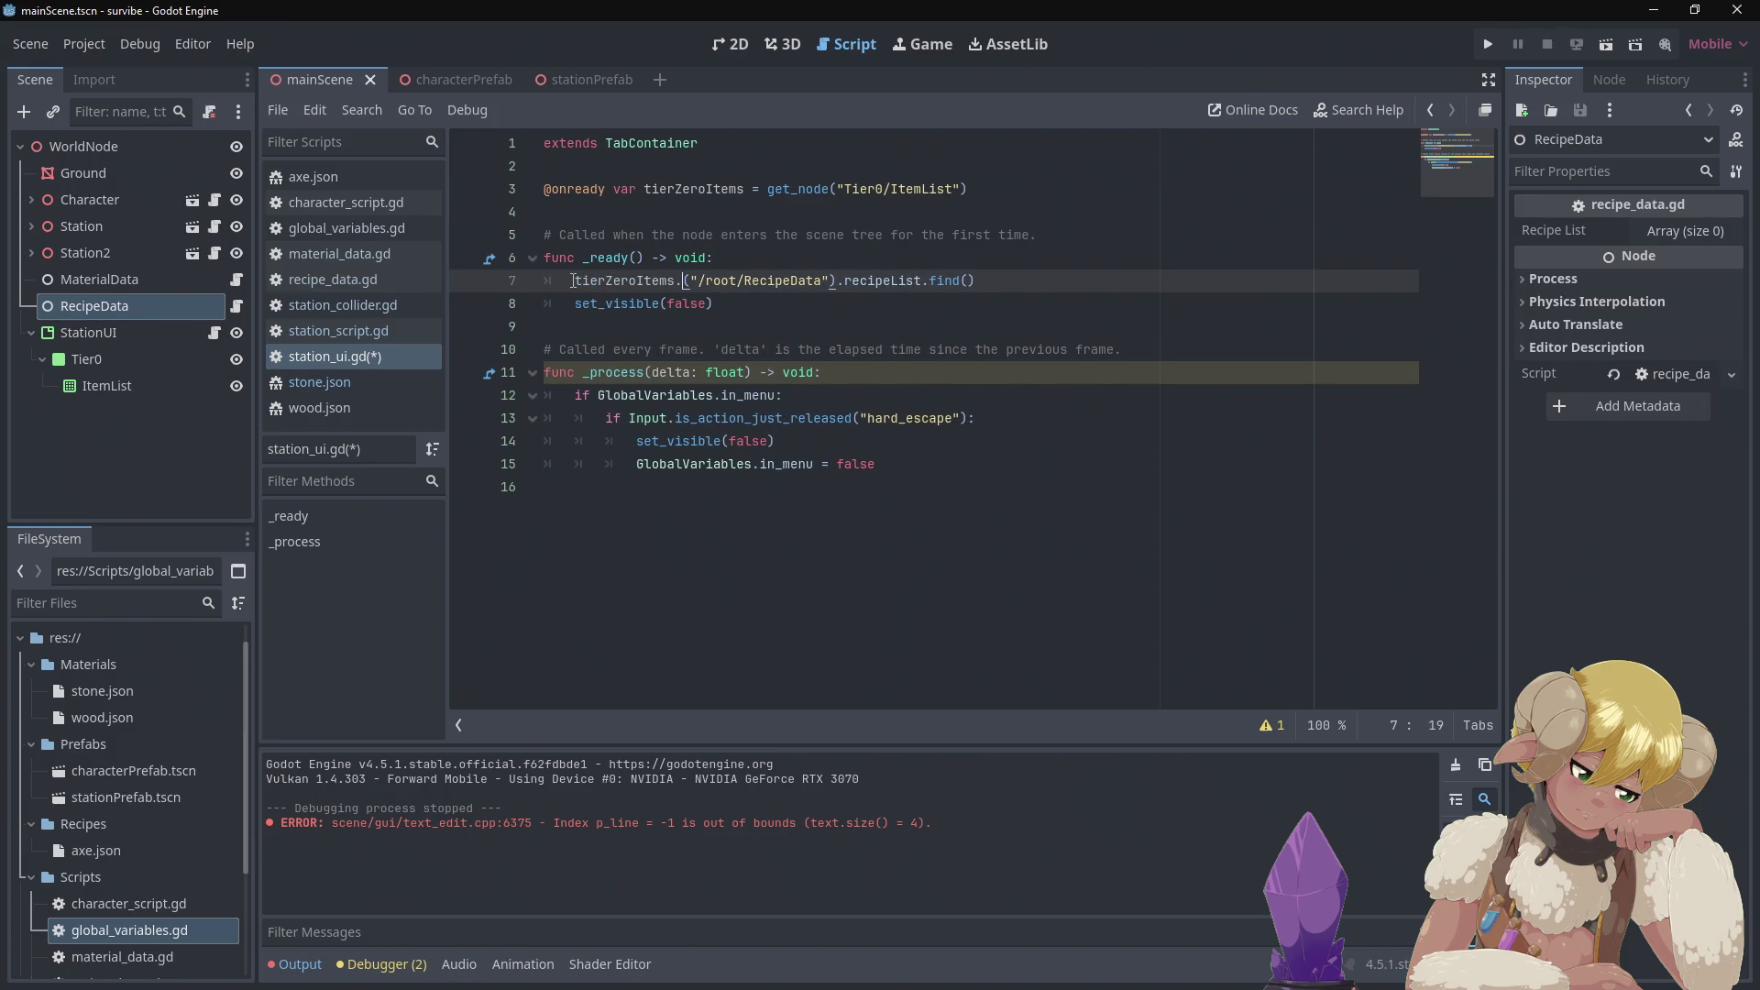
text(.)
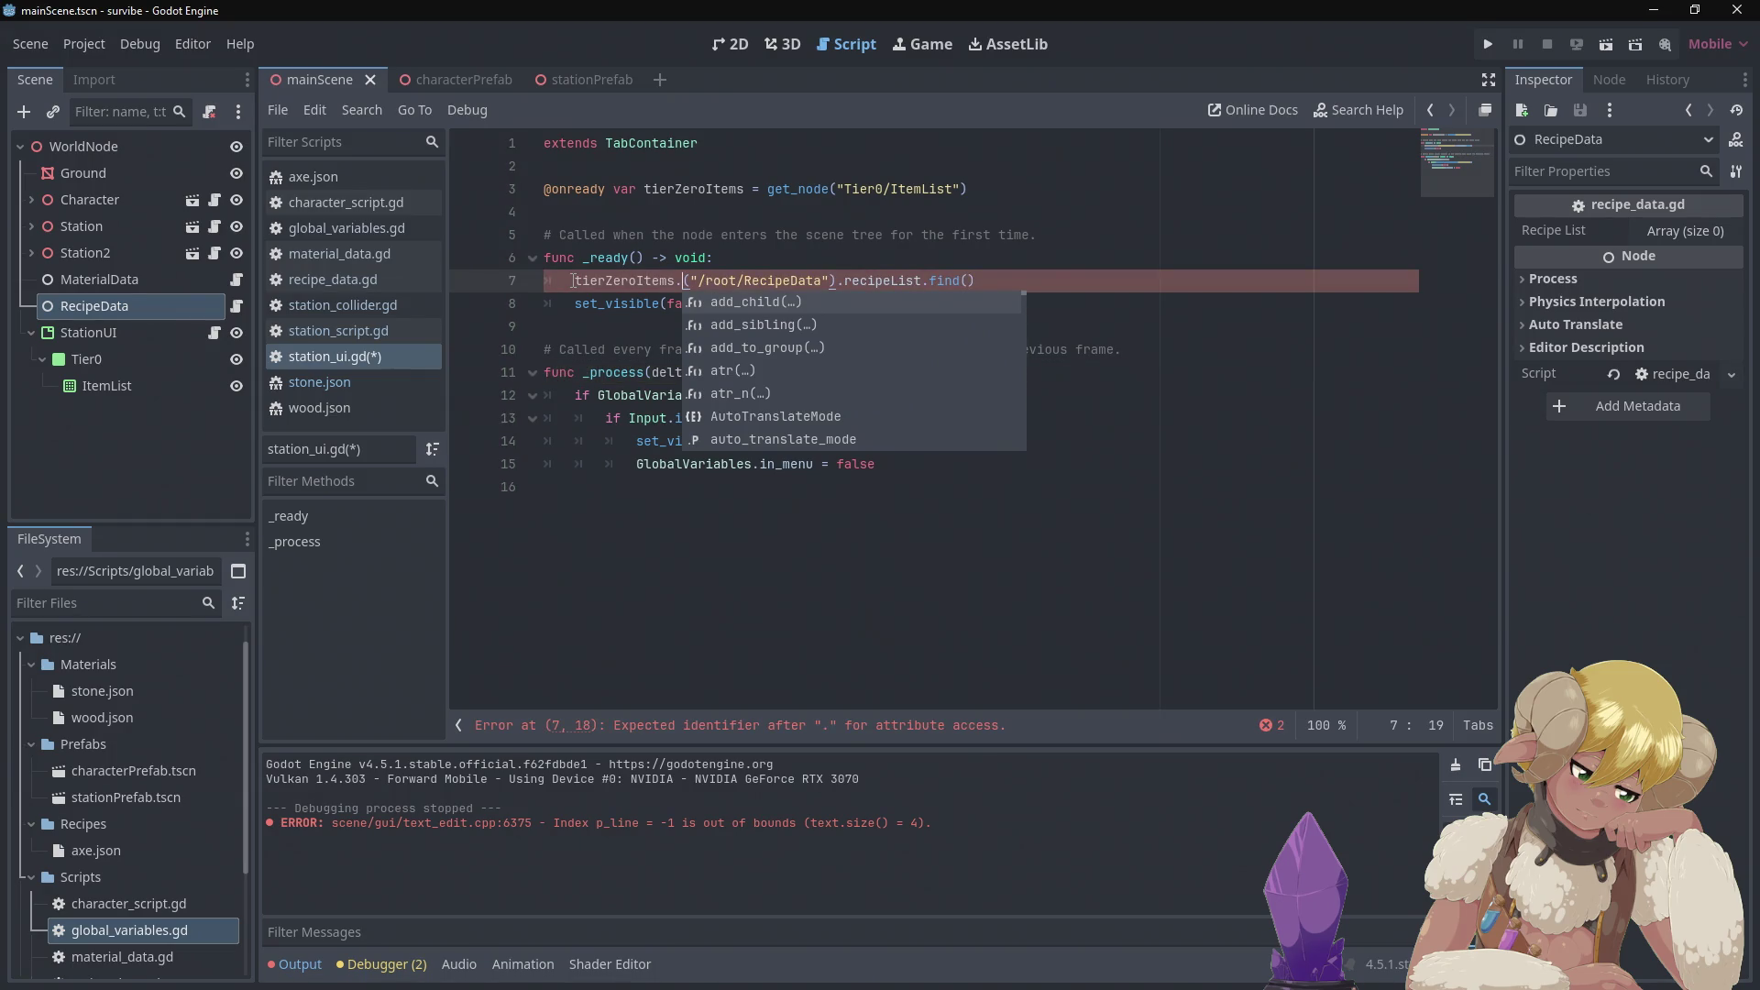
key(BackSpace)
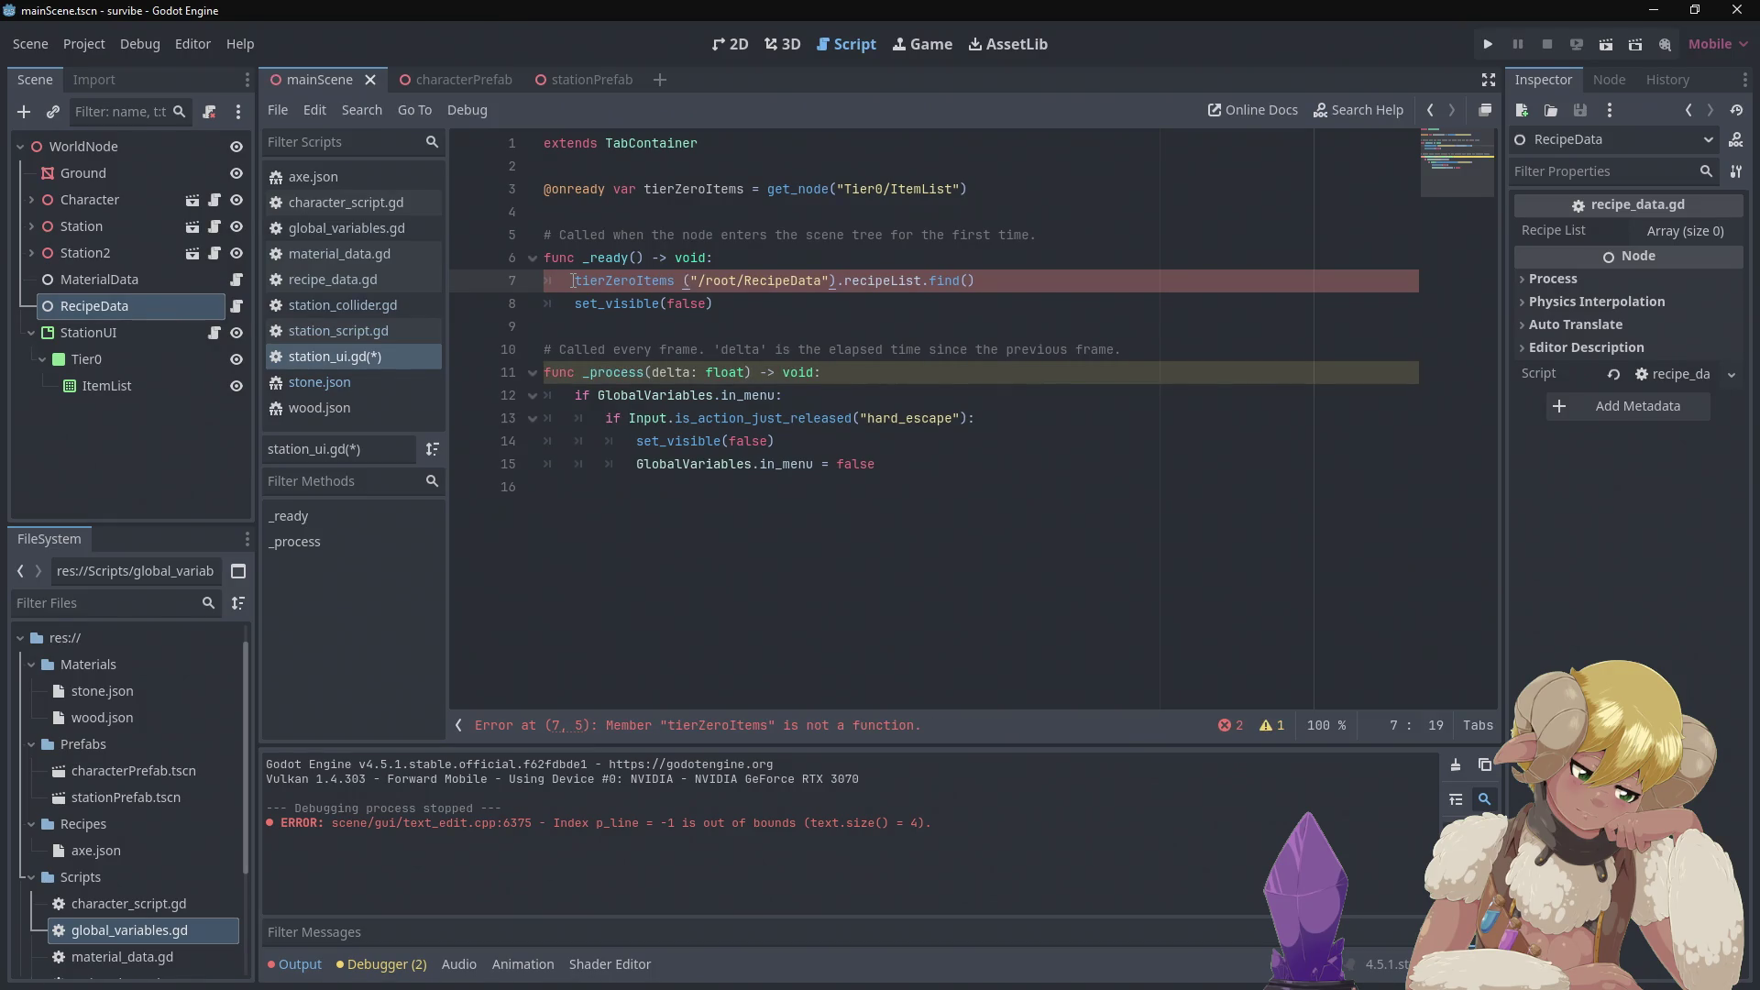
text(get_n)
text(ode)
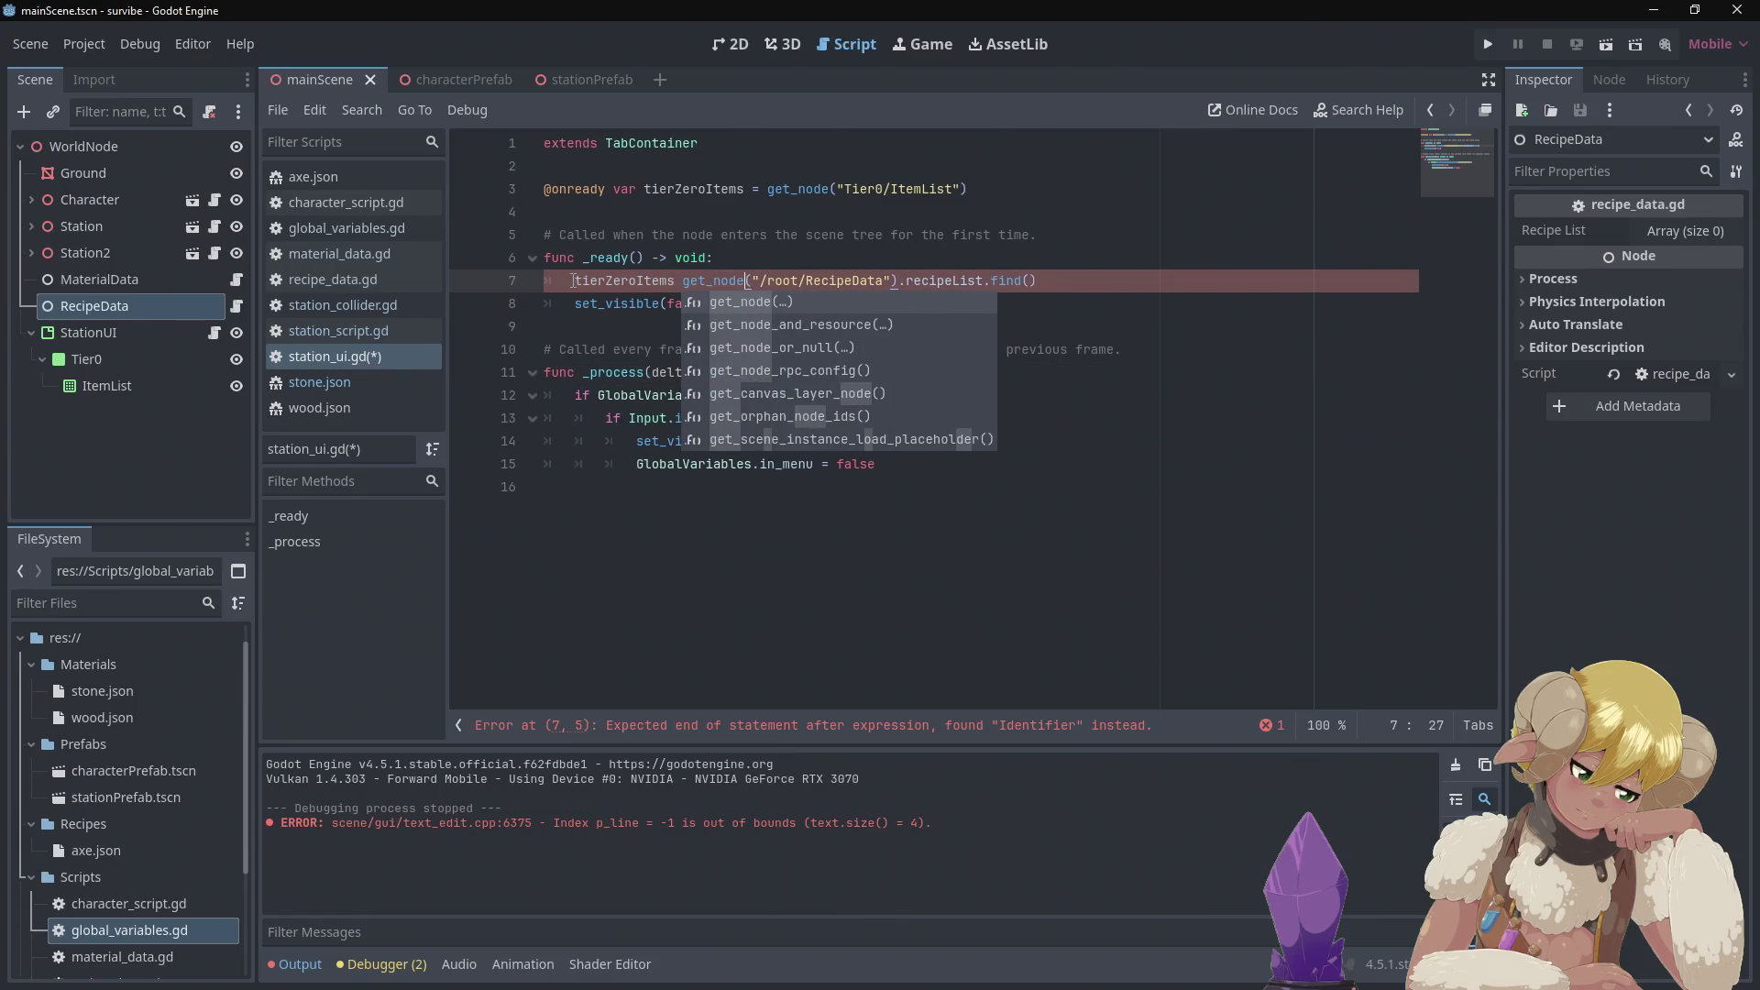
key(Left)
key(Left)
key(Left)
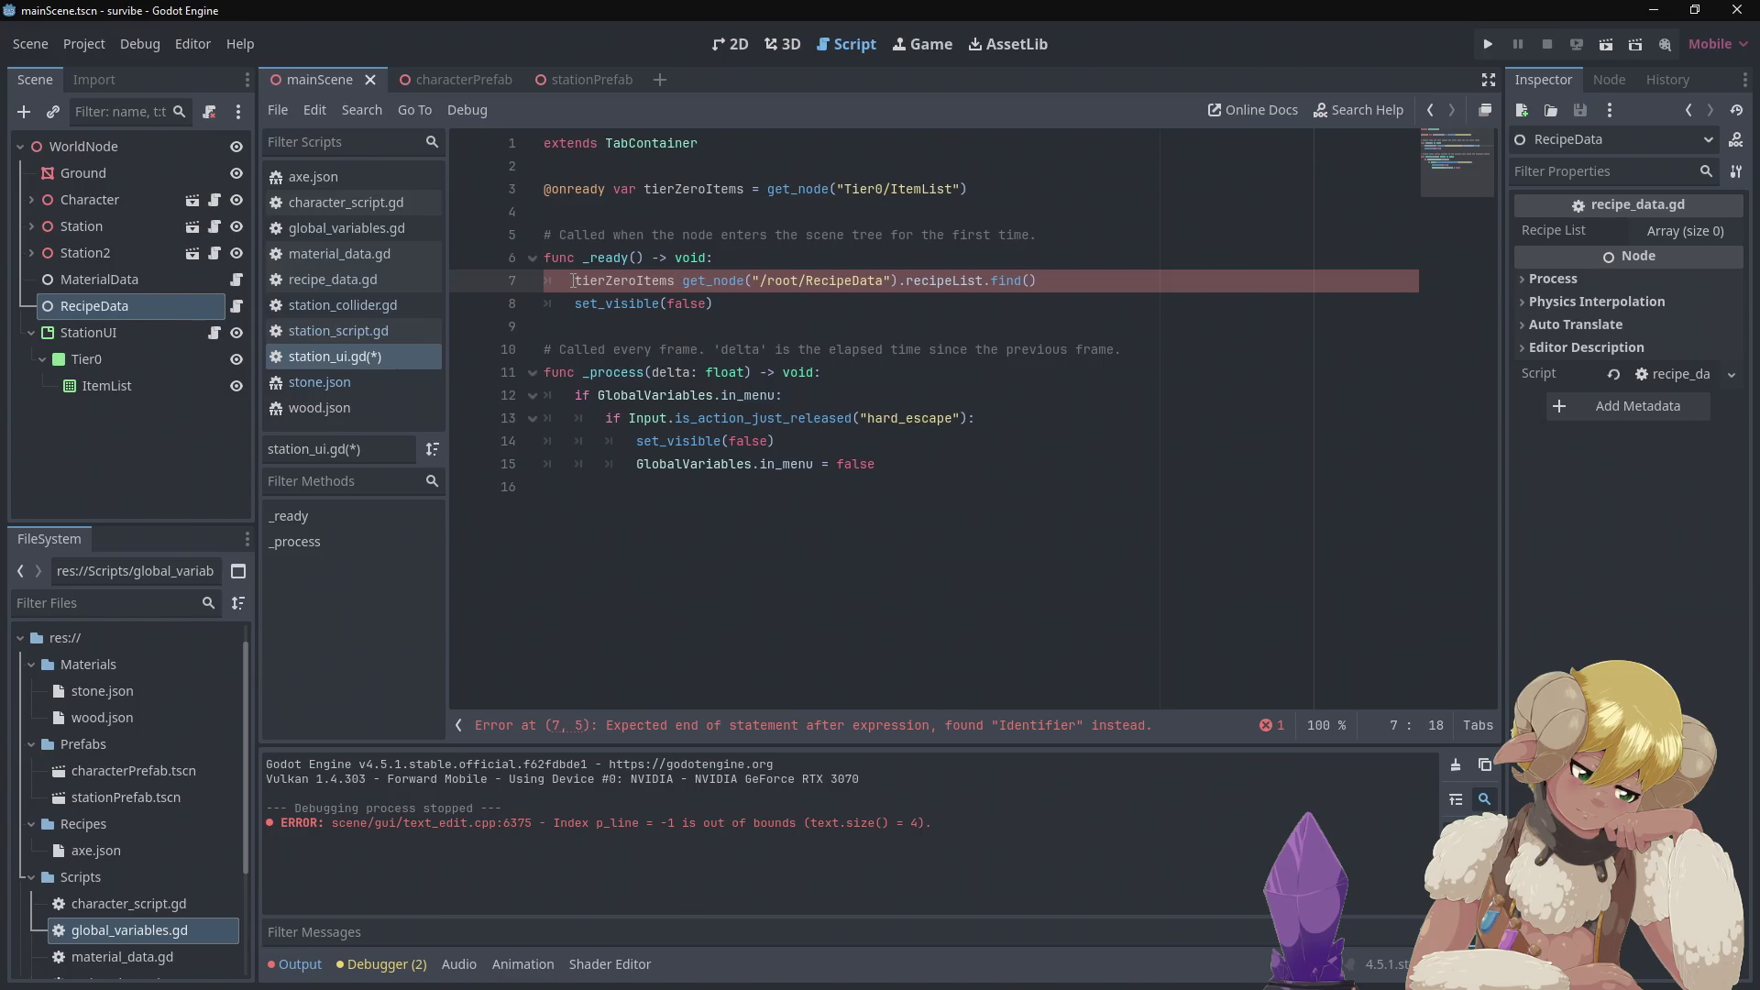
text(.)
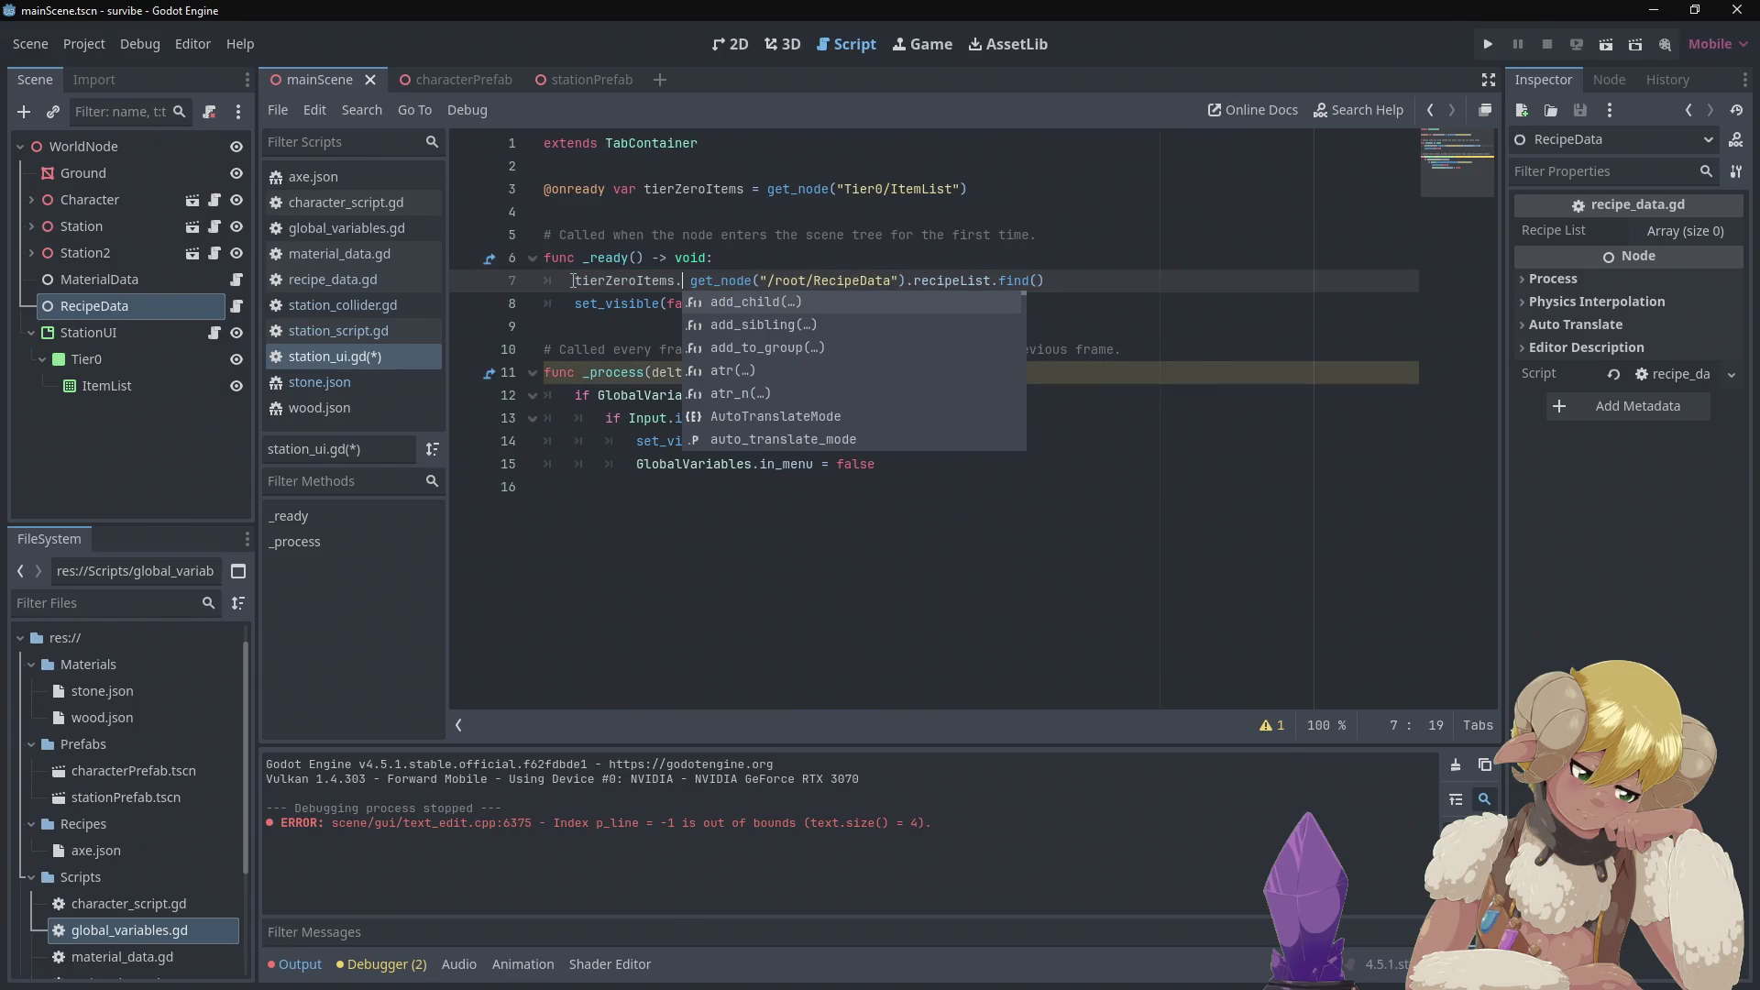
text(items)
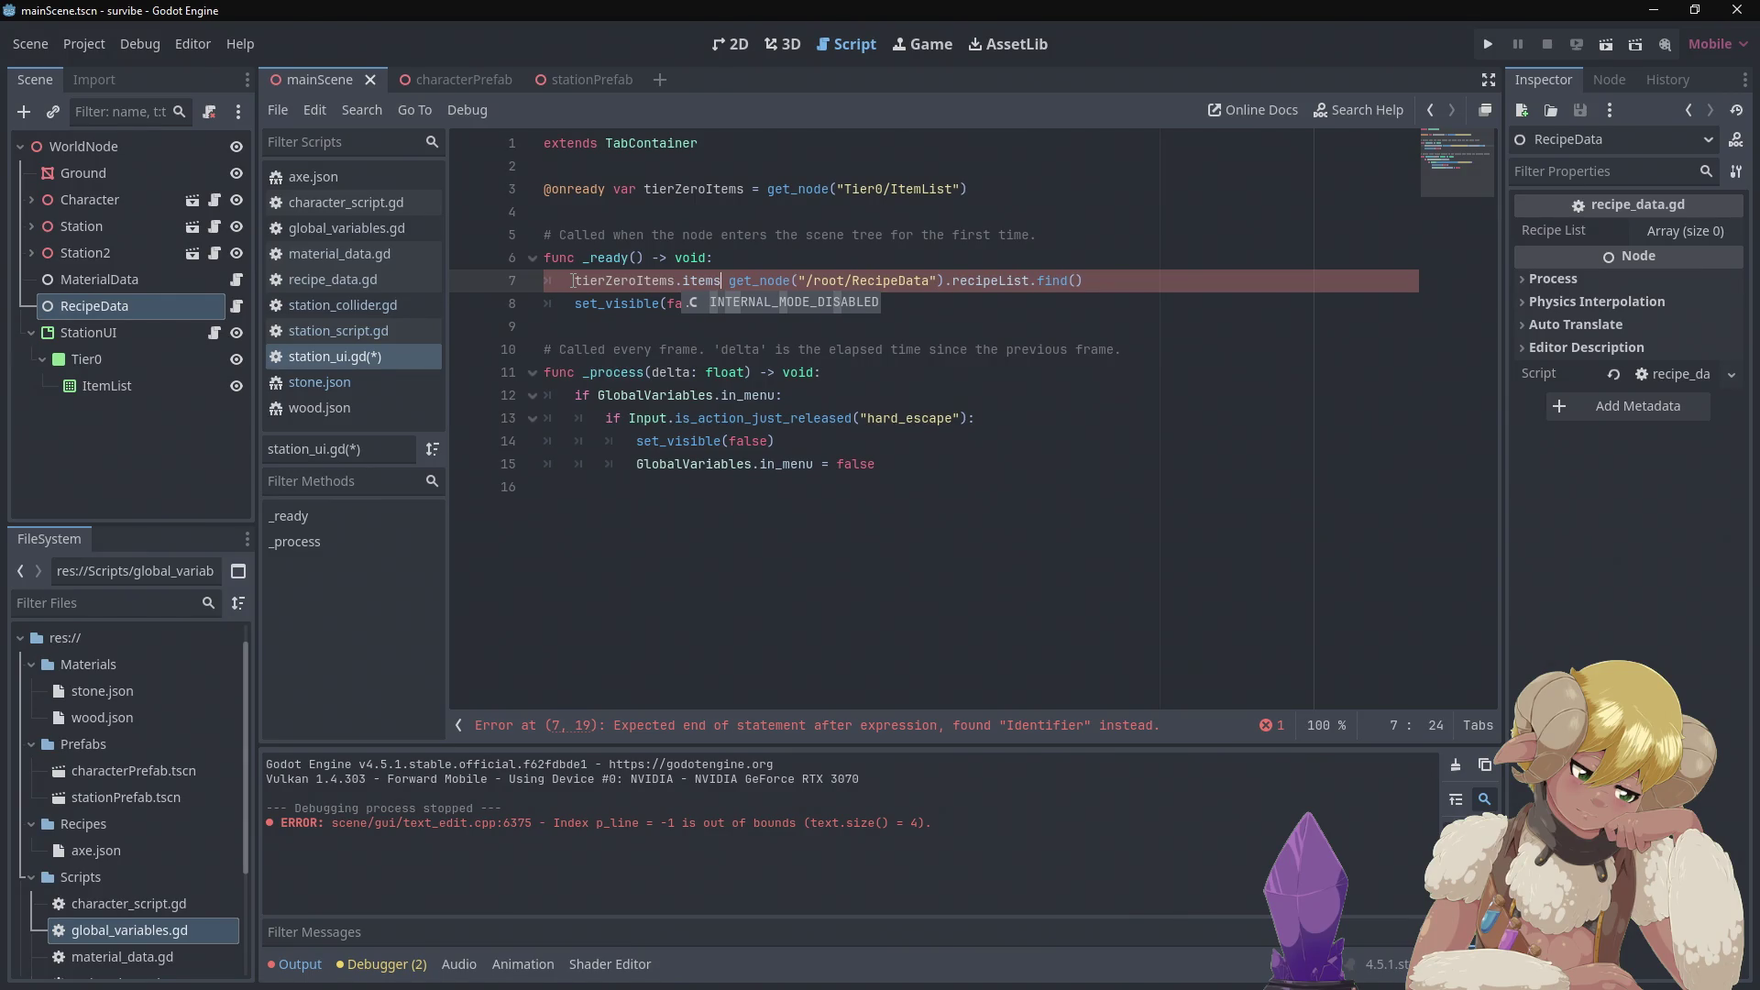
click(152, 385)
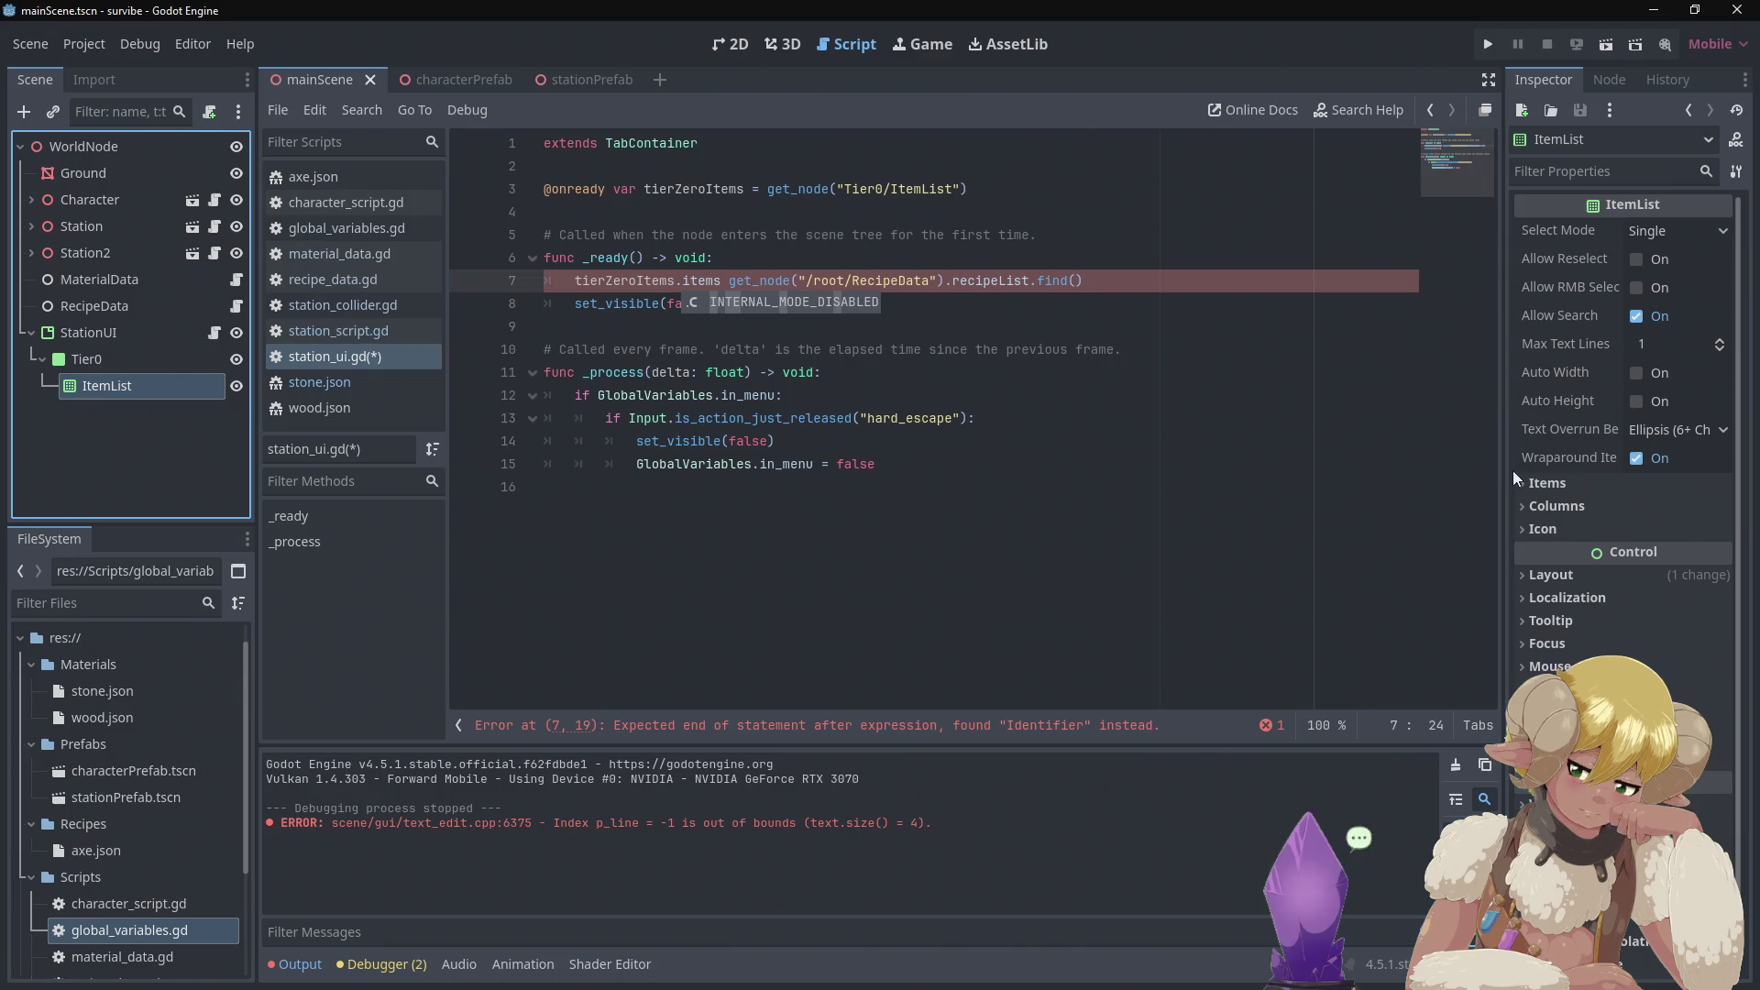
Step: Inspect ItemList's Items property, type .ad after items on line 7, then begin a docs search
click(1602, 488)
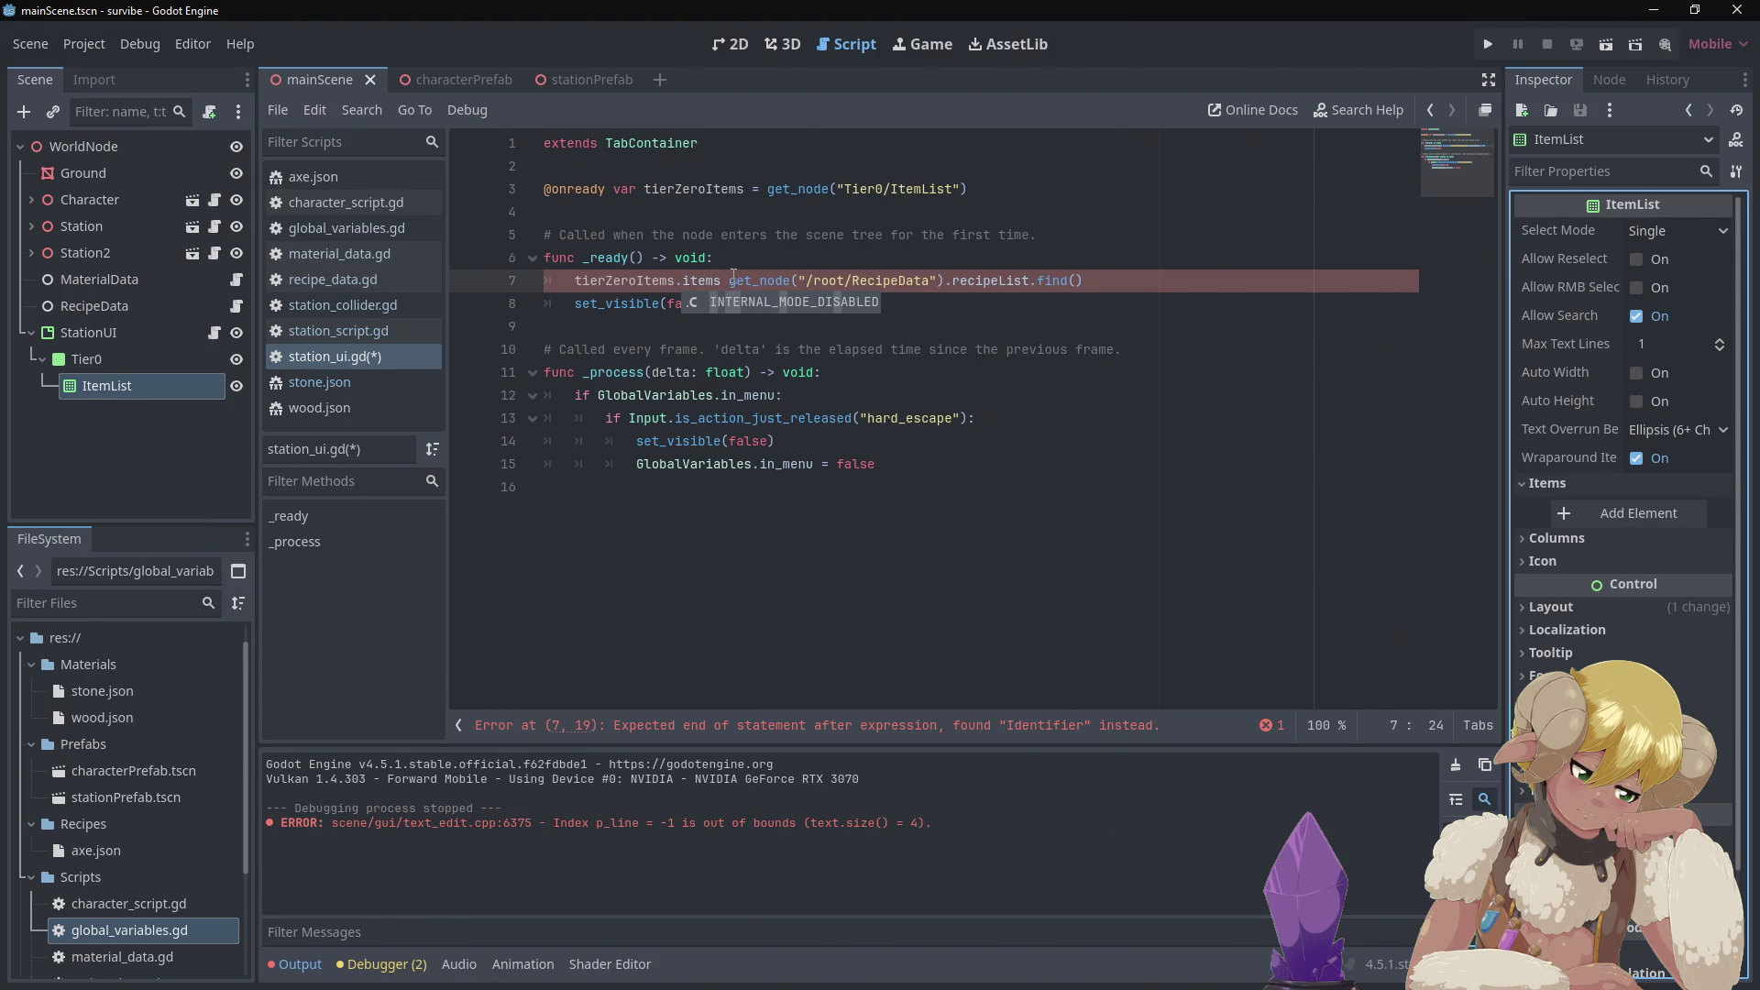
click(722, 287)
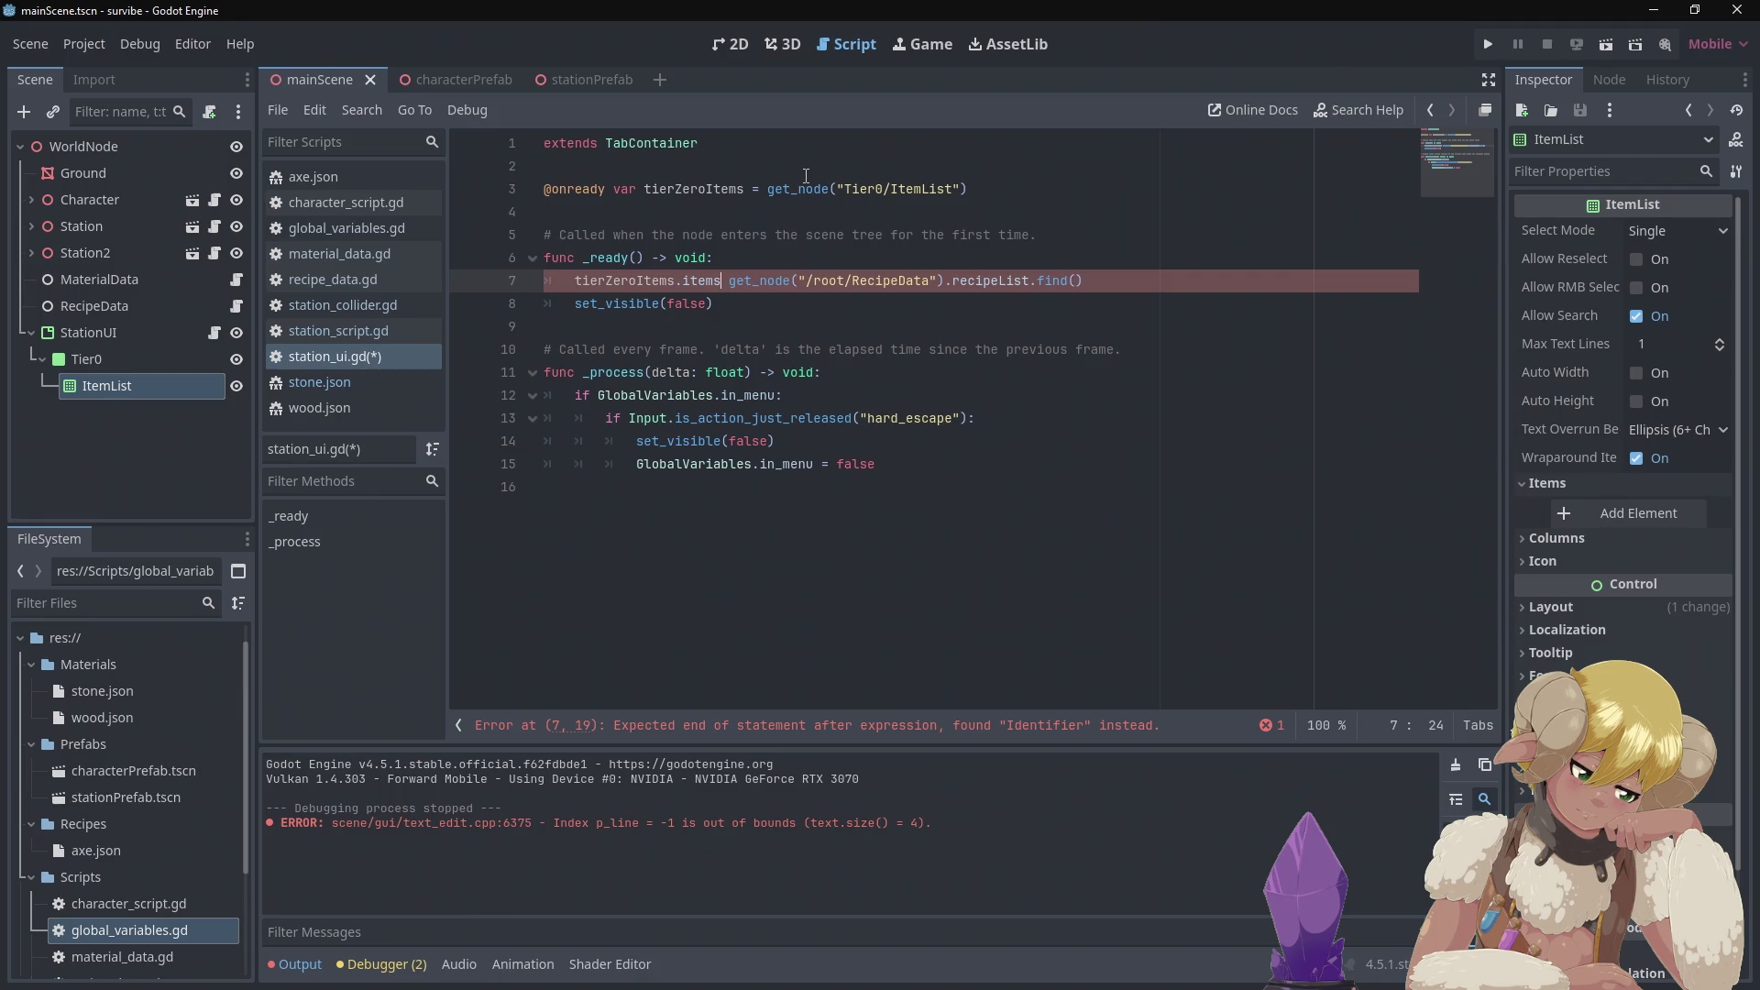
text(.)
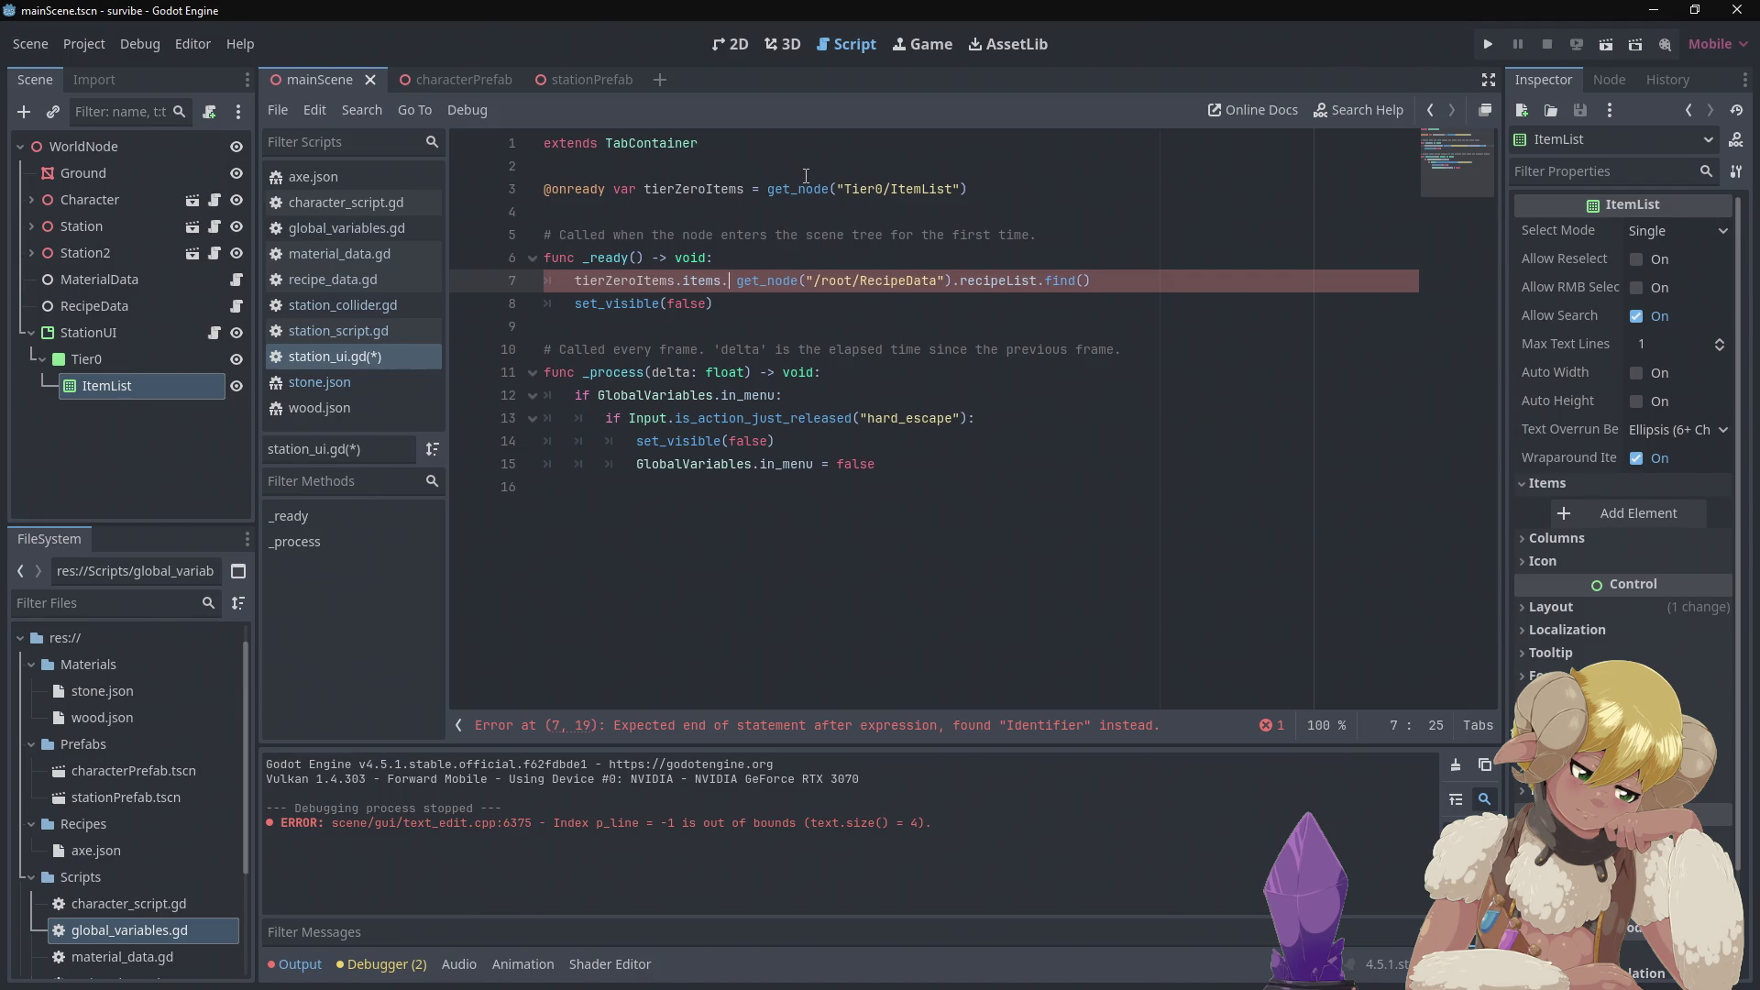
text(ad)
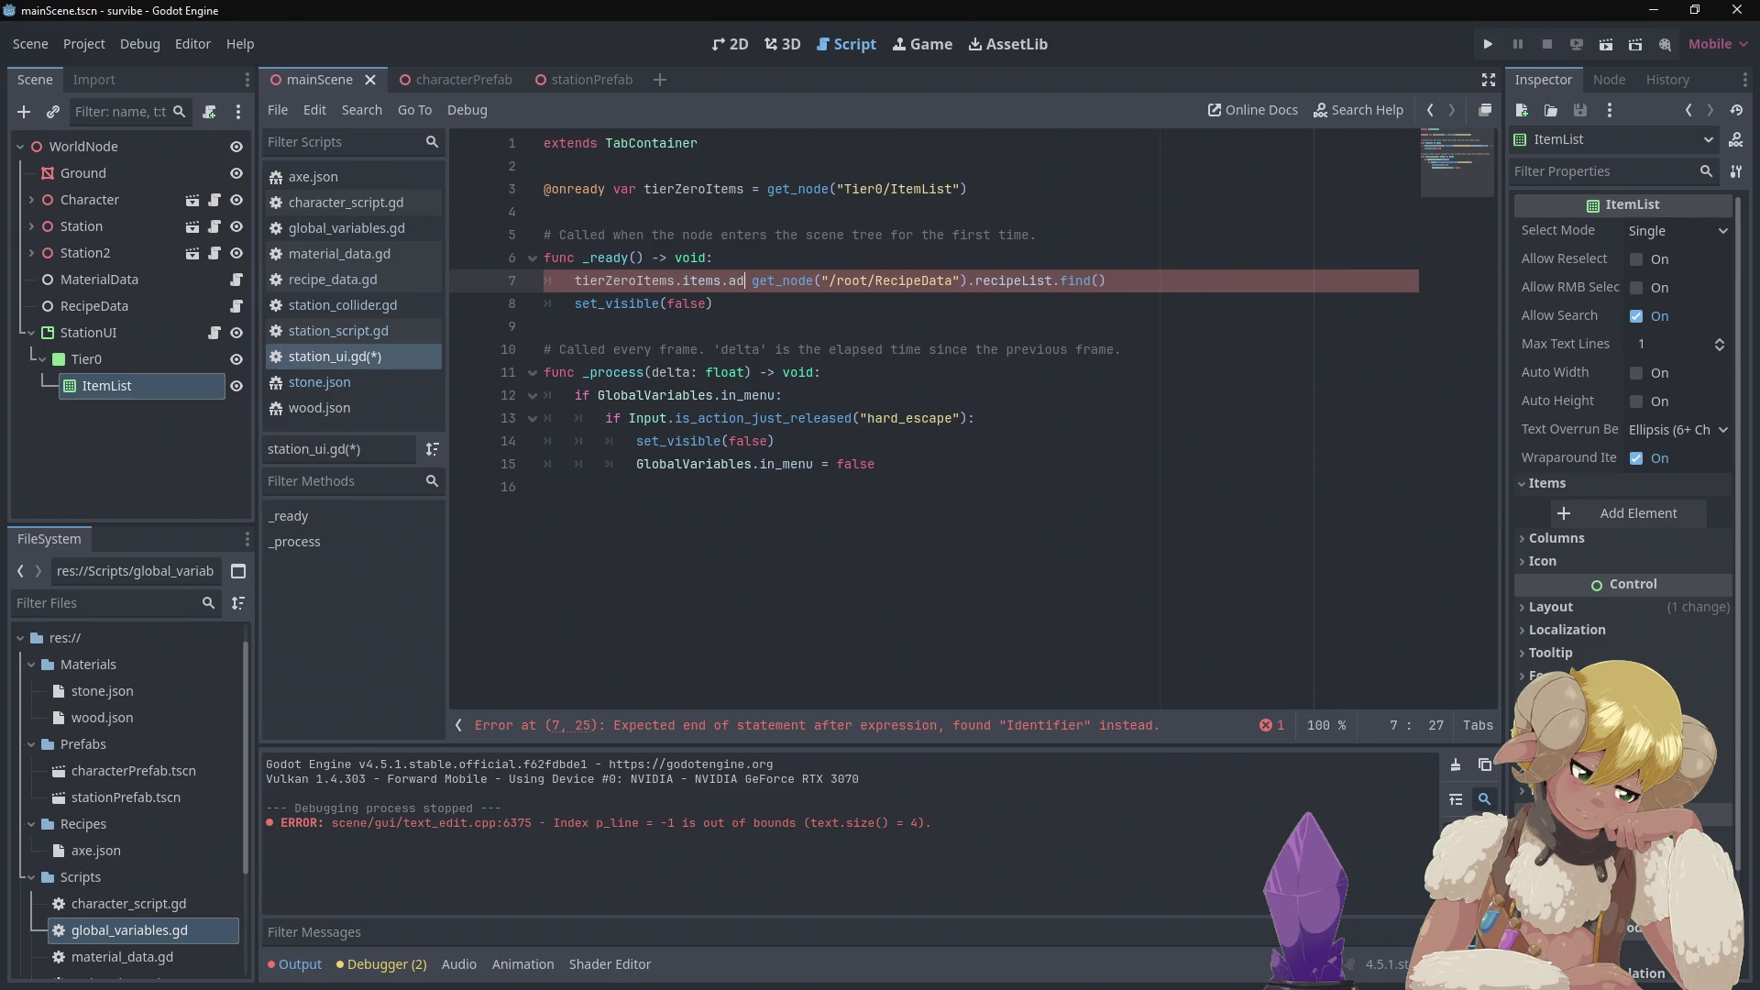
key(alt+Tab)
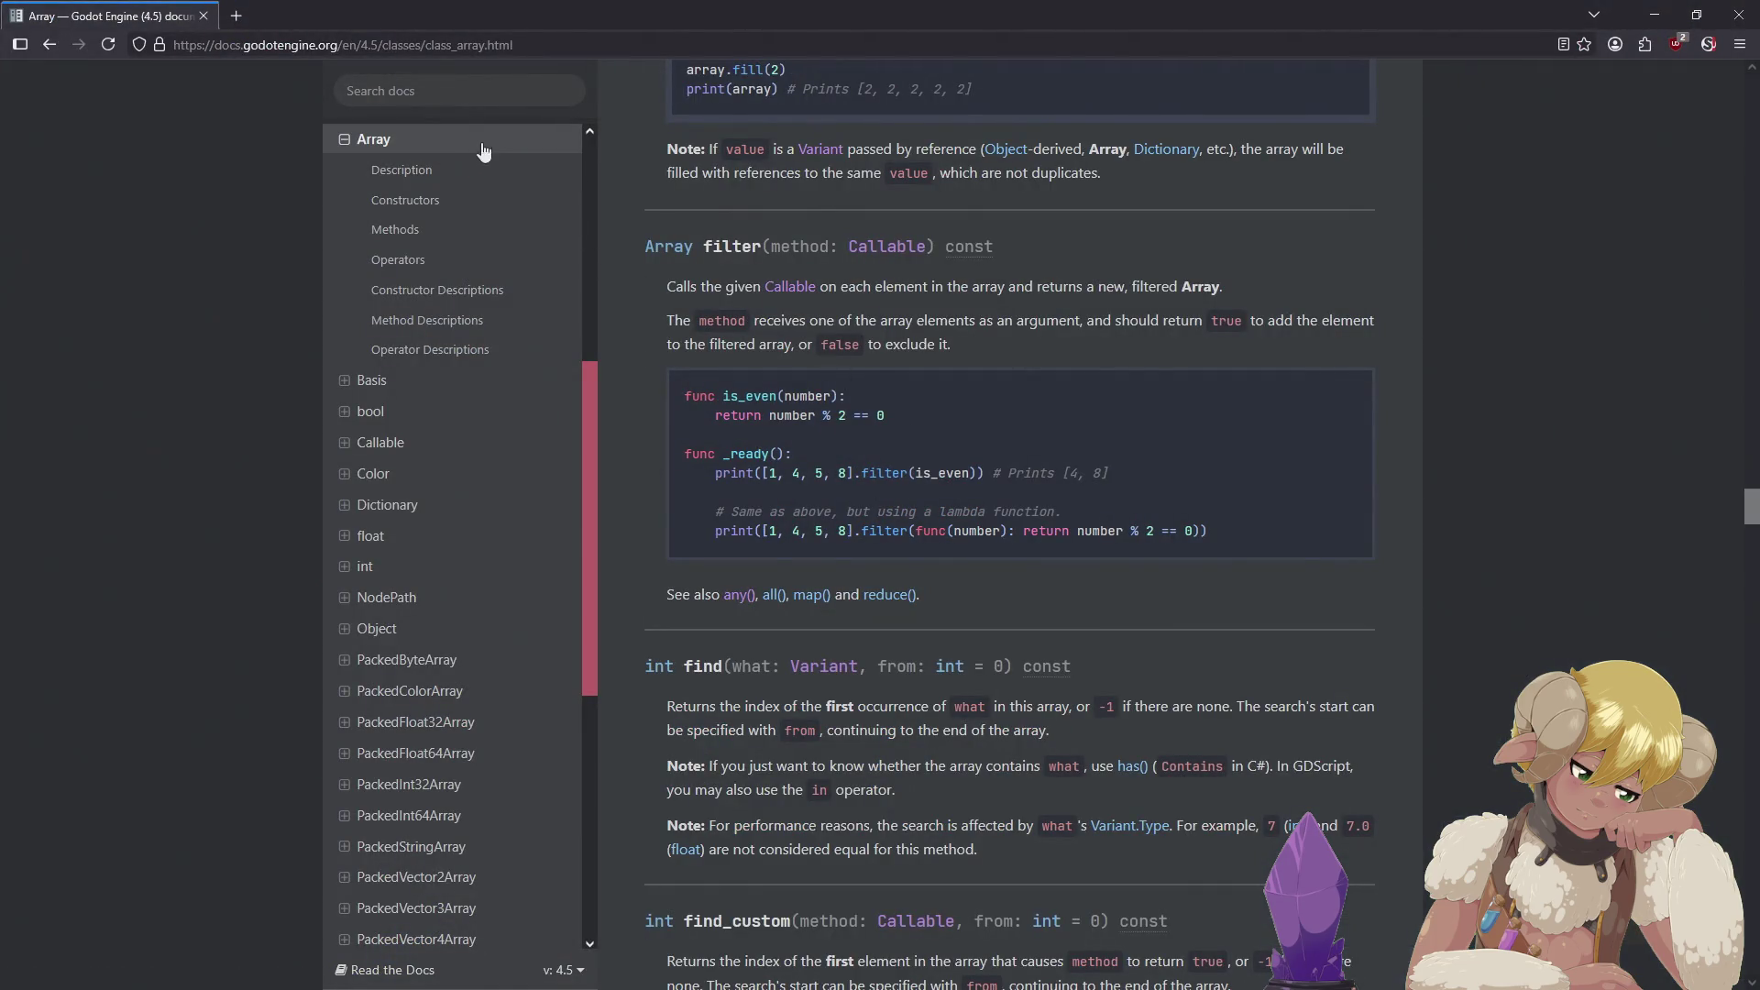
click(461, 93)
Step: Search the docs for 'itemlist' and read the ItemList reference's description, properties and methods
text(itemlist)
key(Return)
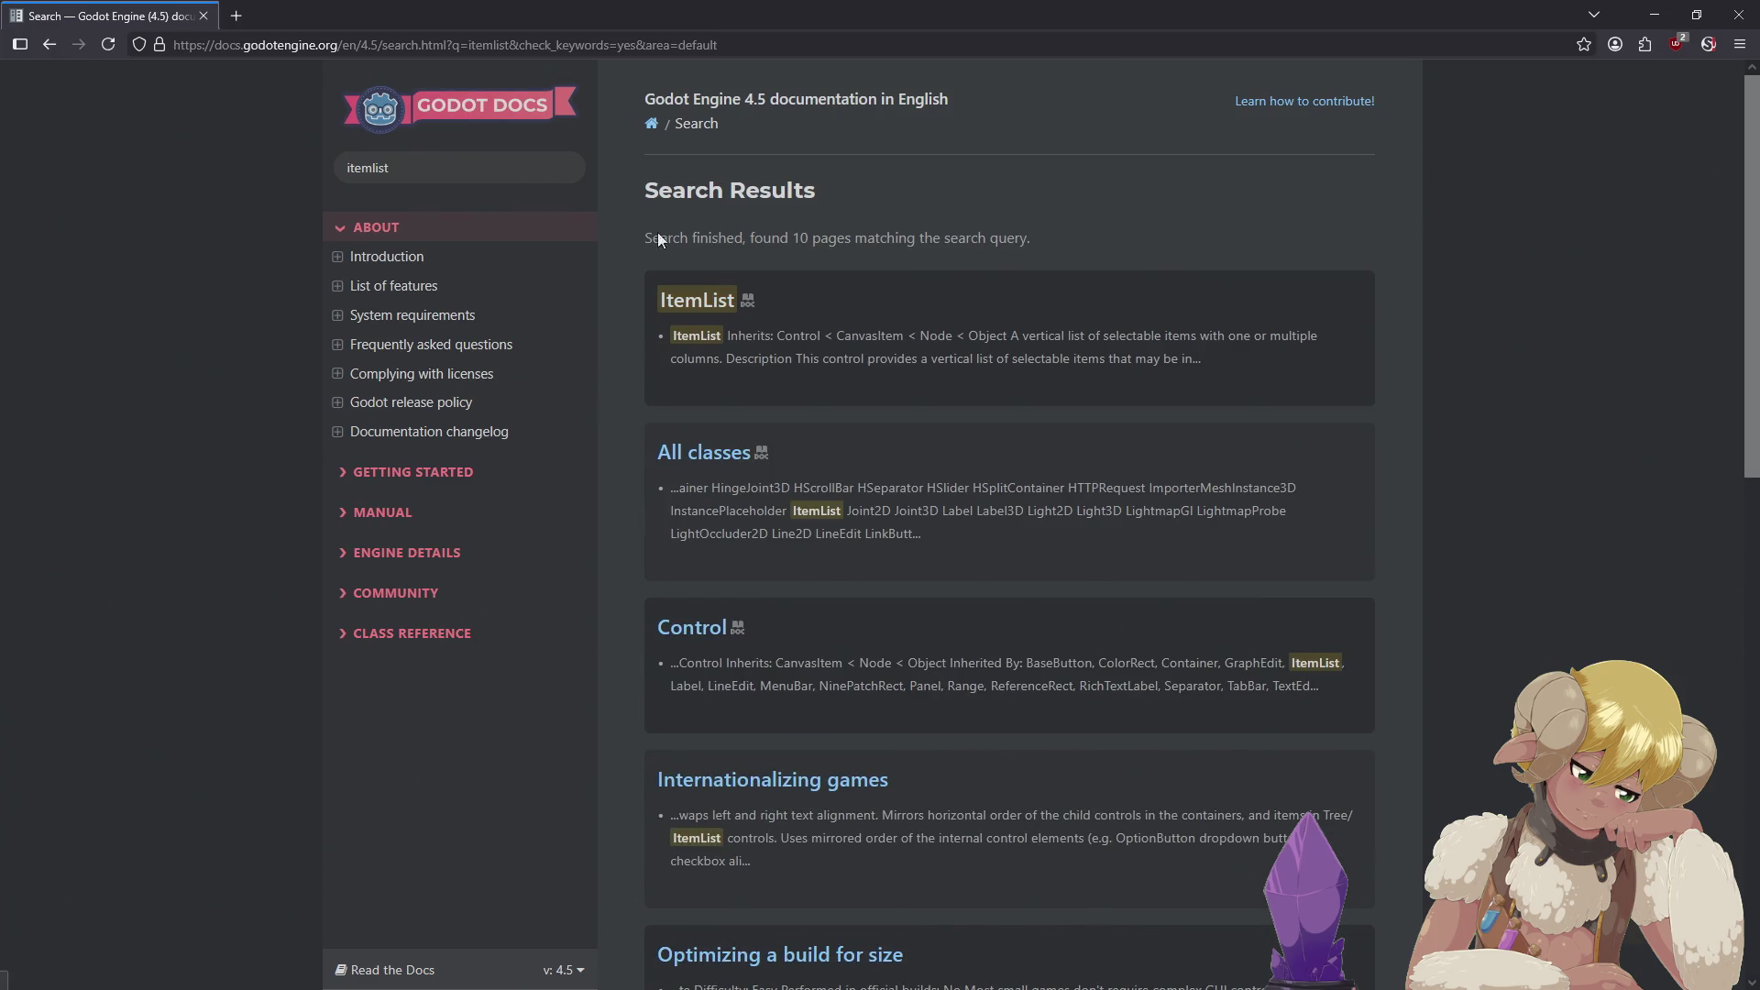
click(691, 301)
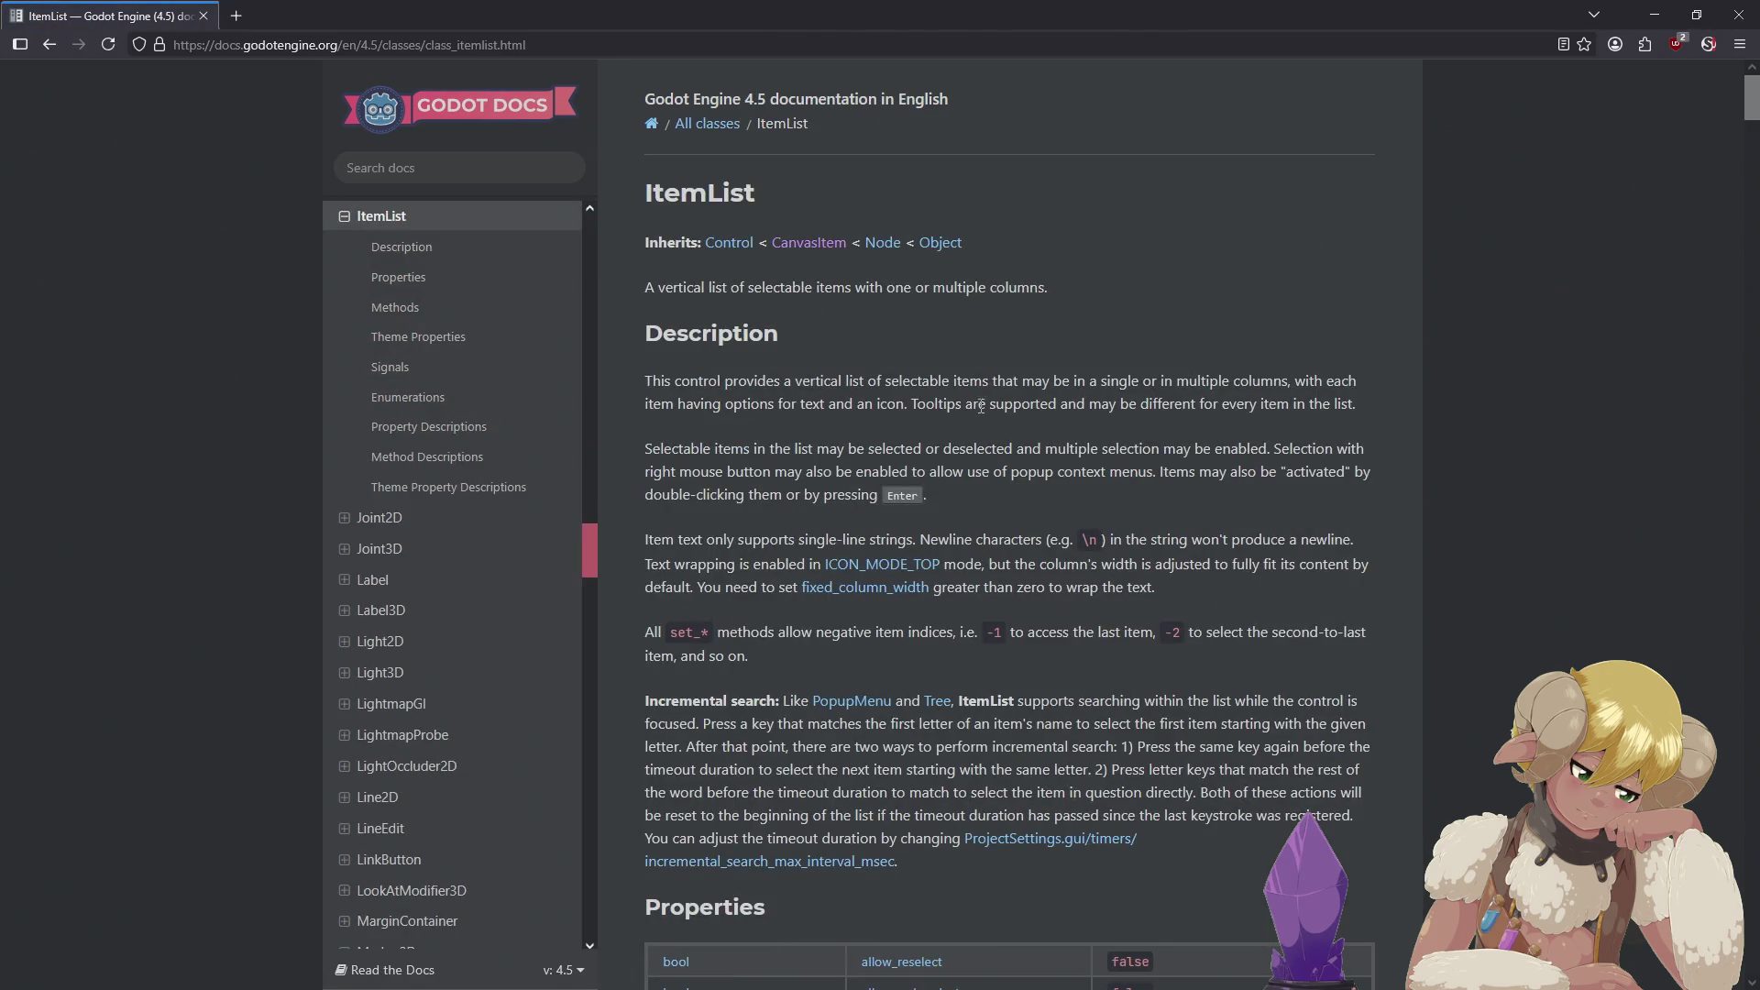
scroll(993, 412, down, 3)
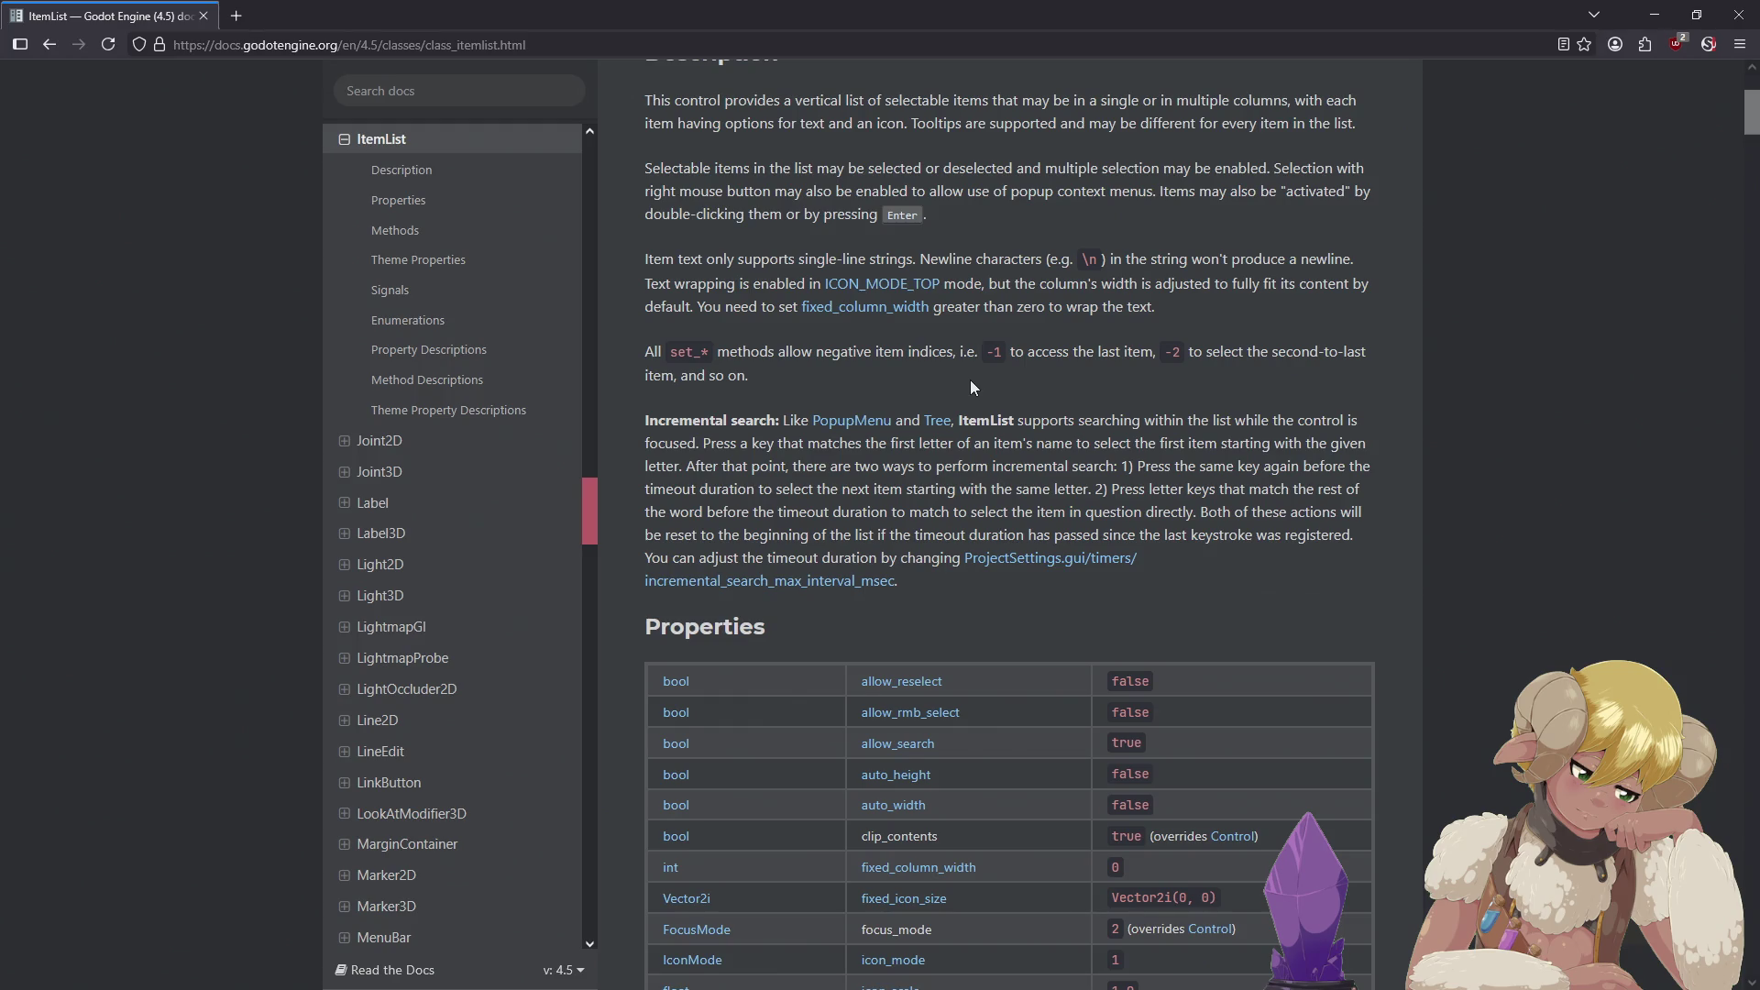
scroll(971, 386, down, 2)
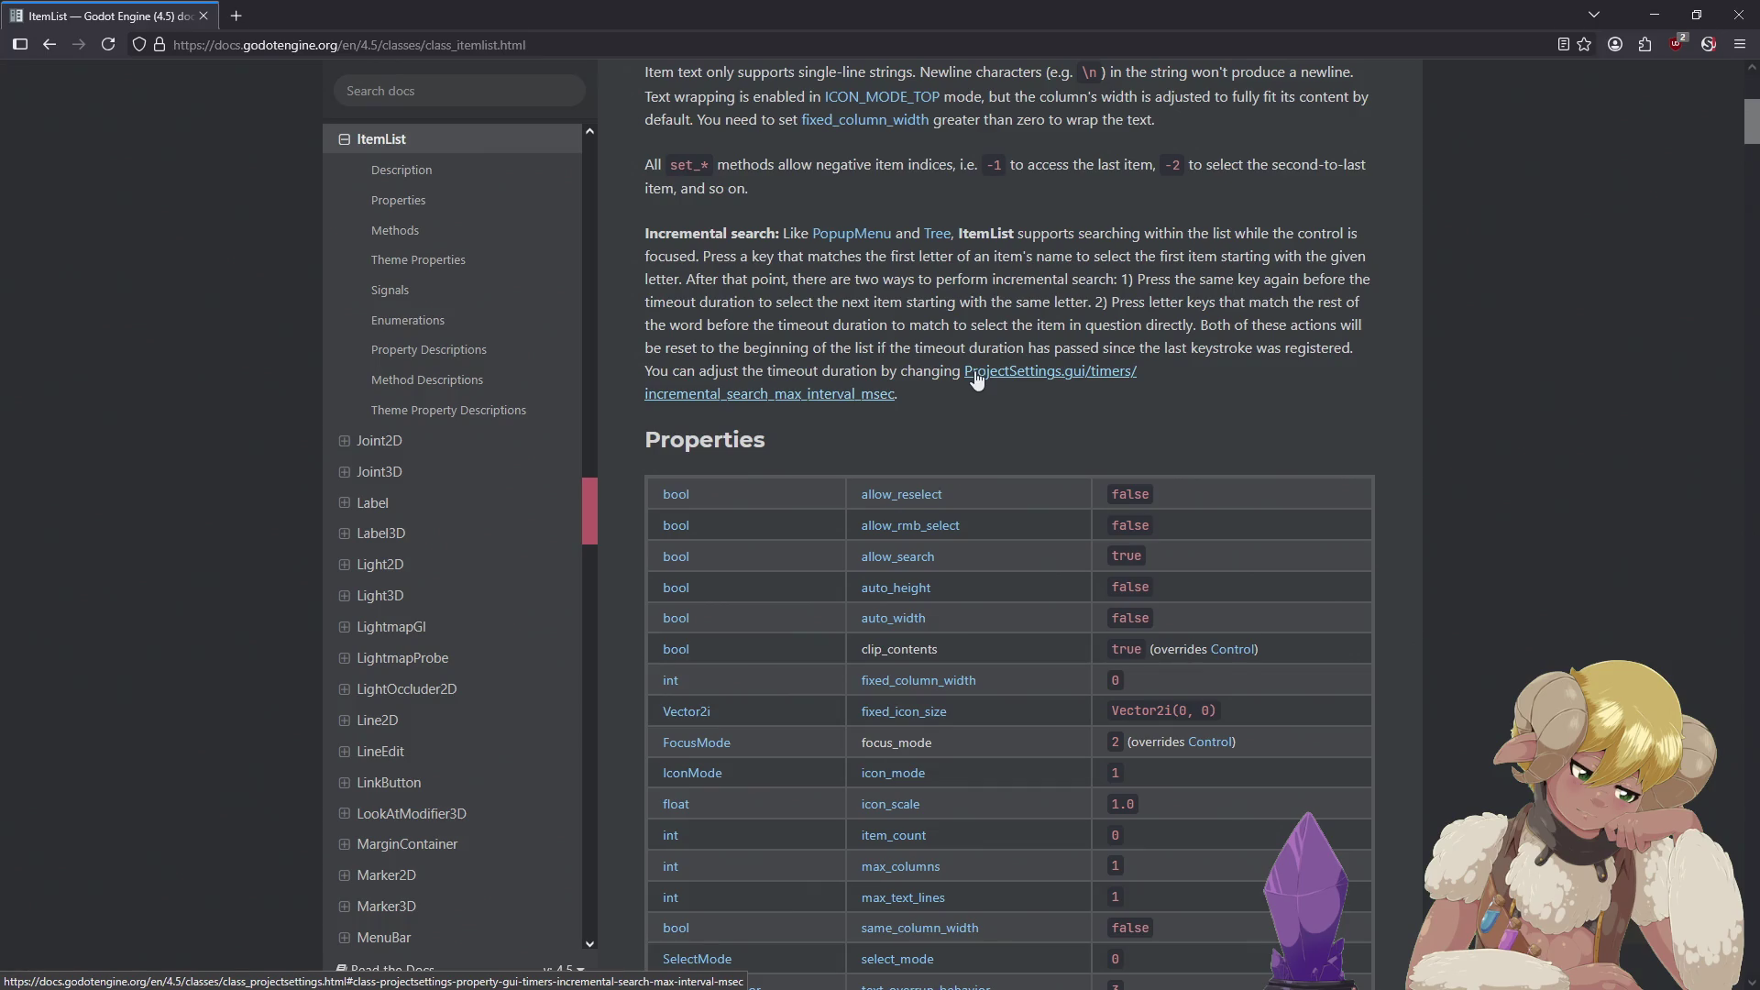
scroll(981, 385, down, 1)
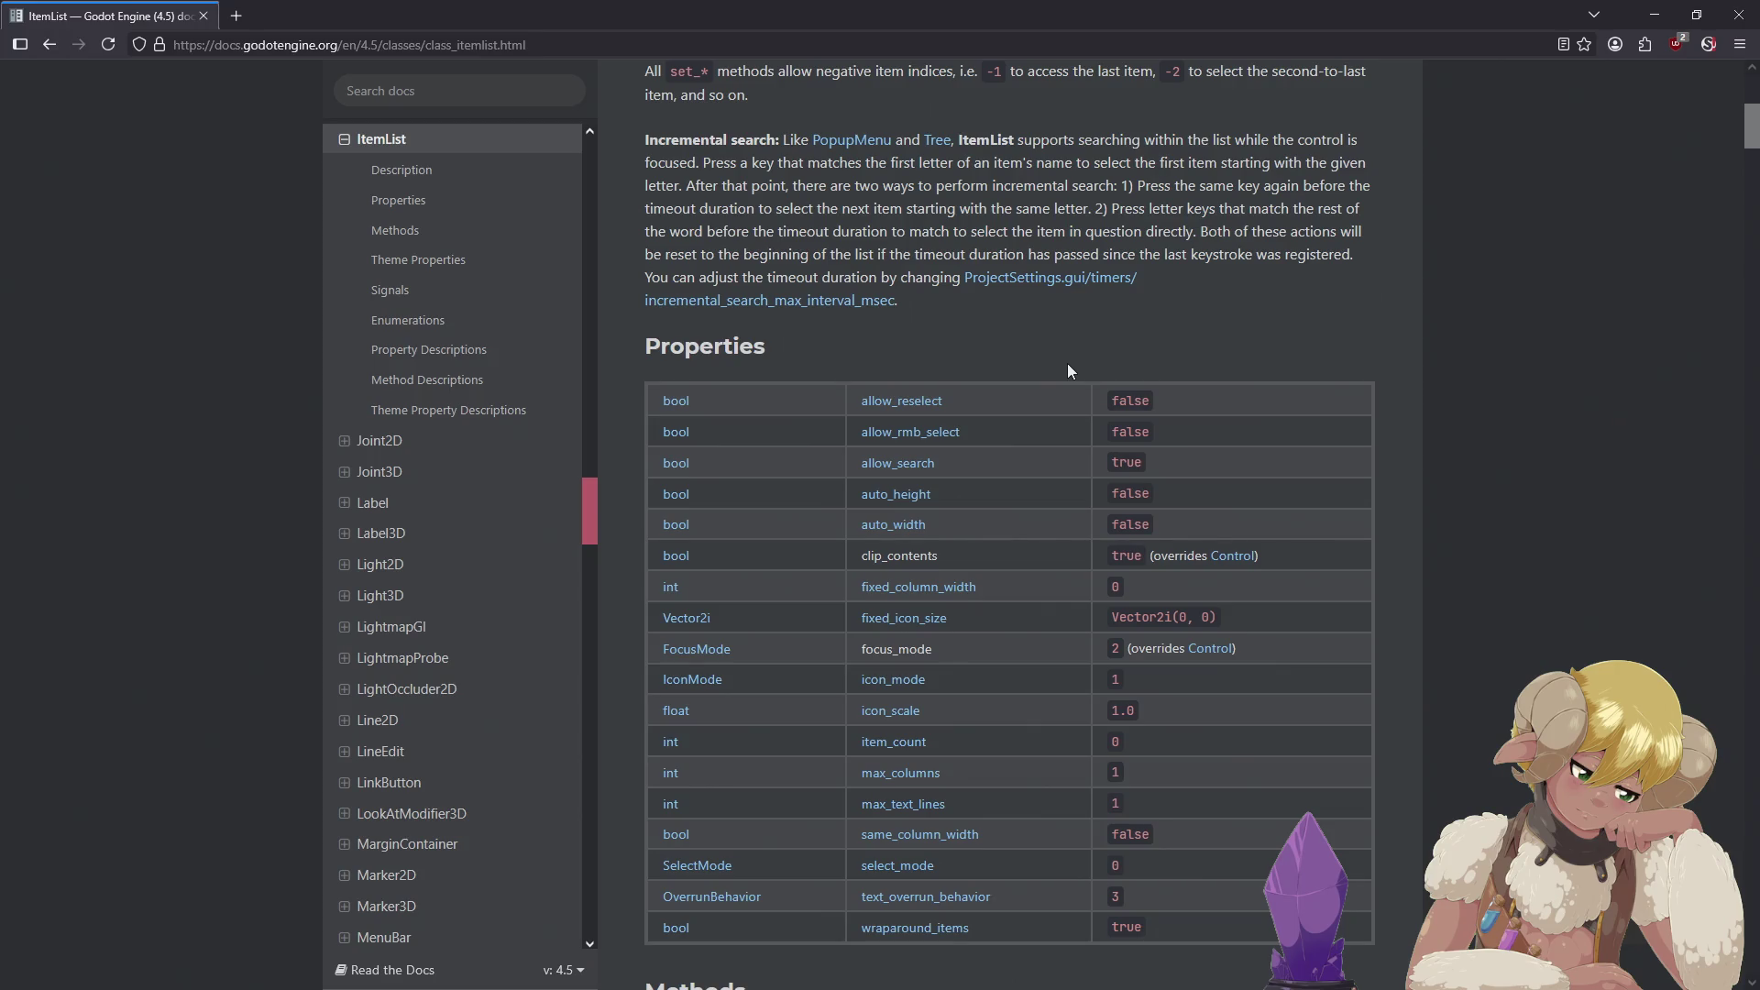
scroll(1067, 363, down, 2)
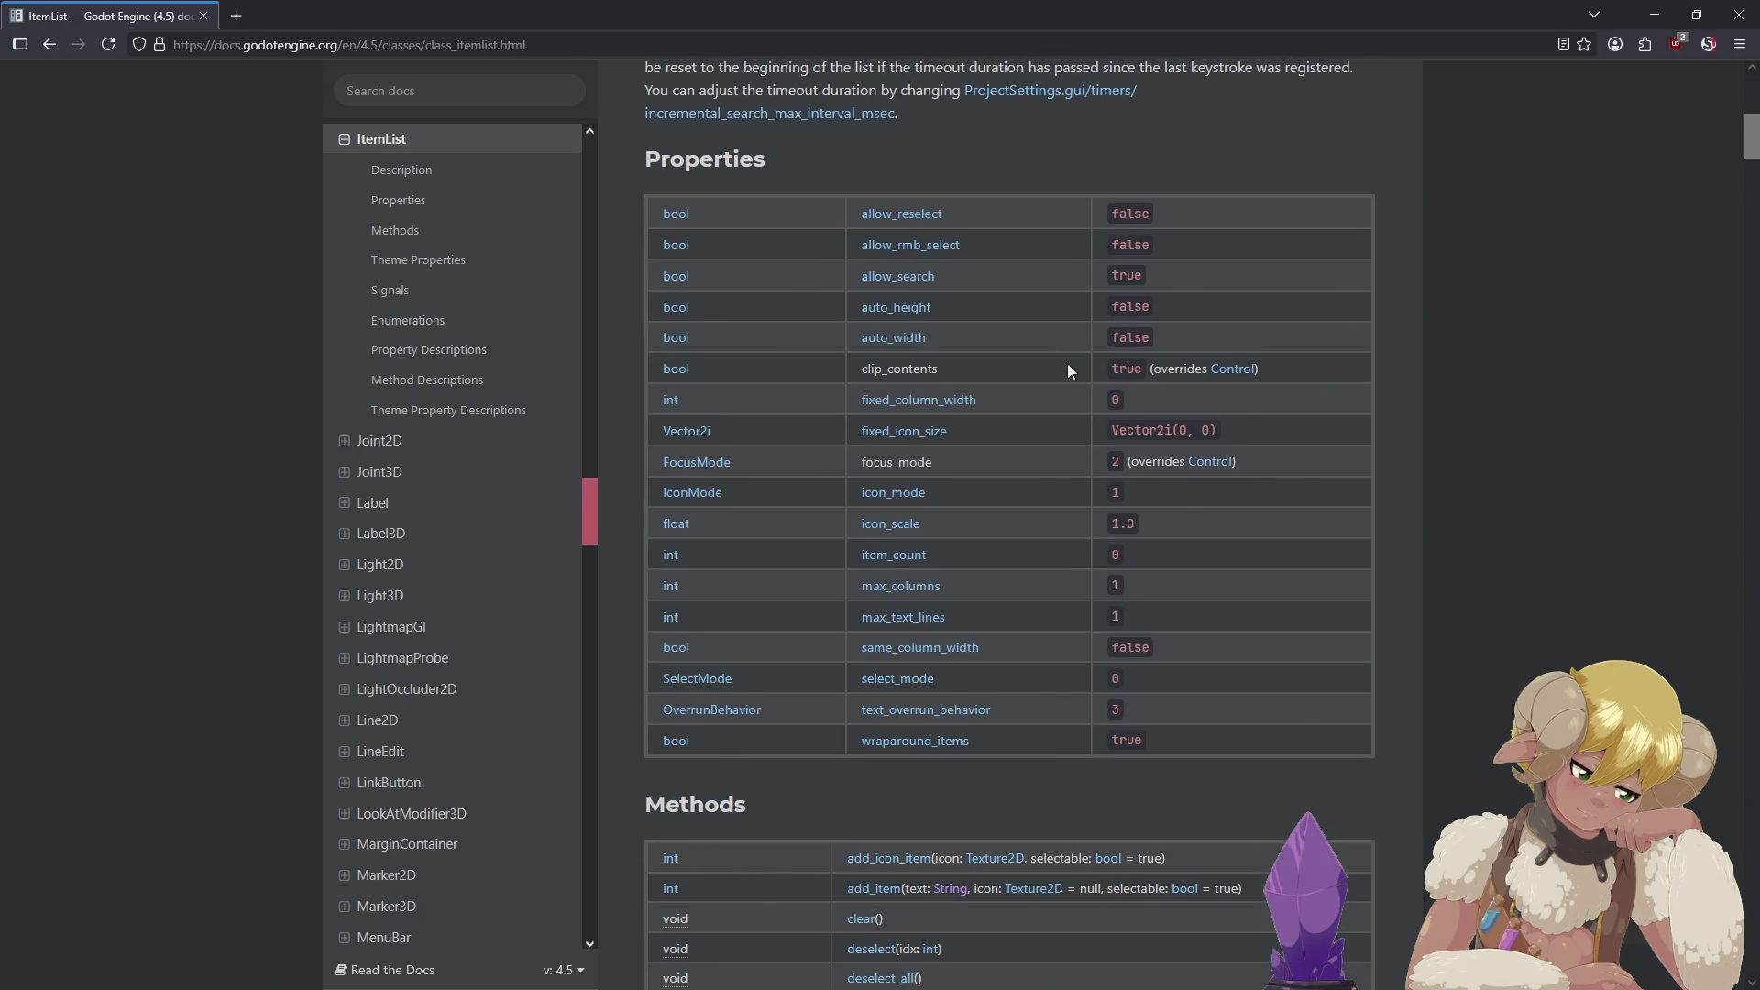
scroll(1068, 366, down, 2)
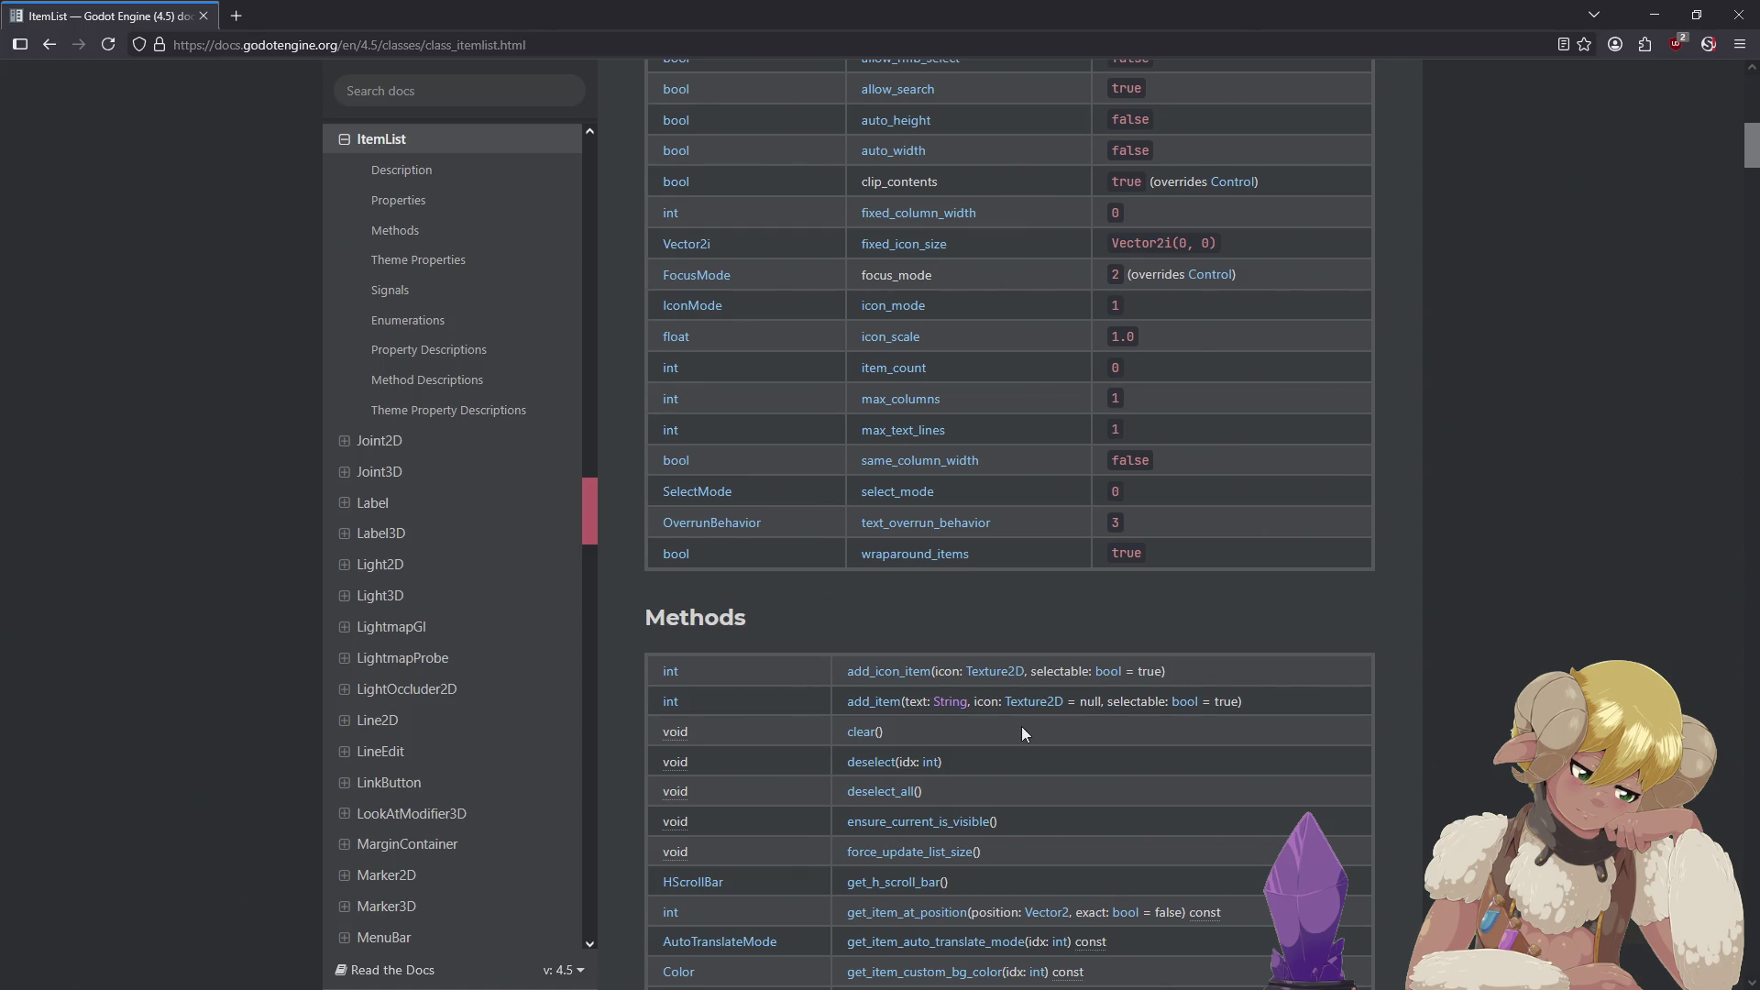
scroll(1021, 726, down, 2)
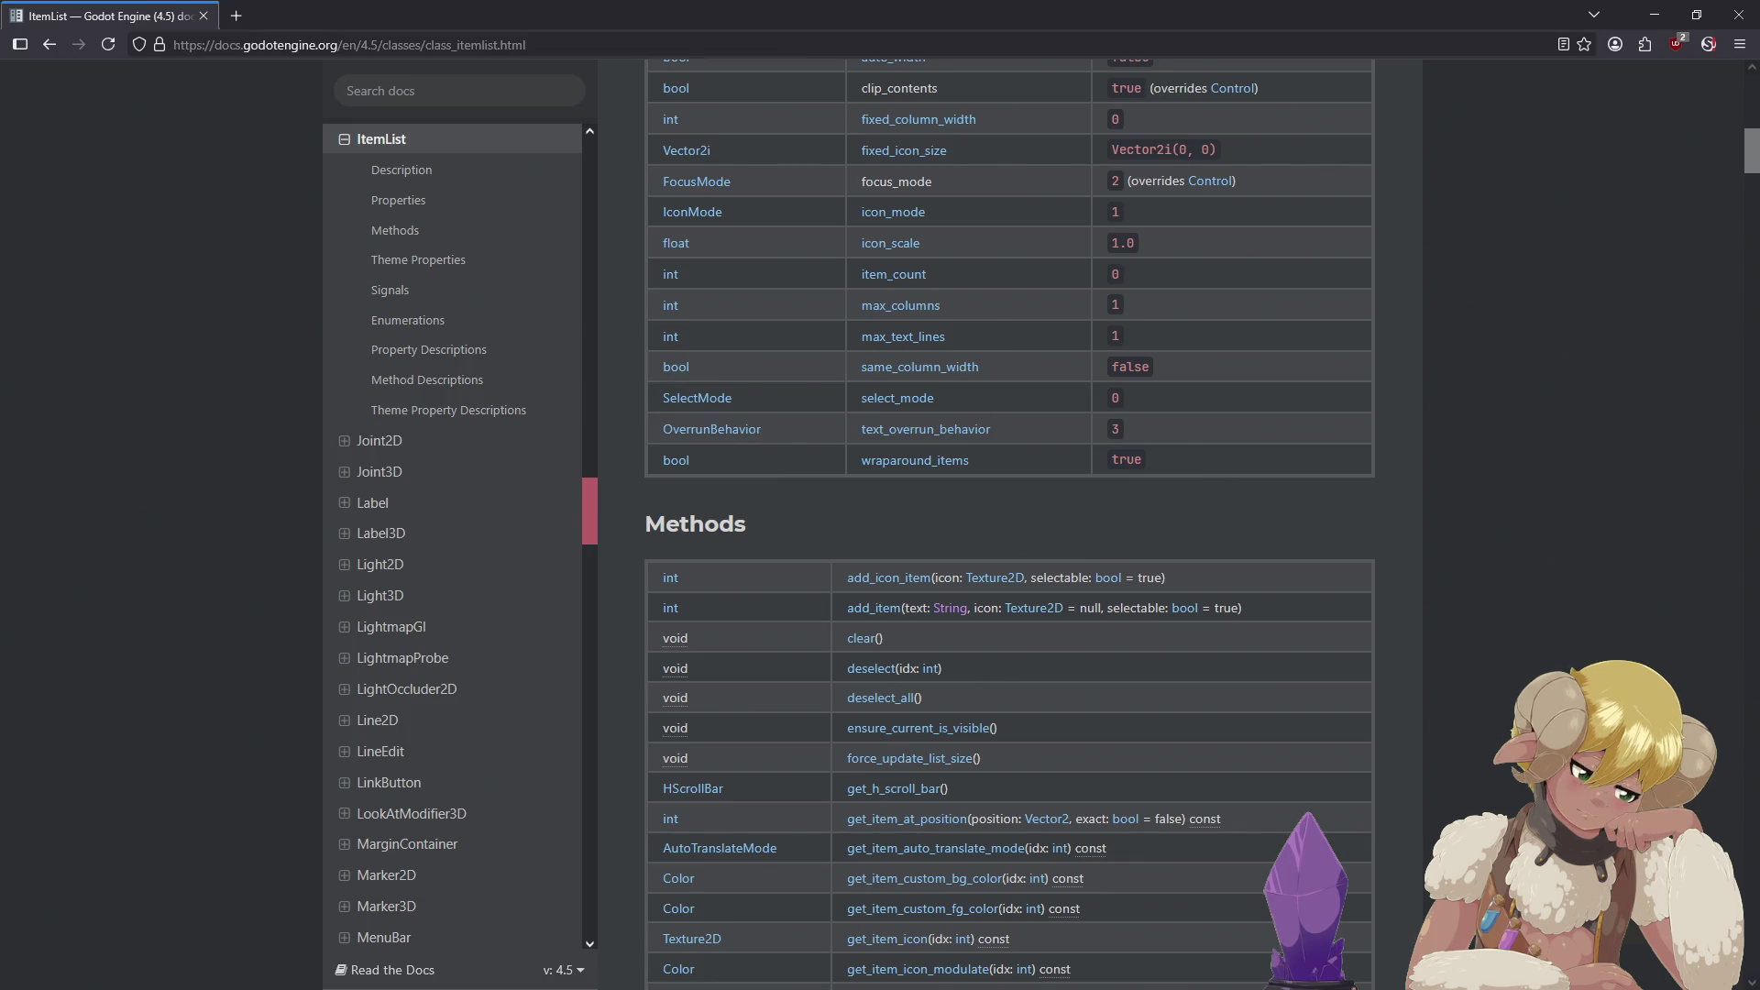
key(alt+Tab)
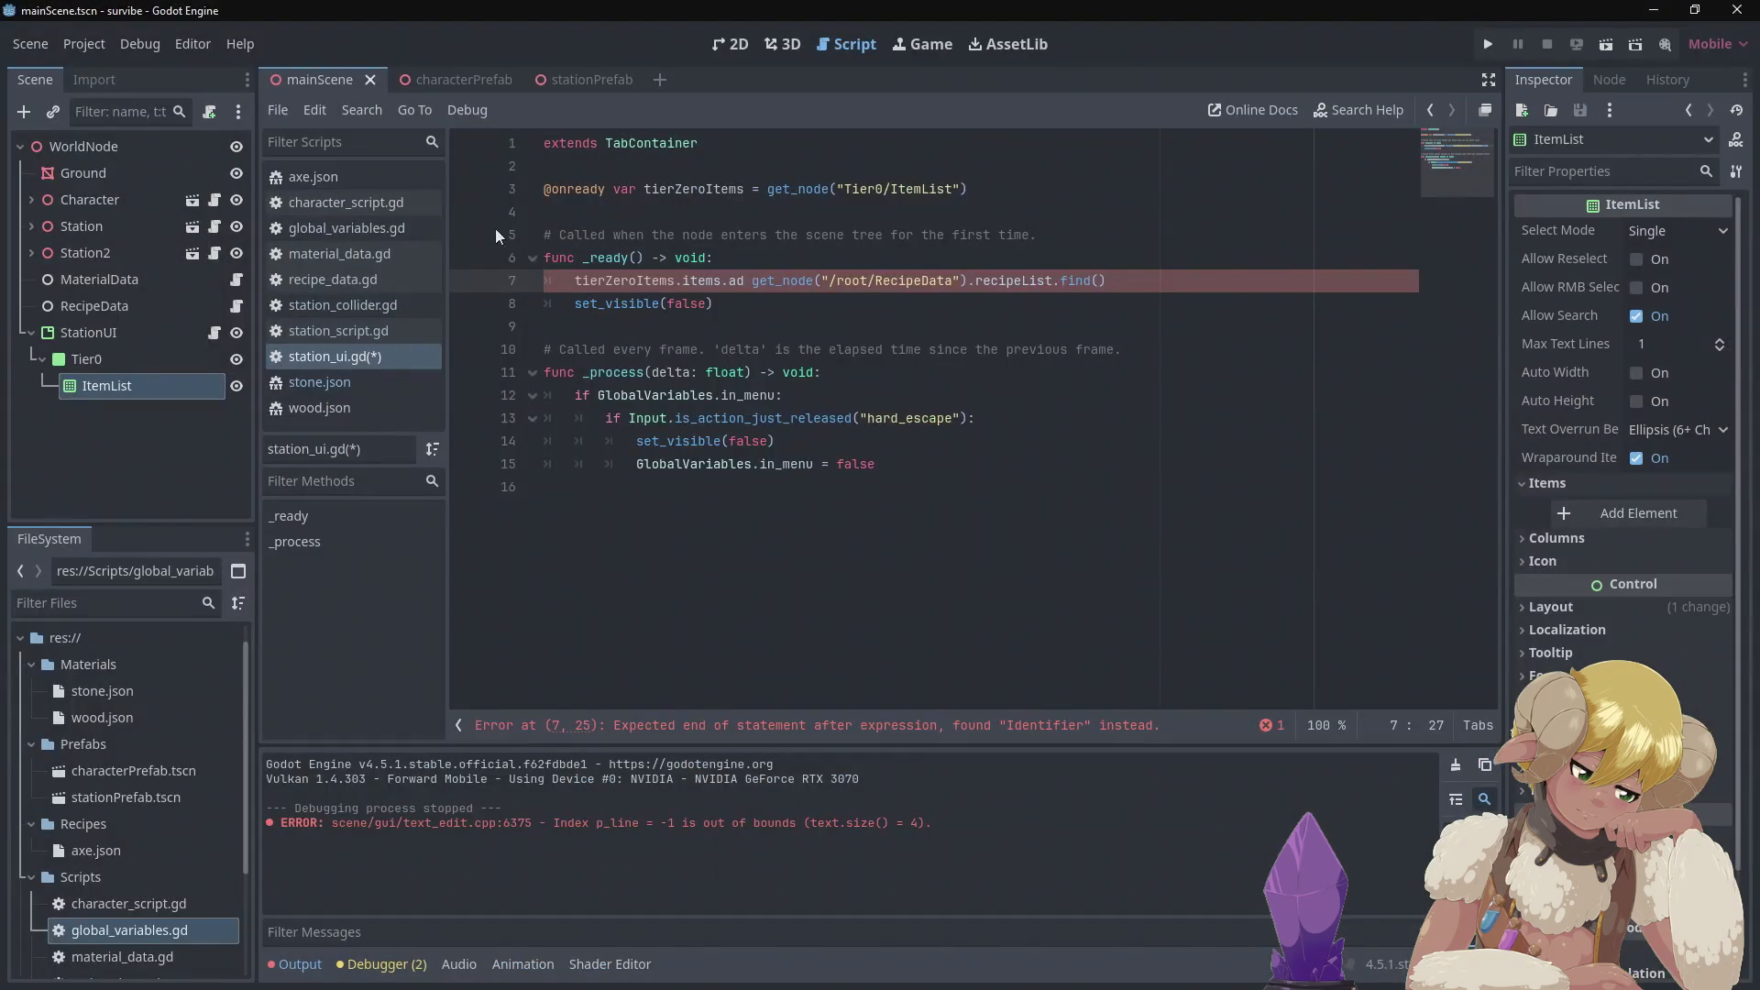
Step: Complete add_item() on line 7, replace find with filter, and select the get_node(...) expression
text(d)
text(_)
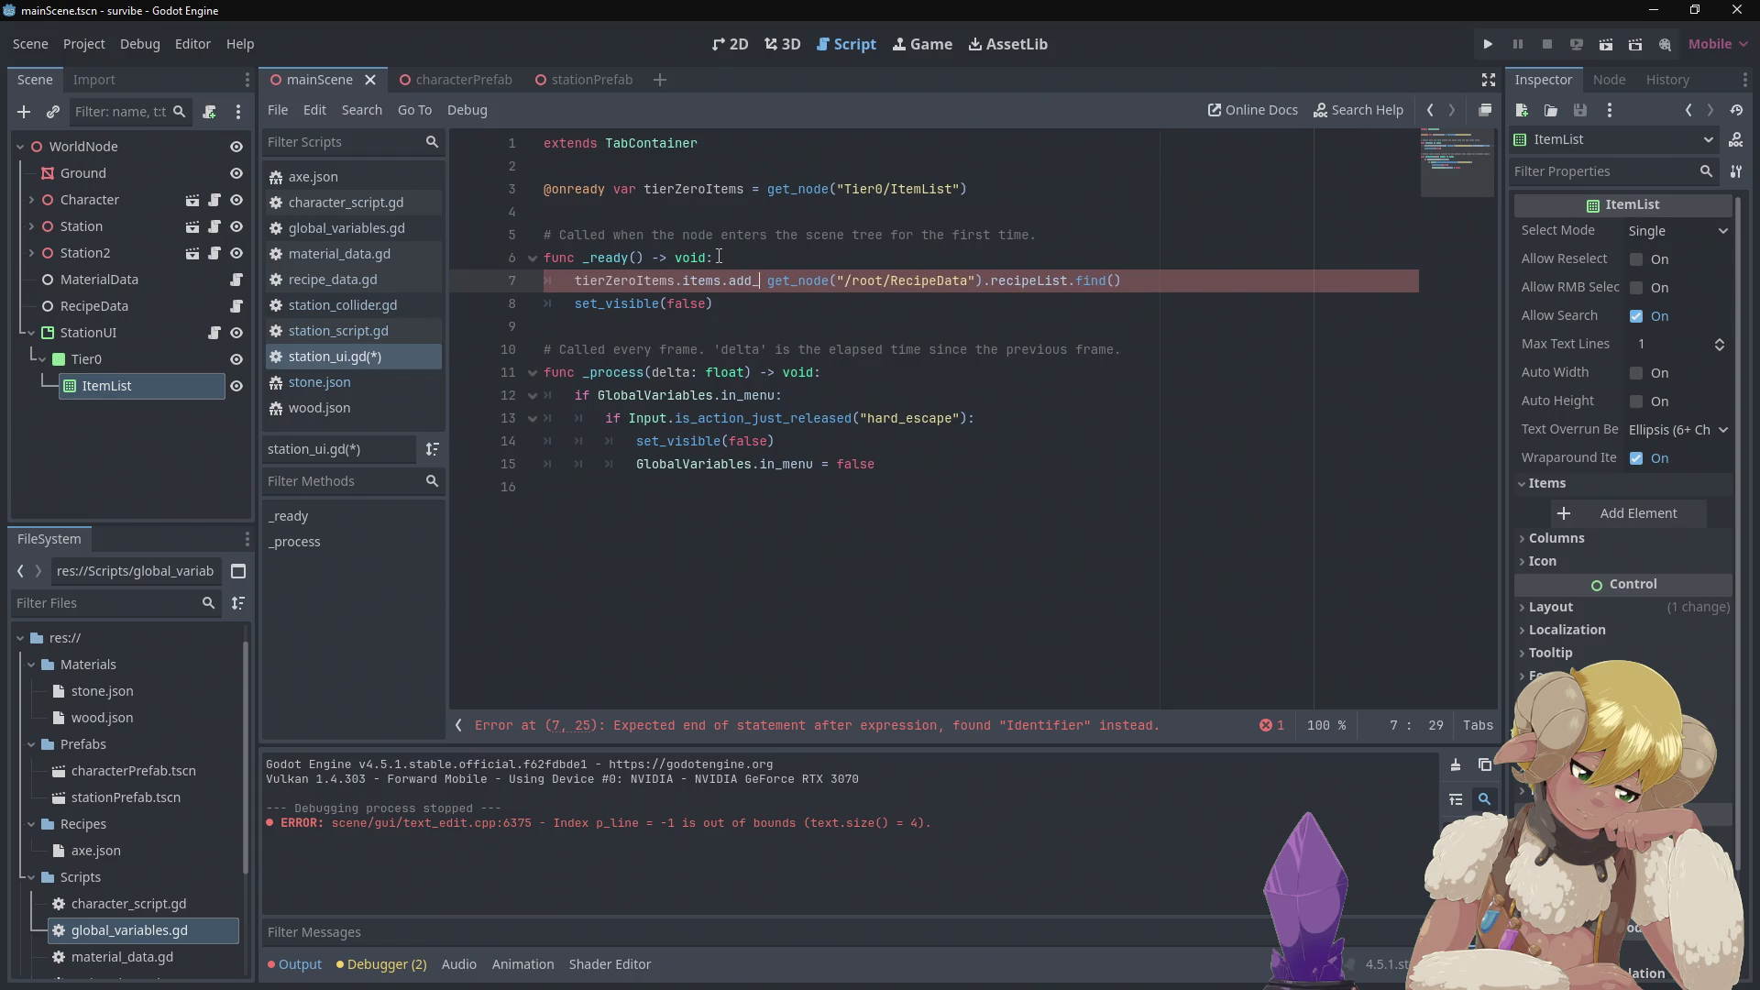
text(item)
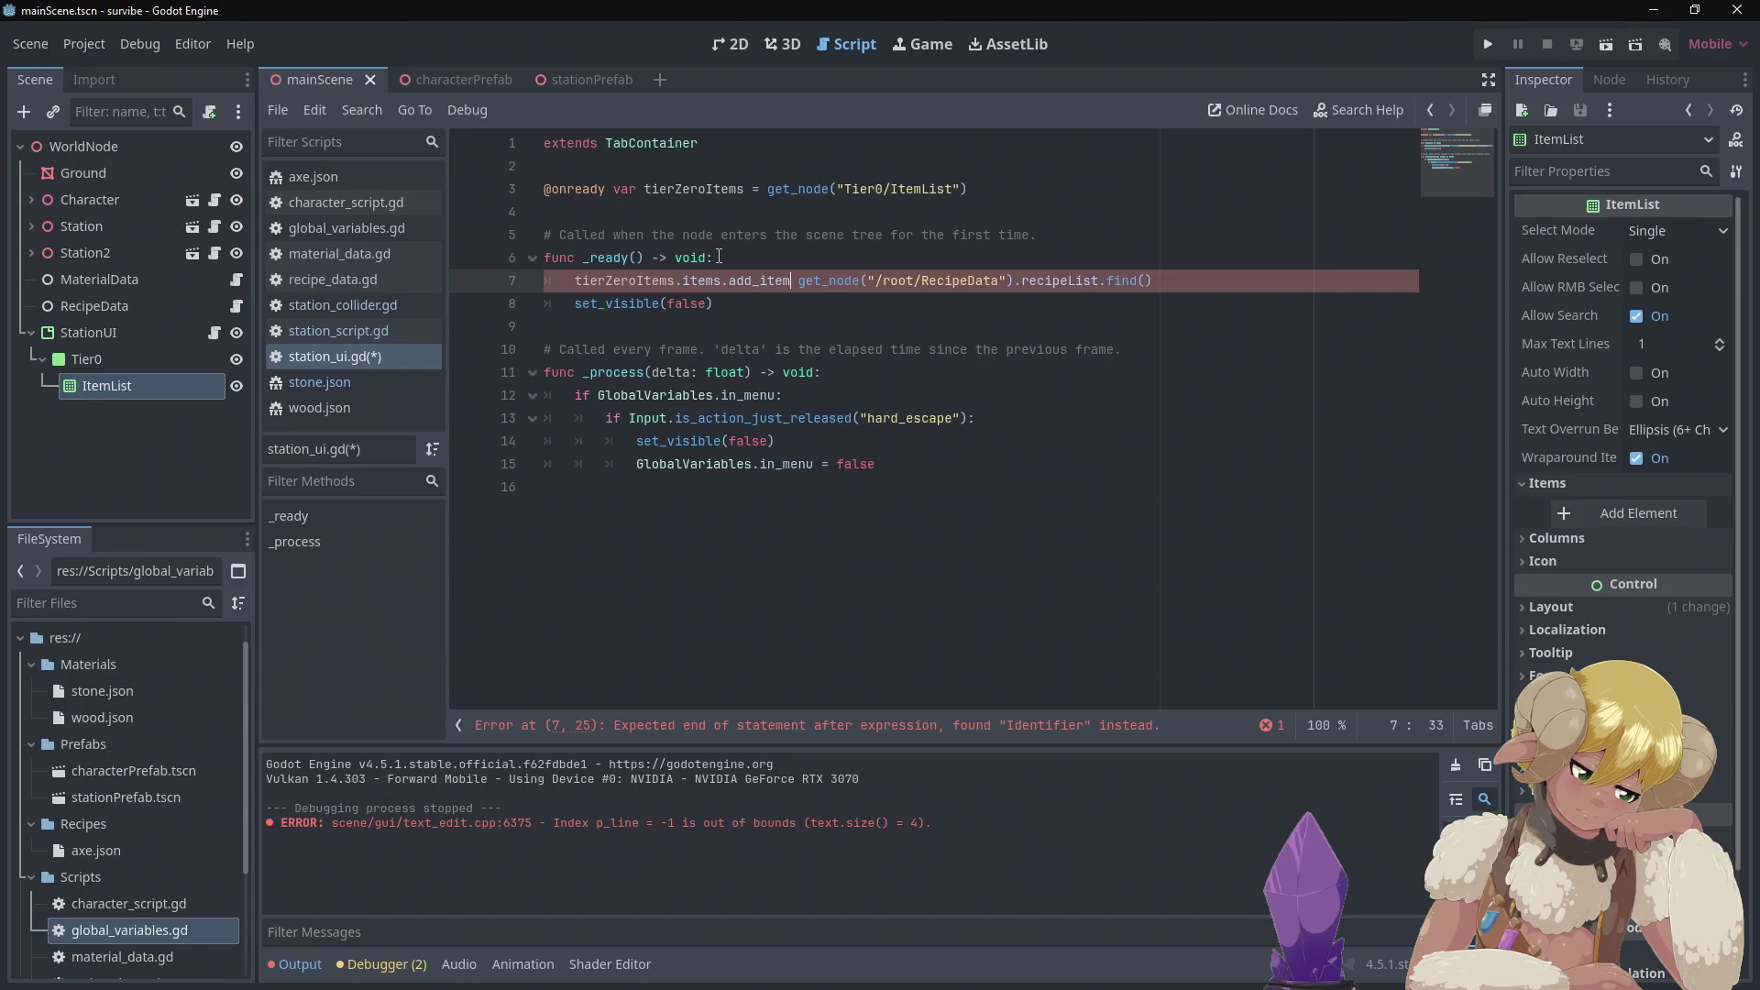
text(())
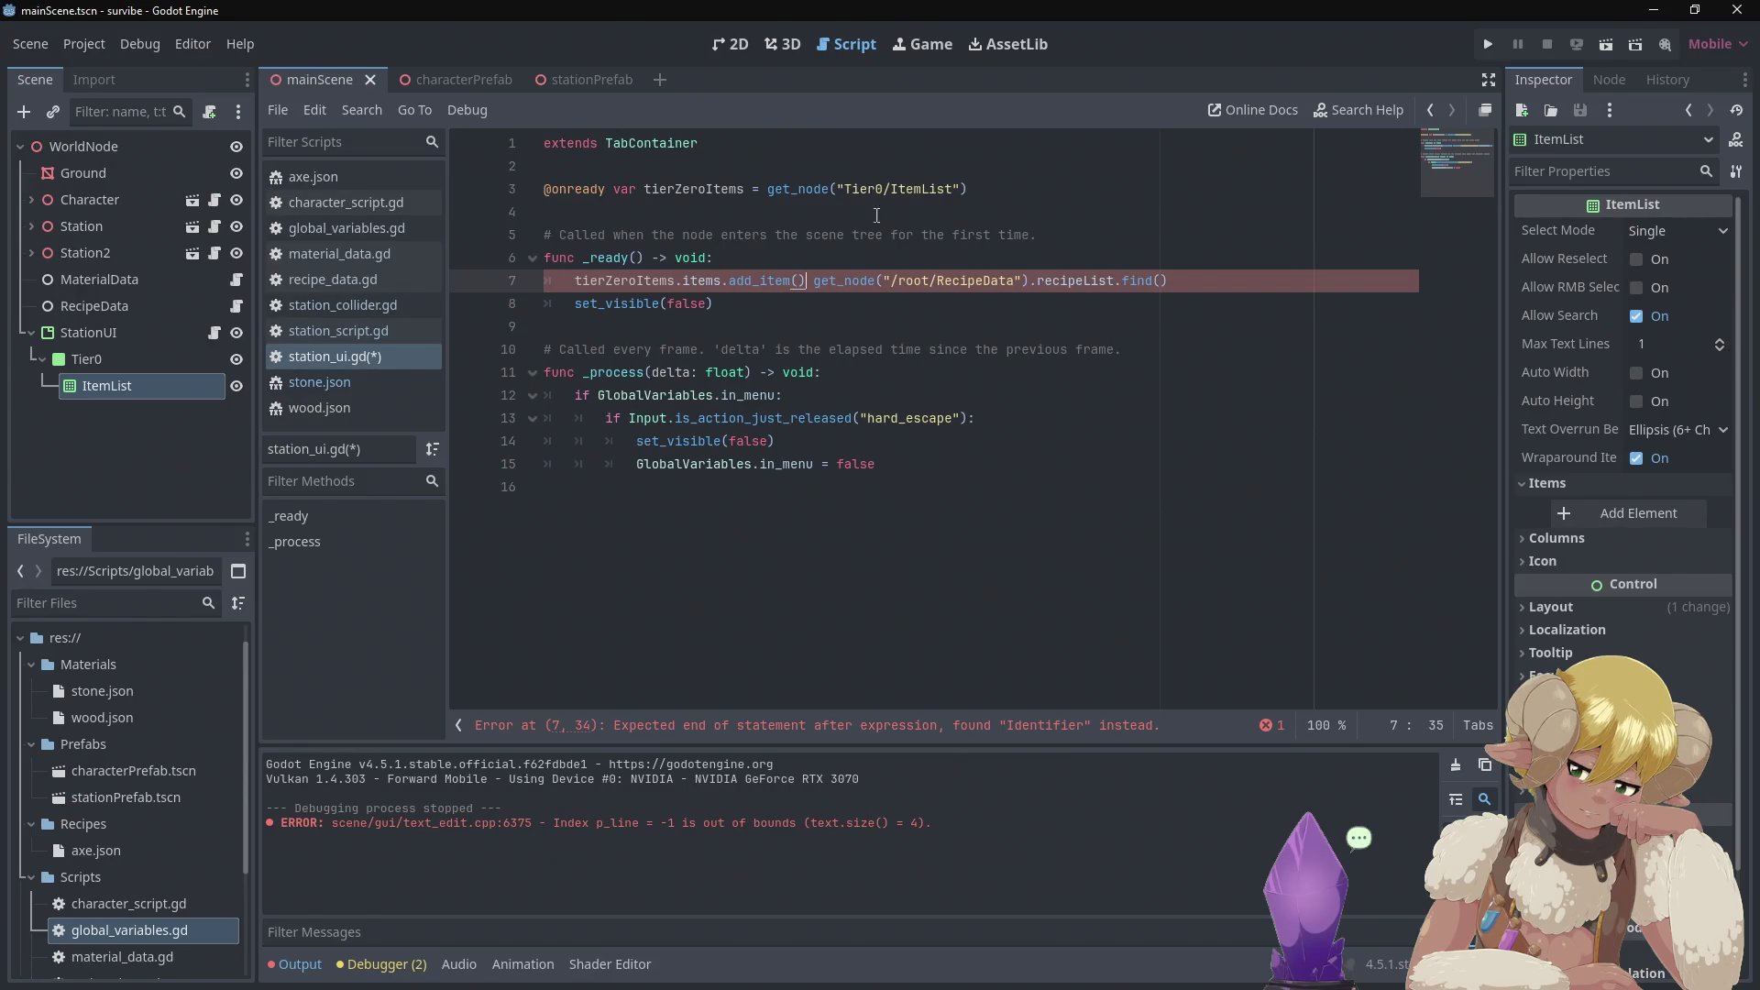
click(1142, 282)
double_click(1141, 281)
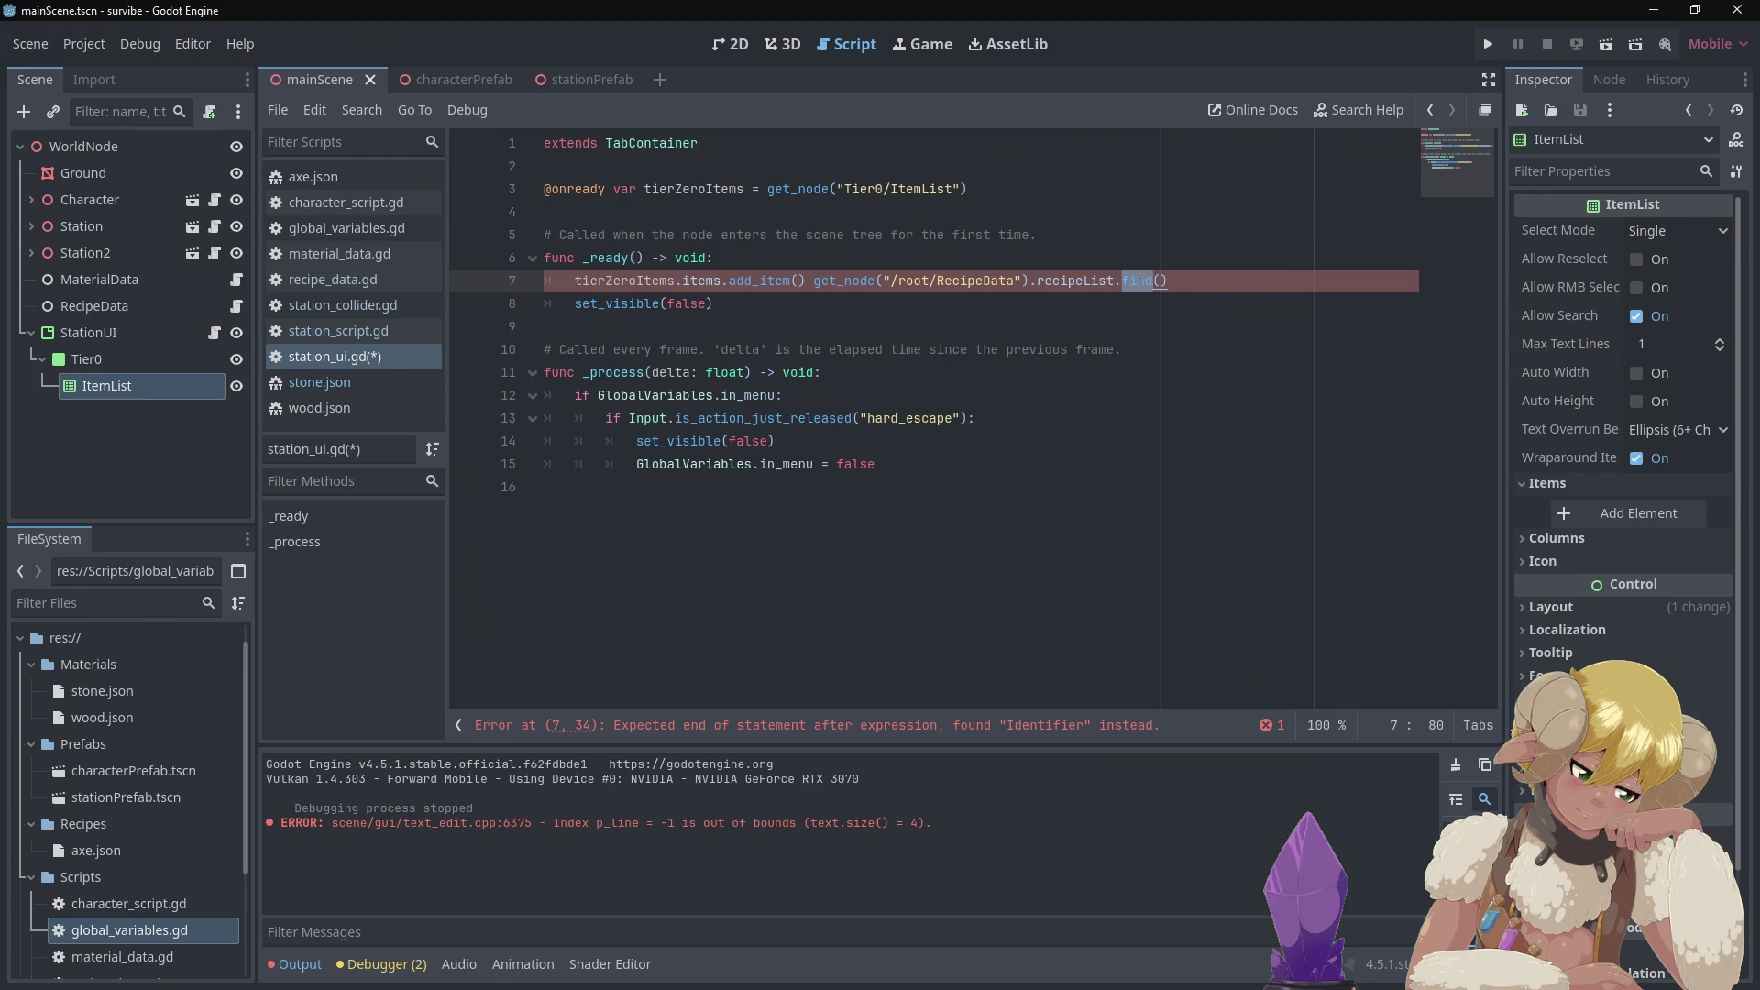
text(filter)
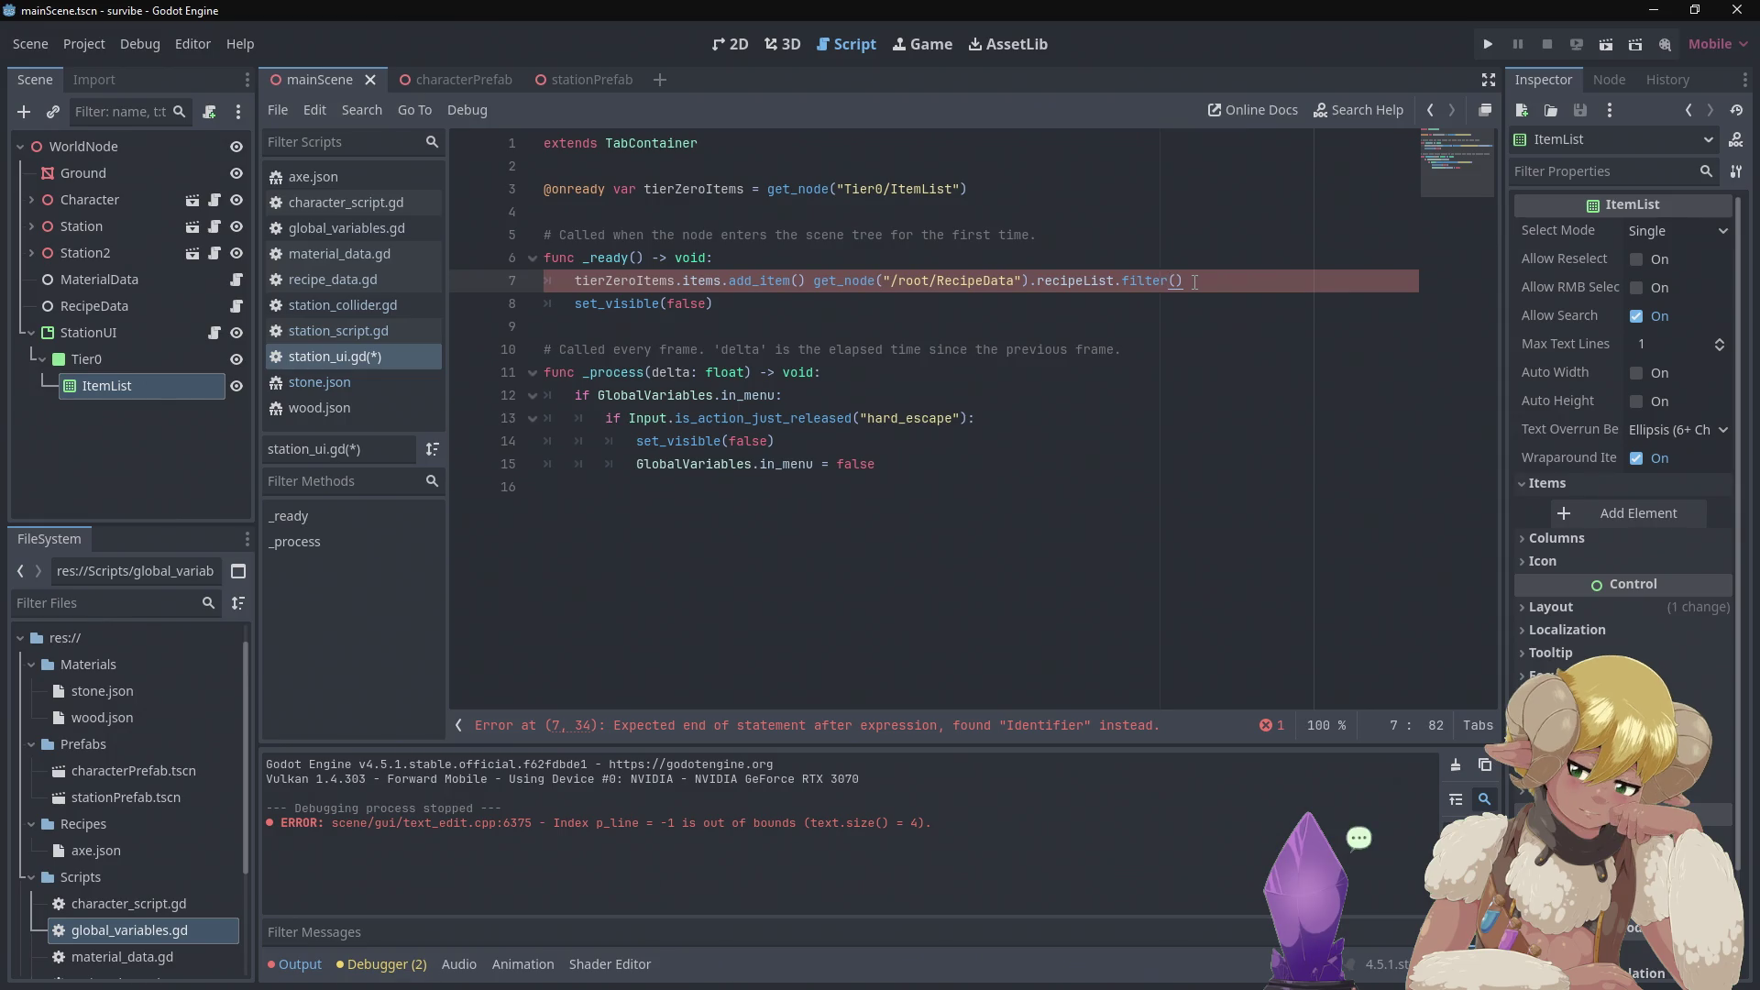
mouse_move(1183, 281)
mouse_down()
mouse_move(582, 282)
mouse_move(813, 286)
mouse_up()
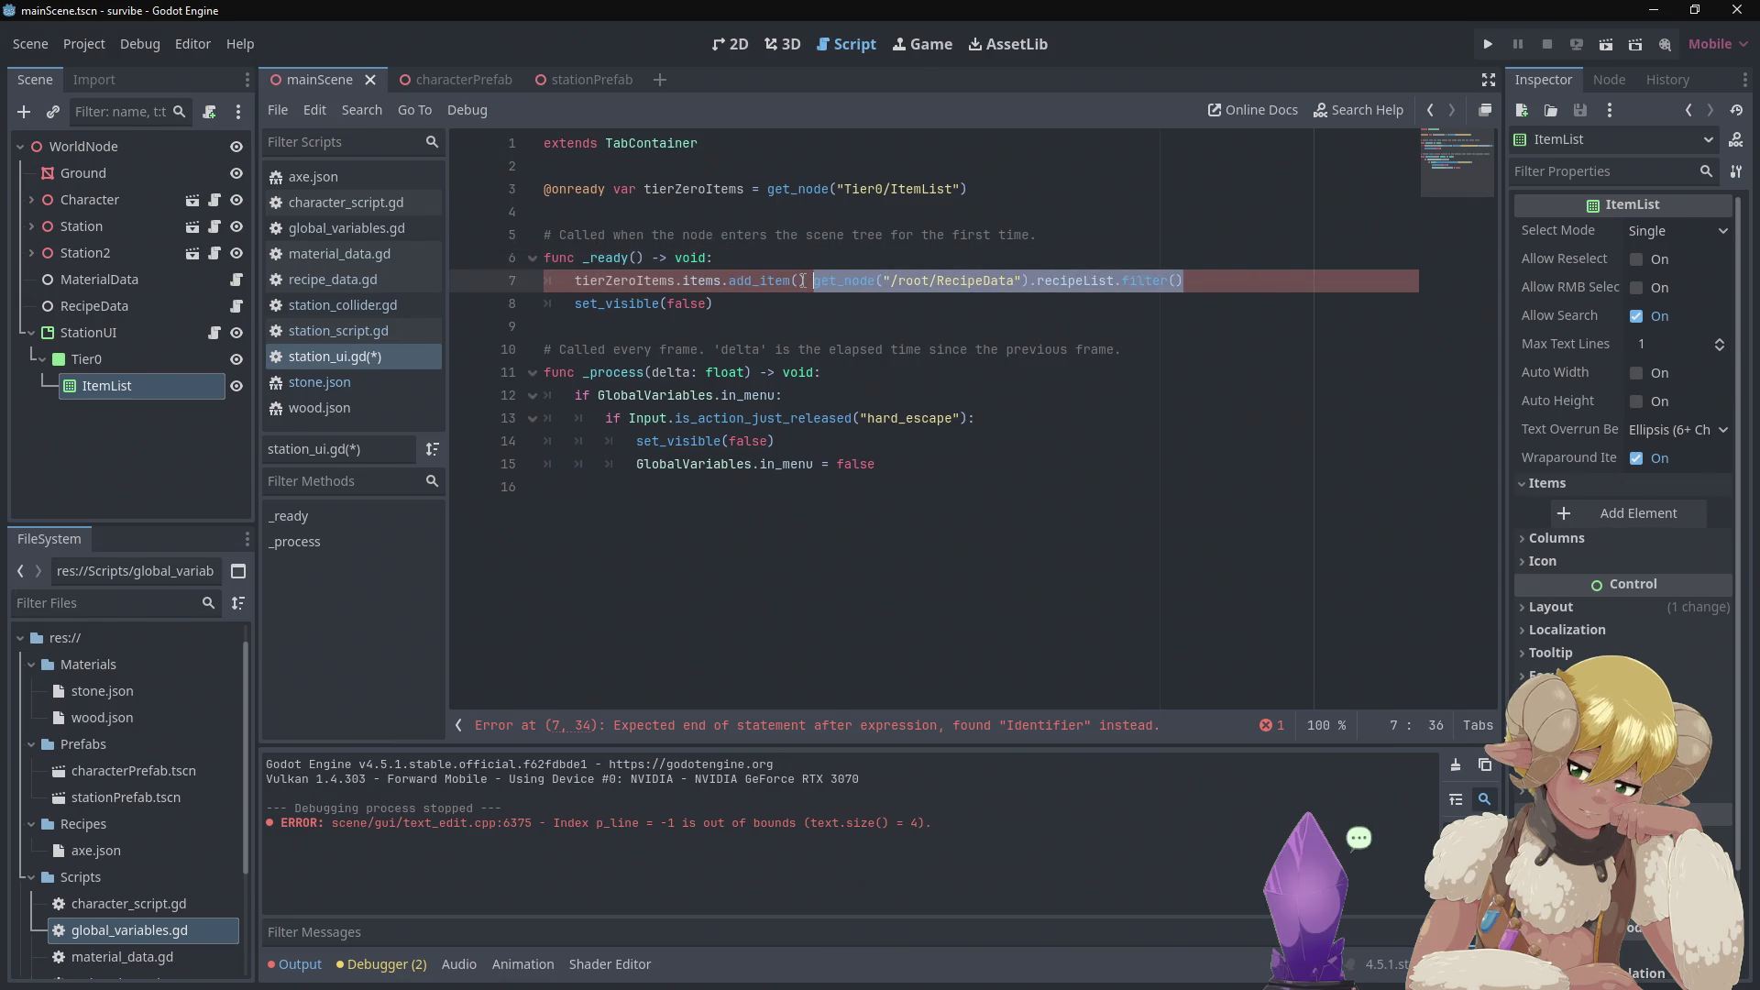
Step: Move the recipe list expression into a new 'for …:' line above add_item()
key(ctrl+x)
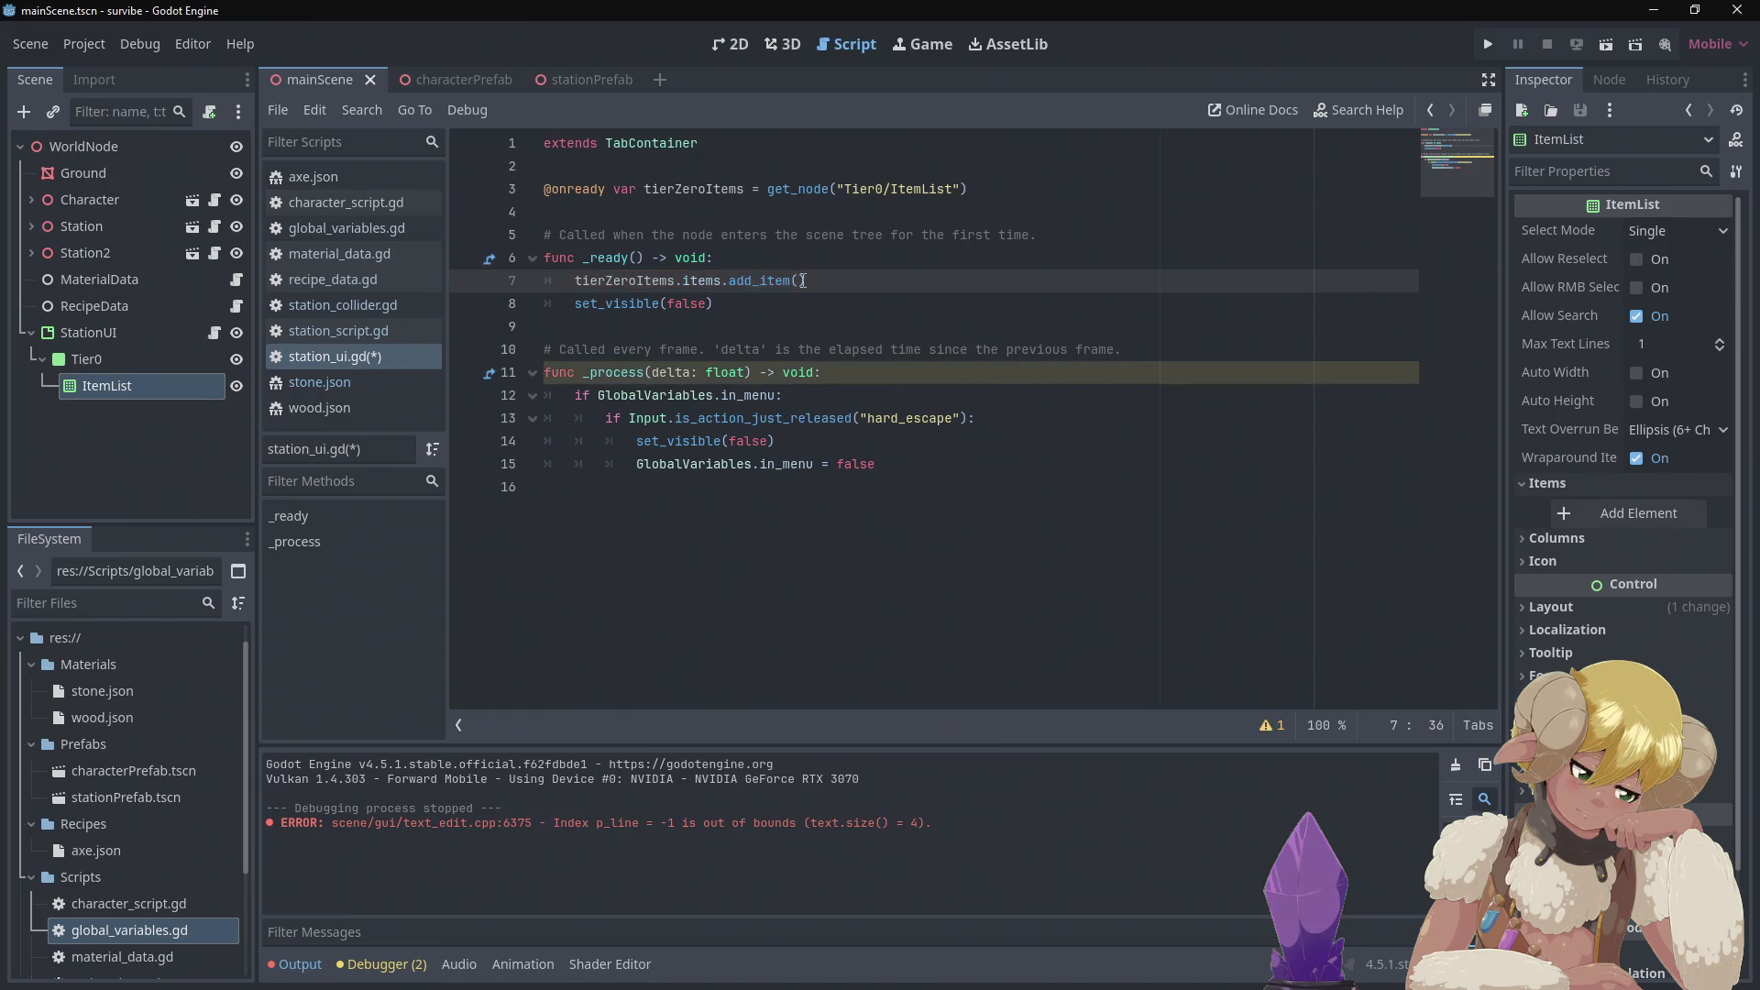
key(ctrl+shift+Return)
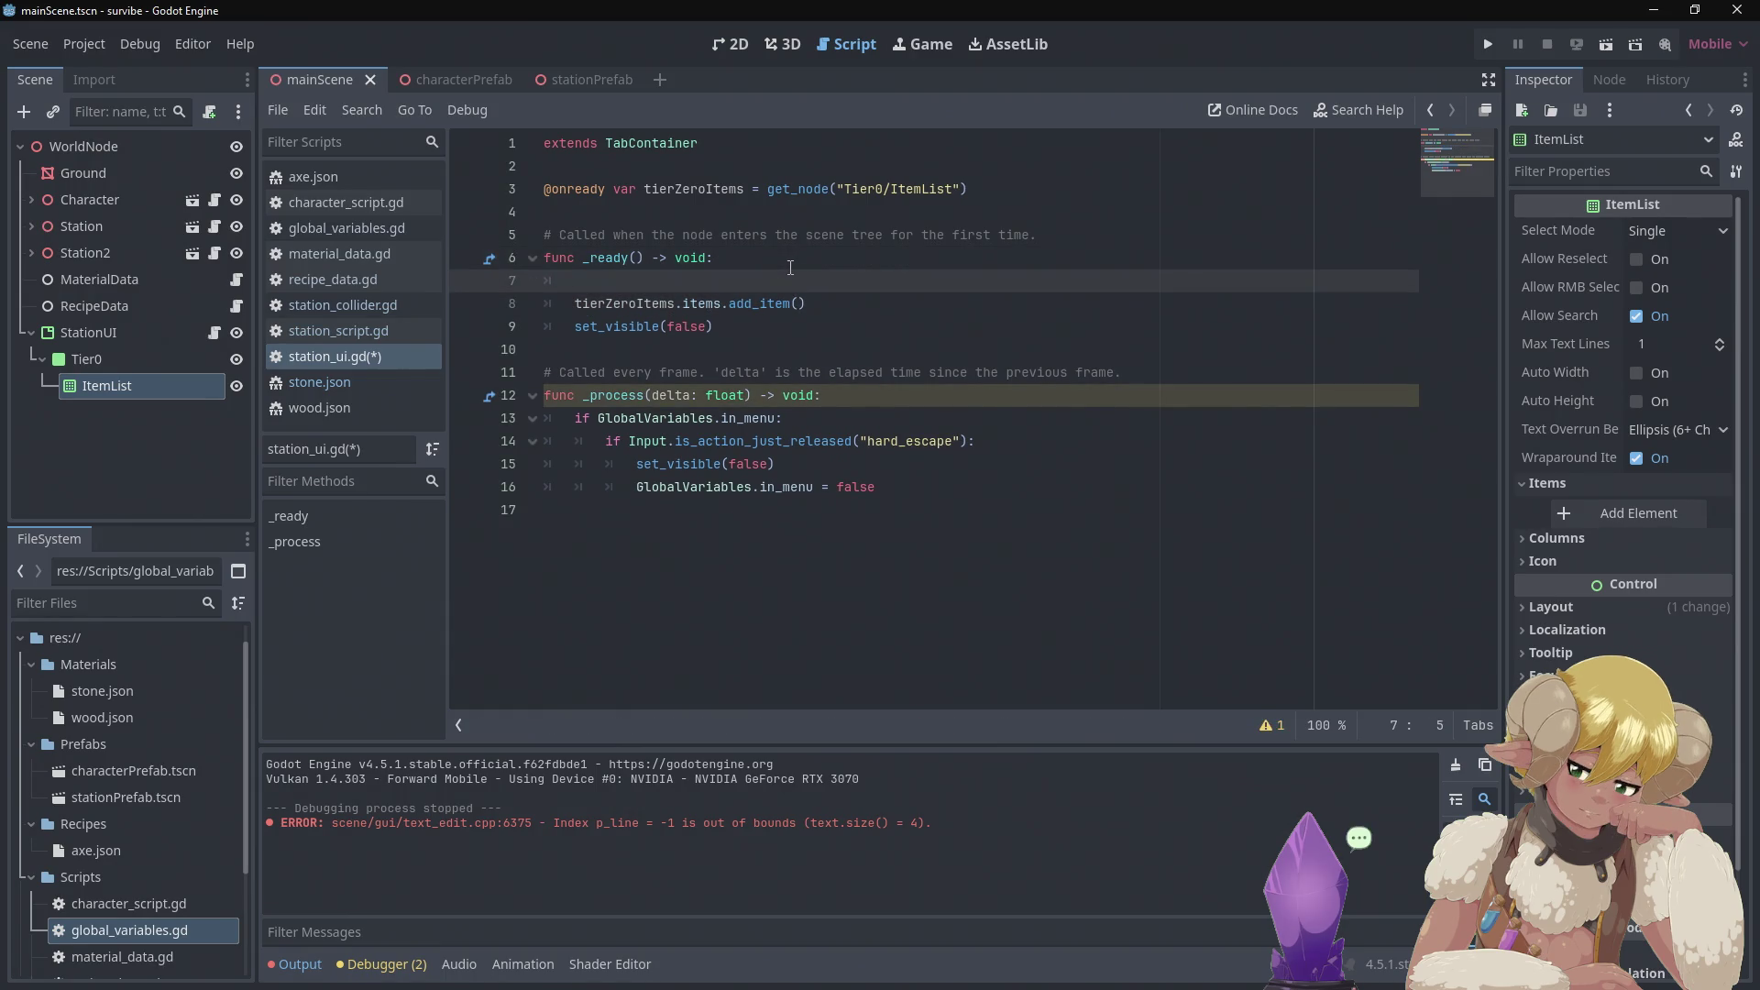
text(for)
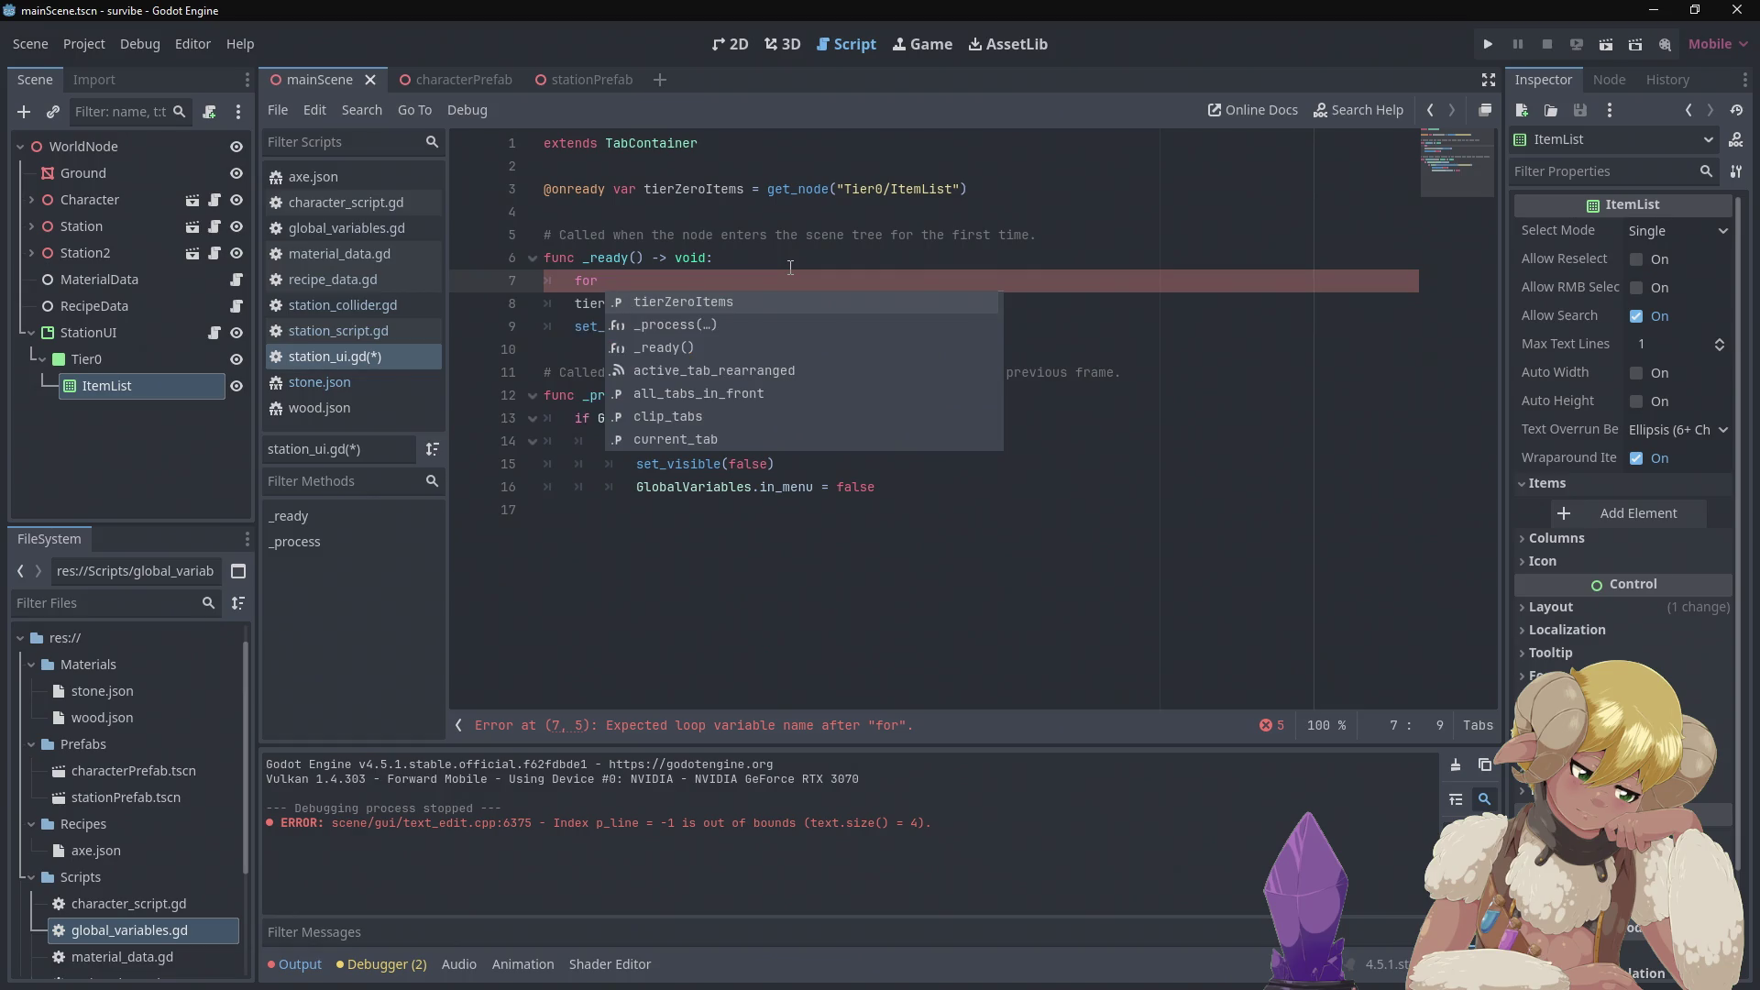
key(ctrl+v)
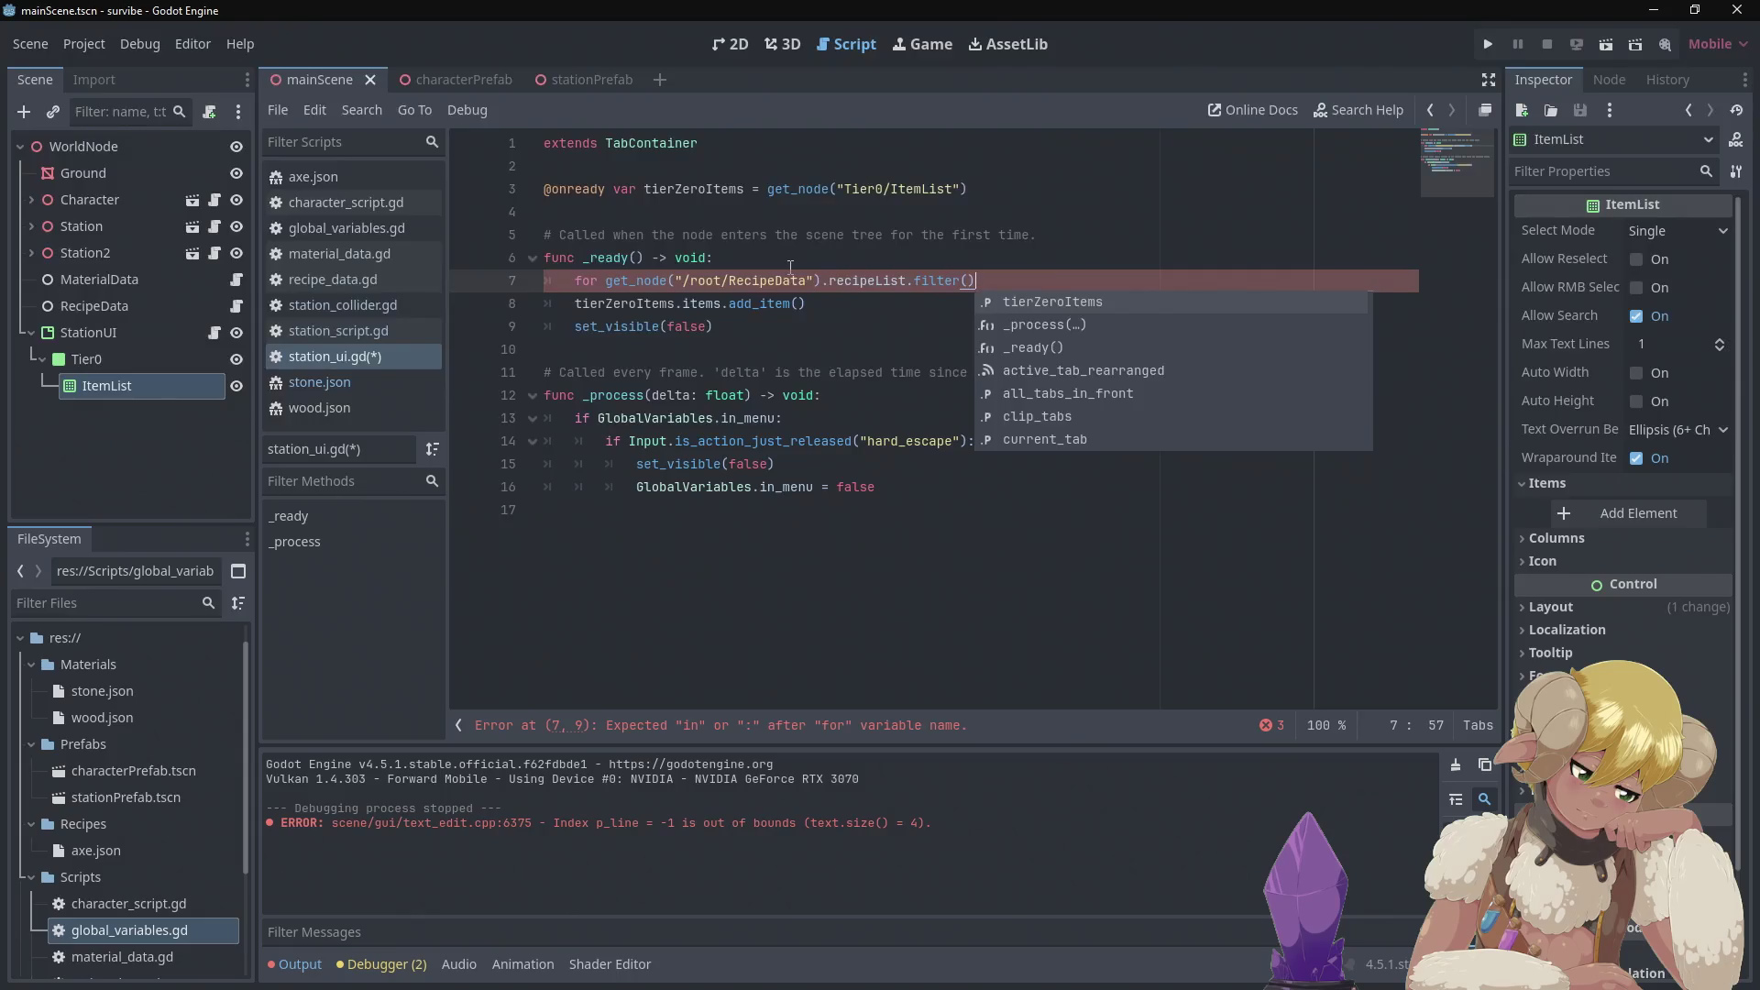
text(:)
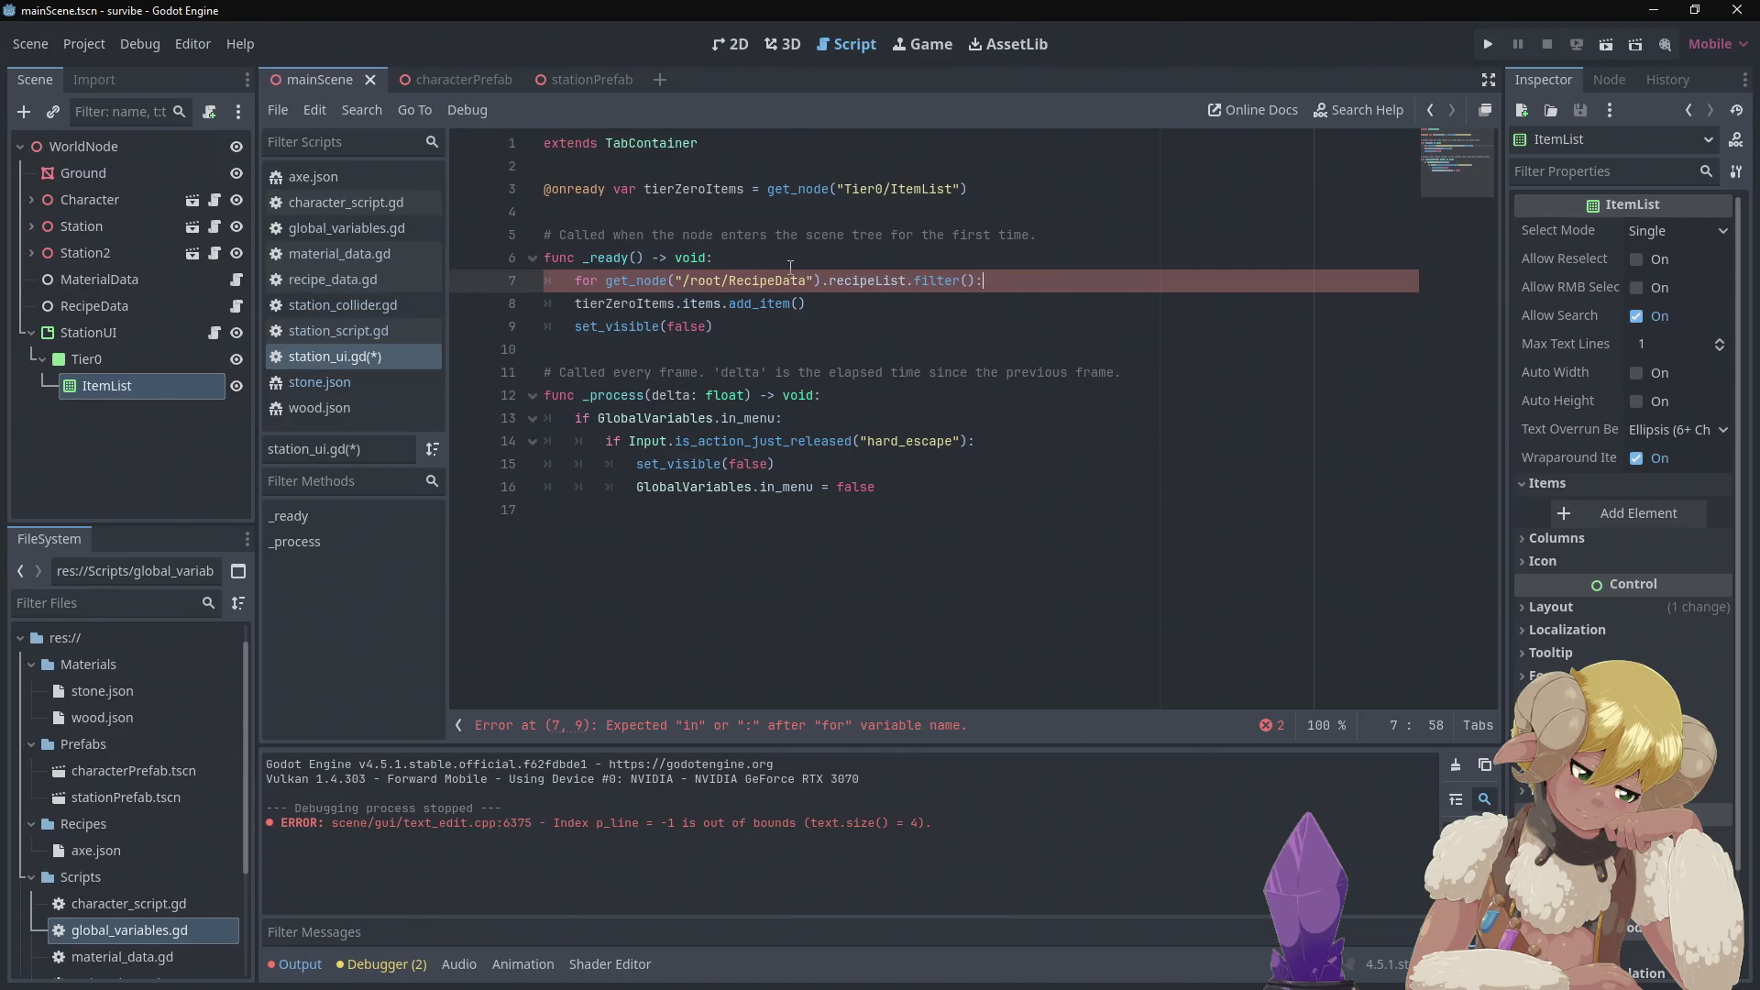
Step: Indent add_item() into the loop body and start the loop header with 'var item in'
key(Down)
key(Home)
key(Right)
key(Right)
key(Right)
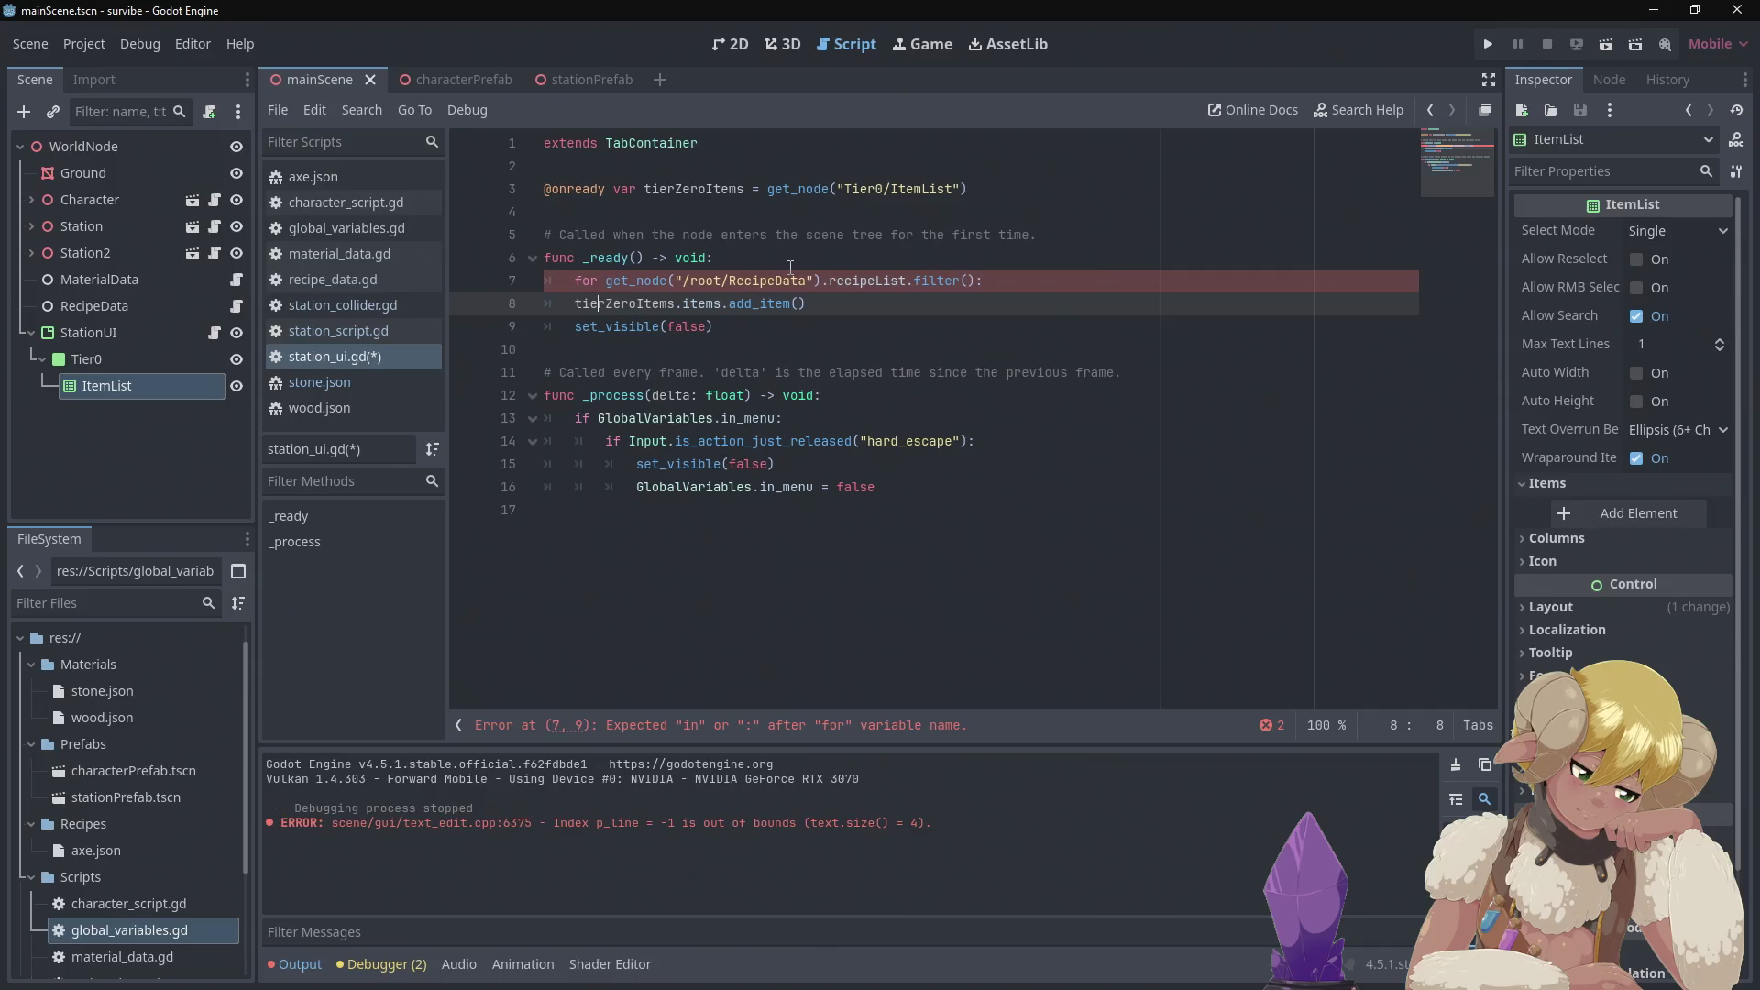
key(Home)
key(Tab)
click(609, 279)
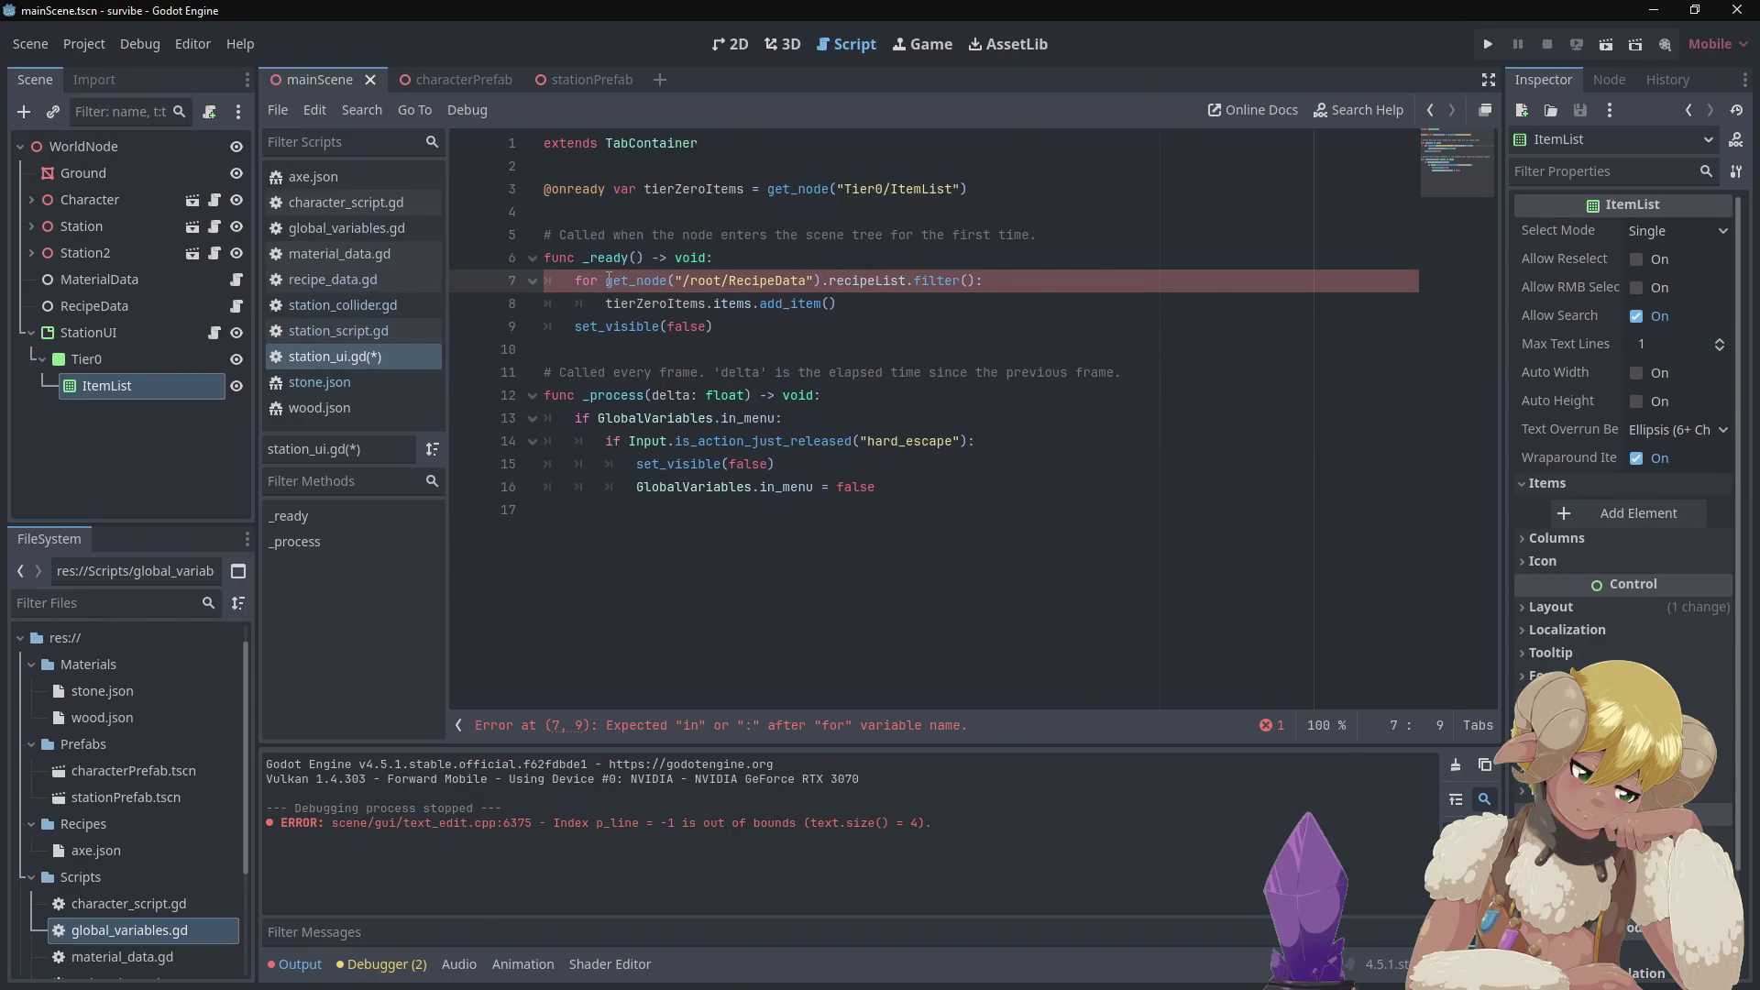
text(var)
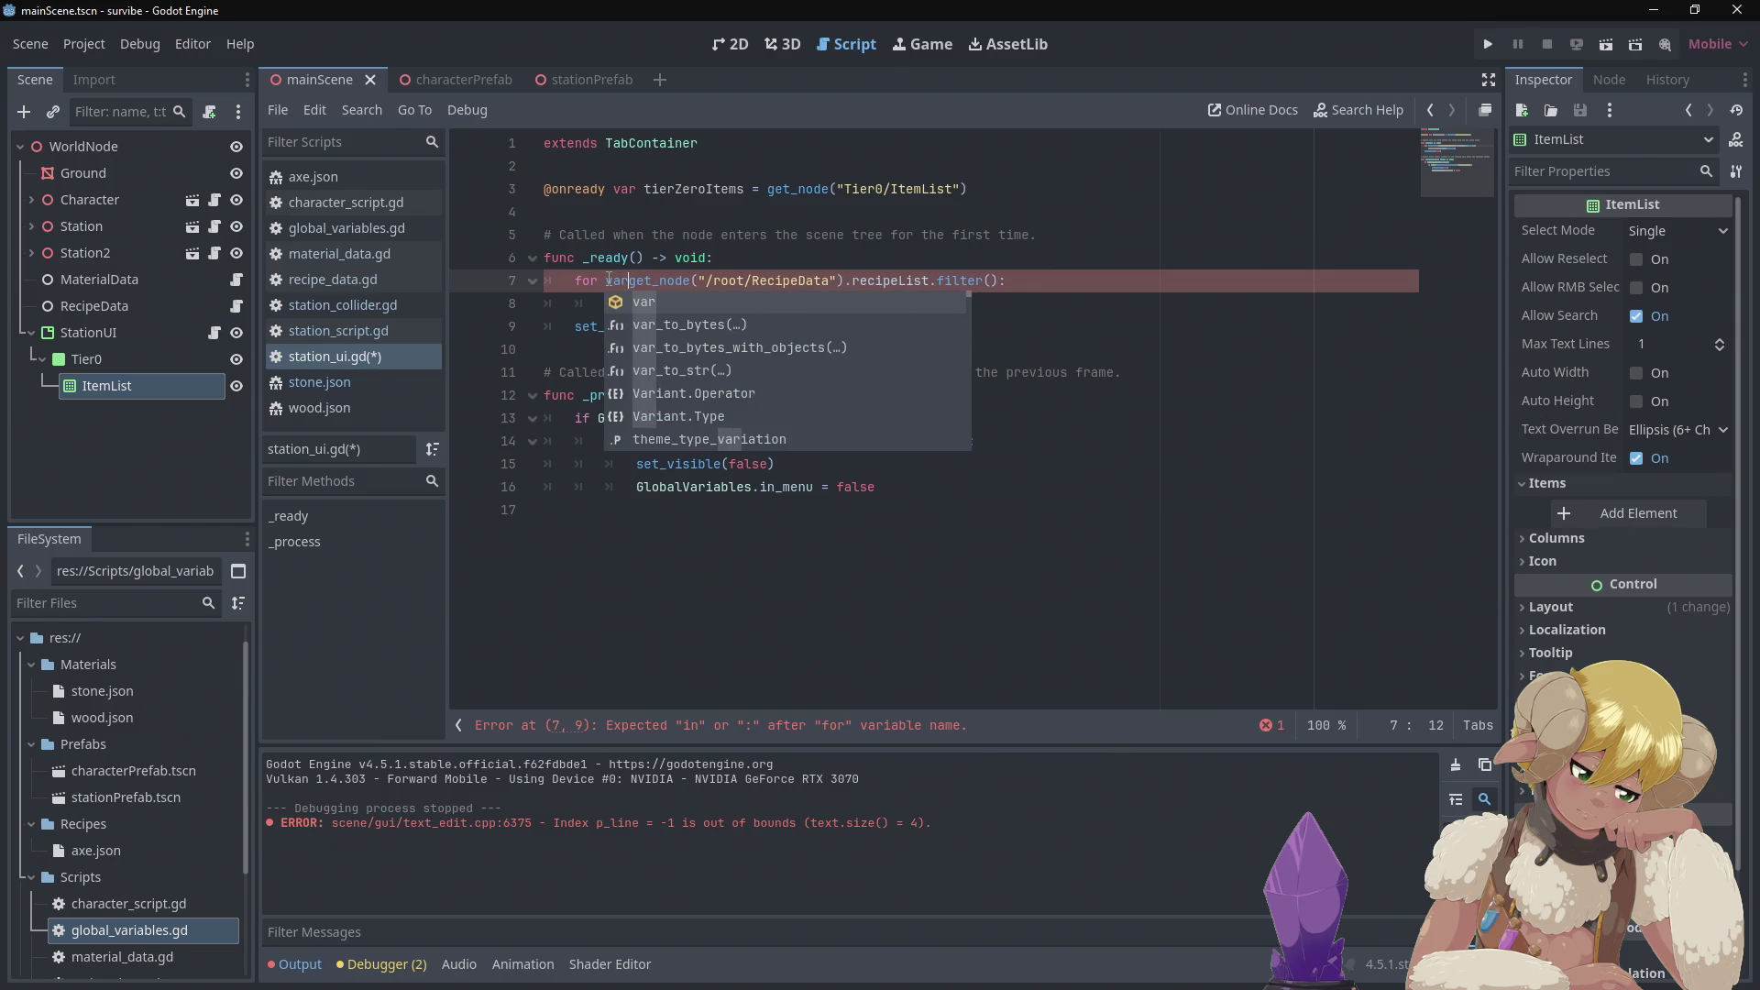
text( item in)
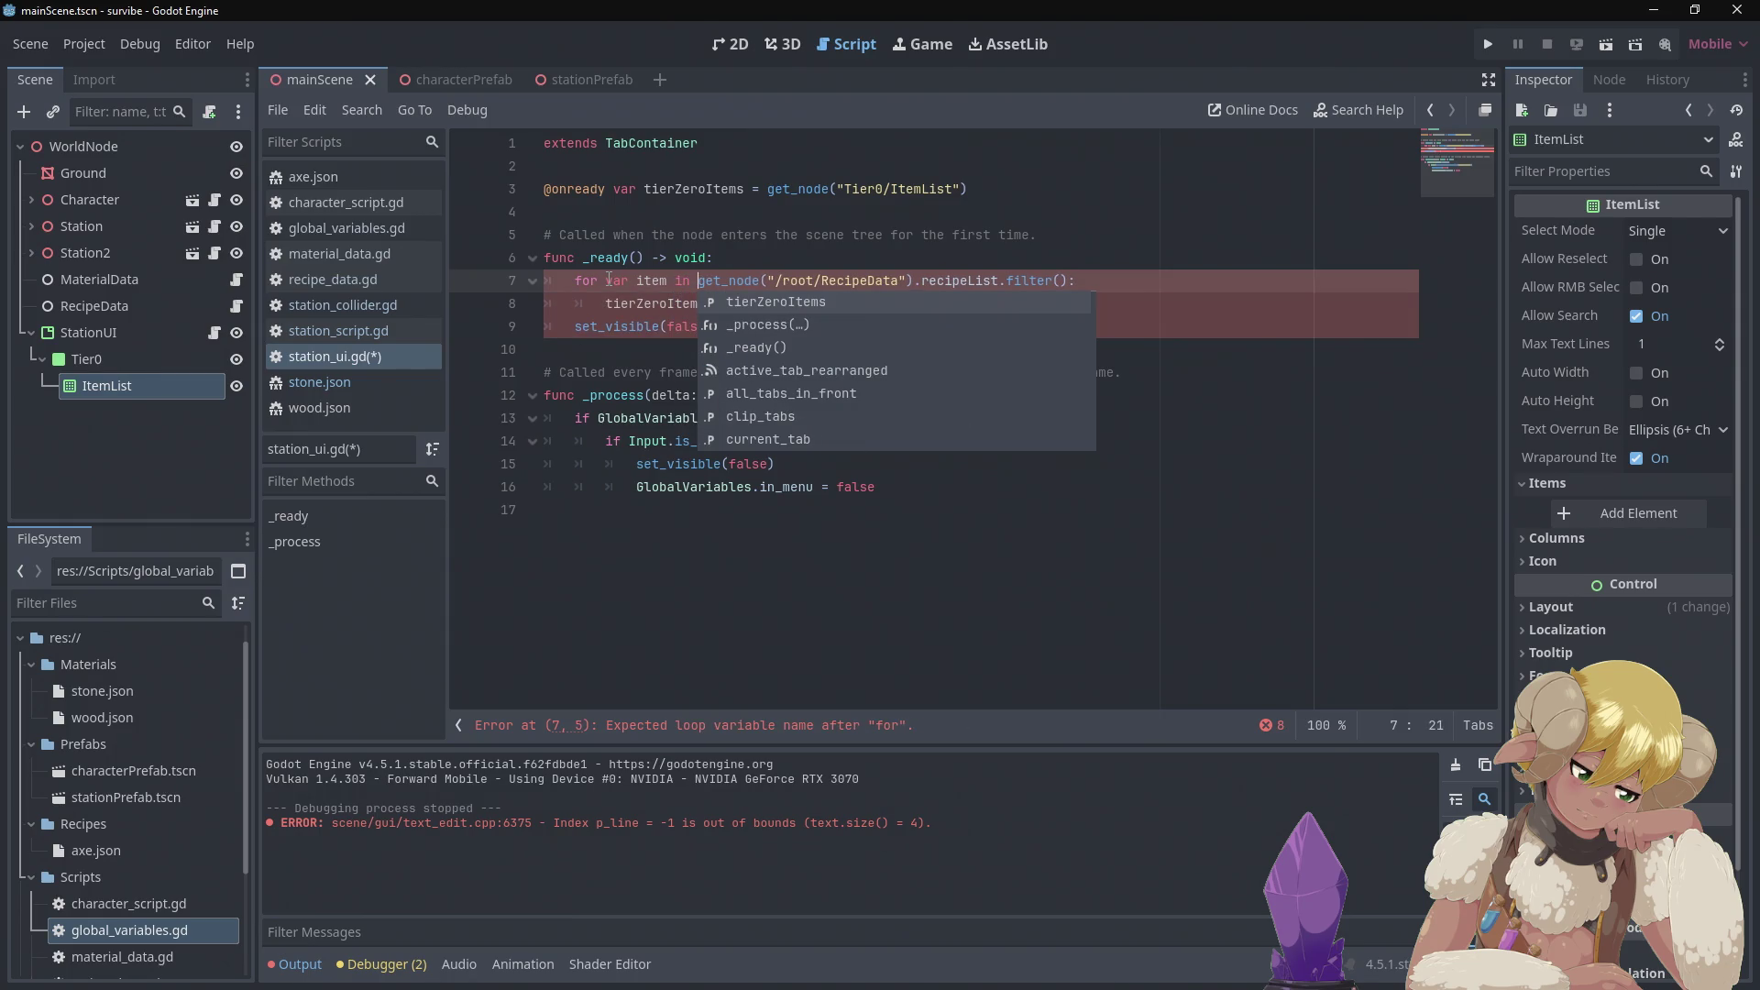
click(1197, 256)
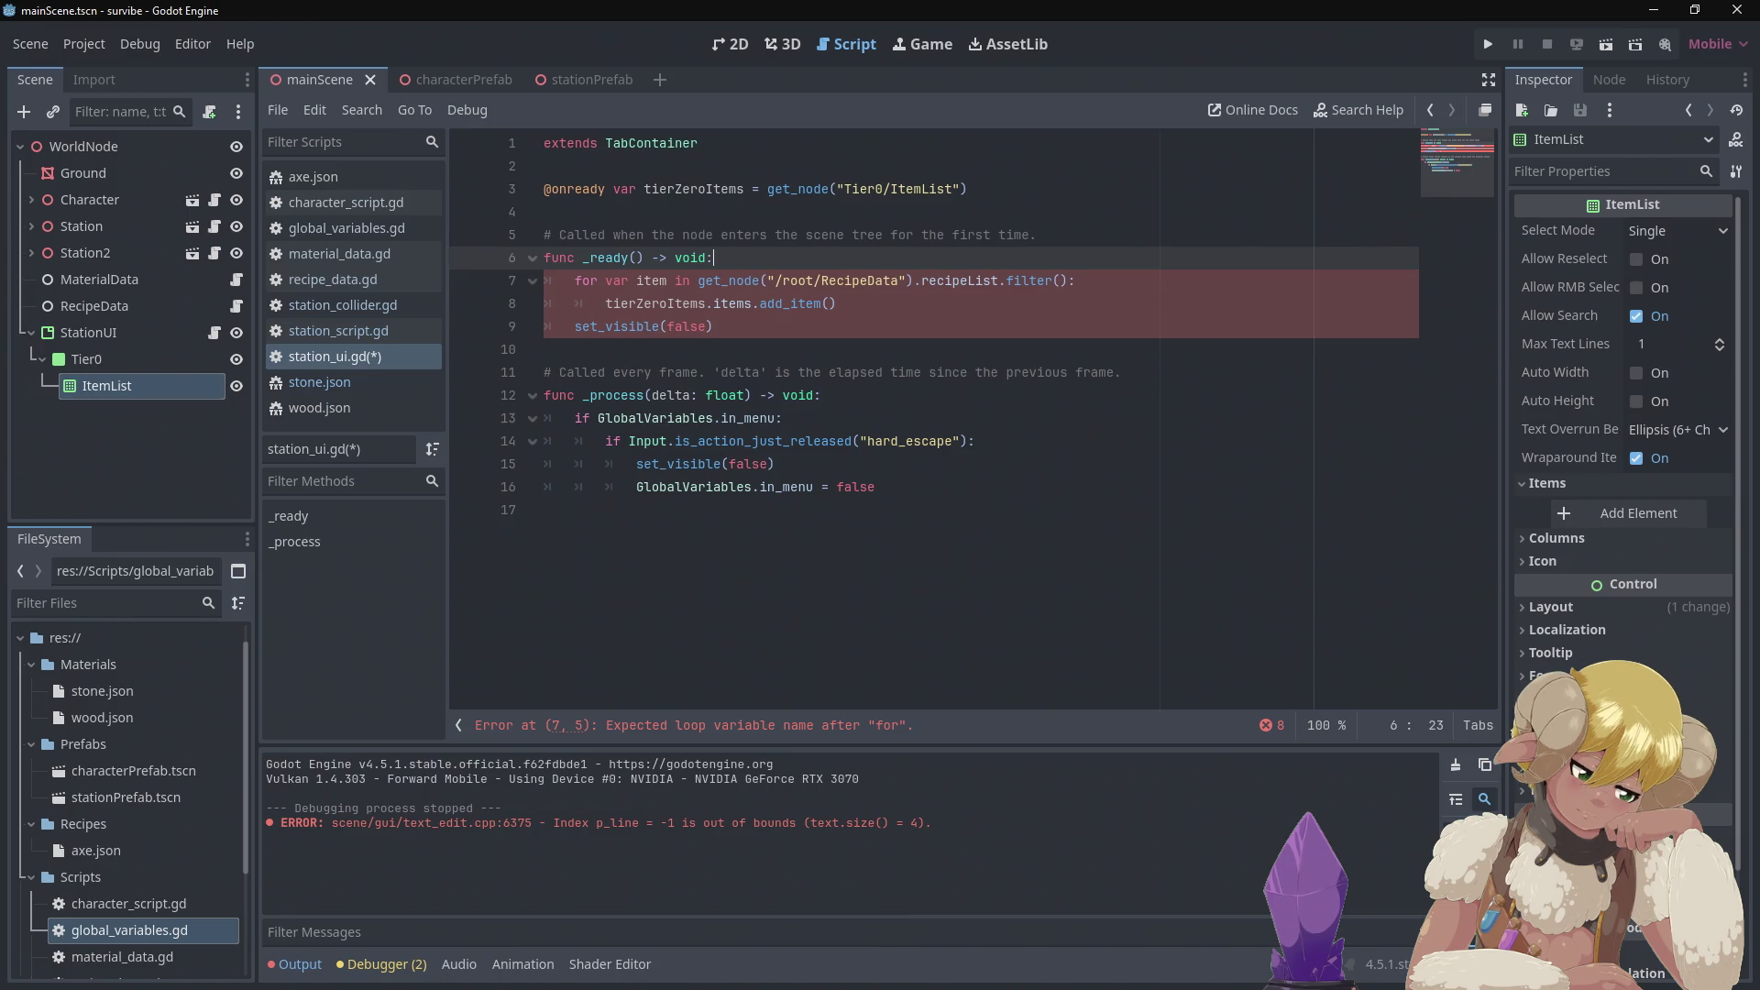
key(alt+Tab)
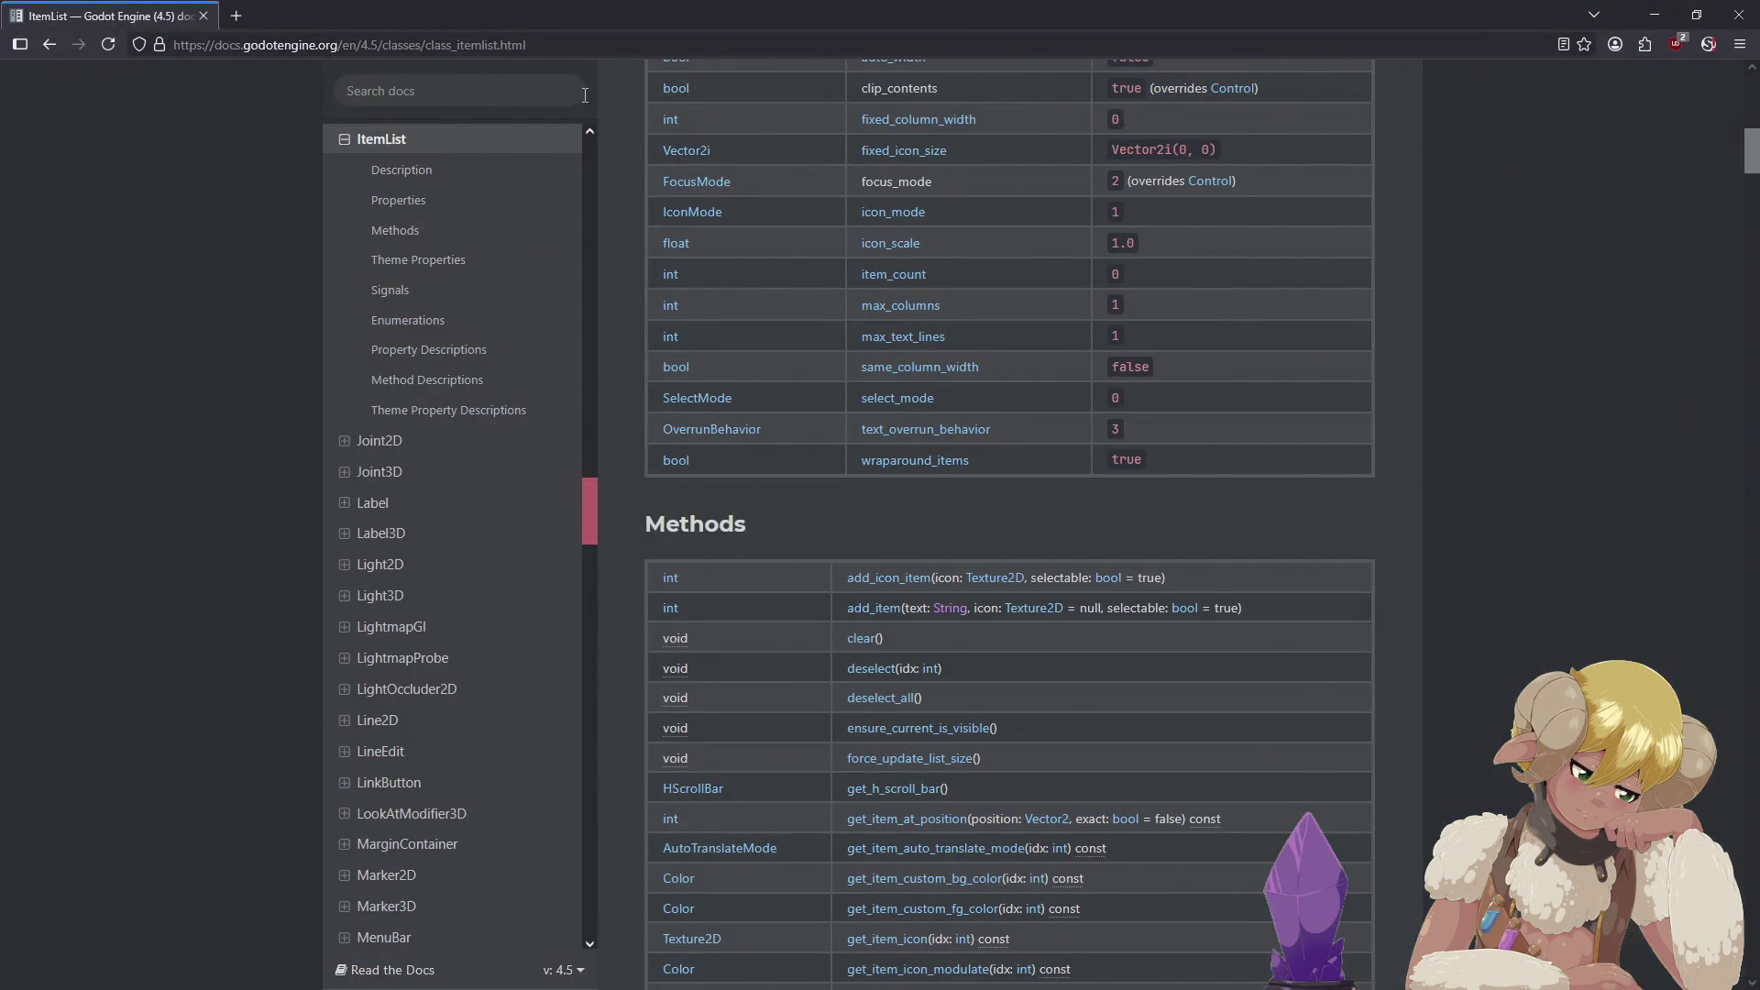
click(411, 95)
text(for loop)
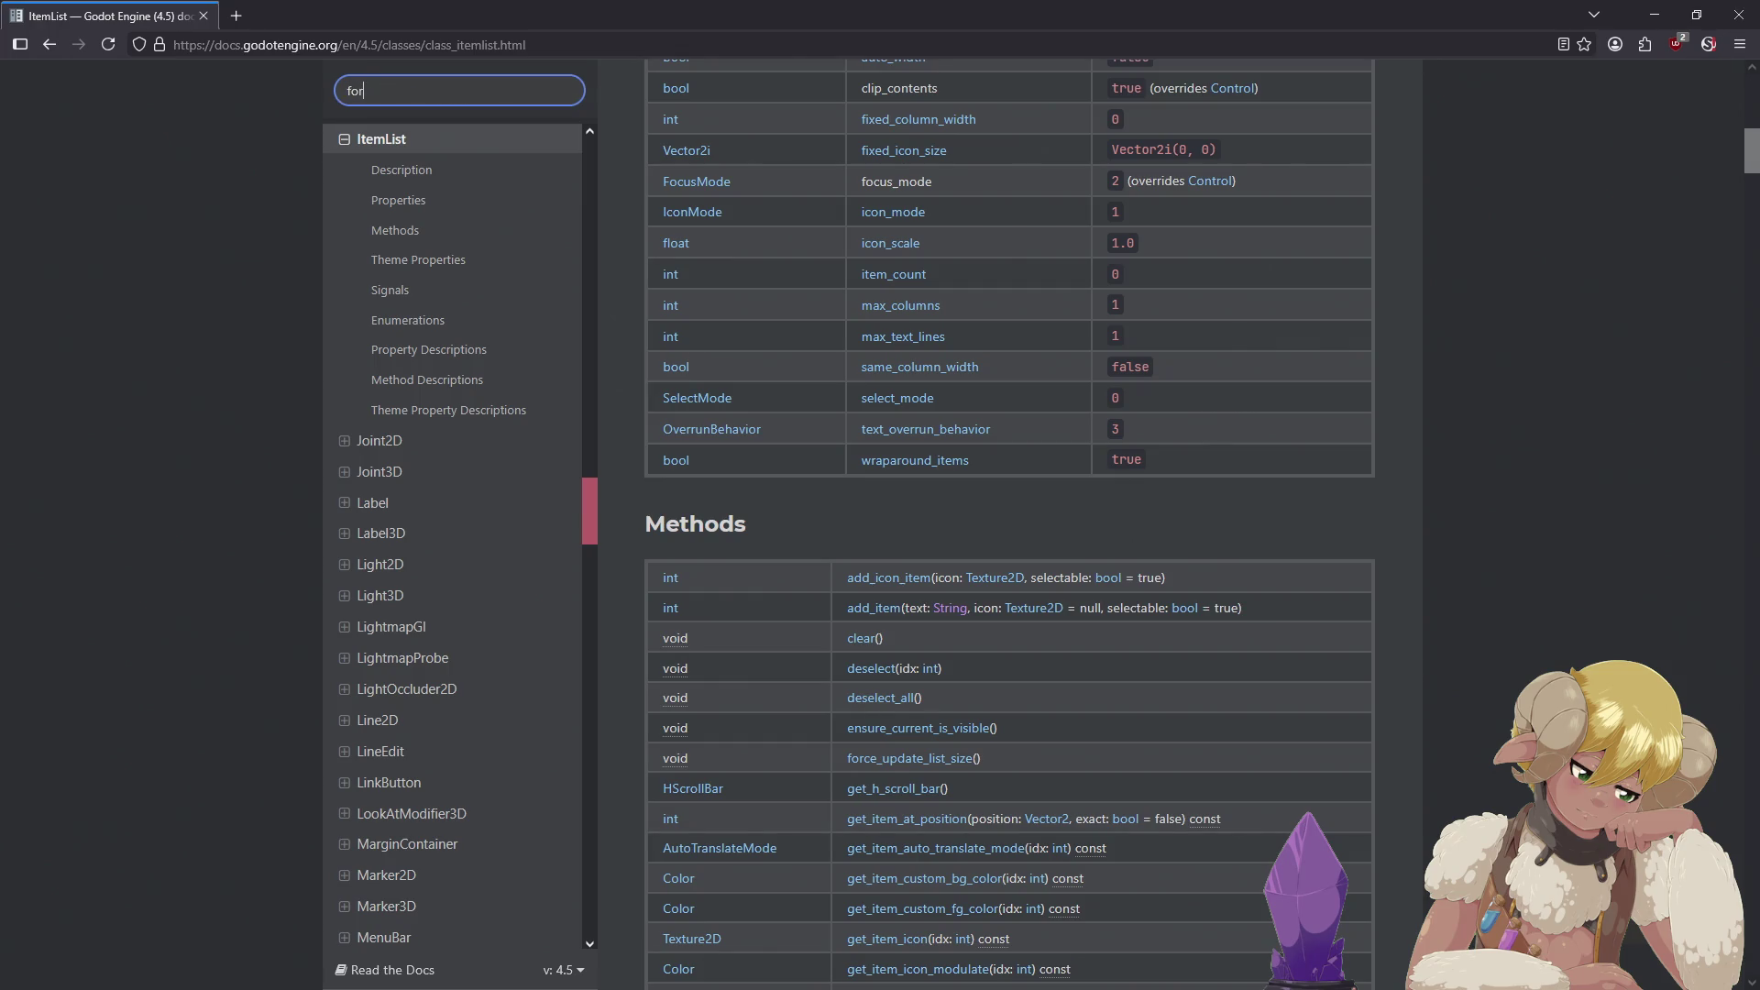
key(Return)
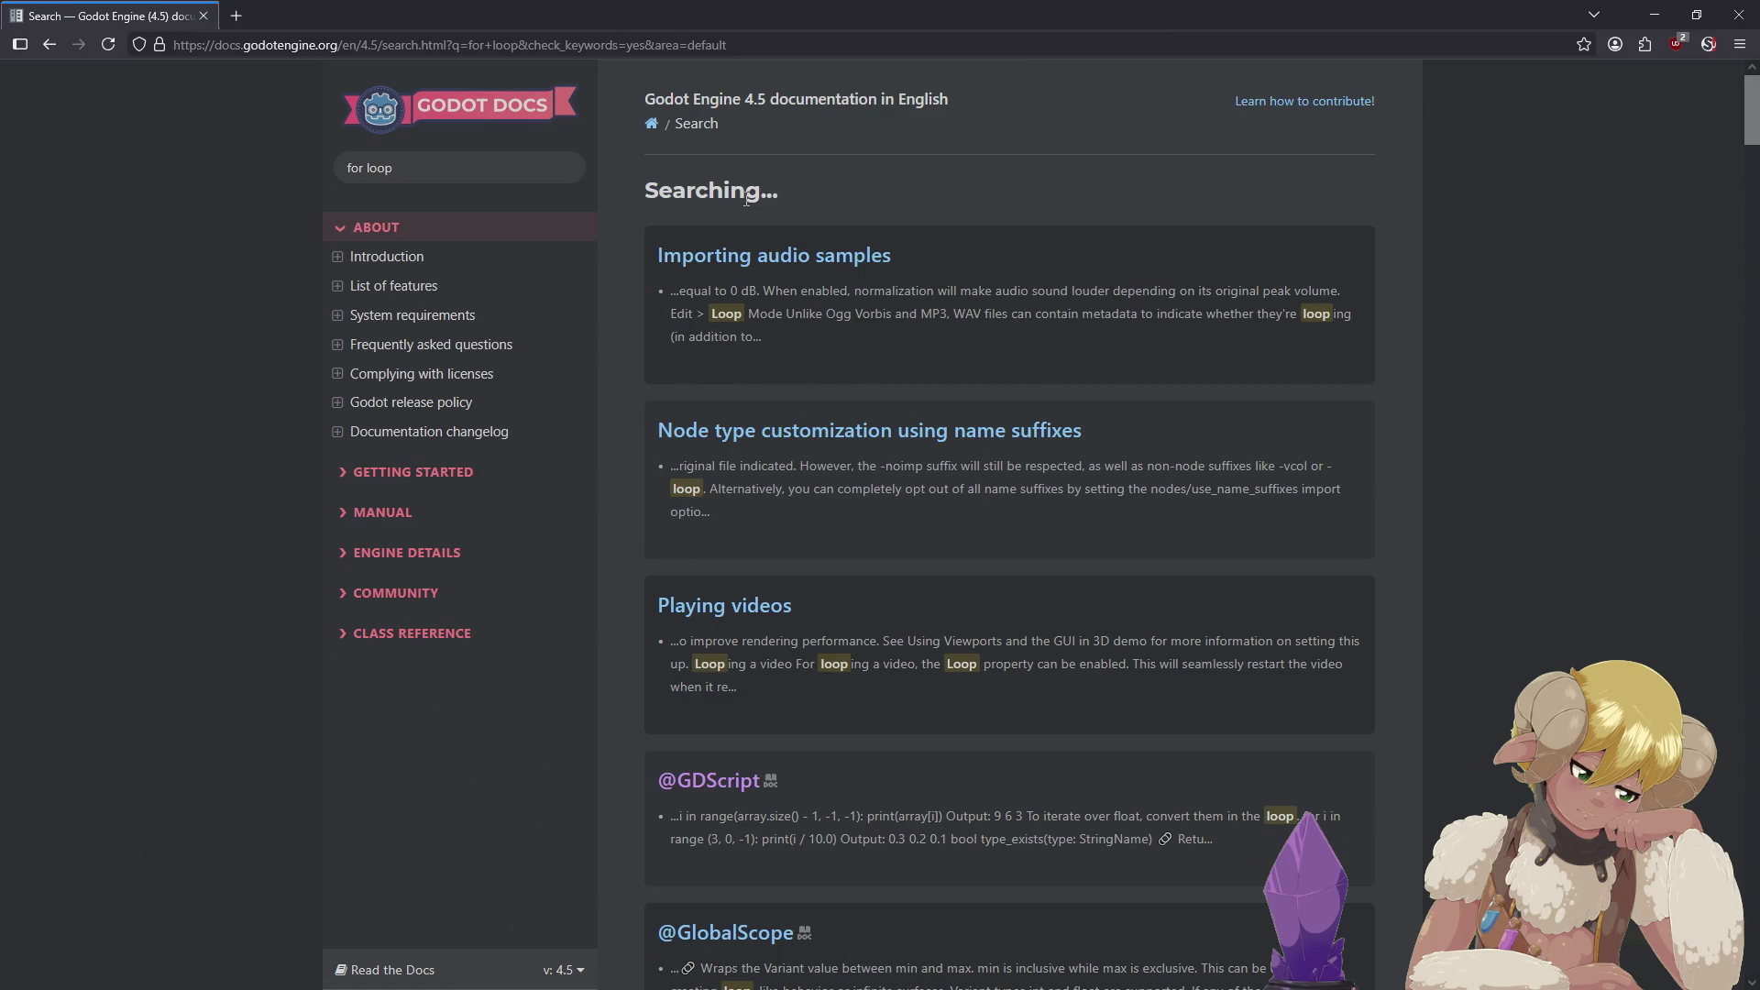
click(683, 782)
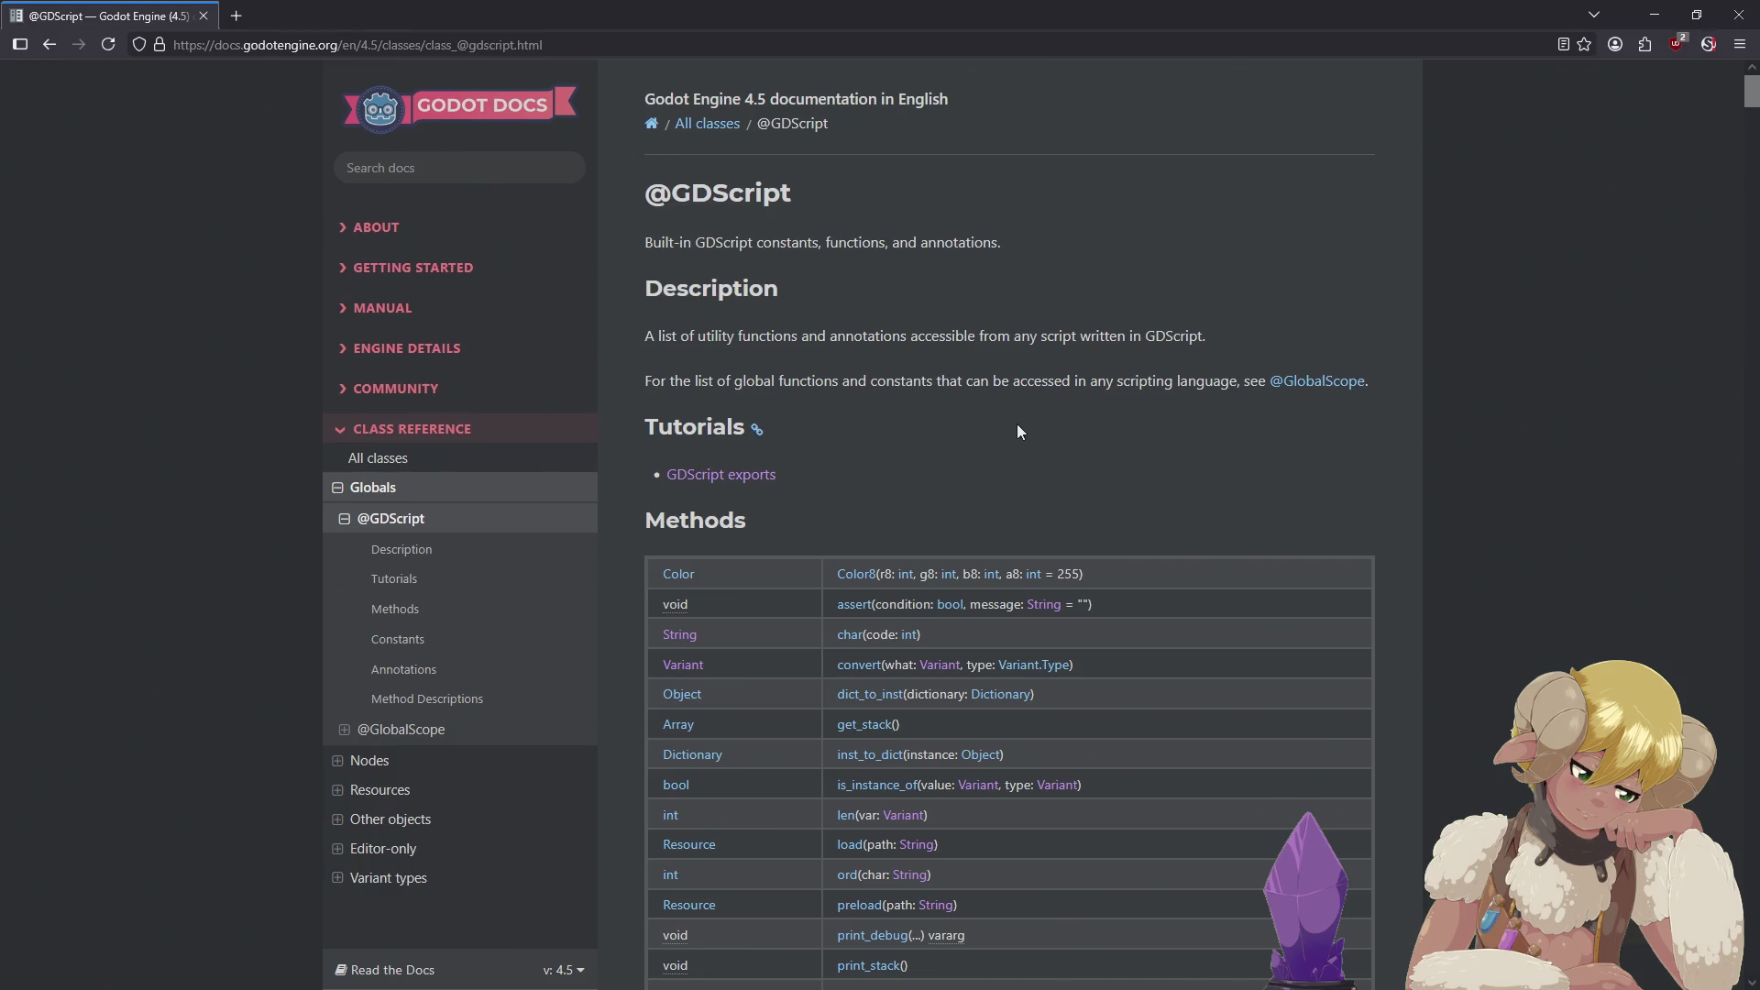
scroll(1015, 423, down, 4)
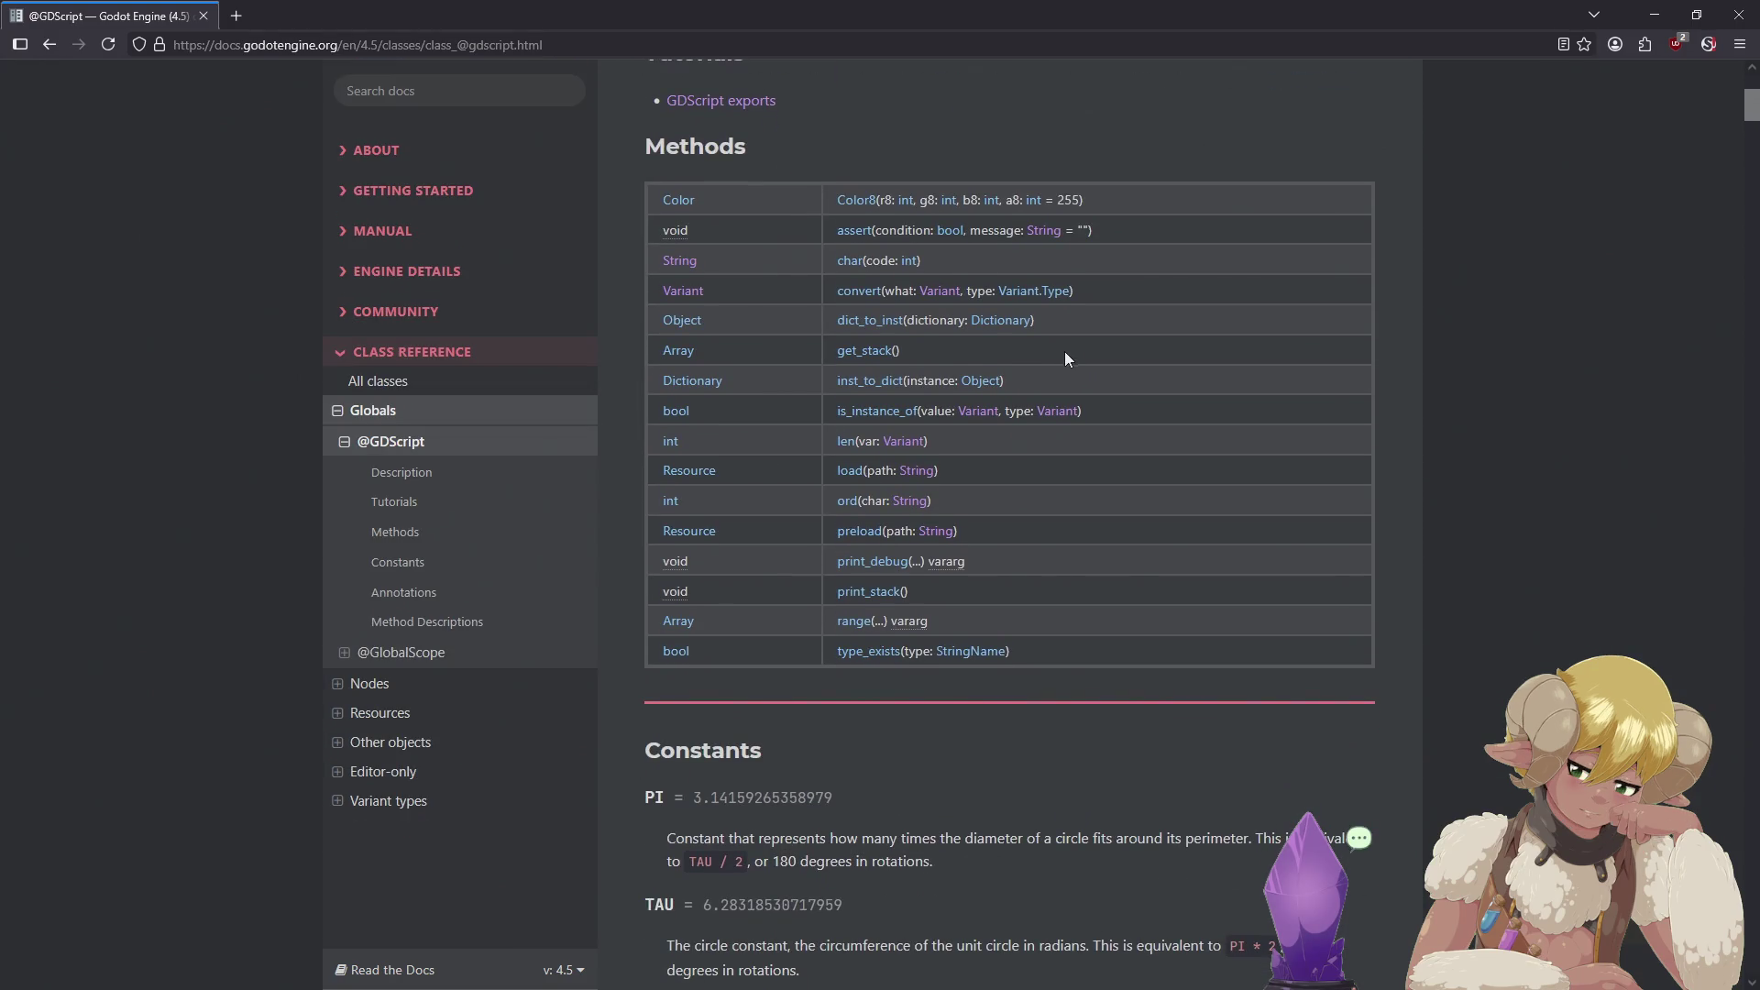
scroll(1064, 350, up, 4)
scroll(1073, 347, down, 6)
scroll(1231, 341, down, 4)
scroll(1238, 341, down, 5)
scroll(1237, 345, down, 4)
scroll(1240, 344, down, 6)
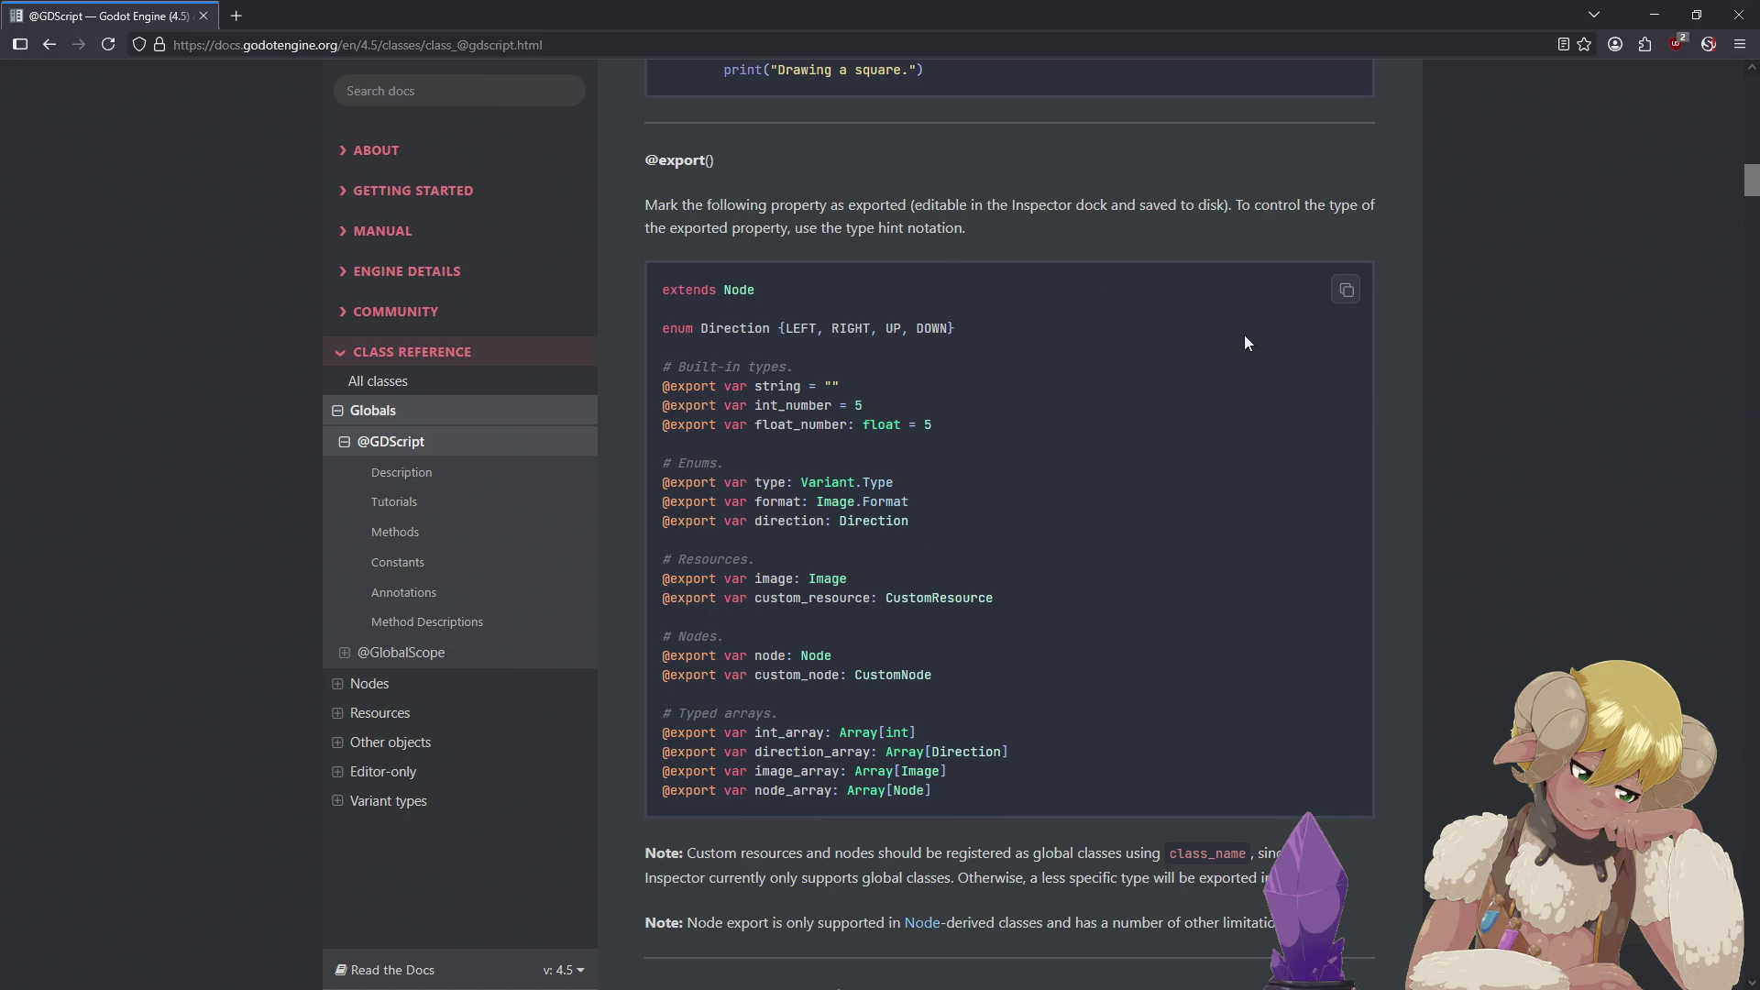
scroll(1247, 340, down, 5)
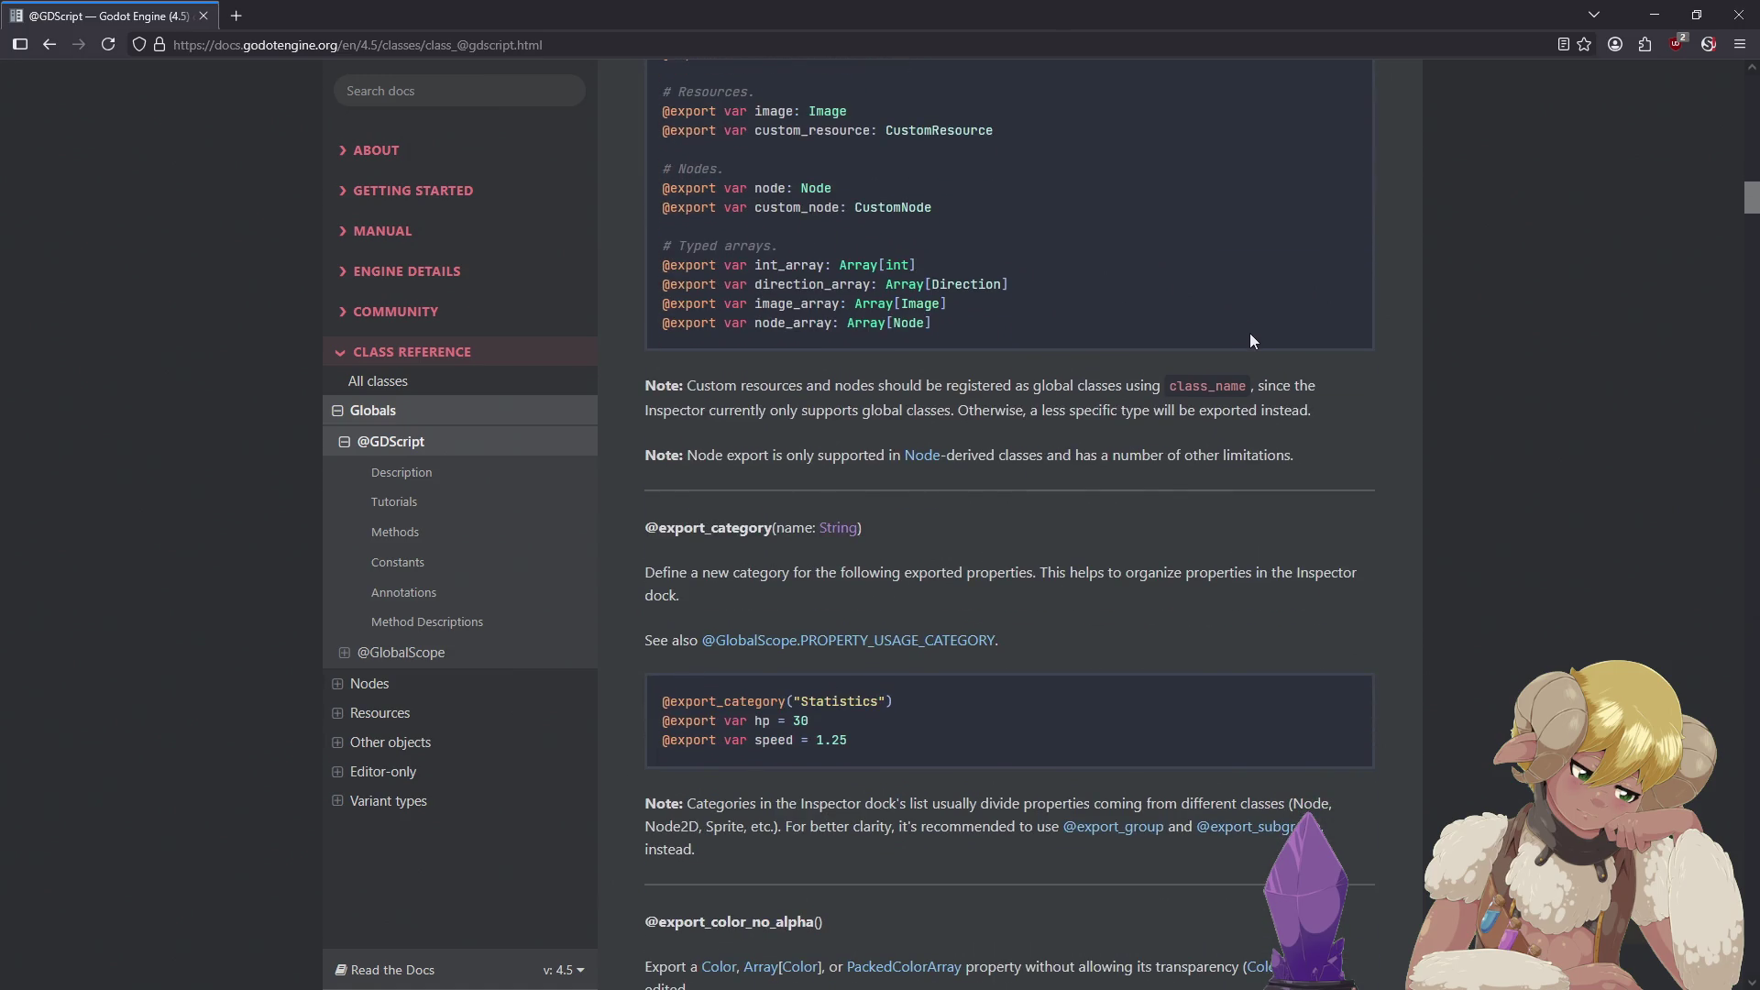
scroll(1256, 332, down, 6)
scroll(1266, 326, down, 7)
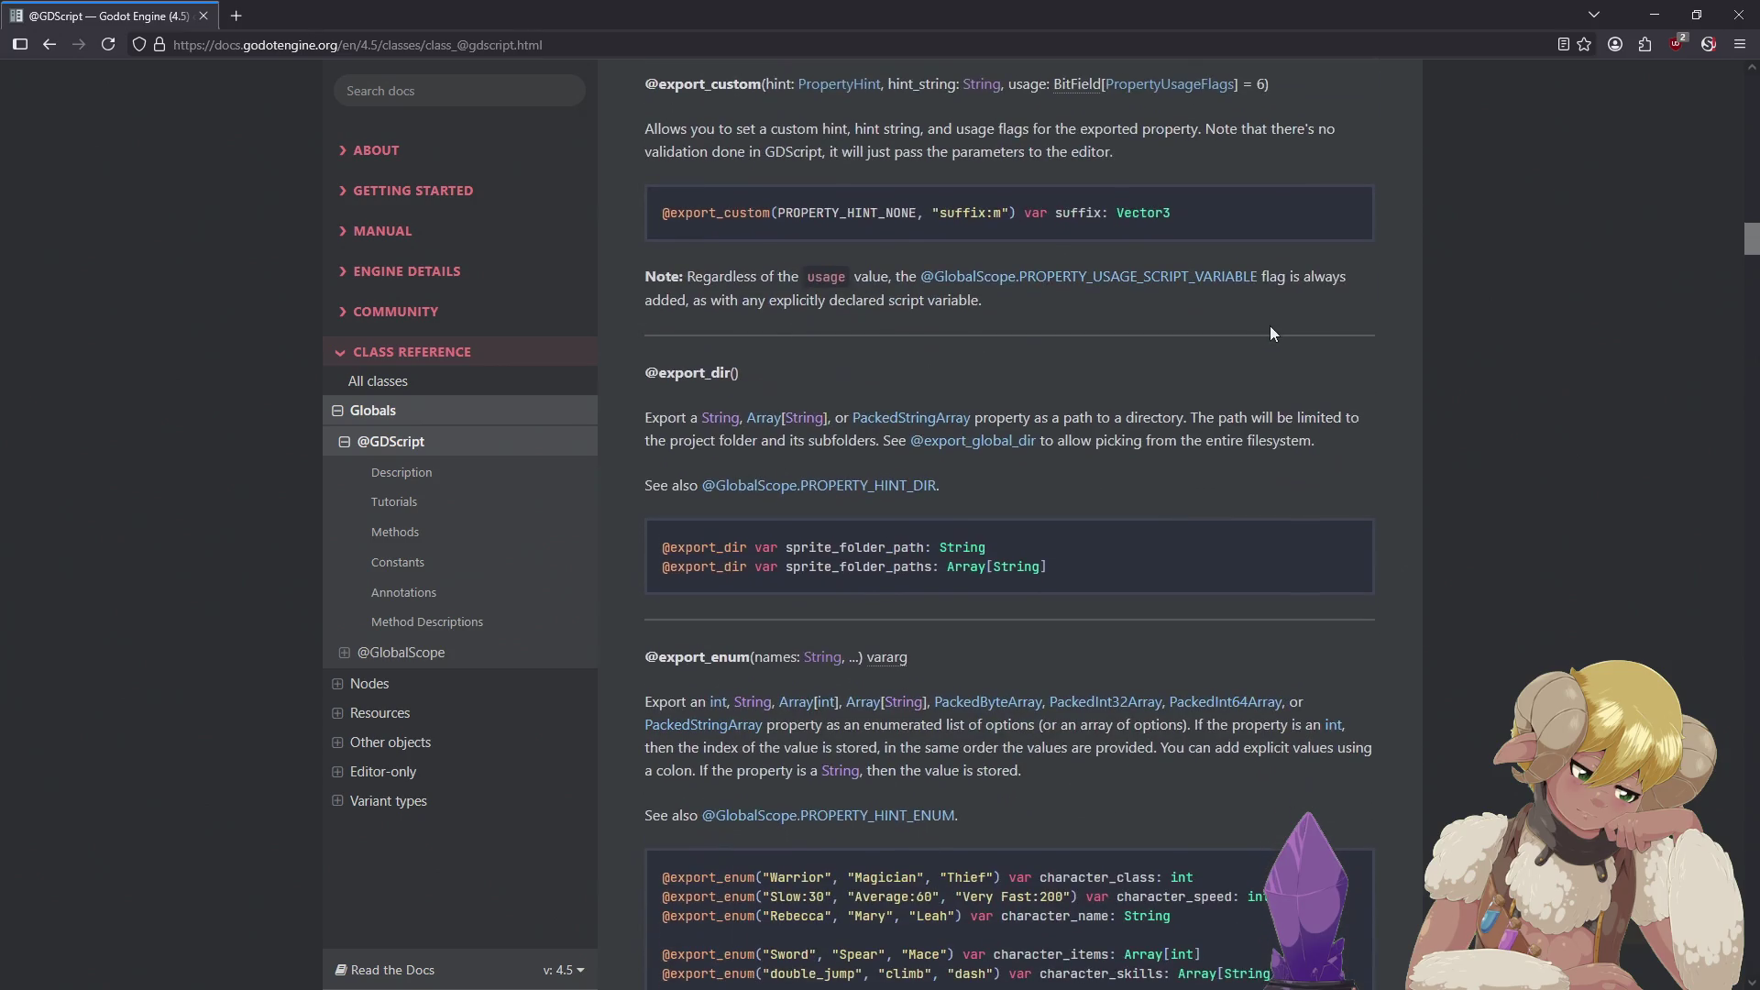
scroll(1269, 327, down, 5)
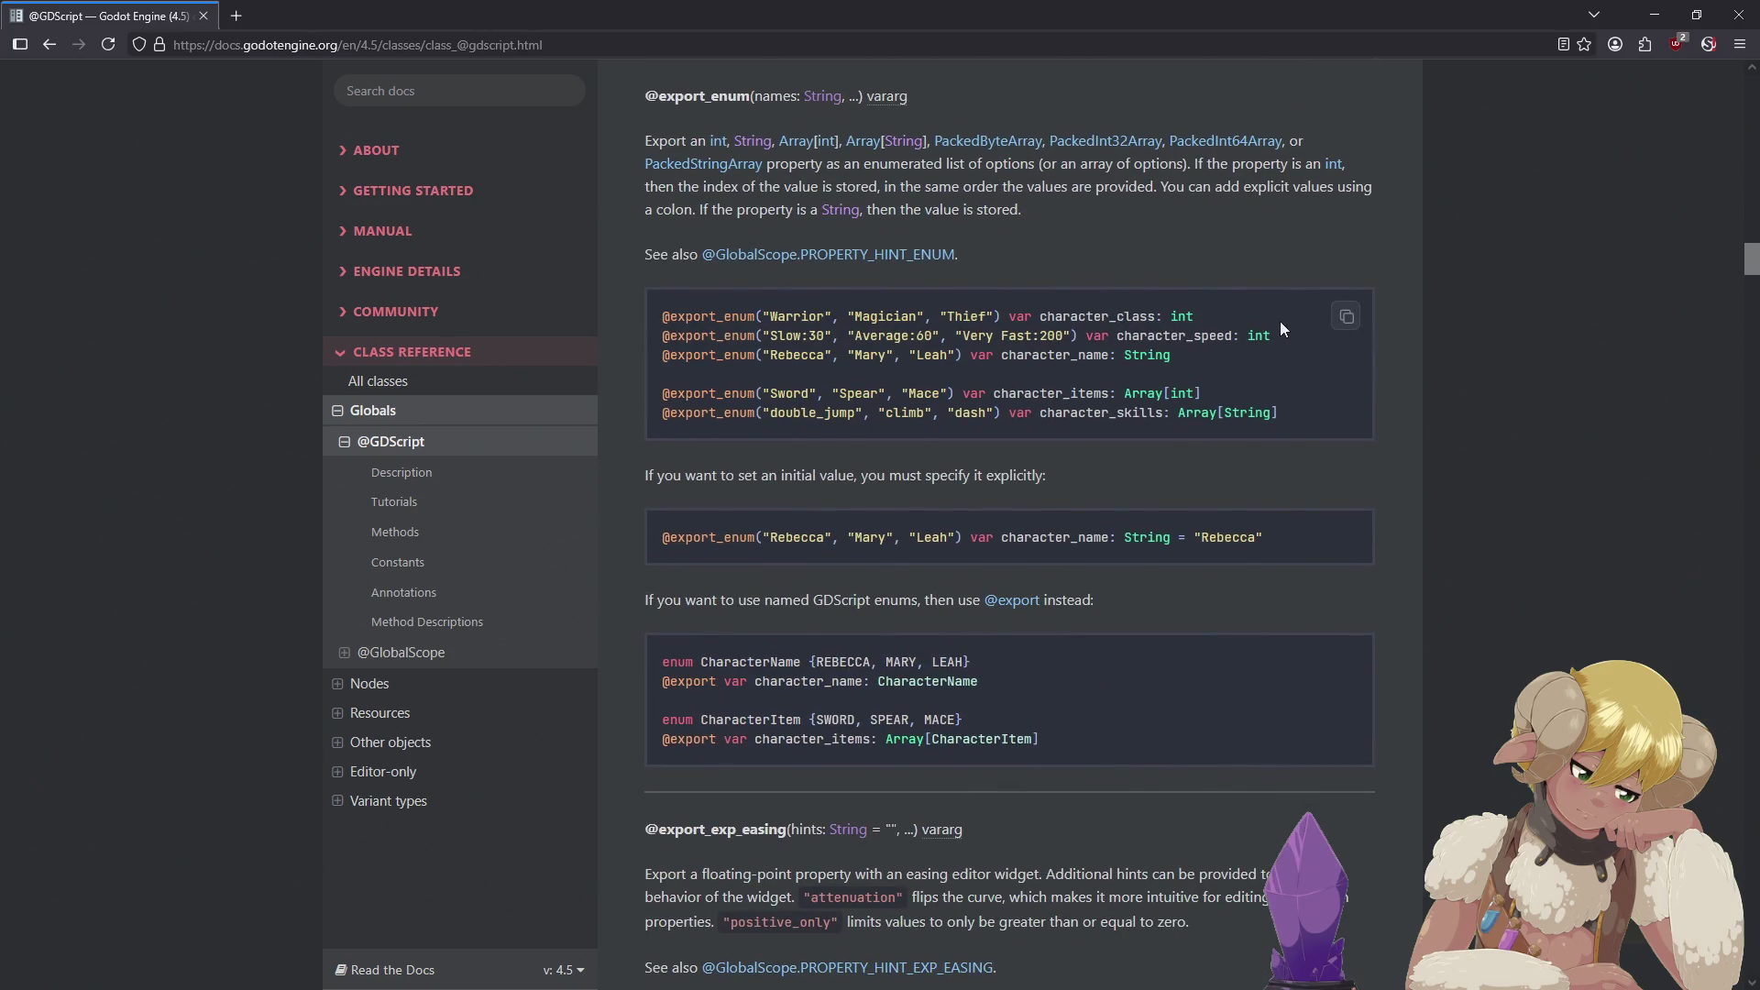
scroll(1282, 326, down, 5)
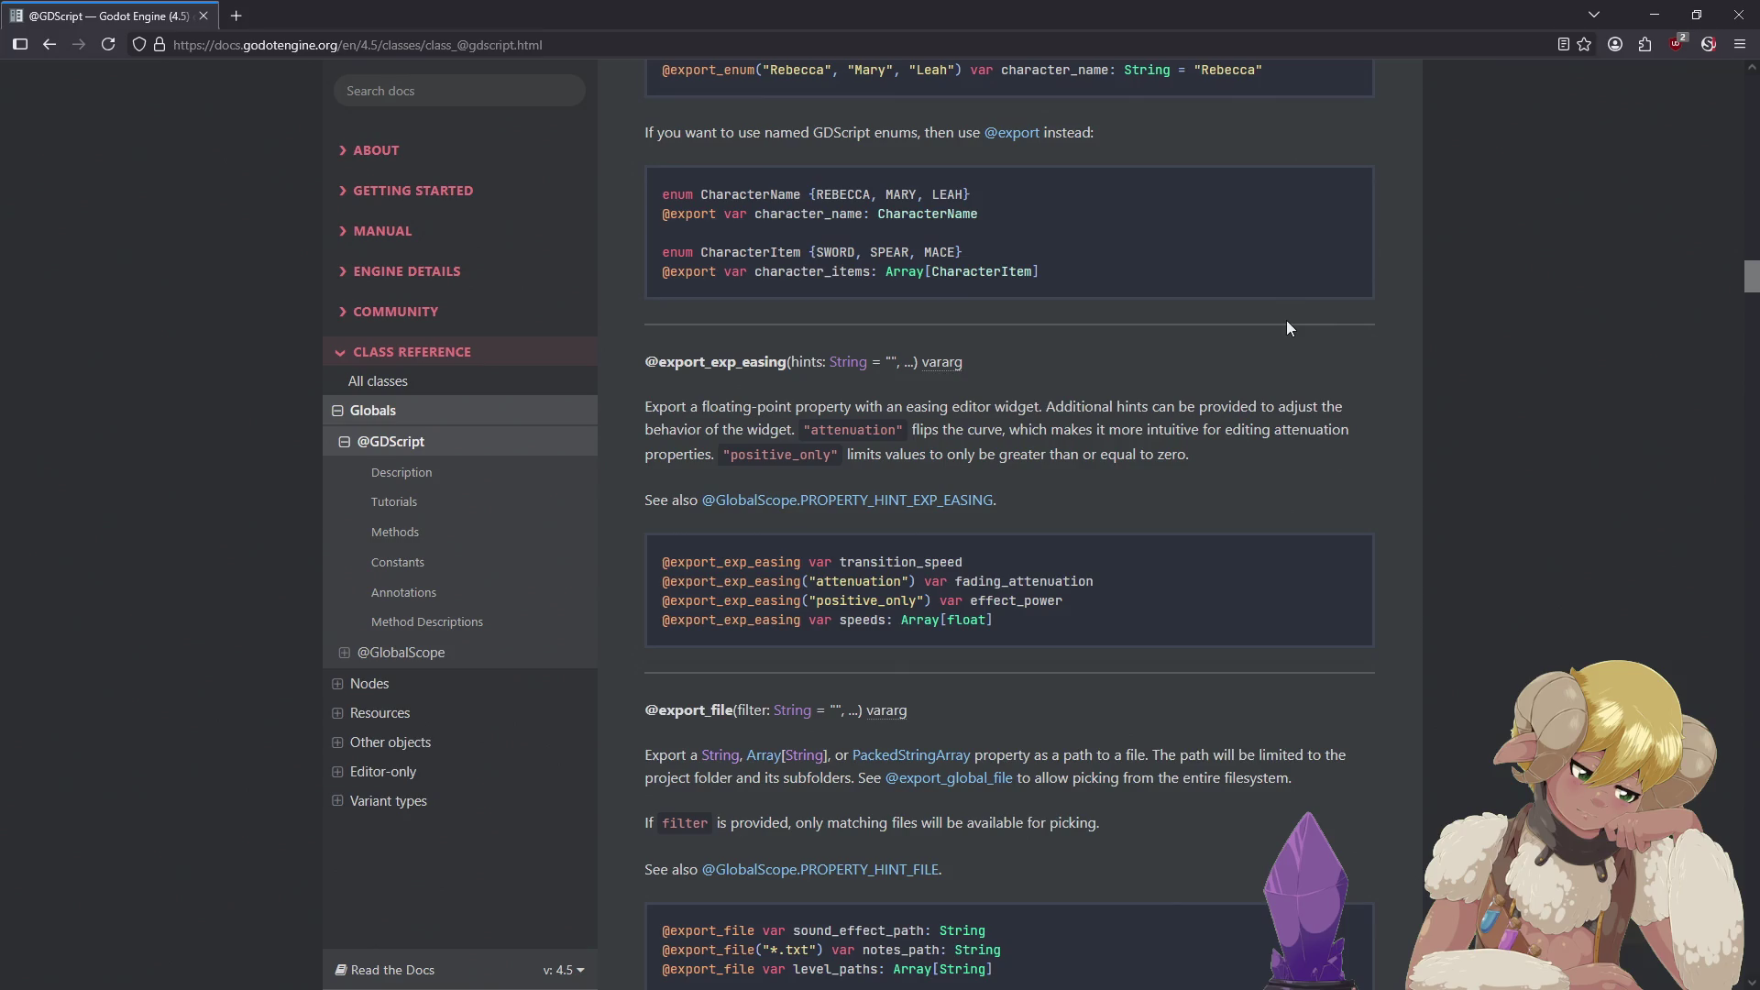
scroll(1288, 328, down, 5)
scroll(1286, 322, down, 5)
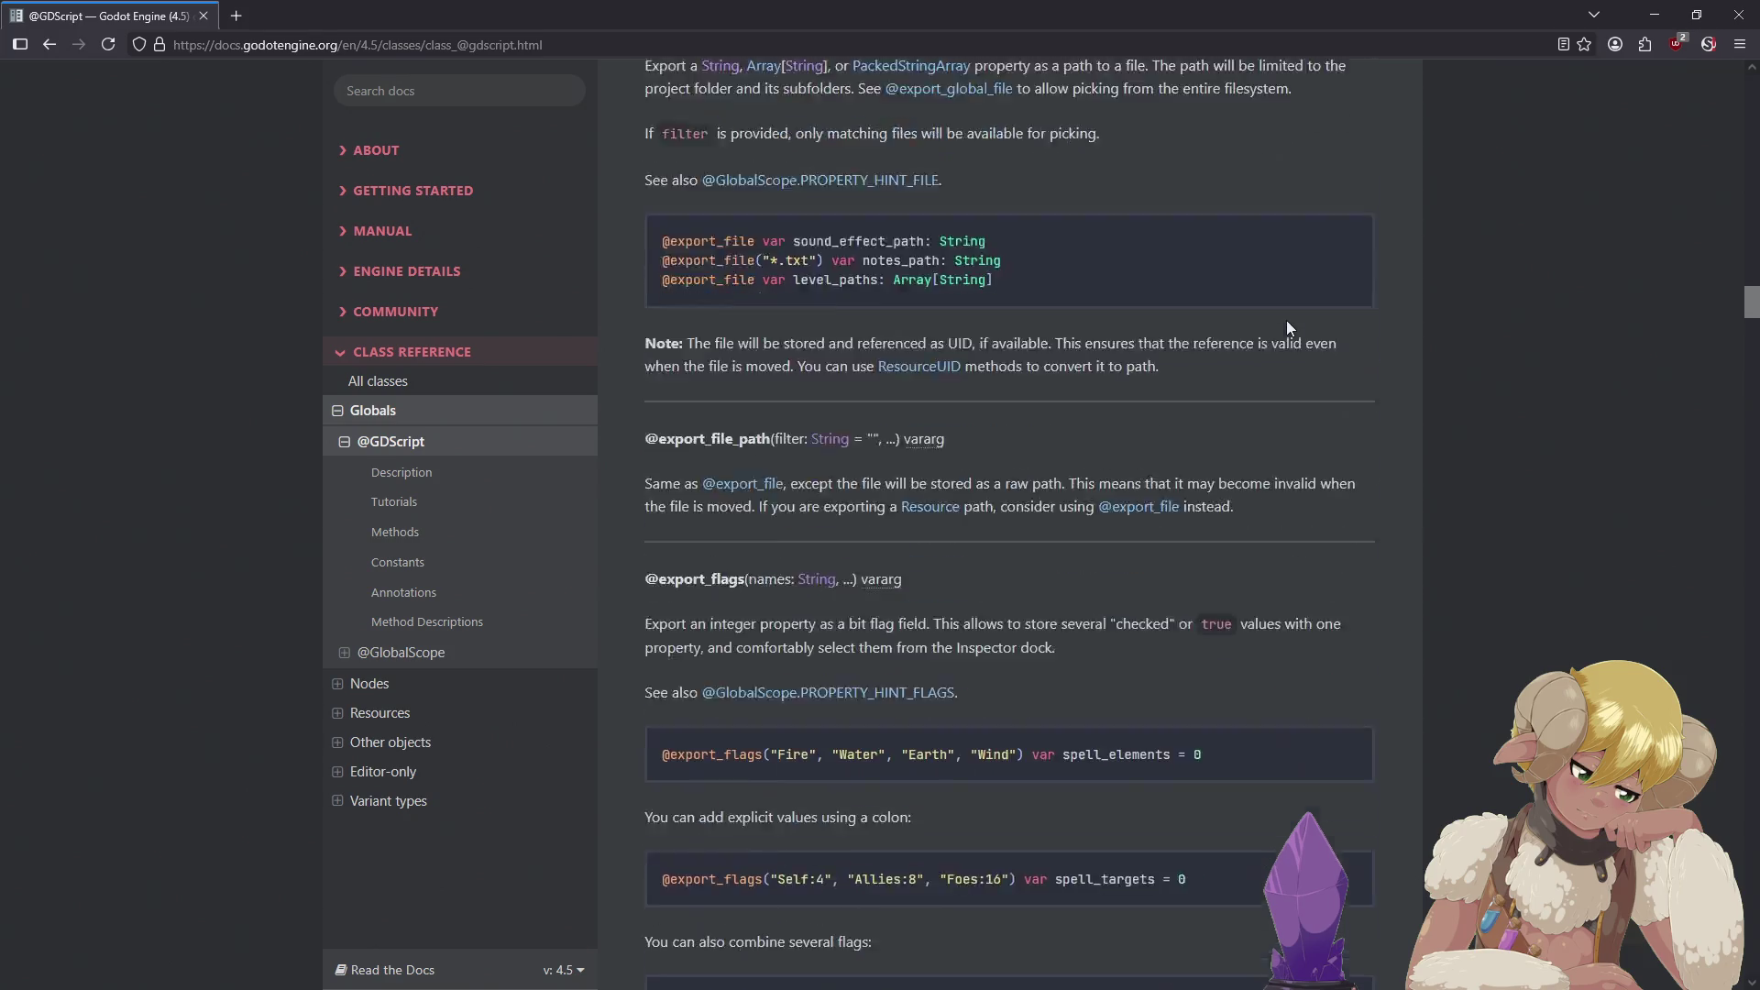
scroll(1287, 328, down, 6)
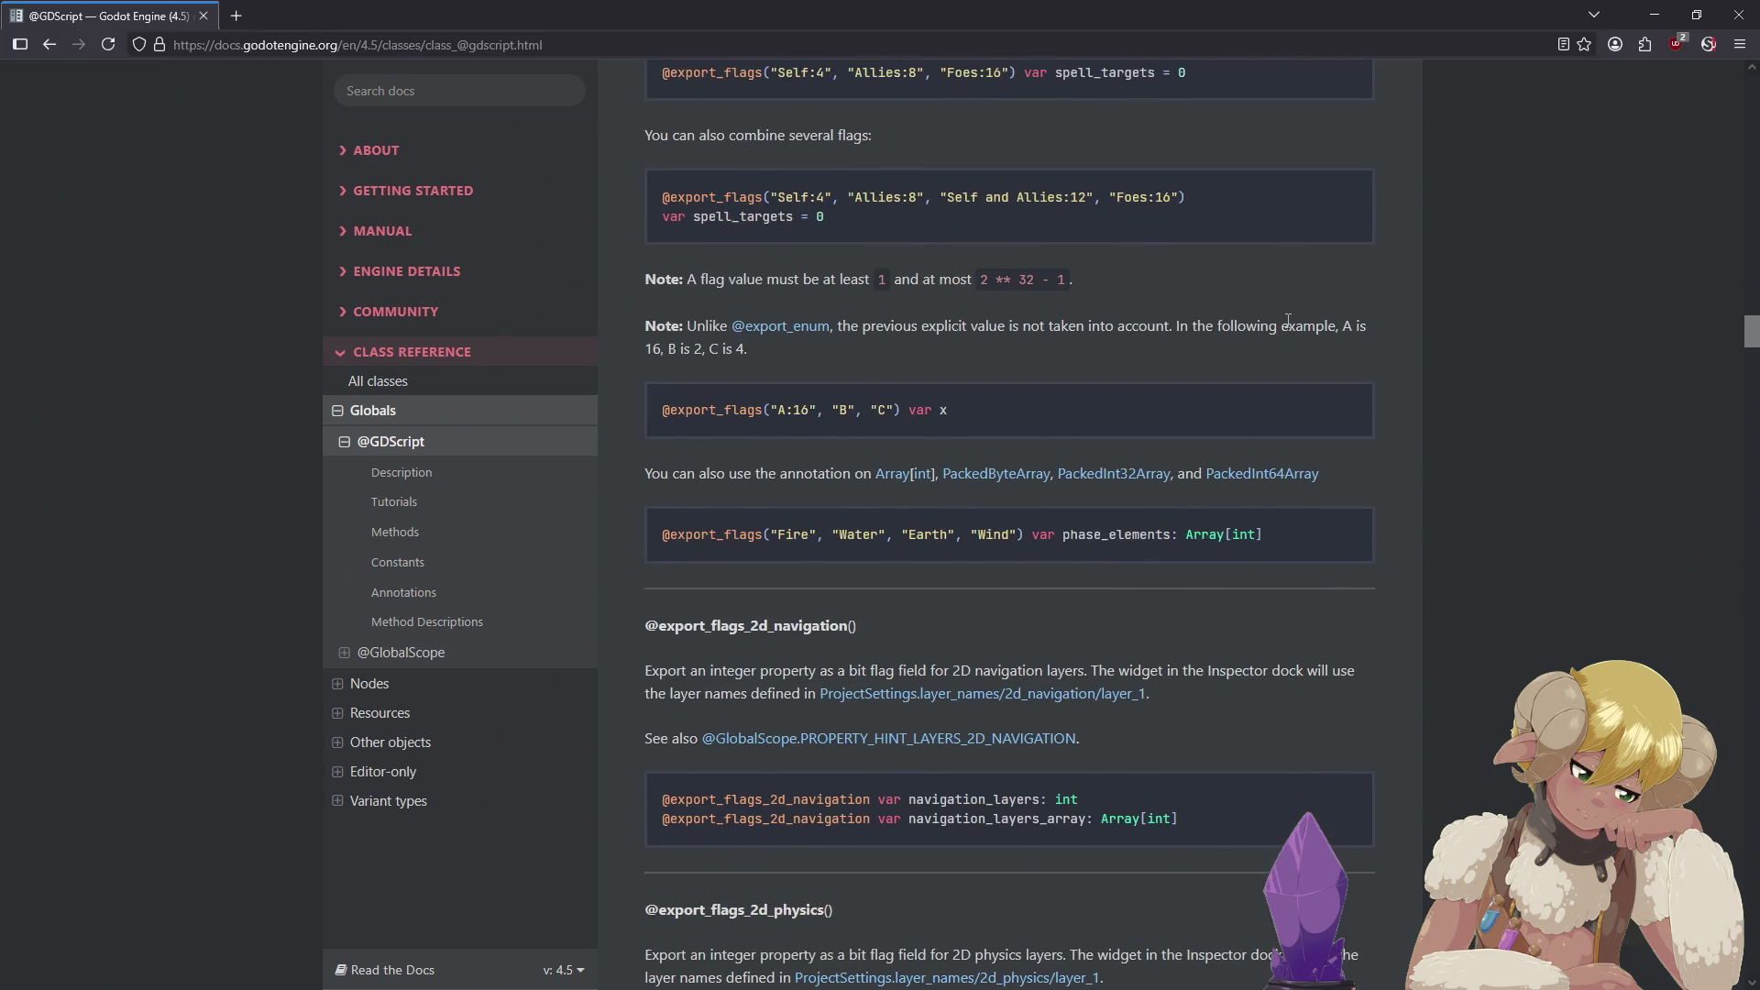
scroll(1286, 322, down, 3)
scroll(1288, 322, down, 6)
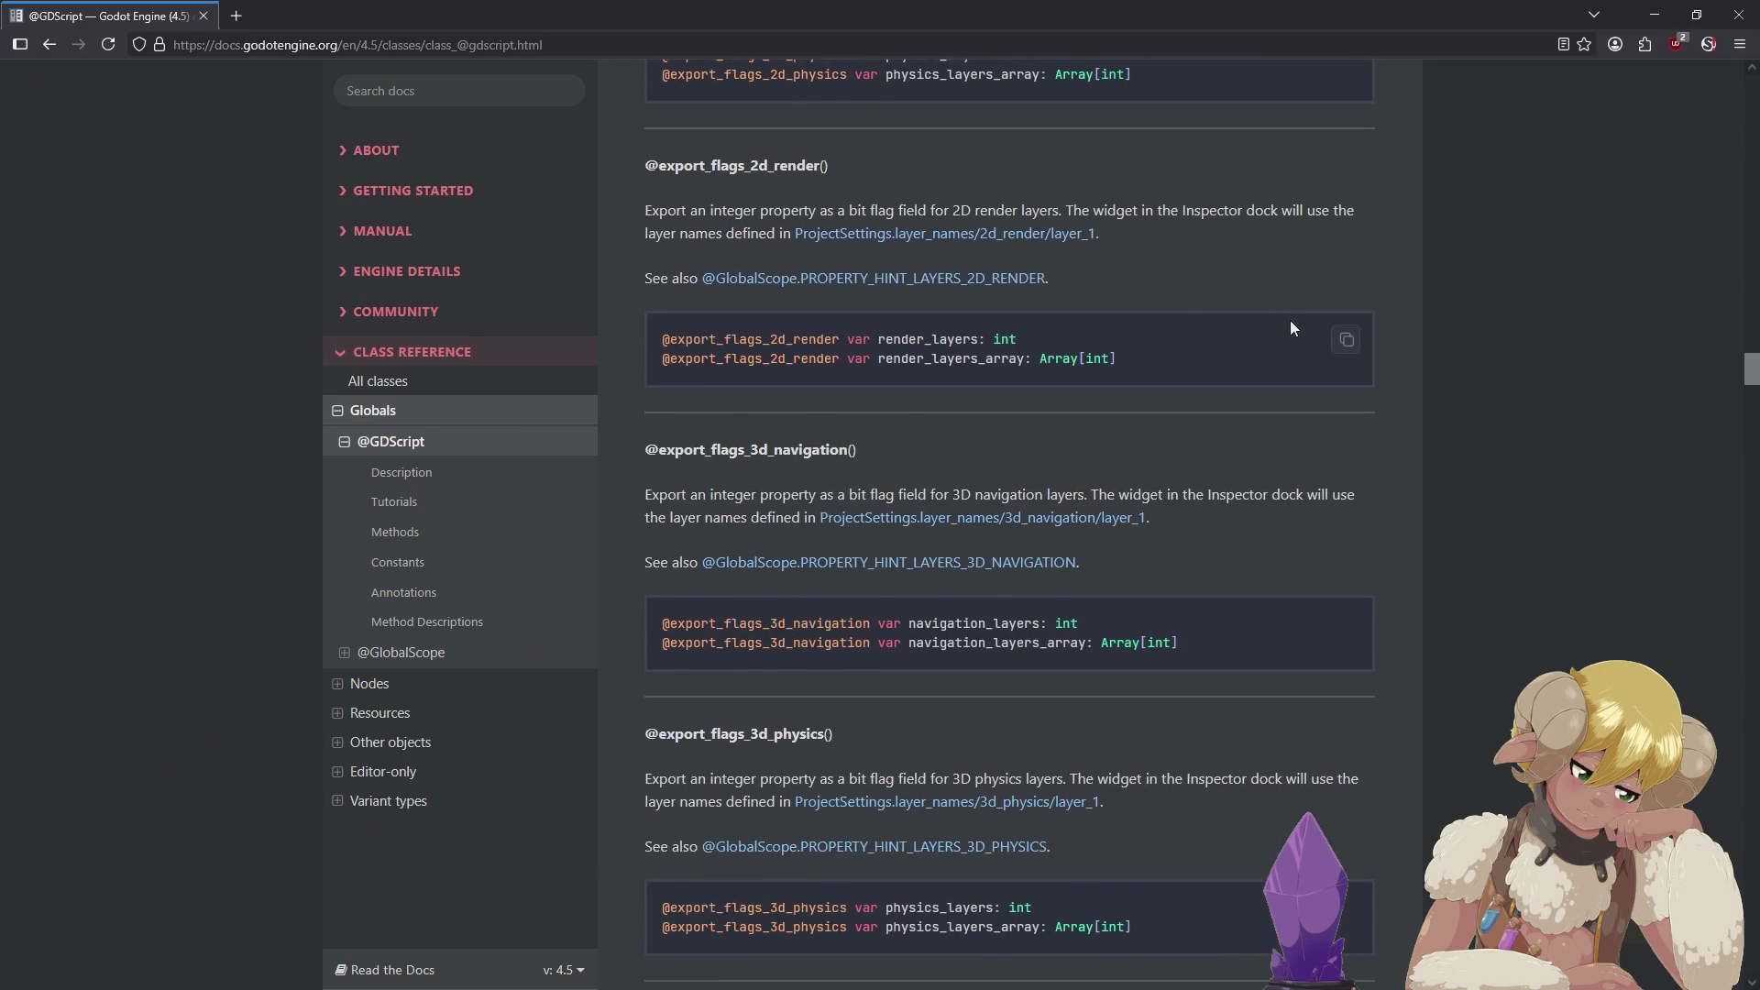
scroll(1289, 320, down, 5)
scroll(1290, 322, down, 6)
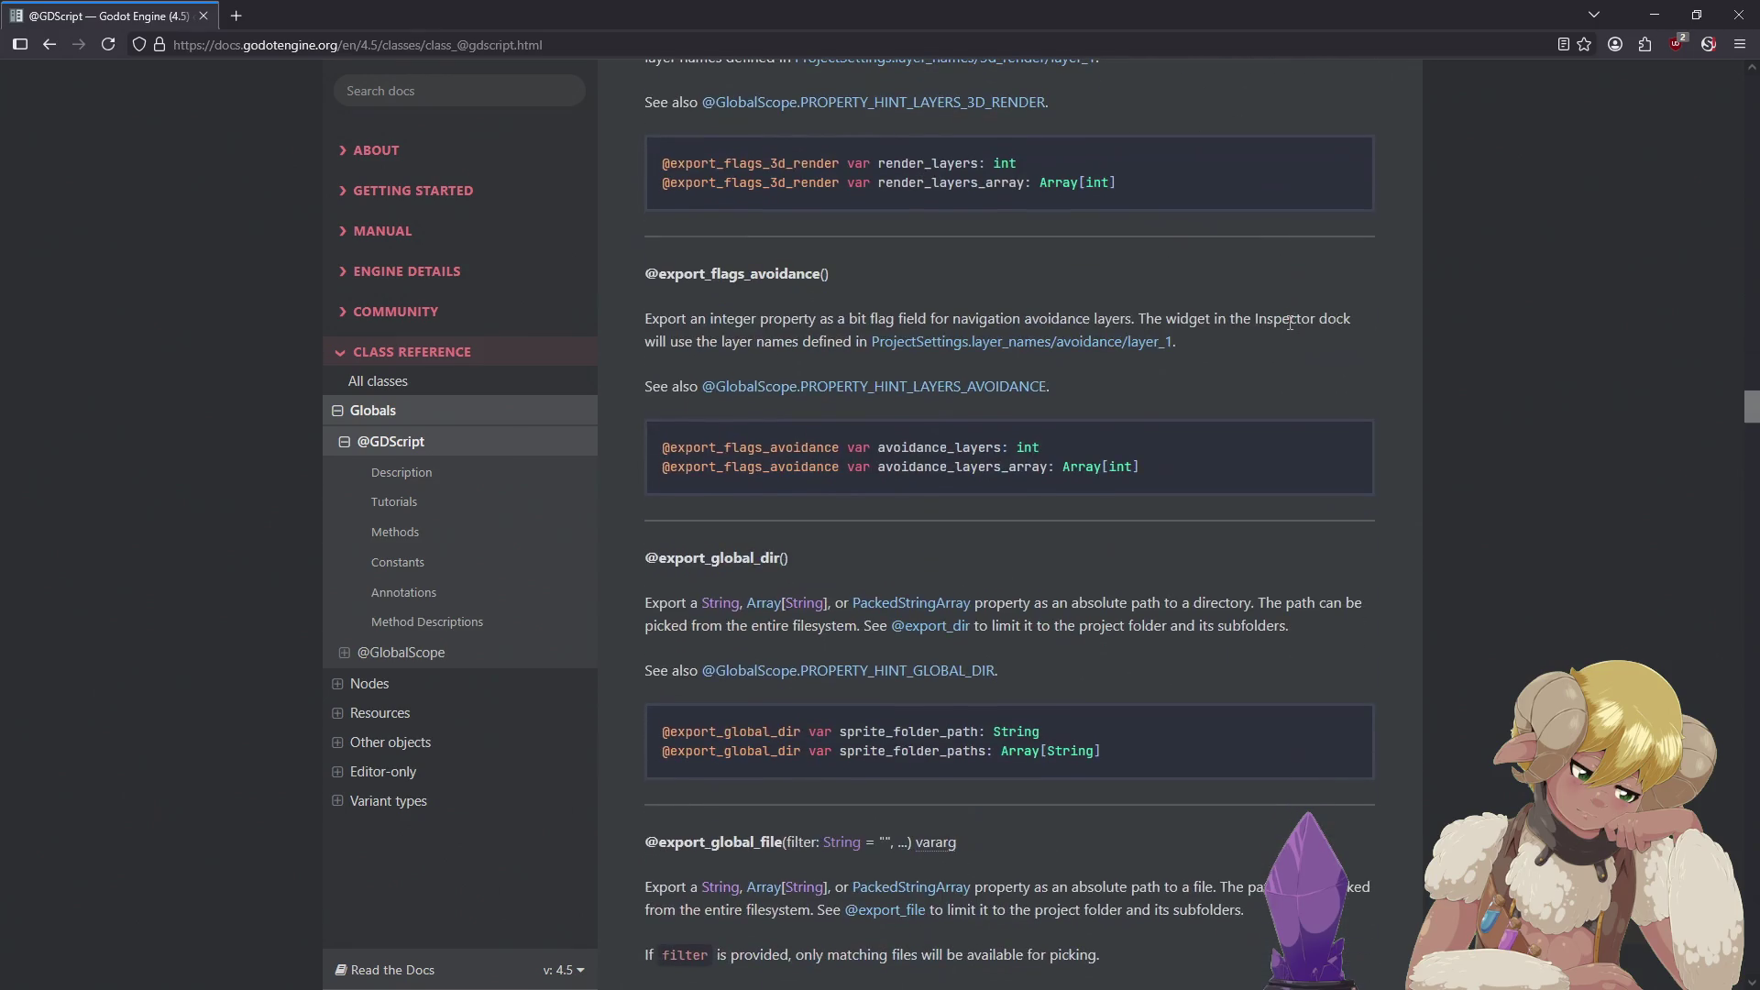
scroll(1288, 323, down, 6)
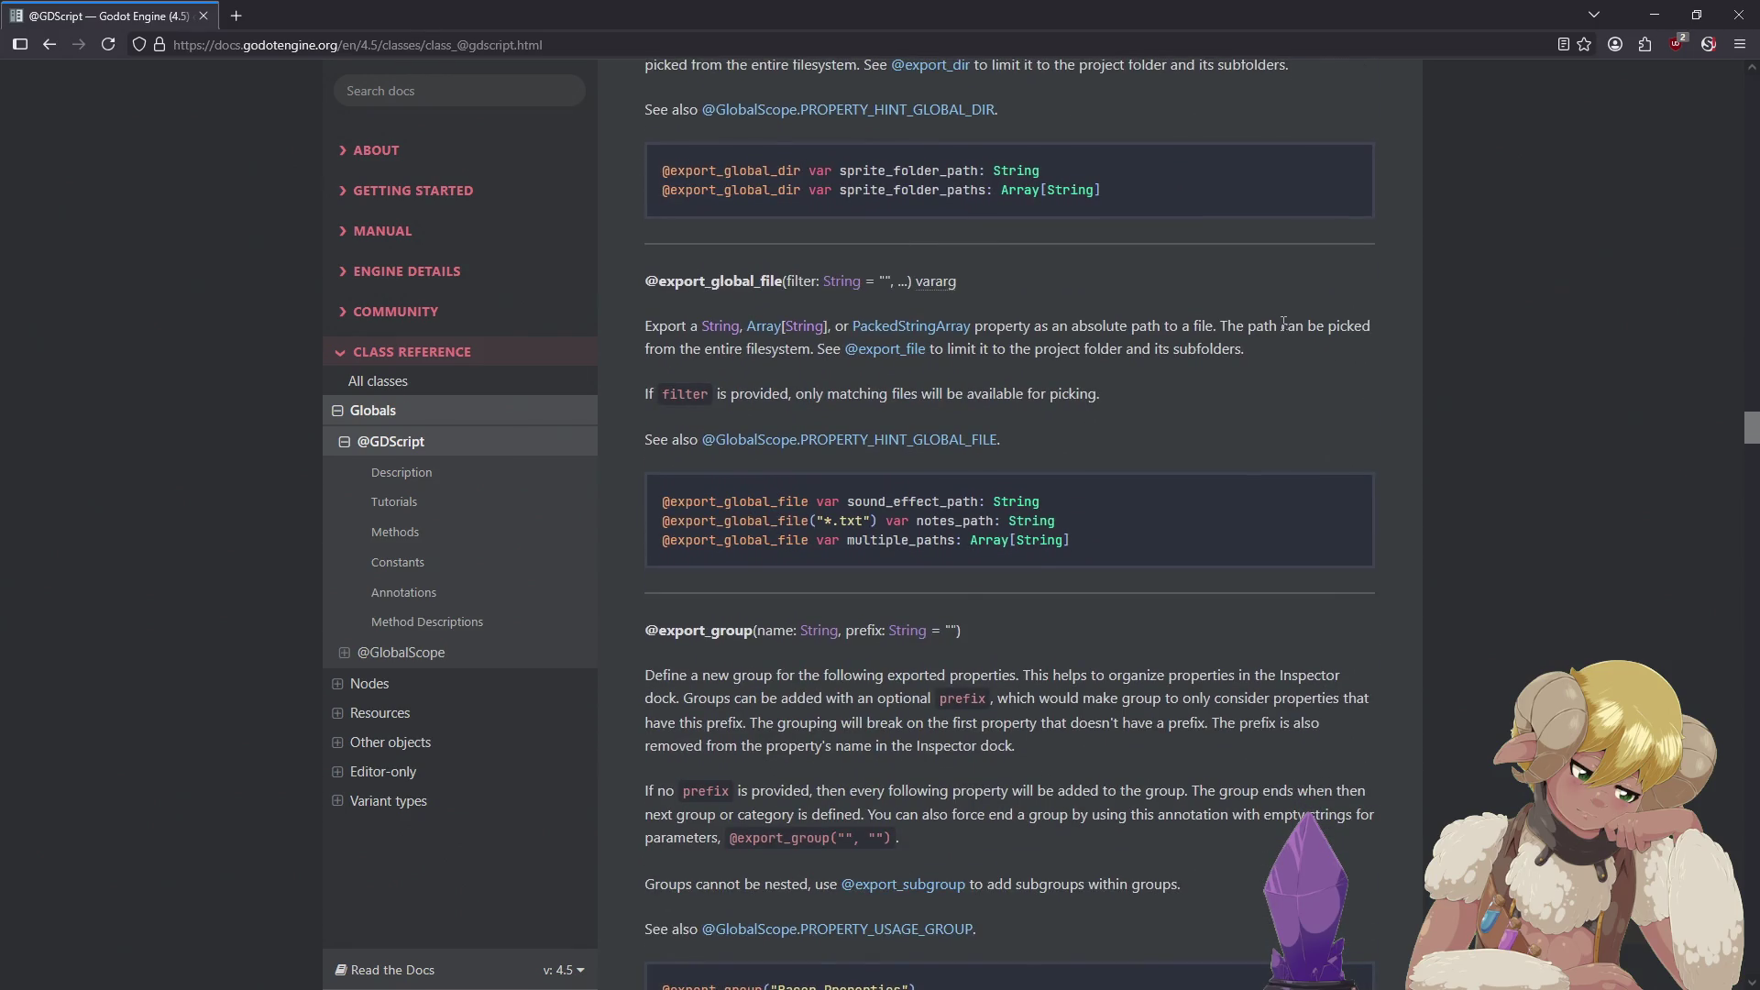
scroll(1283, 323, down, 4)
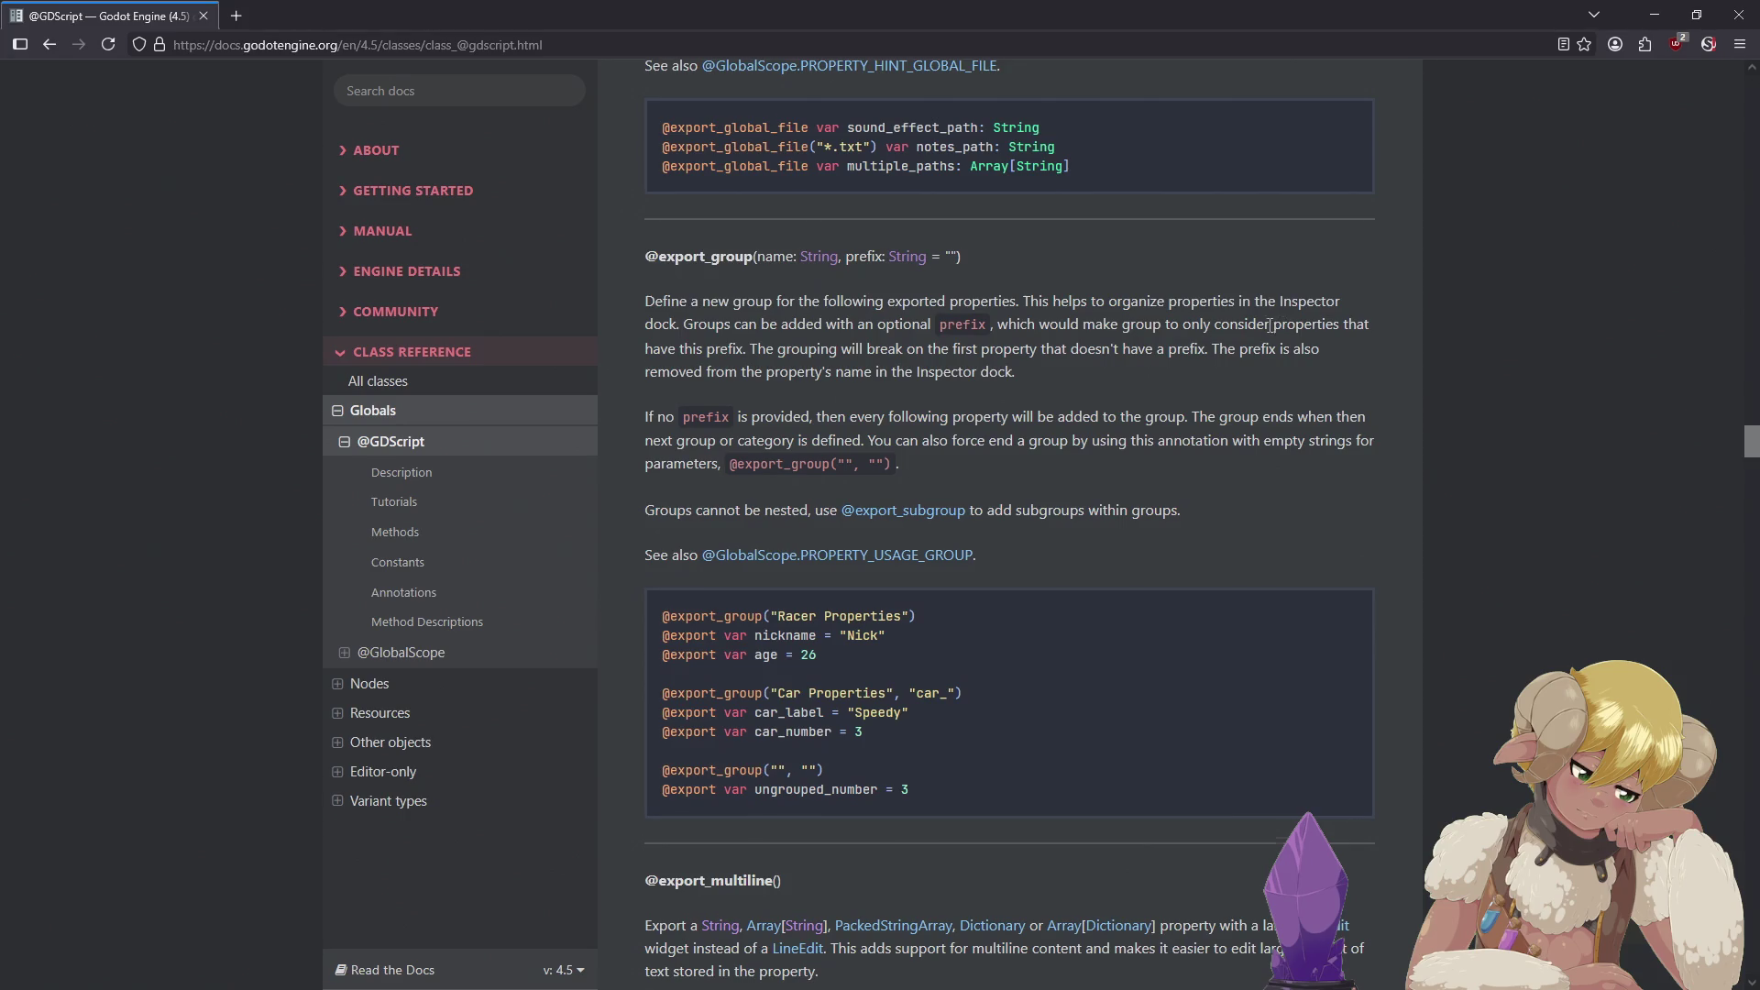
scroll(1273, 325, down, 4)
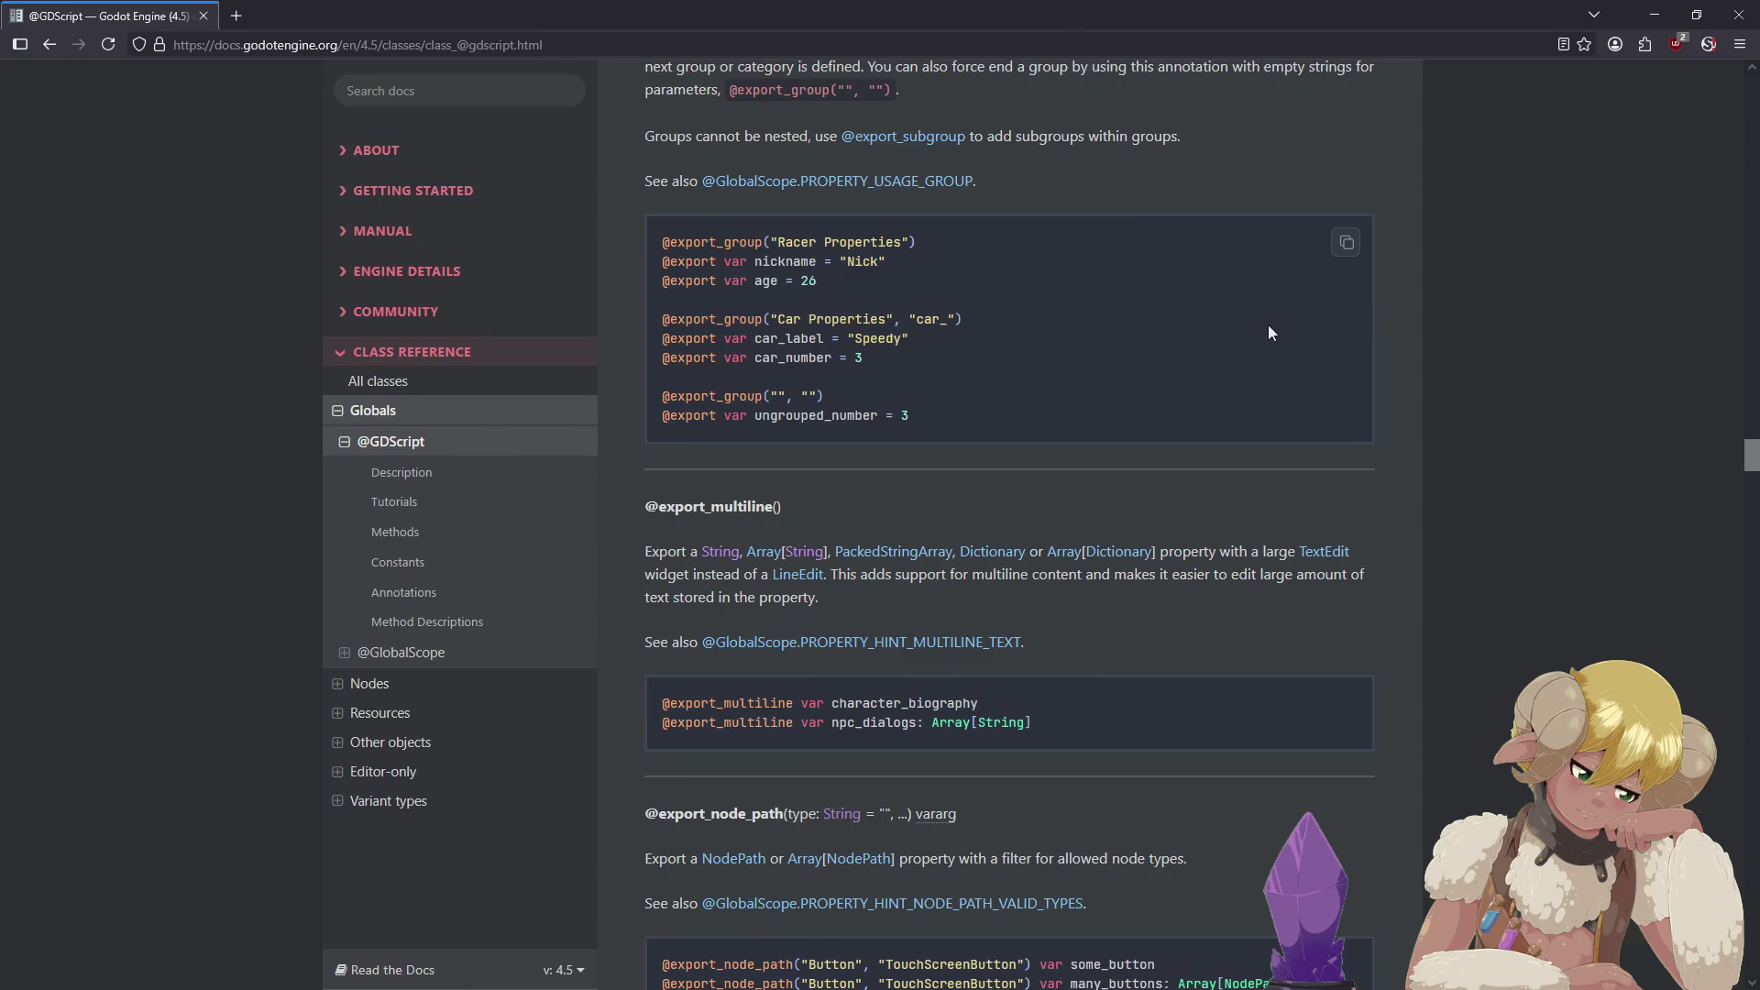
scroll(1268, 328, down, 6)
scroll(1262, 333, down, 5)
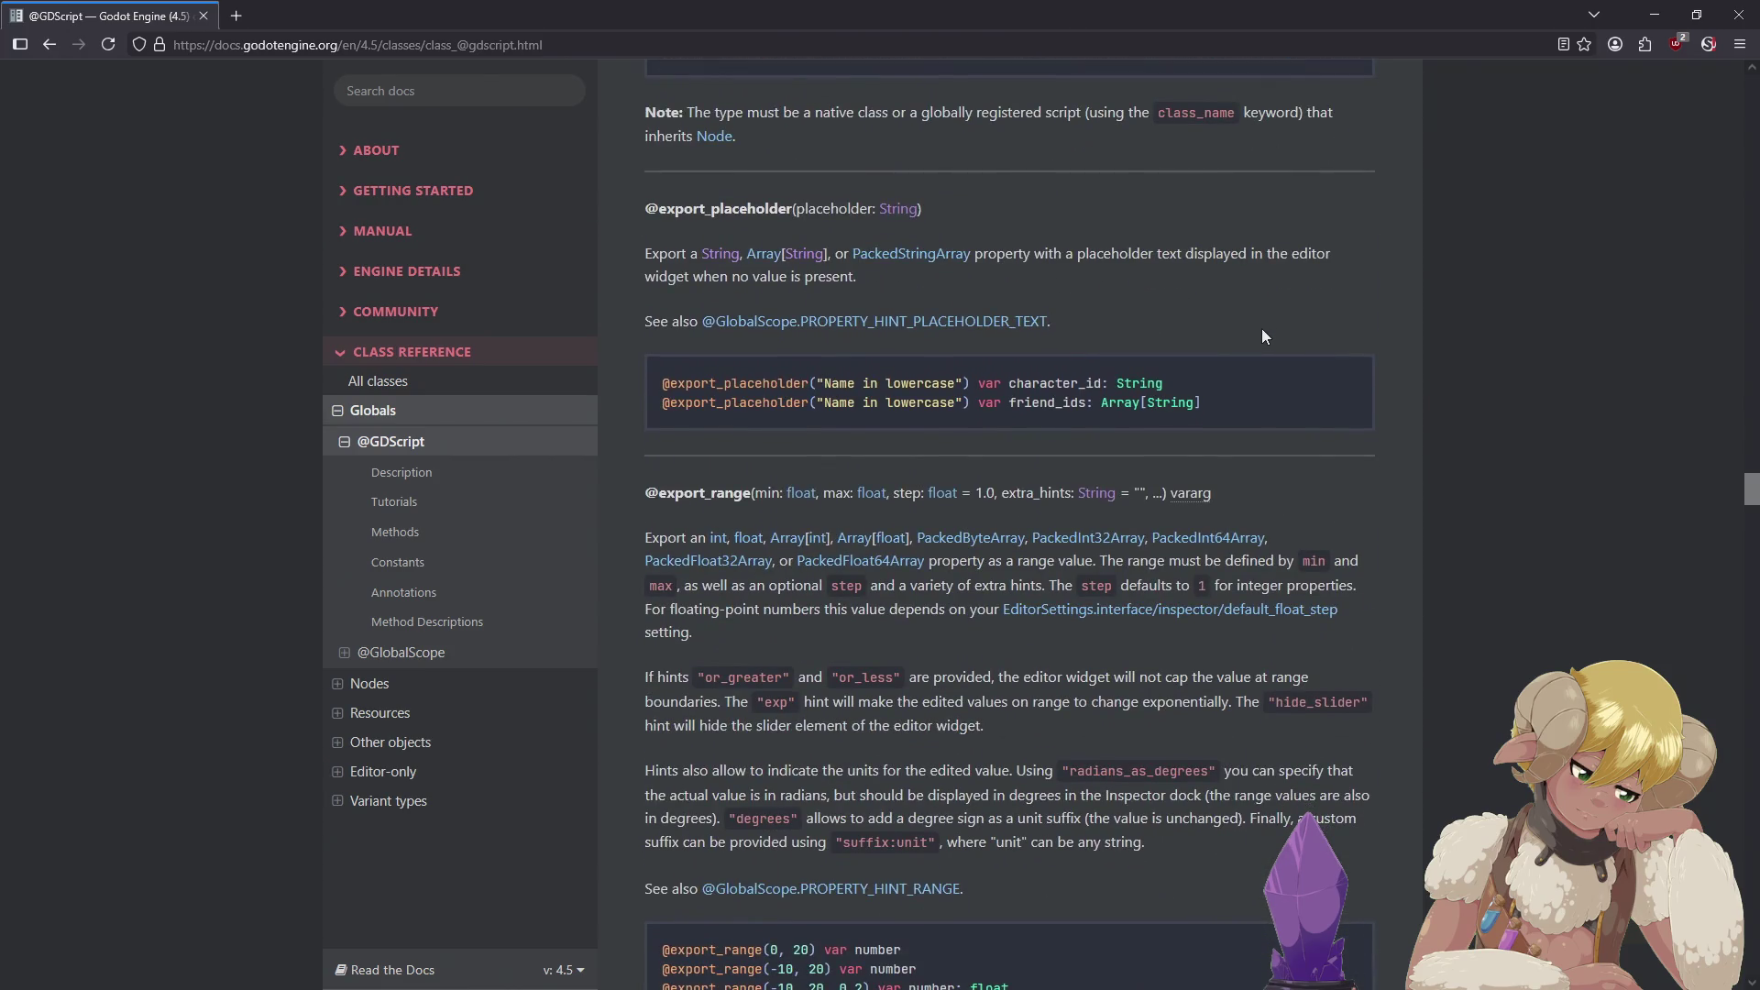
scroll(1263, 333, down, 7)
scroll(1258, 336, down, 8)
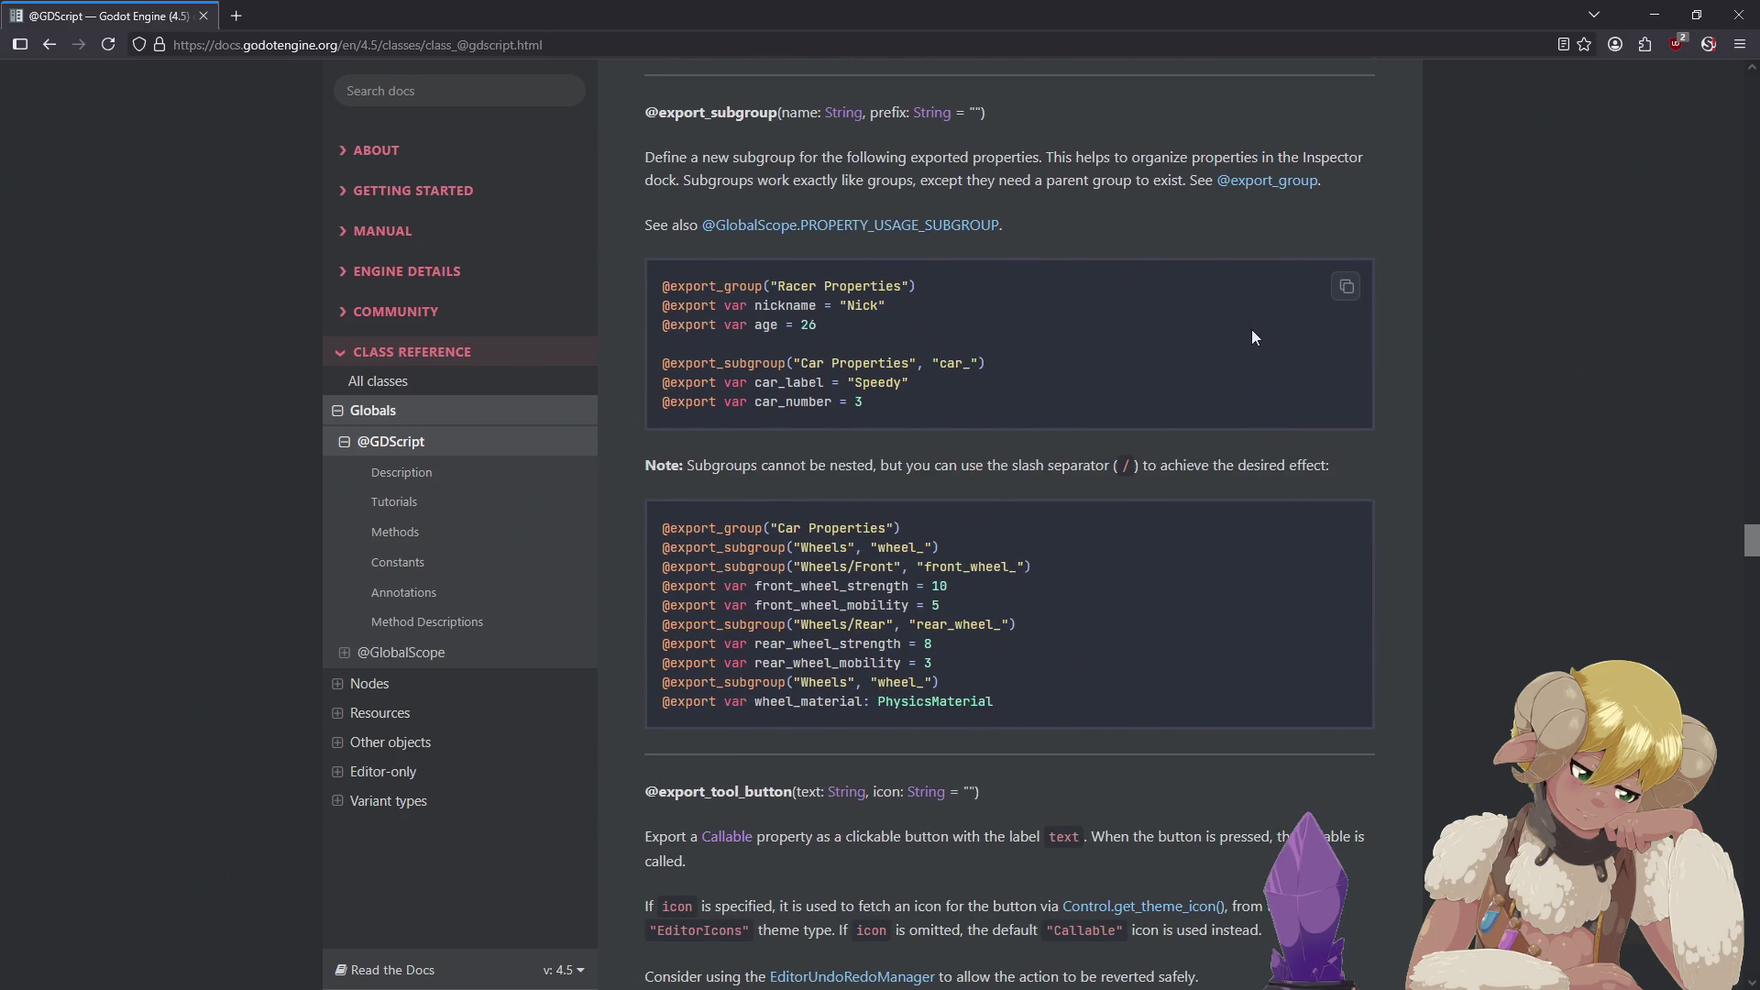
scroll(1251, 330, down, 6)
scroll(1247, 332, down, 7)
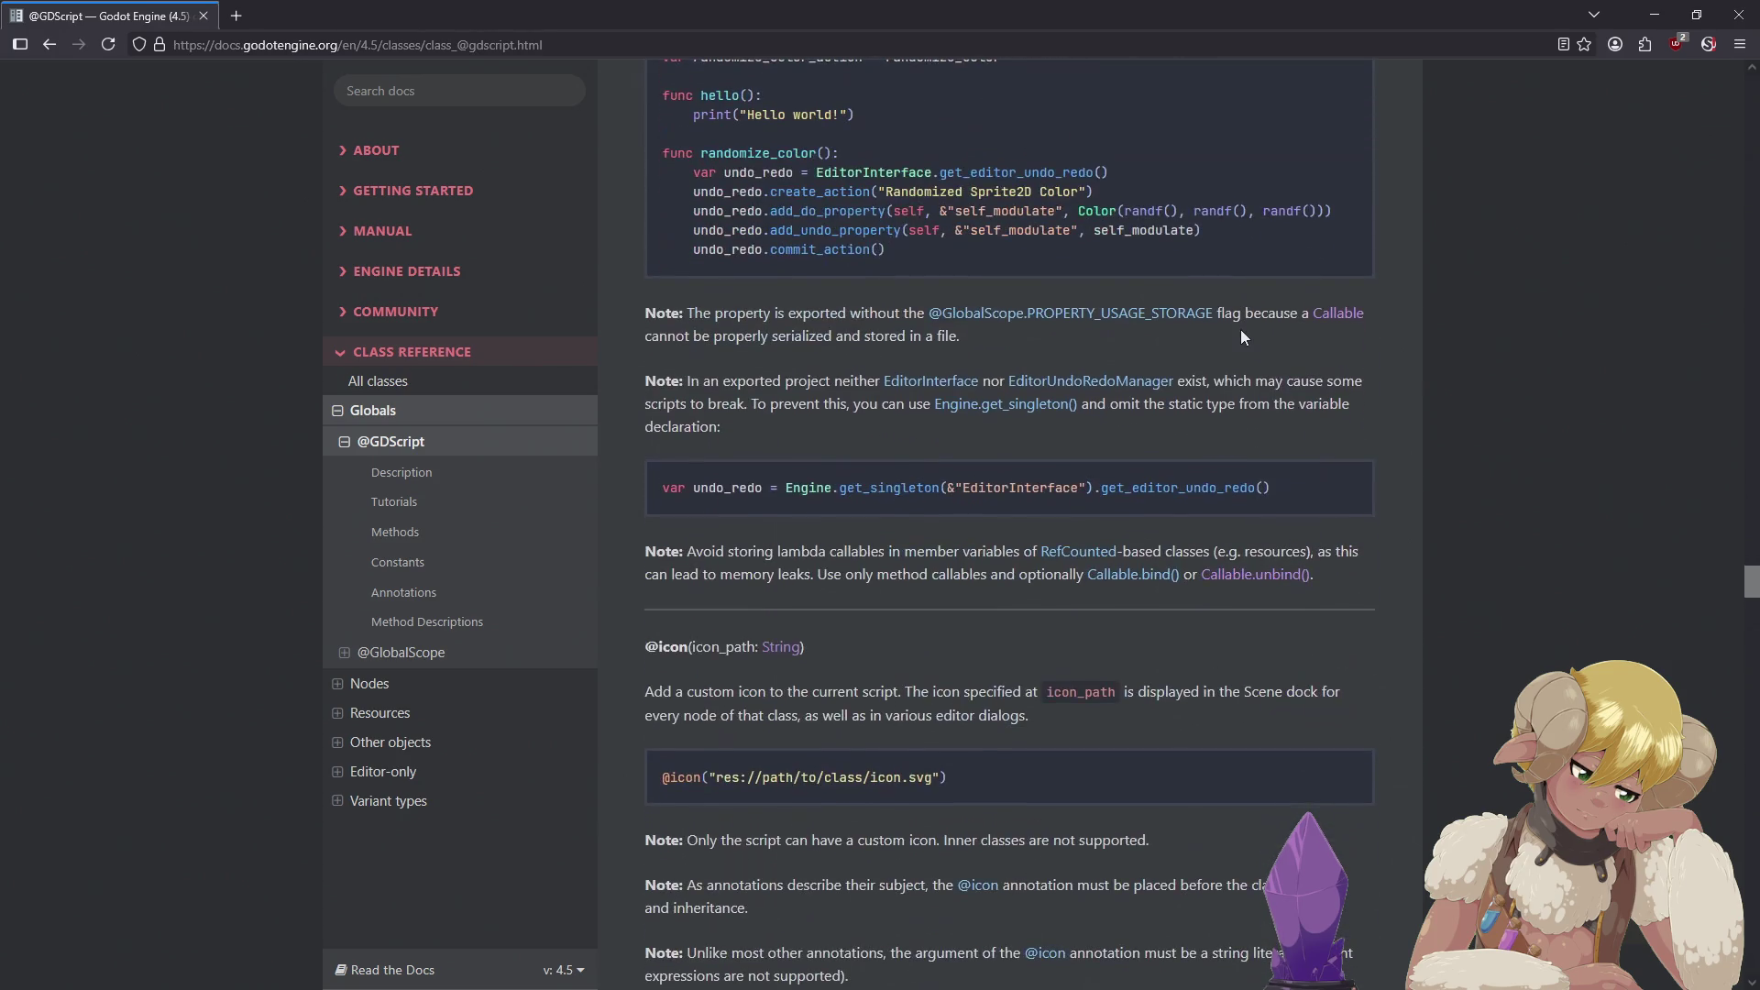
scroll(1238, 332, down, 5)
scroll(1235, 334, down, 5)
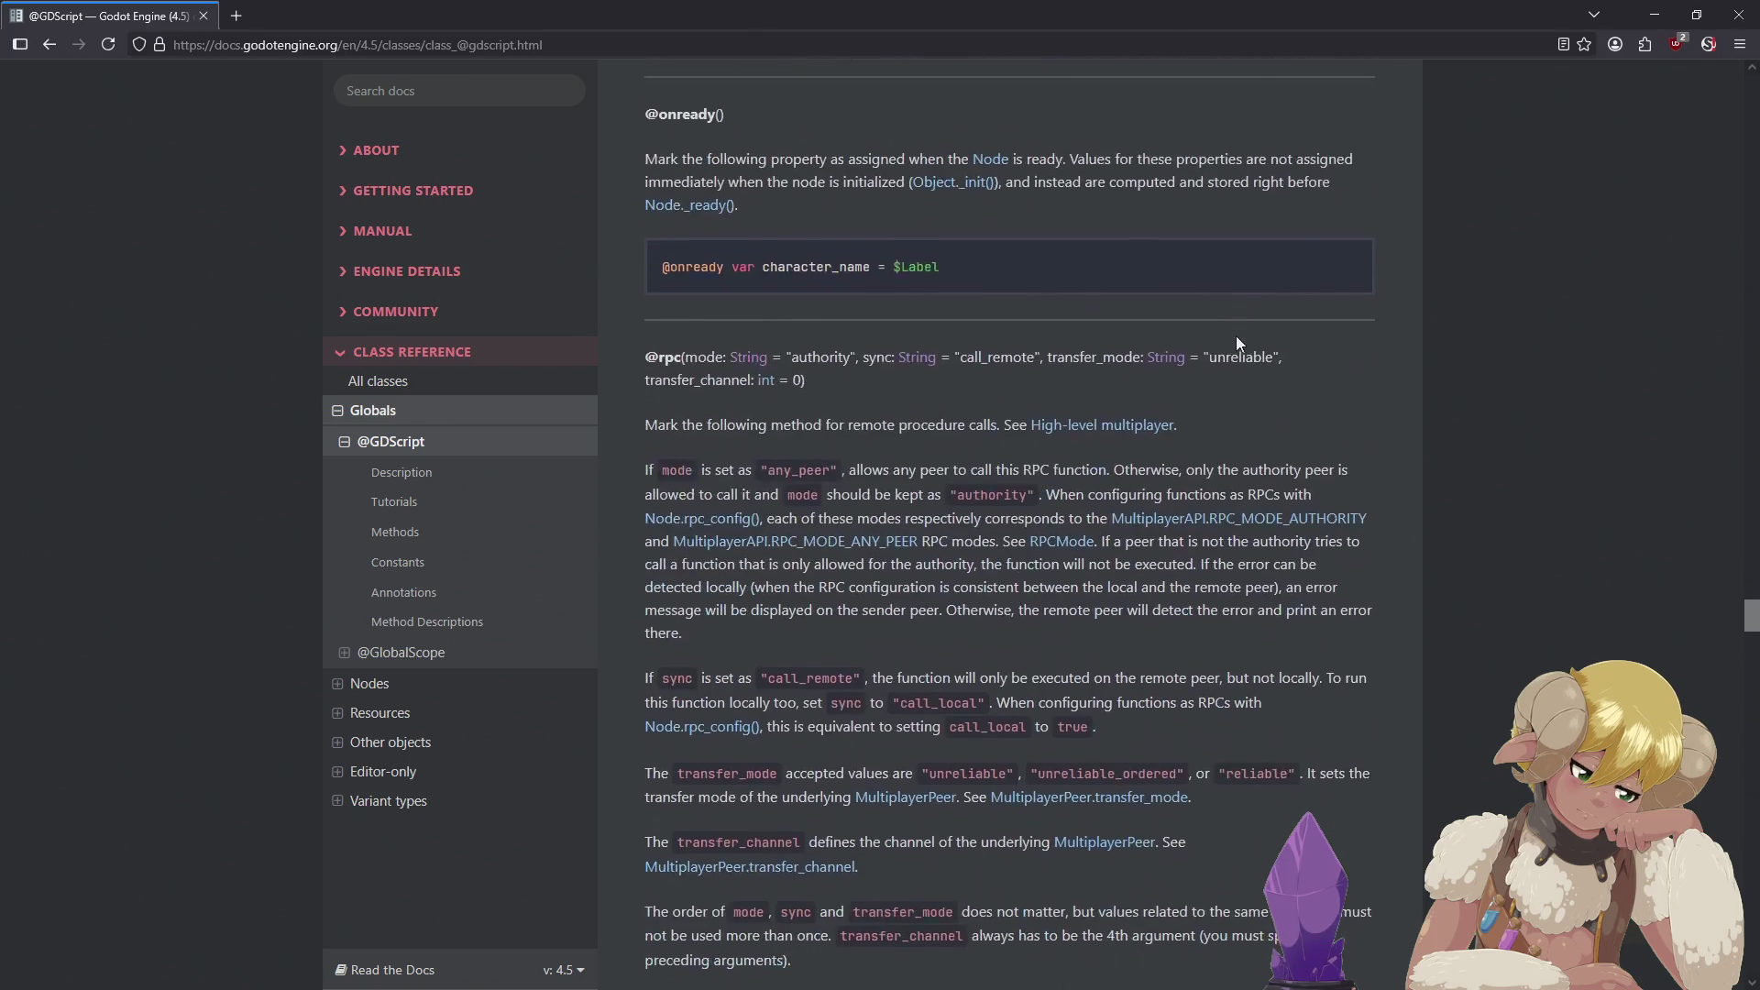
scroll(1236, 339, down, 3)
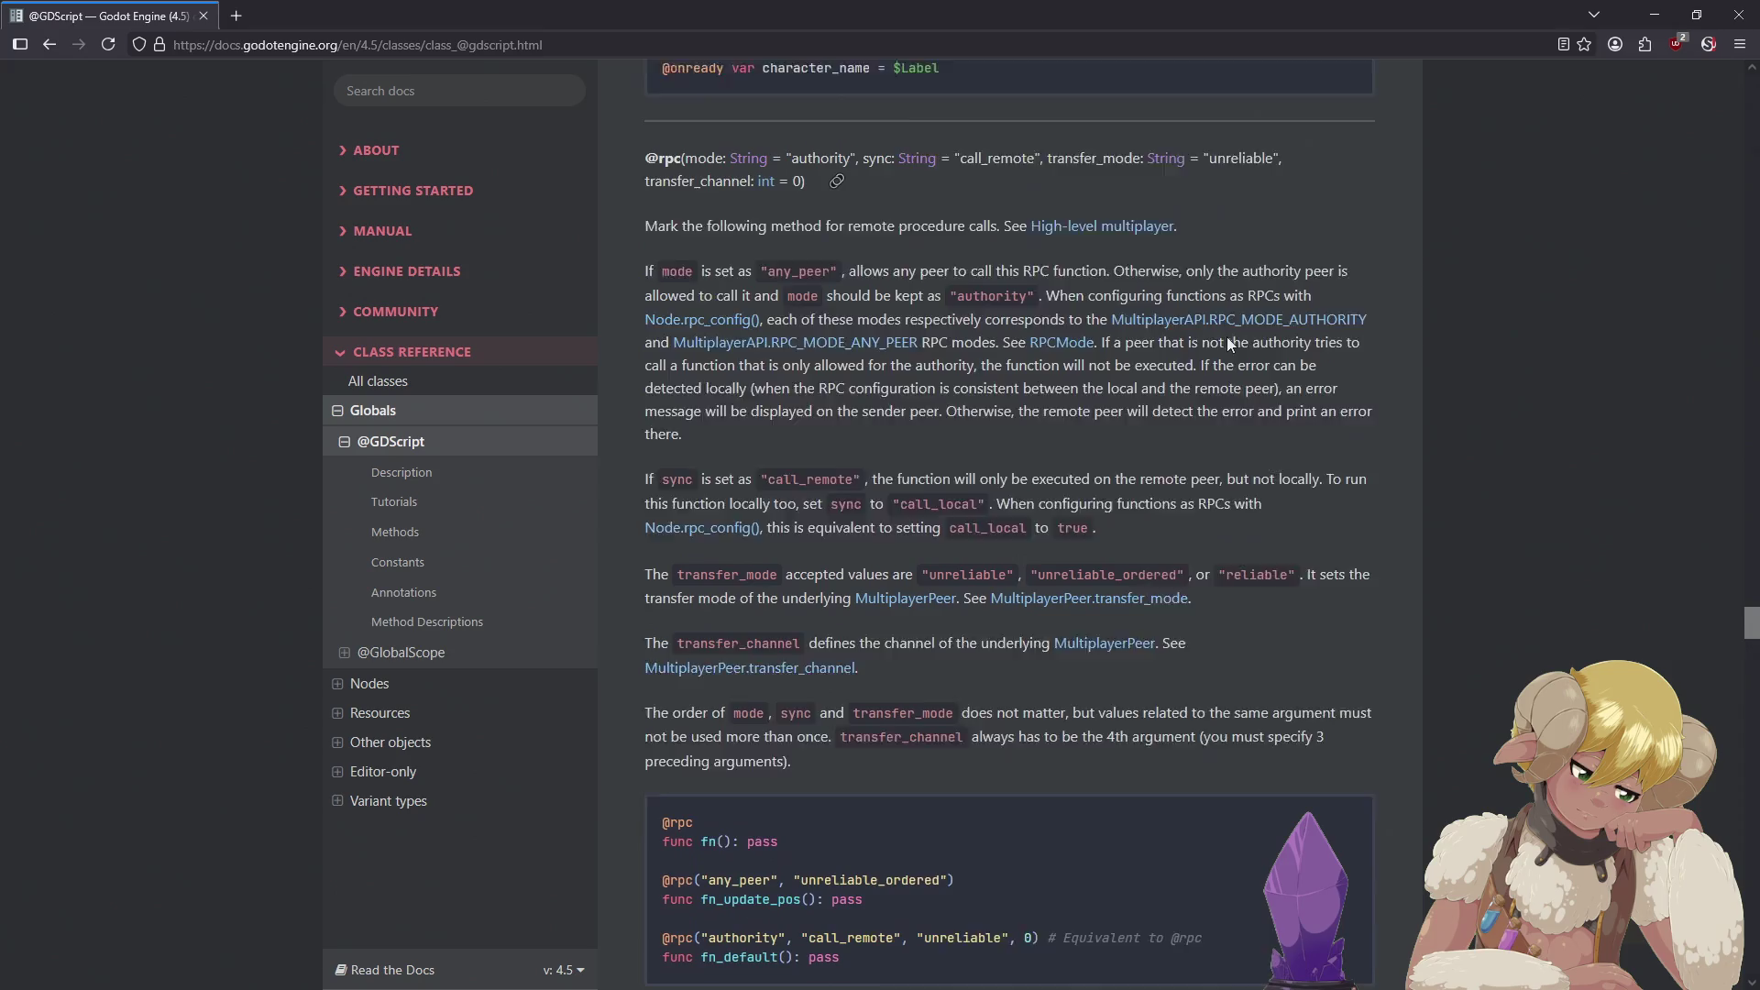
scroll(1232, 339, down, 6)
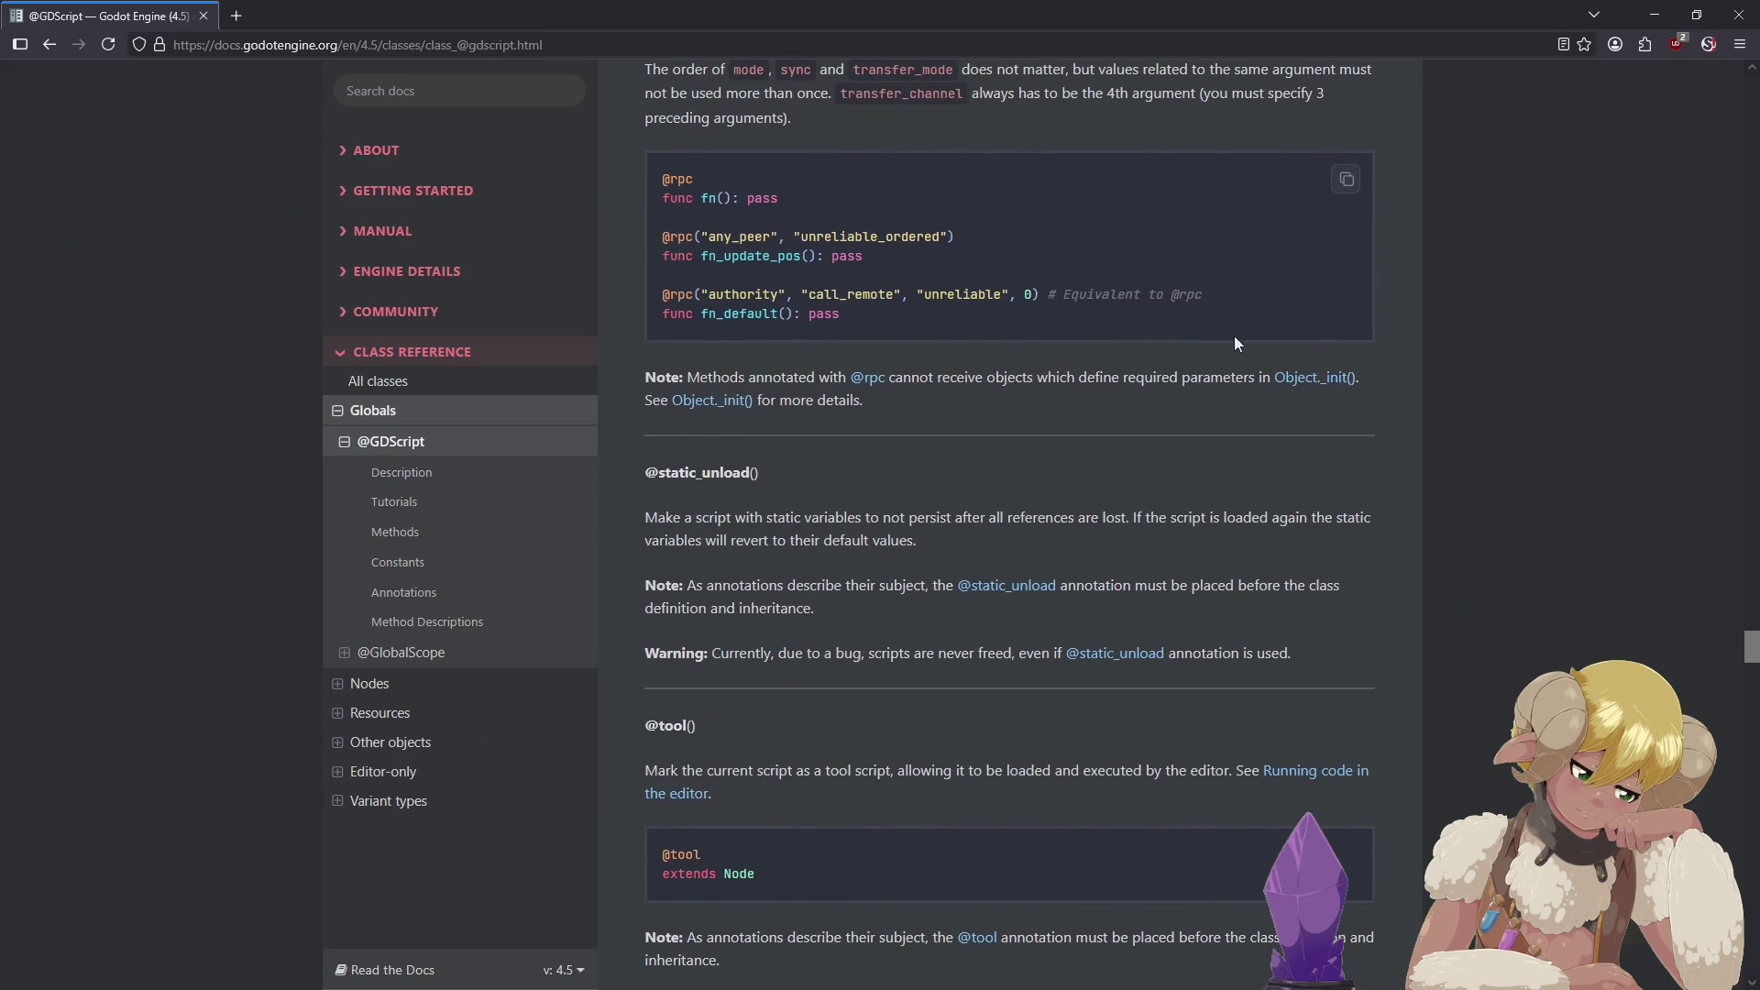
scroll(1234, 343, down, 6)
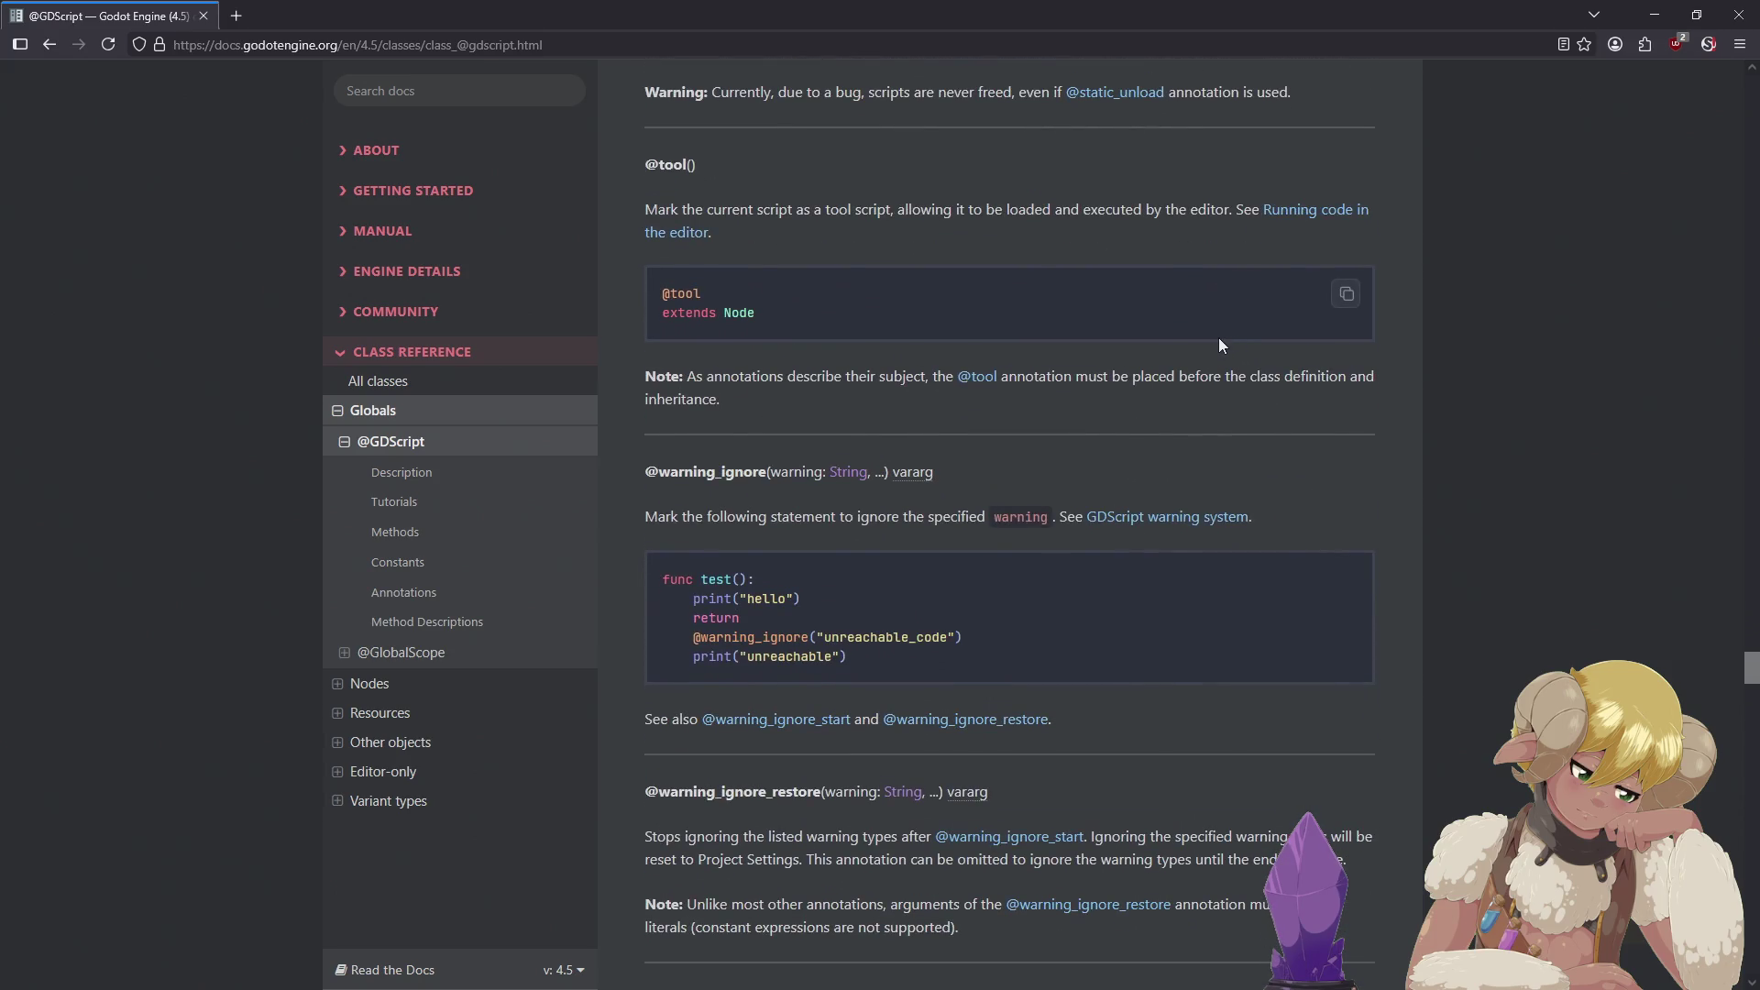
scroll(1228, 339, down, 5)
scroll(1225, 341, down, 5)
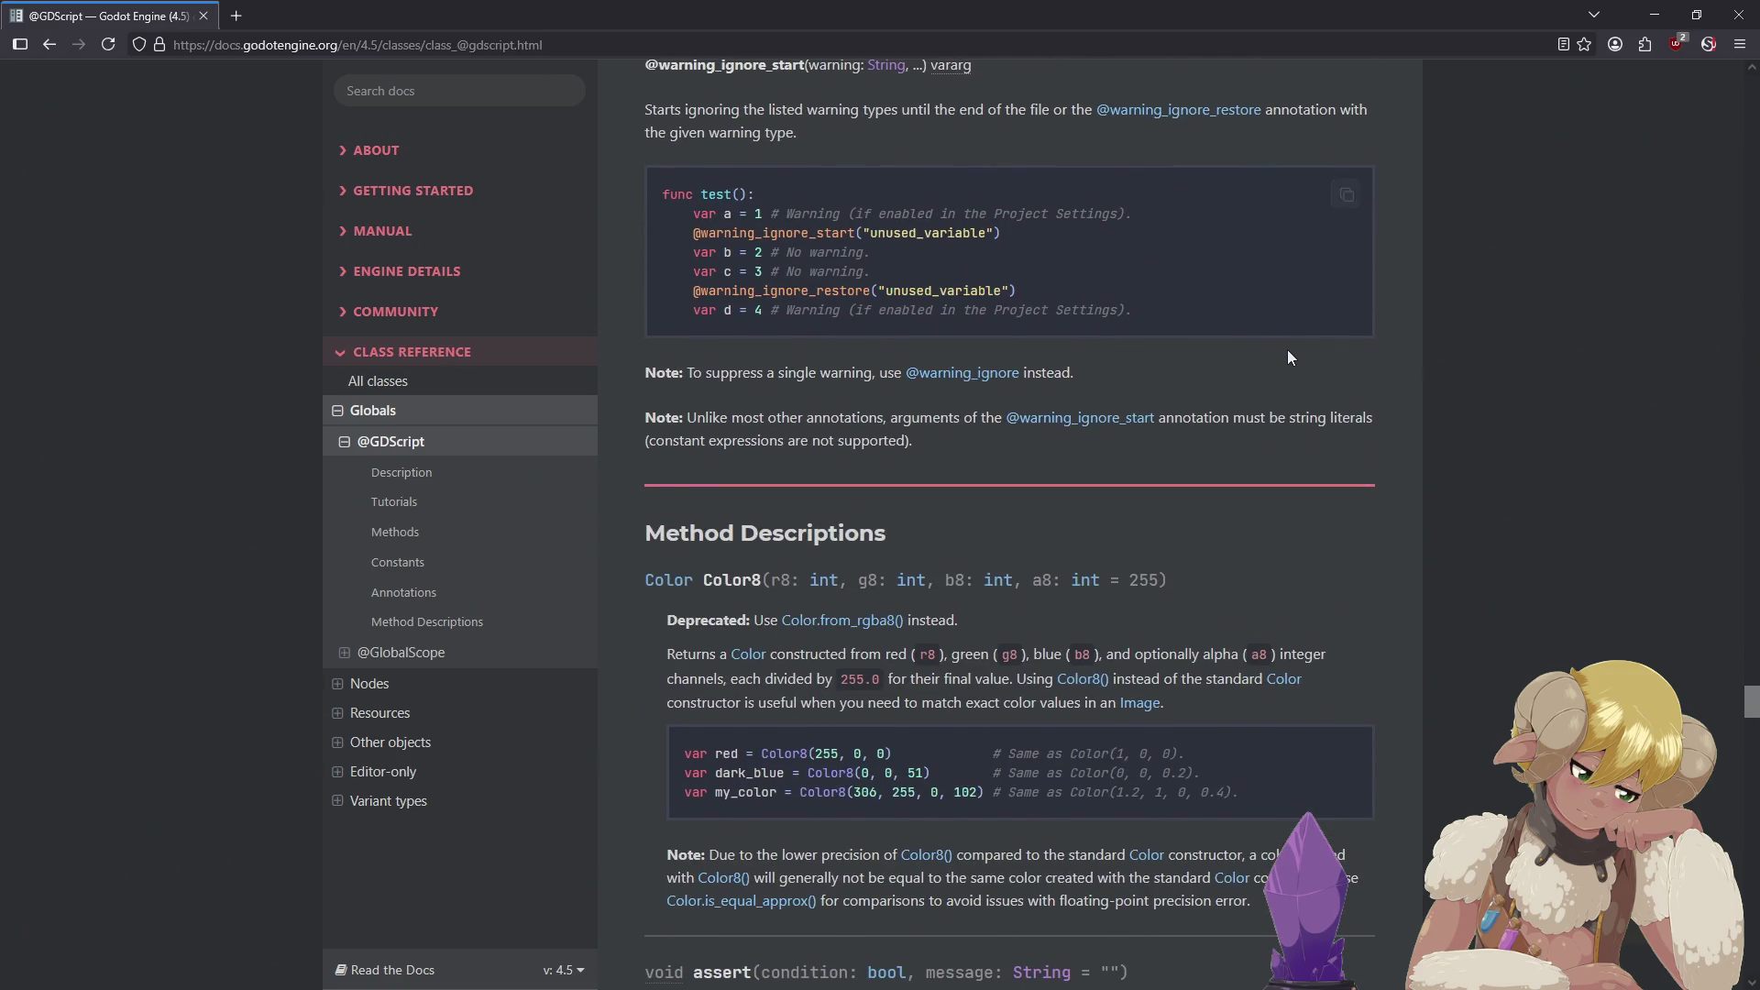
scroll(1306, 331, down, 2)
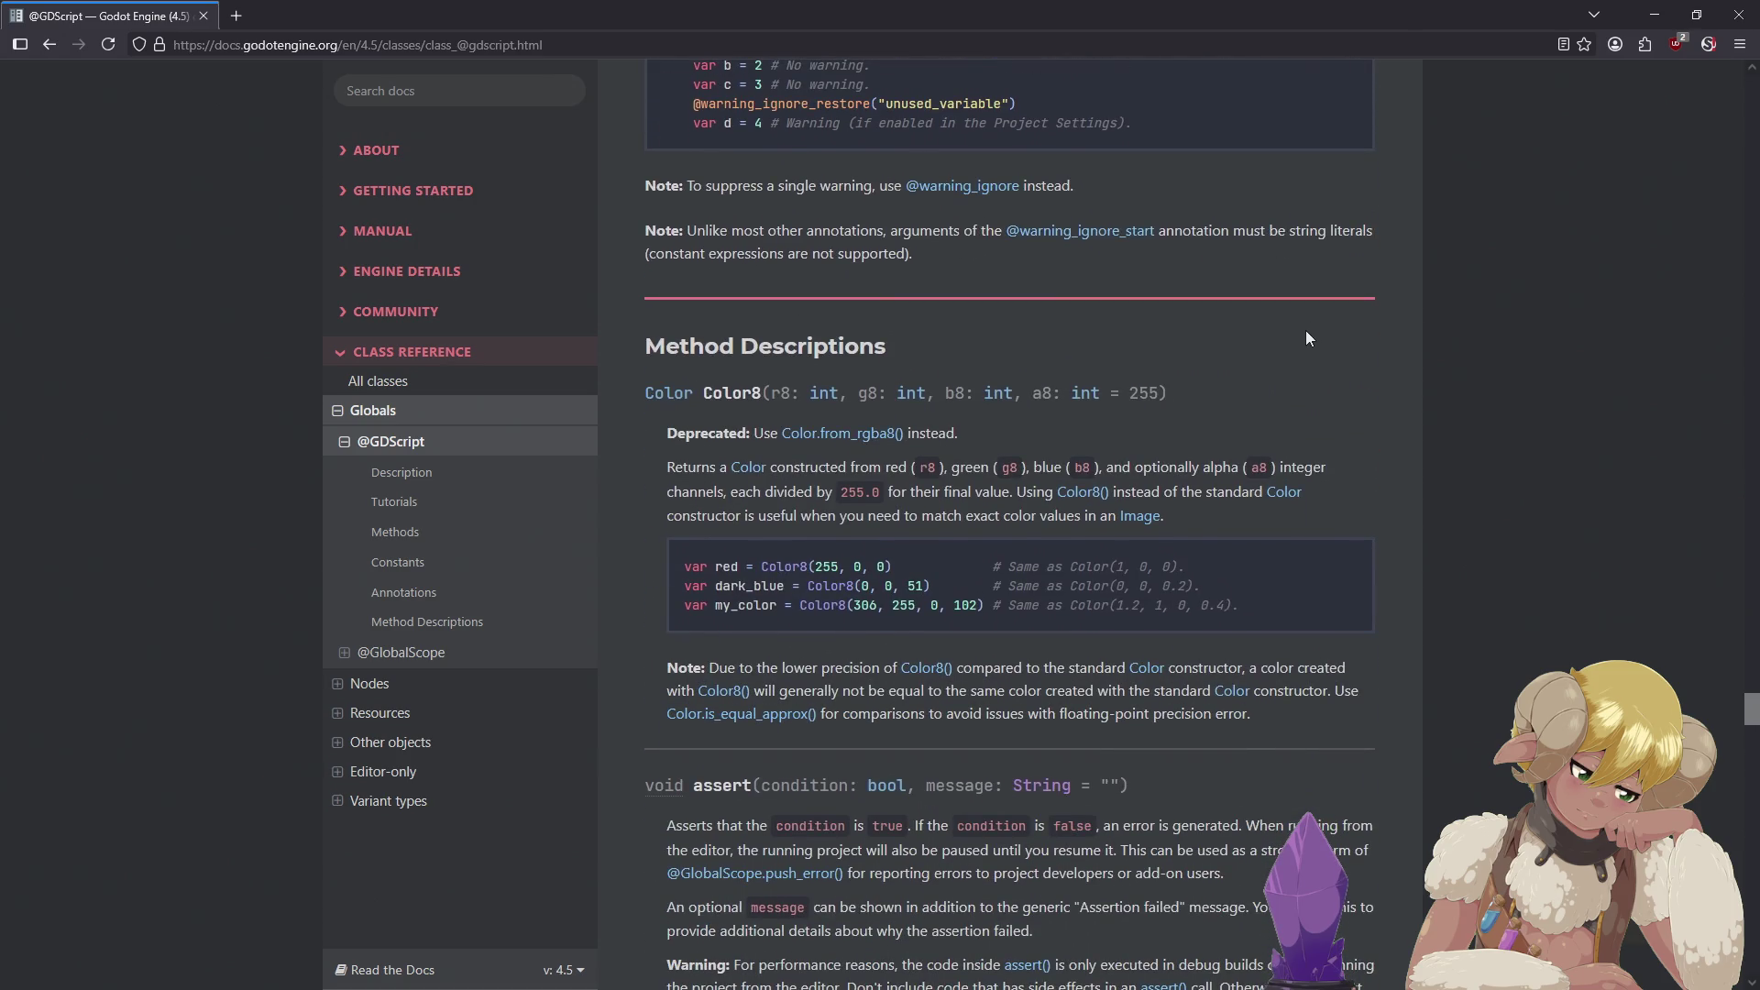
scroll(1306, 329, down, 5)
scroll(1302, 327, down, 3)
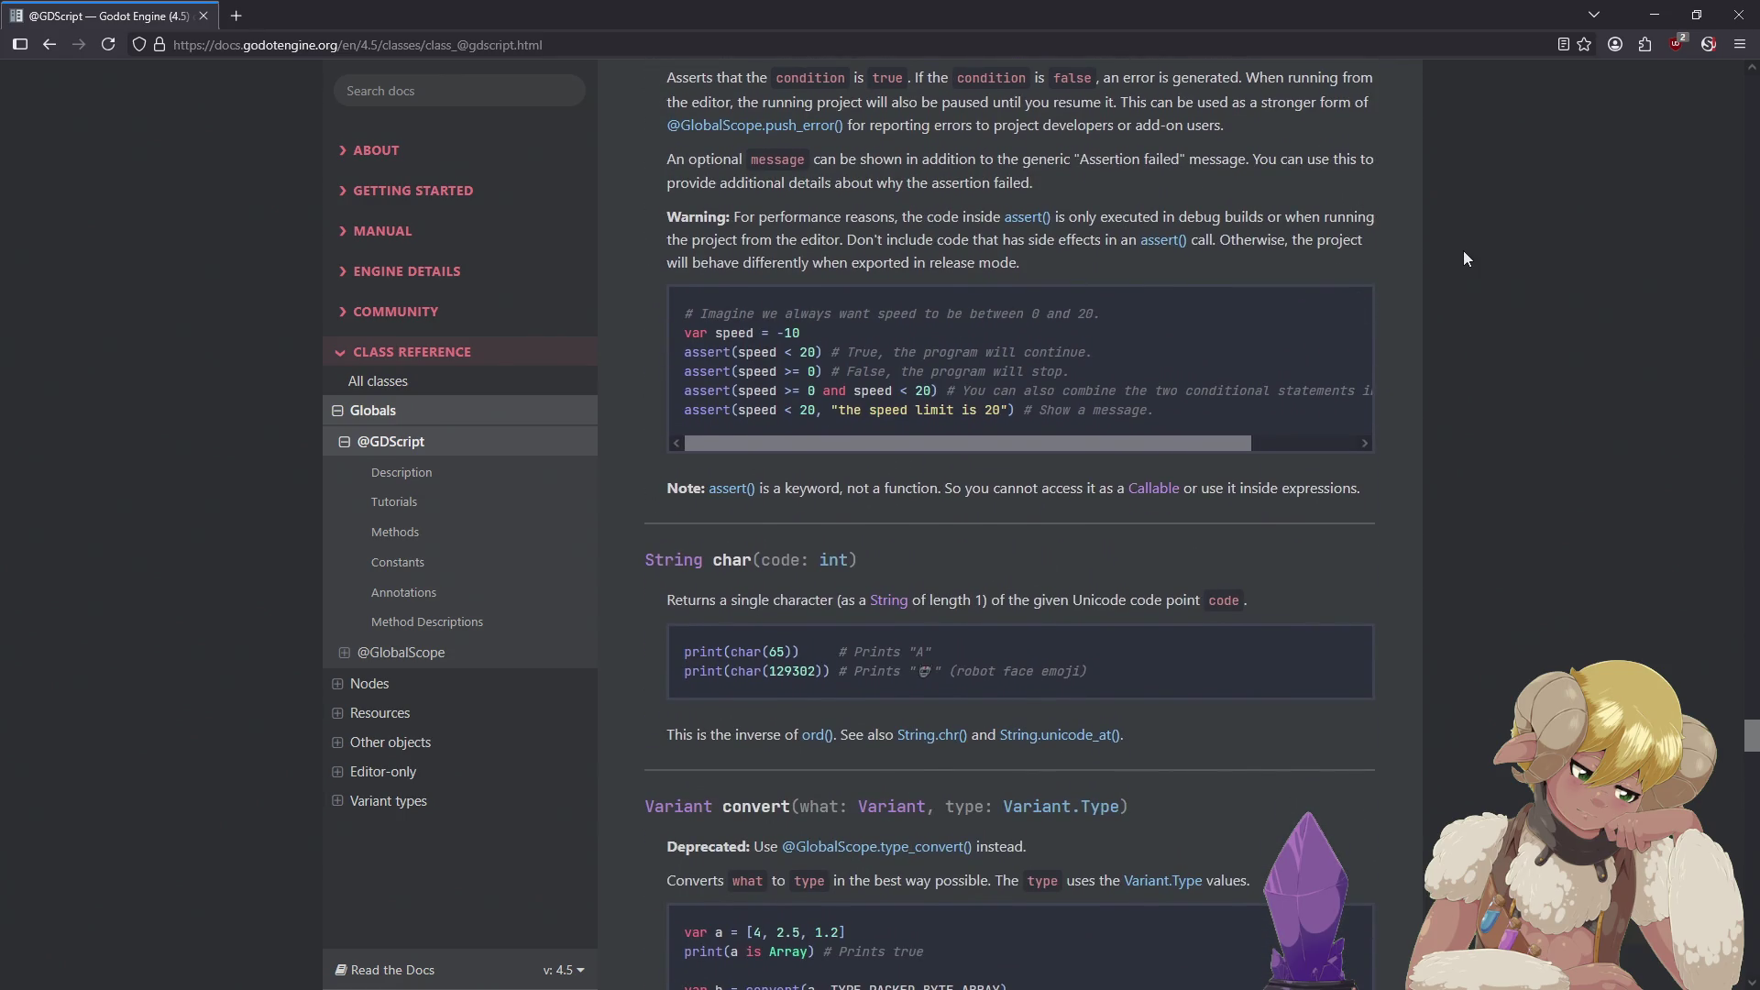
scroll(1438, 253, down, 4)
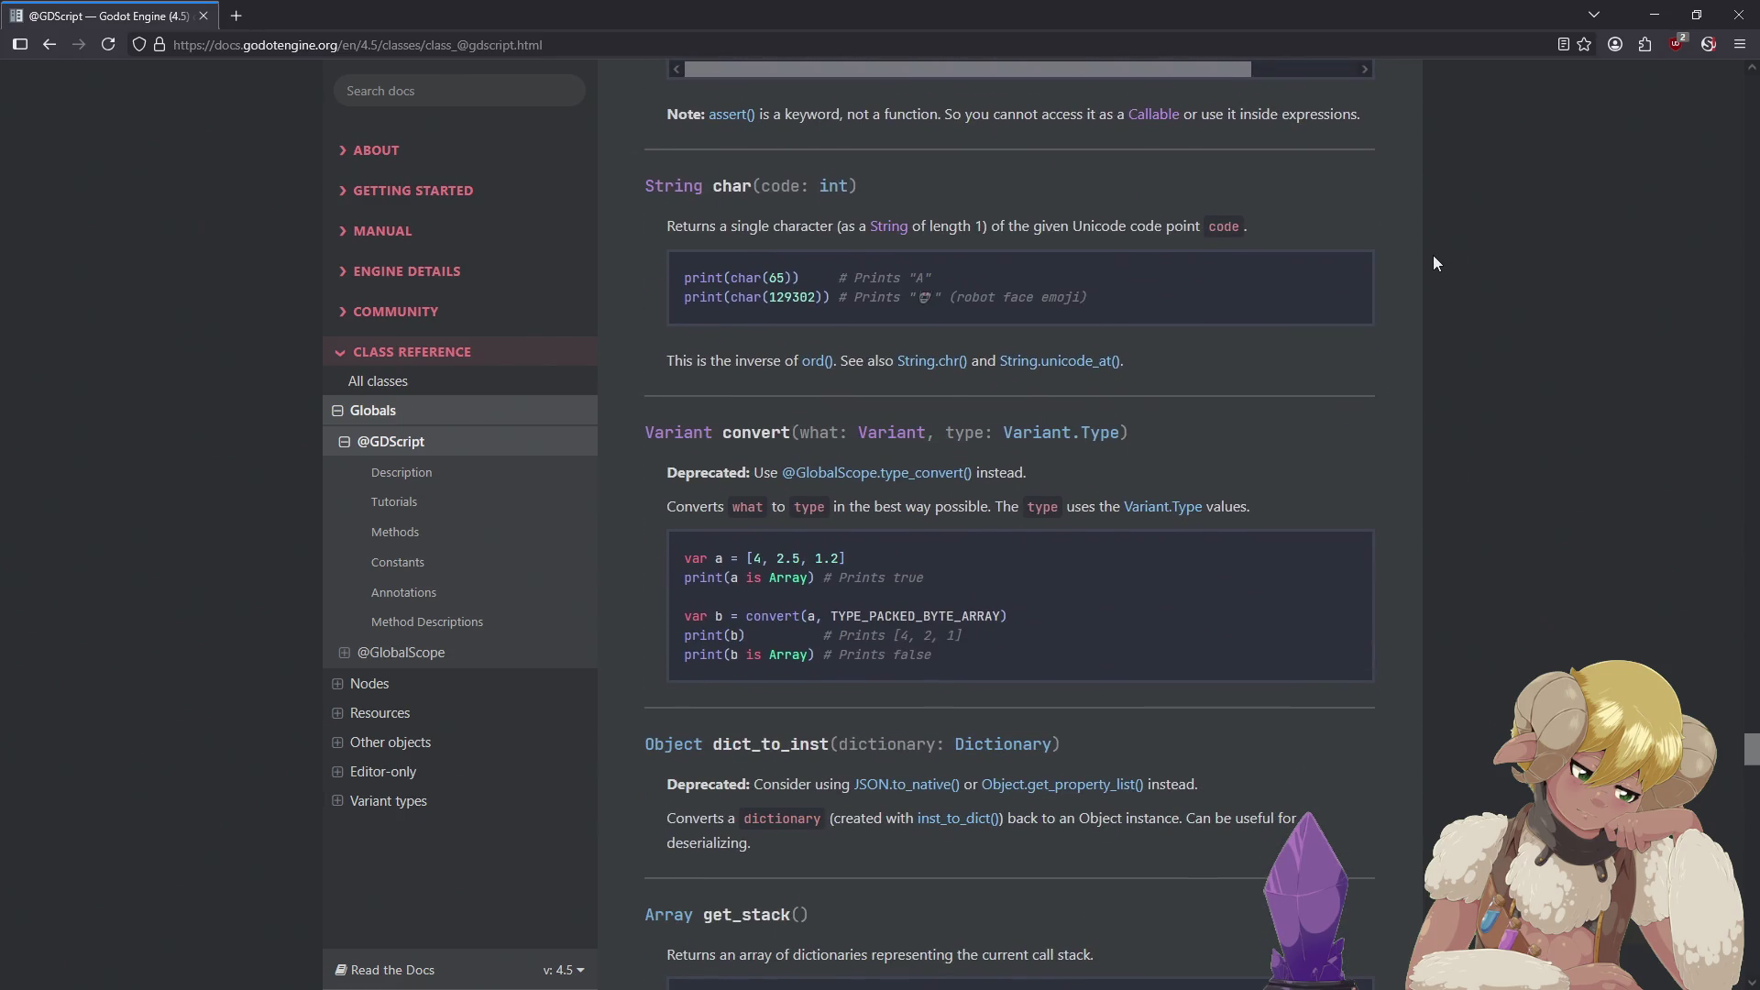
scroll(1434, 256, down, 5)
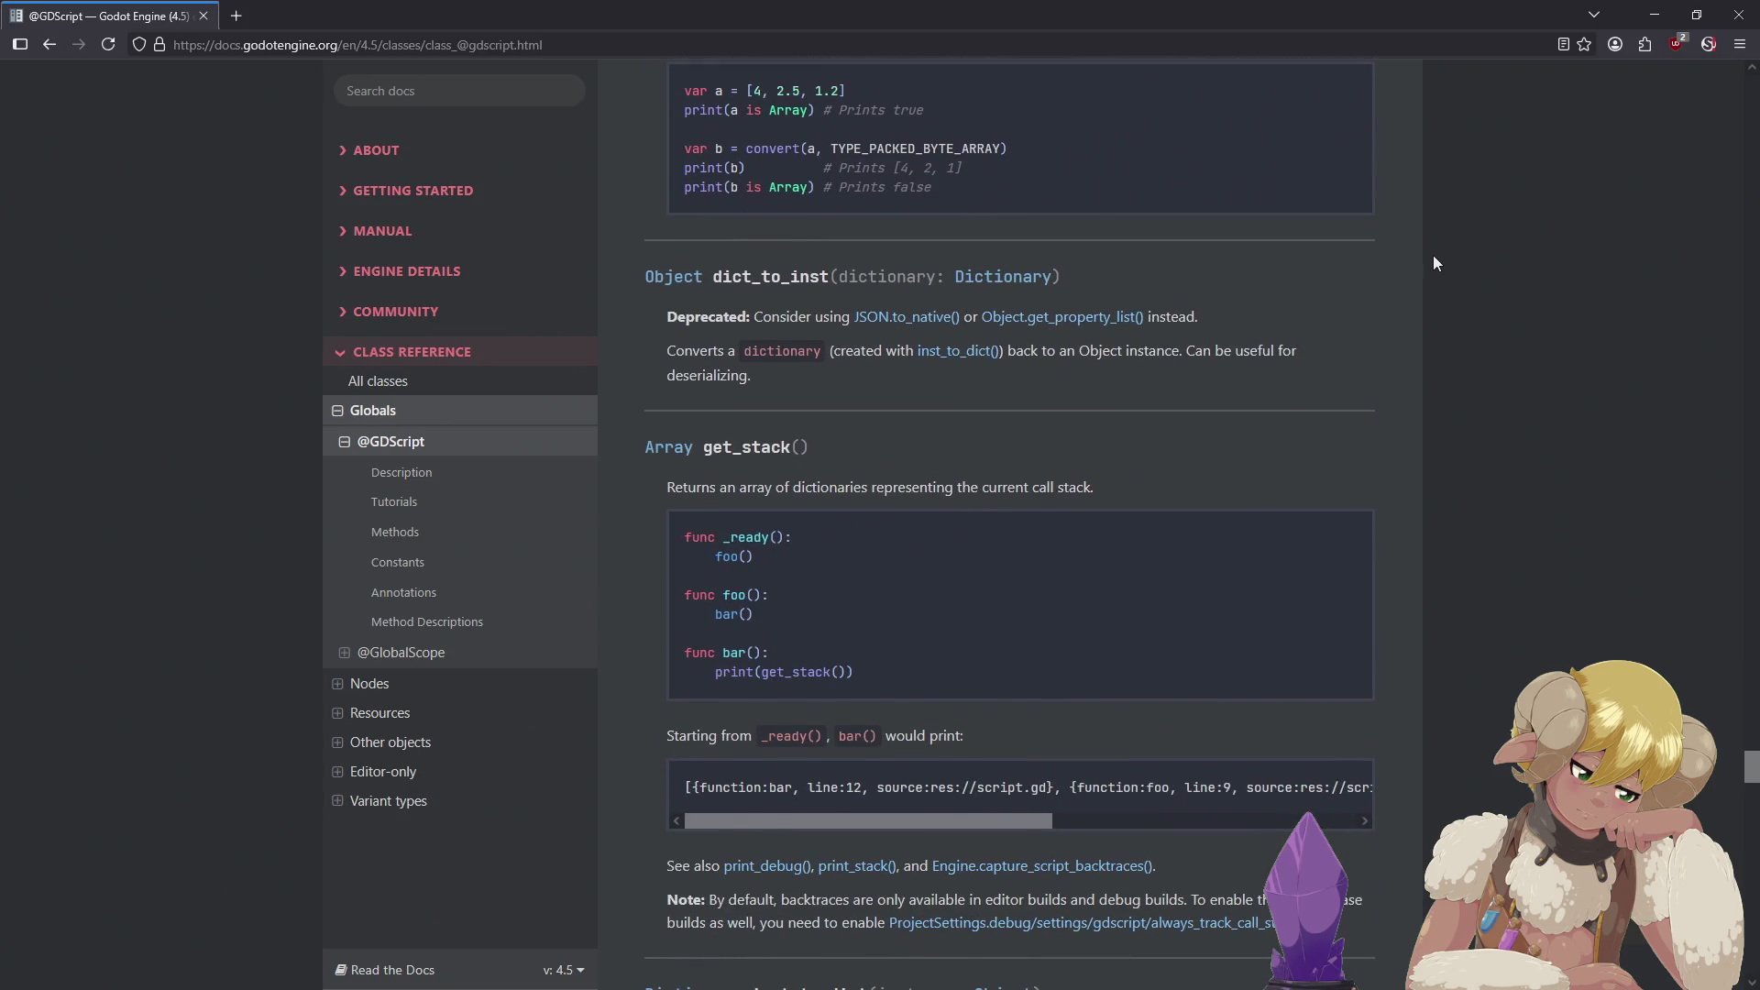
scroll(1432, 263, up, 1)
scroll(1430, 264, down, 5)
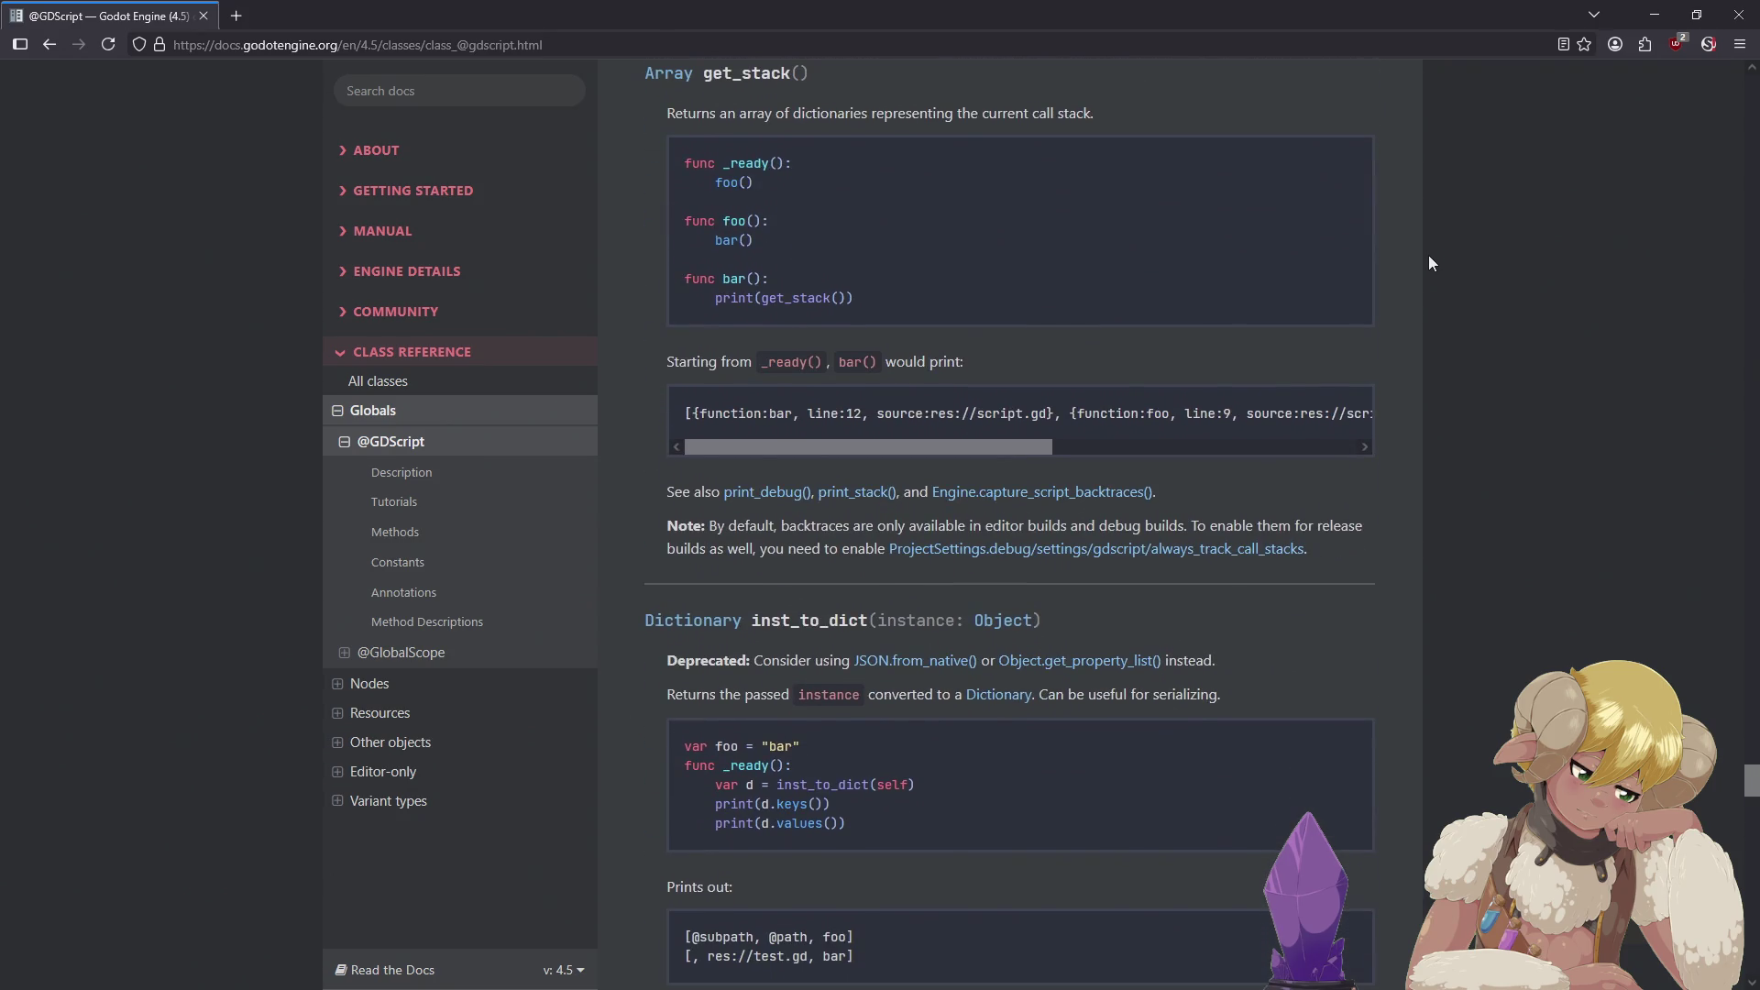
scroll(1430, 263, down, 5)
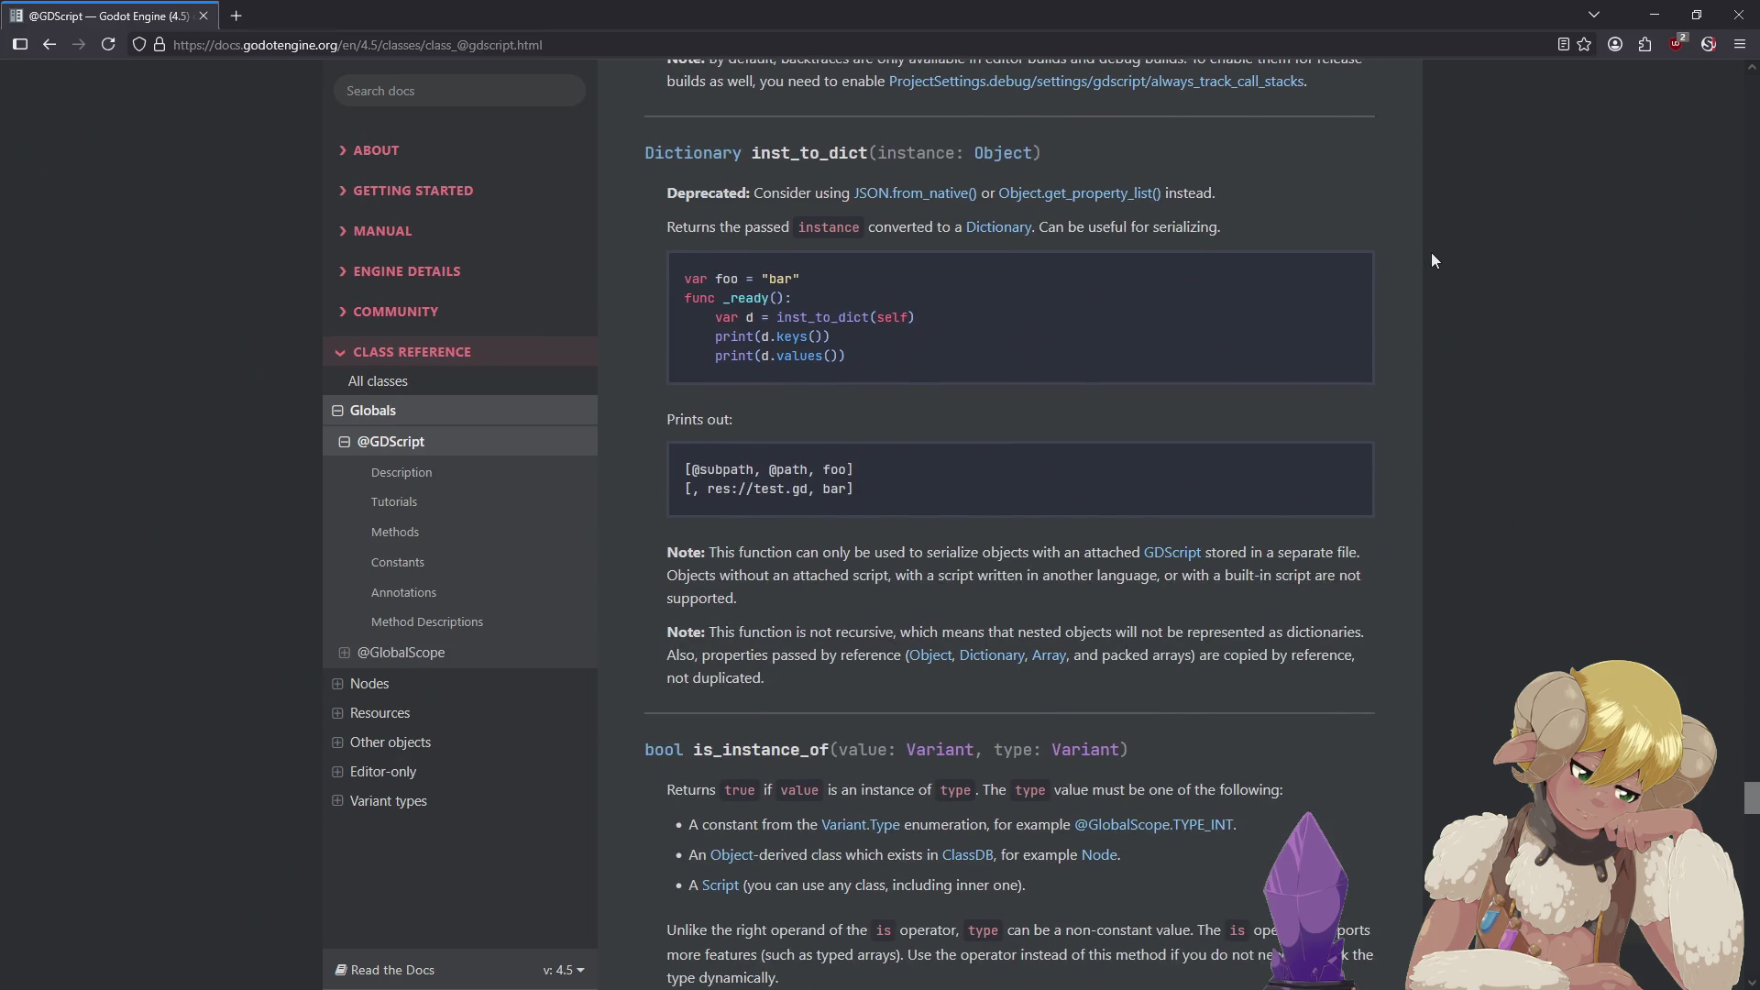
scroll(1432, 253, down, 11)
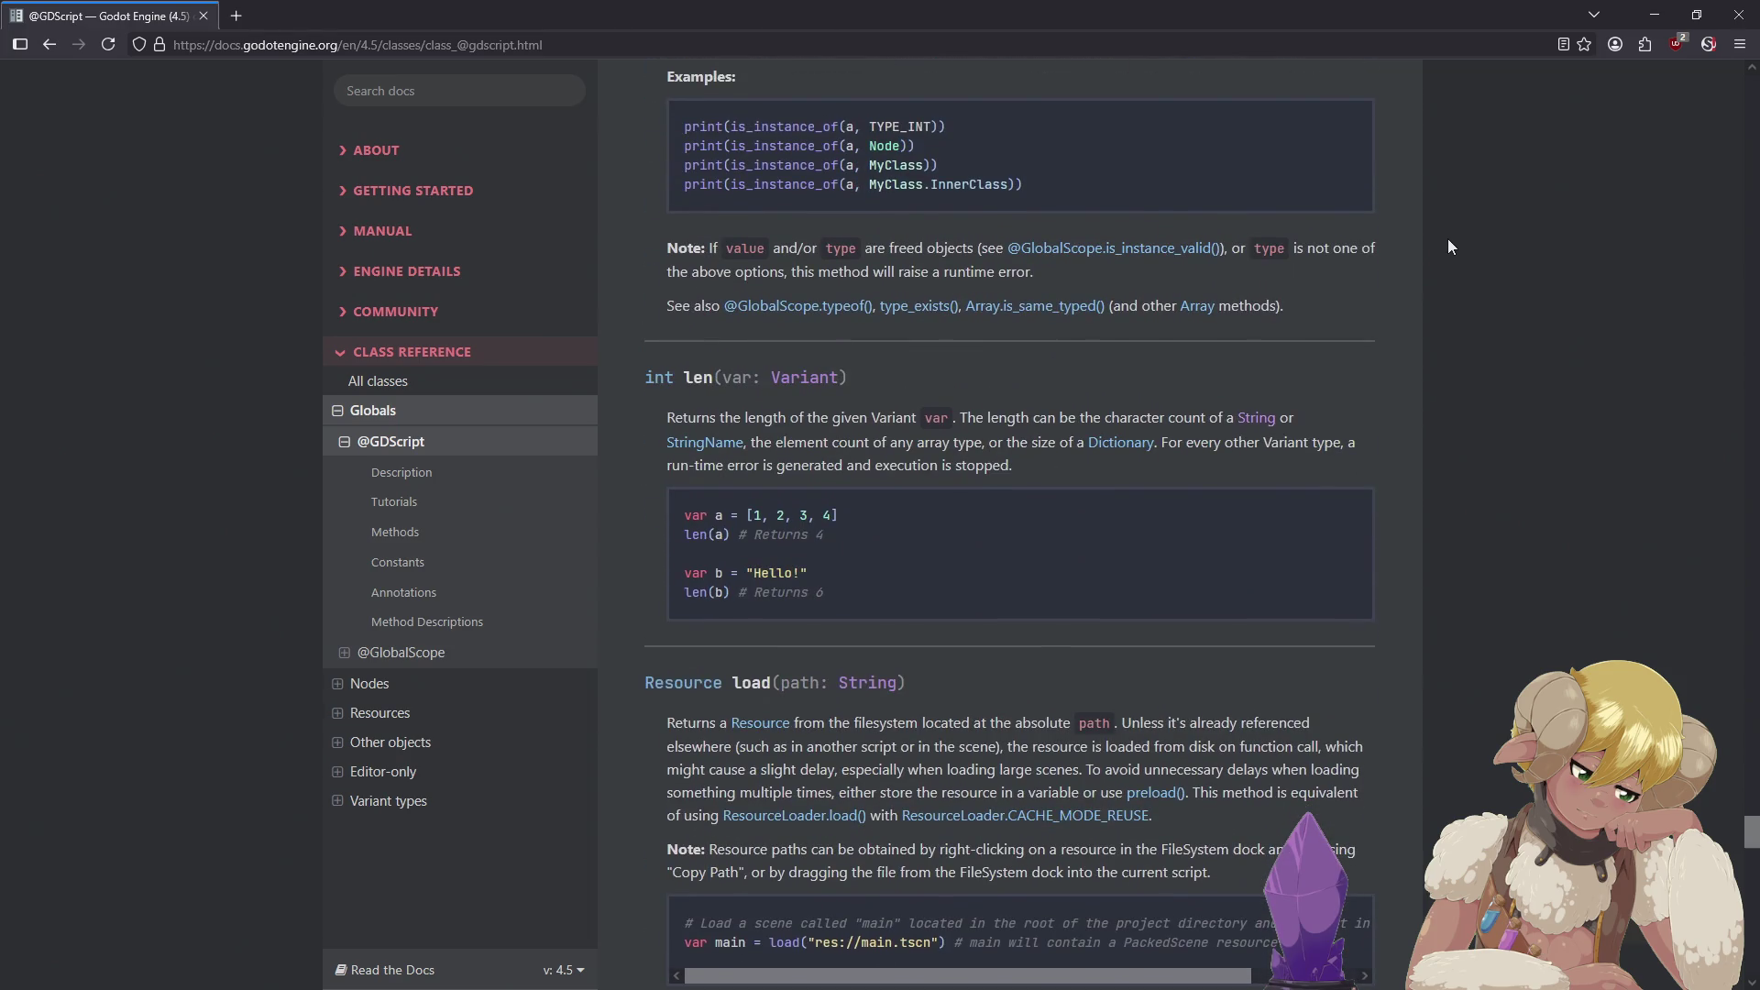
scroll(1448, 245, down, 7)
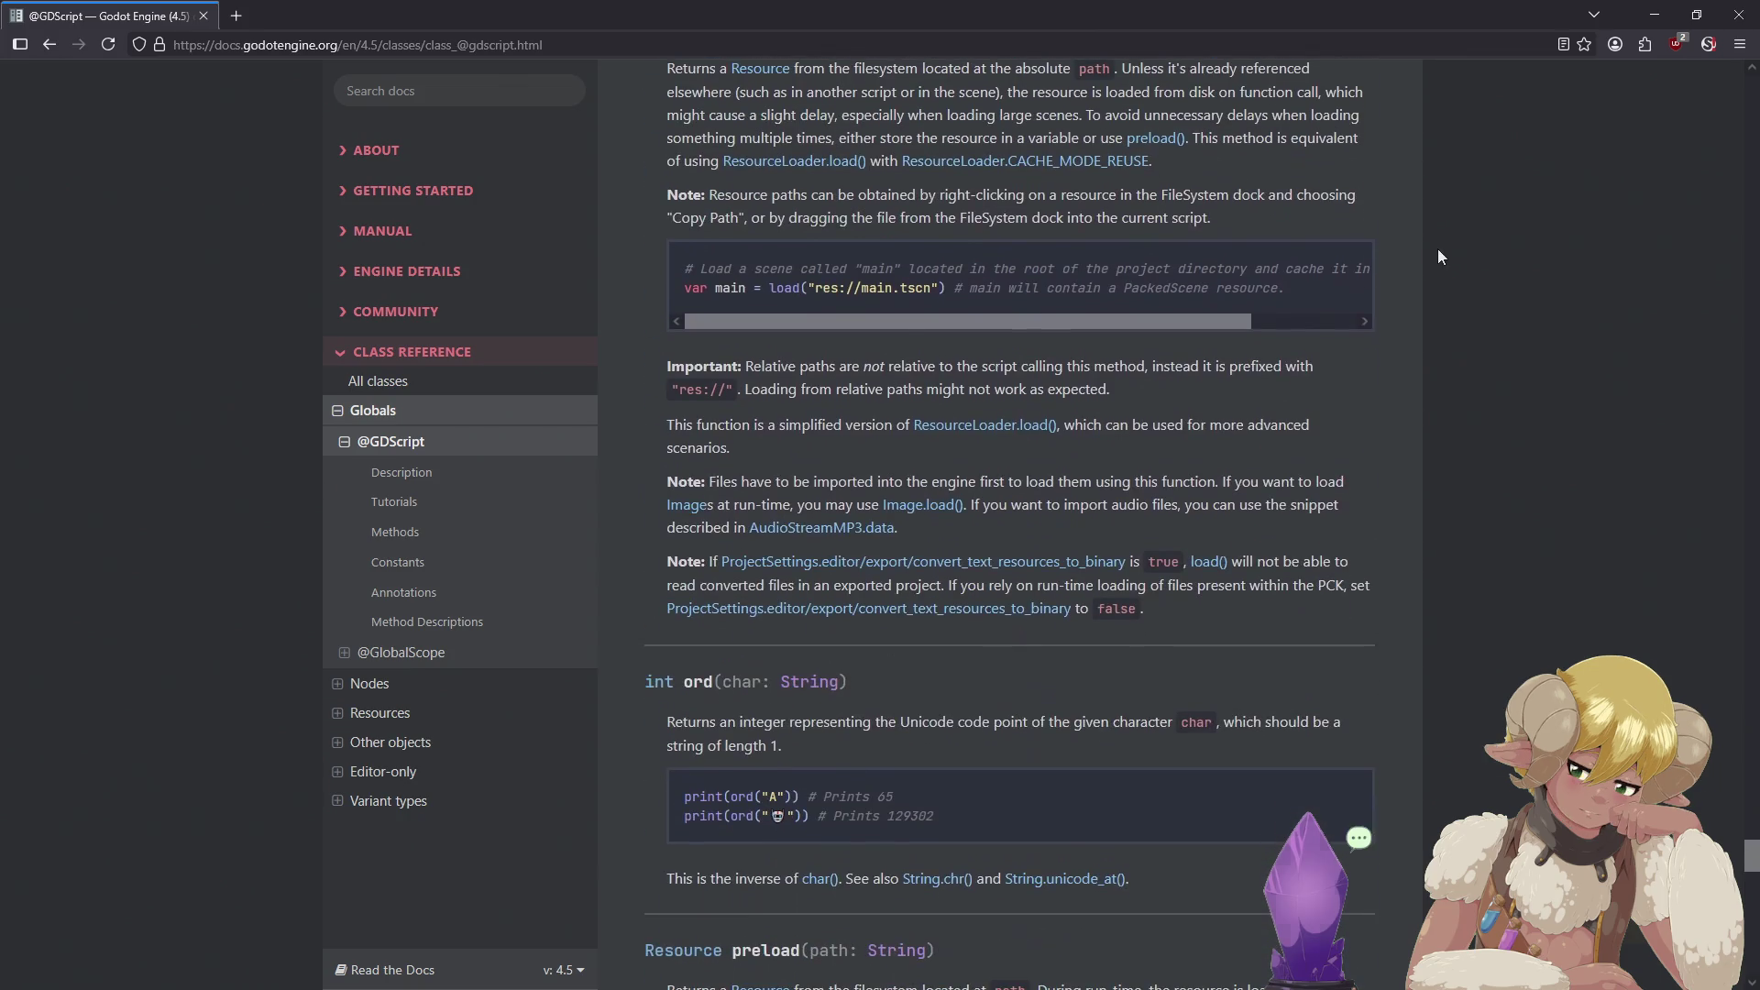
scroll(1403, 250, up, 5)
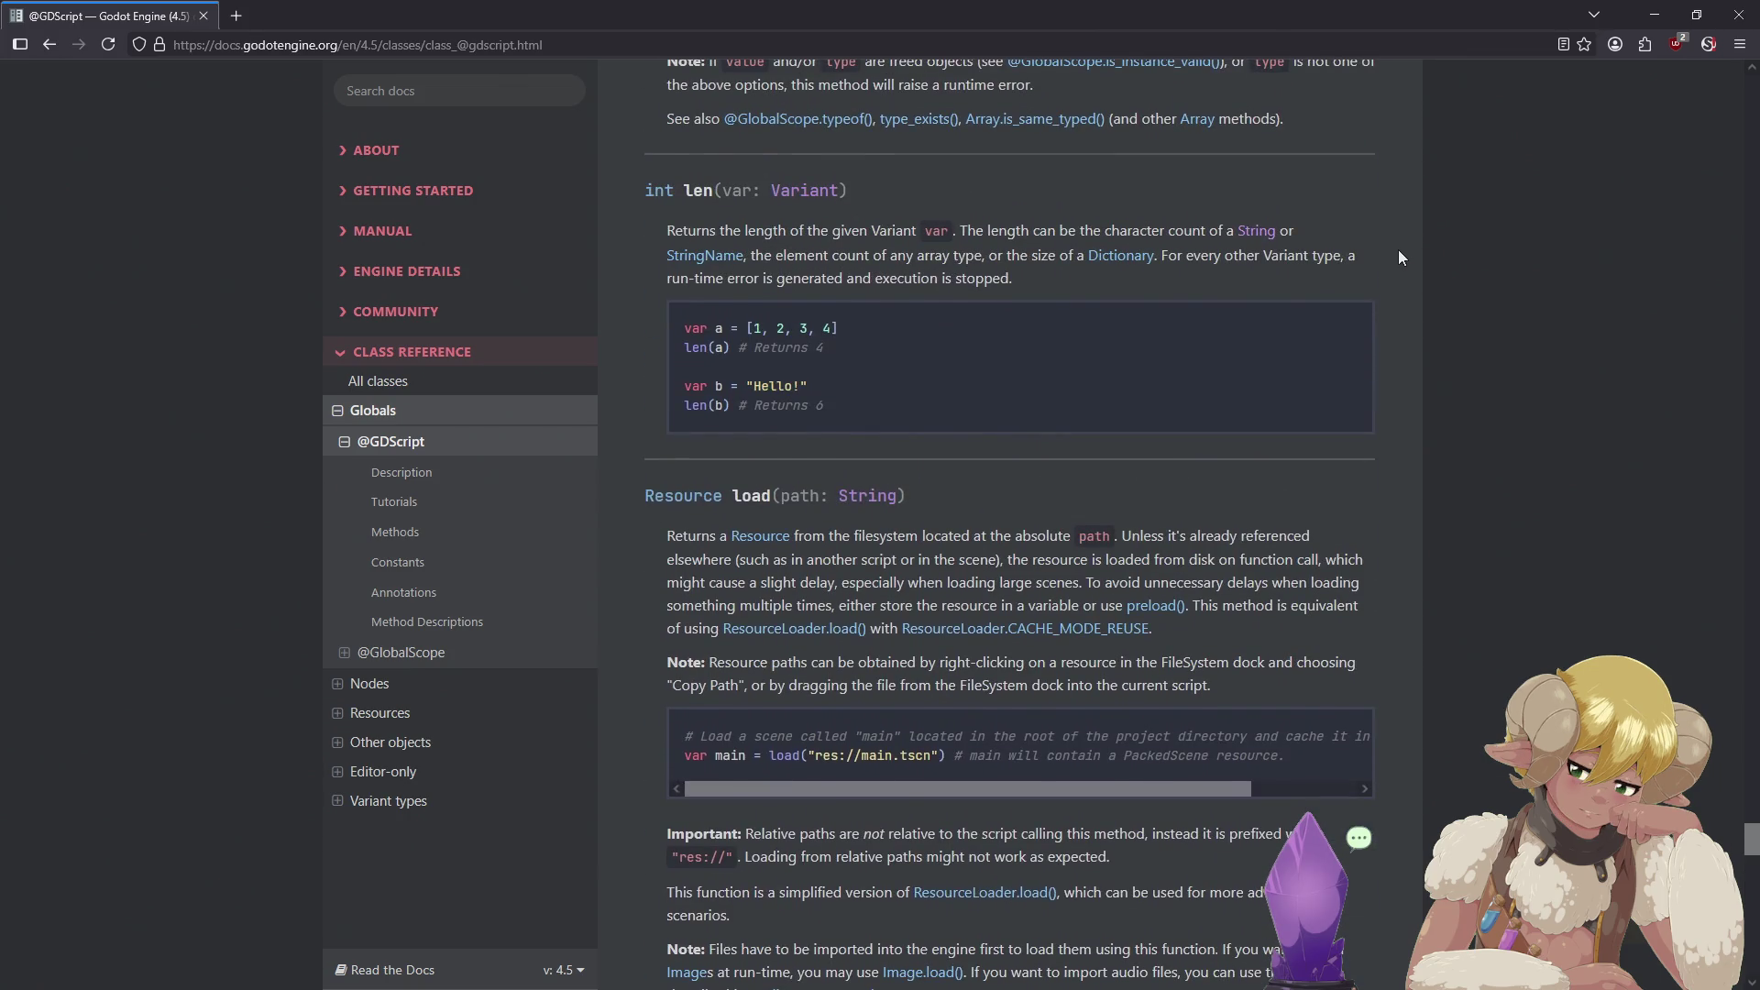
scroll(1397, 249, down, 5)
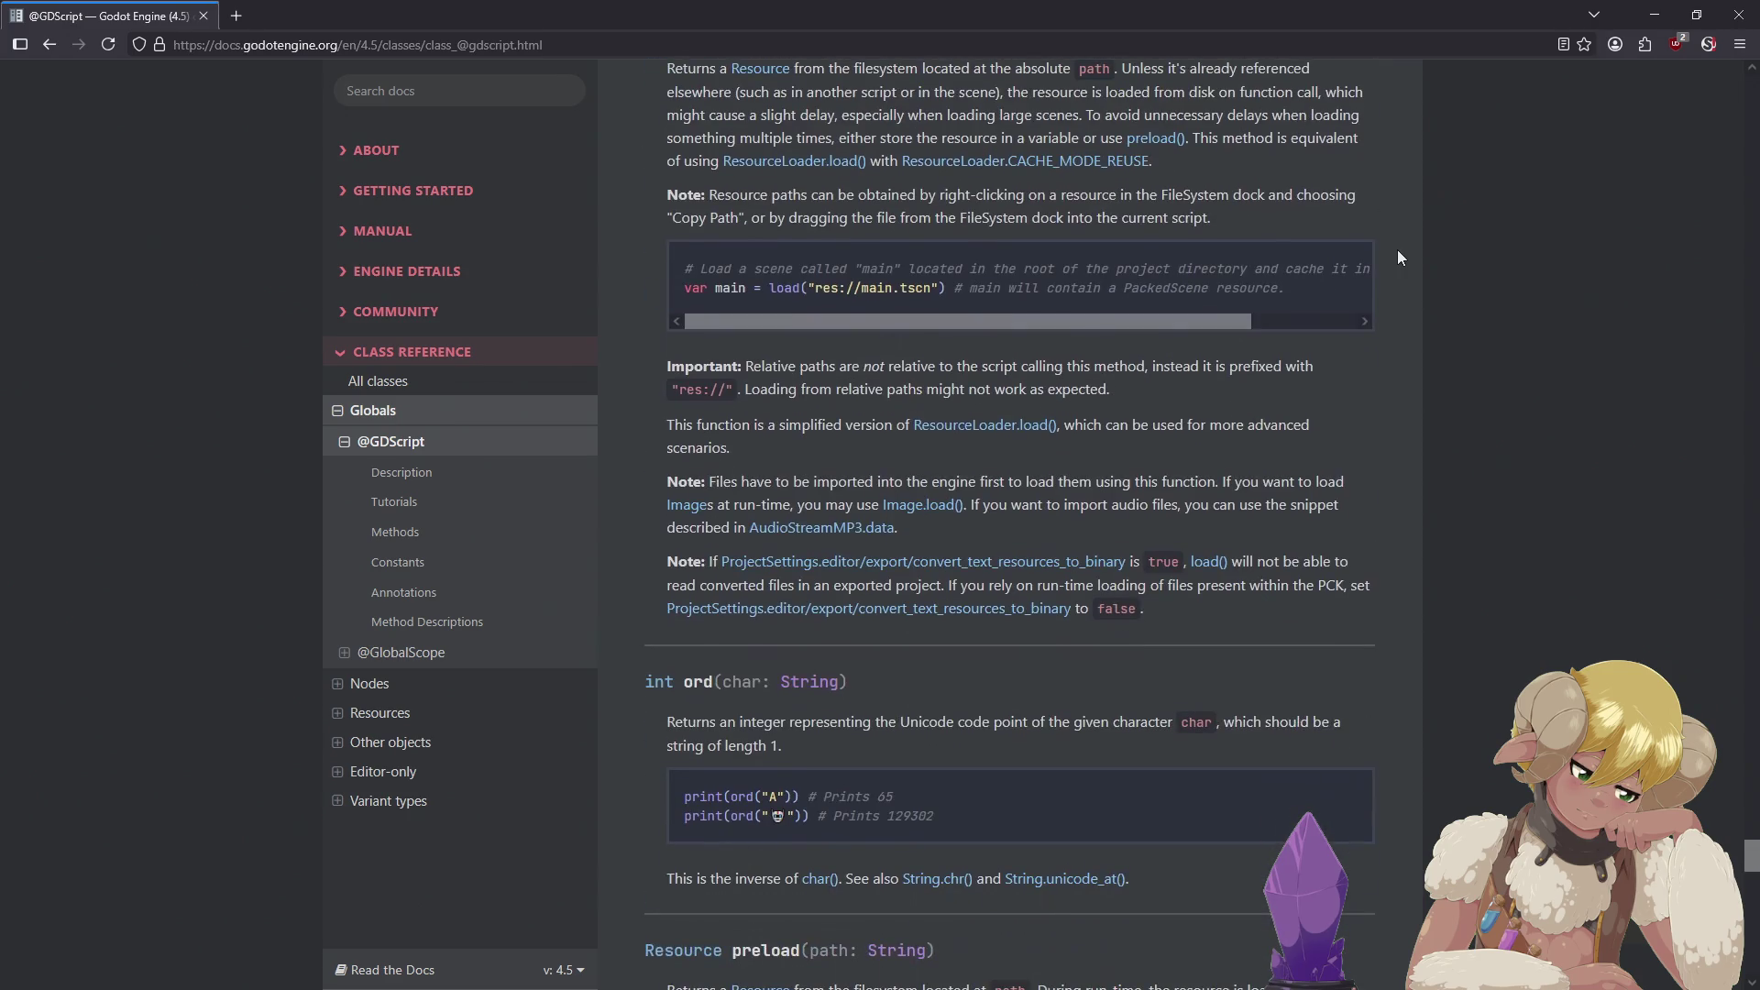
scroll(1397, 249, down, 5)
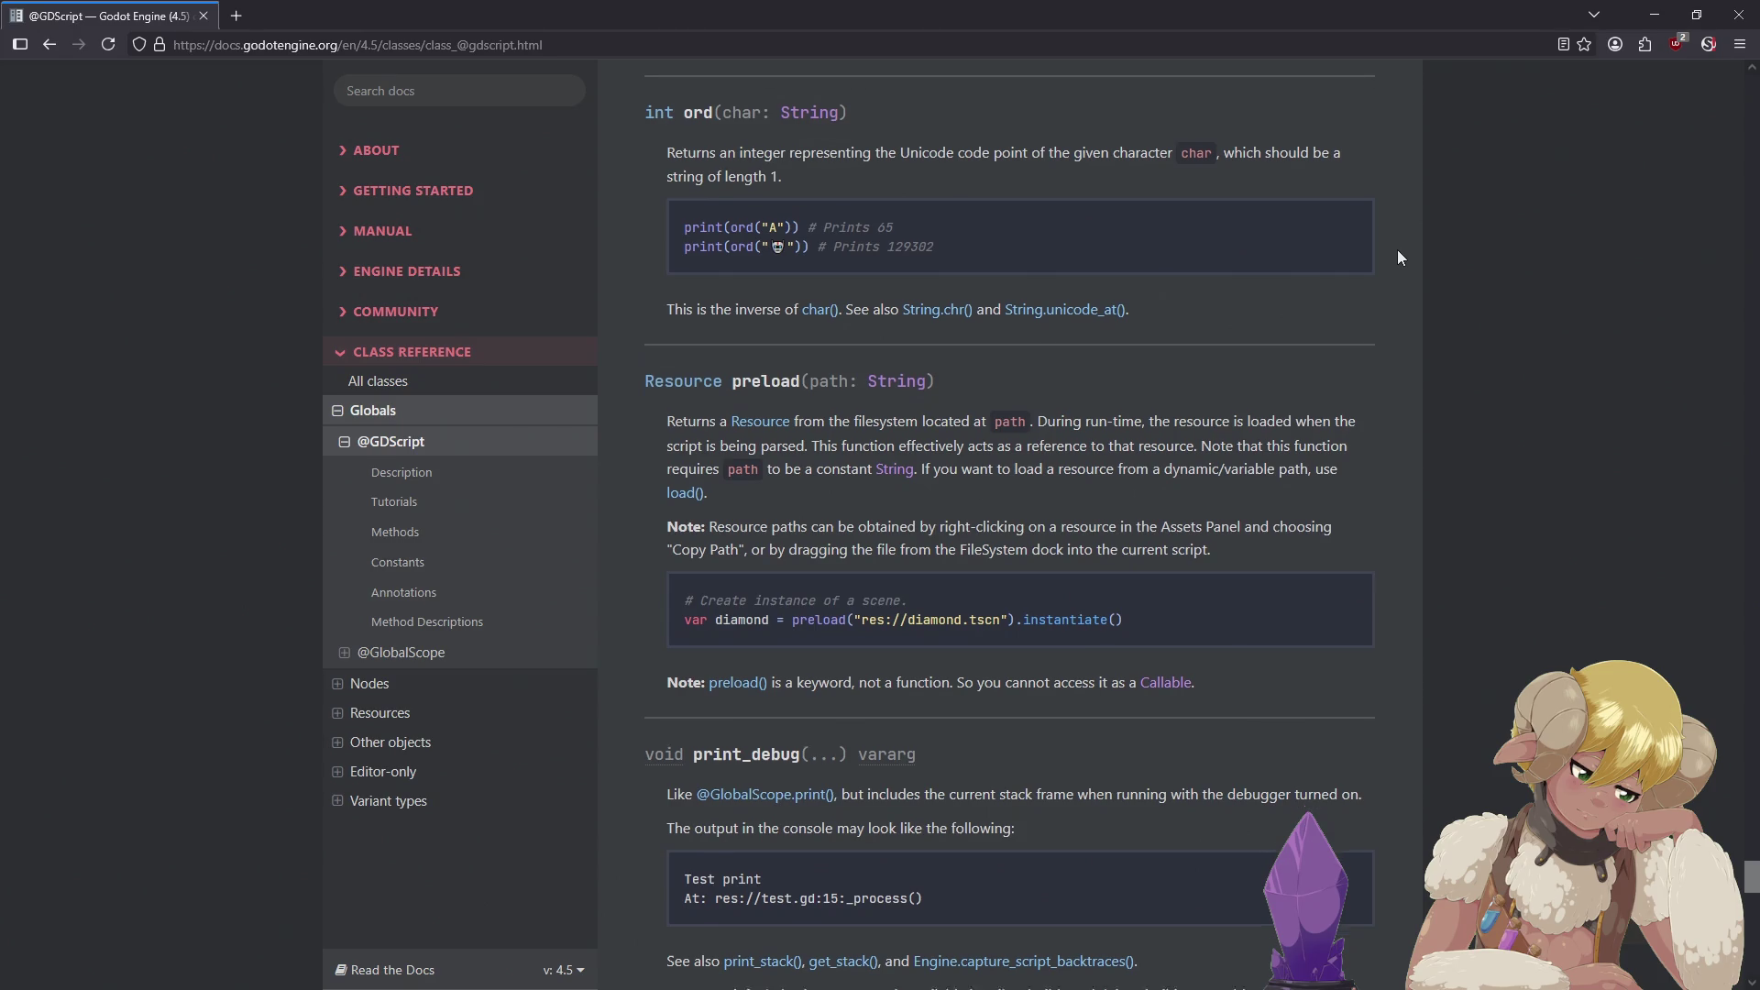
scroll(1397, 249, down, 6)
scroll(1397, 249, down, 5)
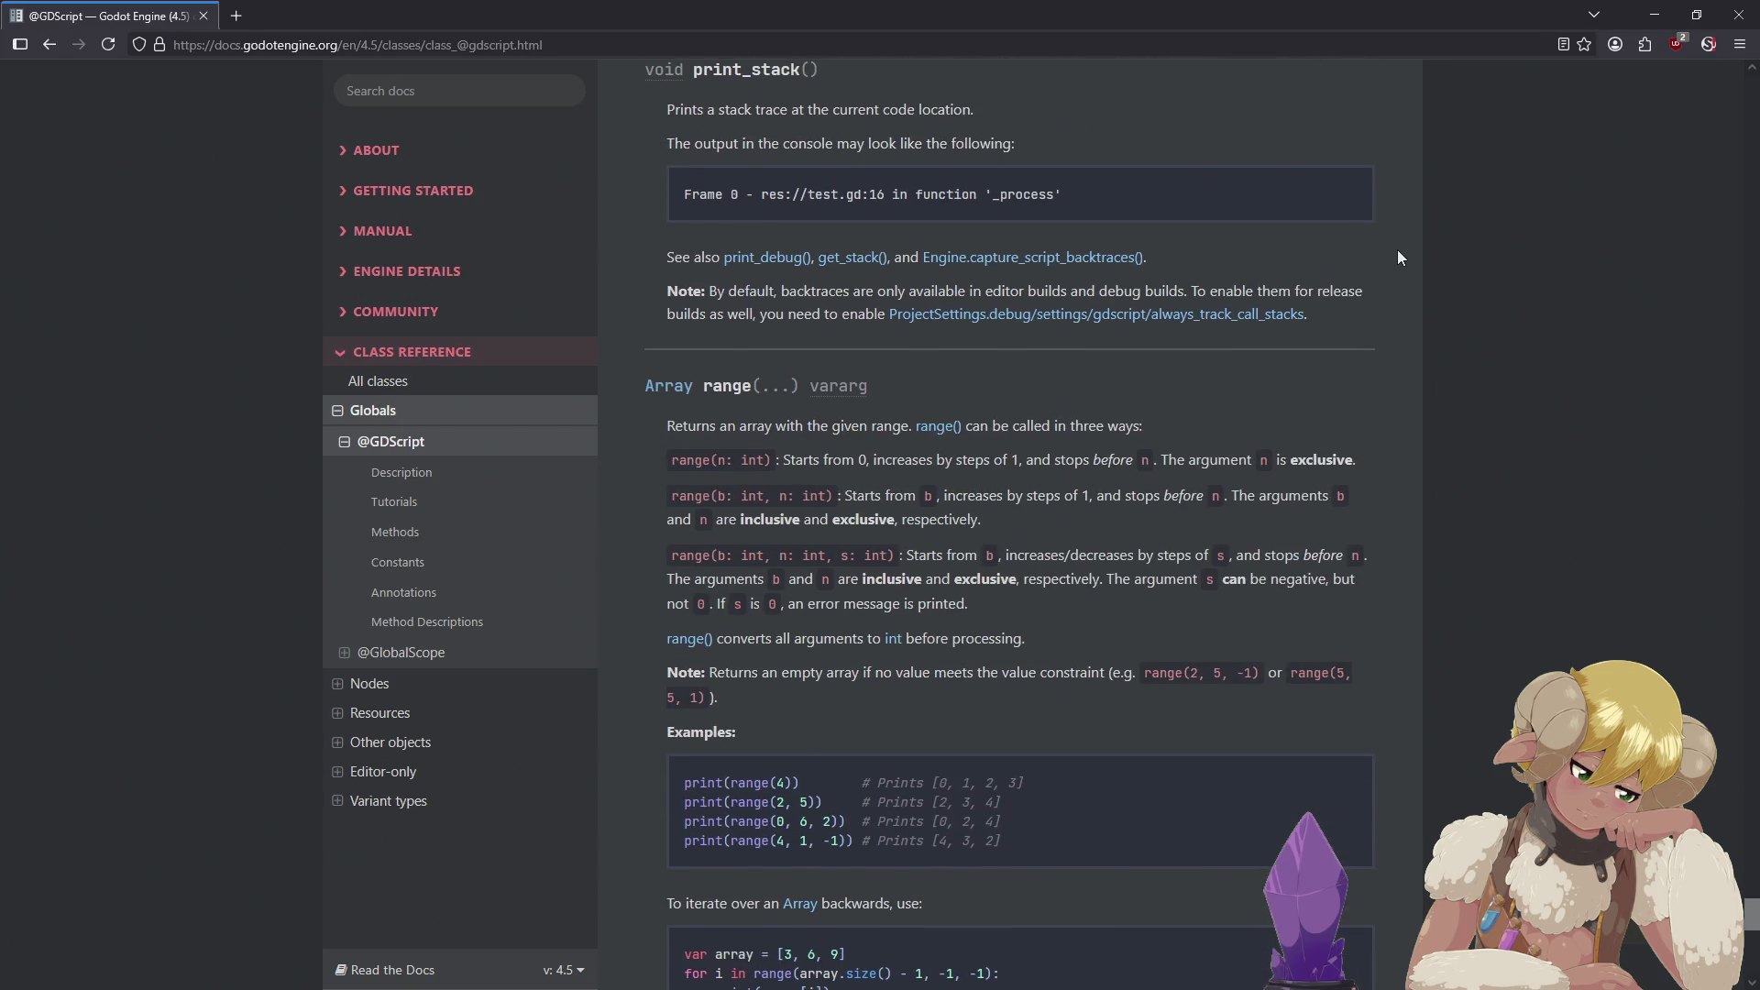
scroll(1397, 249, down, 3)
scroll(1397, 249, down, 6)
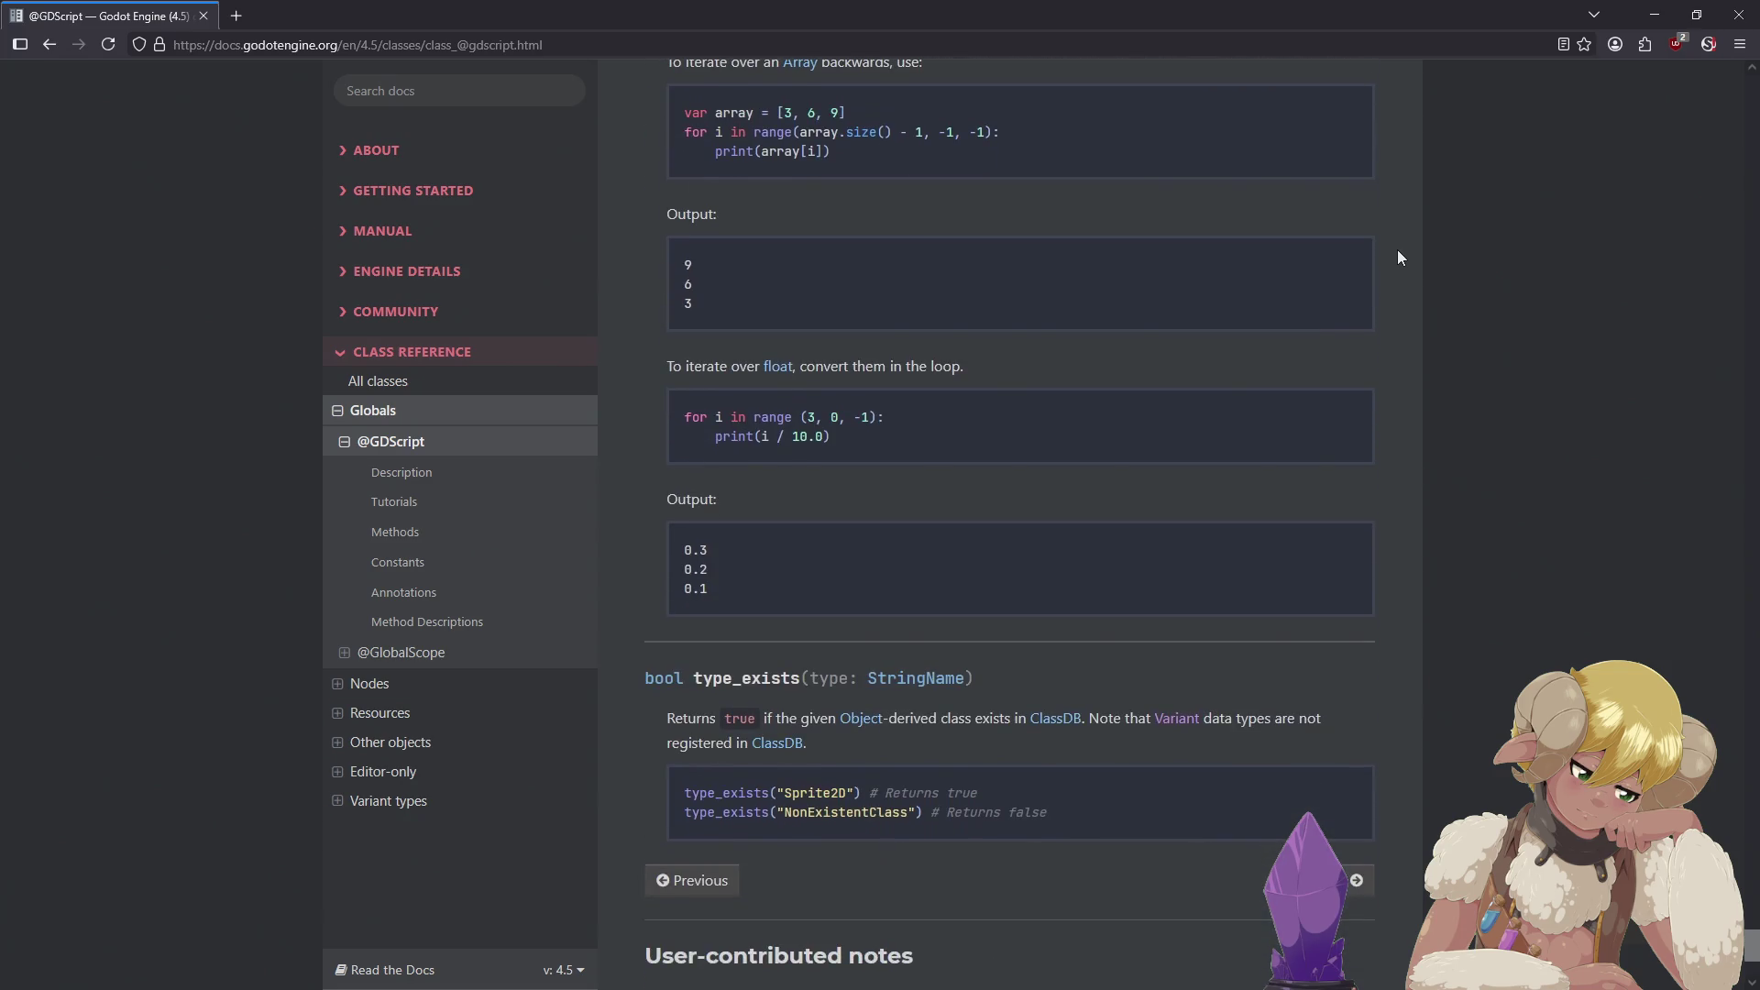
scroll(1397, 249, down, 4)
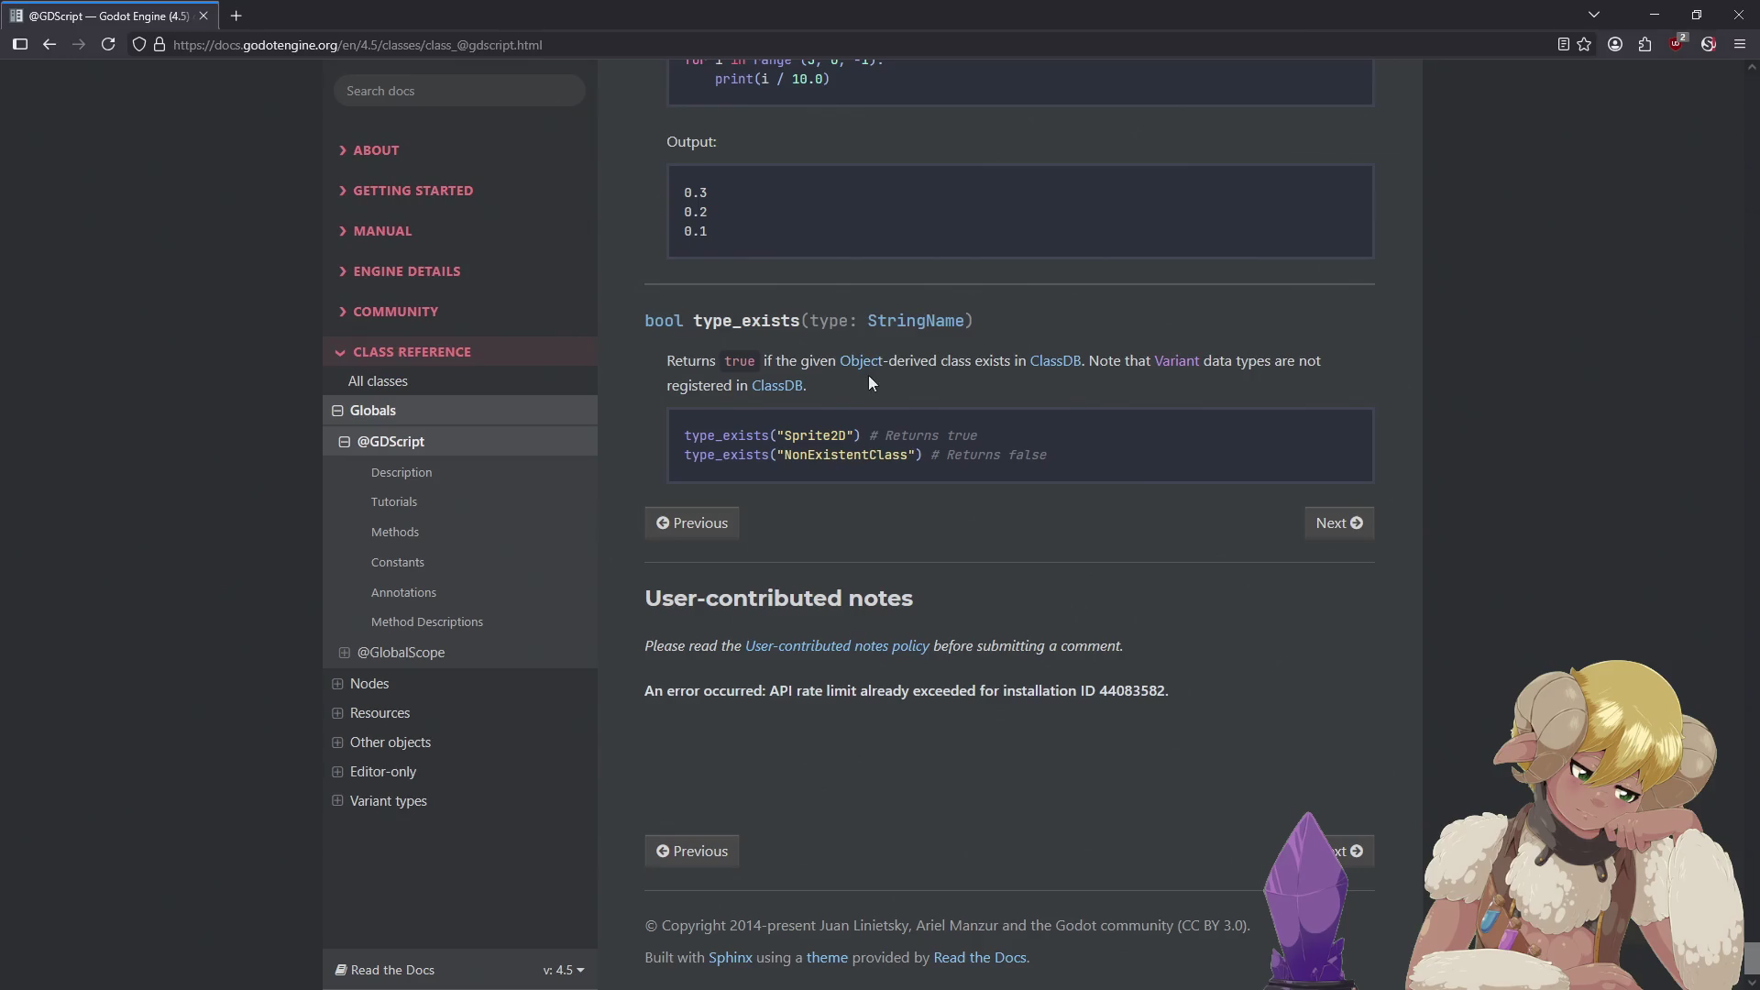
Step: Search the documentation for 'loops' and skim the results
click(441, 96)
text(loops)
key(Return)
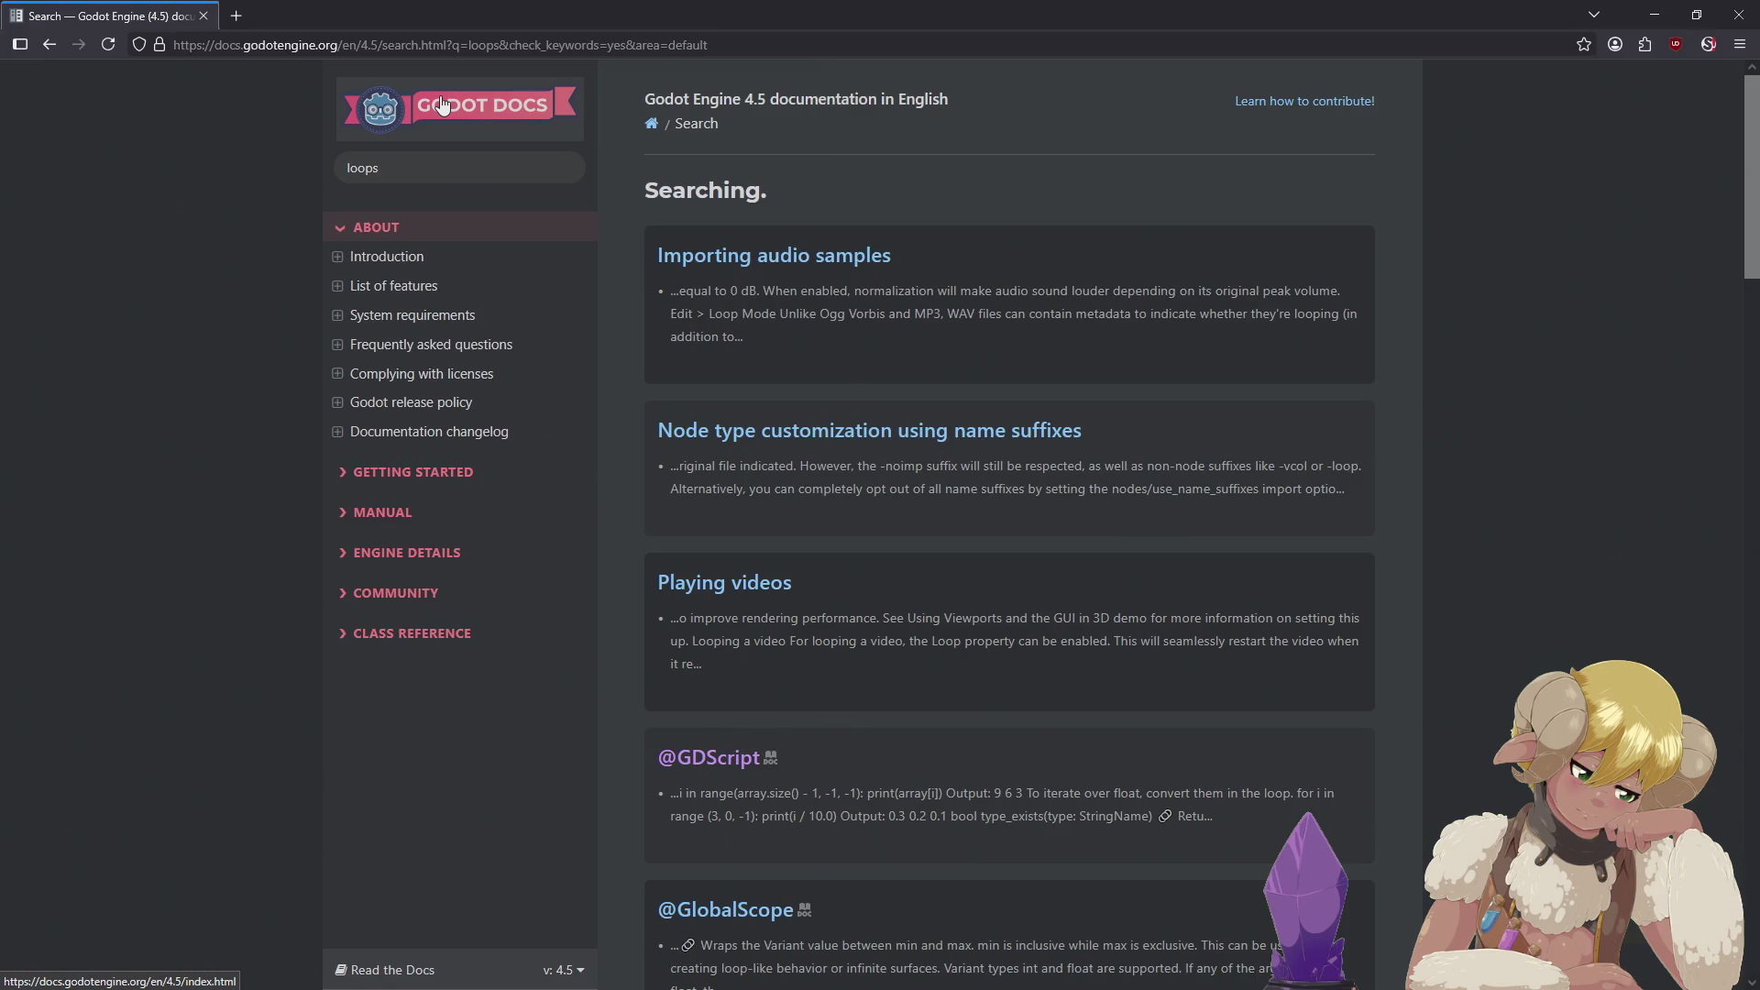
scroll(998, 222, down, 5)
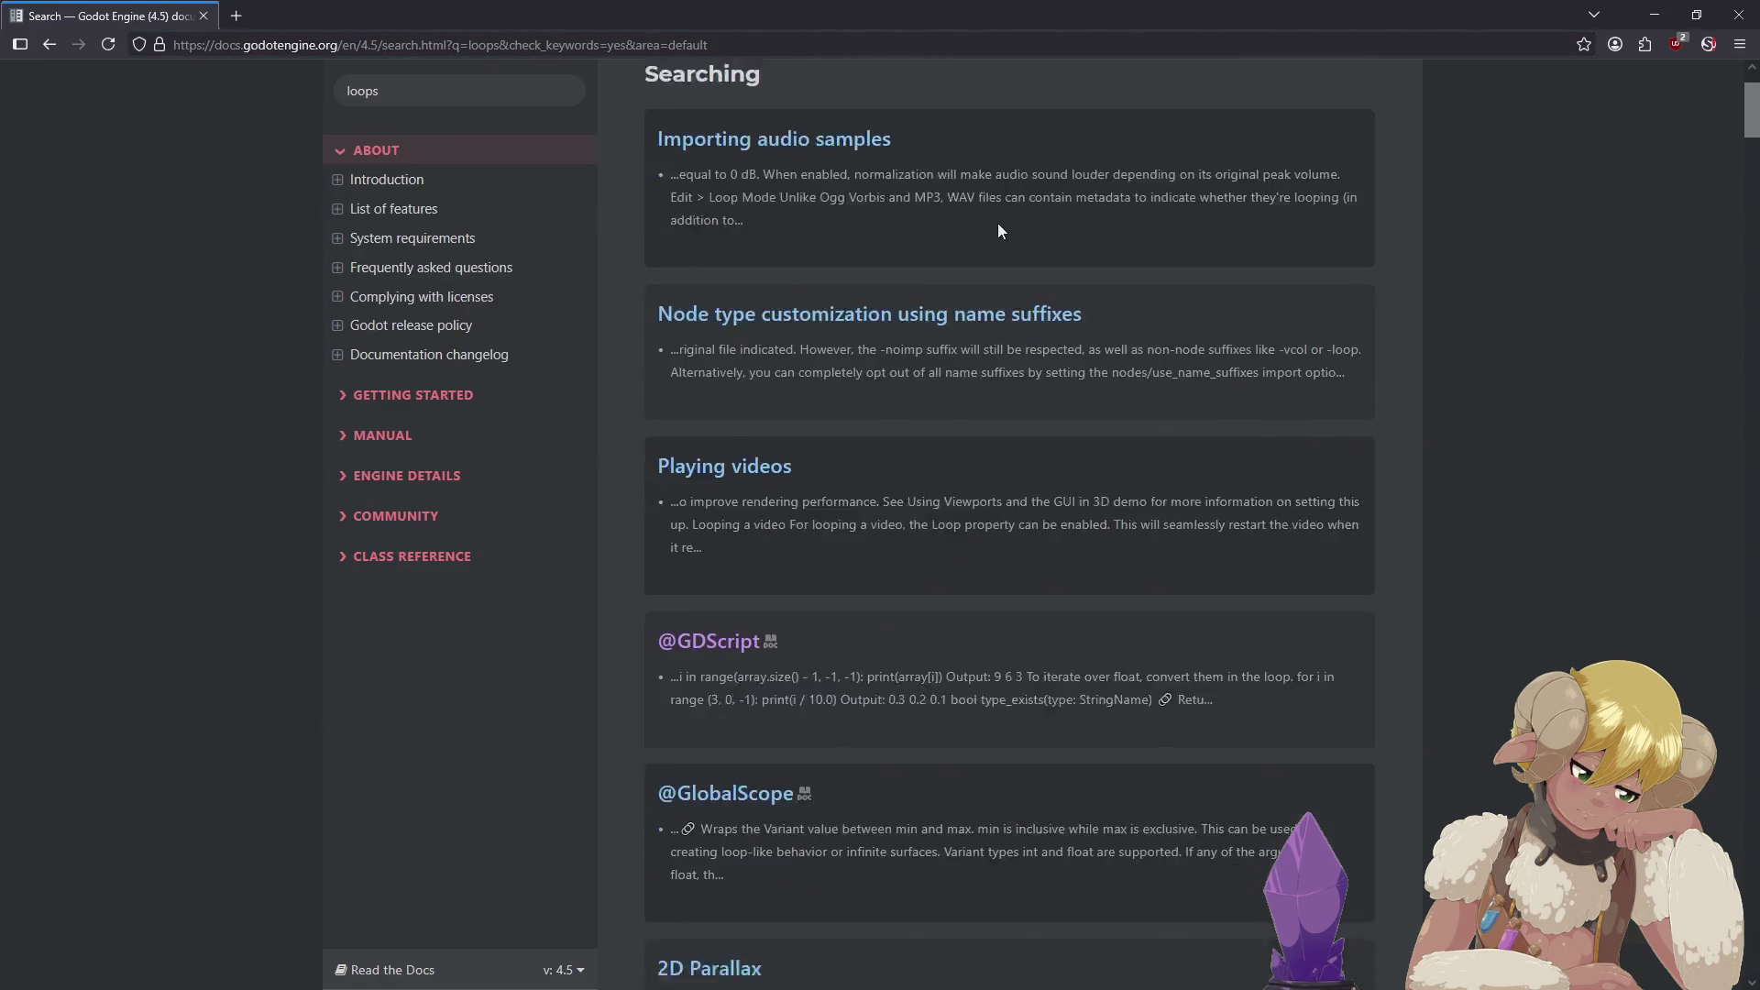
scroll(998, 233, down, 2)
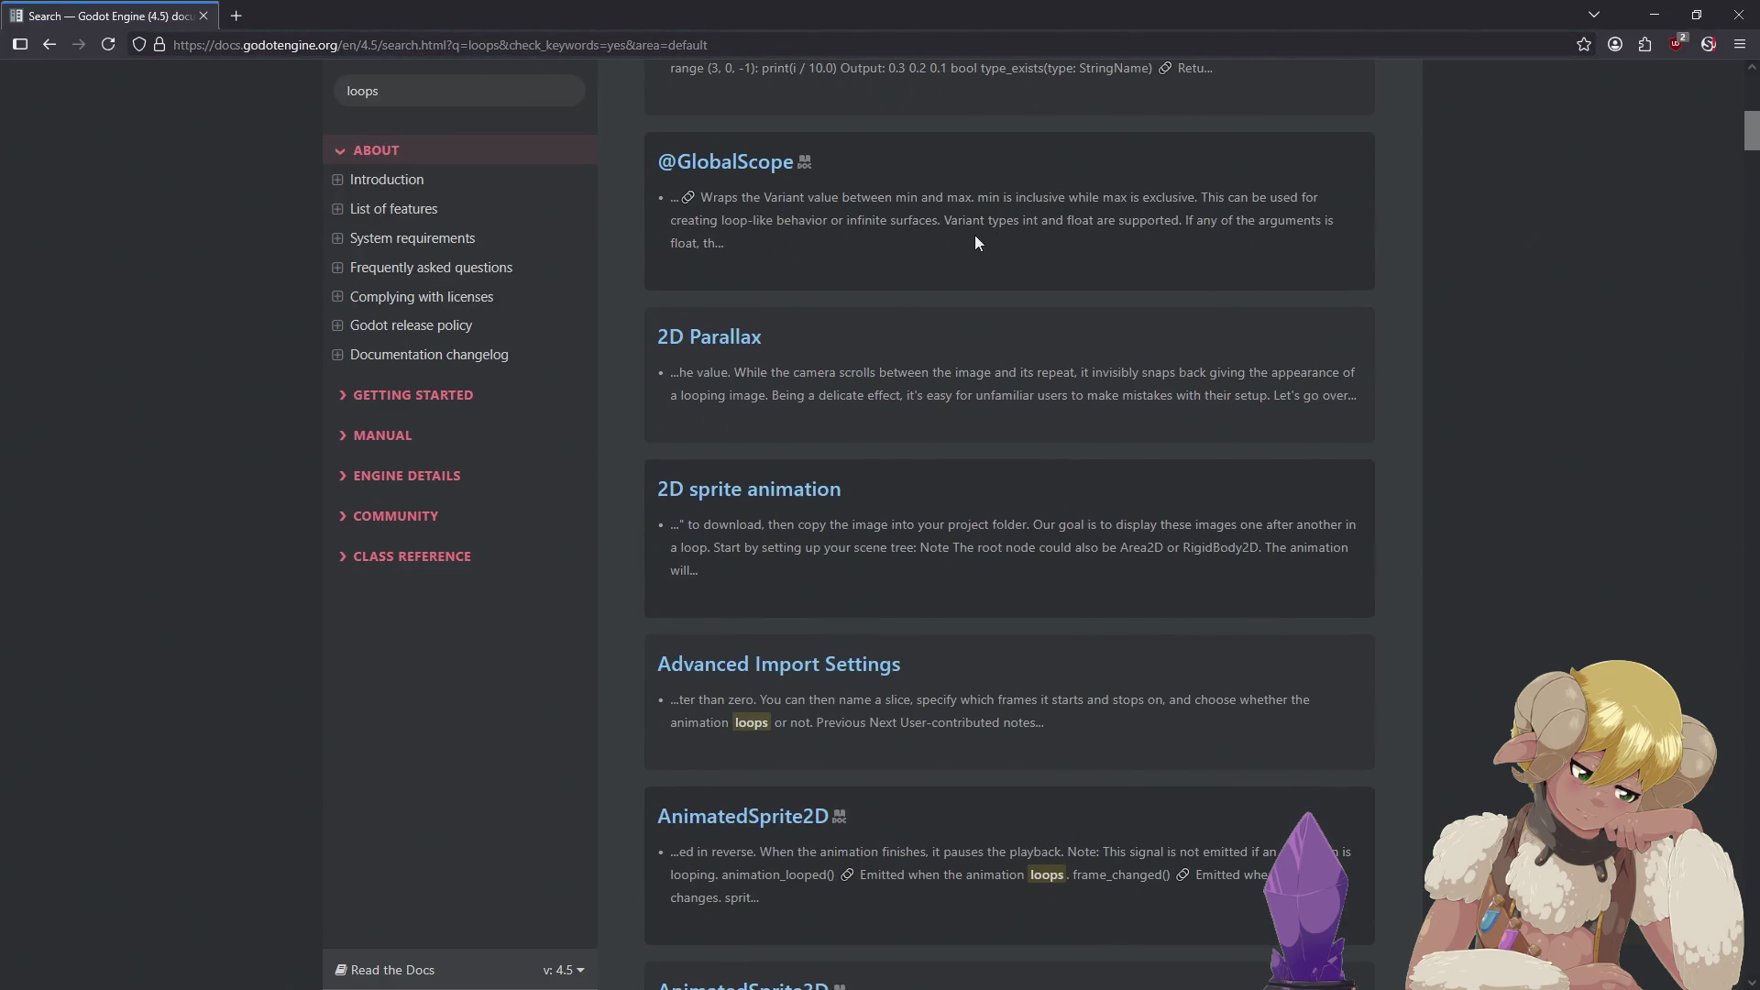
scroll(975, 234, down, 4)
scroll(974, 243, down, 5)
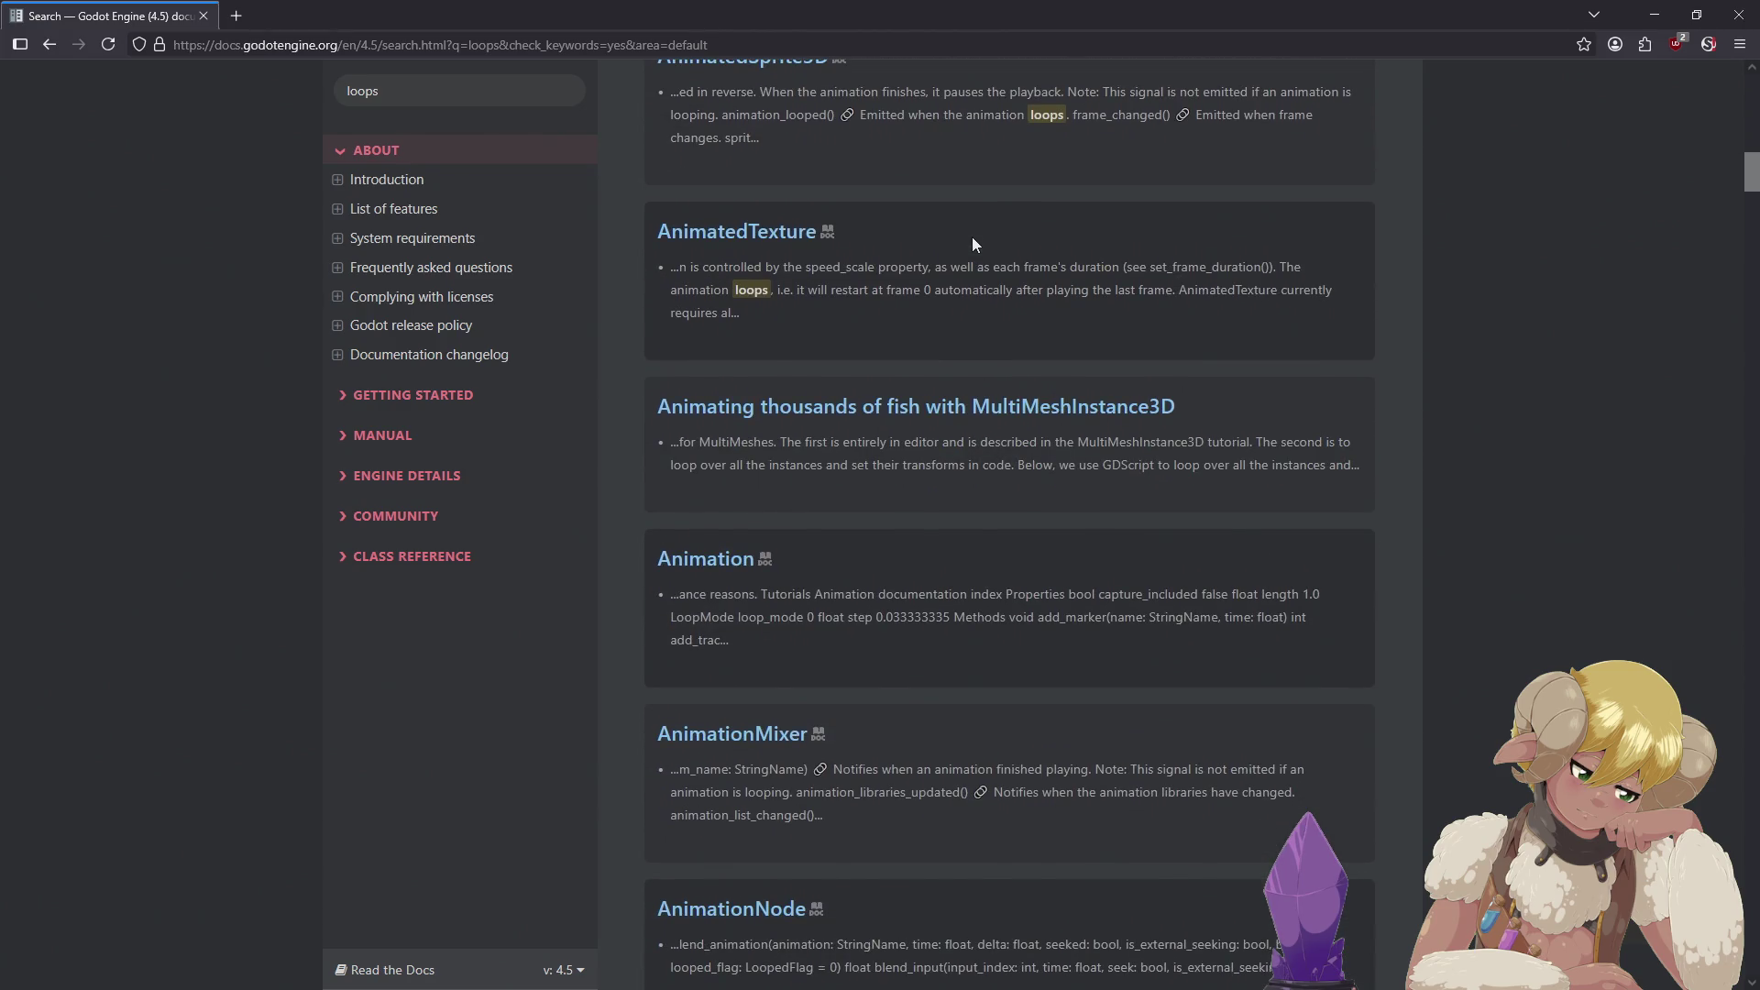
scroll(974, 242, down, 15)
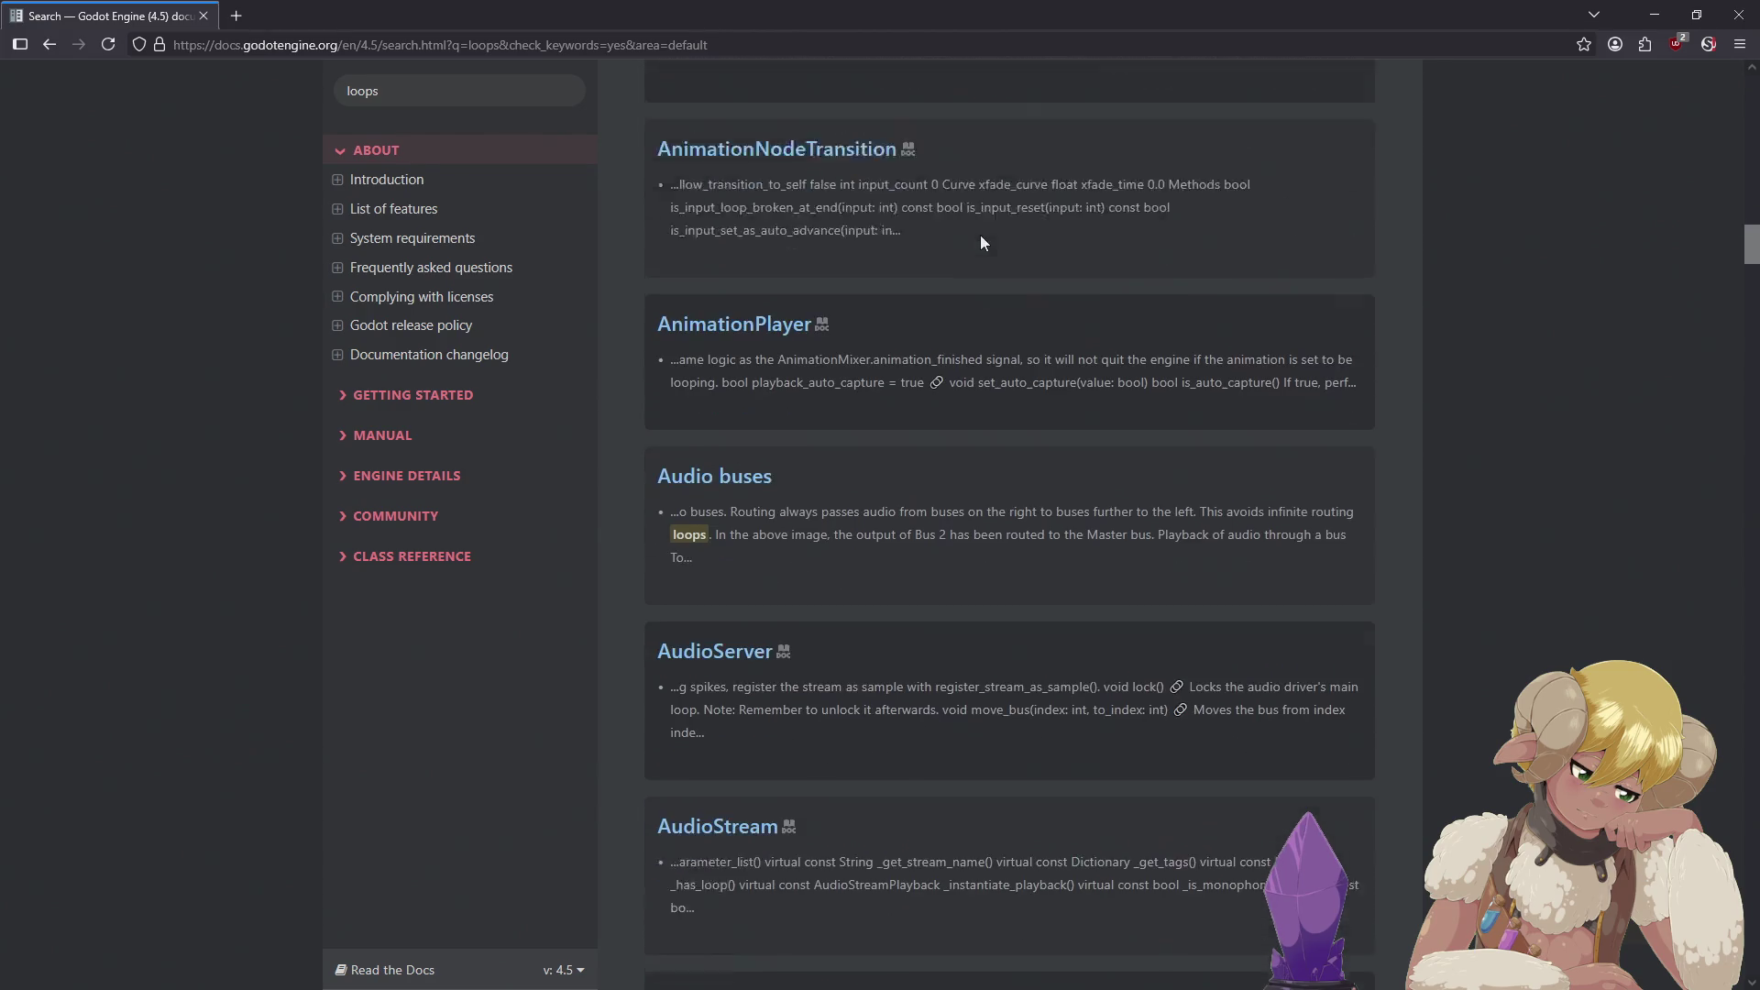
scroll(983, 240, down, 5)
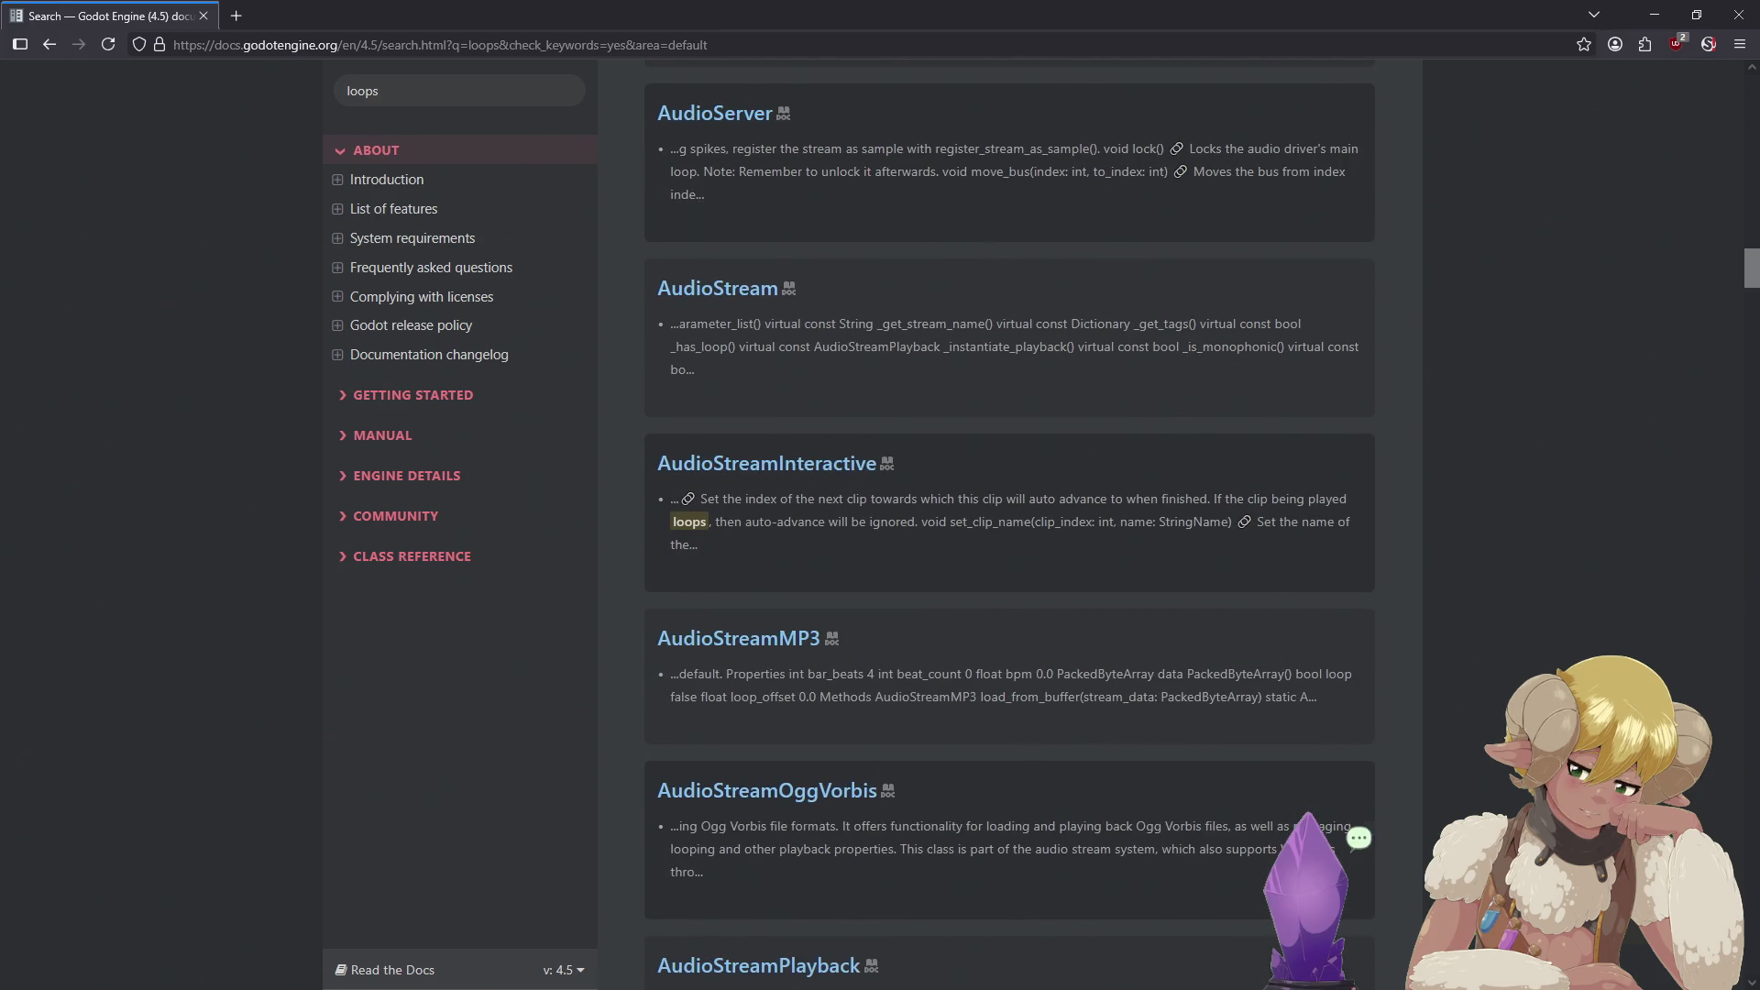
key(alt+Left)
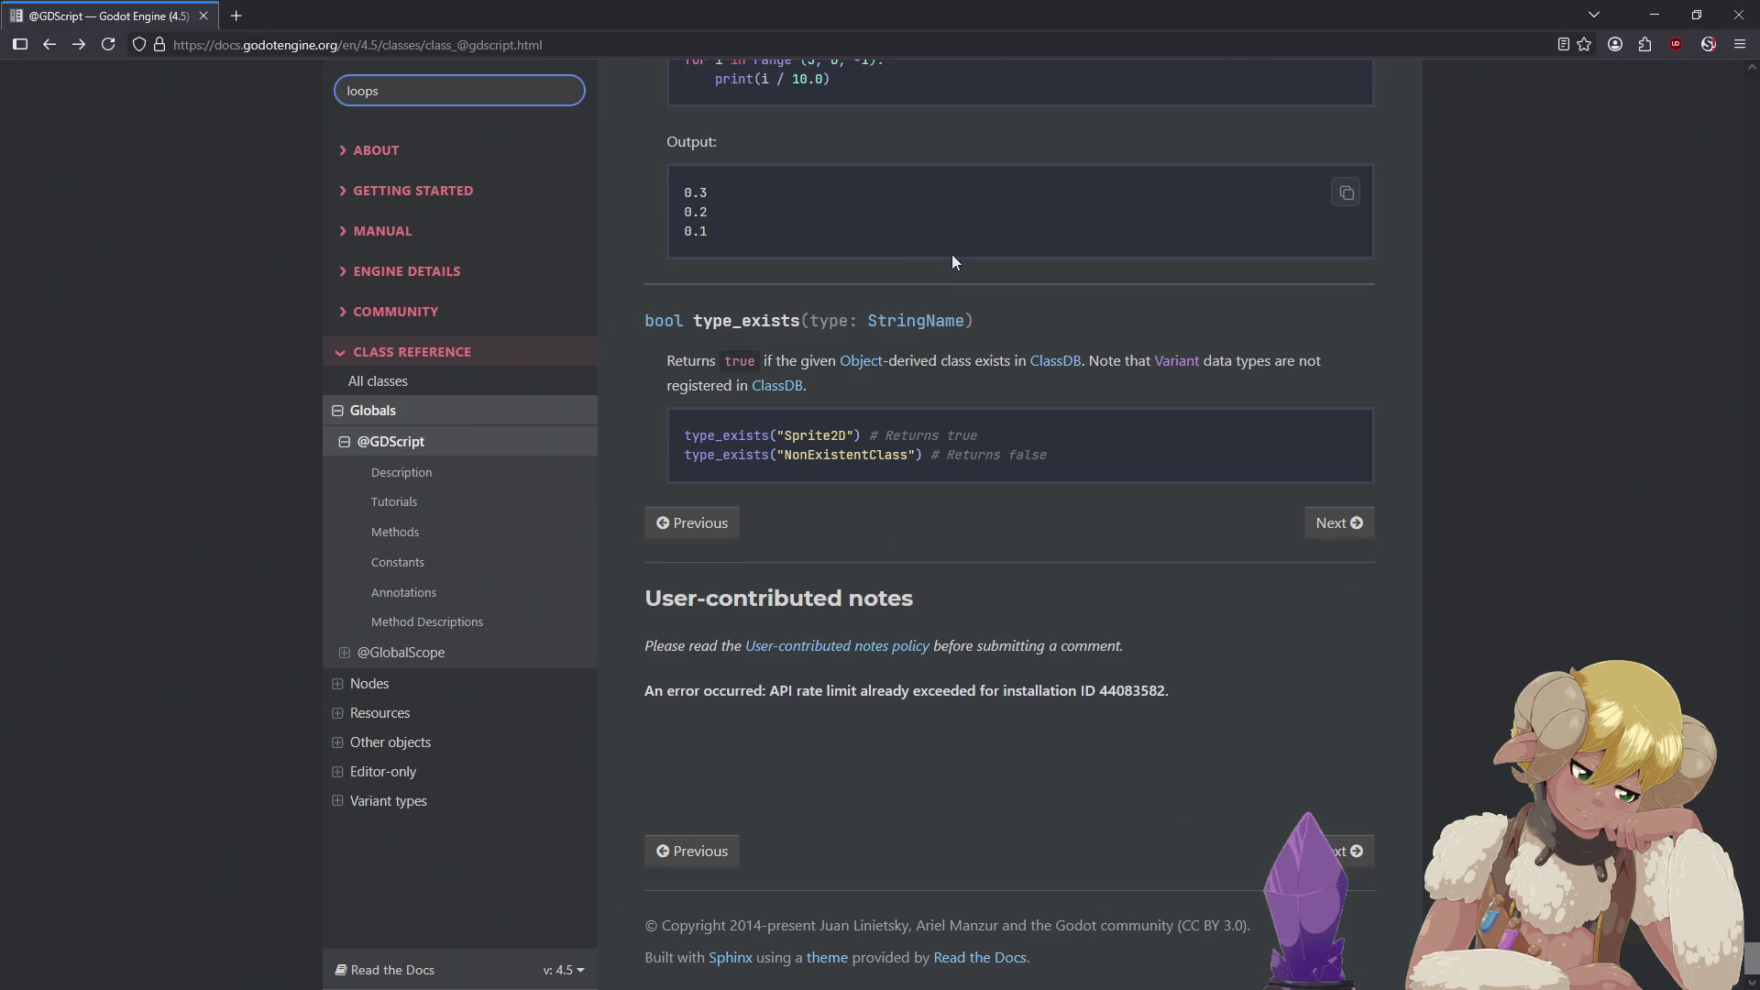
scroll(951, 255, up, 5)
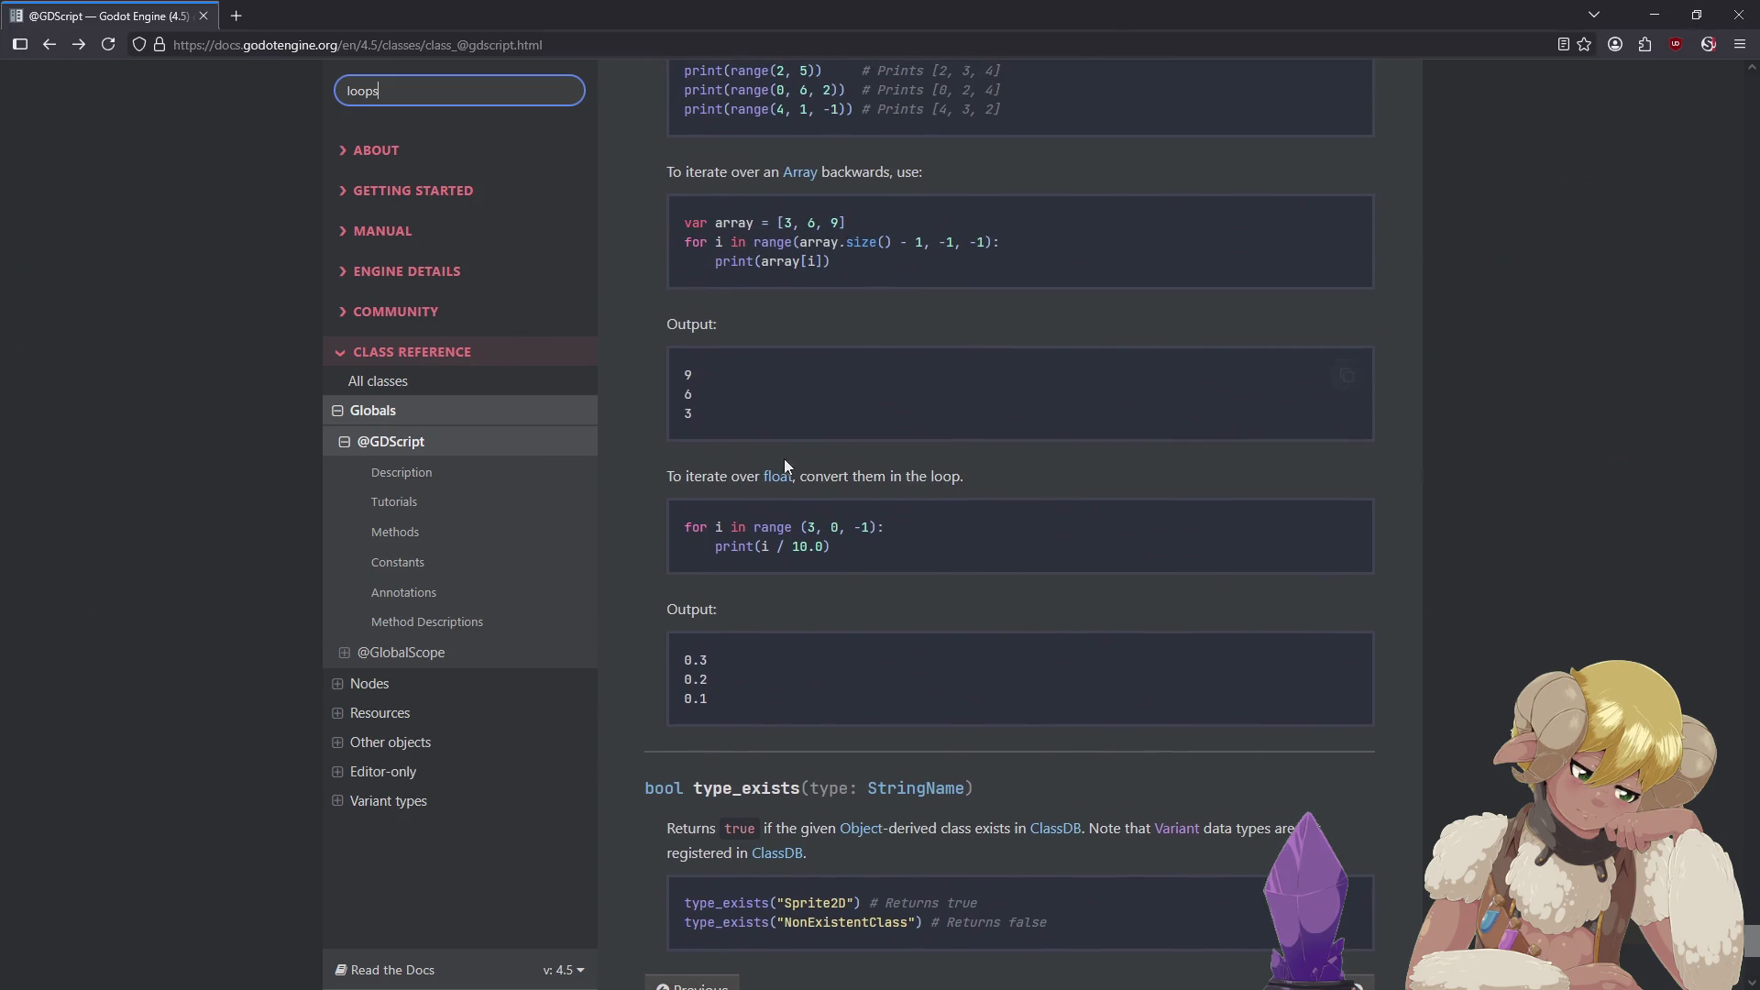
drag(678, 529, 884, 530)
click(921, 530)
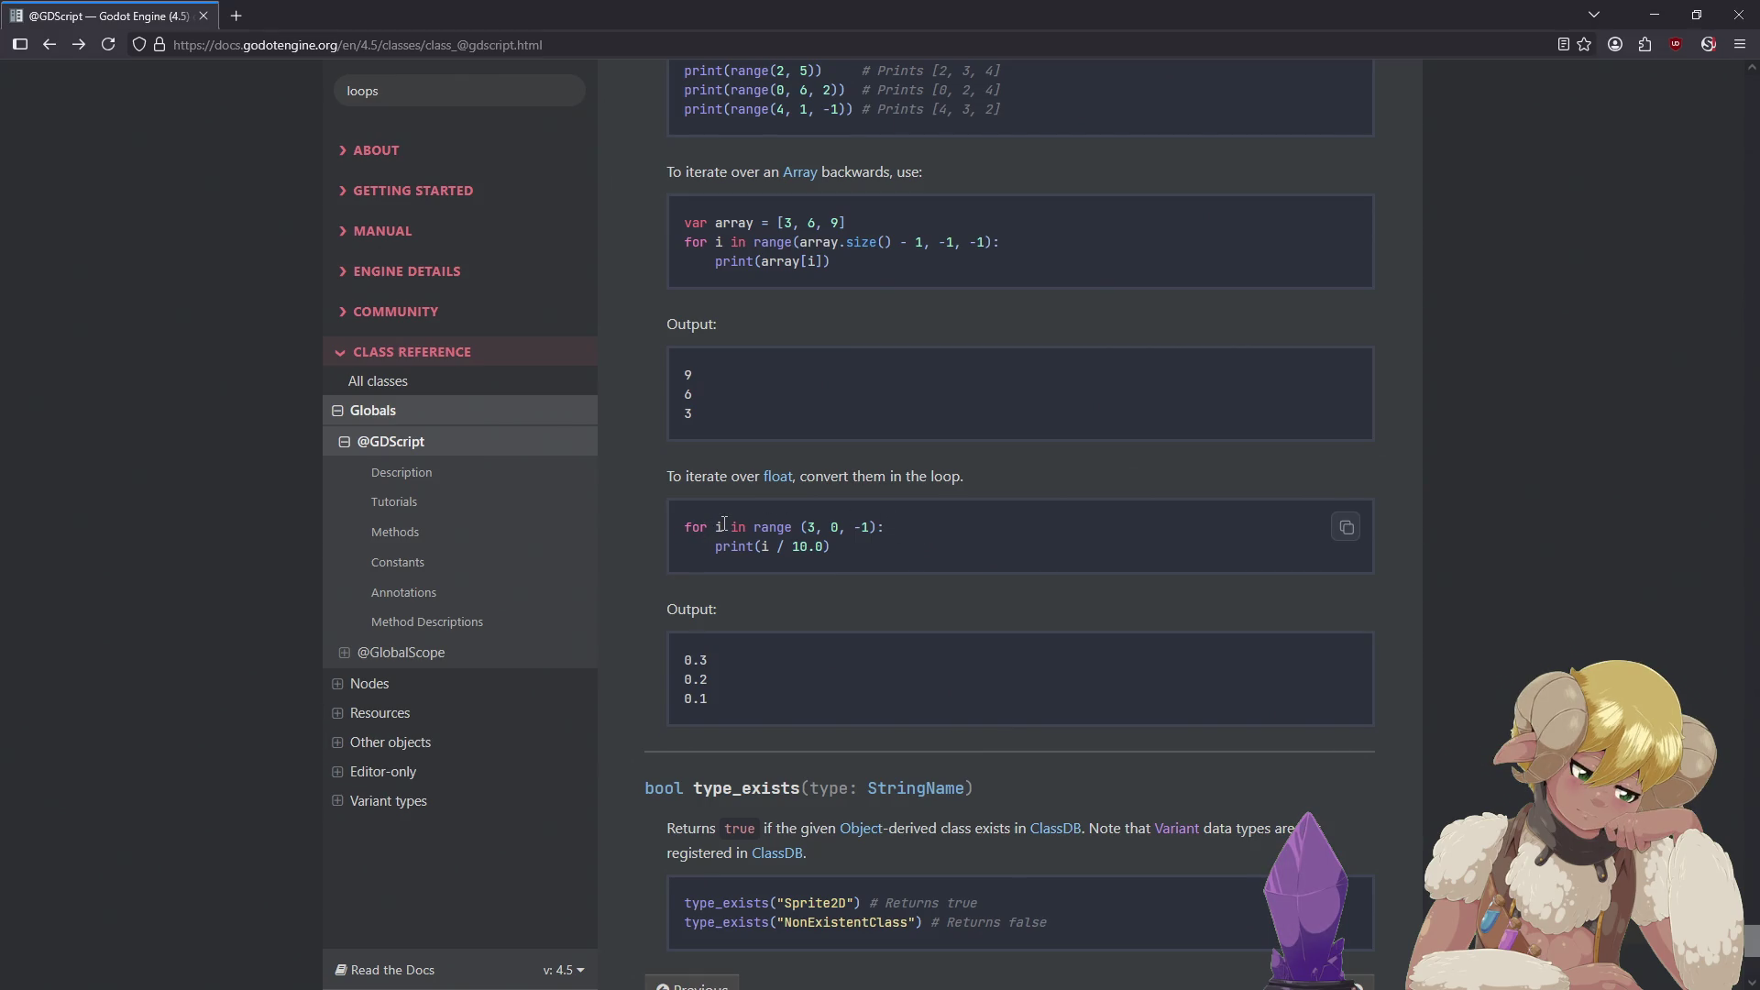
scroll(717, 521, up, 4)
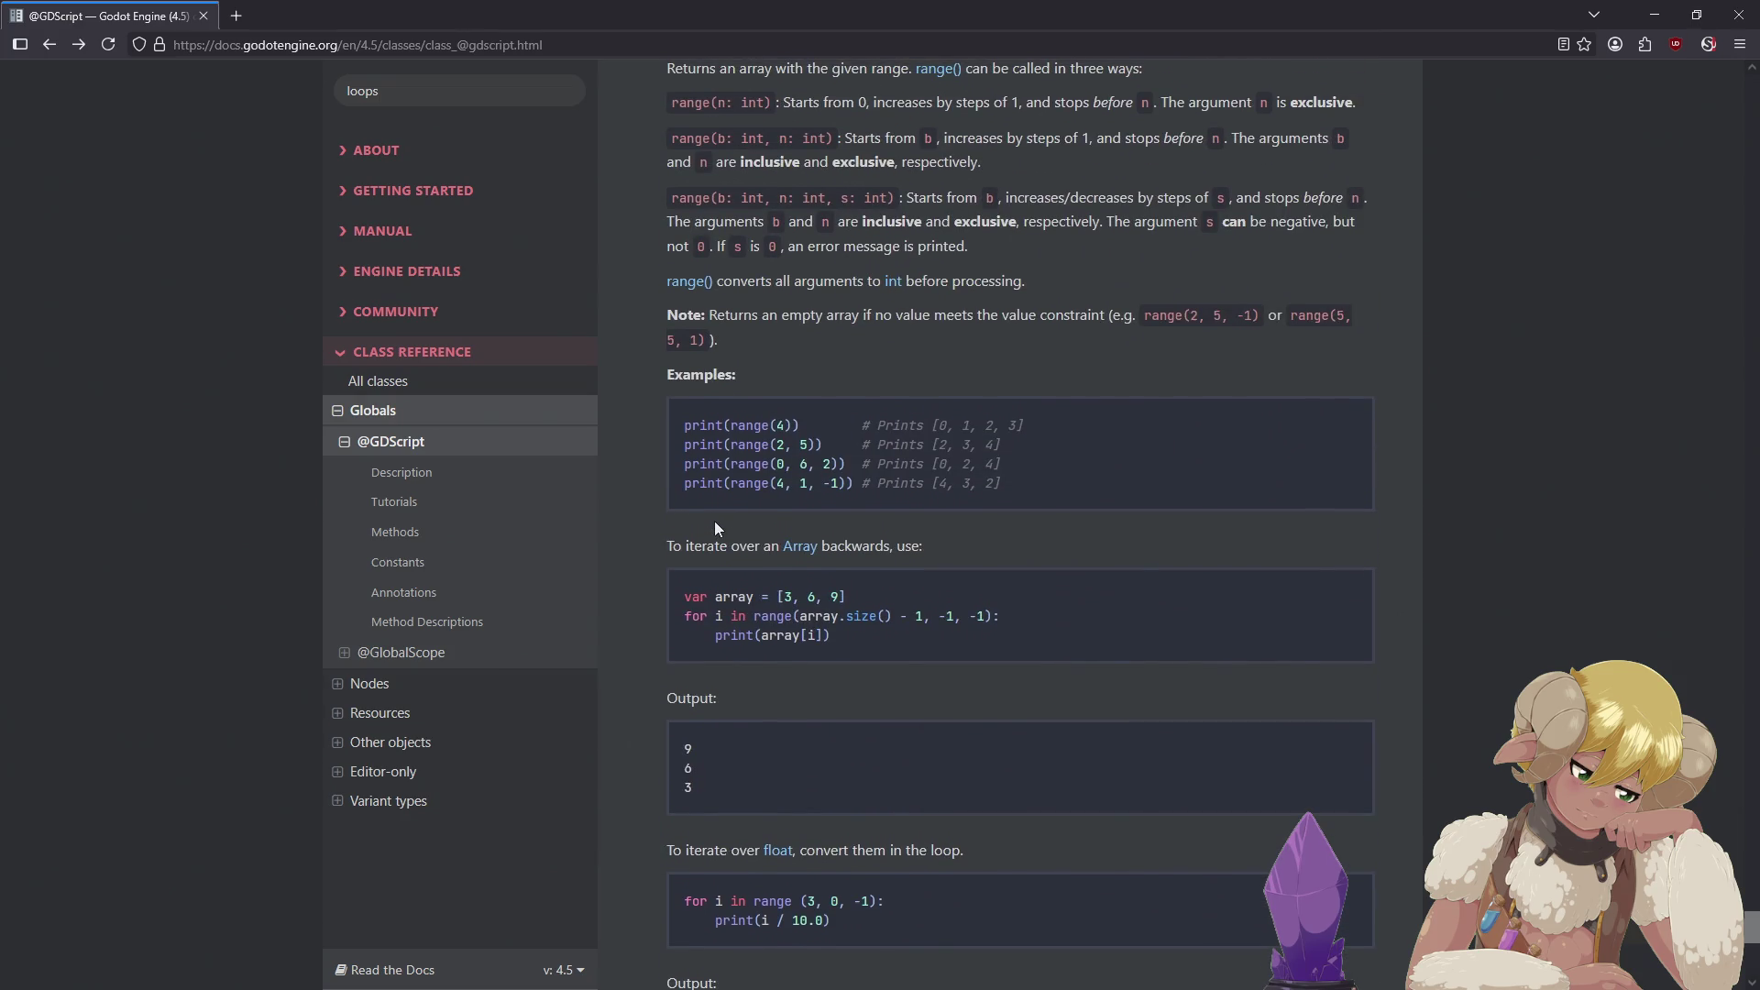
scroll(714, 521, up, 2)
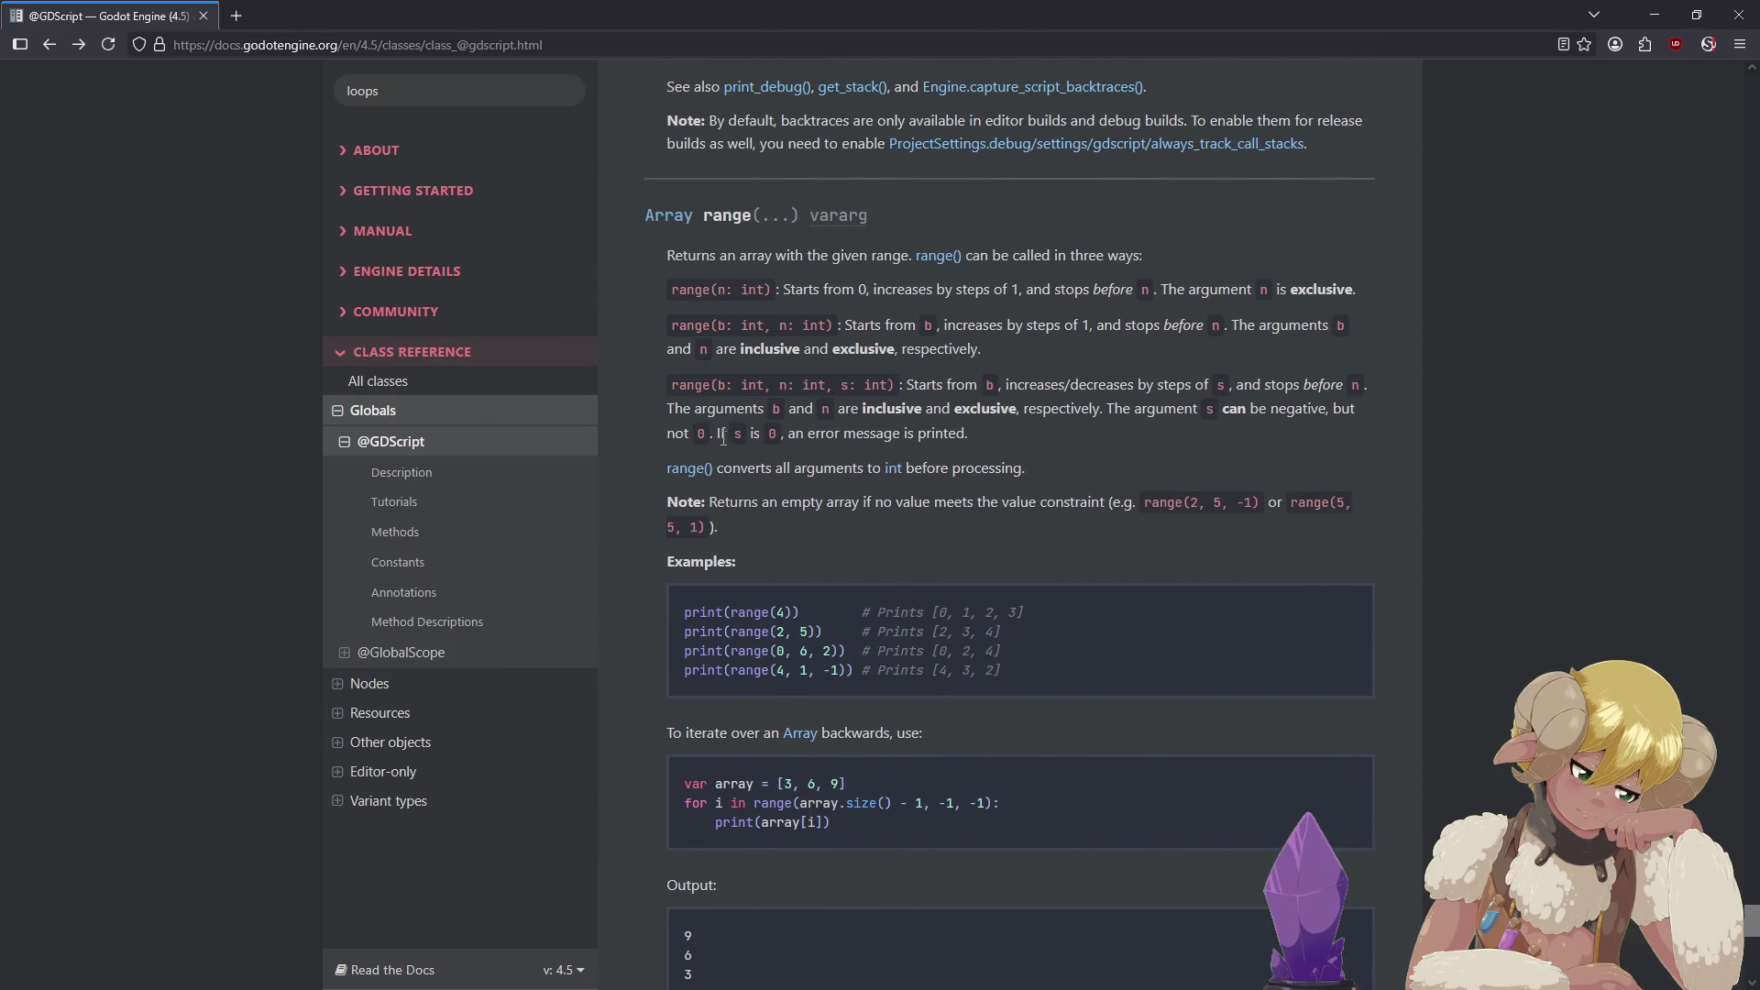
scroll(723, 438, down, 3)
drag(685, 806, 784, 810)
click(834, 810)
scroll(928, 795, down, 2)
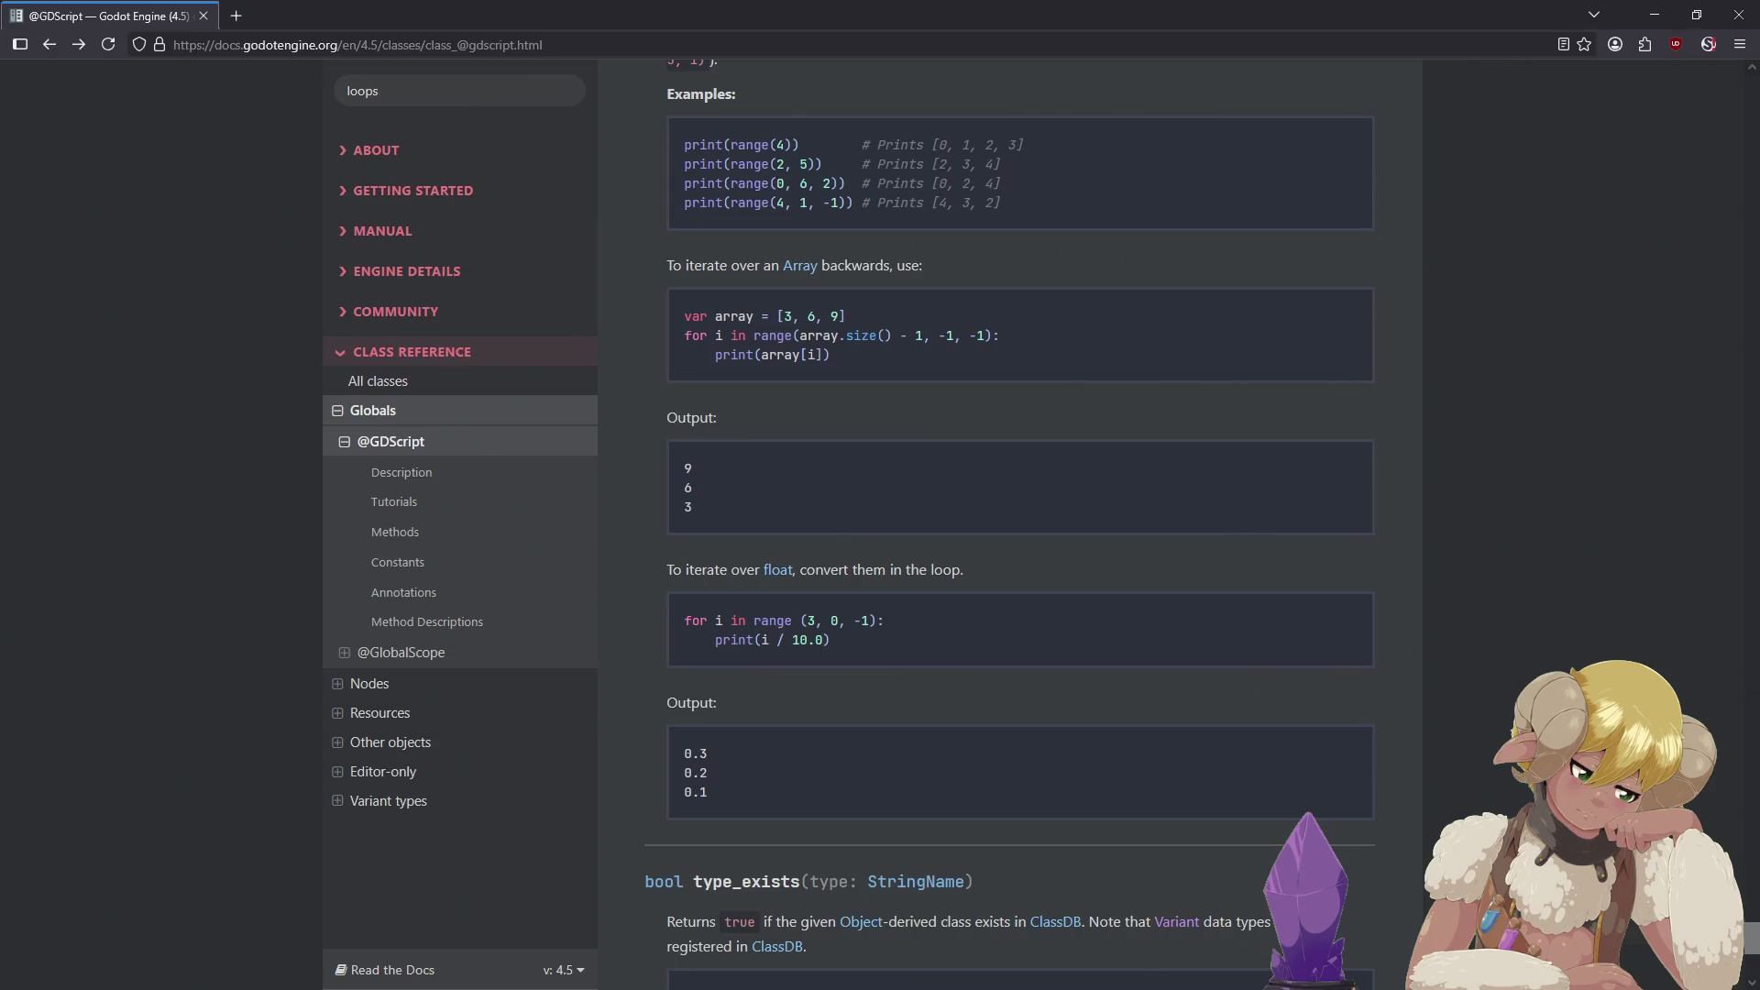
key(alt+Tab)
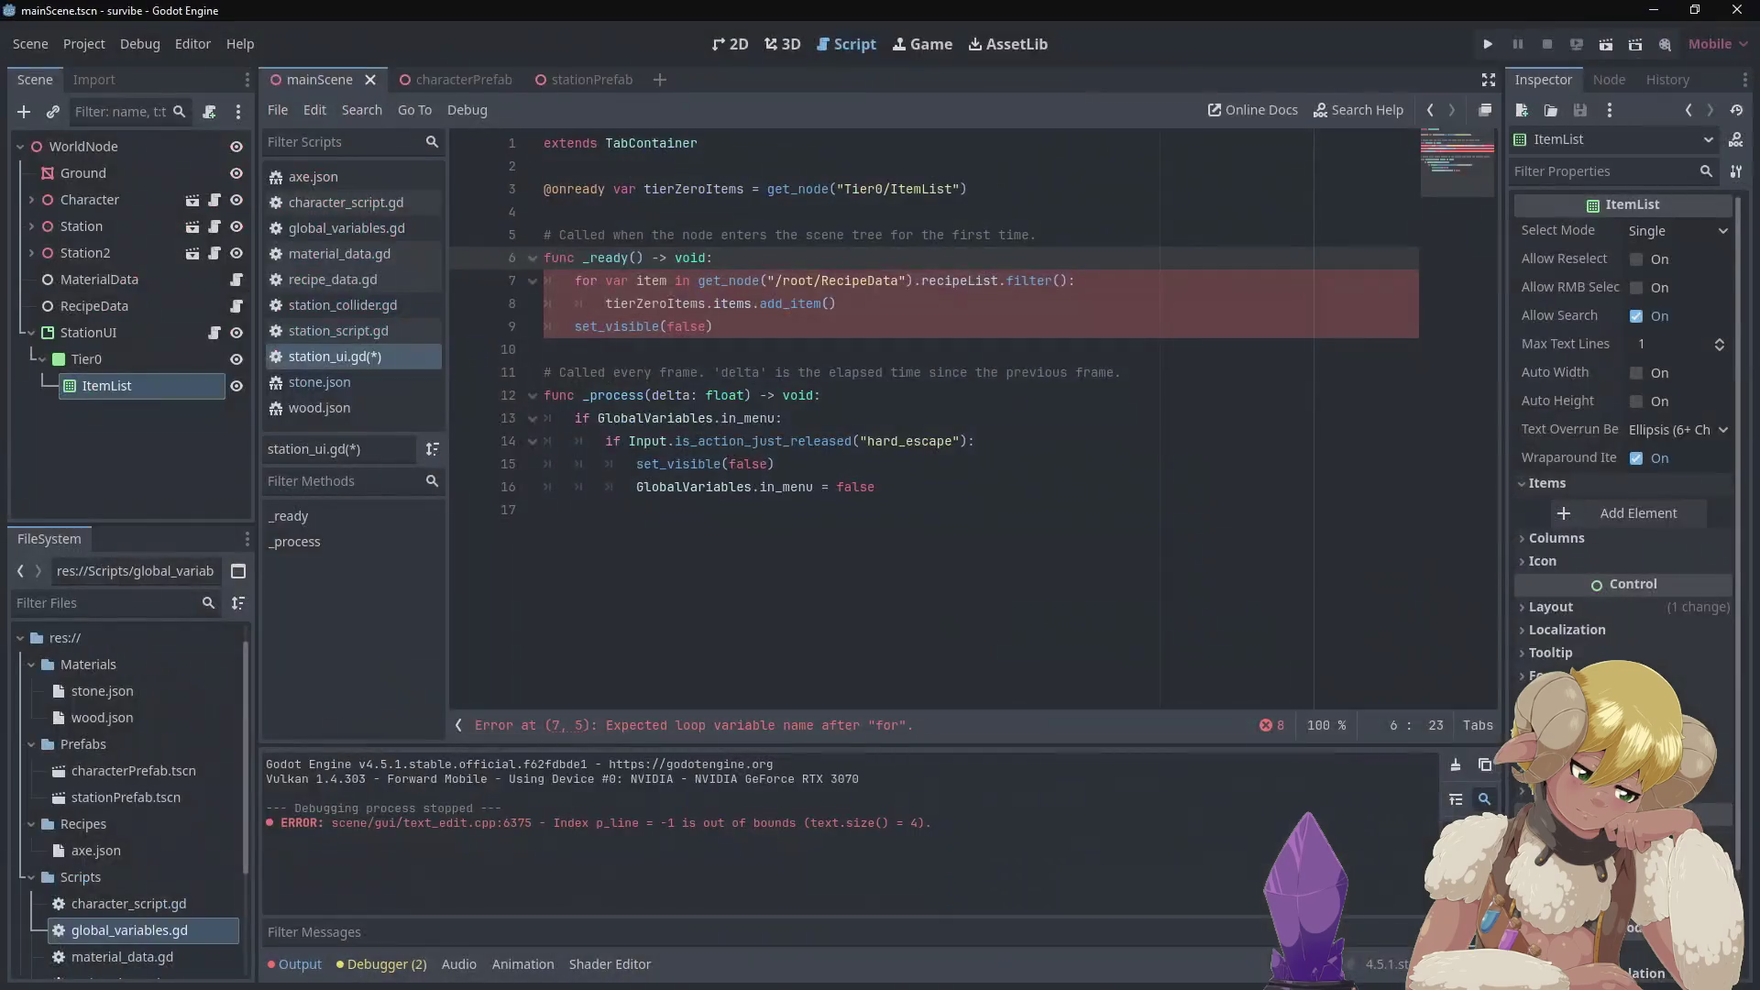
Step: Delete the stray 'var' from the for loop on line 7
double_click(617, 280)
key(Delete)
key(Delete)
key(BackSpace)
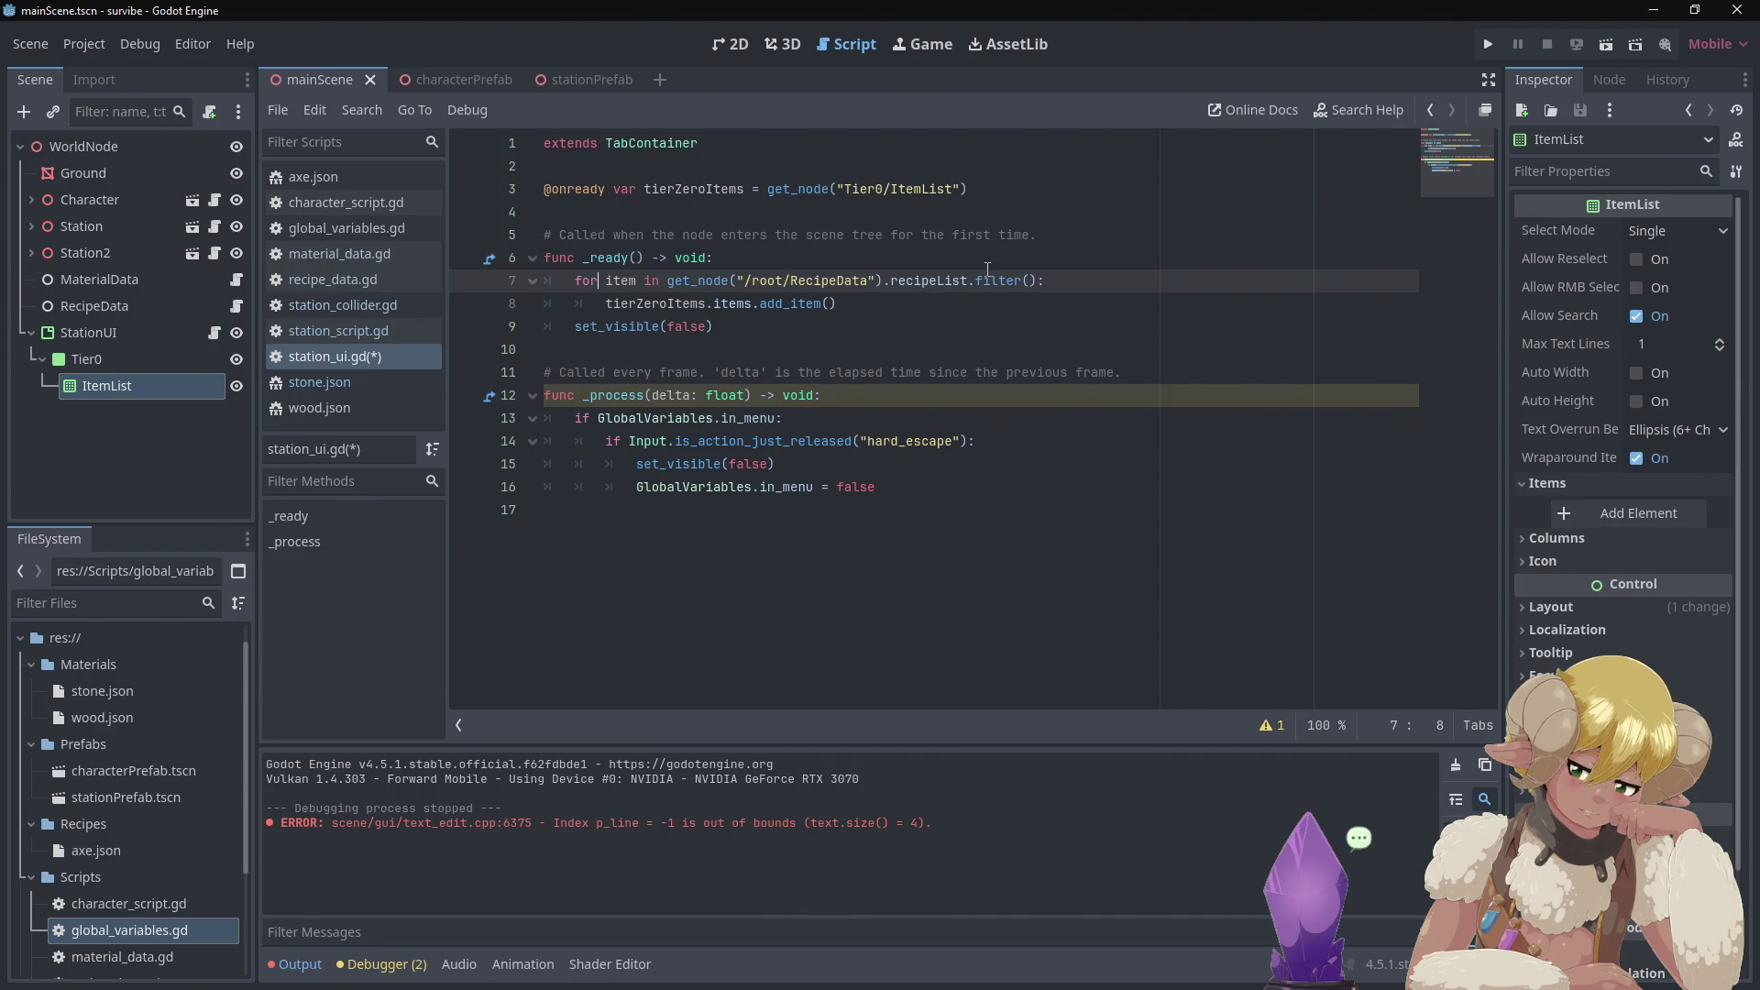
Step: Write the lambda 'func(recipe): if recipe.tier == 0 return 0' inside filter()
click(1028, 281)
click(1028, 281)
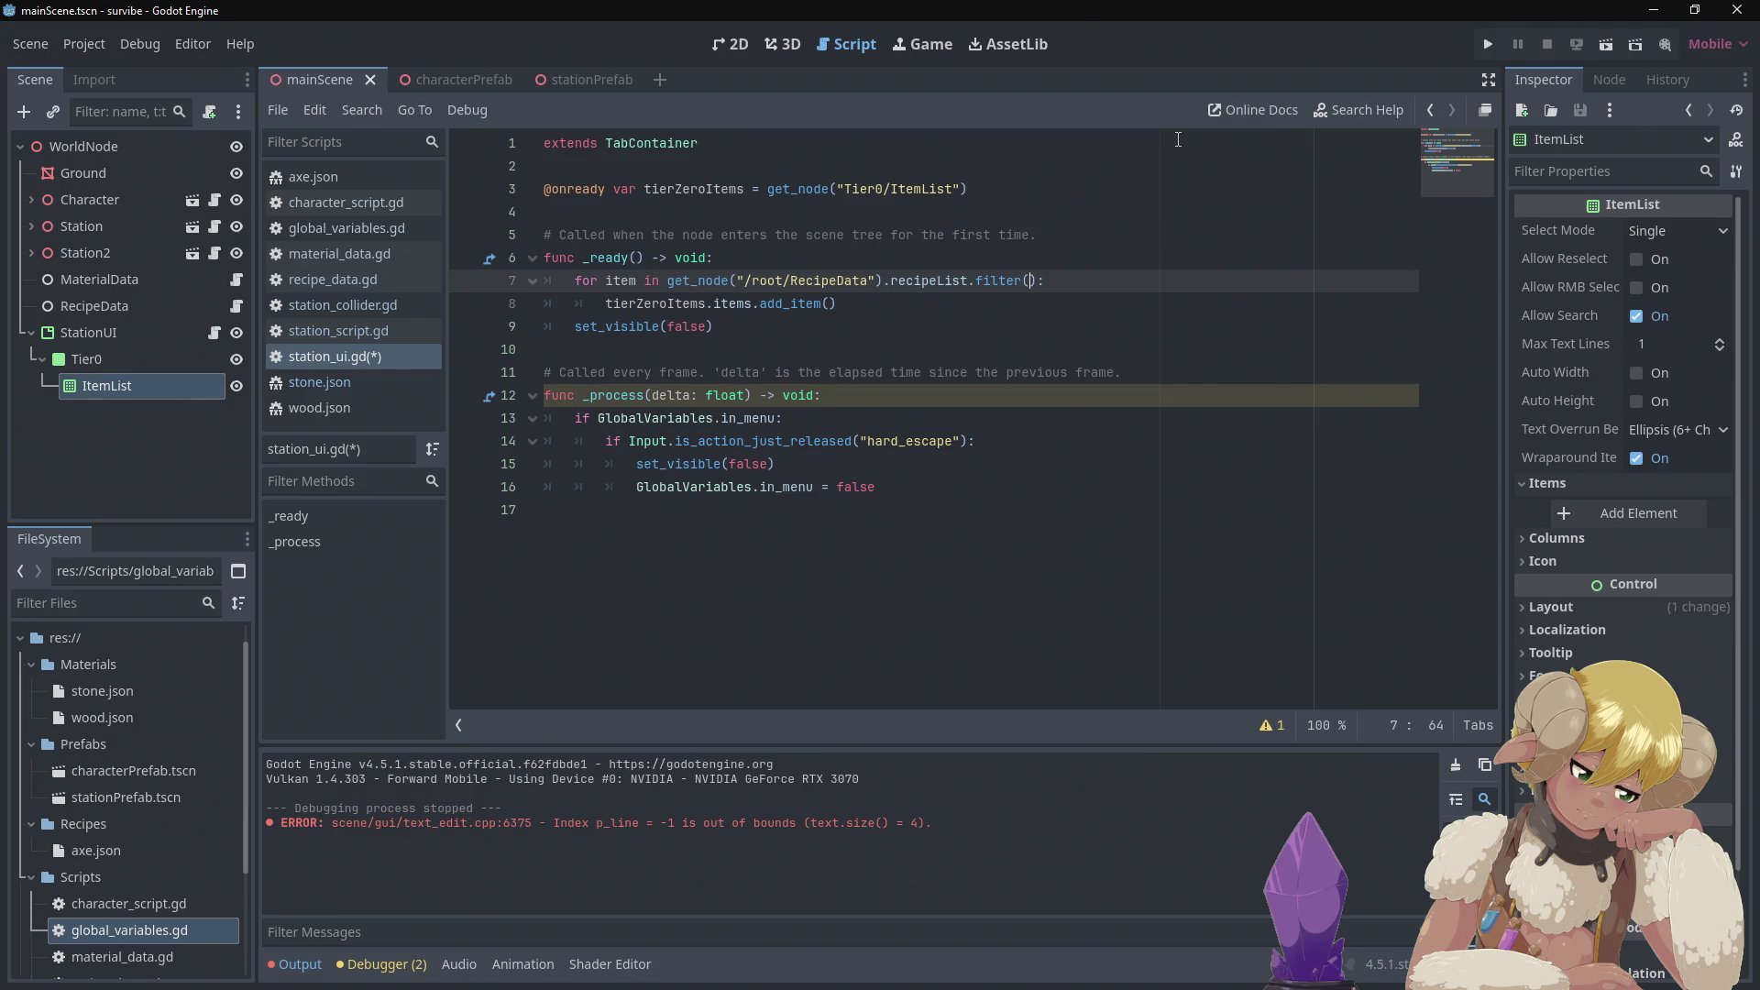
text(func)
text(())
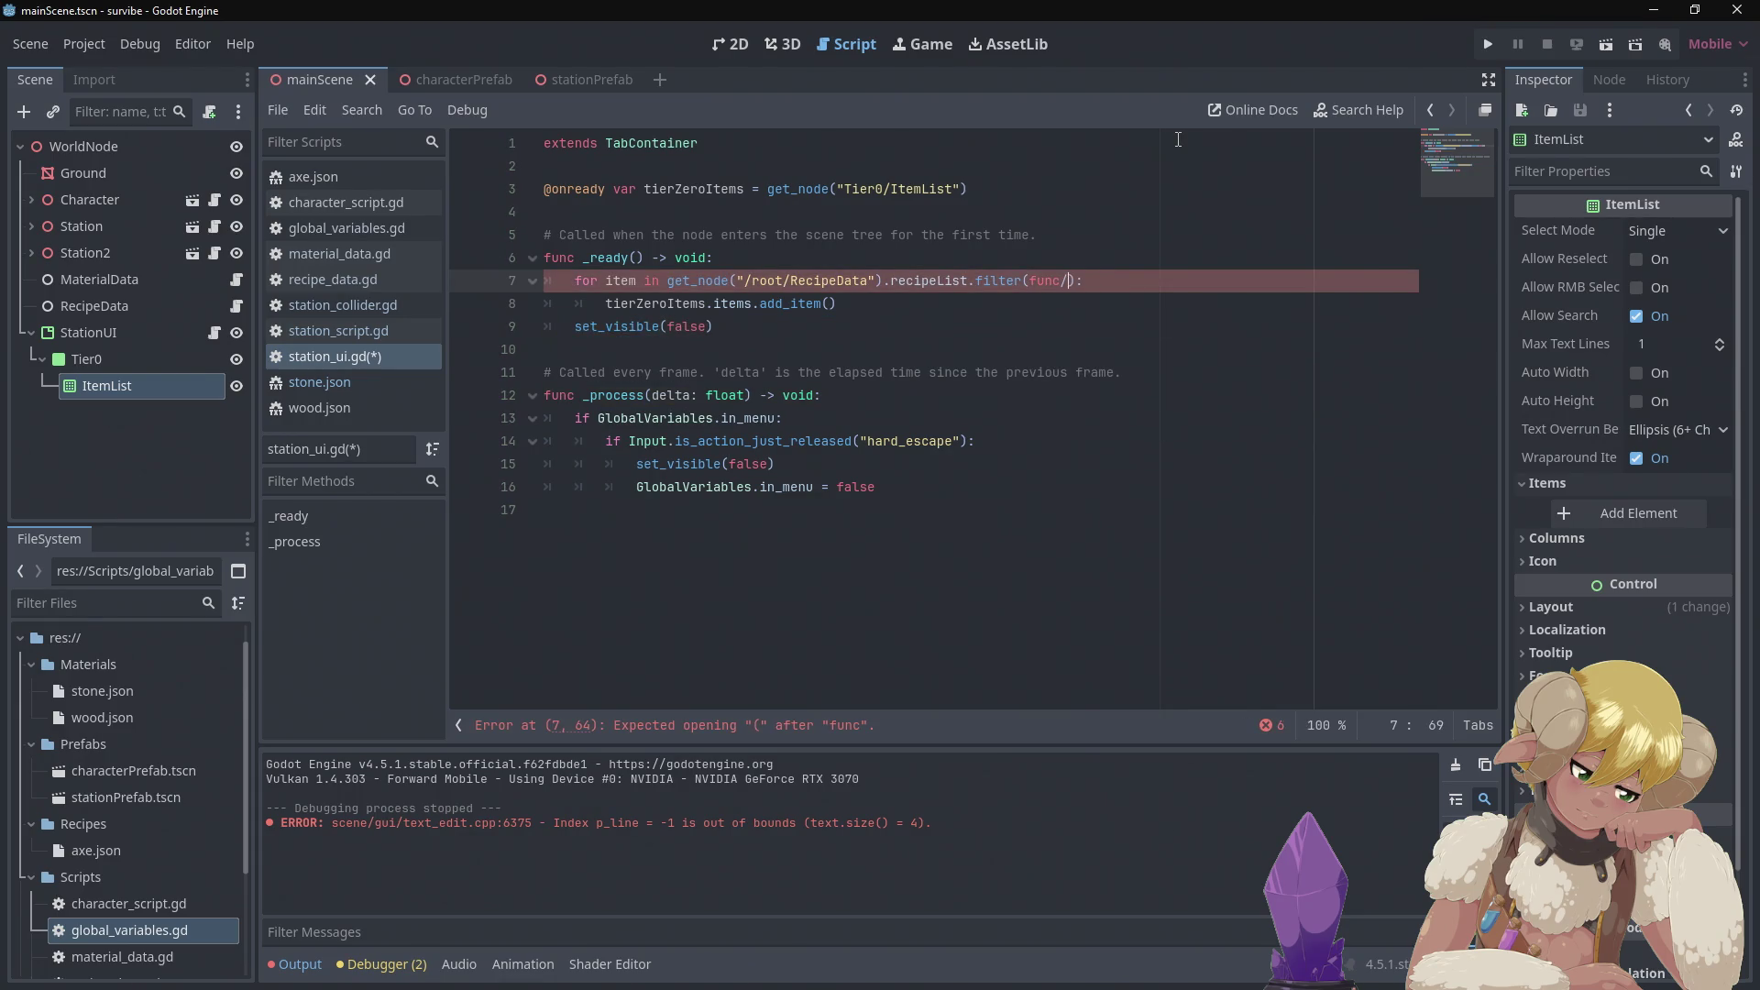
key(Left)
text(ite)
key(BackSpace)
key(BackSpace)
key(BackSpace)
text(recipe)
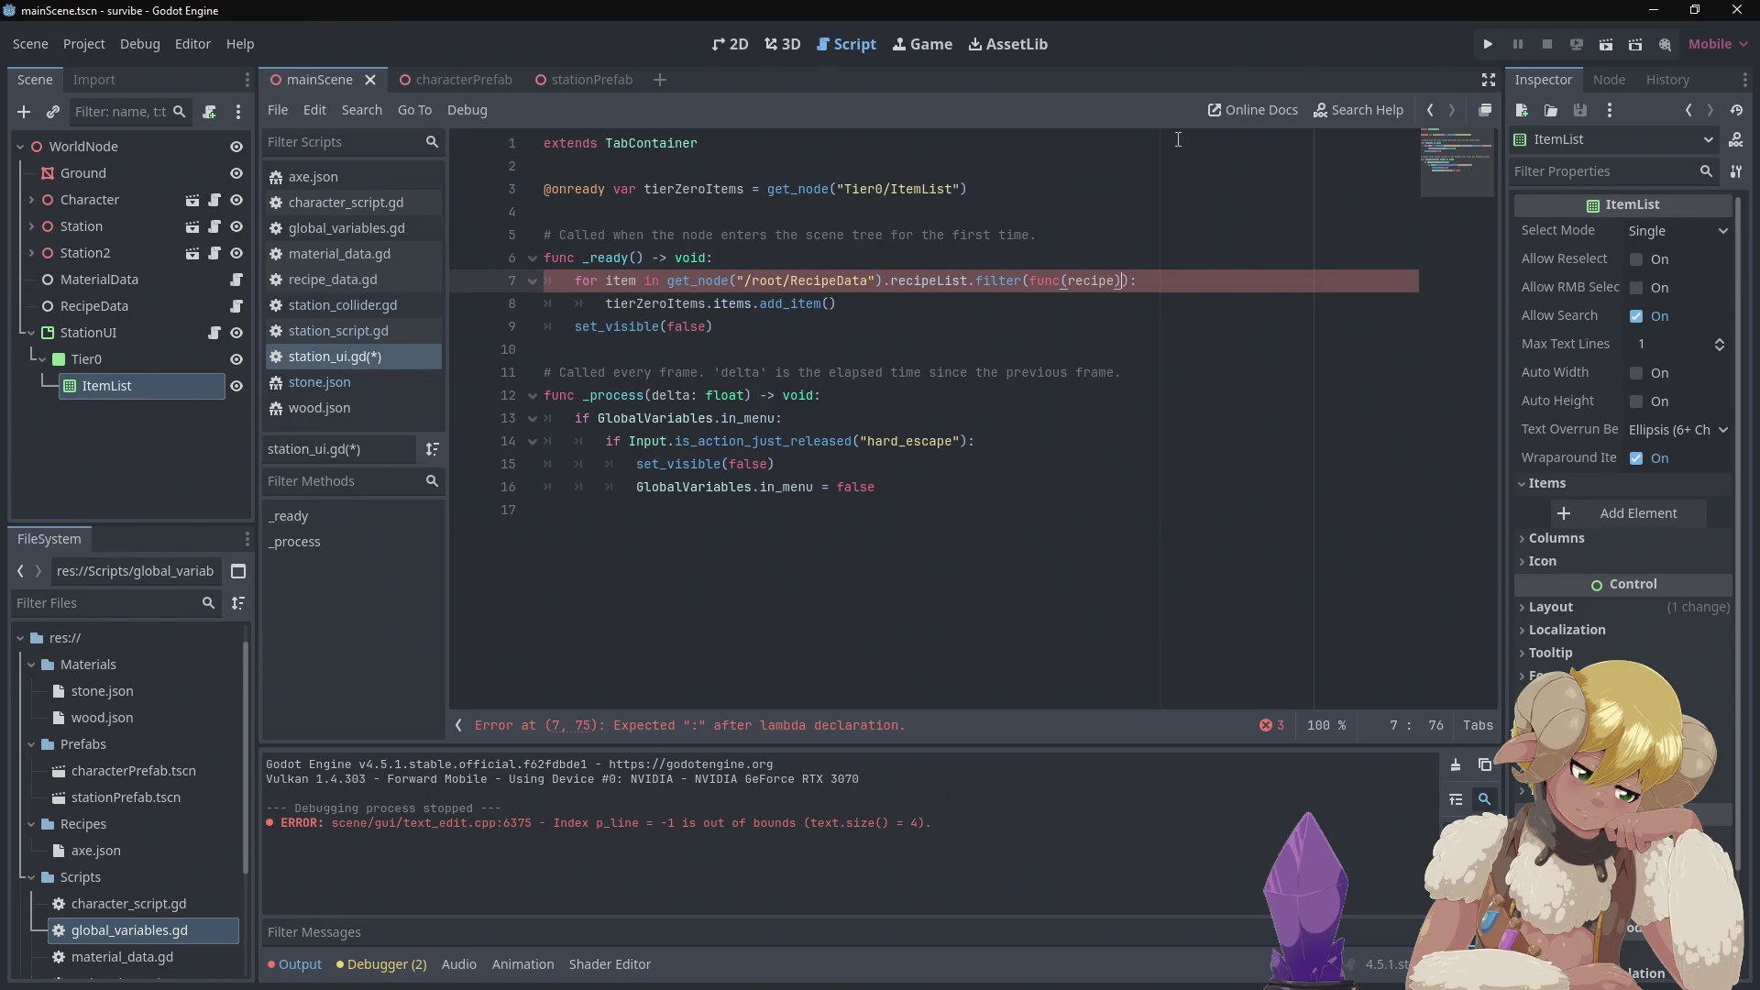
text(: return)
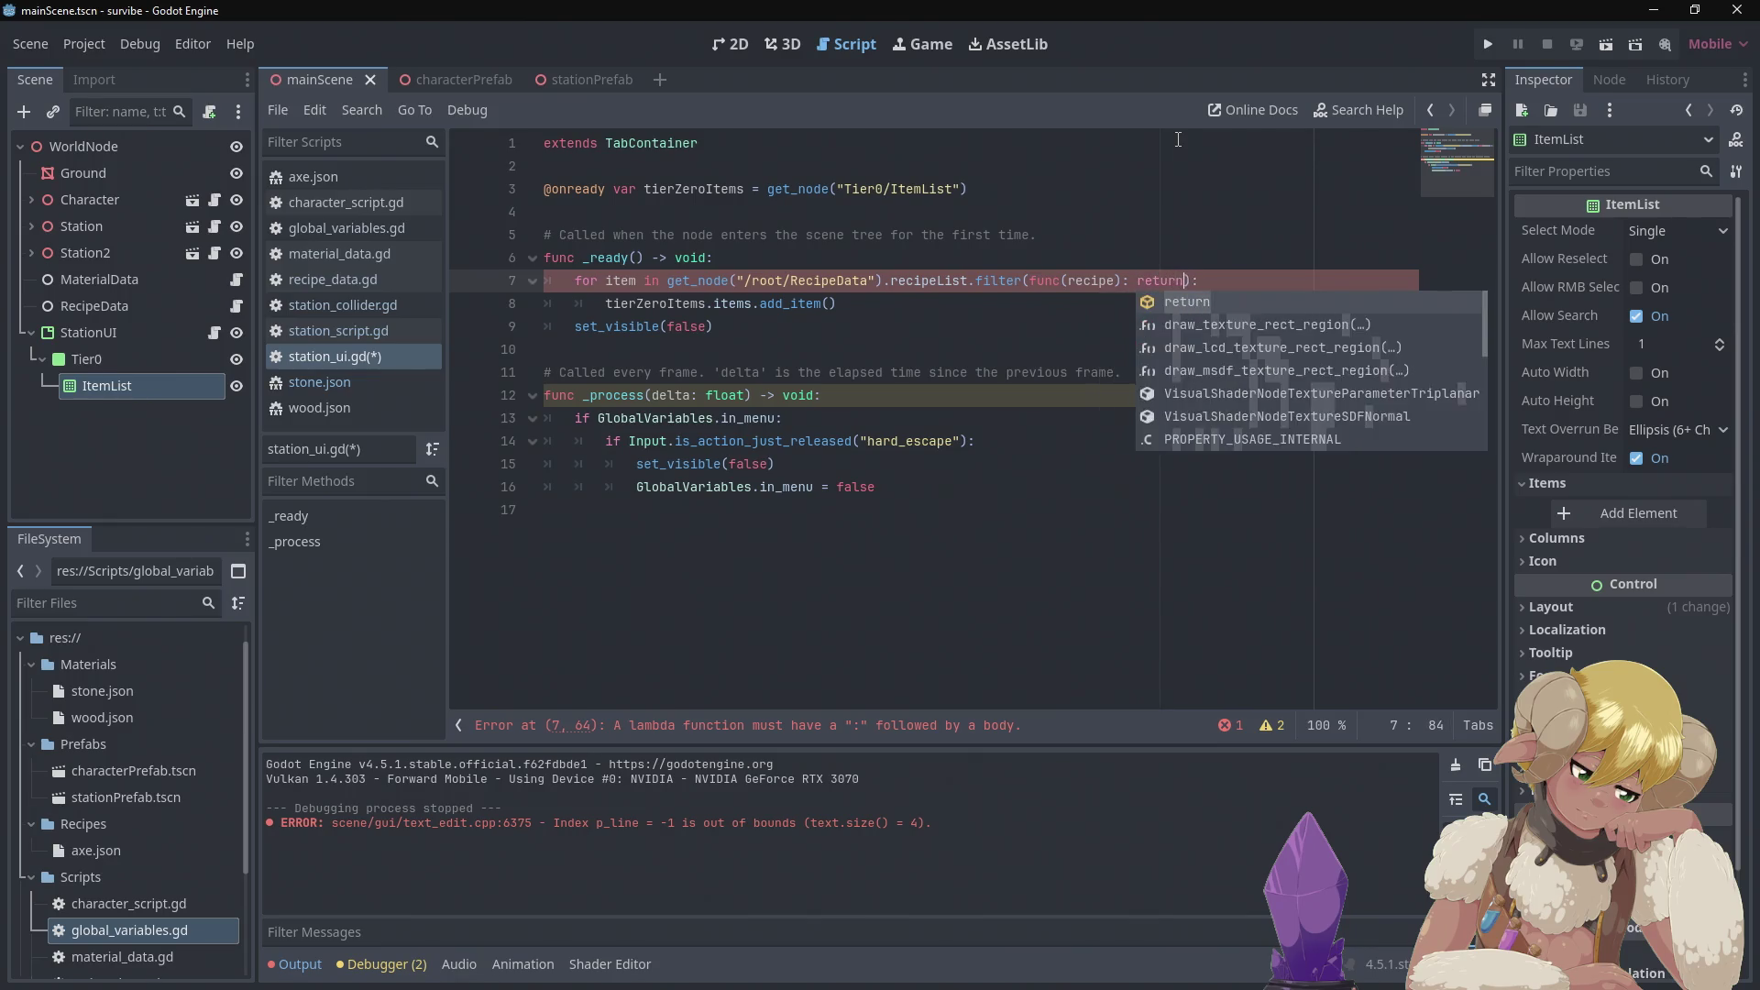
text( 0)
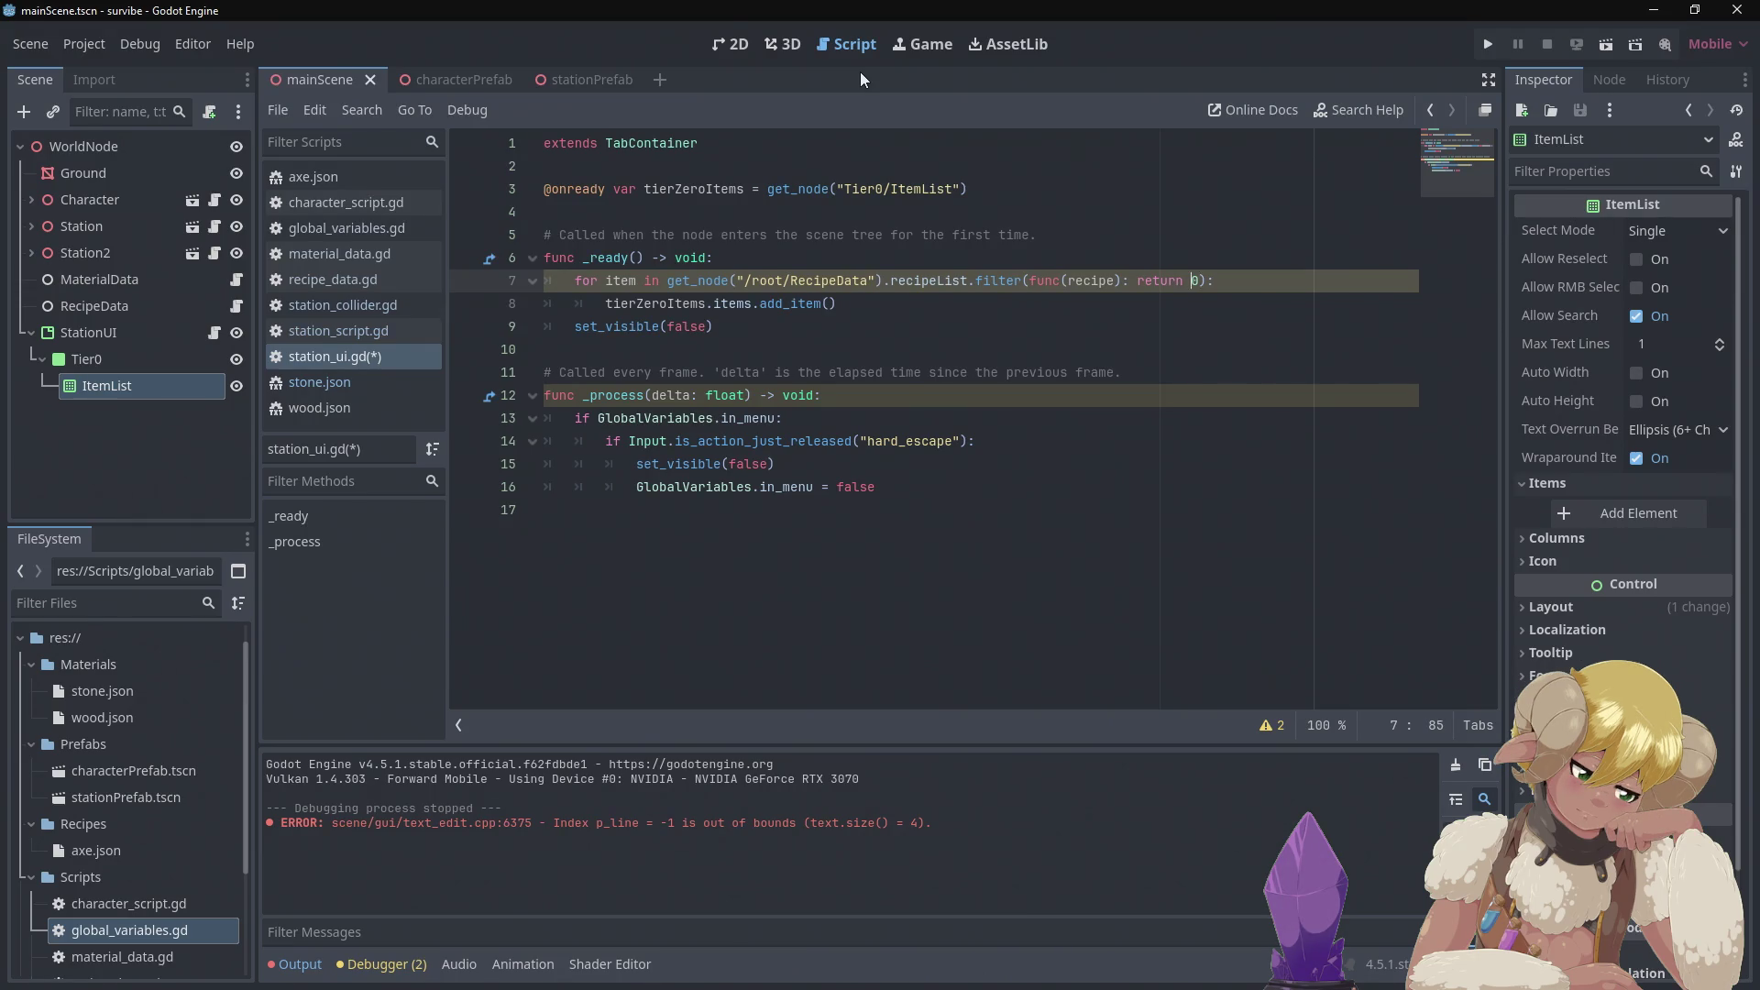
key(Left)
key(Left)
text(if)
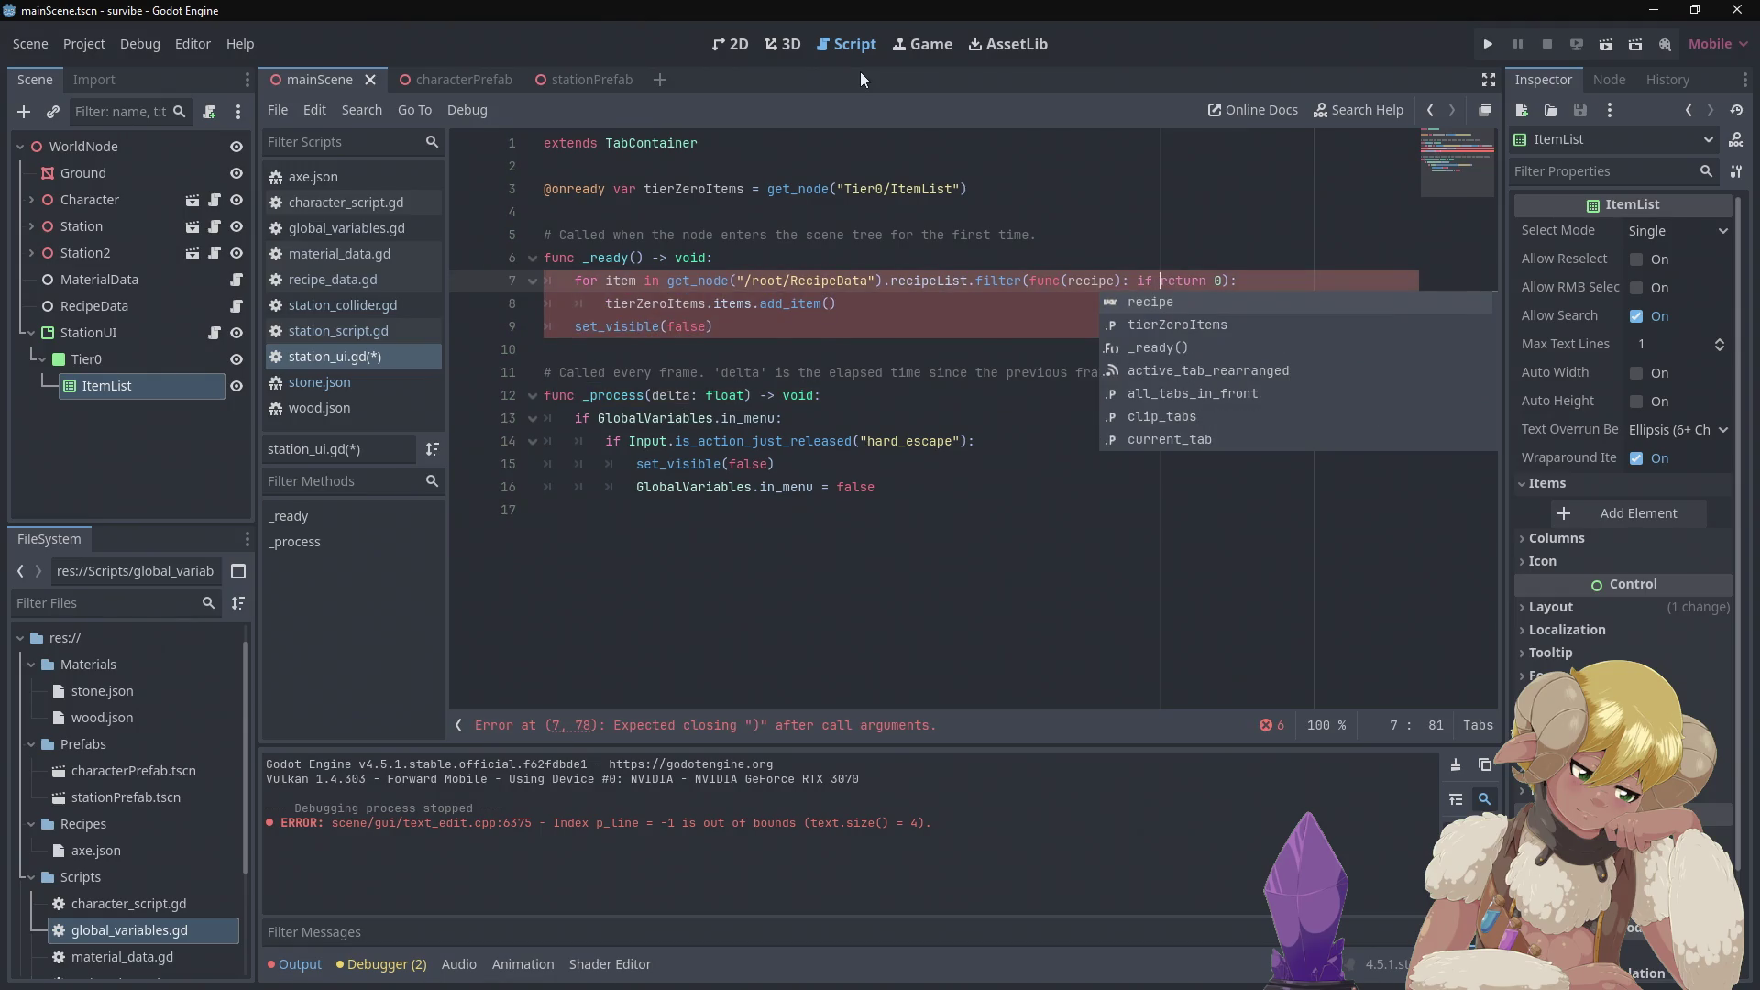
text( recipe)
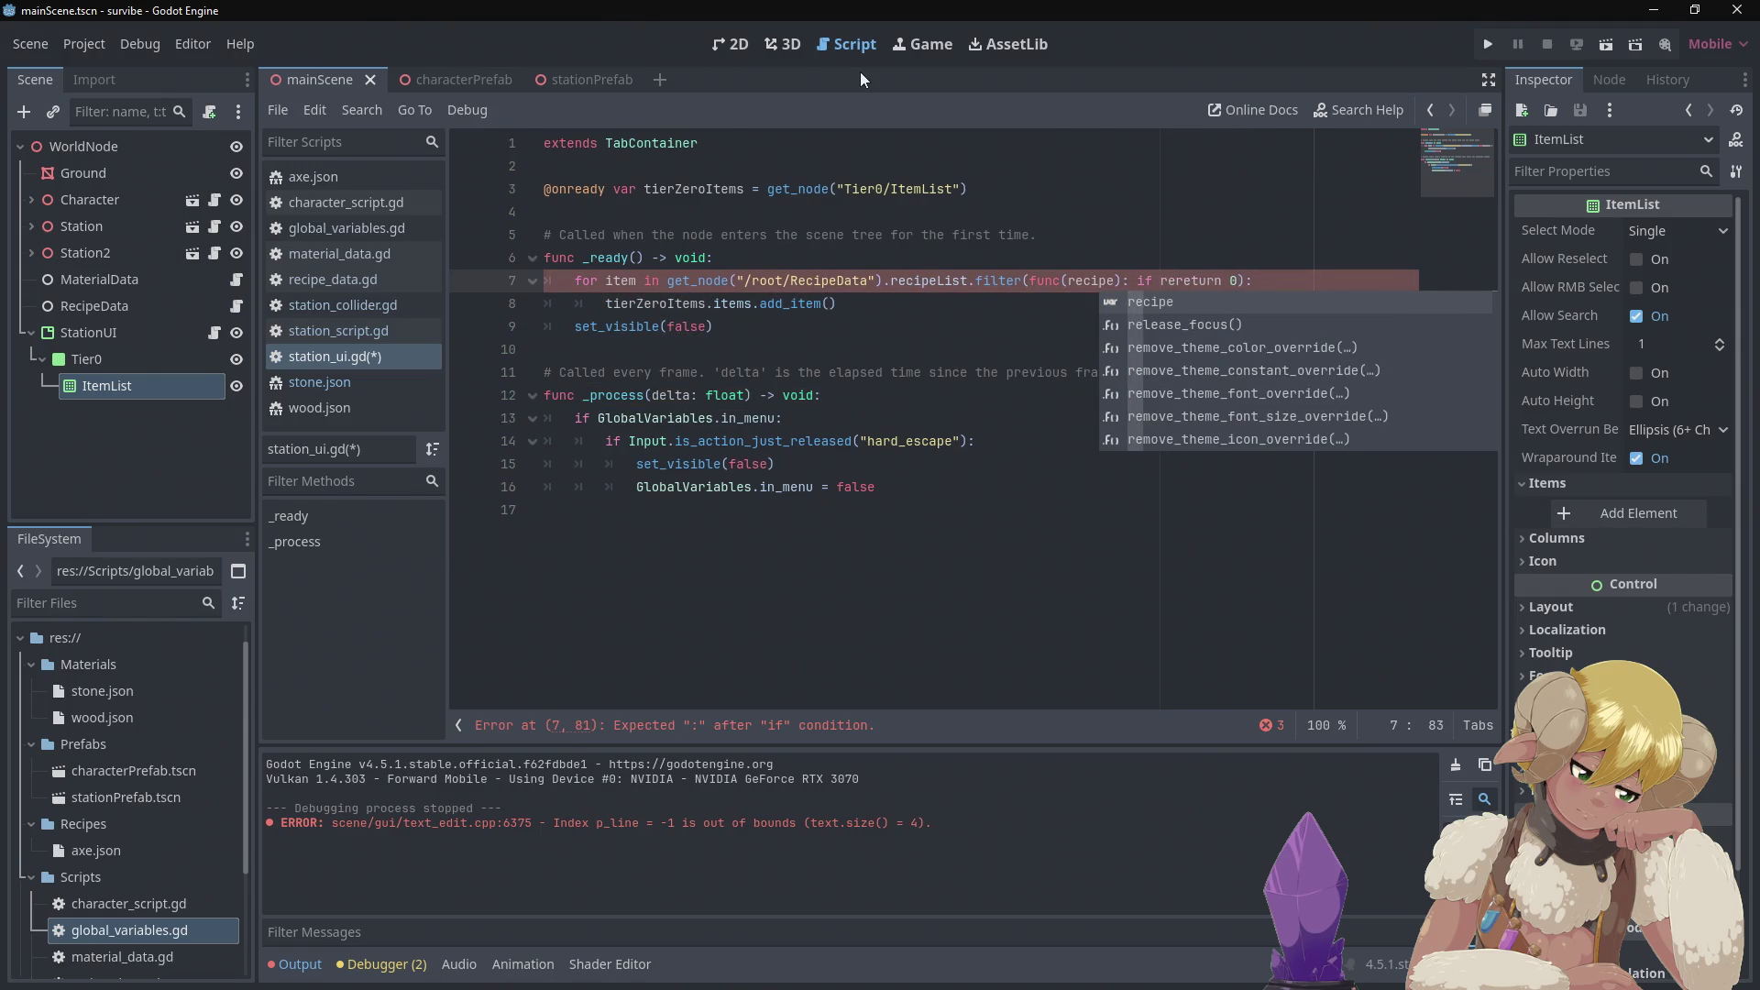
text(.)
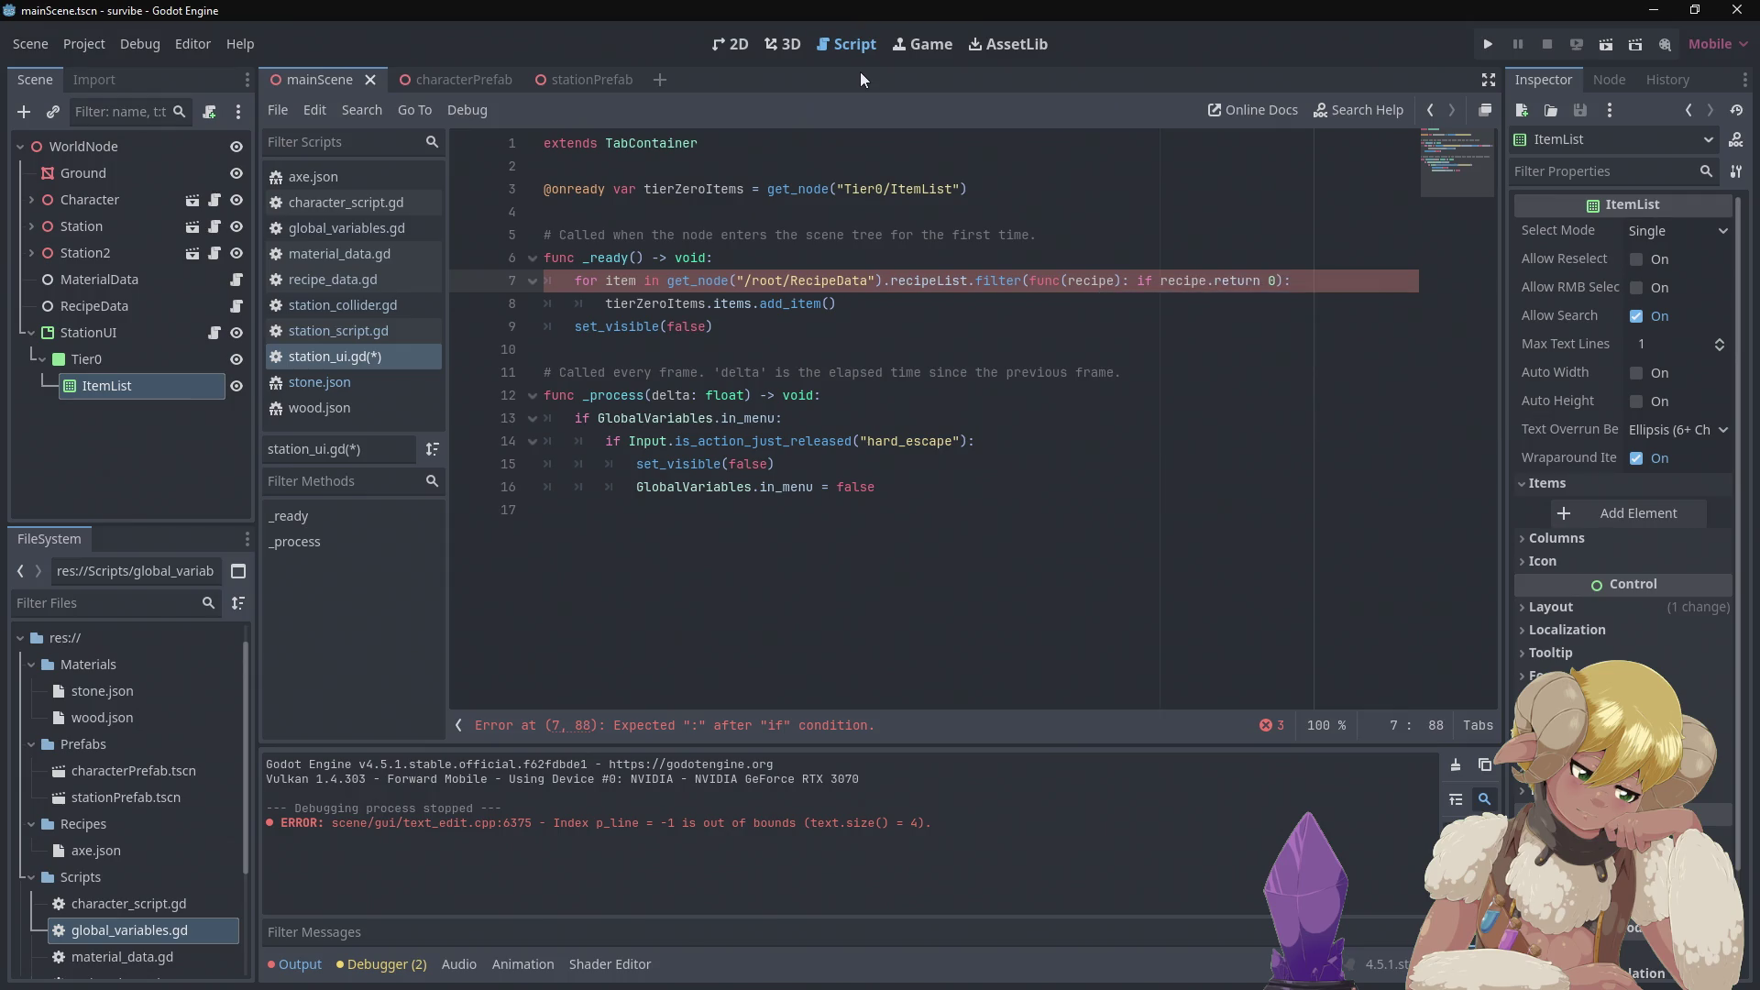
text(tier )
text(== 0)
key(Right)
key(Right)
key(Right)
Step: Step back through the browser history to the Array filter() docs, then return to station_ui.gd
key(alt+Tab)
key(Return)
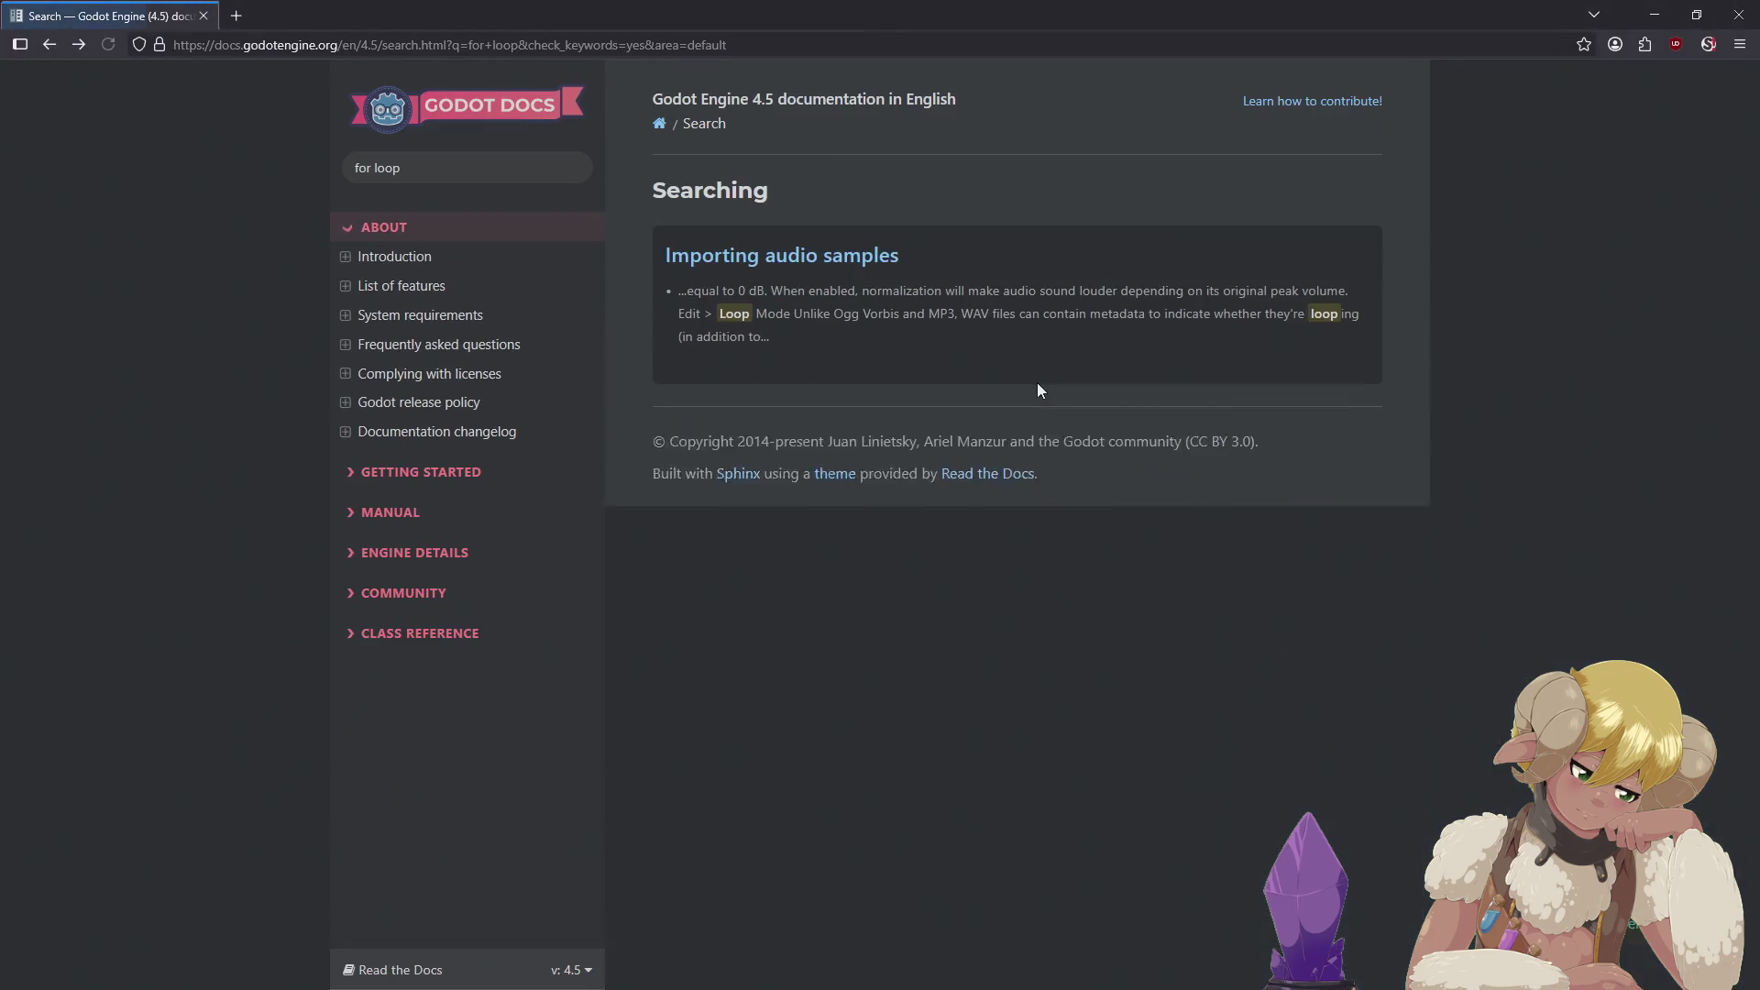
key(alt+Left)
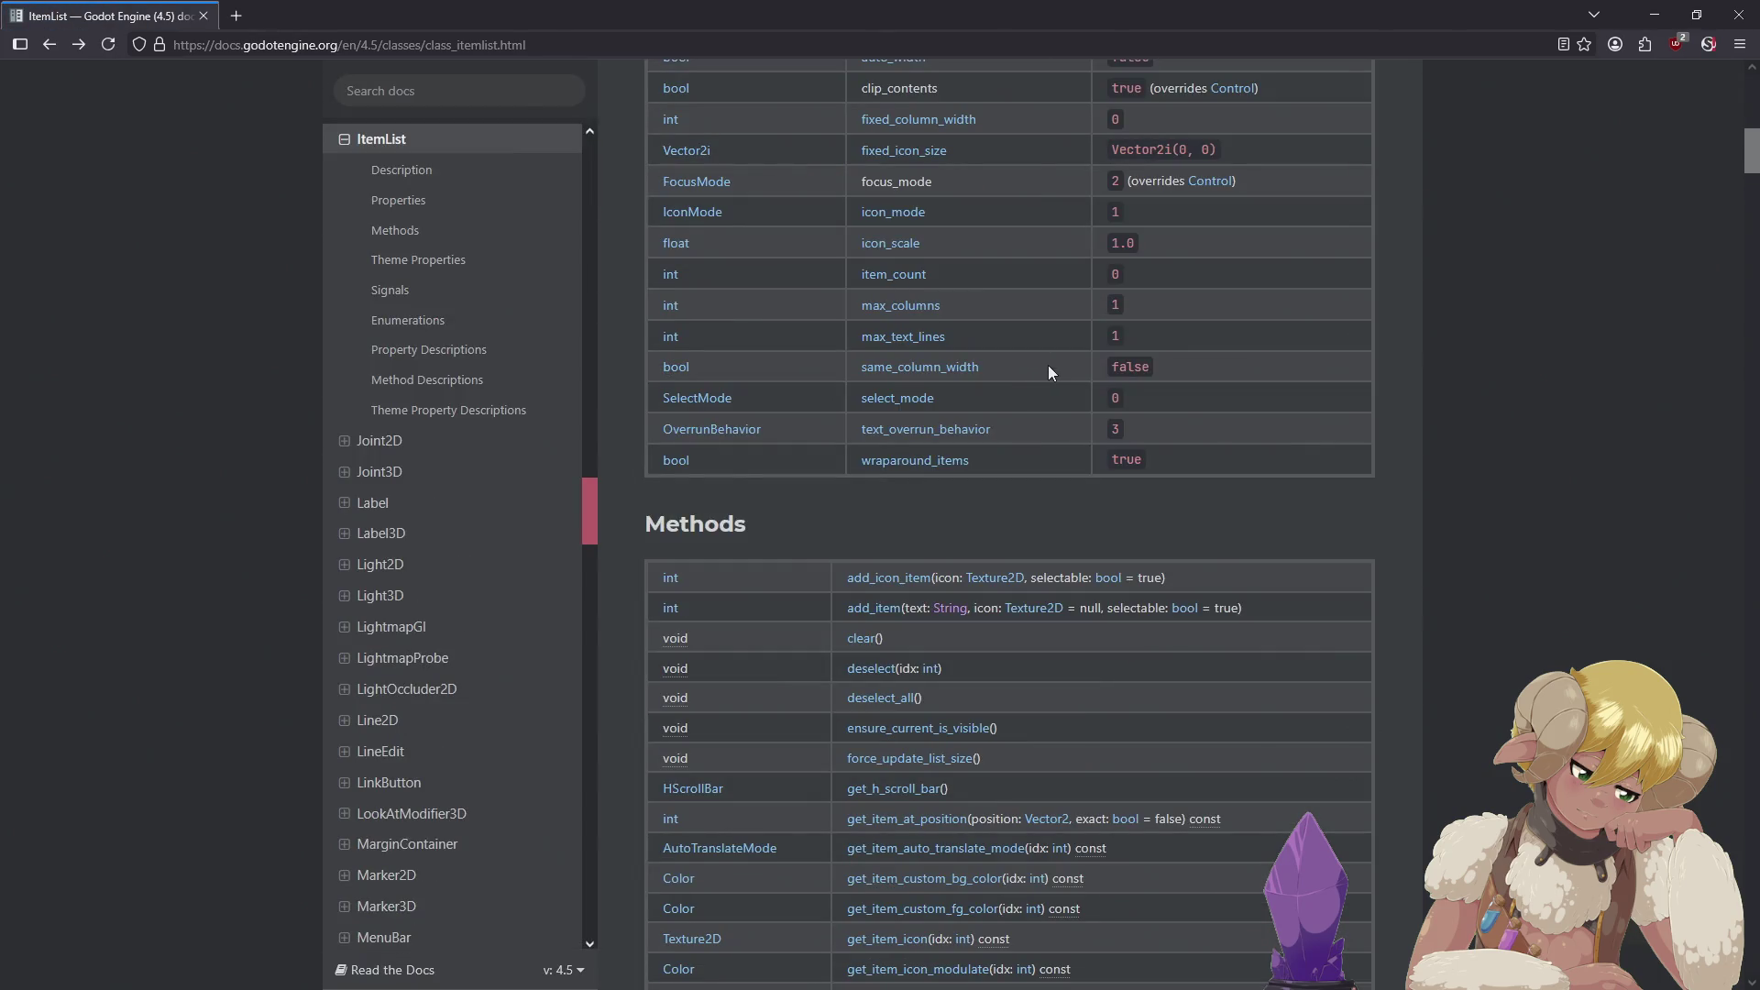
key(alt+Left)
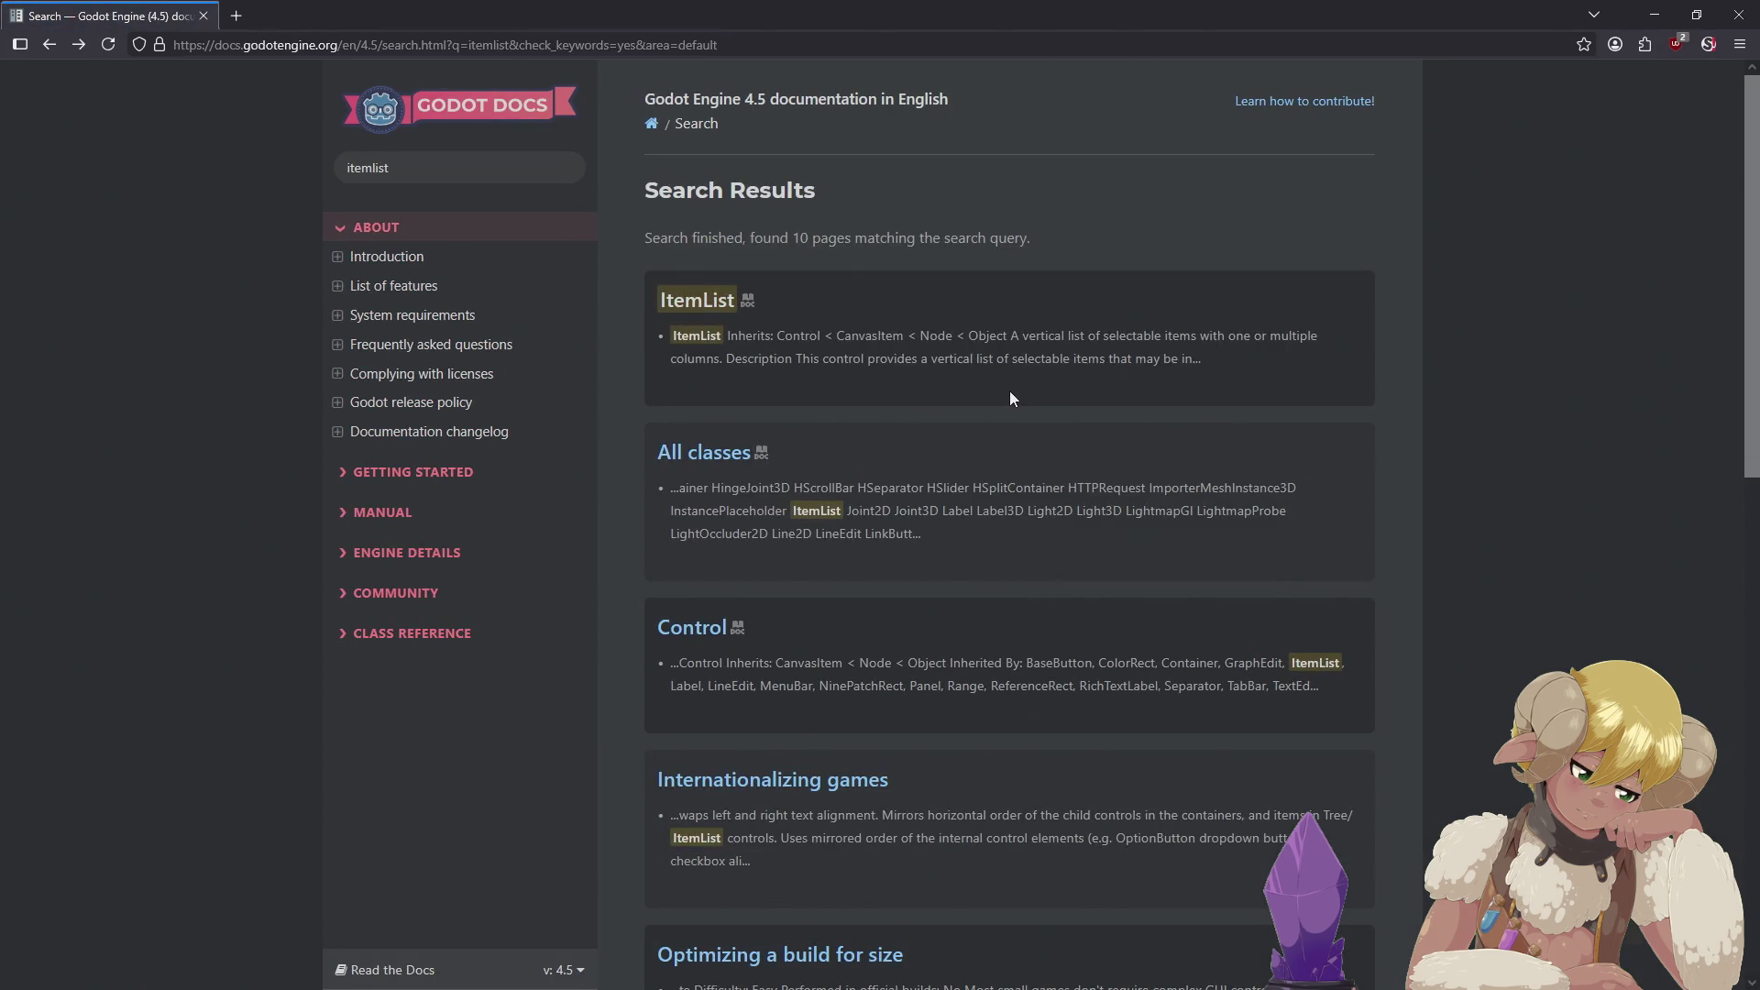
key(alt+Left)
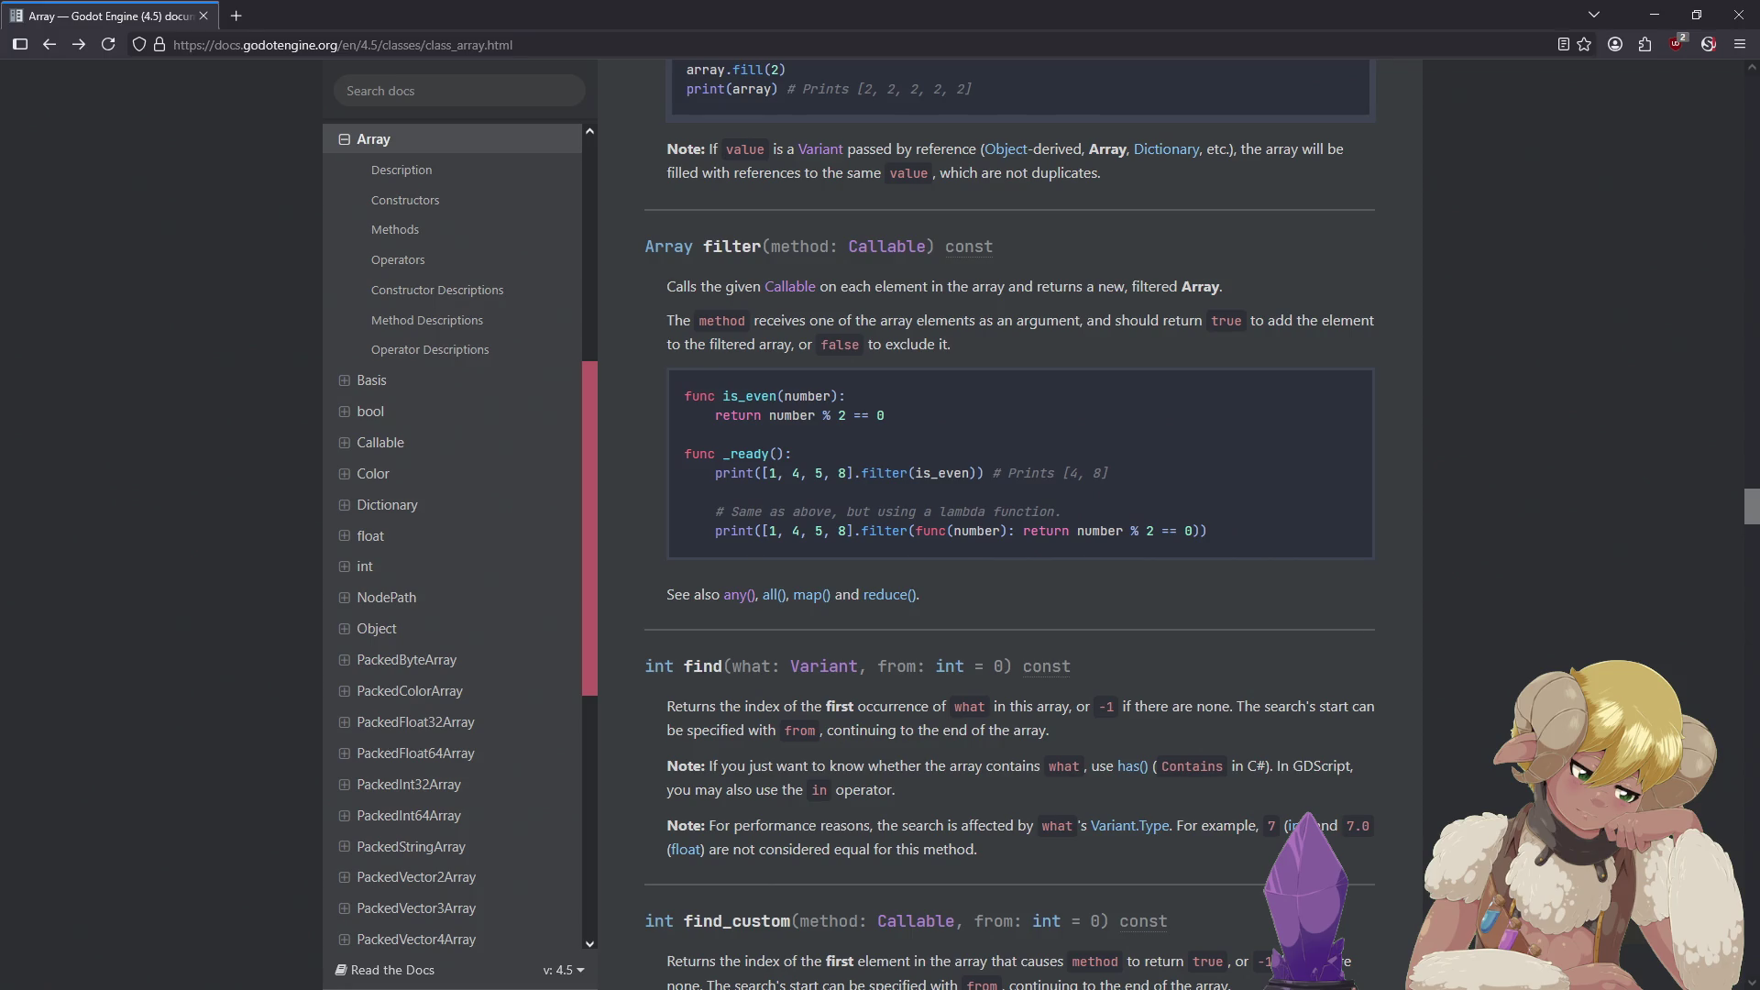
key(alt+Tab)
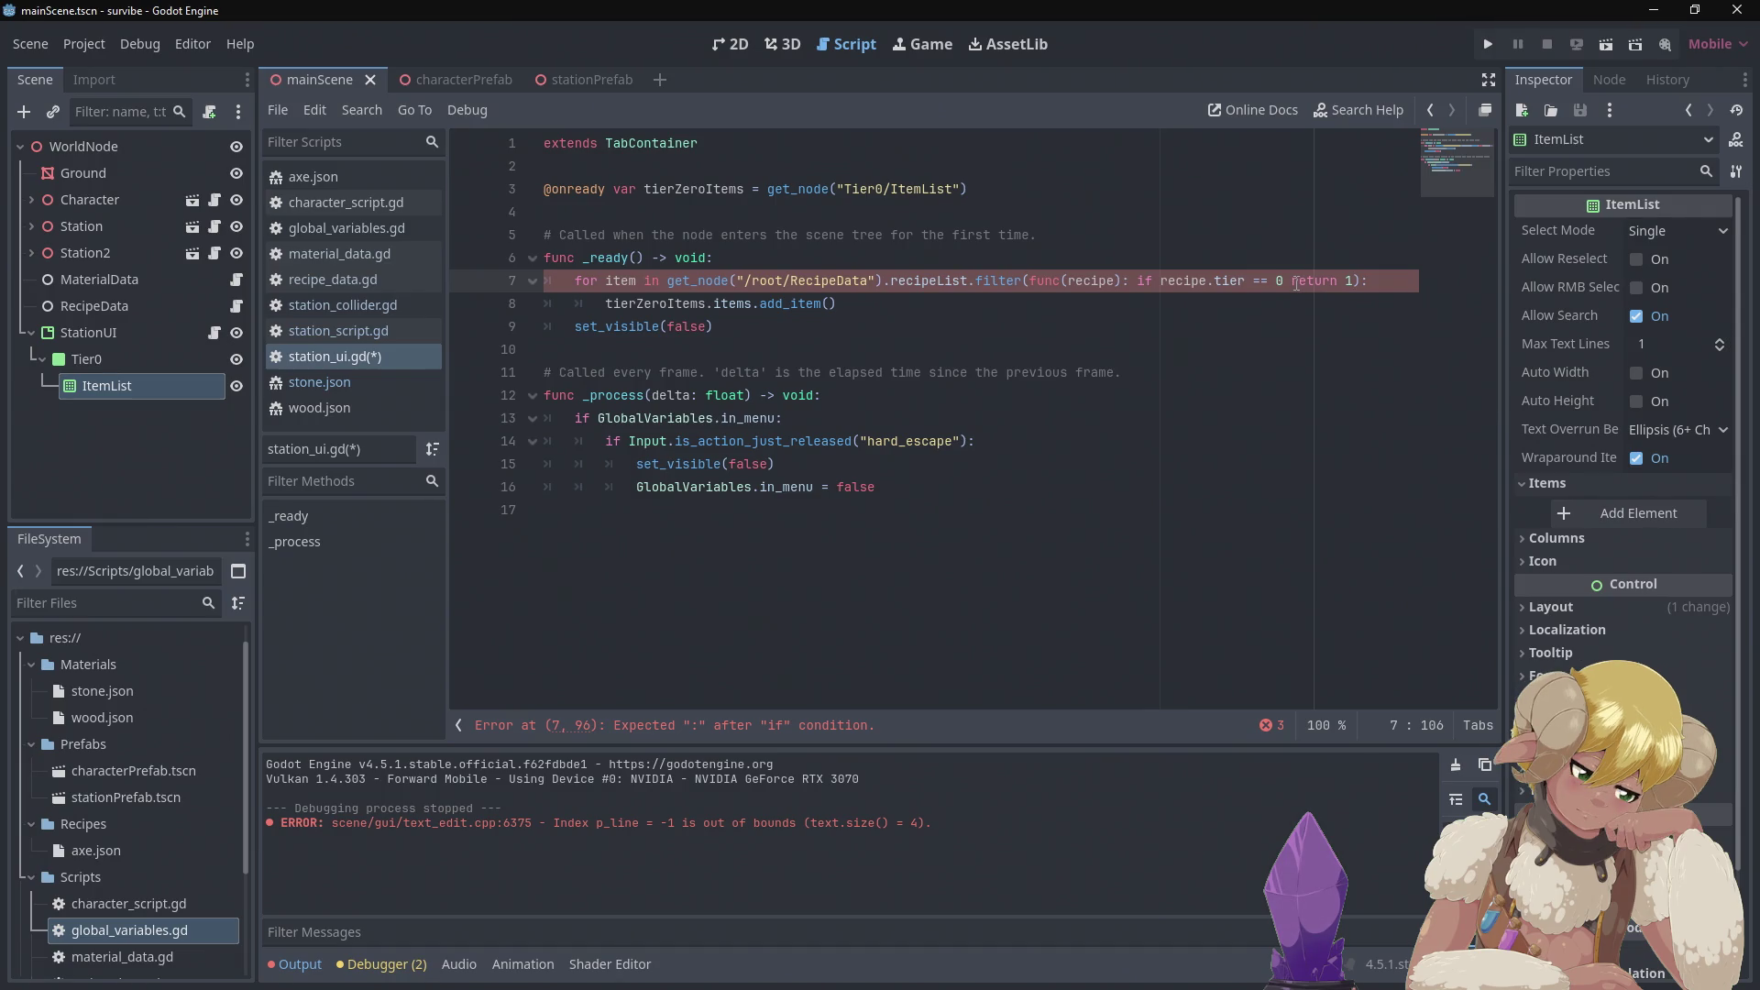
Step: Rewrite the filter lambda to 'return recipe.tier == 0', removing the 'if' and stray 1
drag(1280, 280, 1161, 281)
key(ctrl+c)
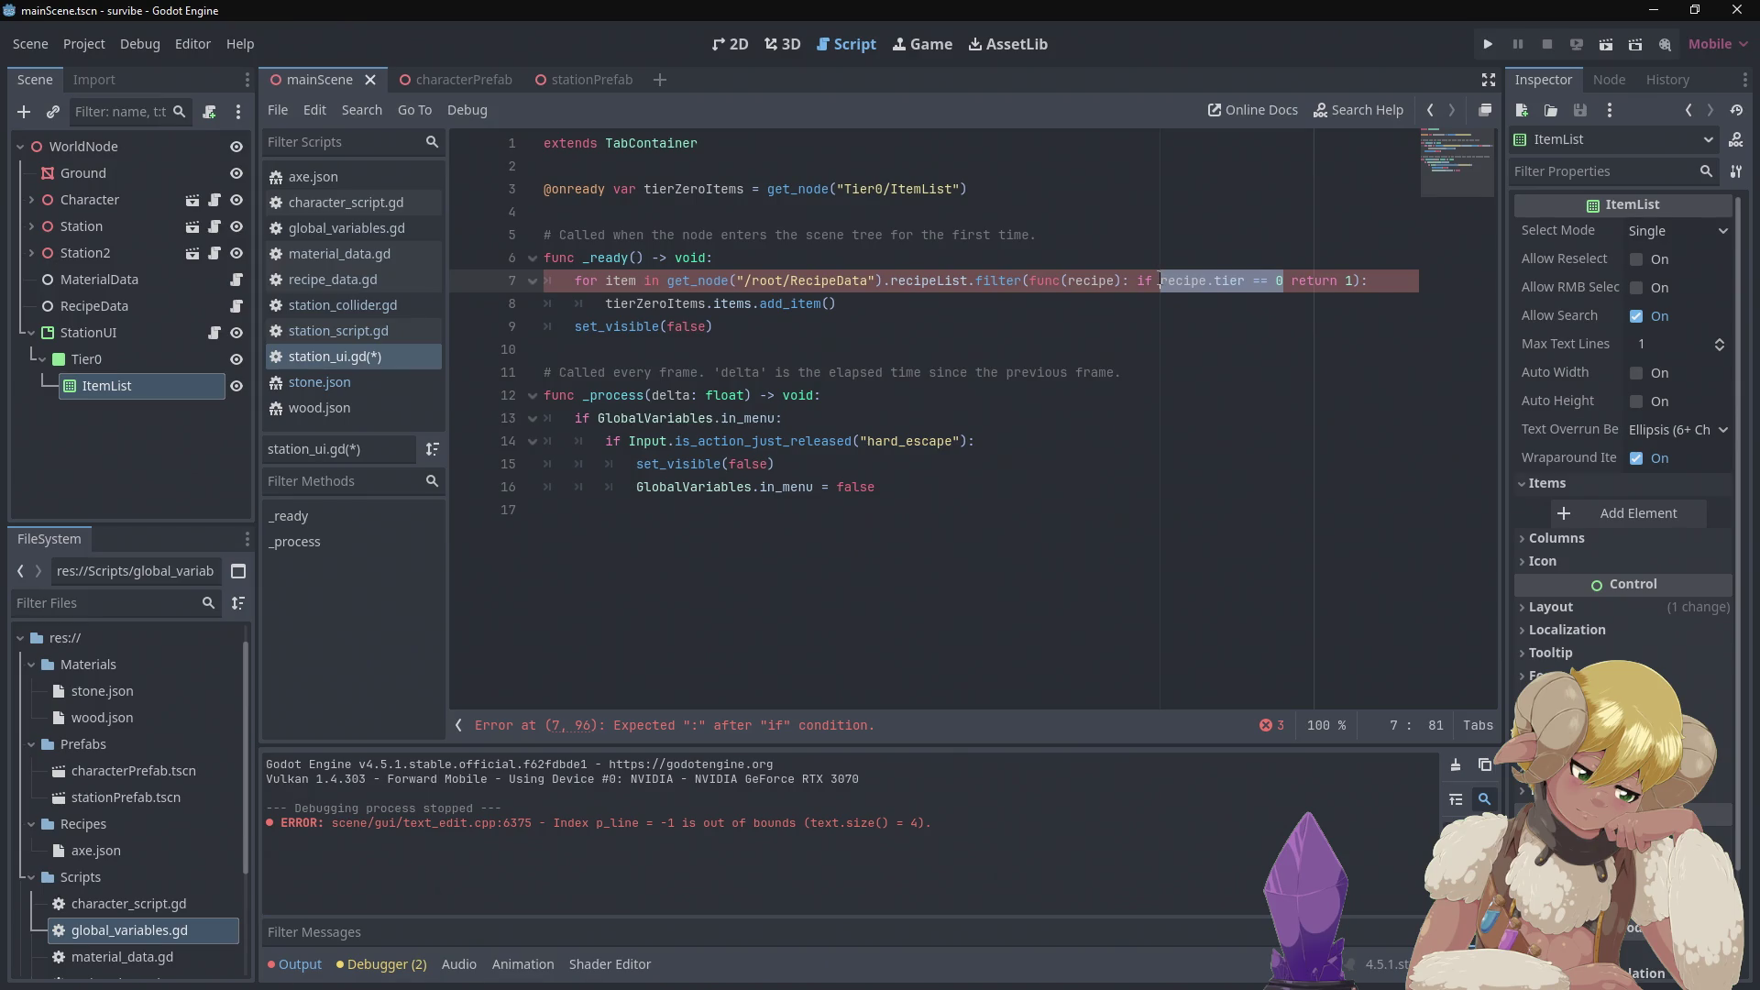
key(BackSpace)
key(BackSpace)
key(BackSpace)
key(BackSpace)
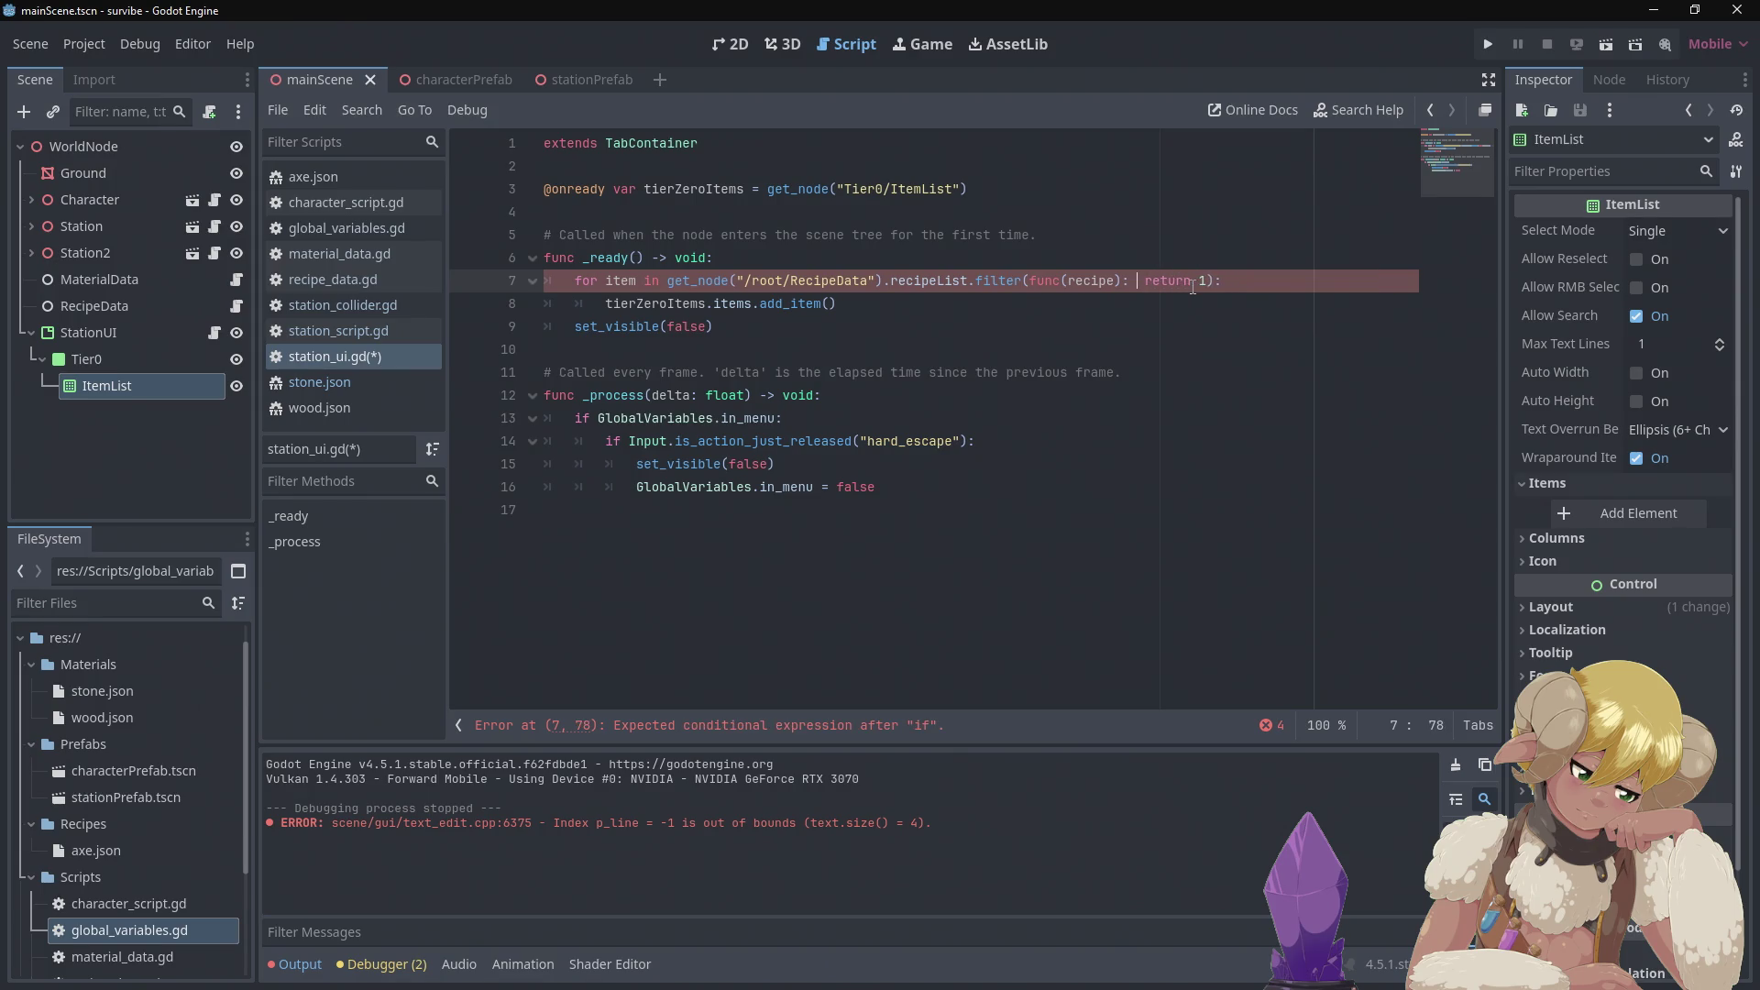
key(Delete)
click(1197, 280)
key(BackSpace)
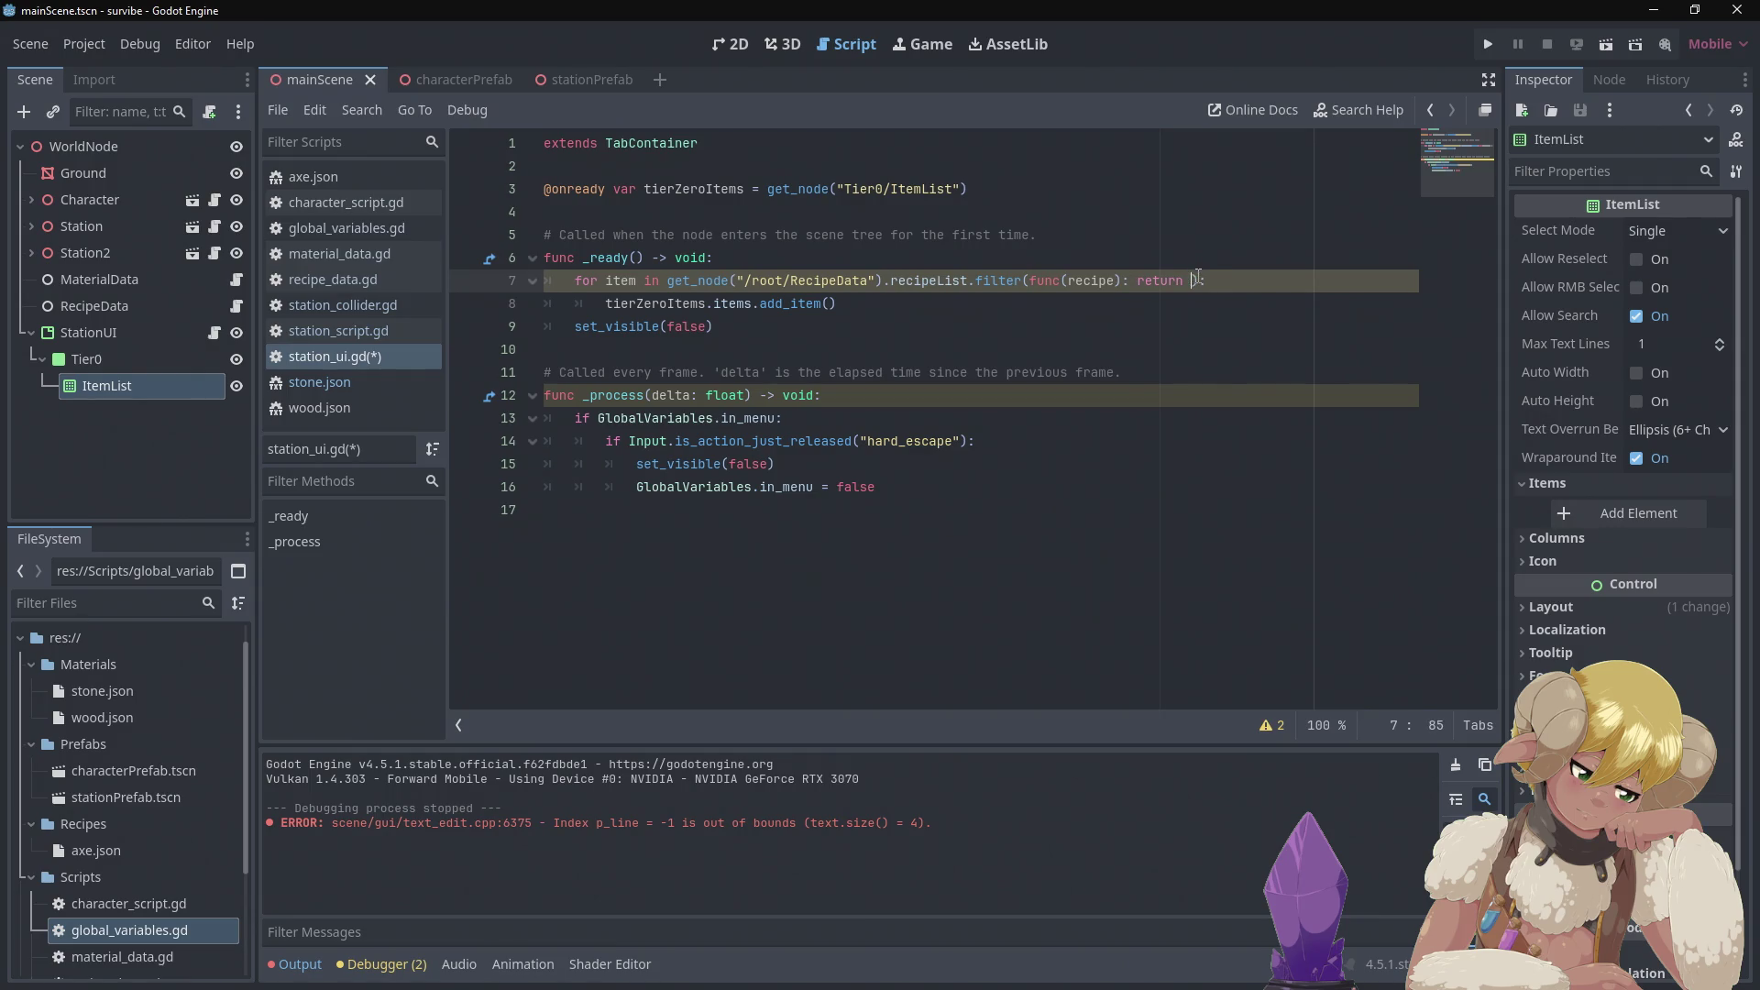
key(ctrl+v)
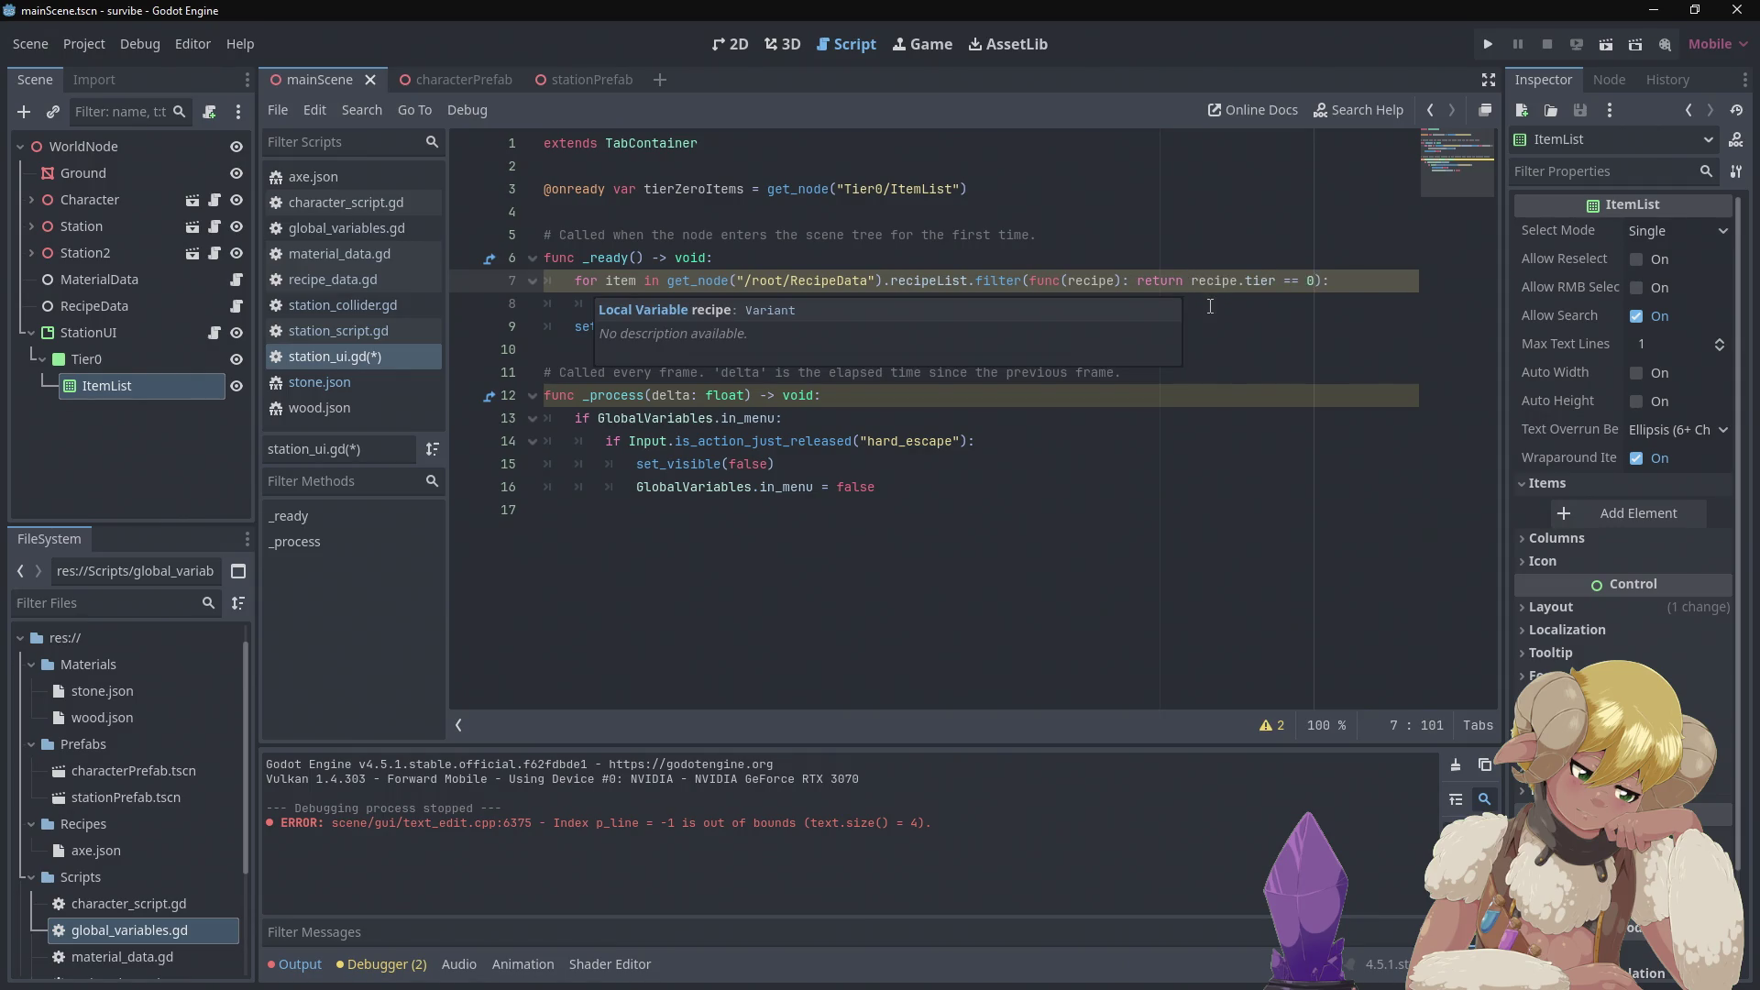
click(1314, 256)
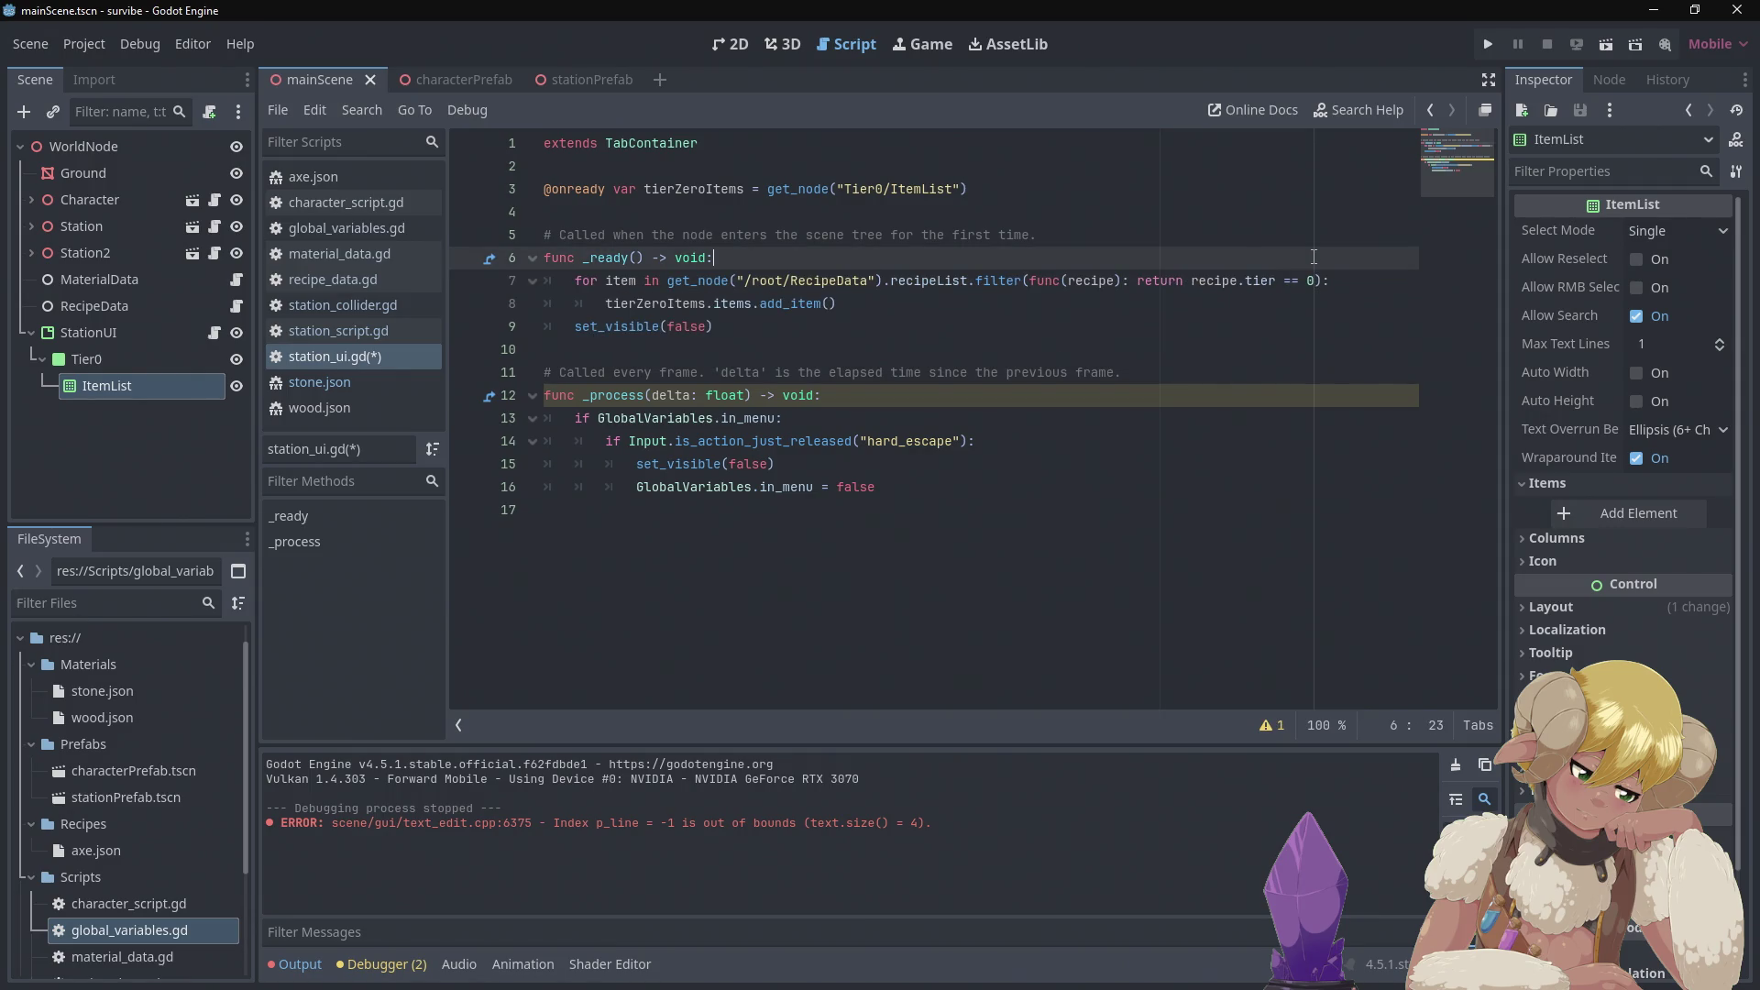
Step: Pass item.name as the argument to add_item() in the loop body
click(1058, 313)
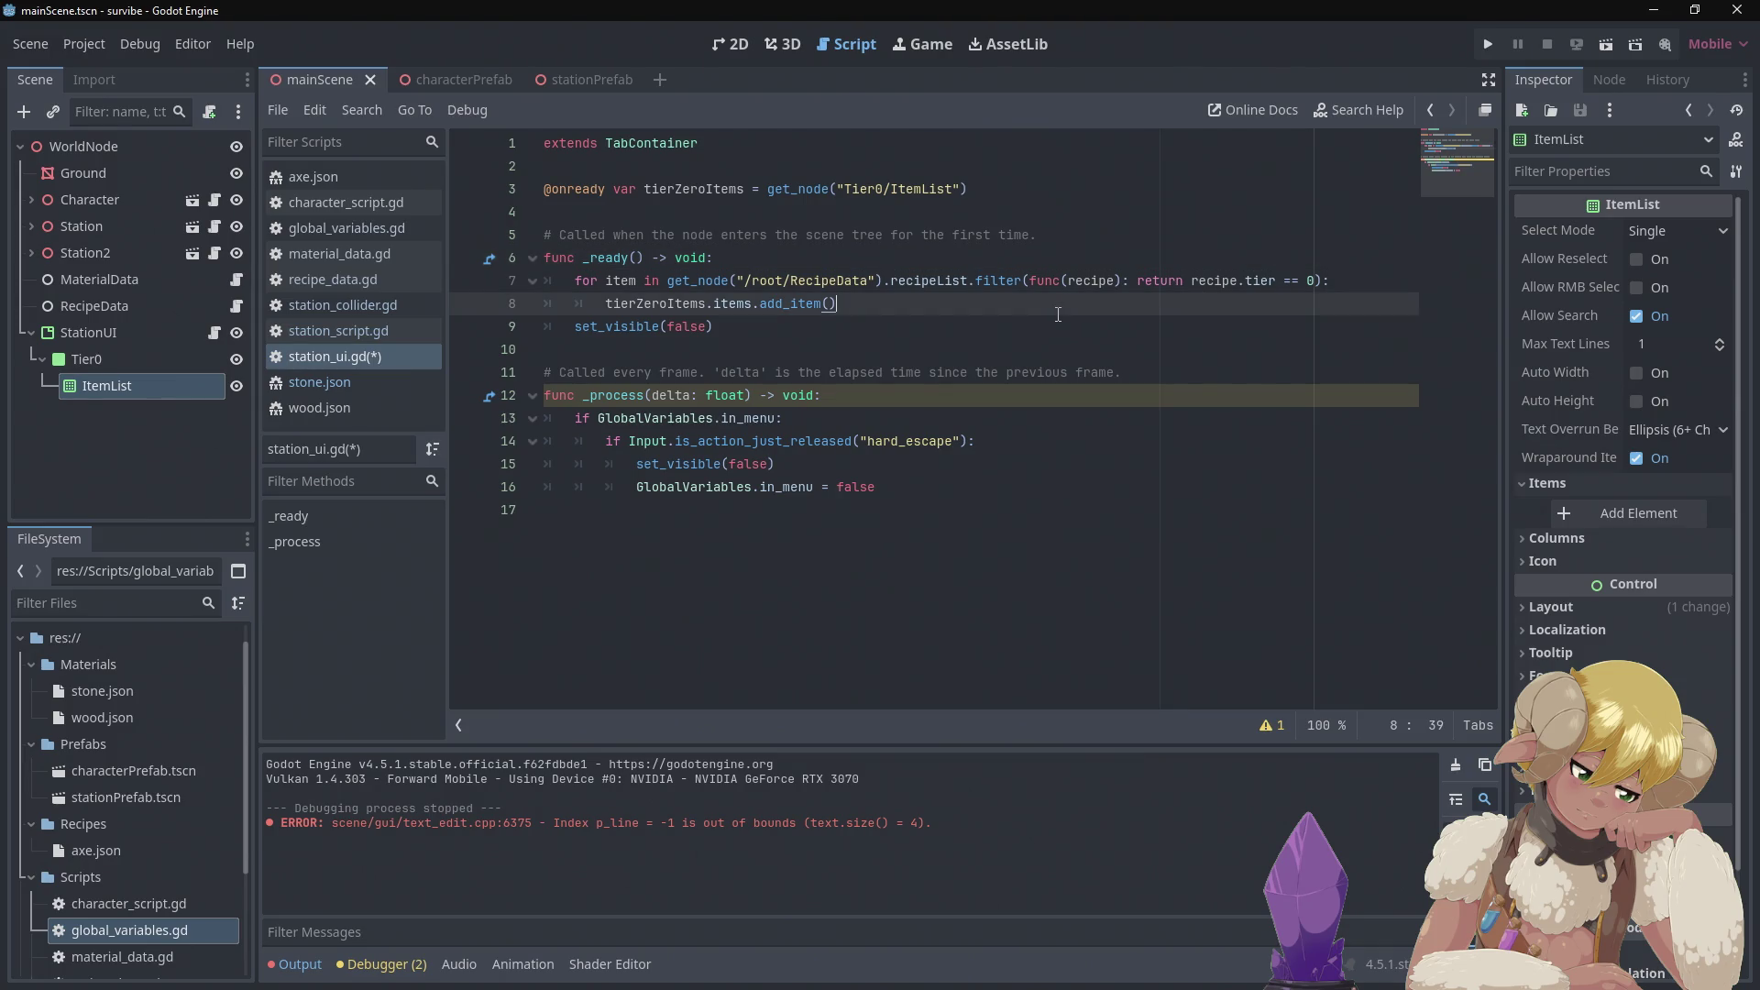
click(830, 304)
text(item)
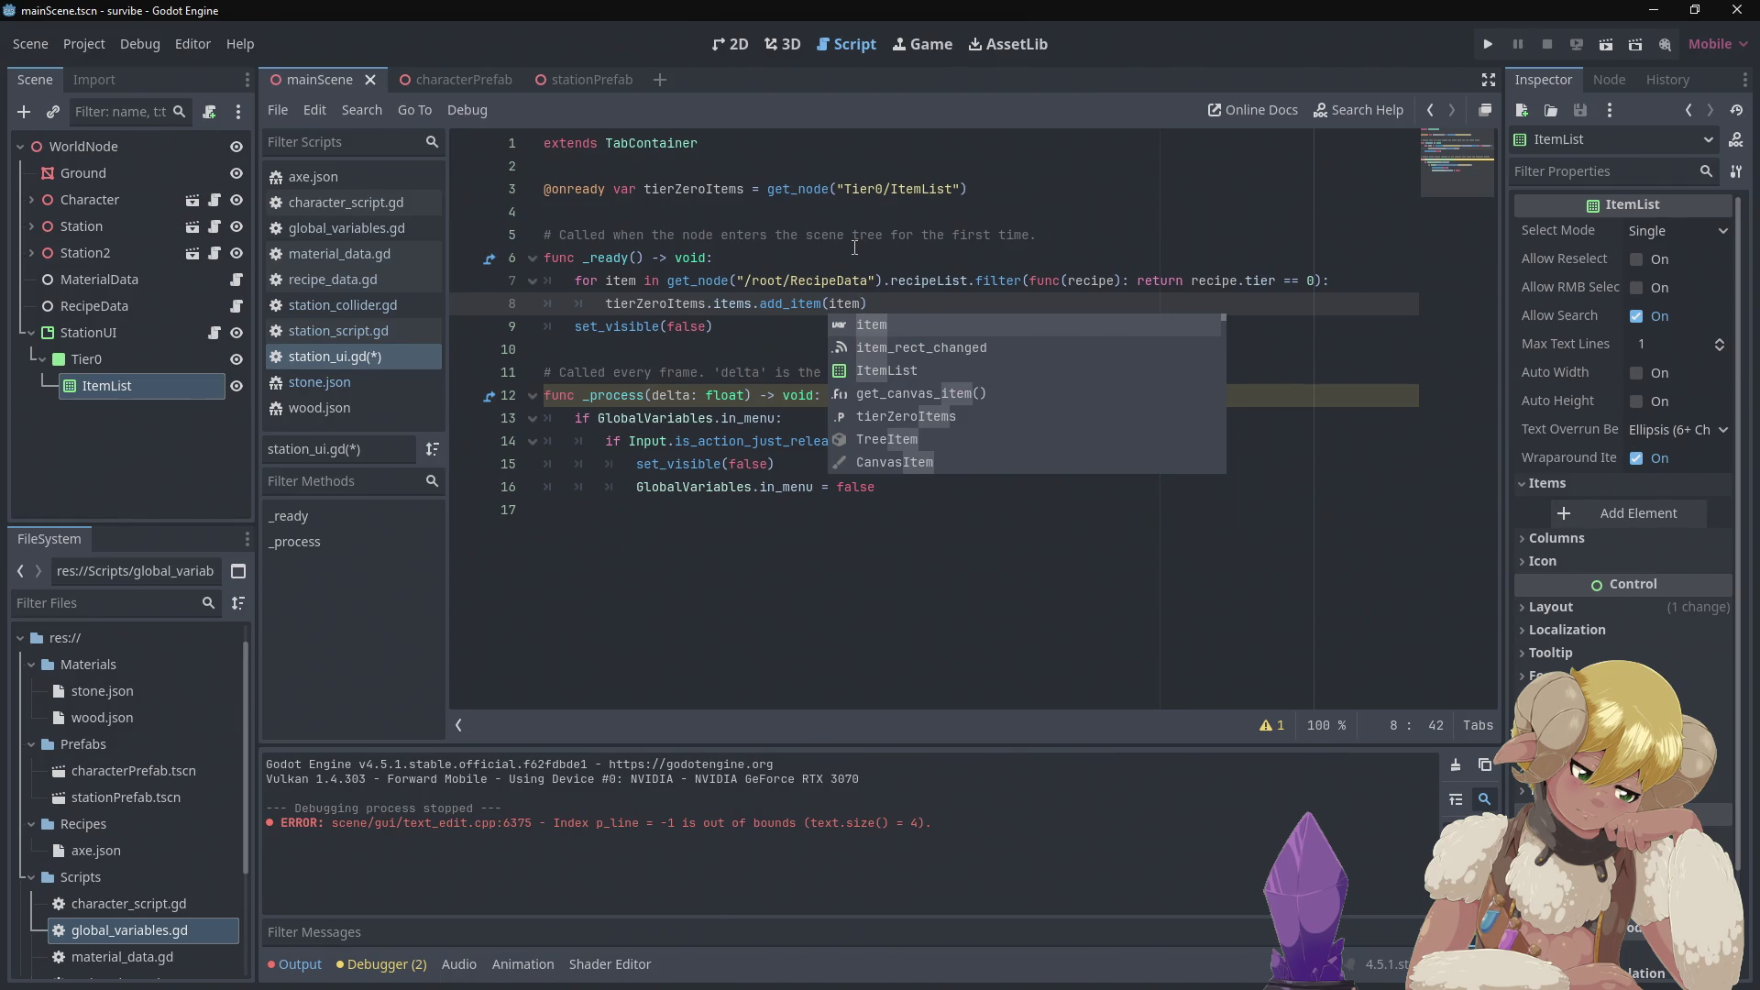
text(.name,)
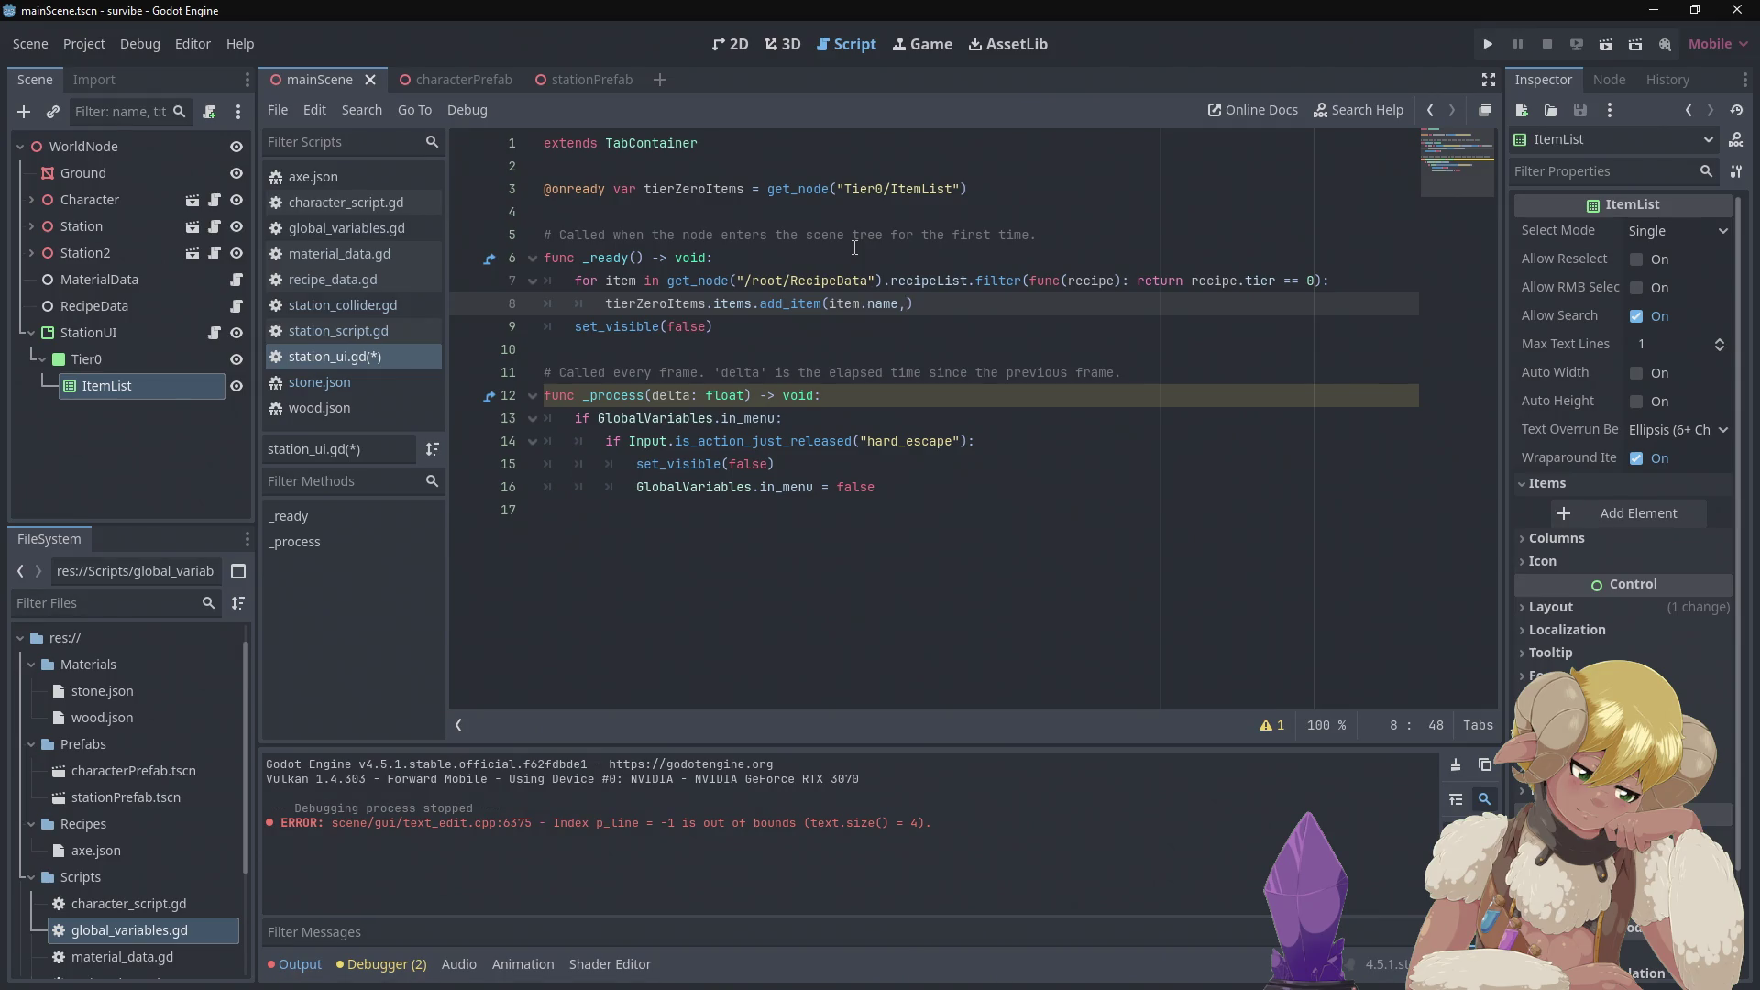
key(BackSpace)
key(alt+Tab)
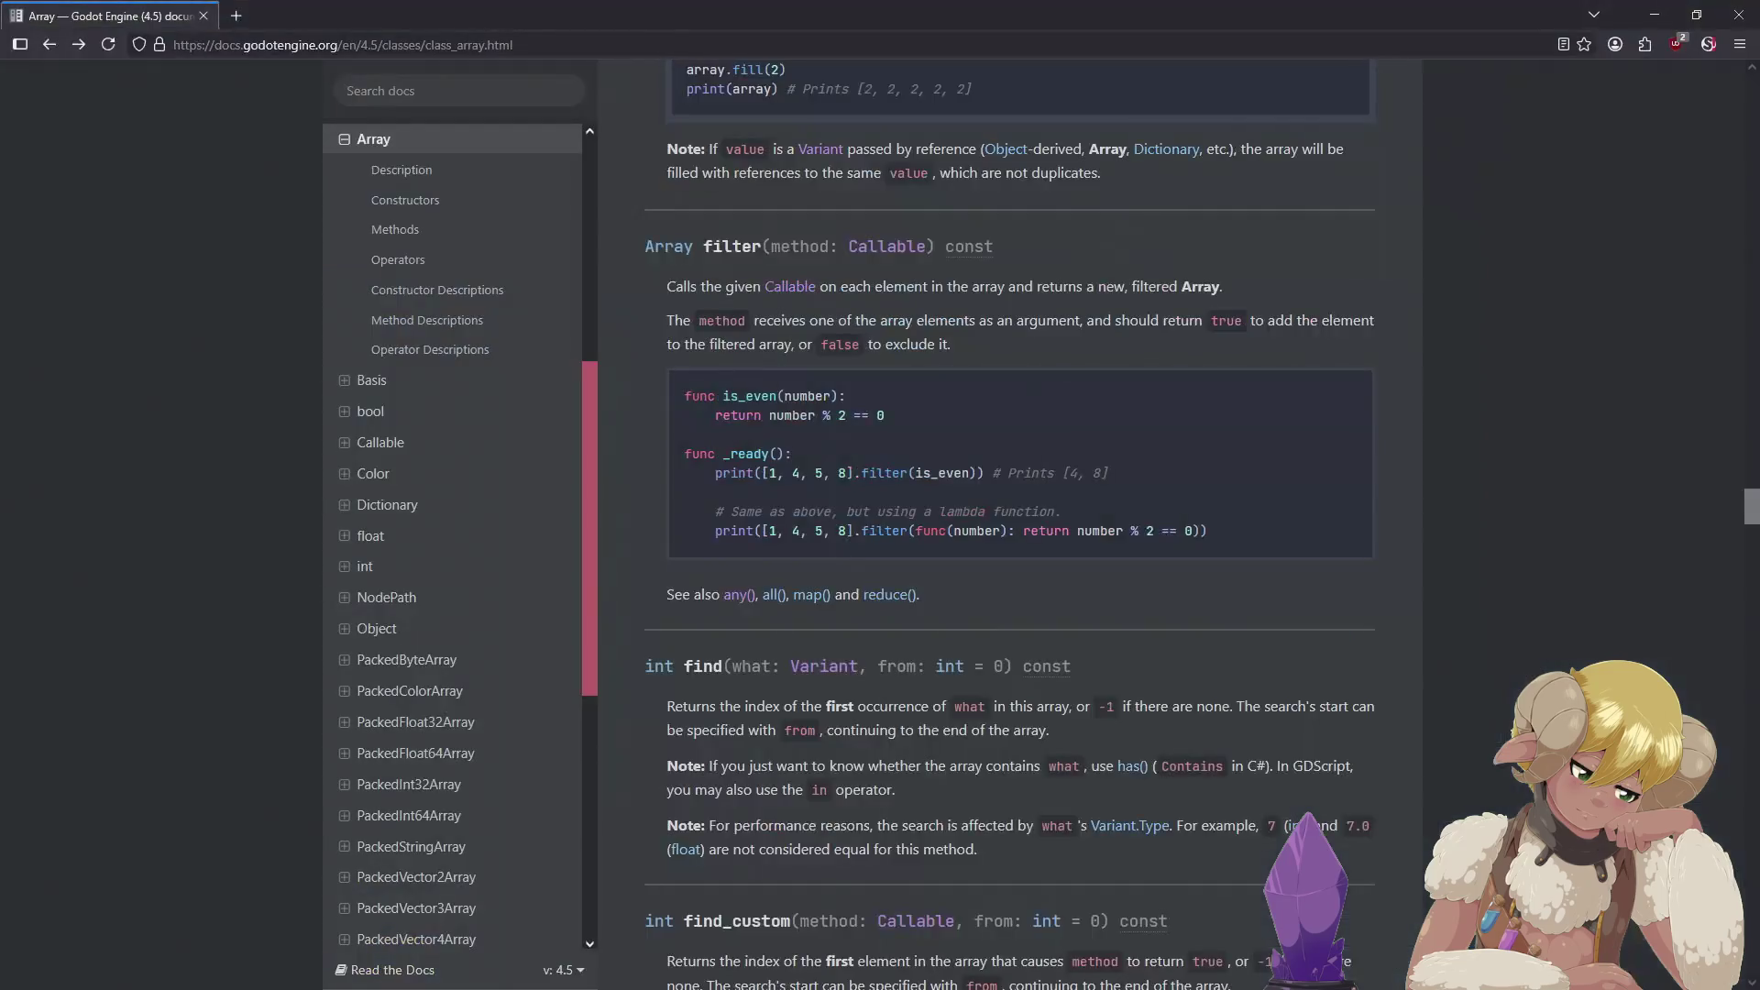
Step: Search the docs for 'itemlist' and read the ItemList add_item() method description
key(alt+Left)
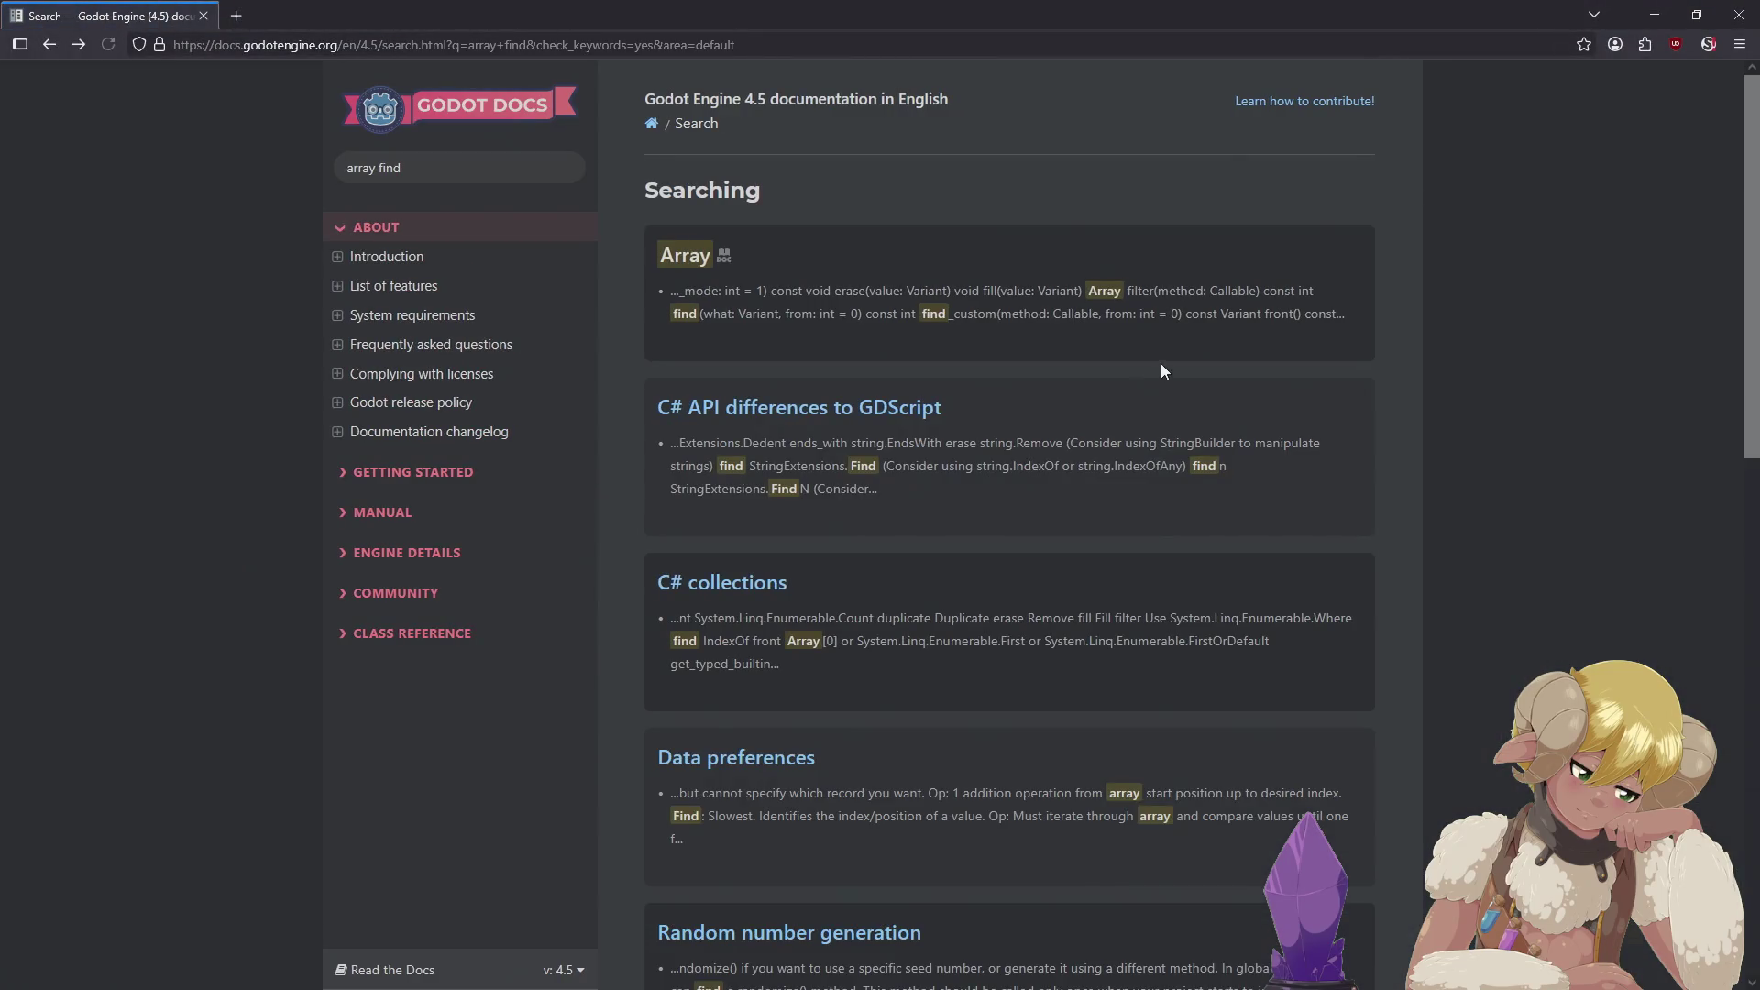
key(alt+Left)
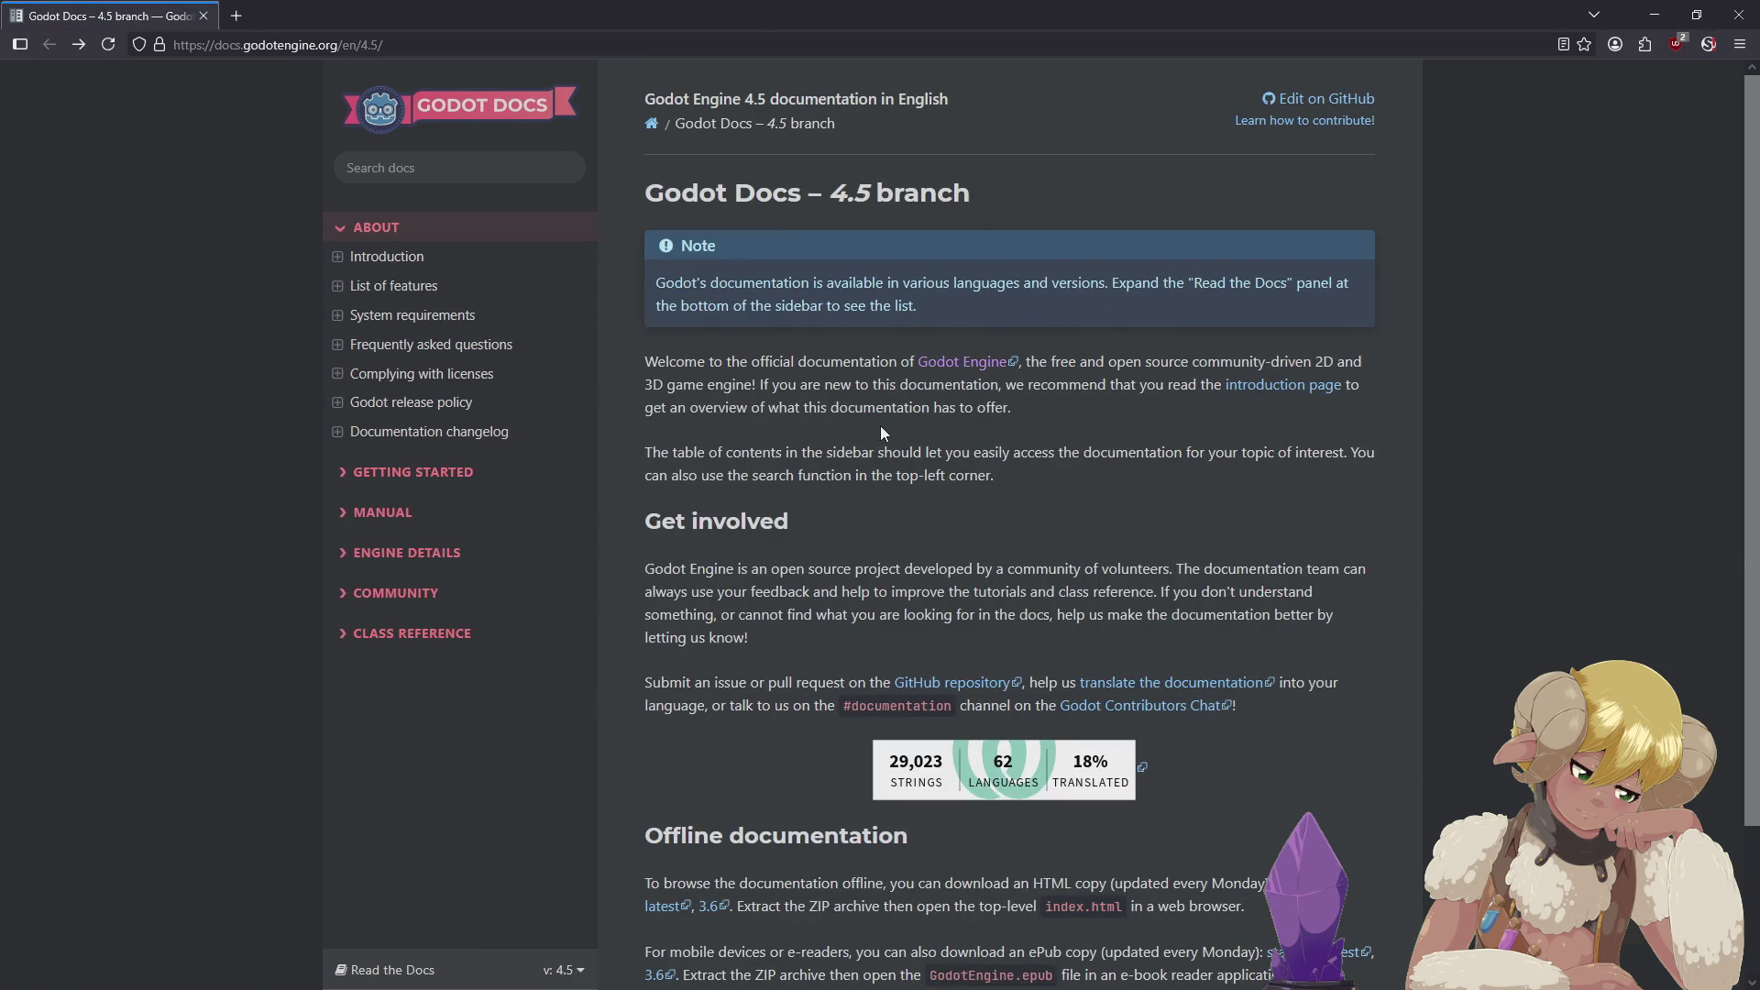
click(388, 181)
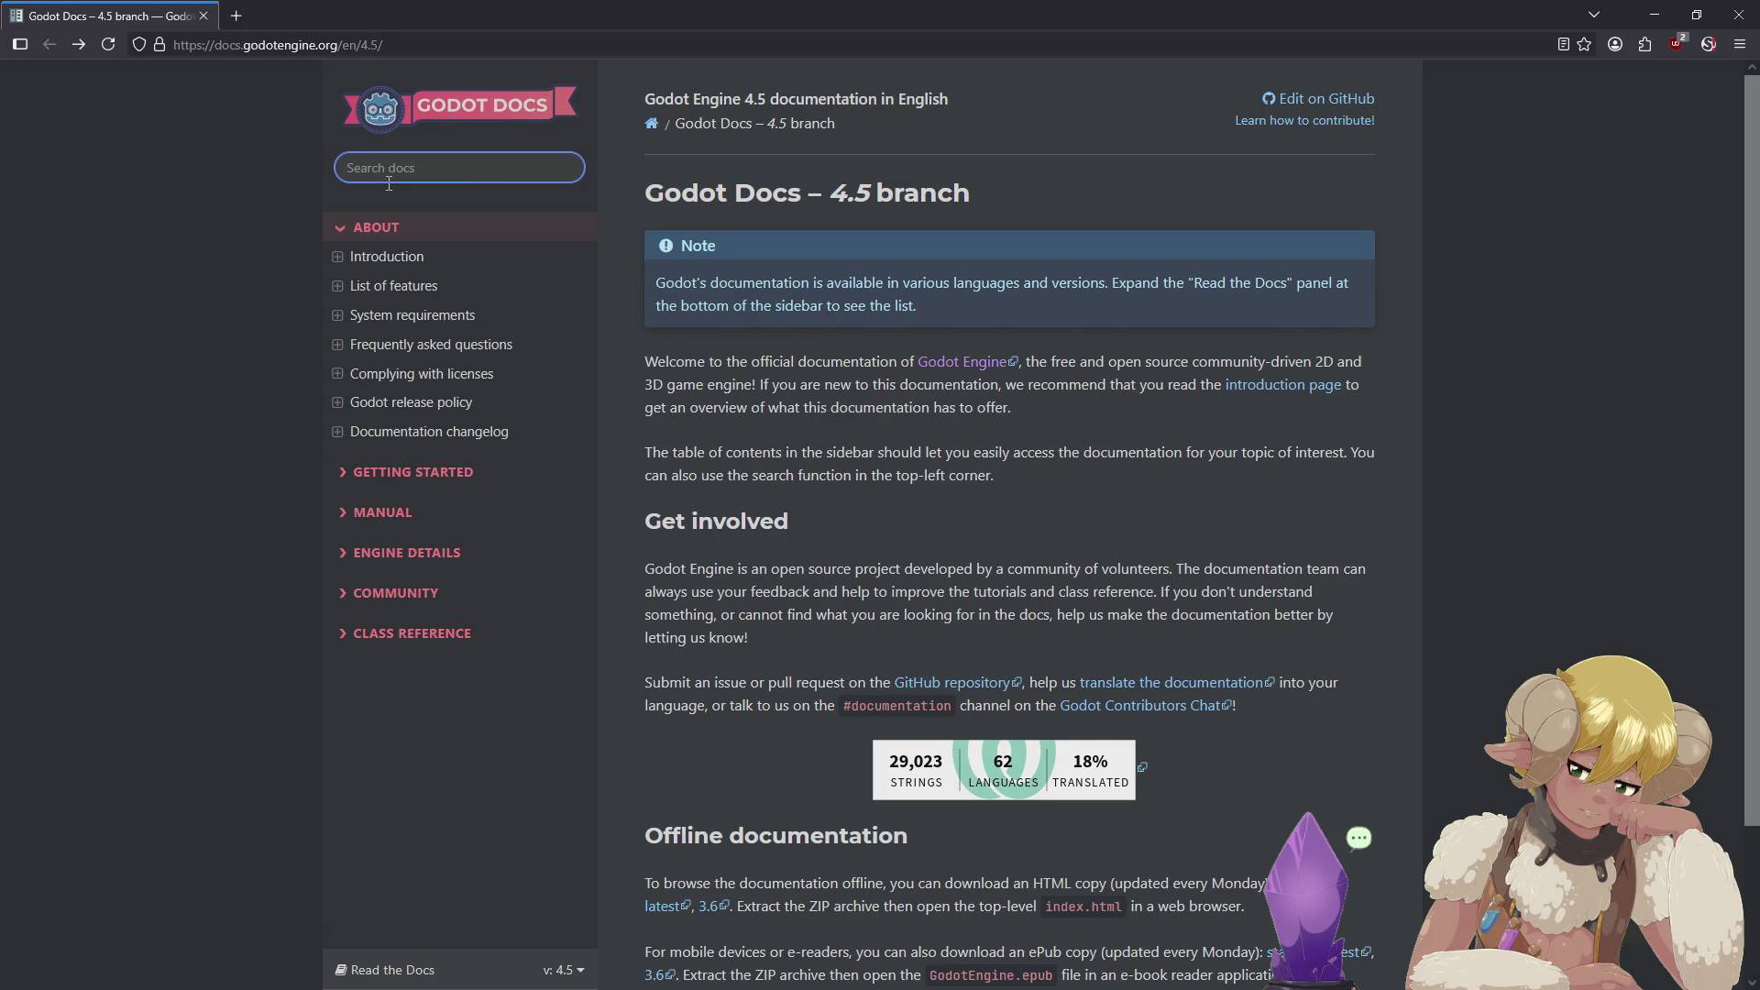
text(itemlist)
key(Return)
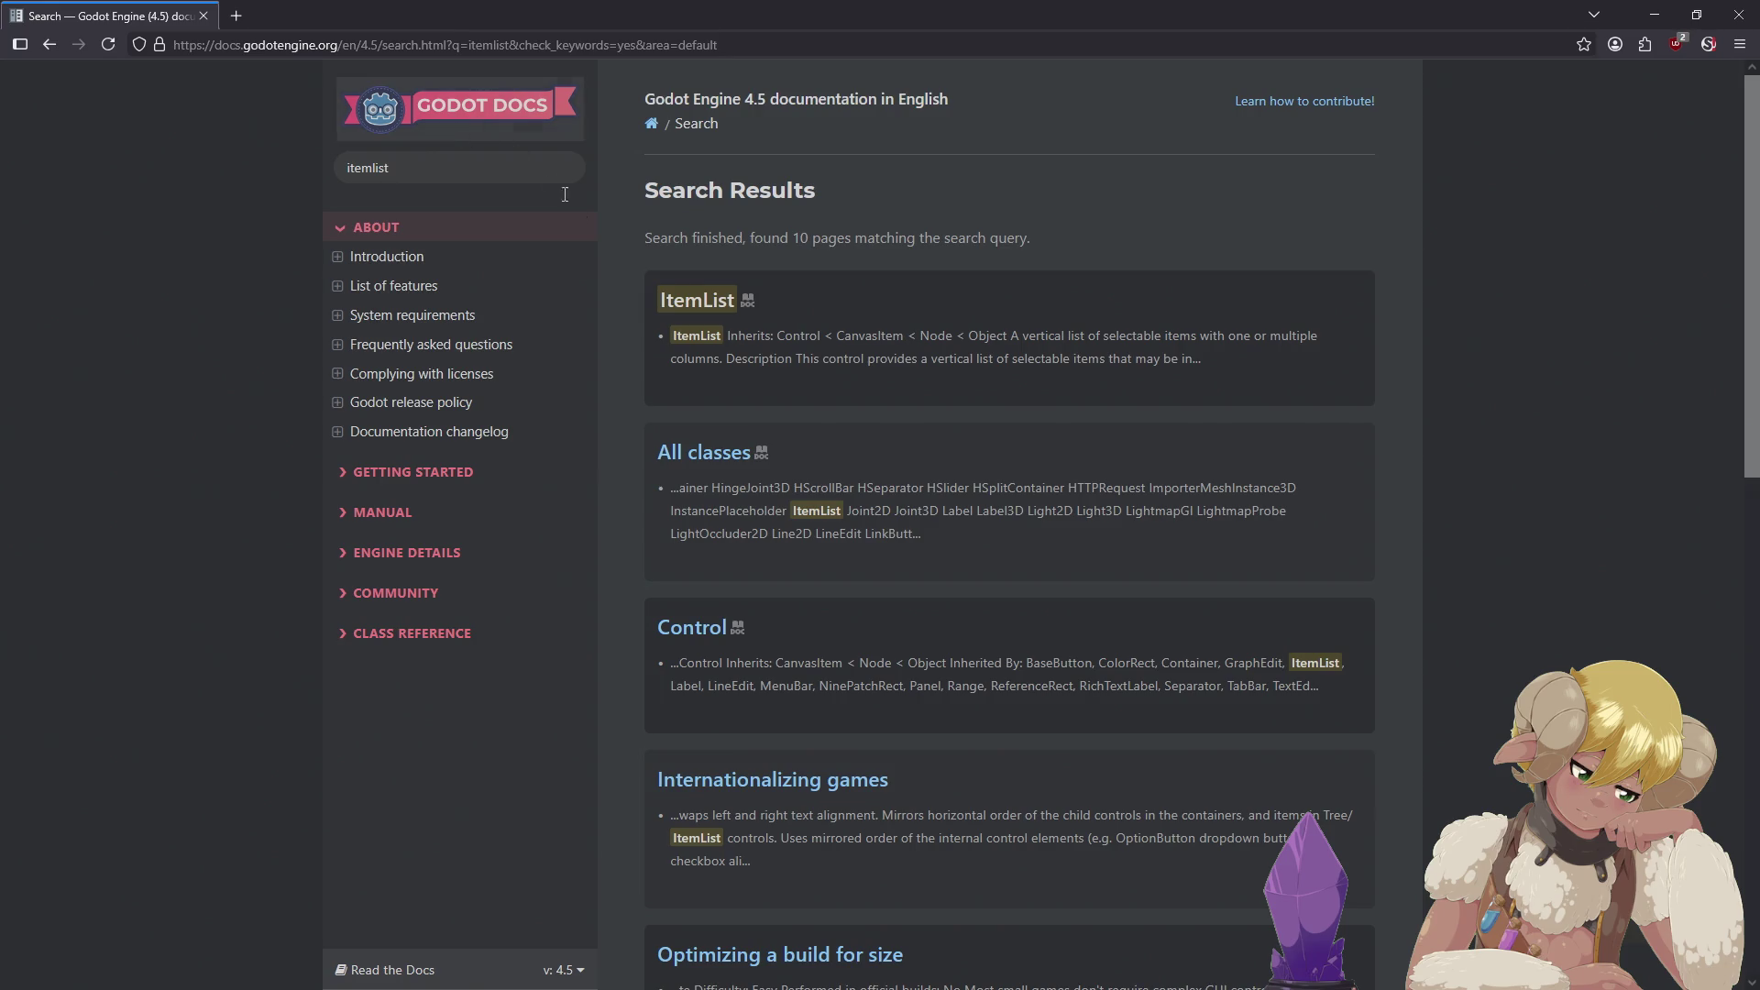
click(689, 301)
scroll(757, 397, down, 9)
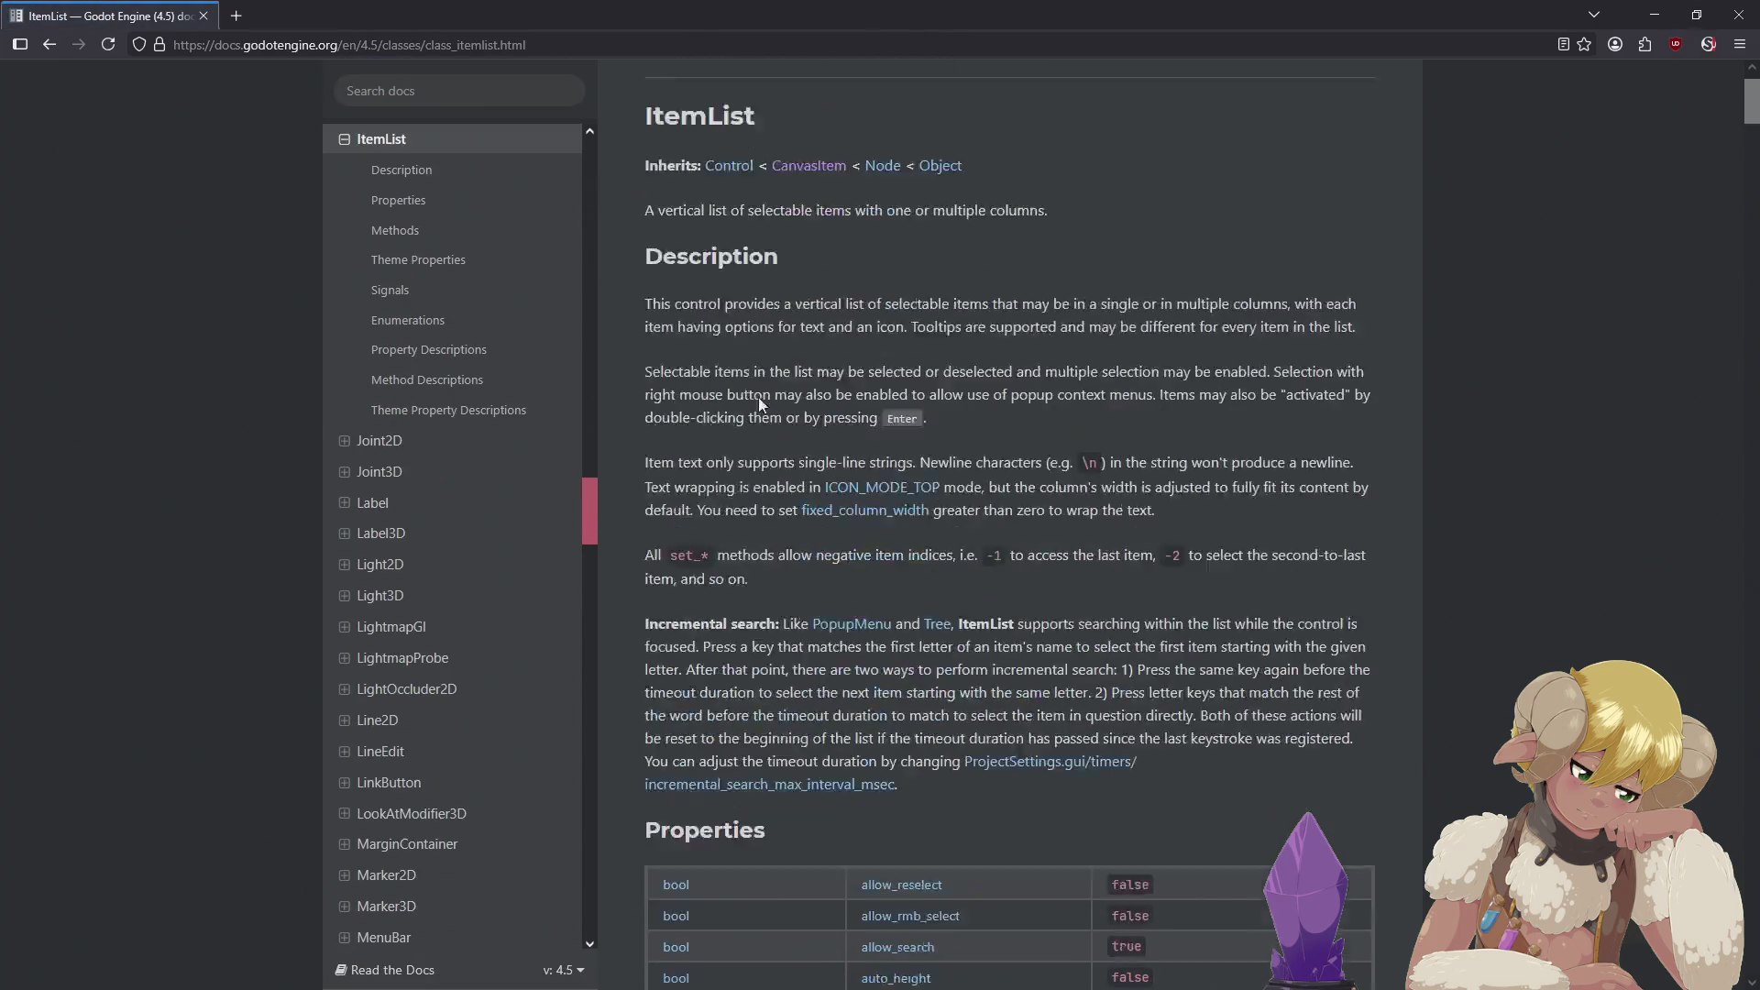
scroll(971, 353, down, 3)
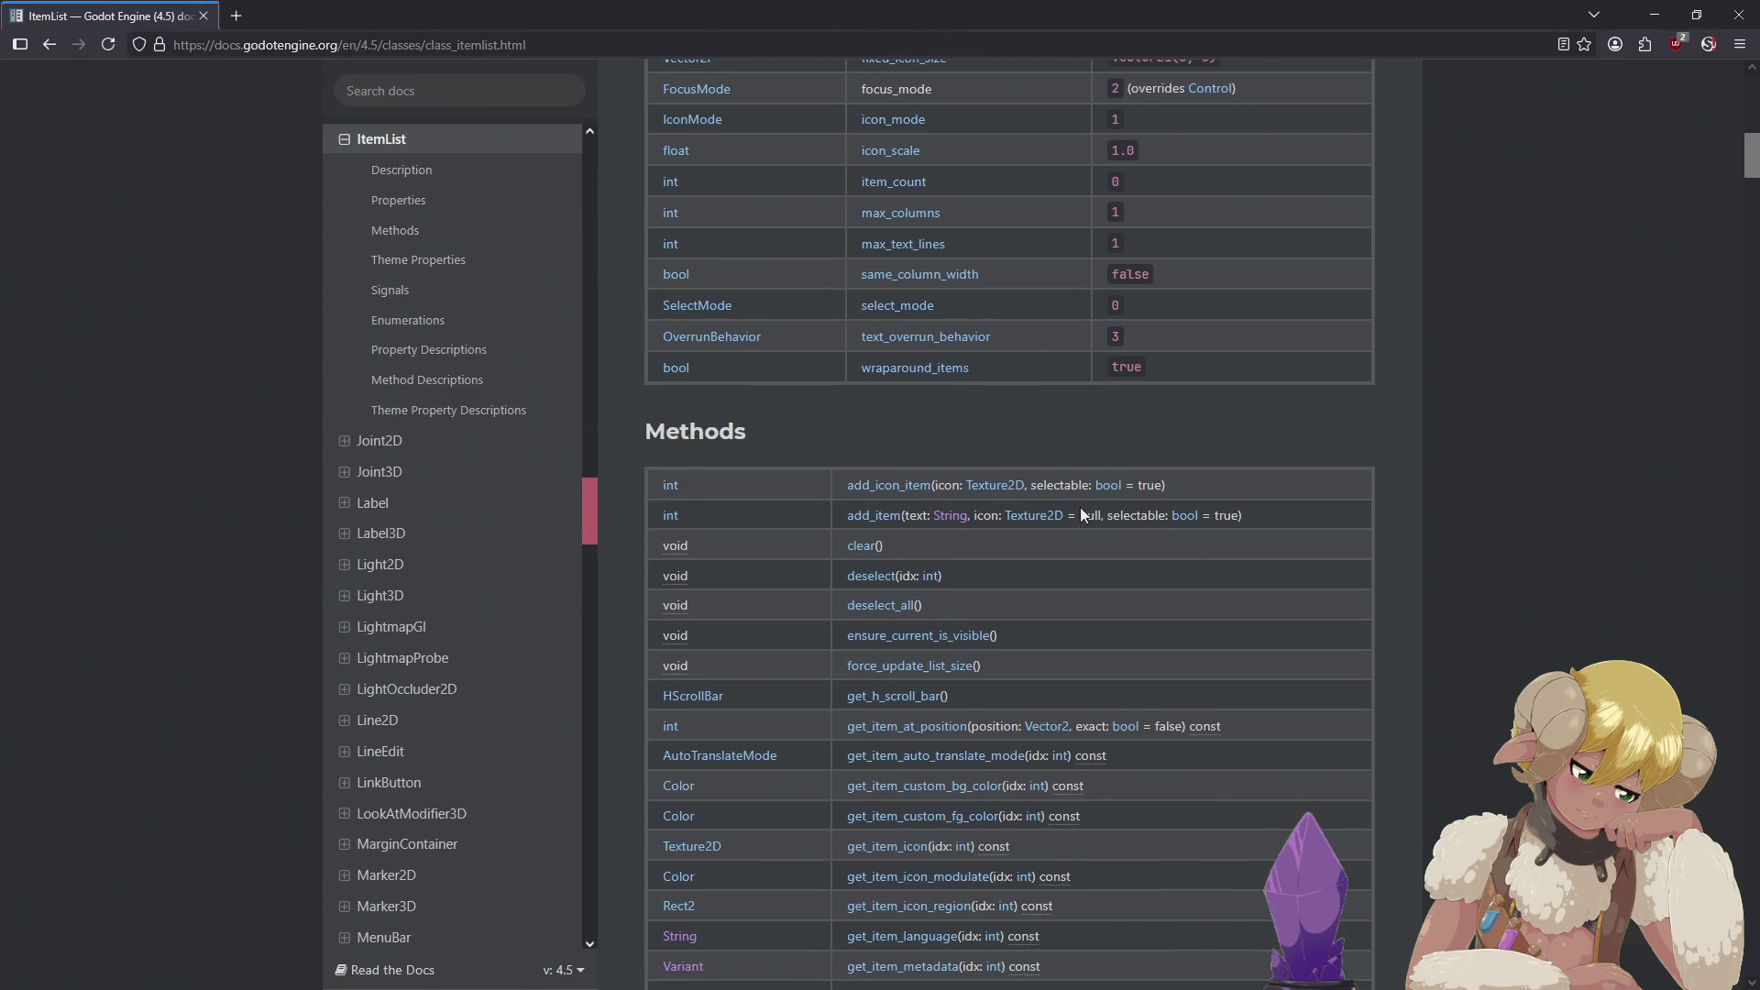
click(849, 514)
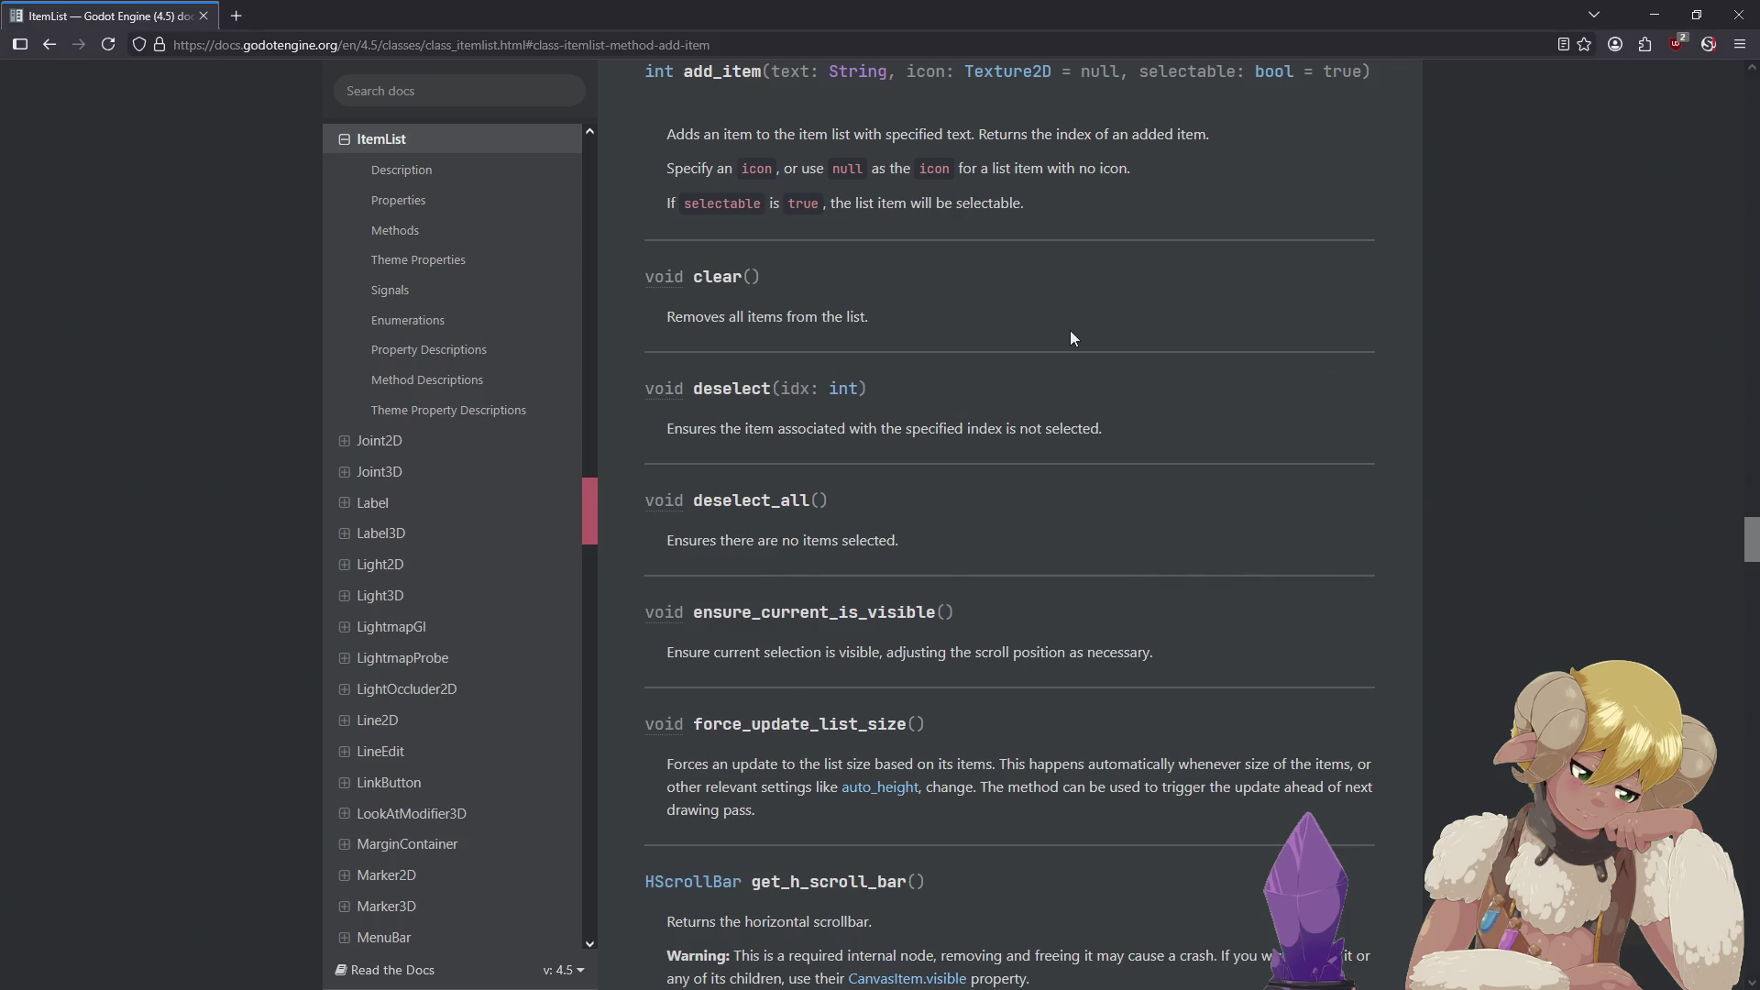
scroll(1091, 332, up, 2)
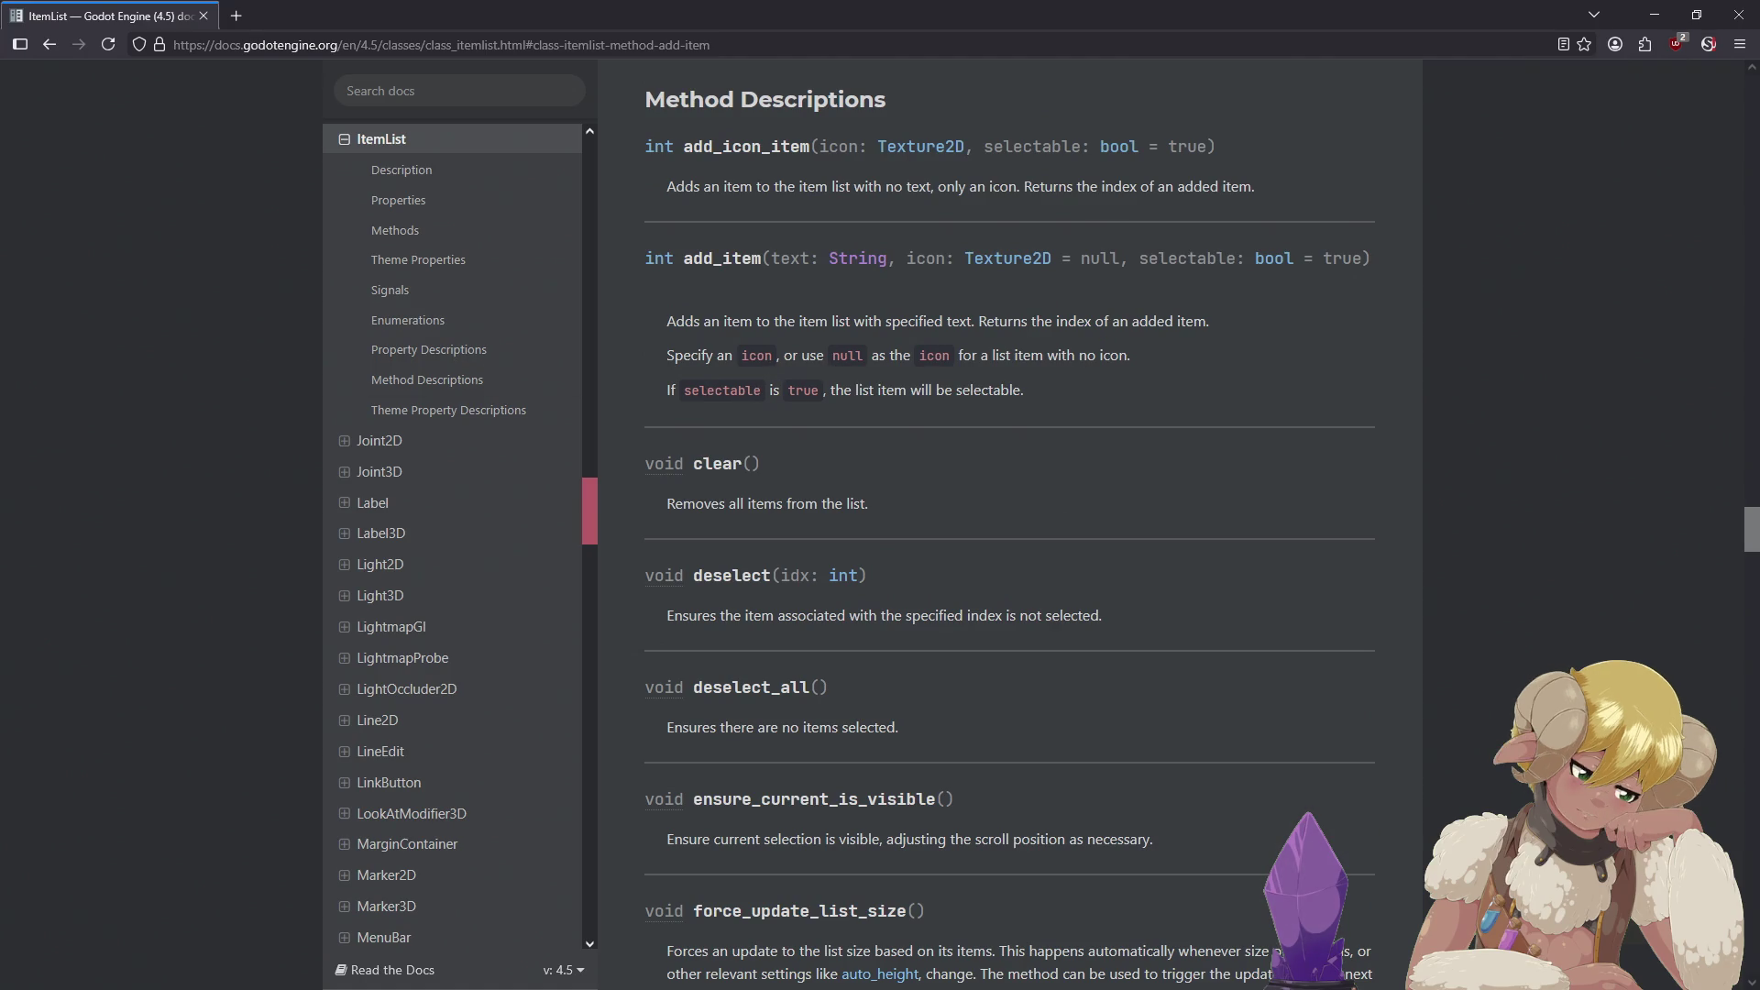
key(alt+Tab)
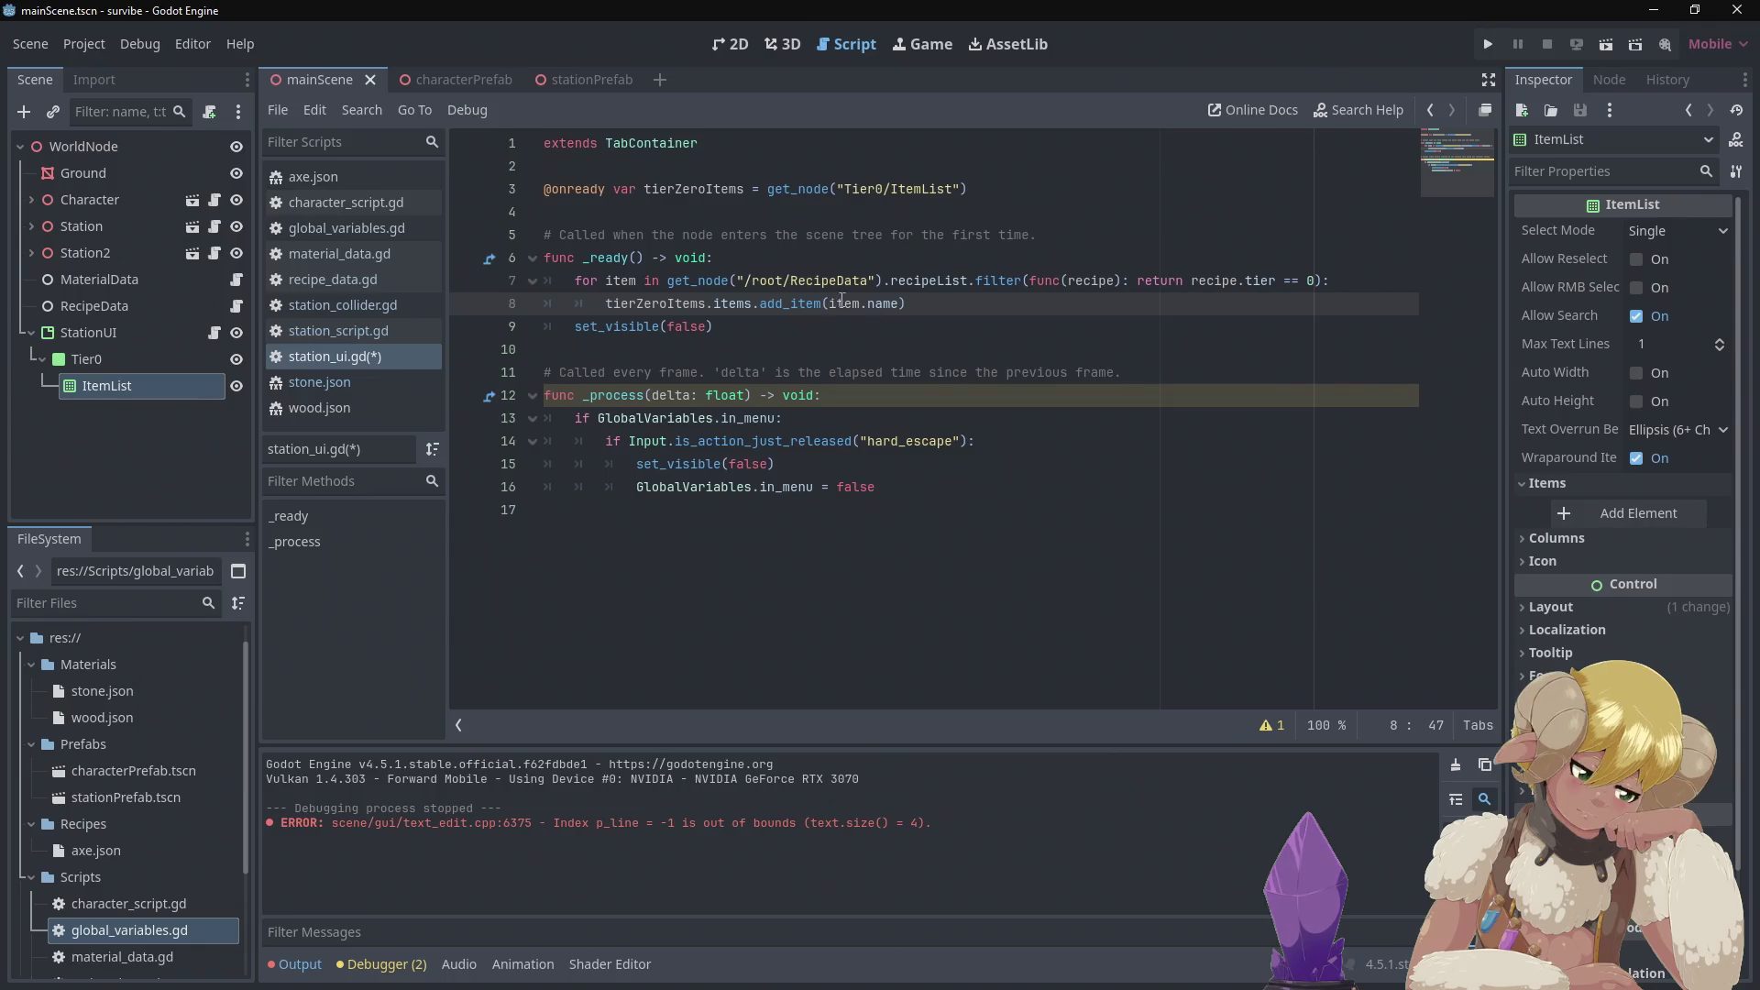
Step: Run the project, note the null-instance error on line 7, and stop the debug session
click(1486, 44)
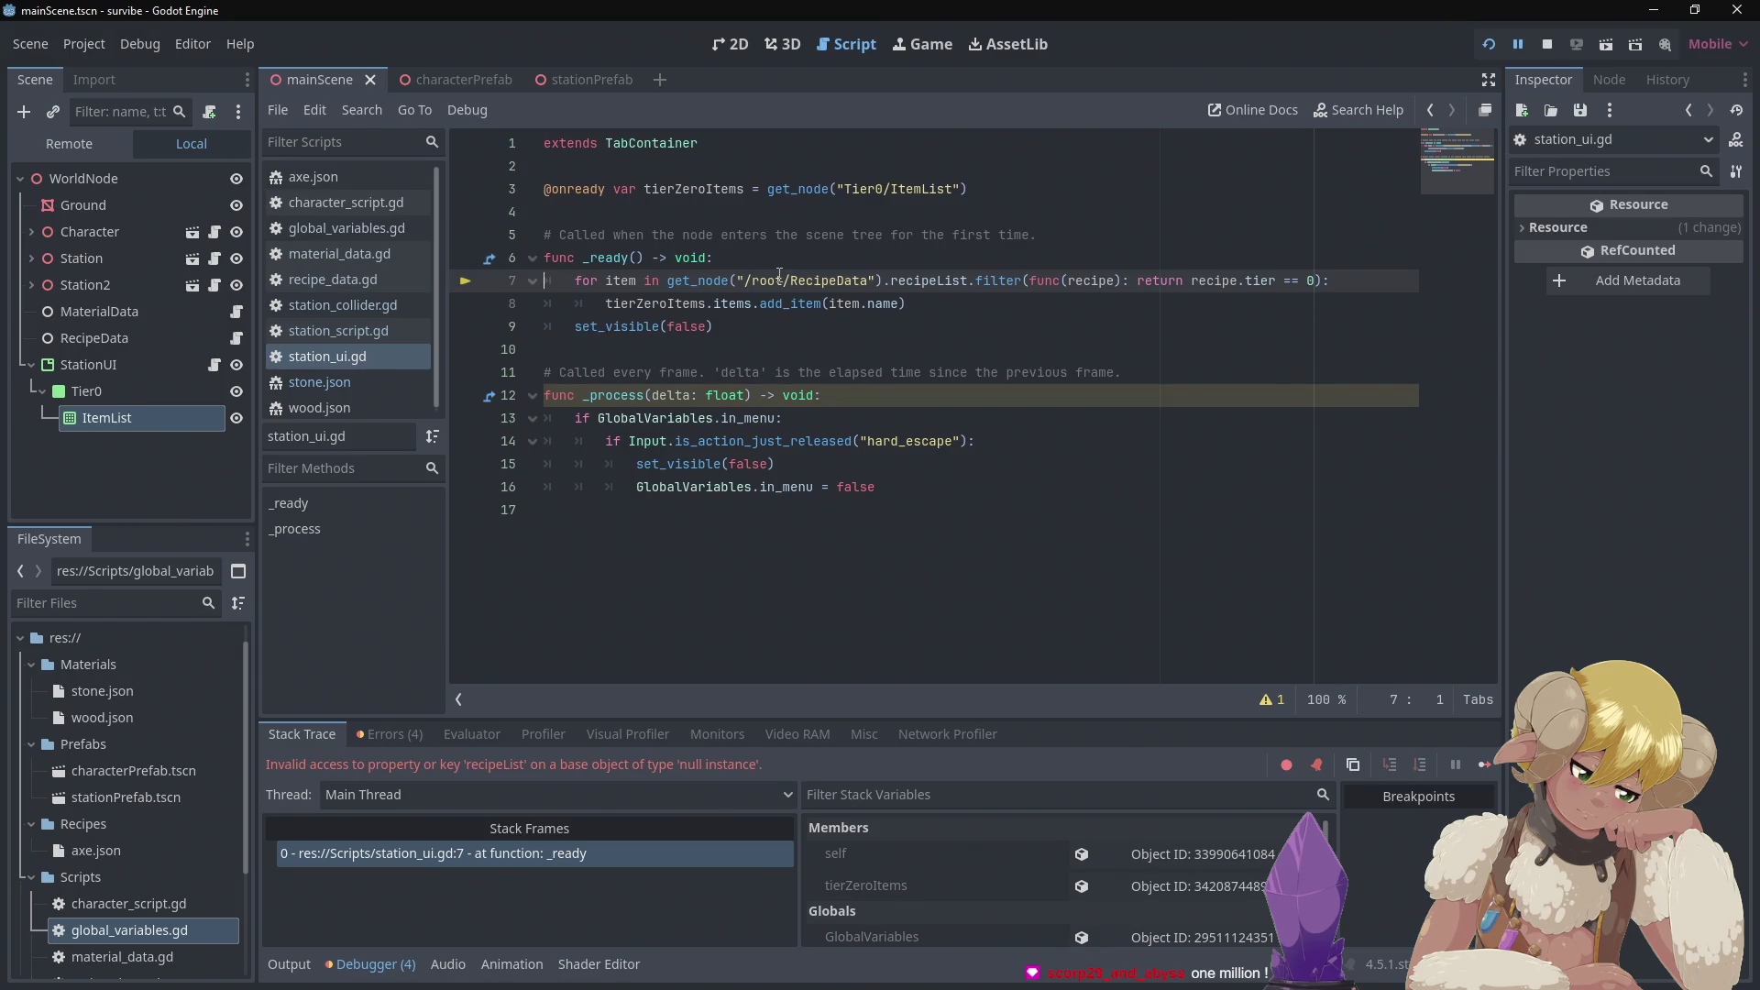
click(1547, 40)
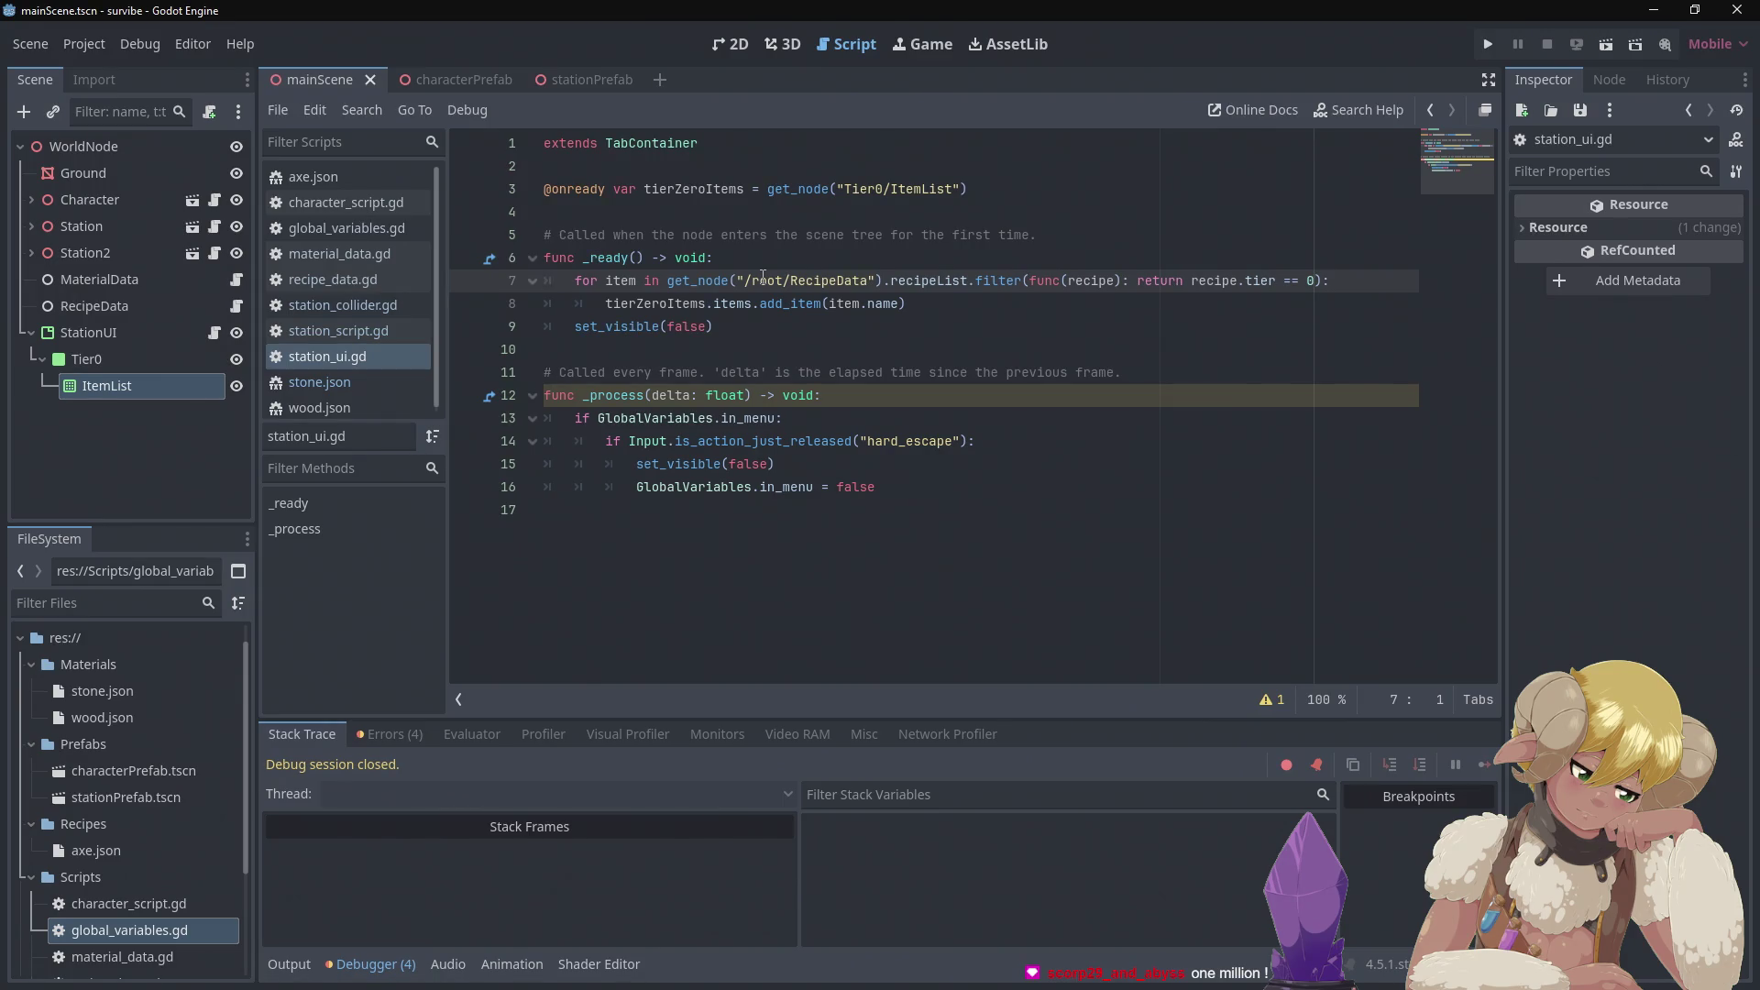
Step: Change line 7's RecipeData path to /root/WorldNode/RecipeData and rerun the project
click(786, 280)
text(WorldNdoe/)
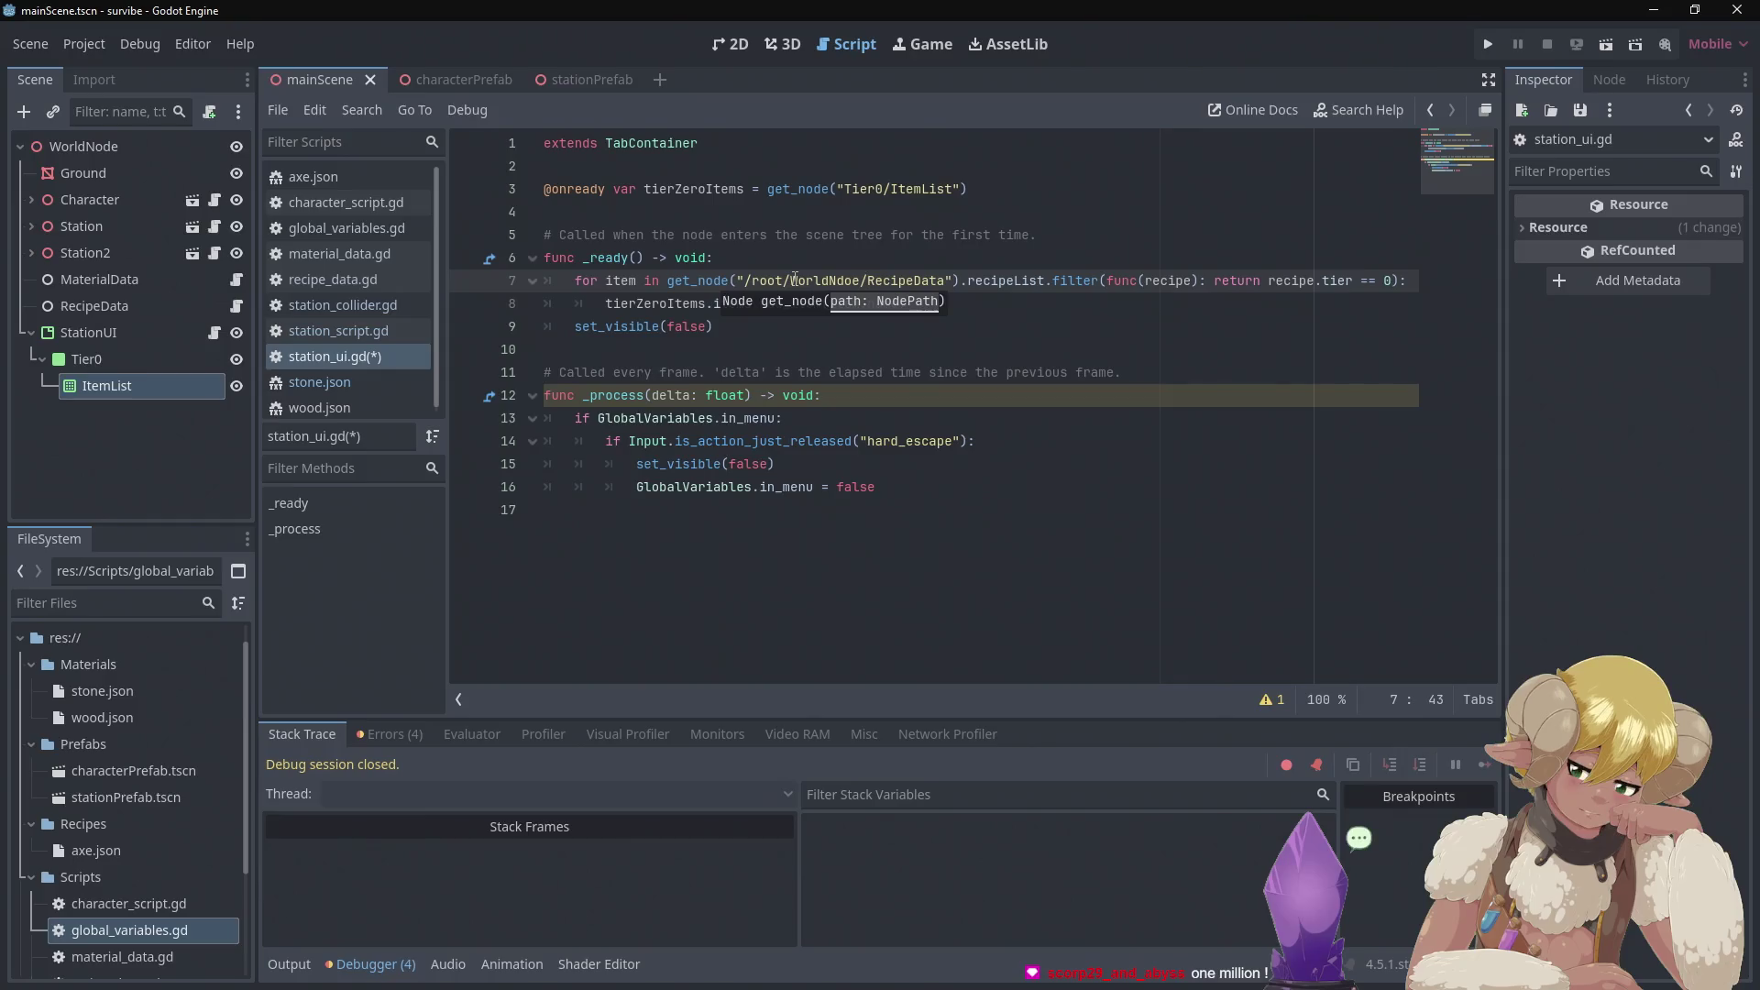
key(Left)
key(Left)
key(BackSpace)
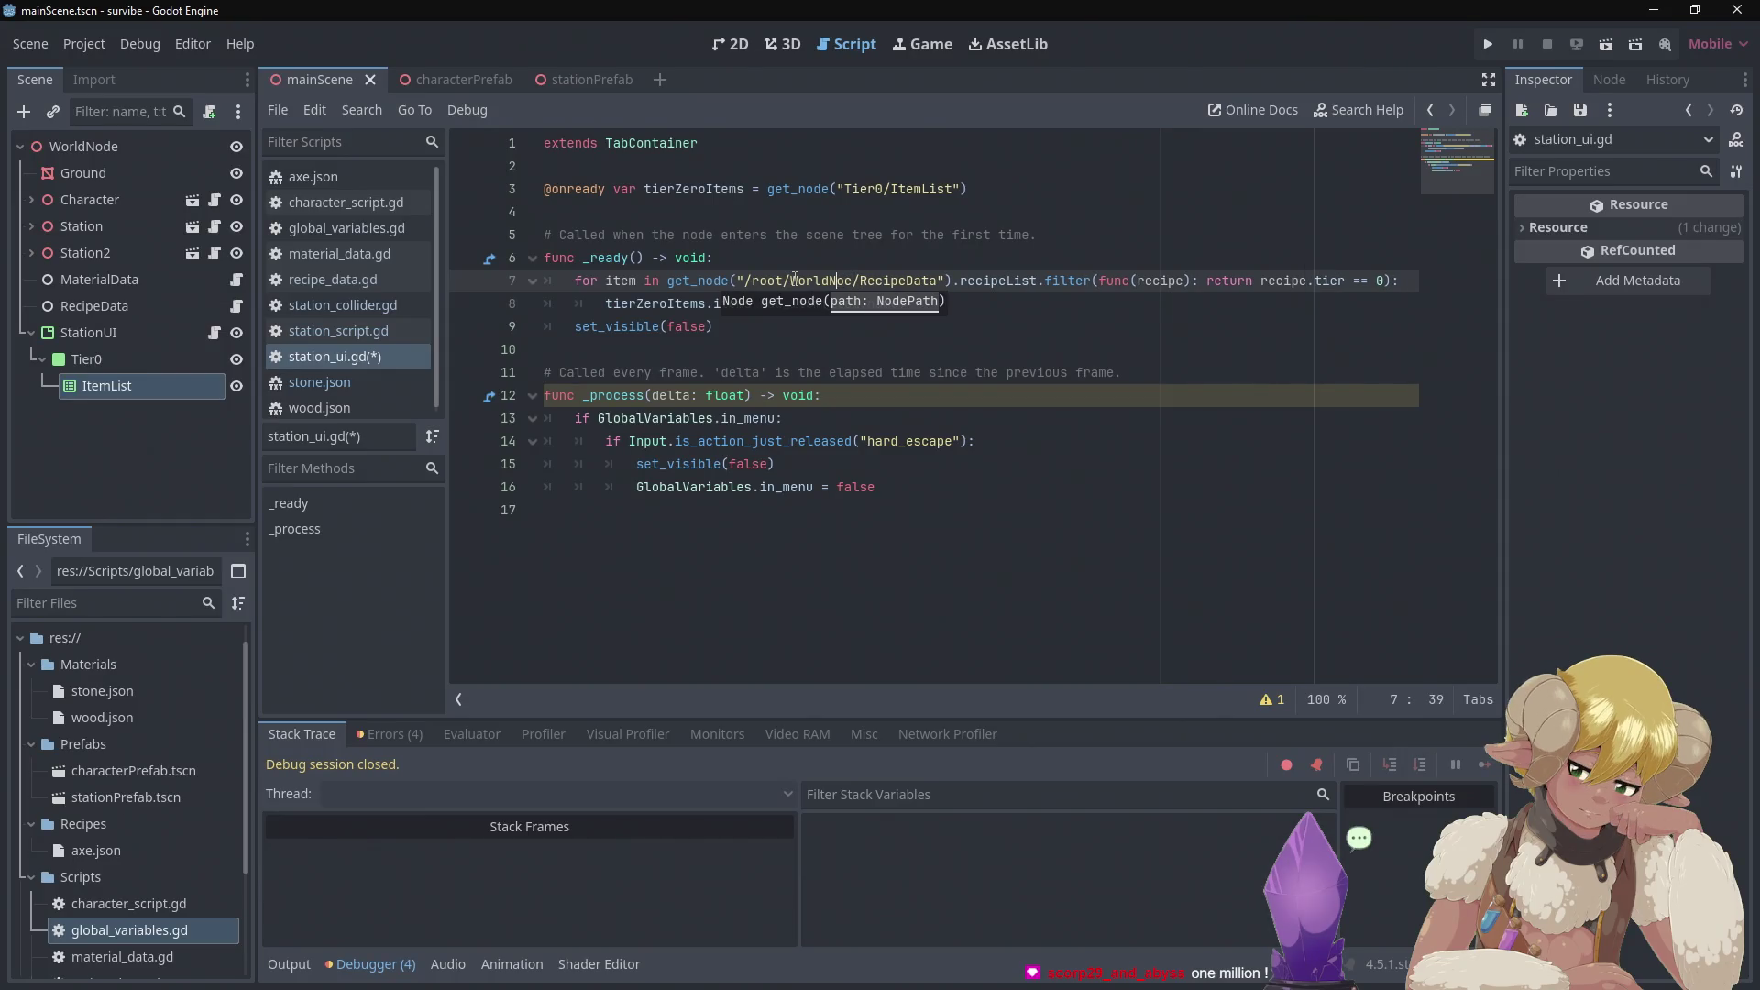
text(d)
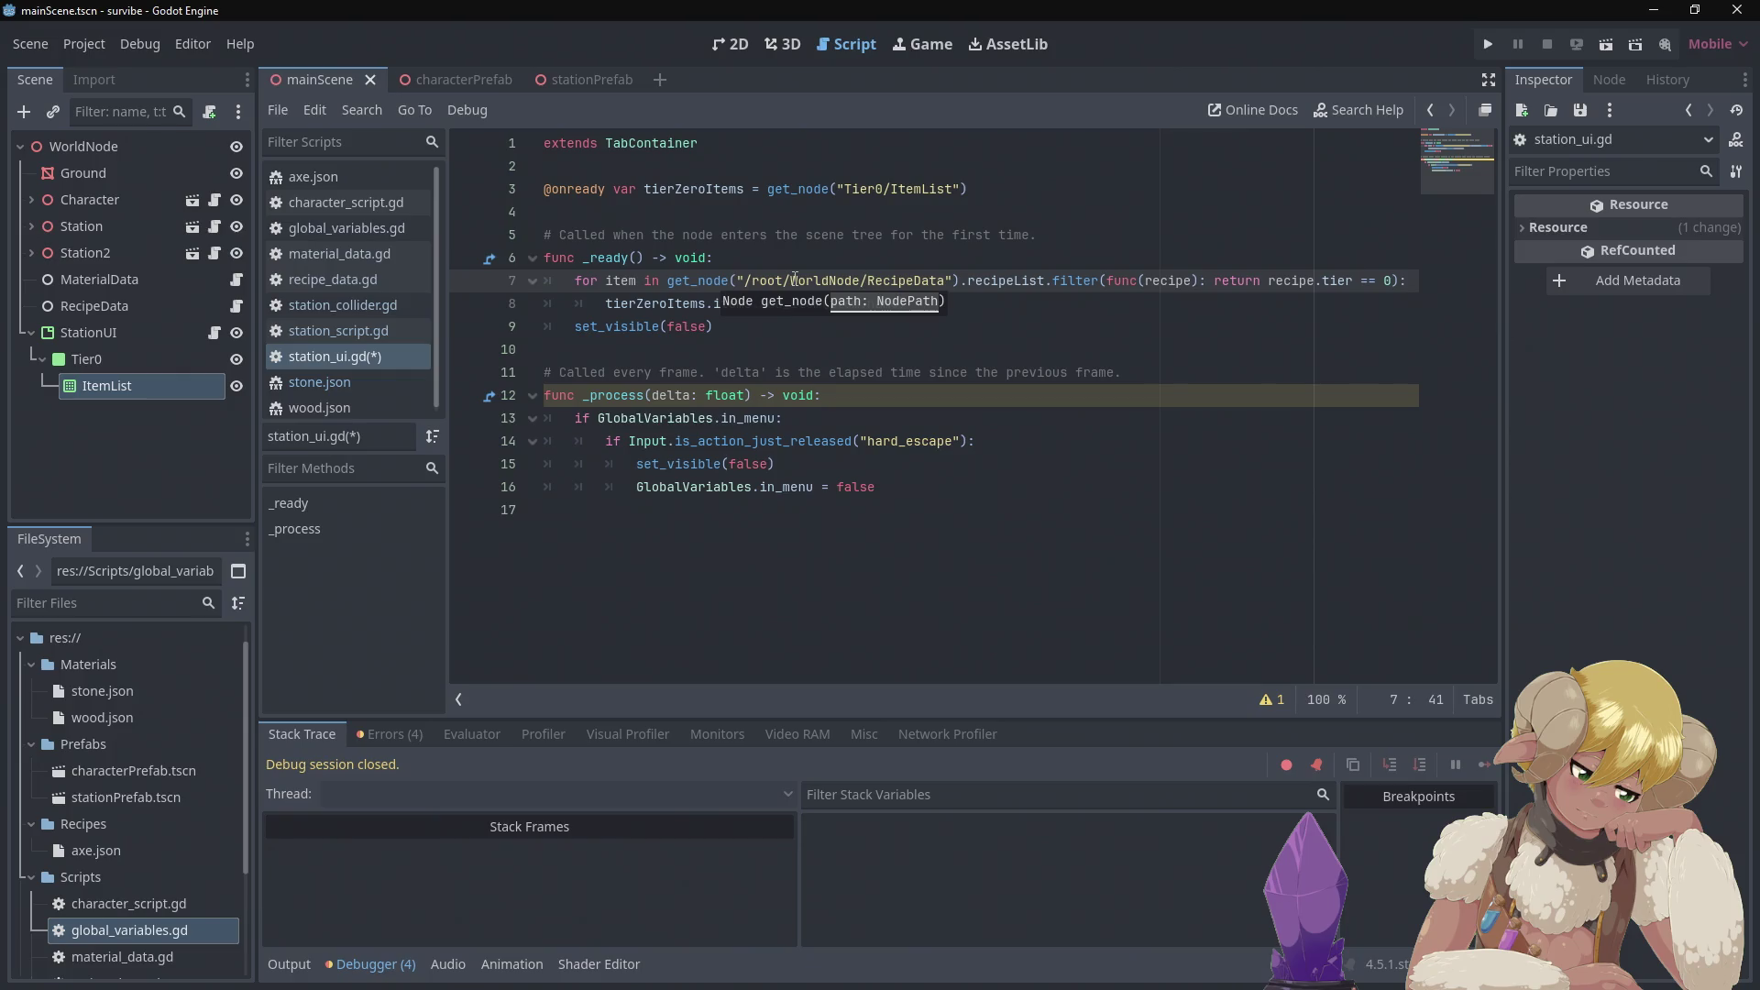
click(1077, 311)
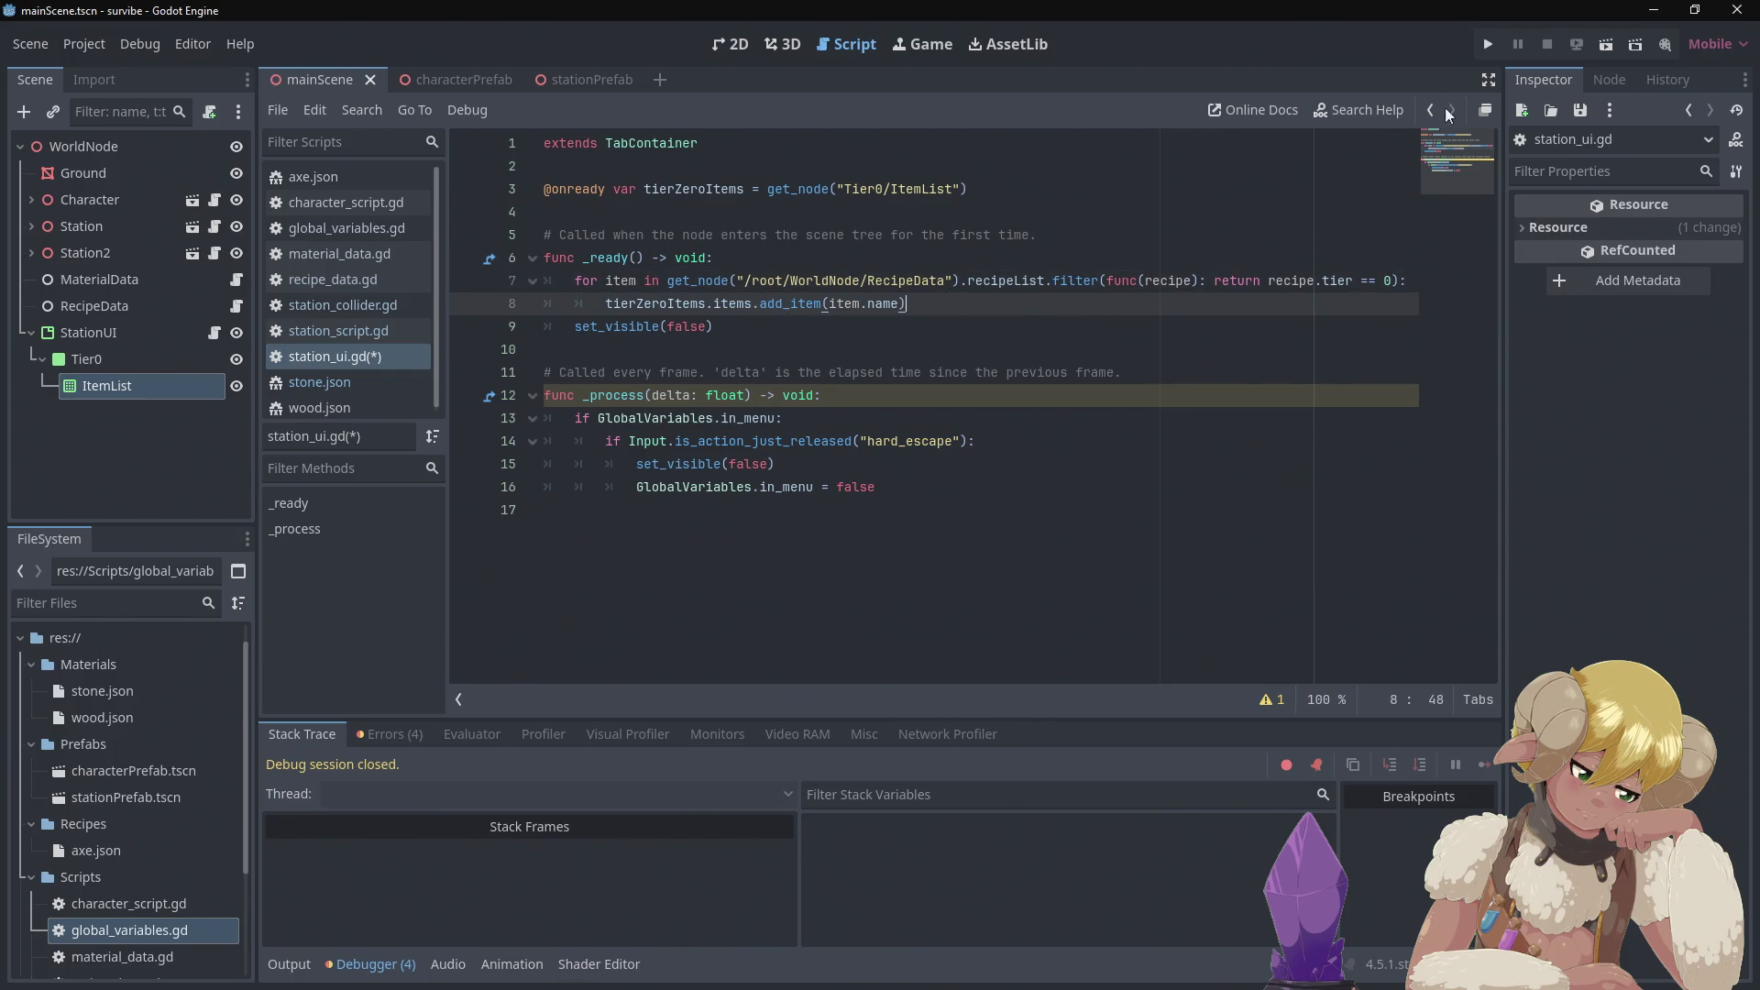
click(1487, 46)
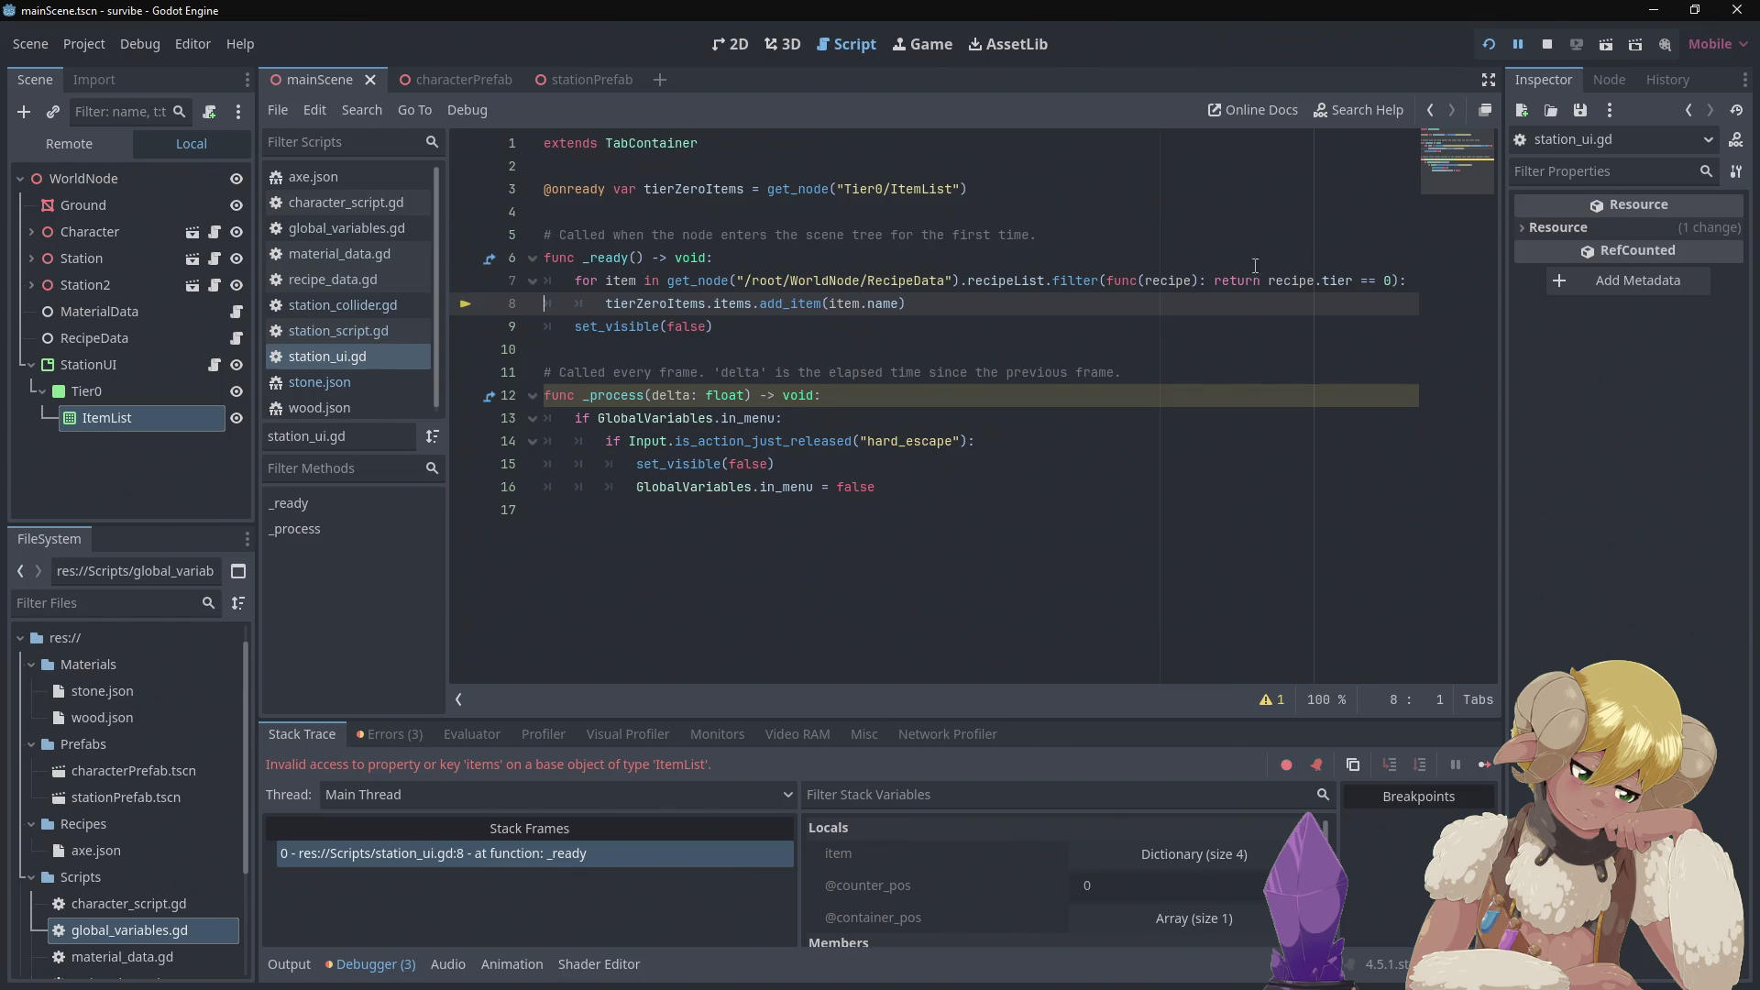
Step: Stop debugging, change line 8 to call tierZeroItems.add_item(item.name), and rerun the game
click(1548, 44)
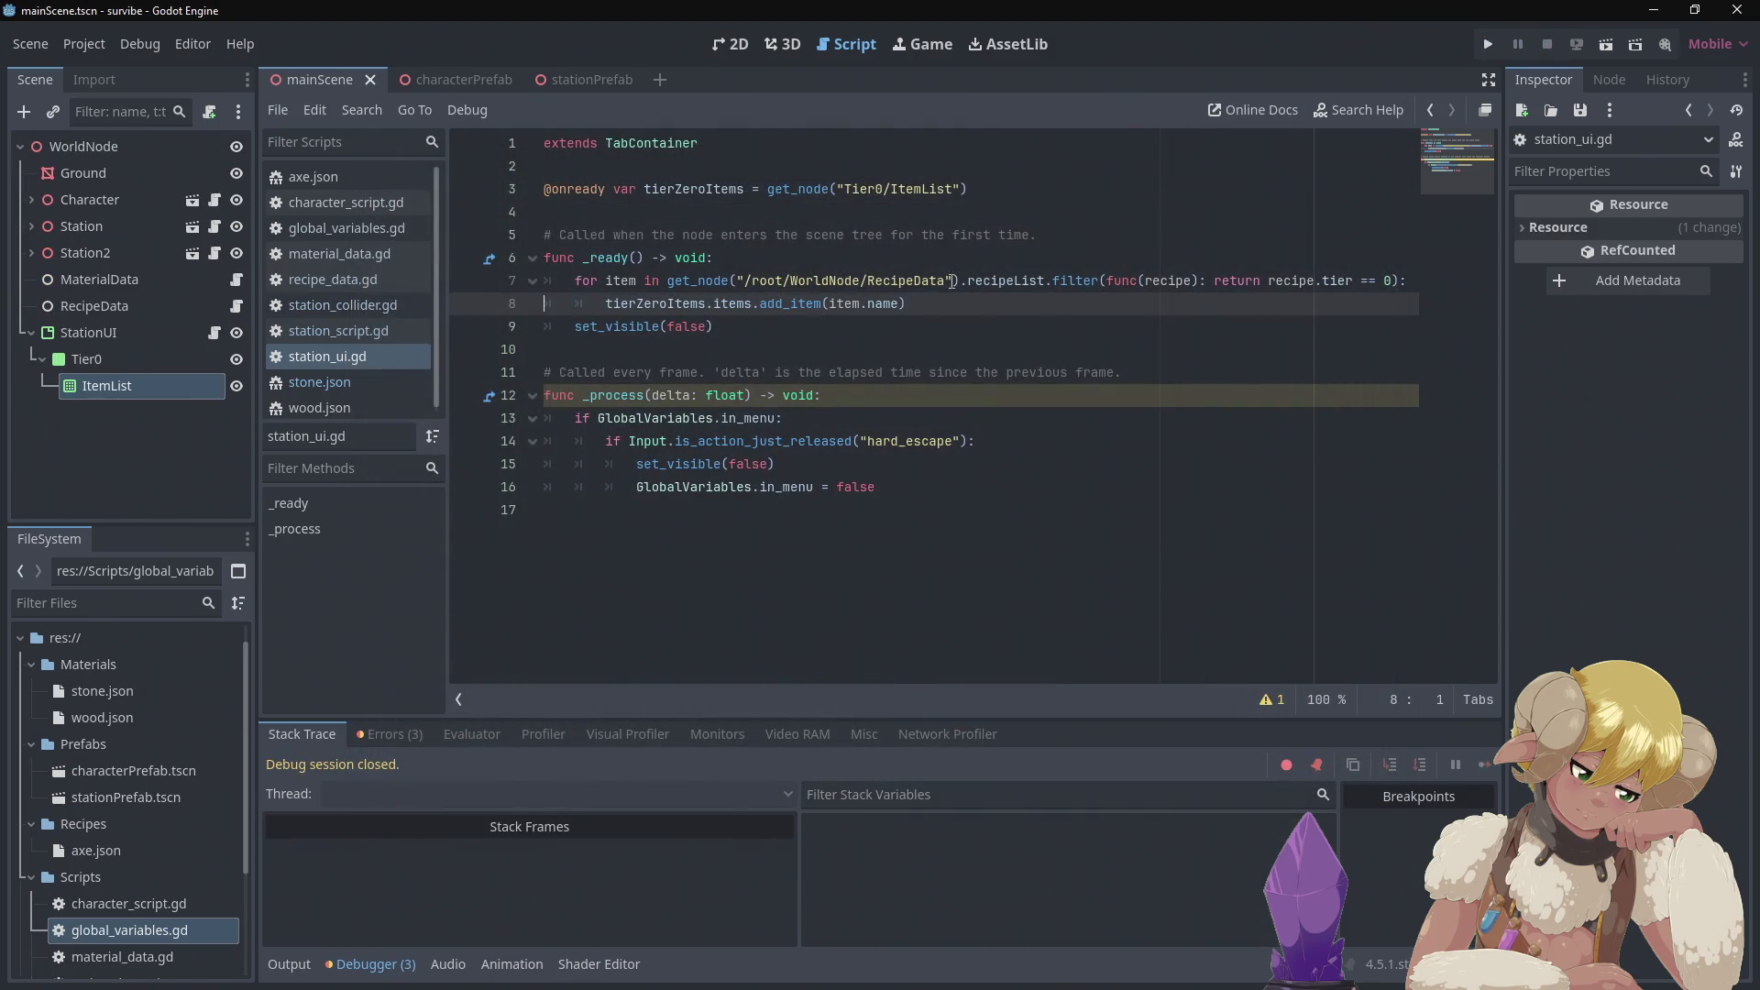
double_click(733, 306)
key(BackSpace)
key(BackSpace)
click(1487, 44)
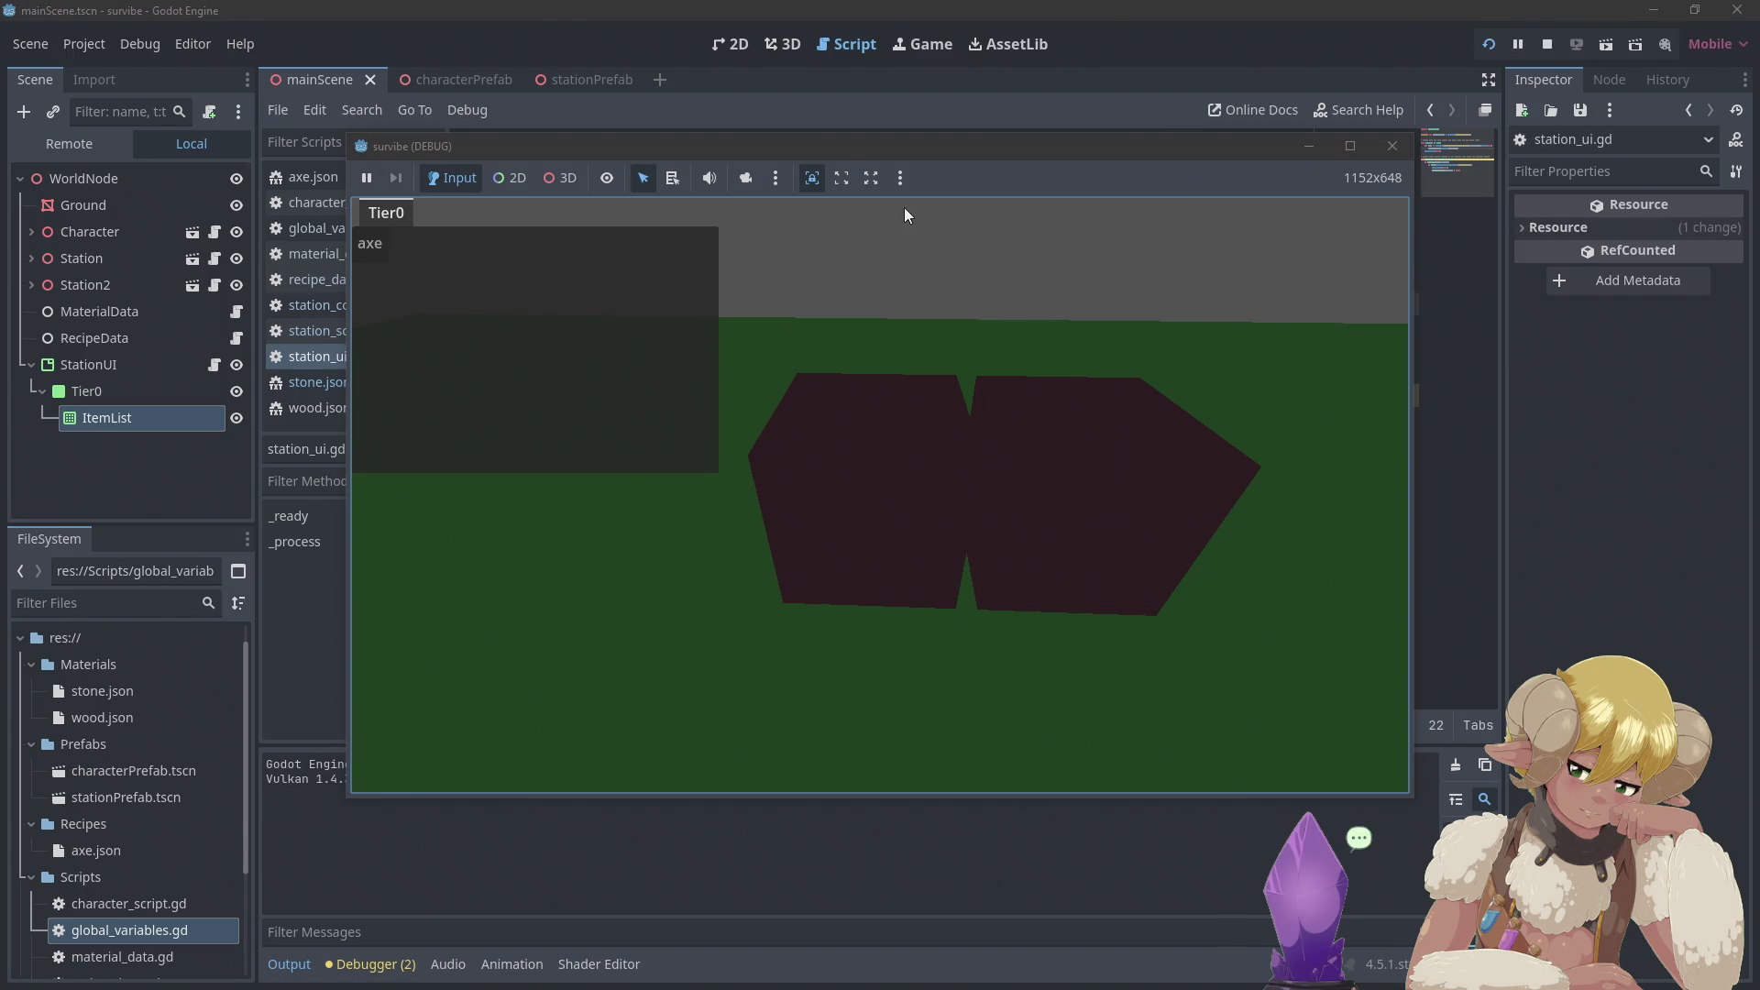
Step: Stop the running game with F8 and return to station_ui.gd
key(F8)
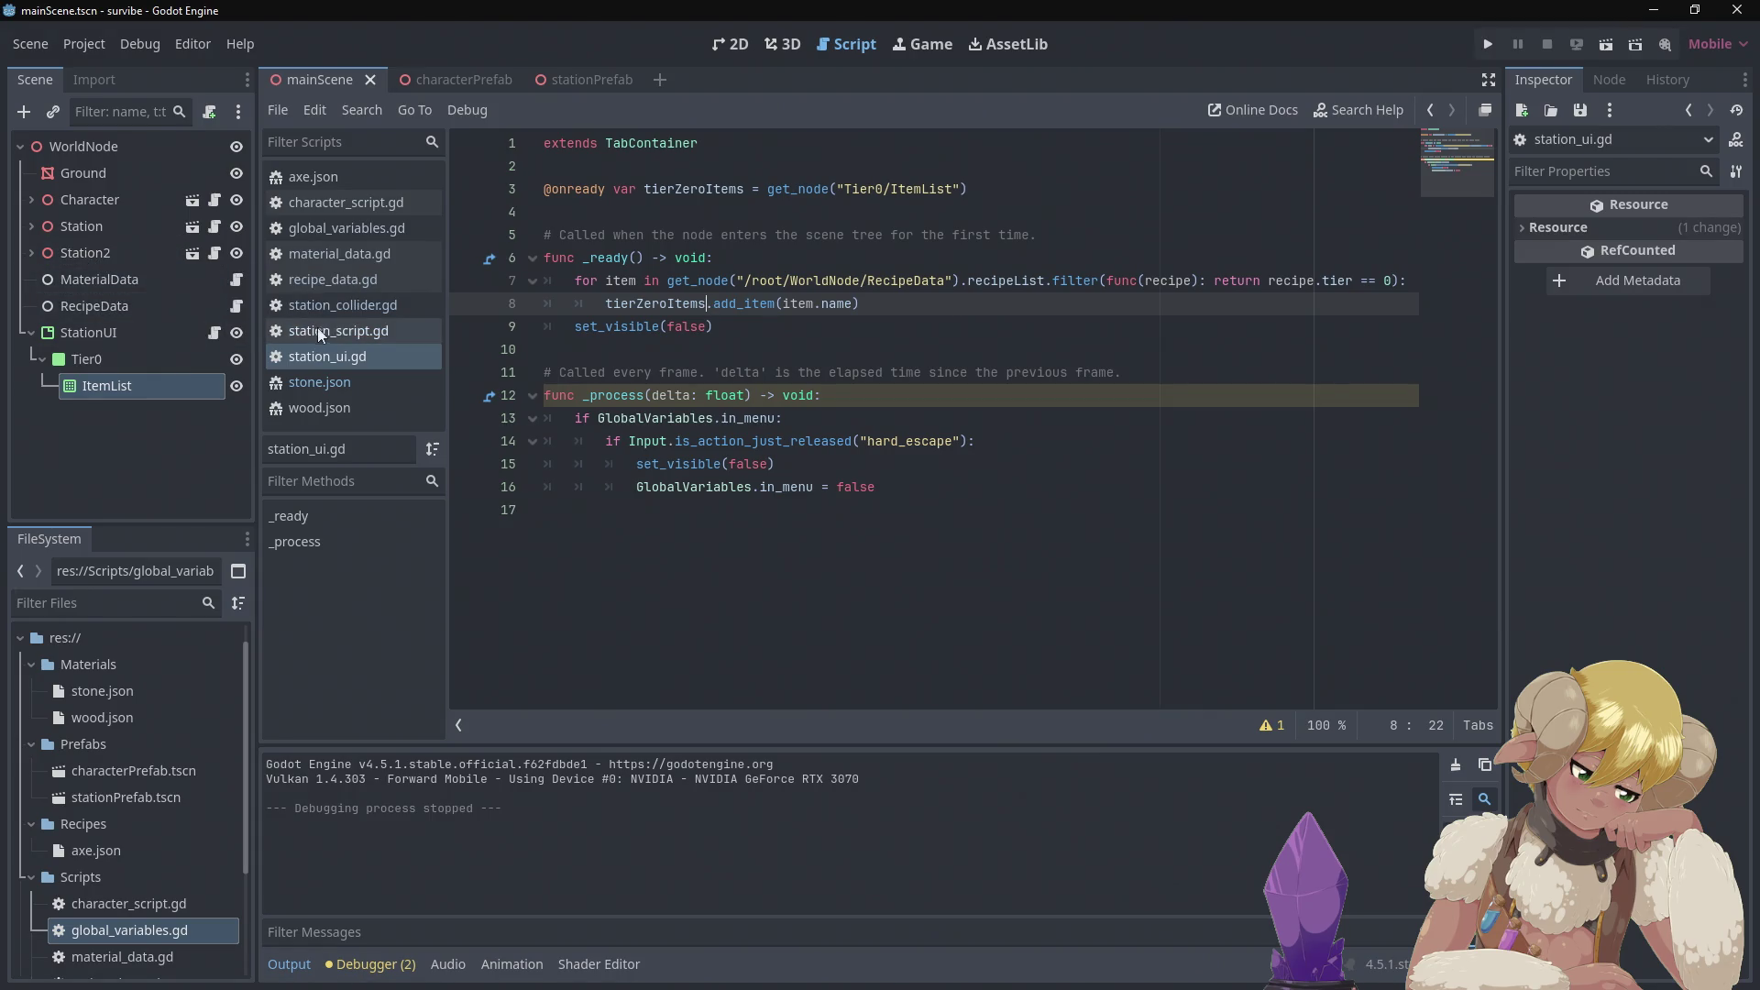
Step: Open station_script.gd from the script list to view its _process logic
click(332, 322)
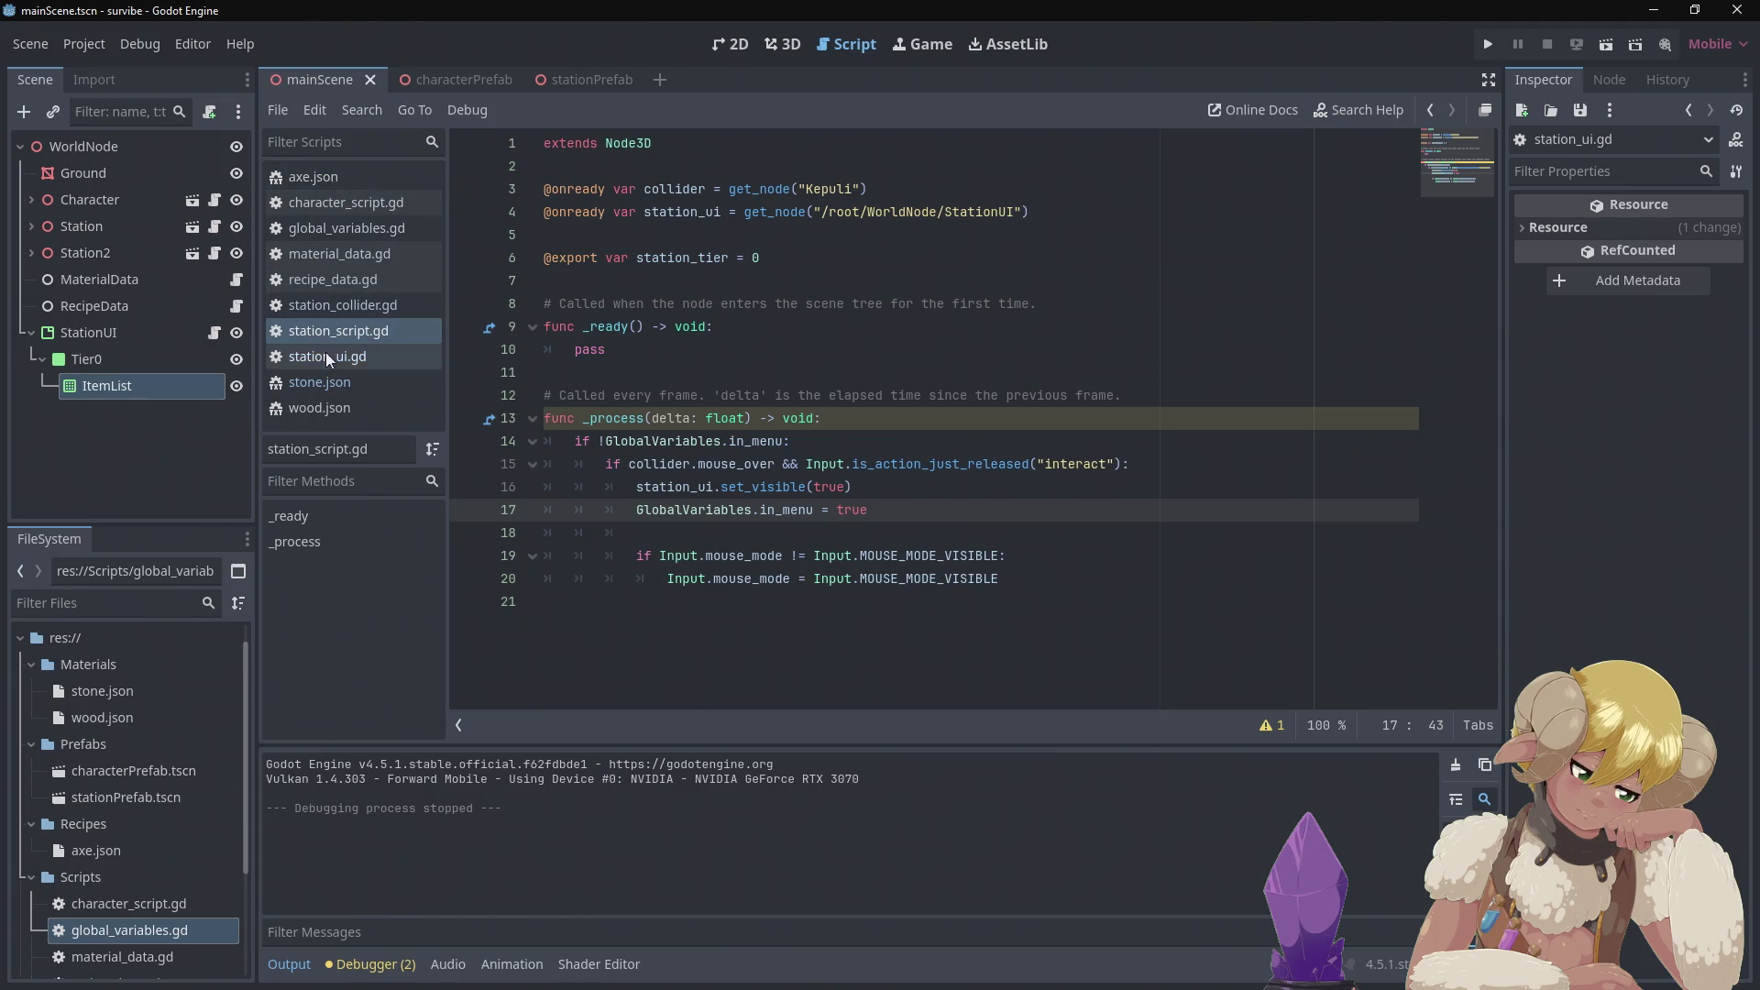
Step: Review axe.json and station_script.gd, then return to station_ui.gd
click(328, 185)
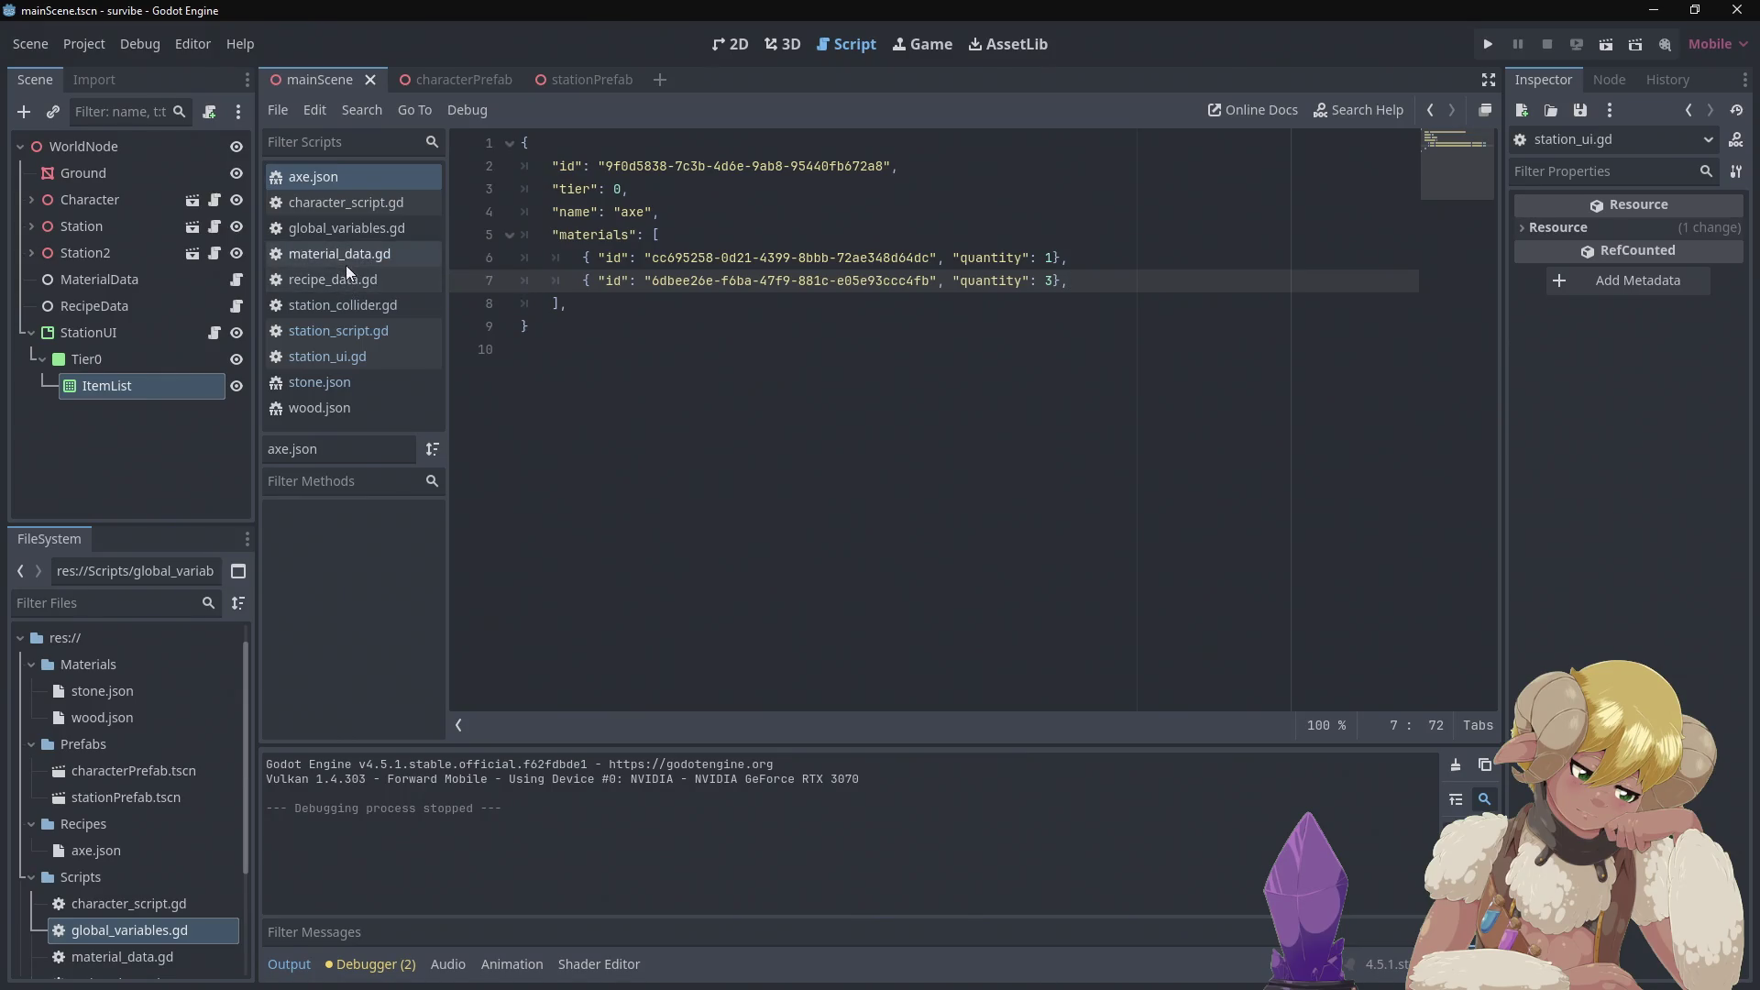
click(354, 328)
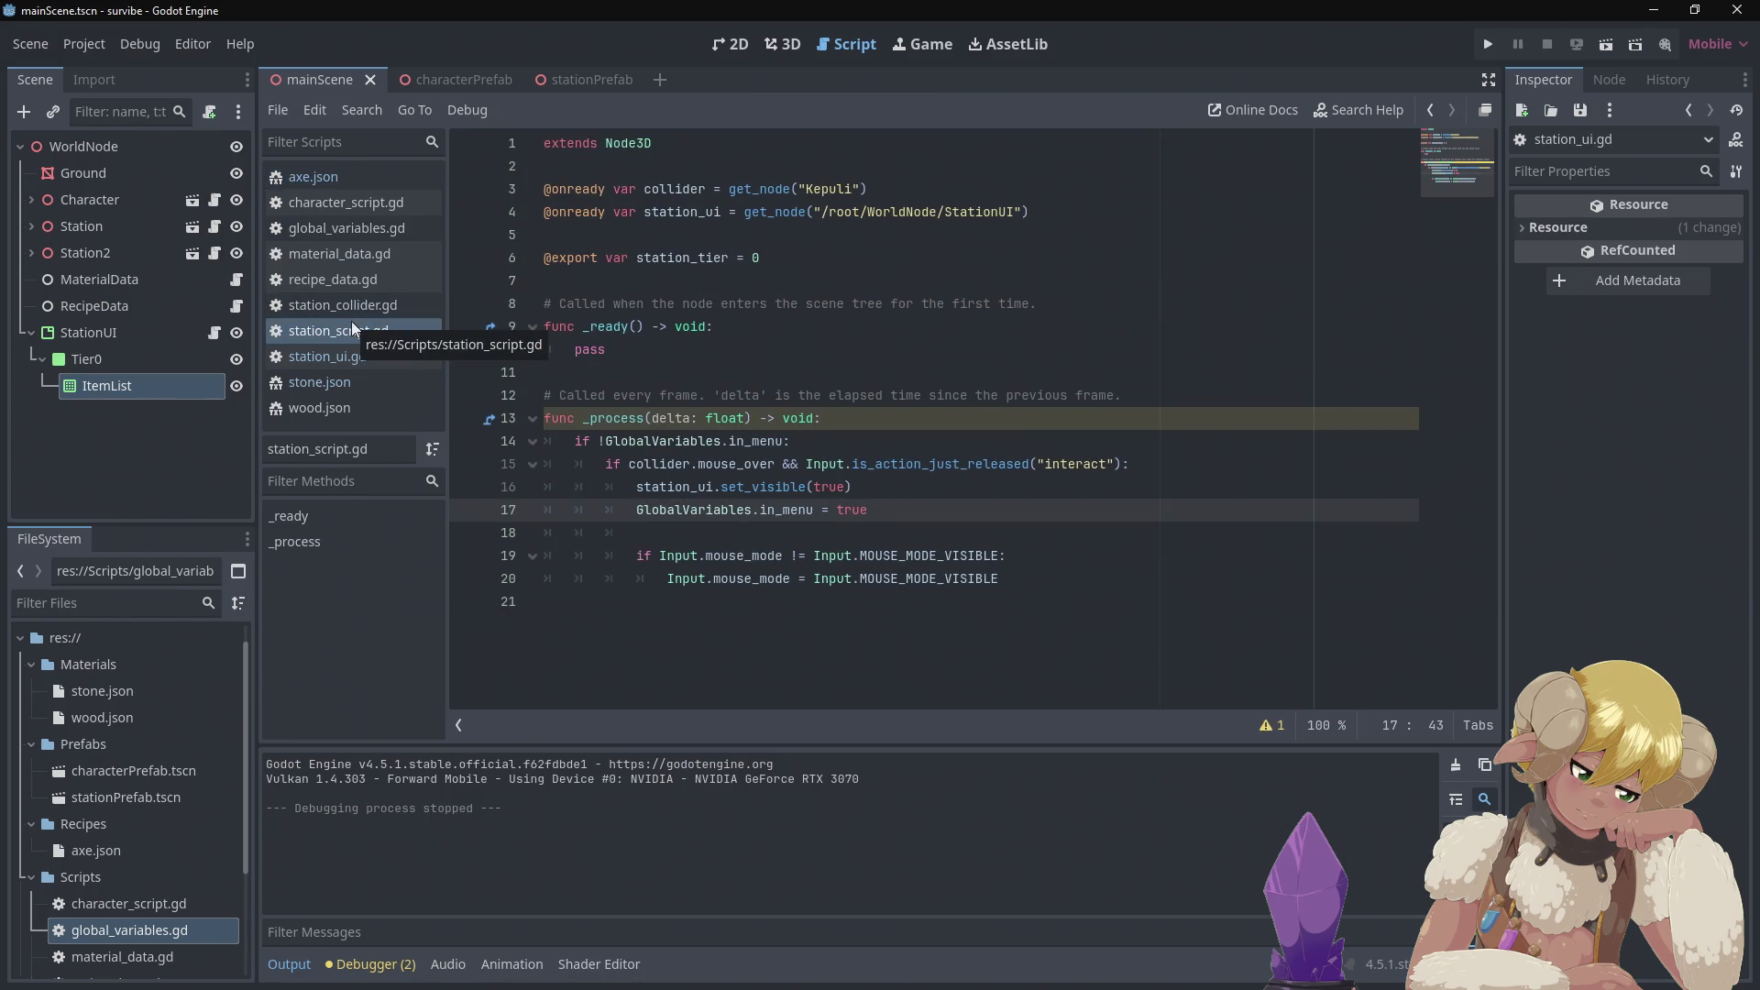
click(354, 354)
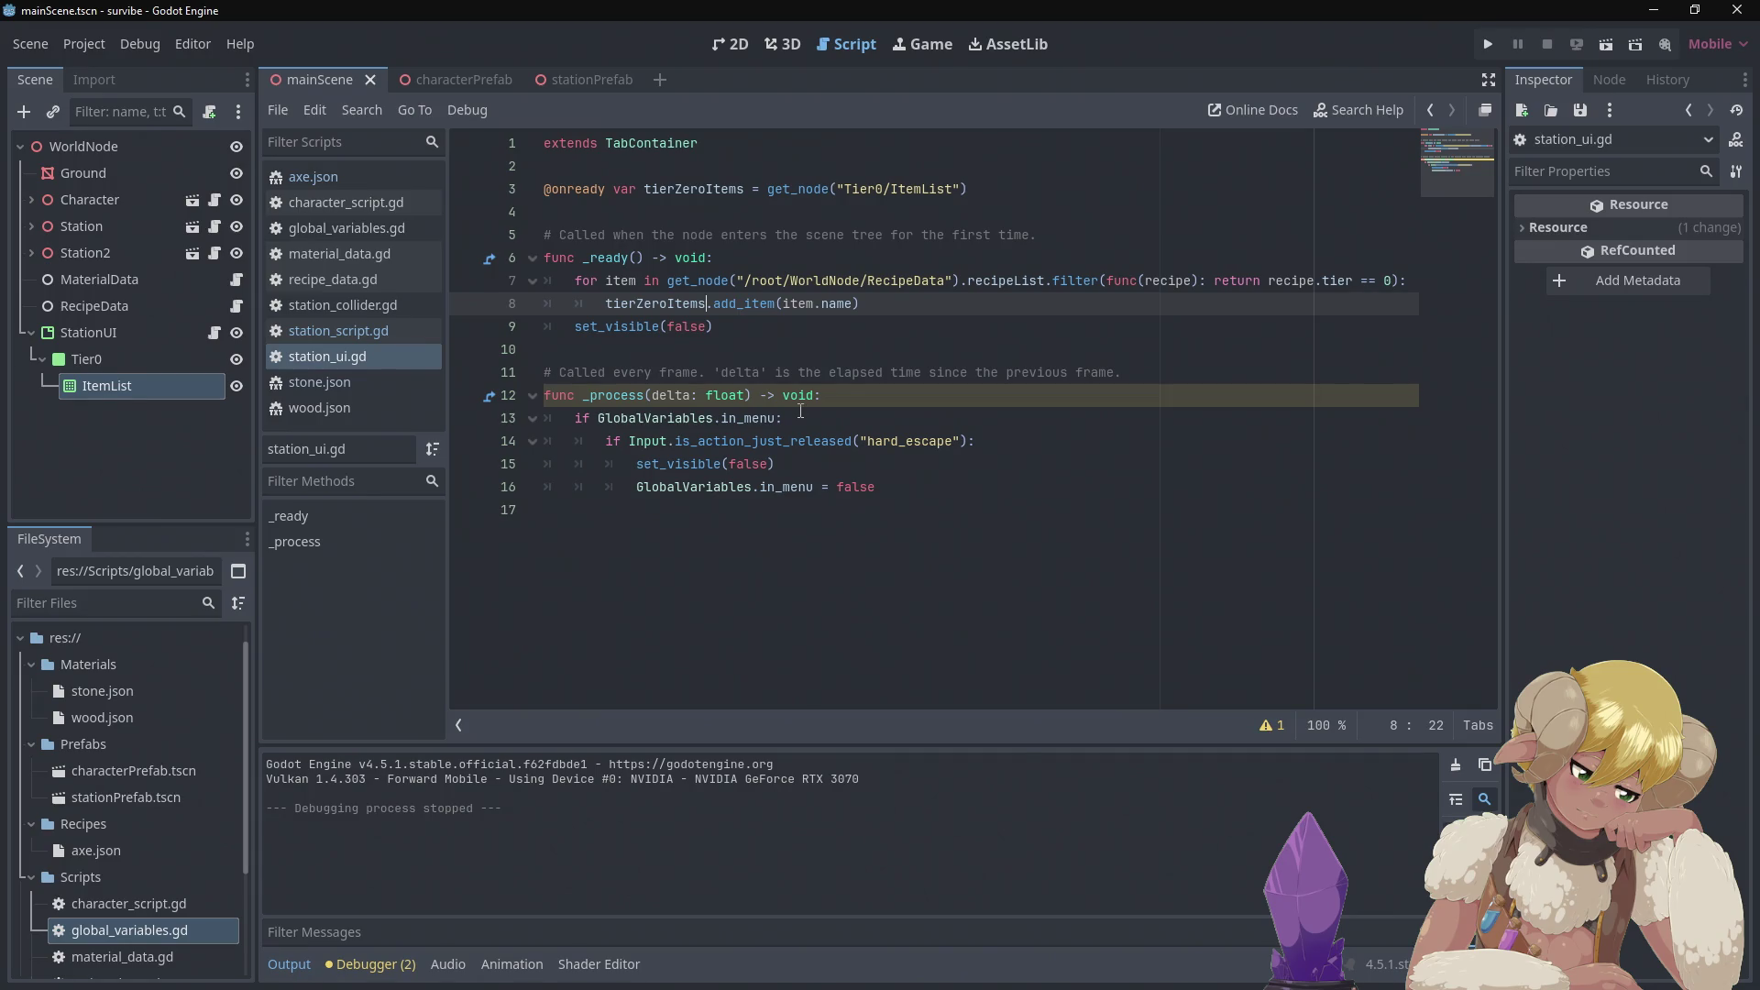
Step: Add line 18 at the end of station_ui.gd declaring 'func FilterListForStation() -> void:'
click(800, 414)
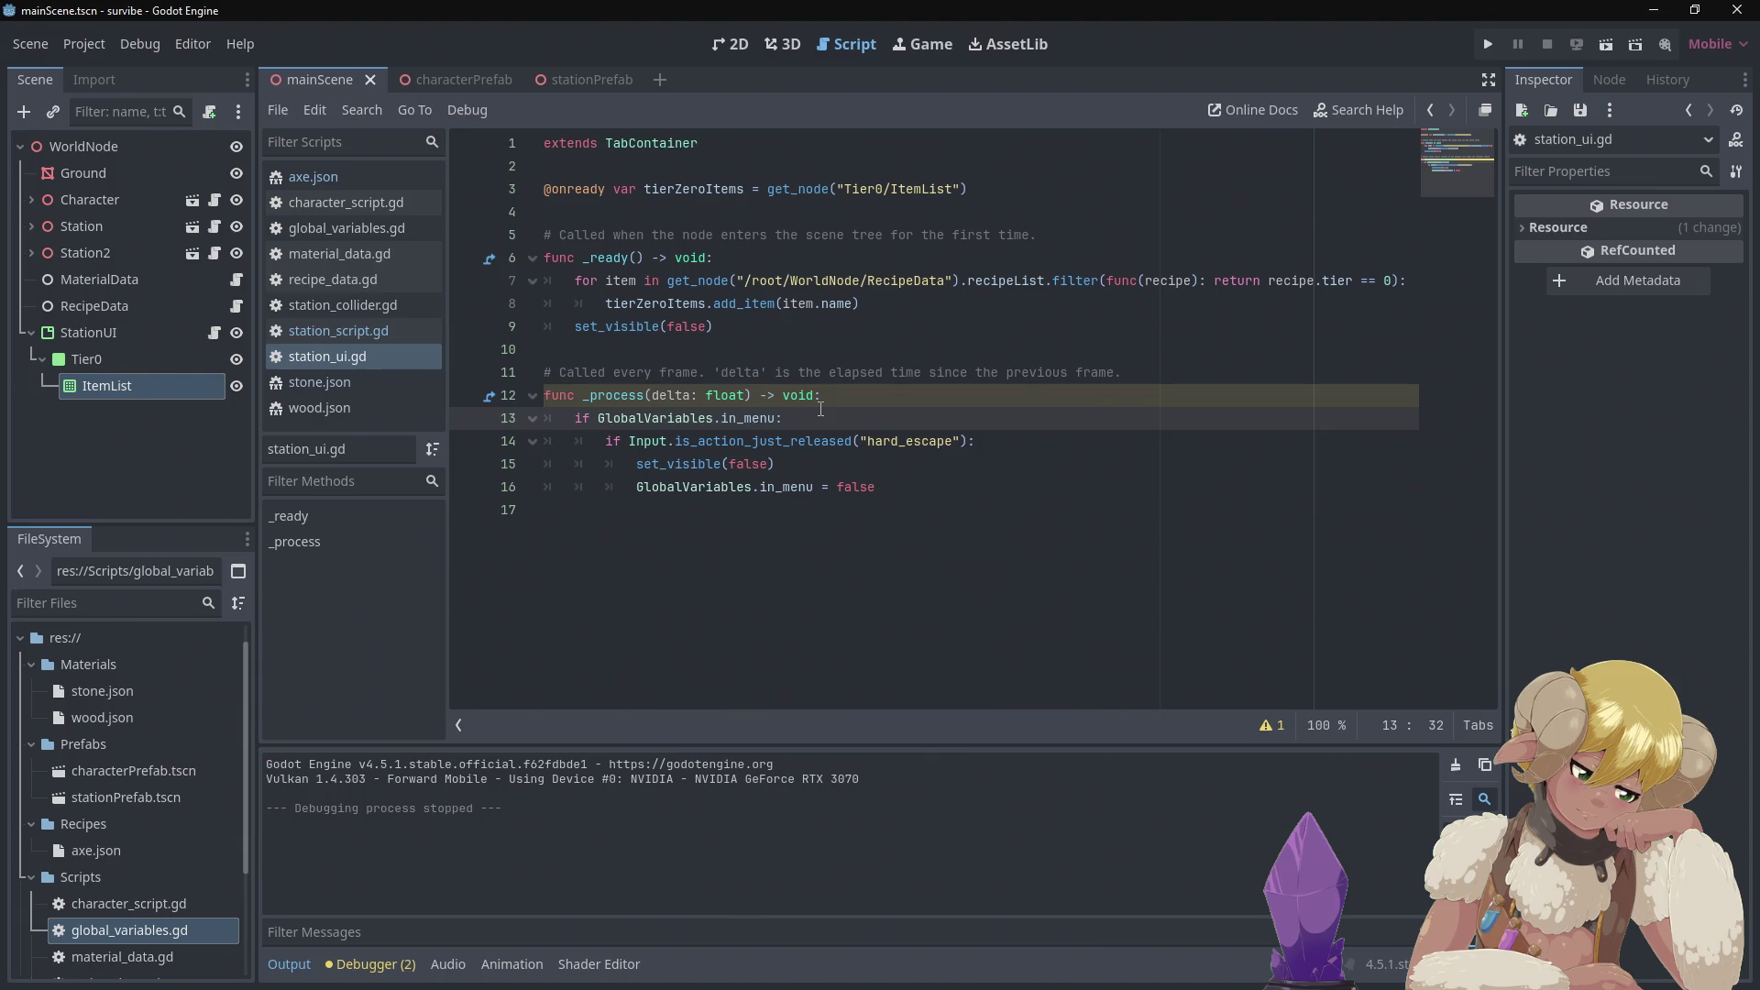
key(Down)
key(Down)
key(Down)
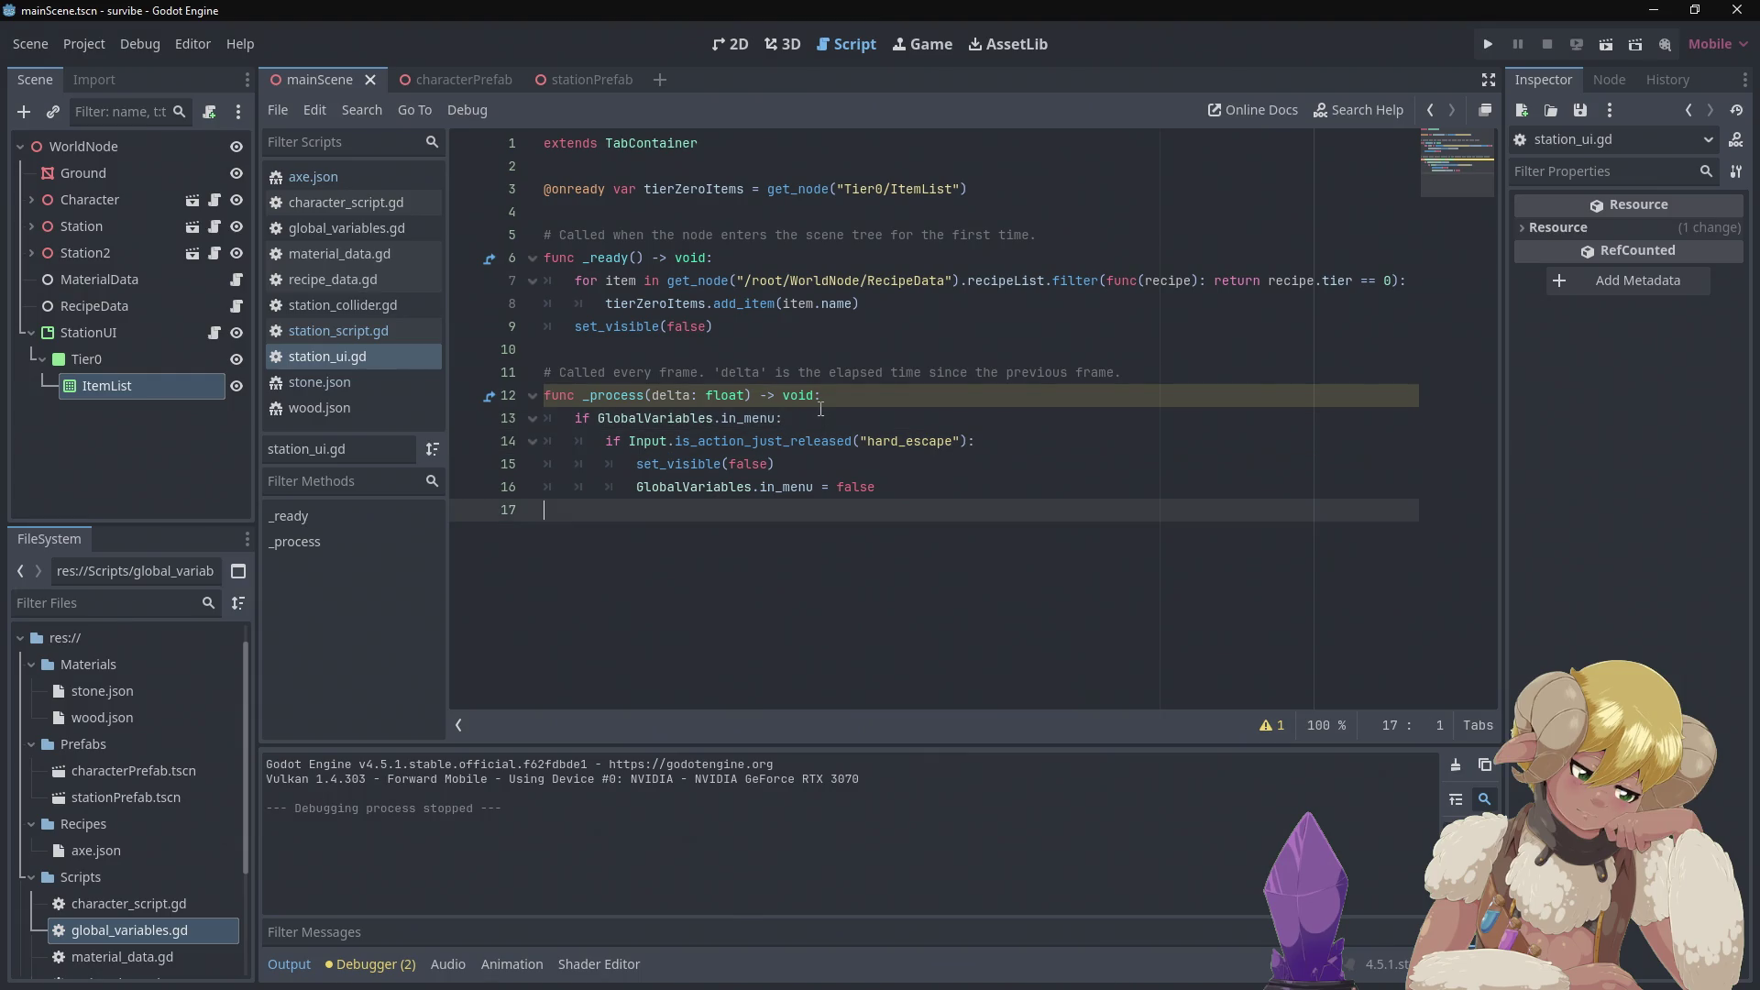
key(Return)
text(func)
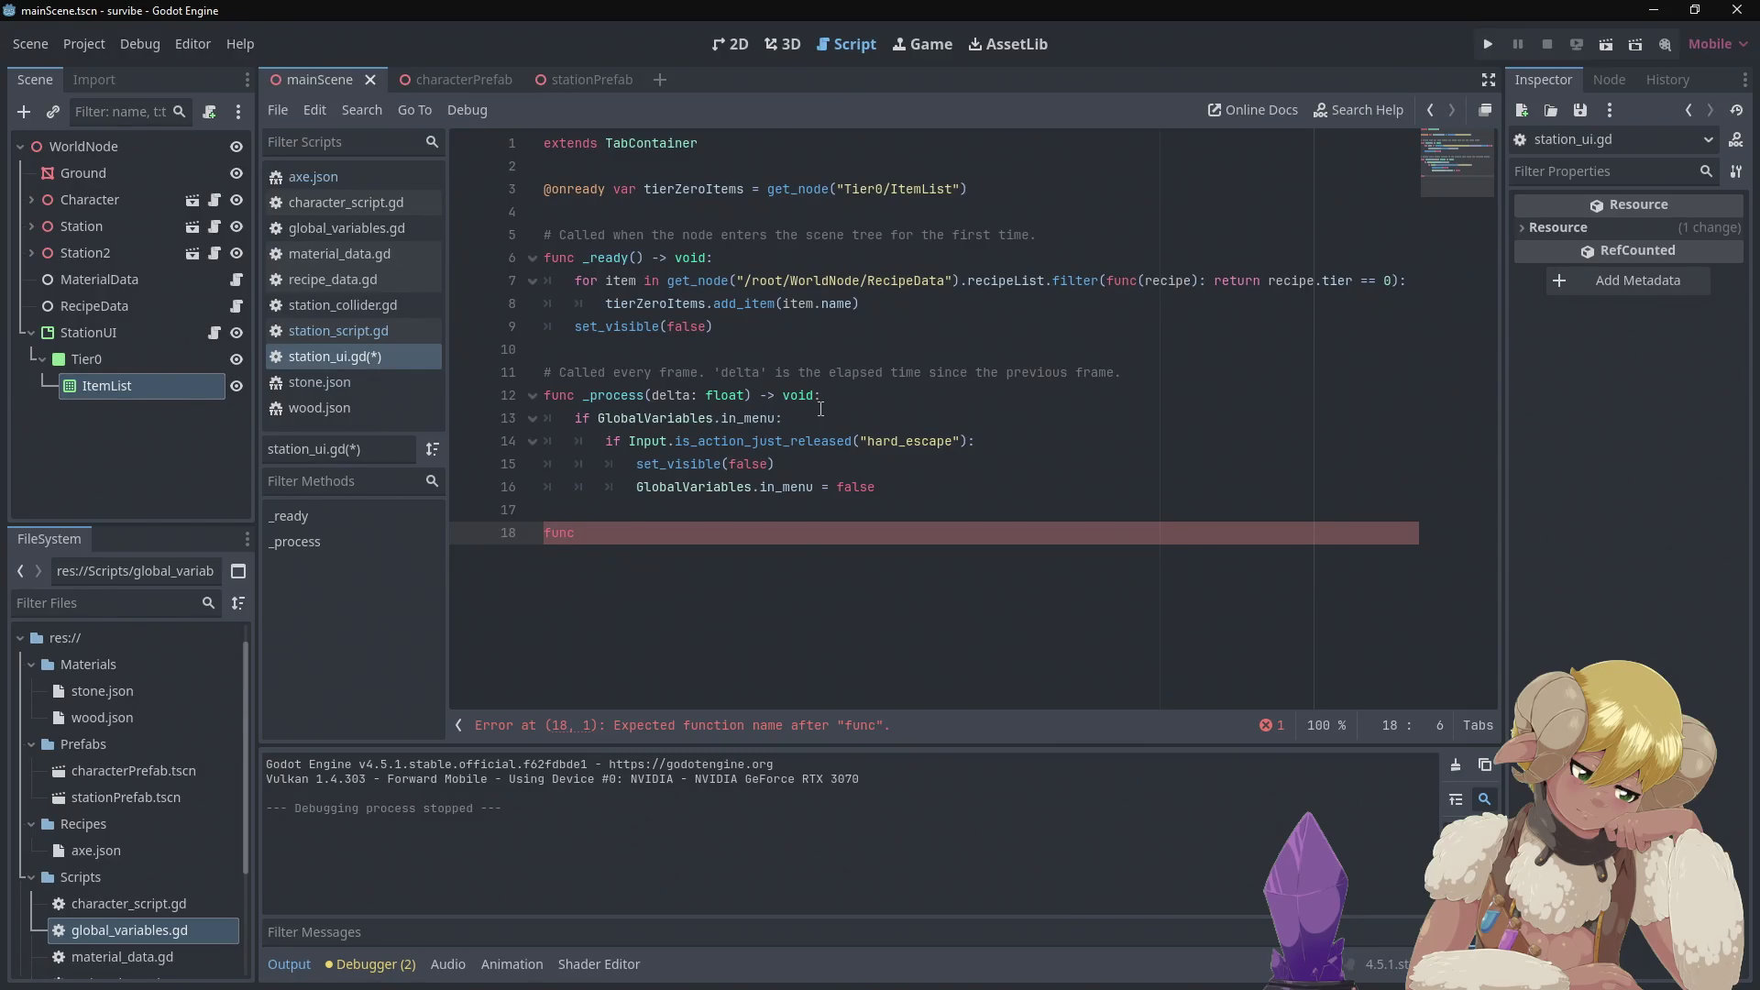
text(Filter)
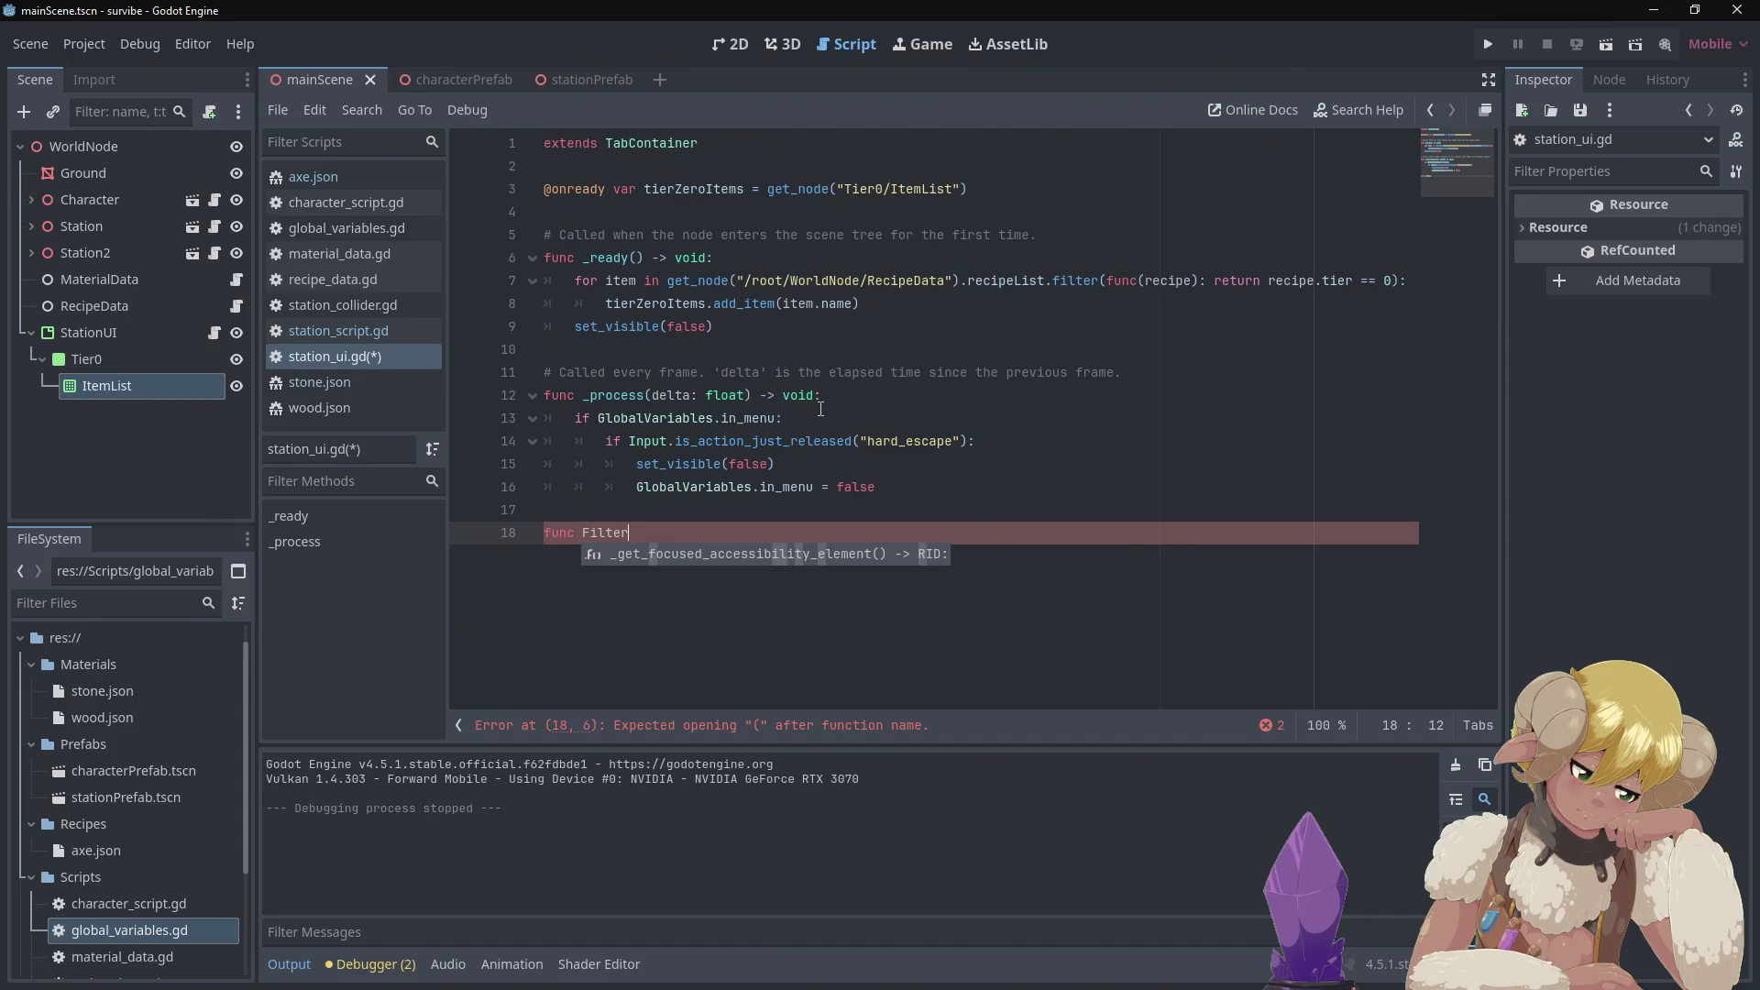
text(List)
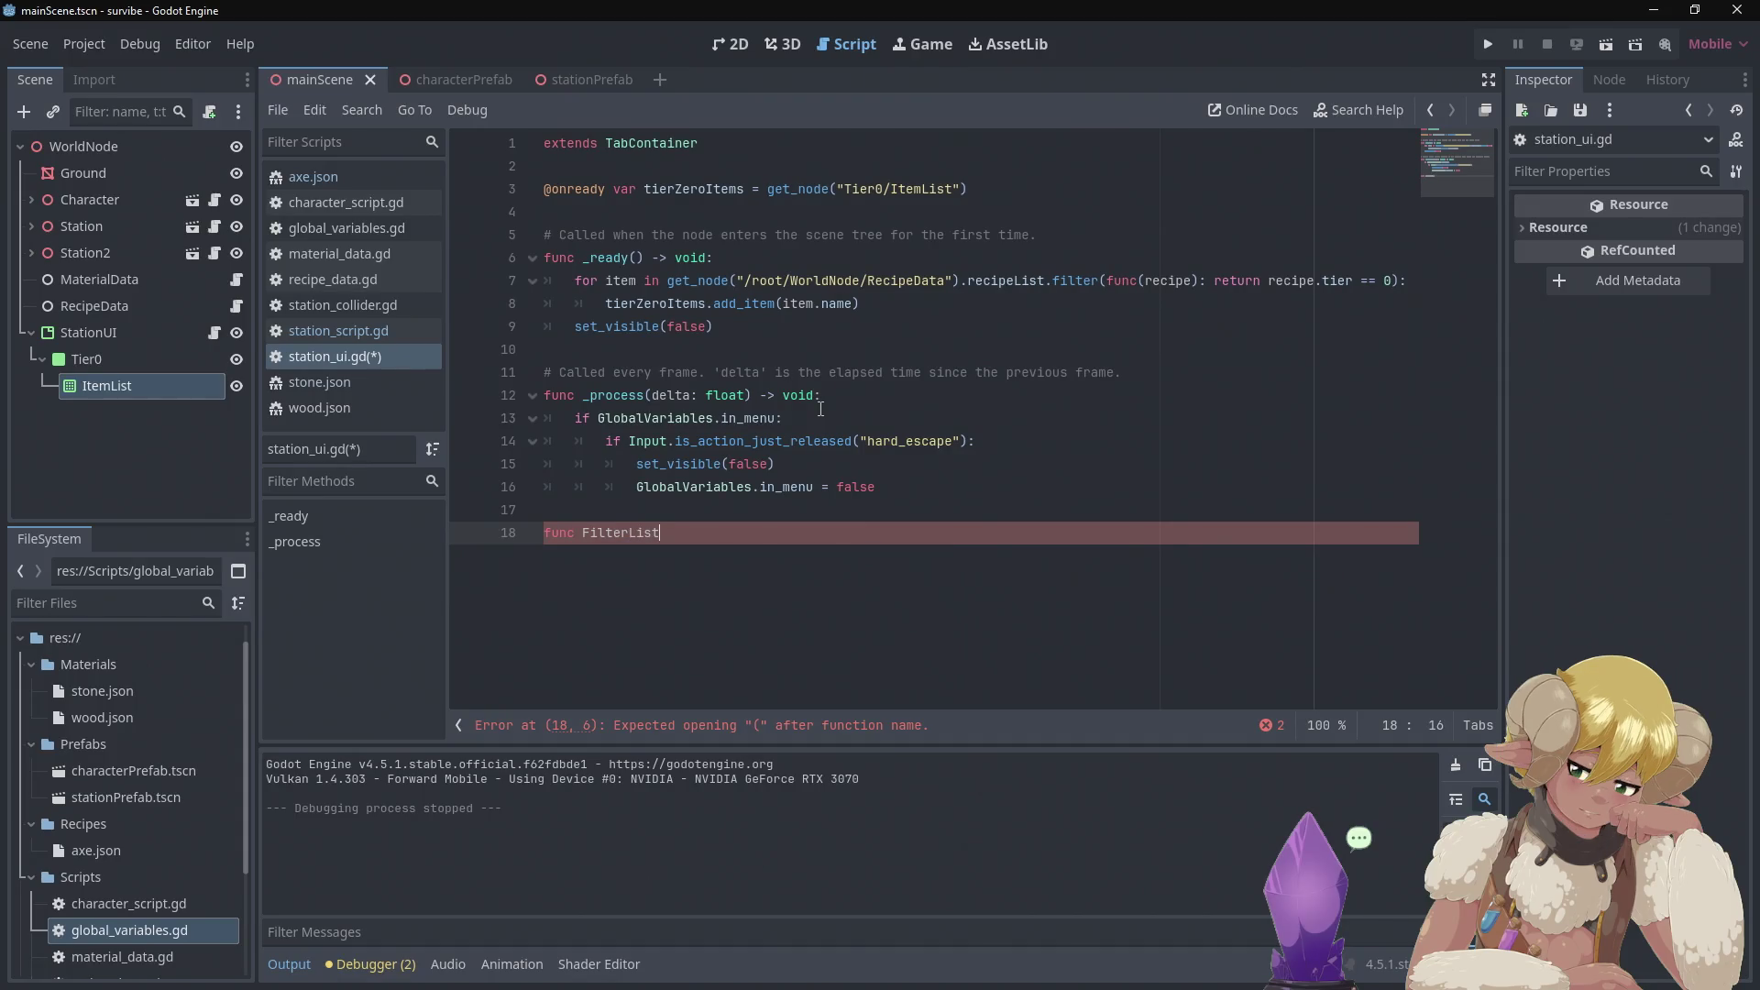
text(ForStation)
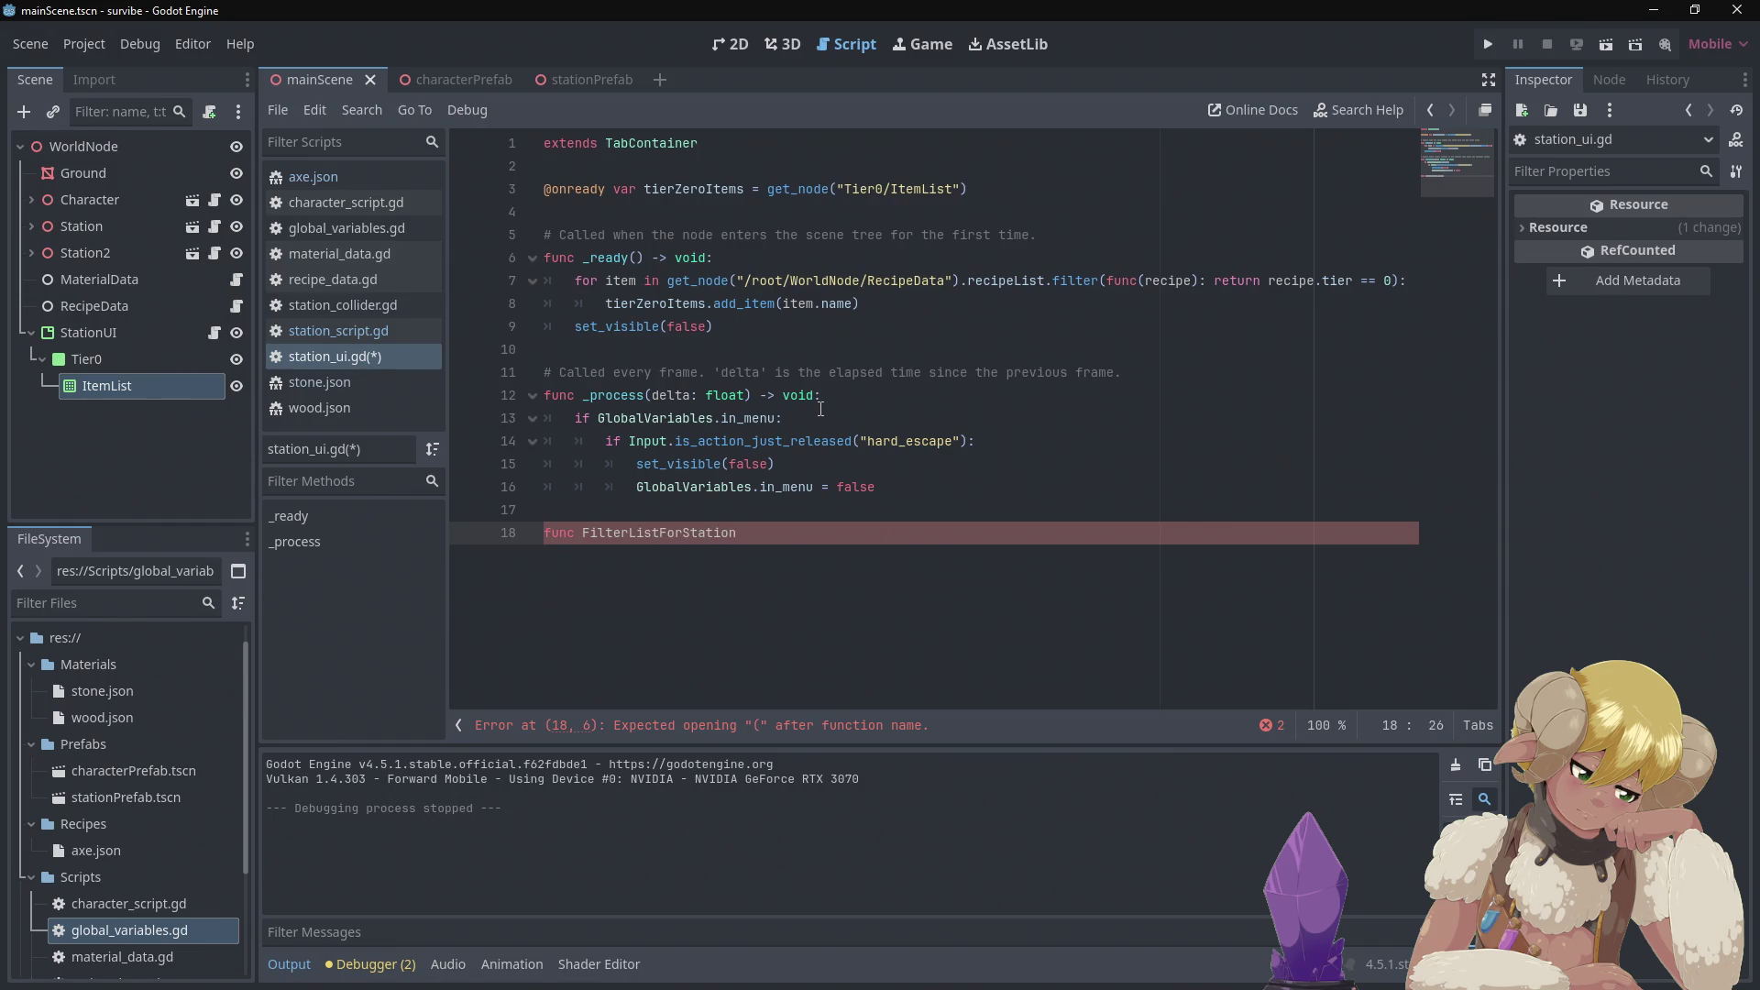
text(/()
key(BackSpace)
text(() )
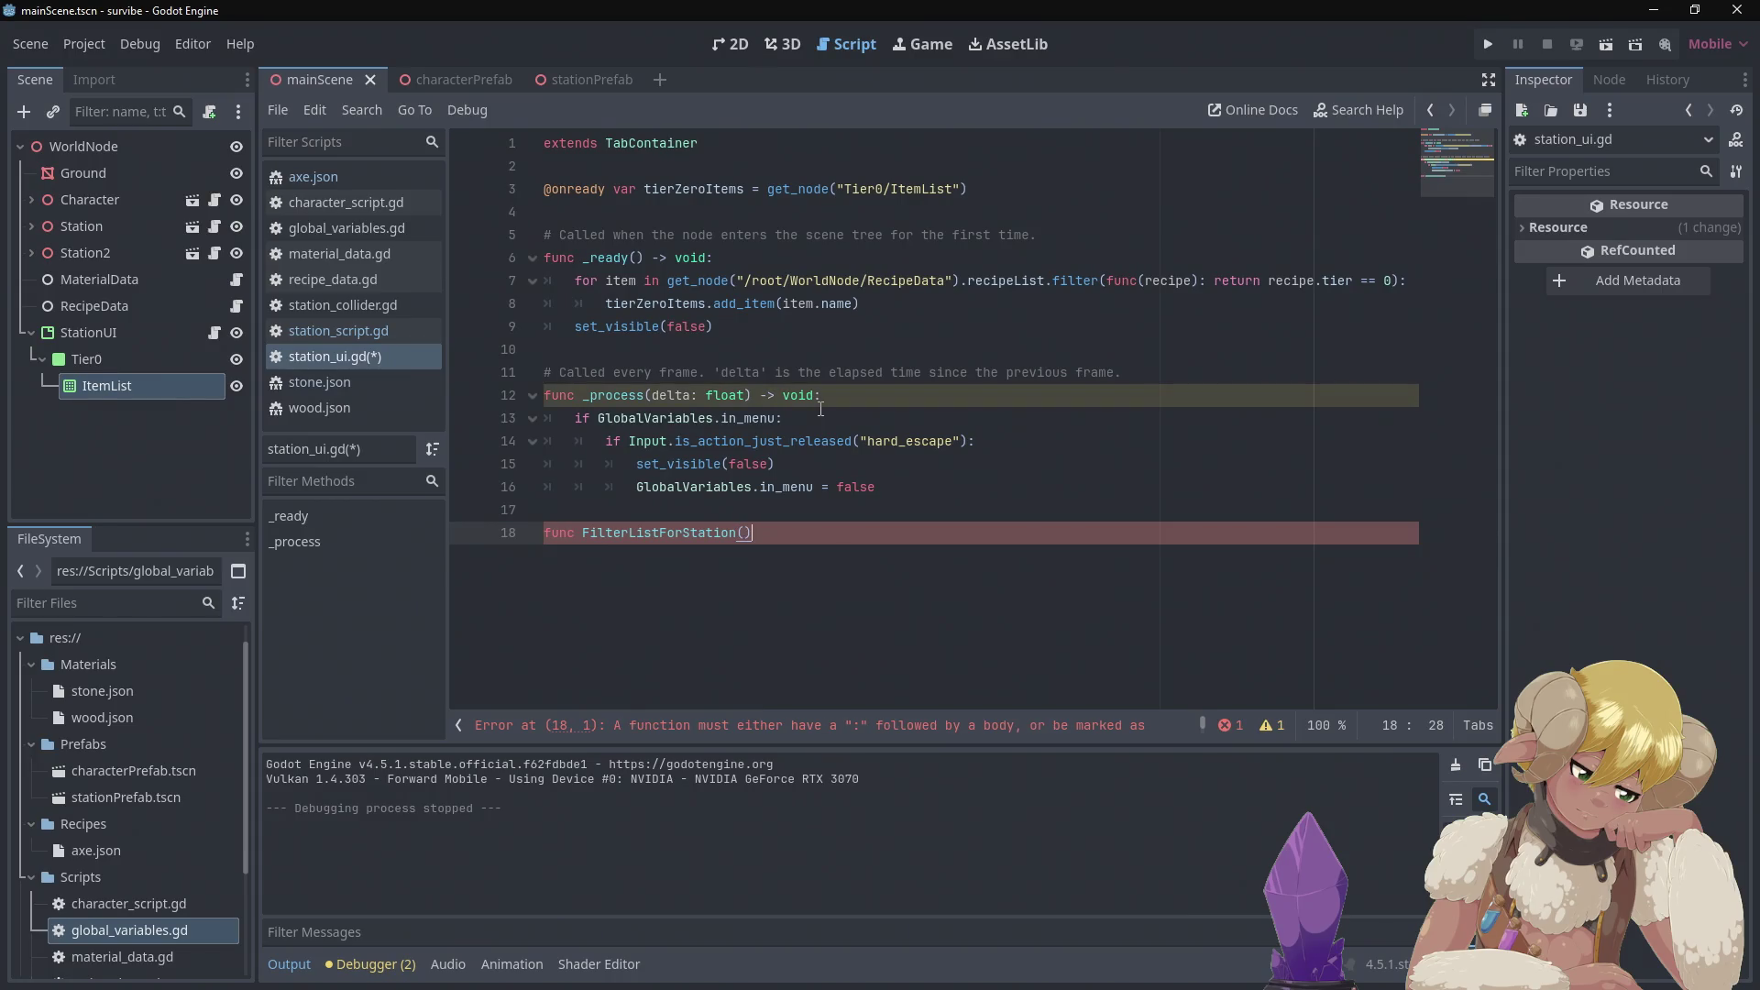
text(-> void:)
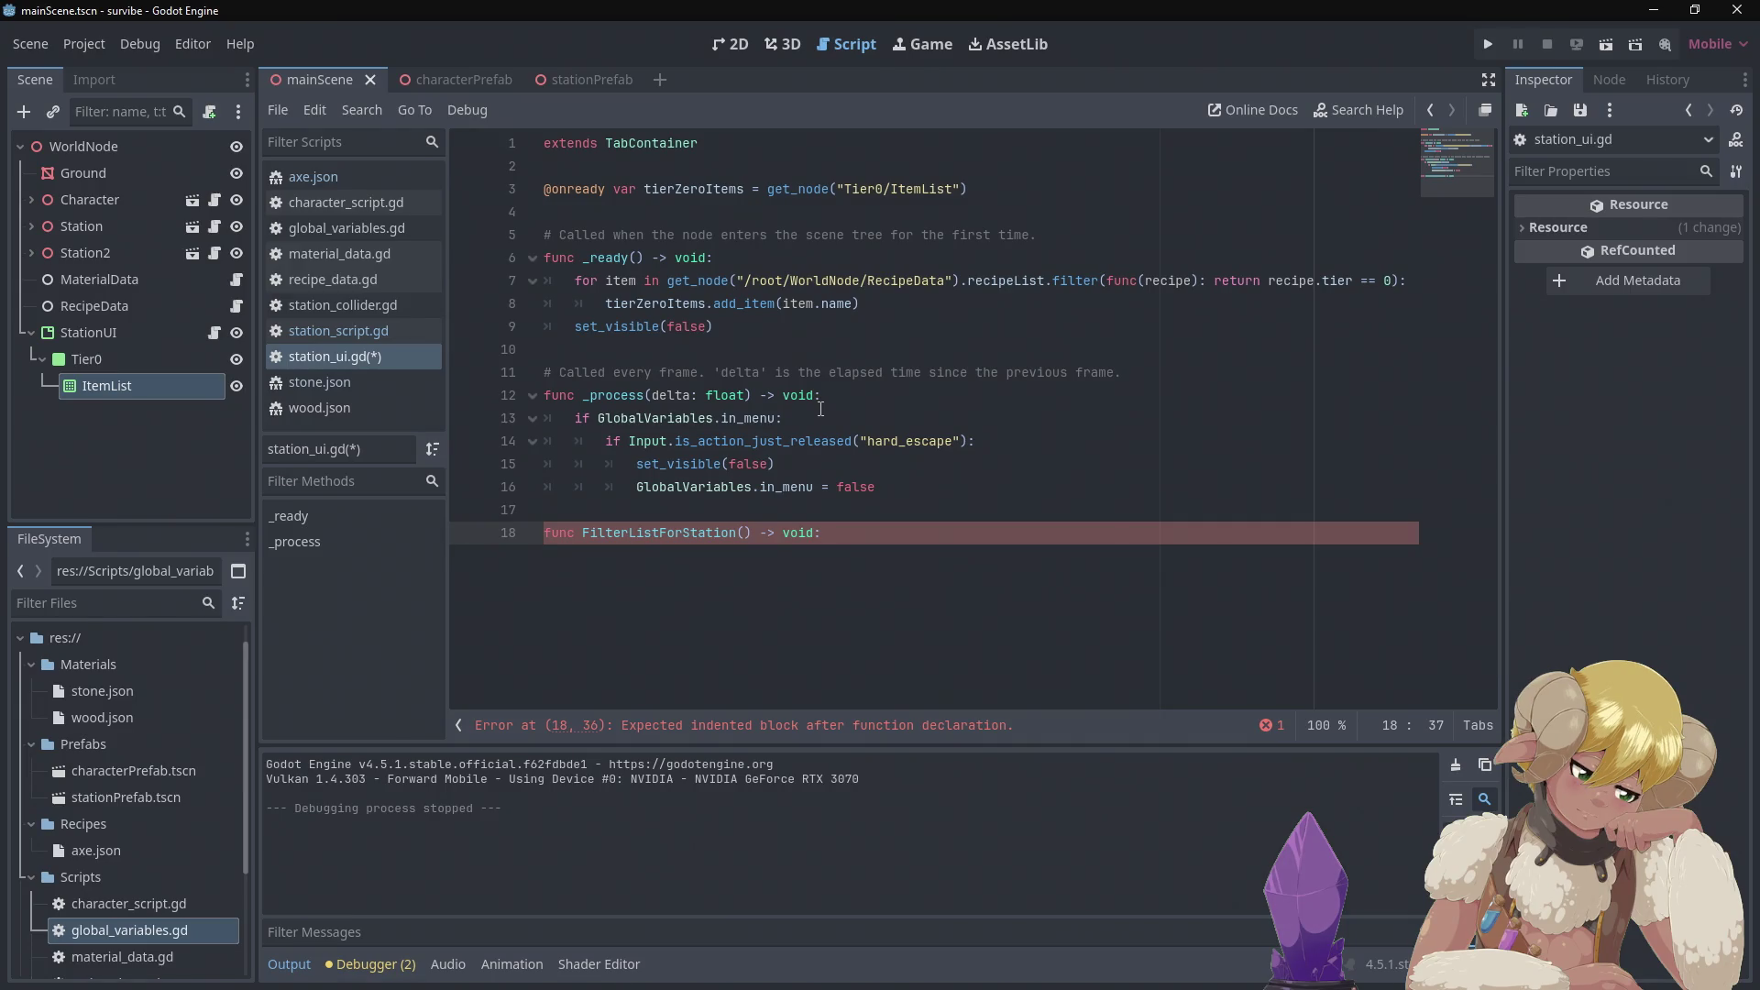
Step: Give FilterListForStation a placeholder 'pass' body on line 19
key(Return)
text(pass)
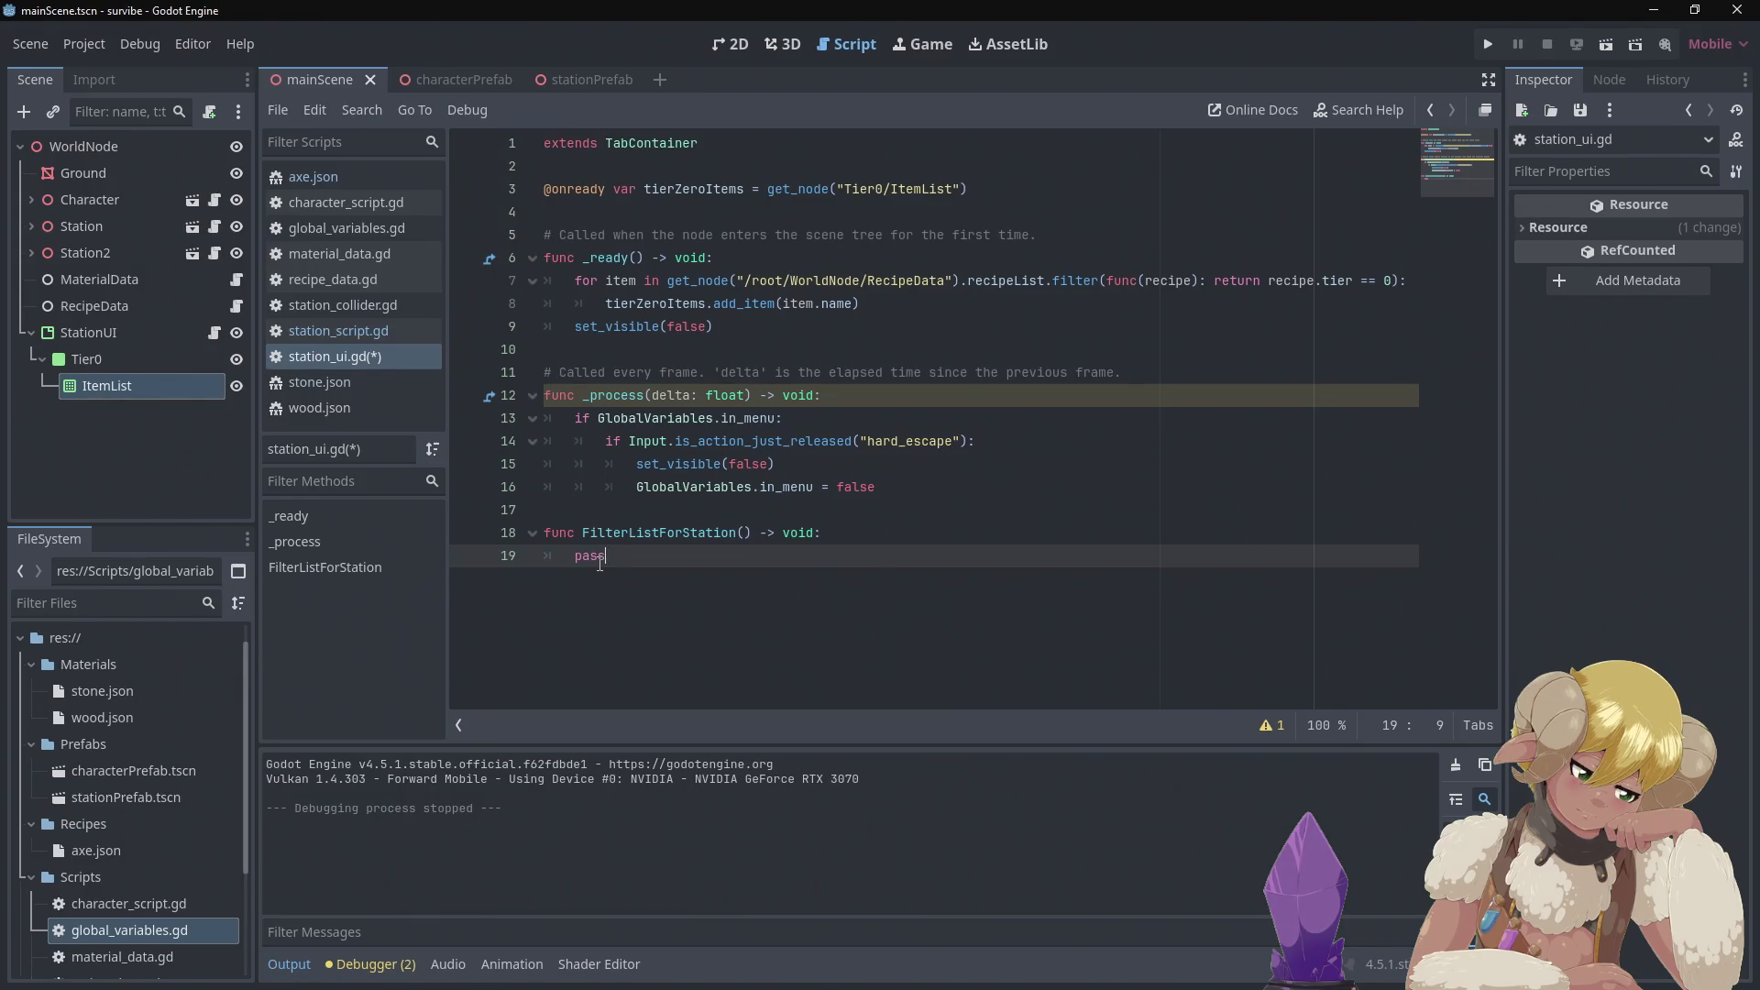
Step: Declare 'var hasBeenFiltered = false' on line 5 and open a new line inside the in_menu check
click(1061, 189)
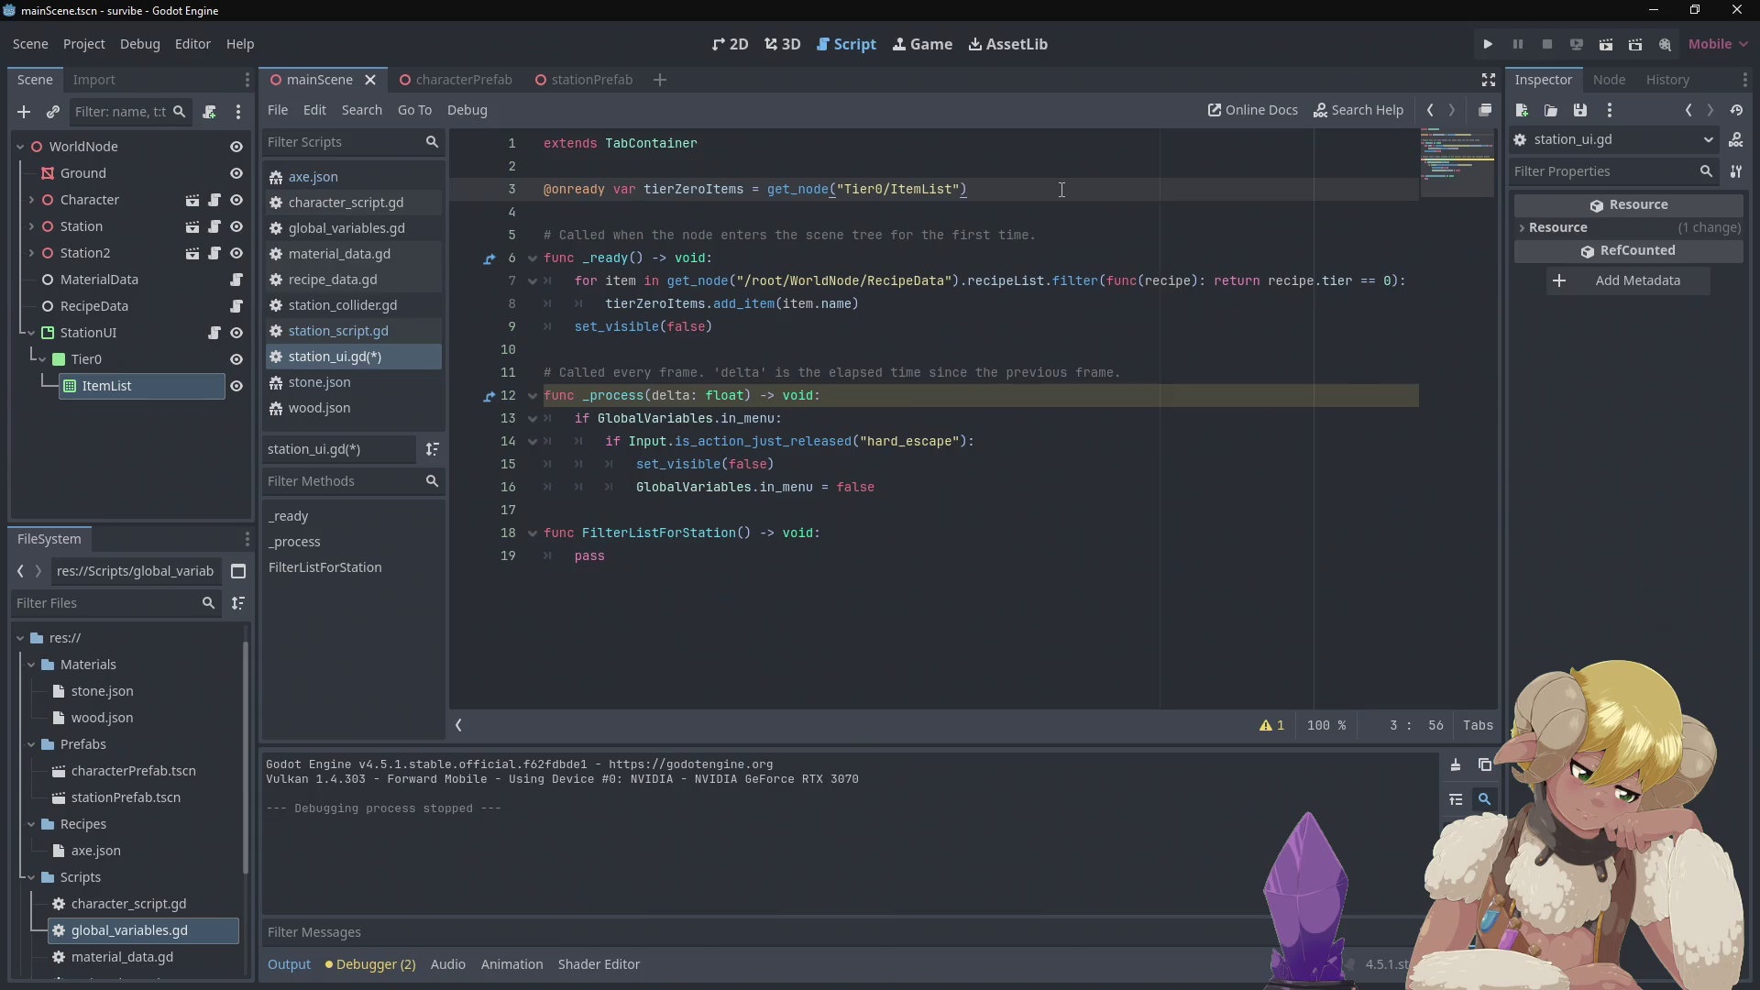
key(Return)
key(Return)
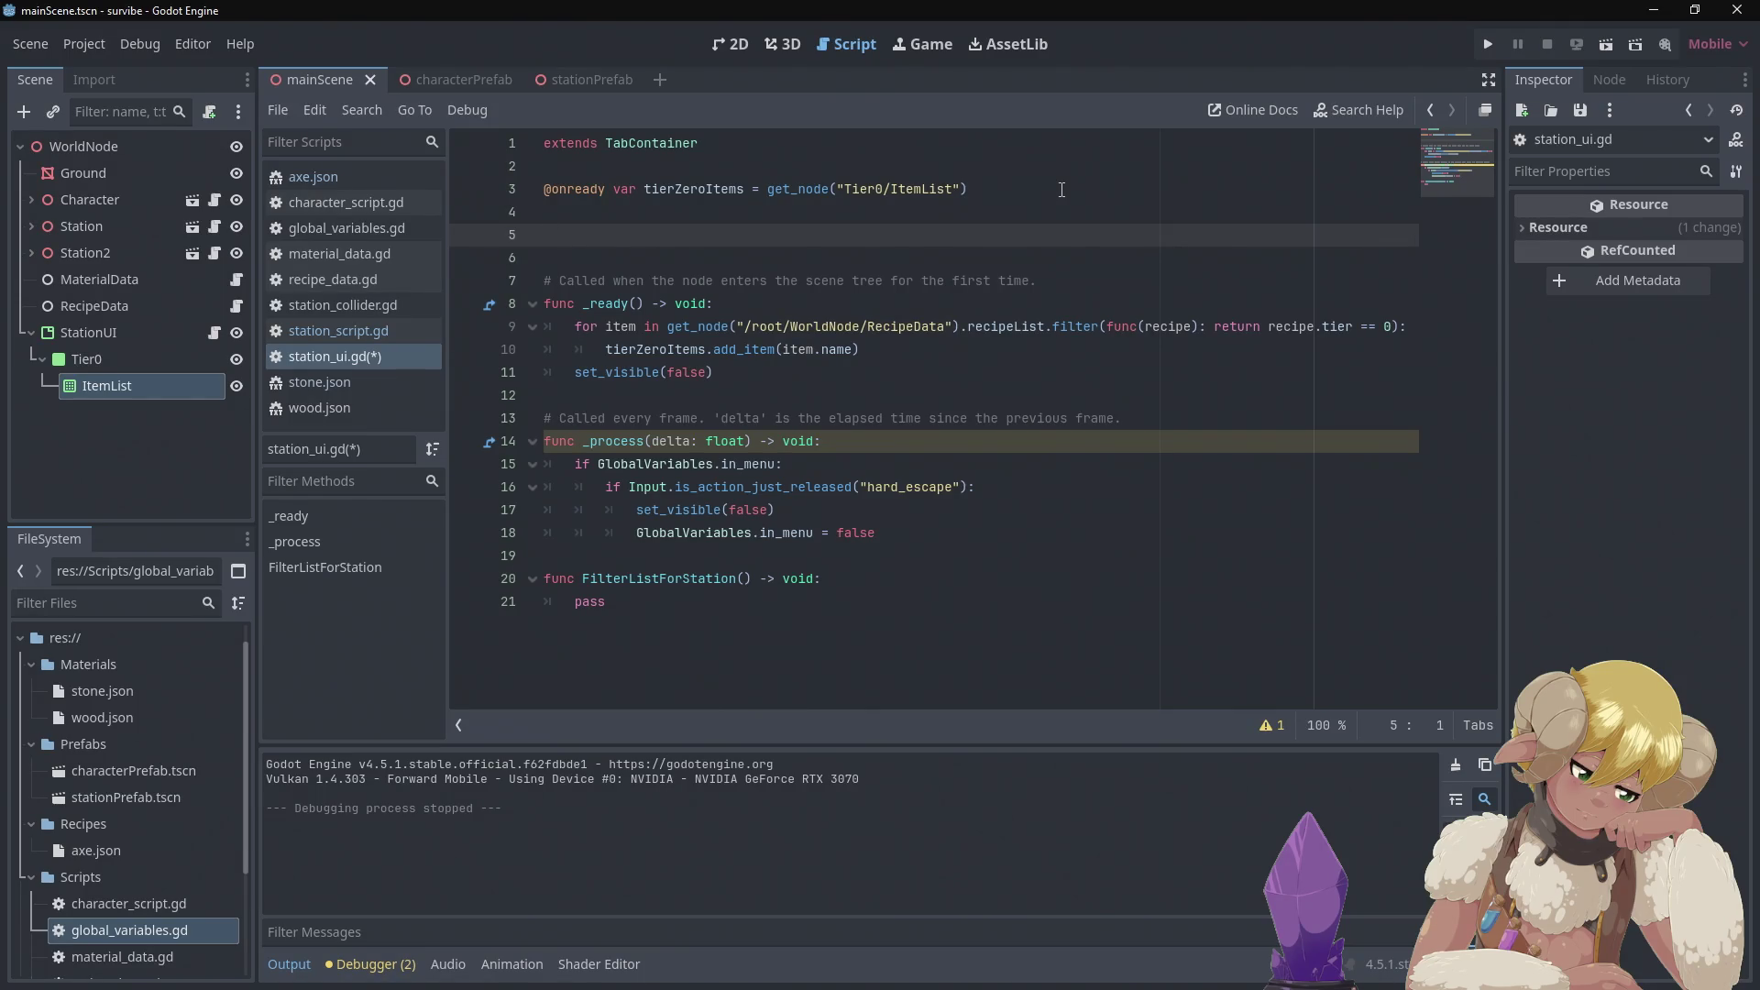
text(var )
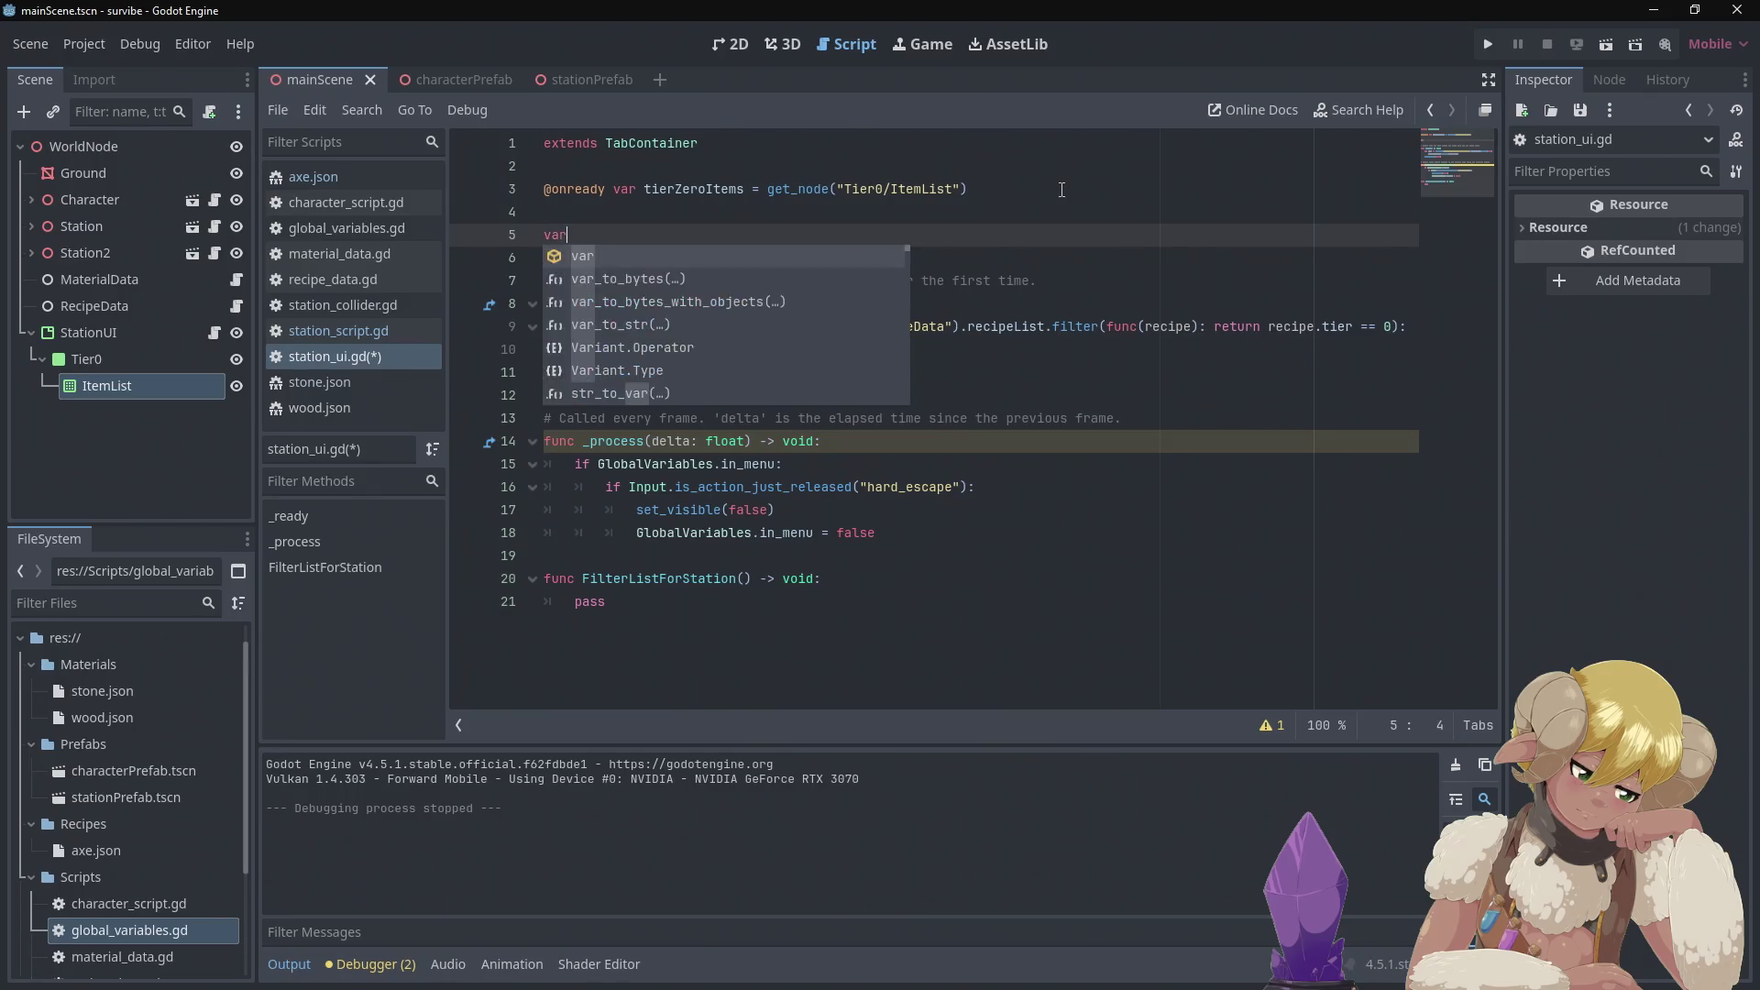
text(getFiltered =)
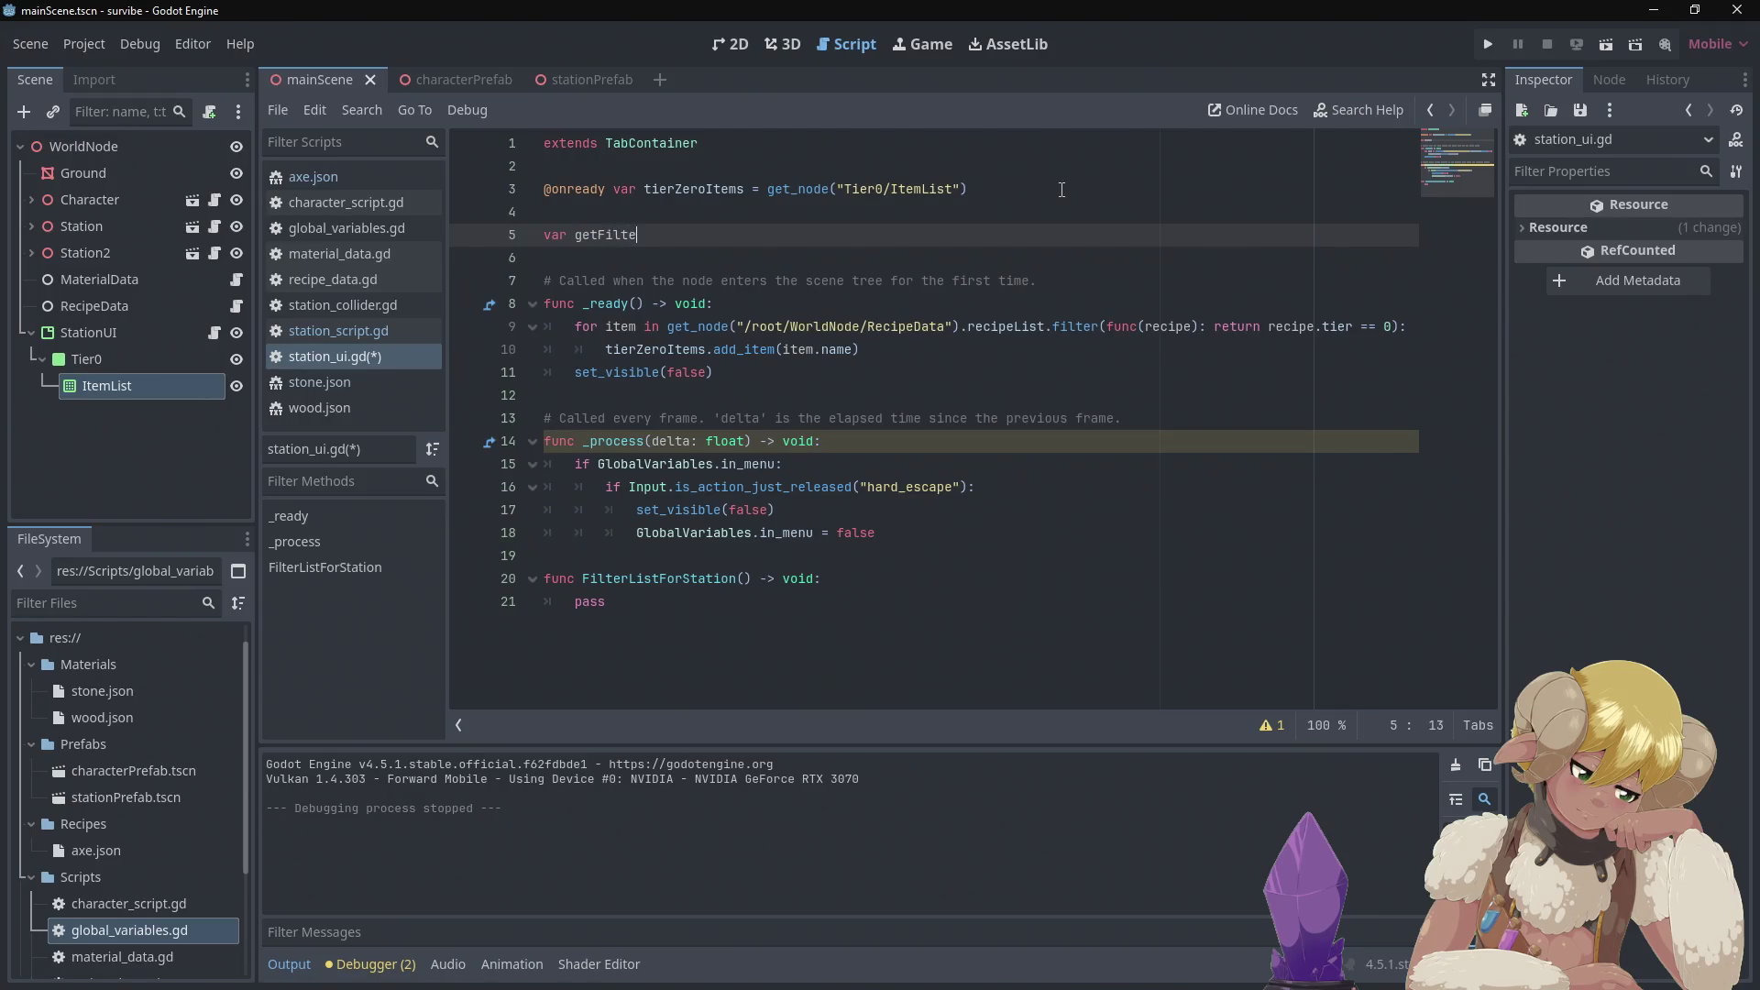
text( 0)
key(BackSpace)
text(false)
drag(599, 235, 570, 232)
text(hasbeen)
key(Left)
key(Left)
key(BackSpace)
text(B)
click(790, 463)
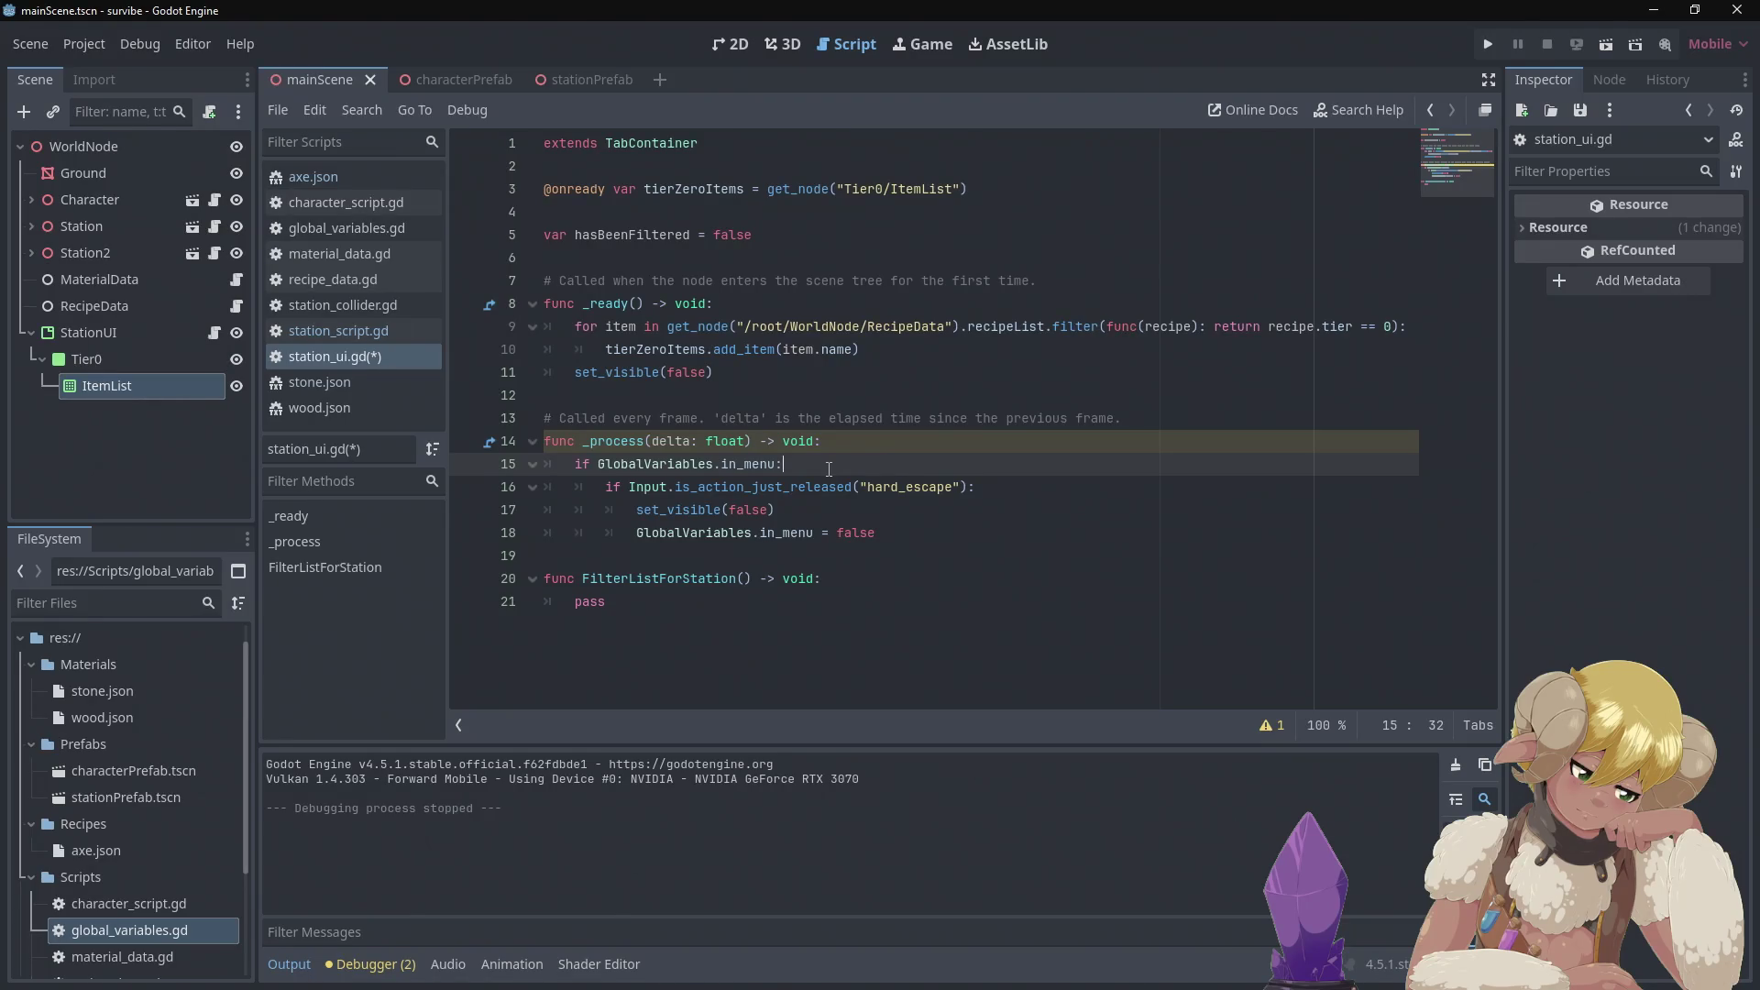
key(Return)
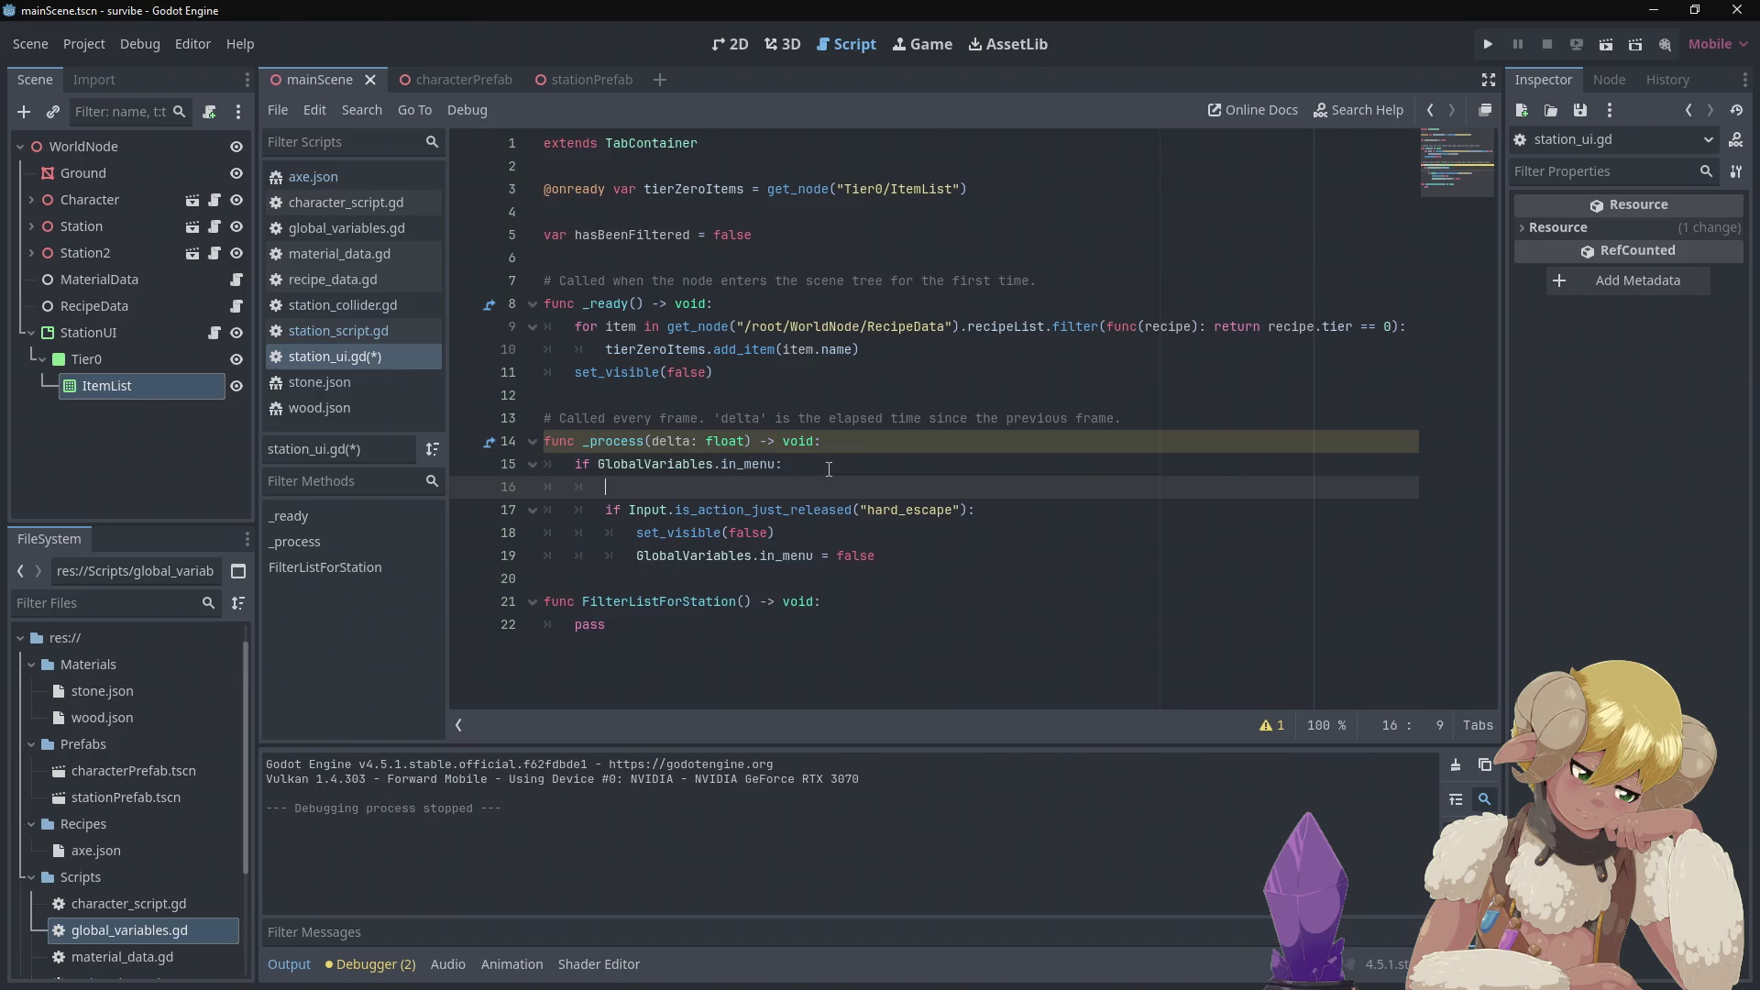
Step: Add 'if !hasBeenFiltered:' under the in_menu check, calling FilterListForStation() in its body
text(if !)
text(ha)
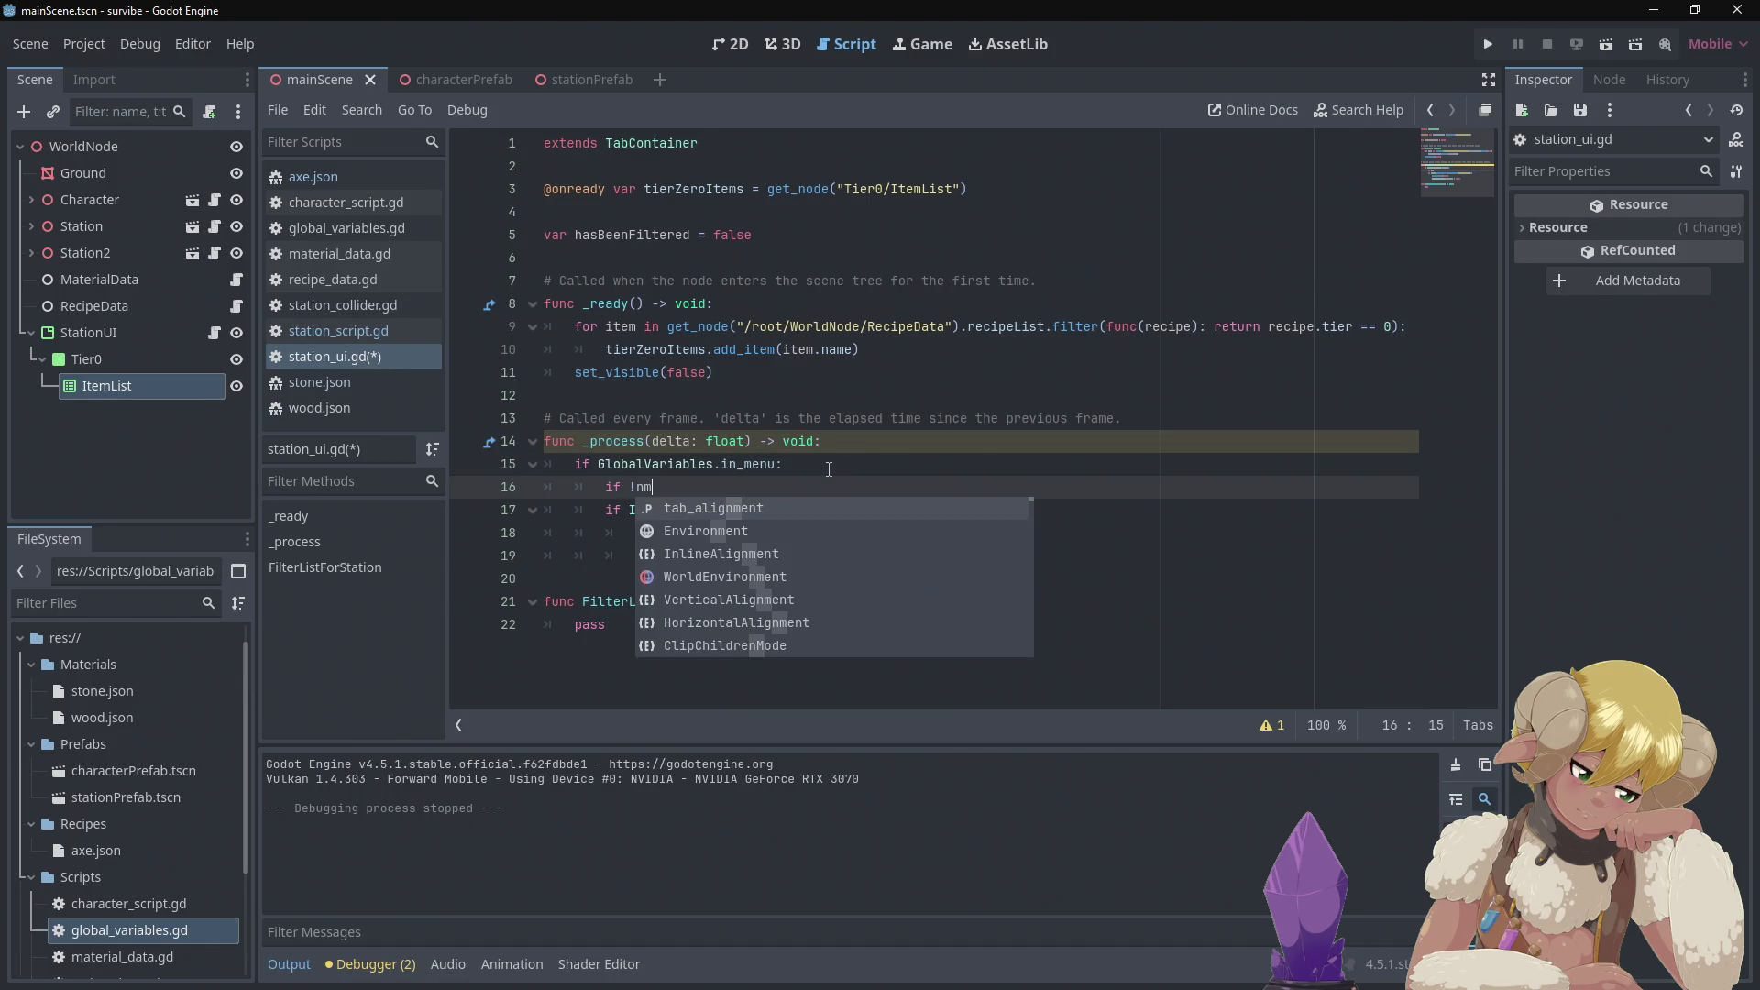
text(sb)
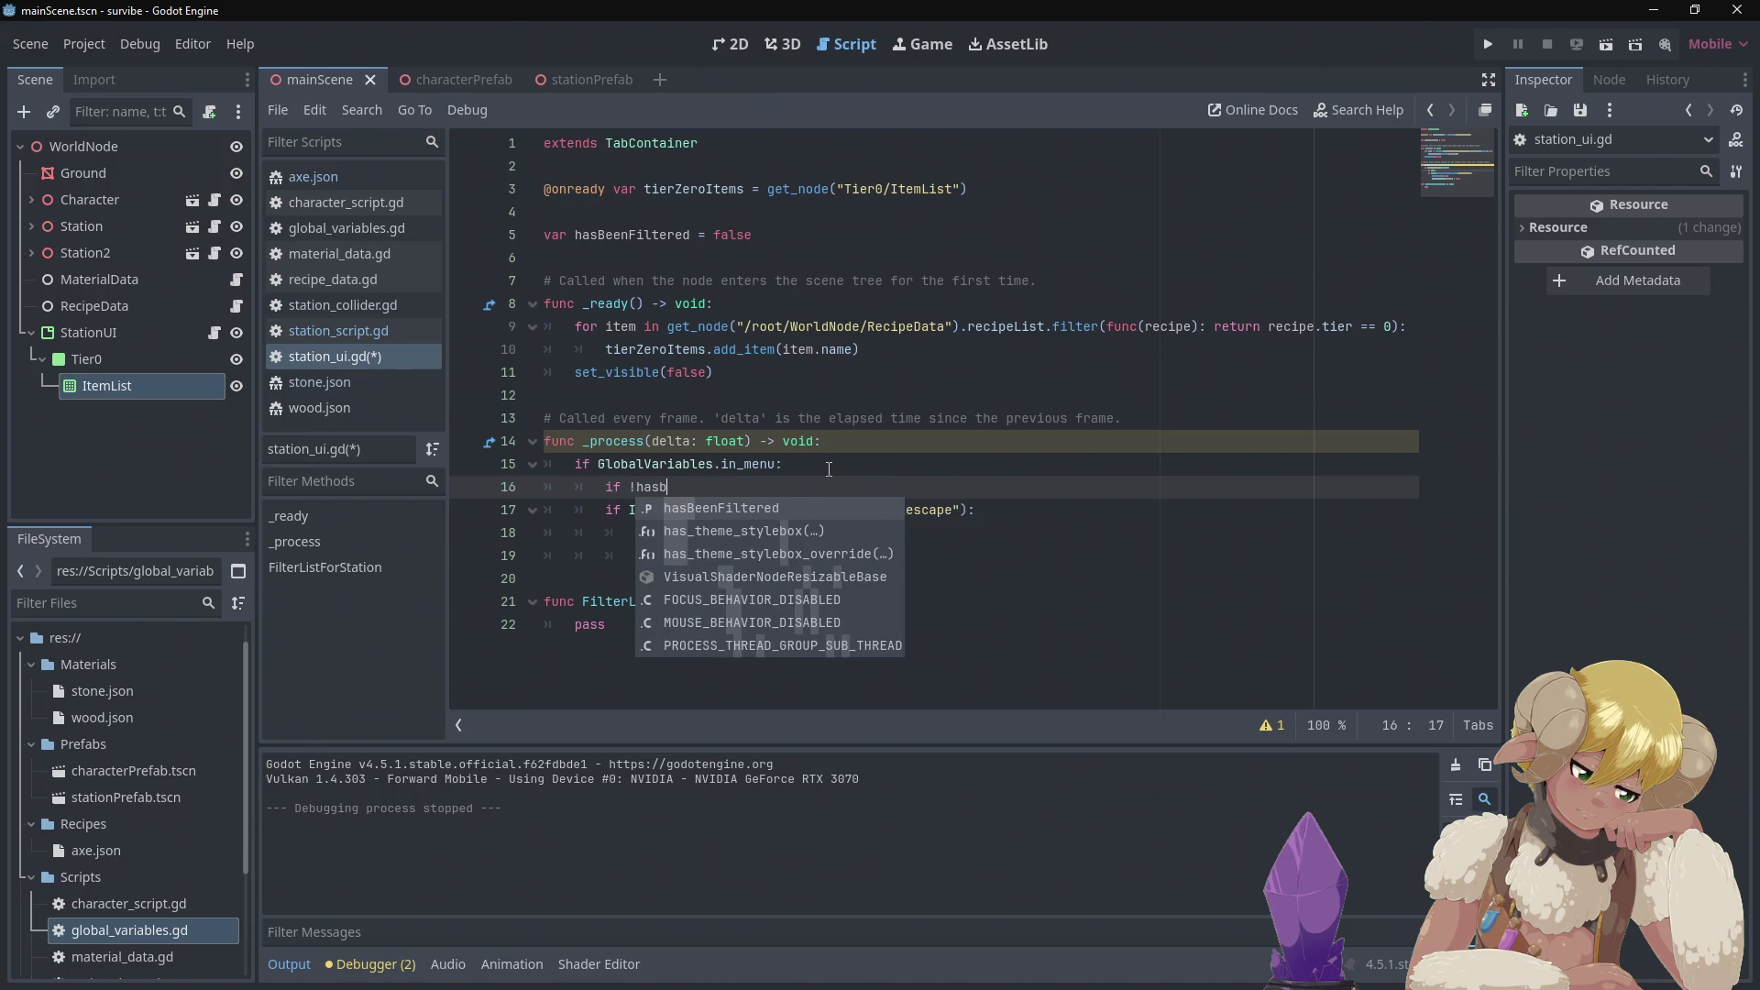
key(Return)
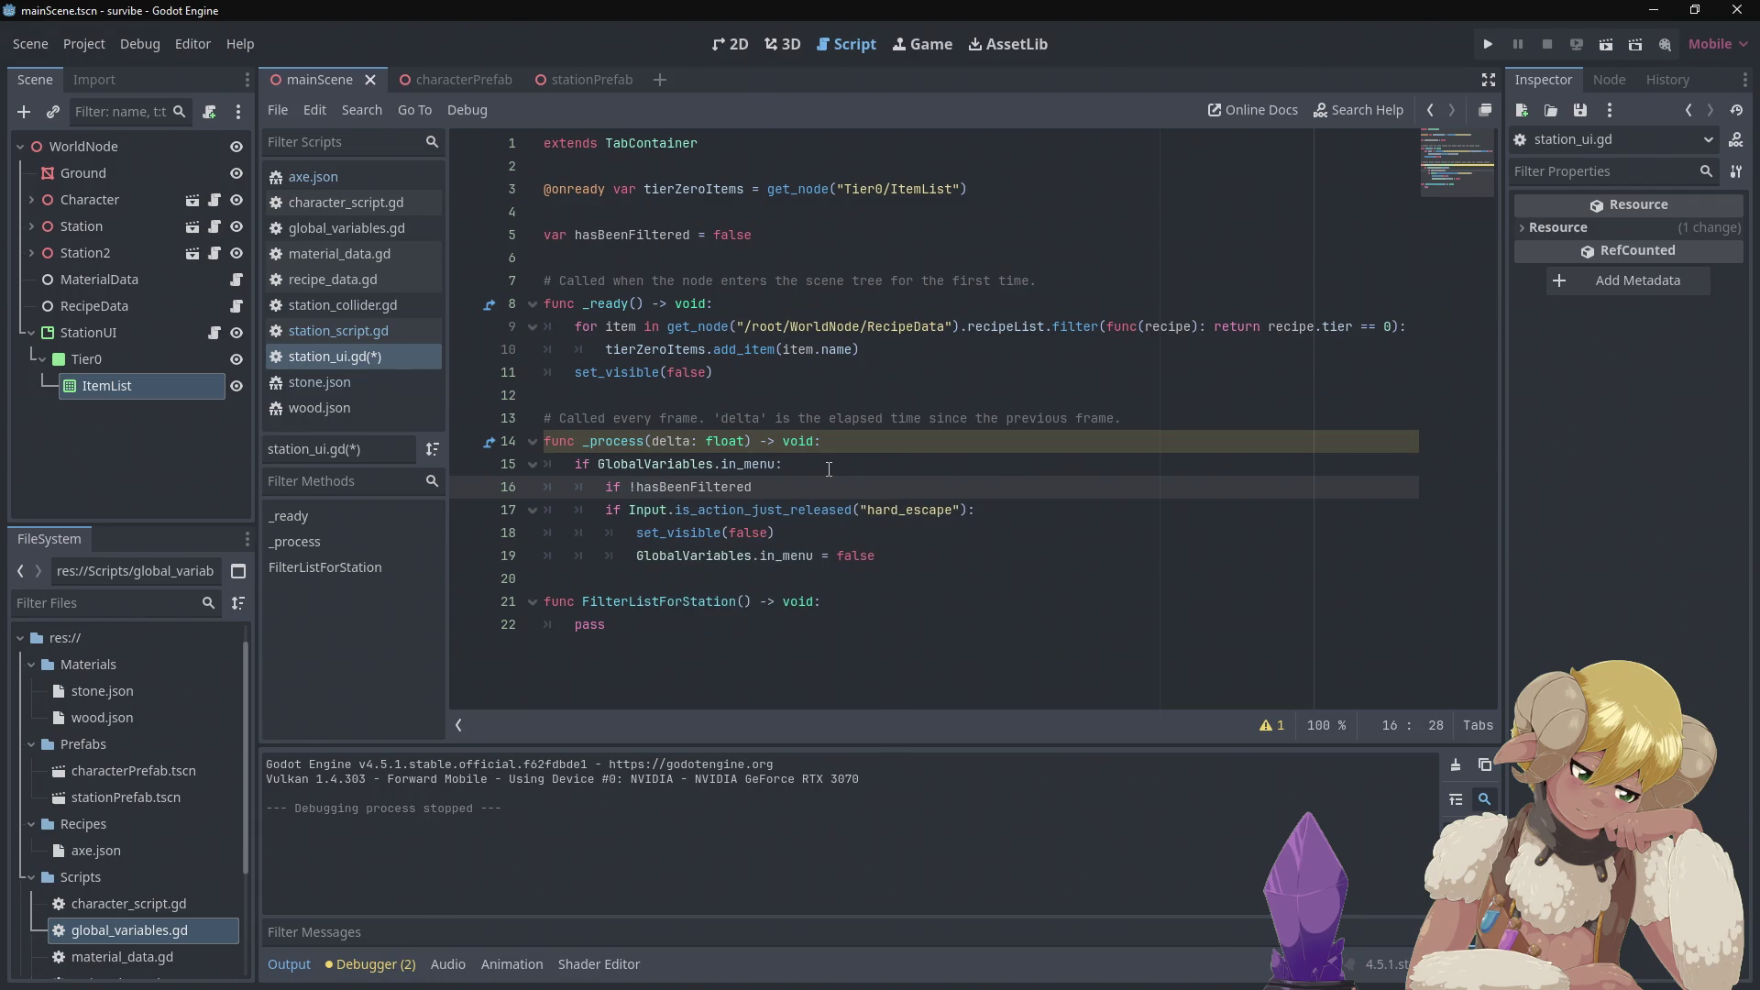
key(Return)
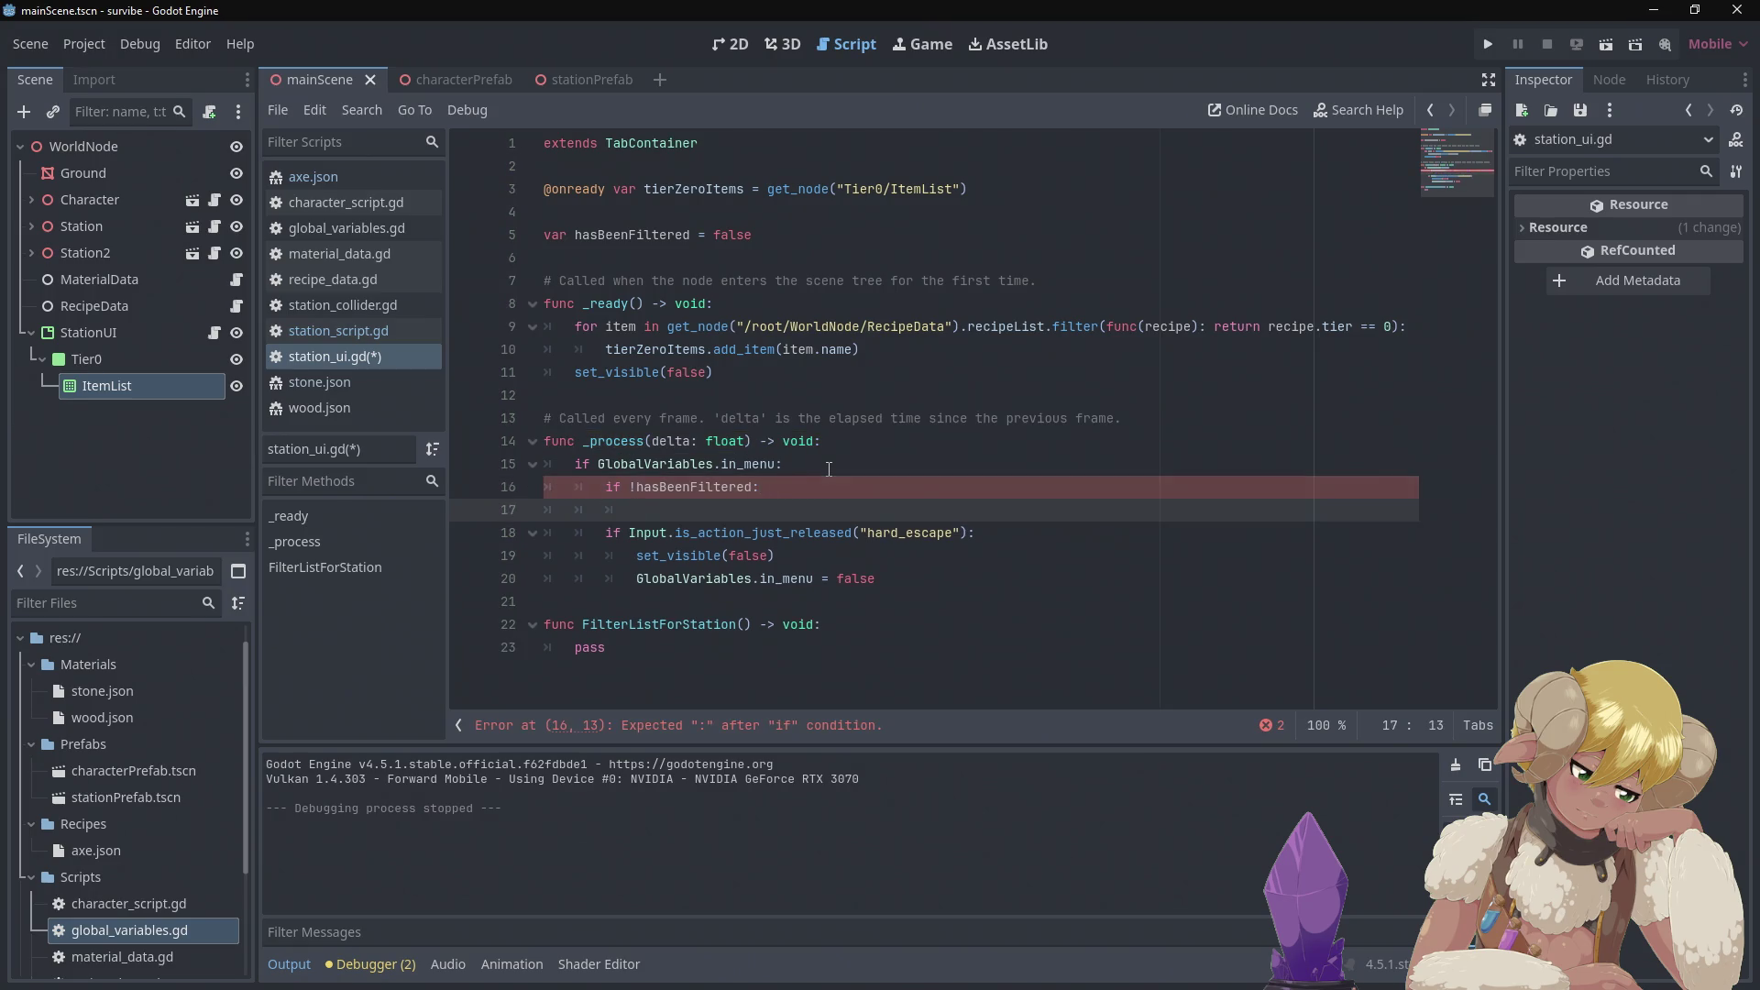
text(filter)
key(Return)
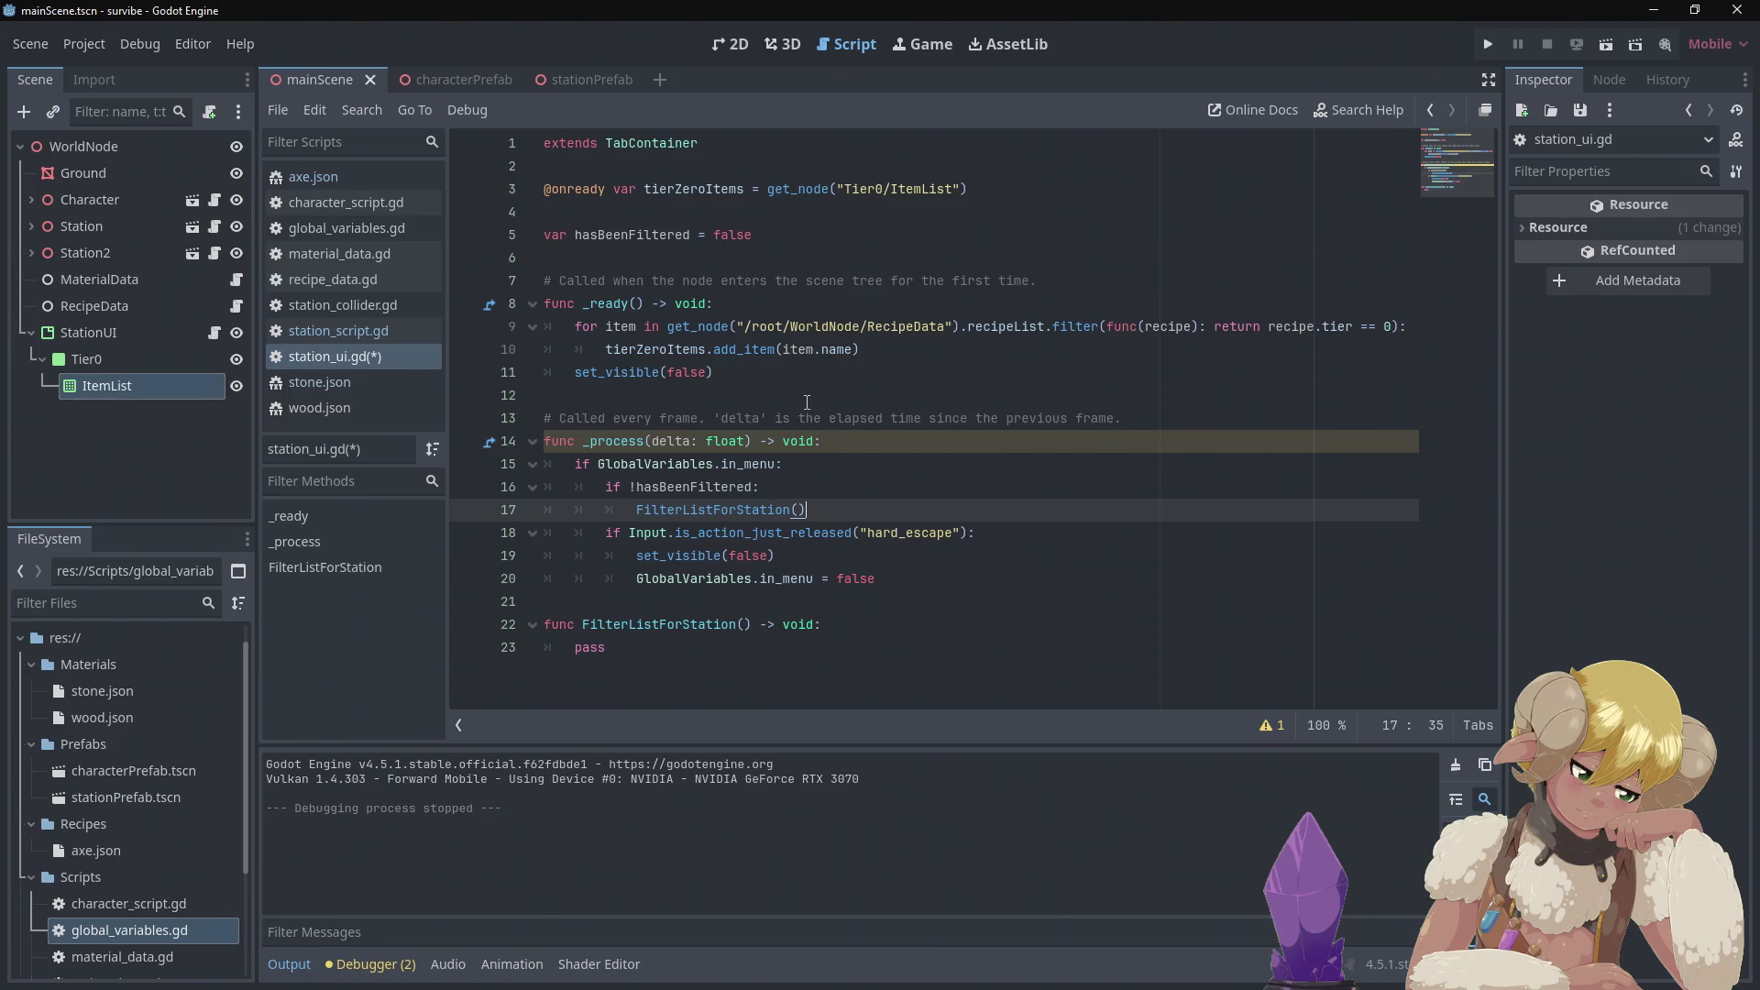
Step: Replace the pass in FilterListForStation with 'hasBeenFiltered = true'
double_click(600, 648)
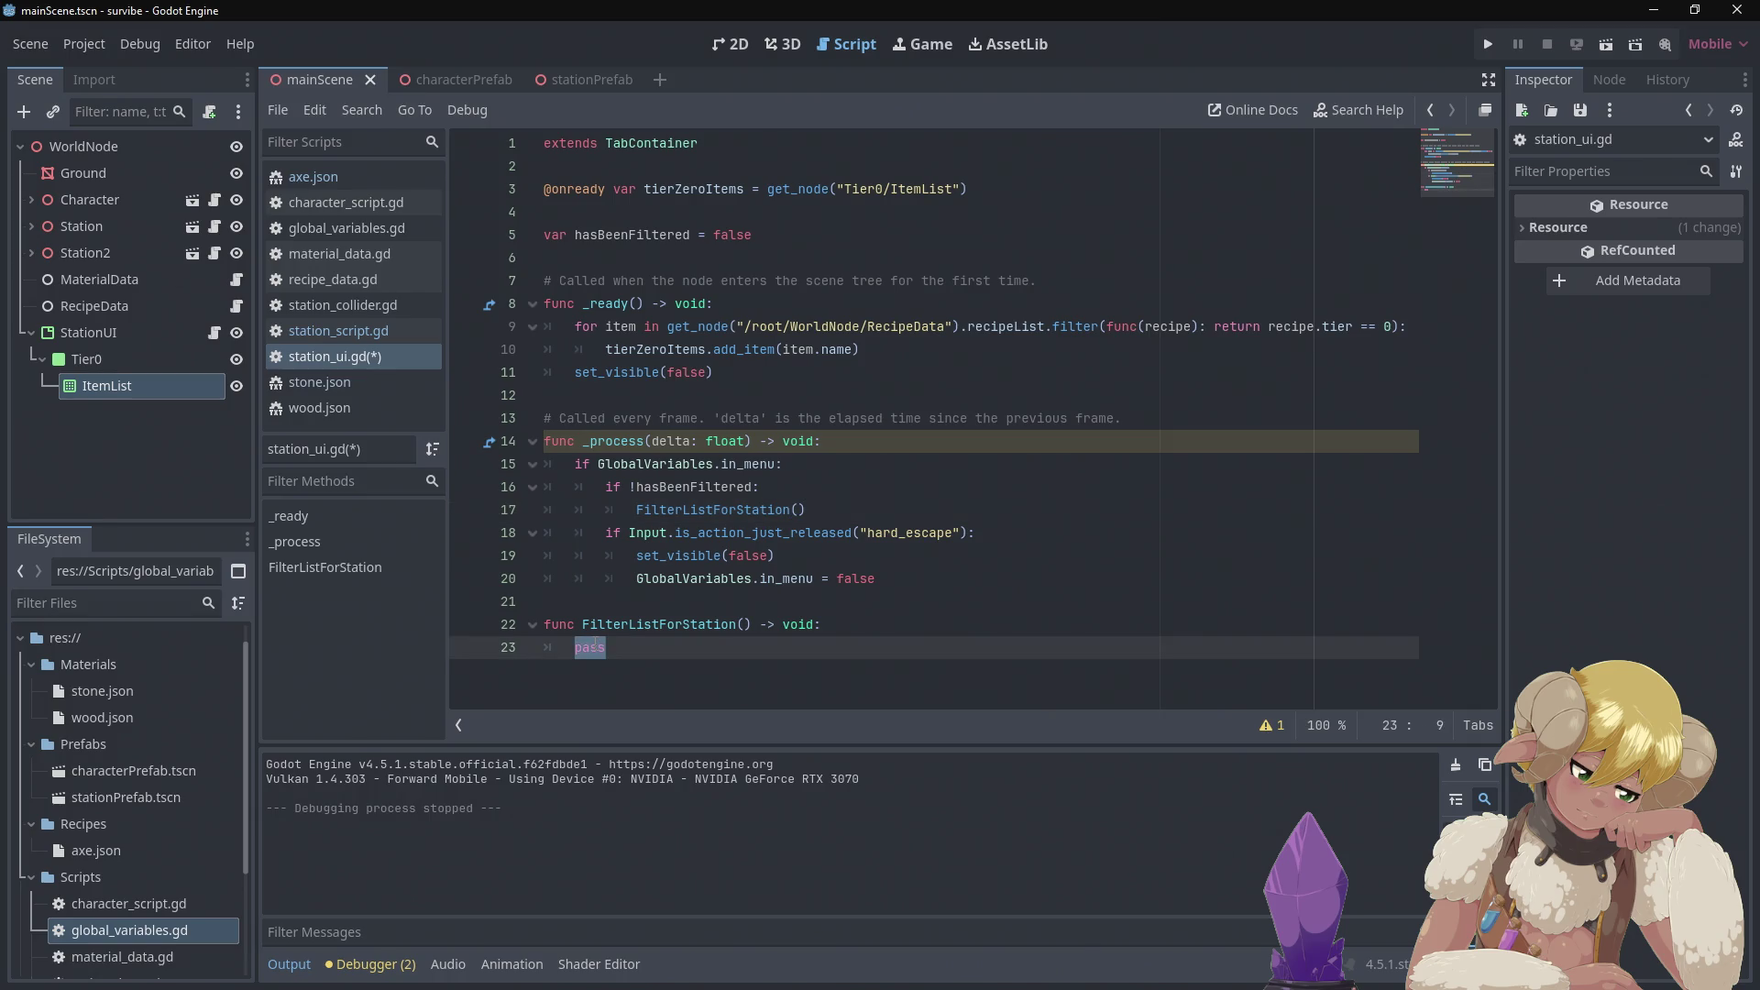
text(hasbeen)
key(Return)
text(= true;)
key(BackSpace)
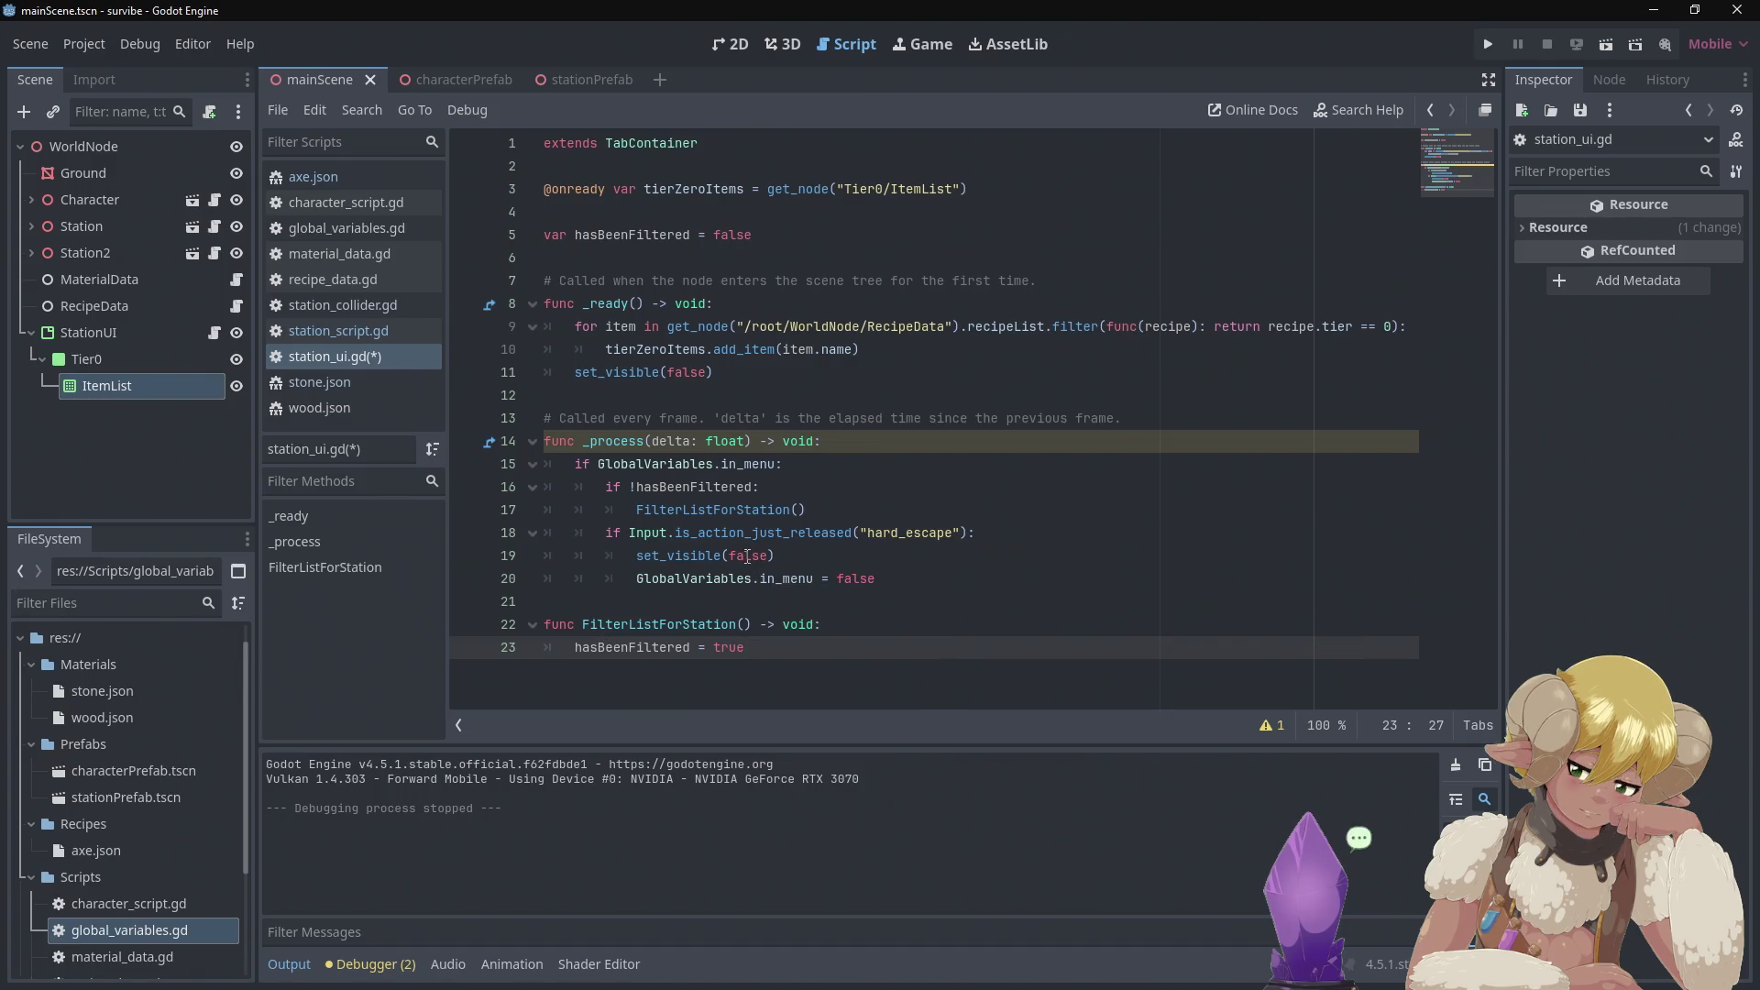
mouse_move(742, 538)
mouse_move(789, 536)
click(914, 463)
Step: Erase the stray 'ddd…' after 'if GlobalVariables.in_menu:' on line 15, then view station_script.gd
text(dddddddddddddddddddddddddddddddddddddddddddddddddddddddddddddddddddddd)
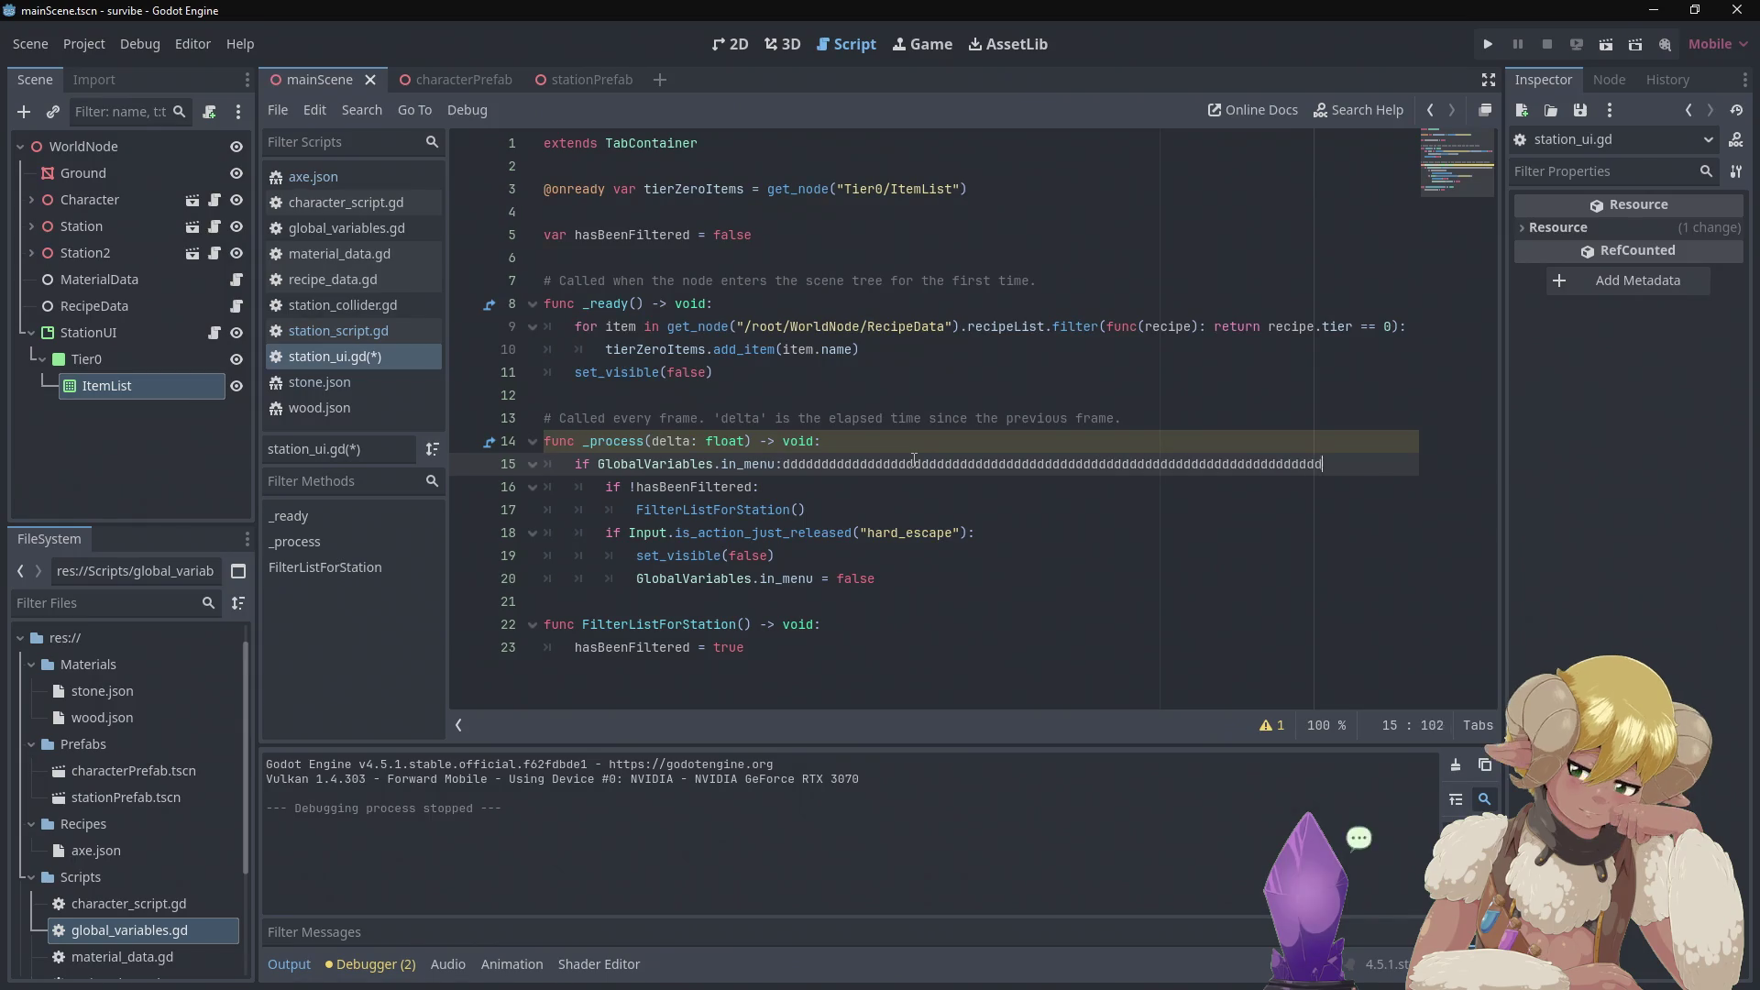
text(dddddddddddddddddddddddddddddd)
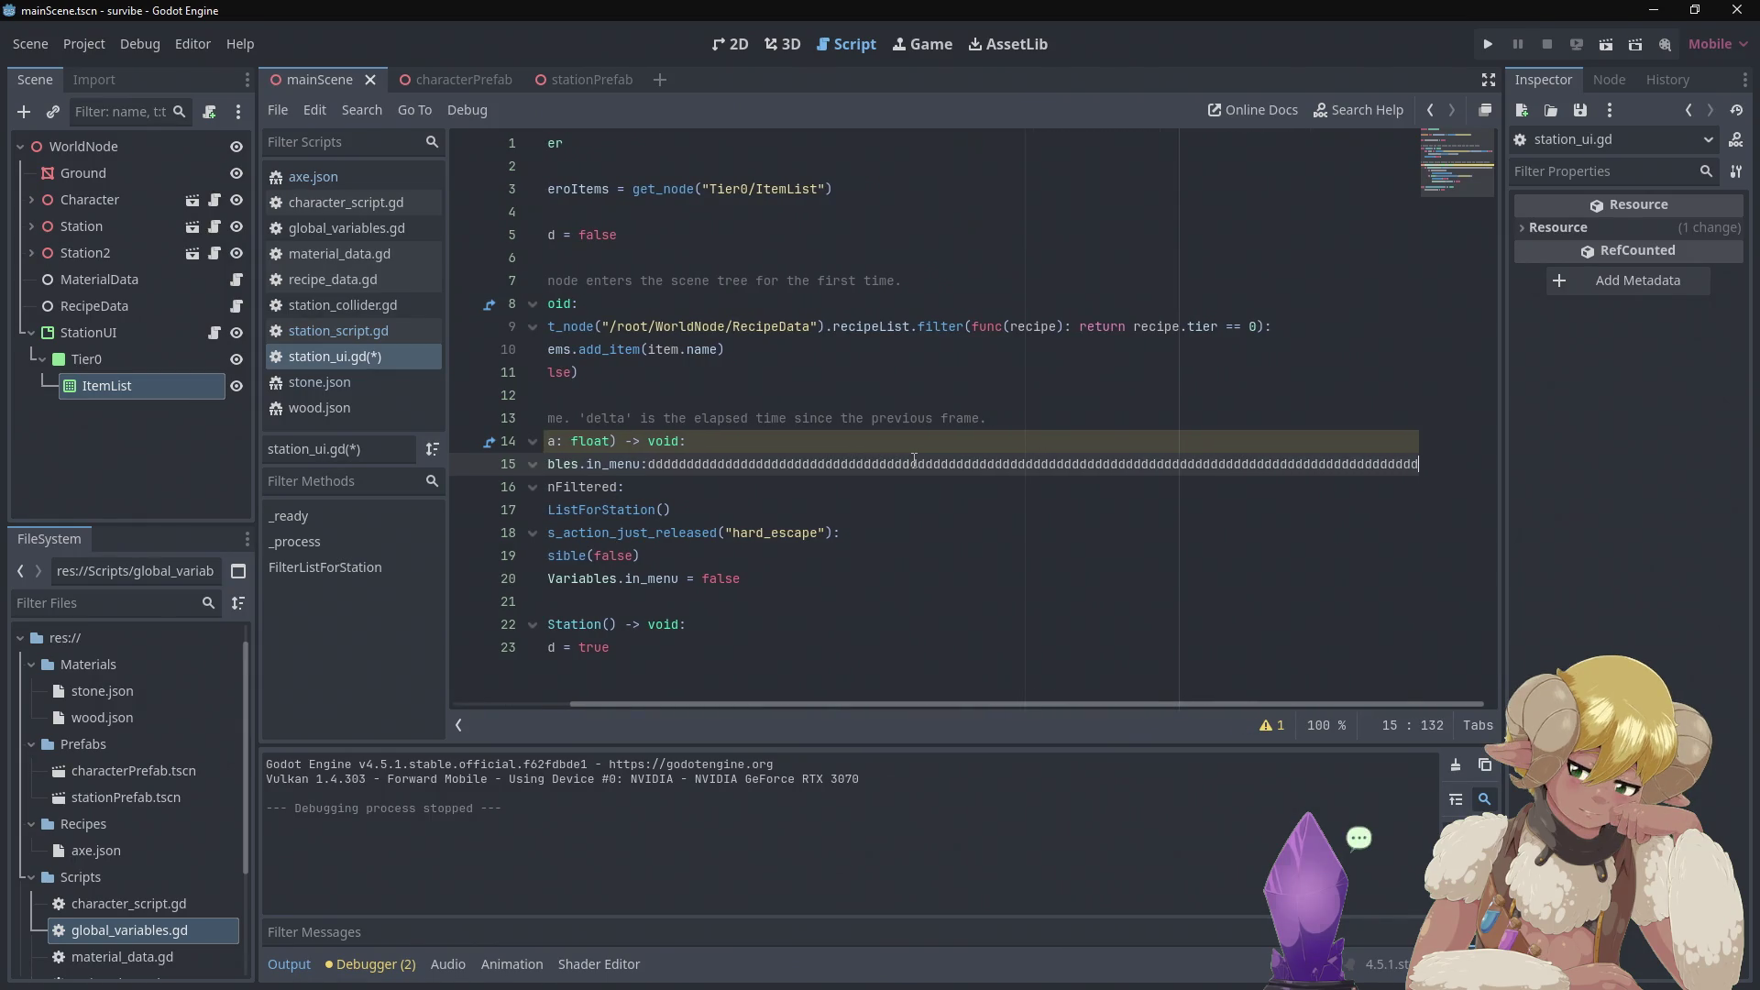
key(BackSpace)
key(BackSpace)
key(BackSpace)
key(BackSpace)
key(BackSpace)
key(BackSpace)
key(BackSpace)
key(BackSpace)
key(BackSpace)
key(BackSpace)
key(BackSpace)
key(BackSpace)
key(BackSpace)
key(BackSpace)
key(BackSpace)
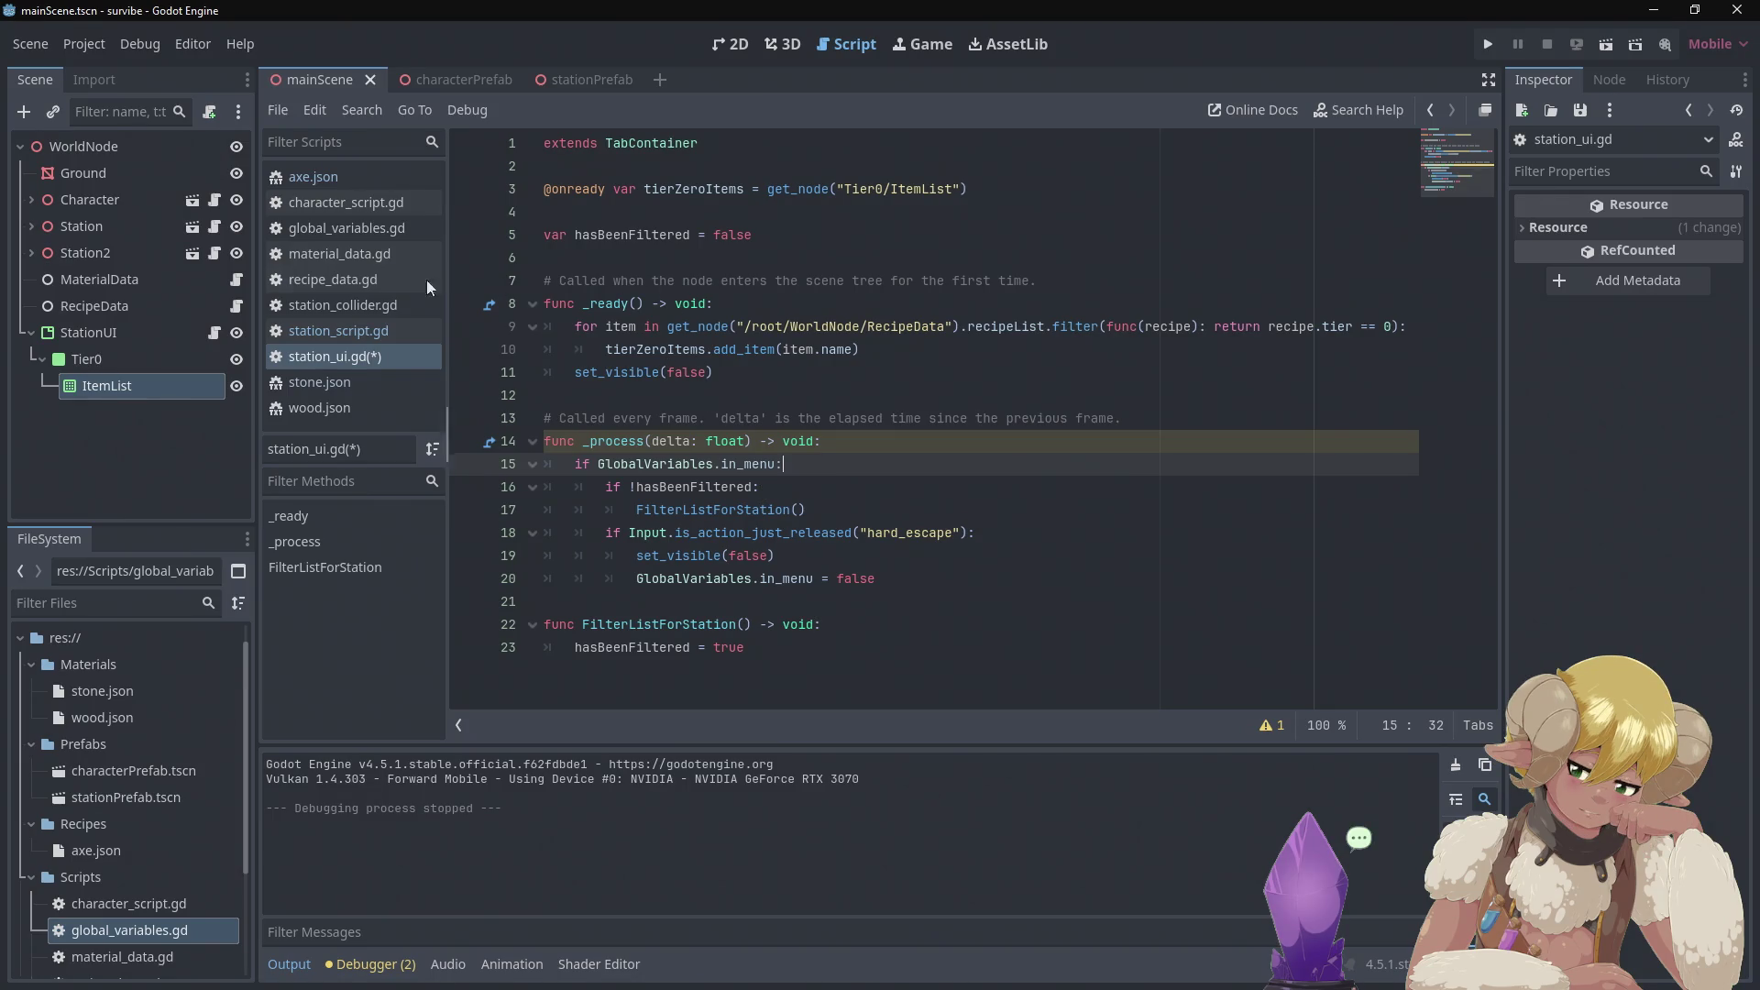
click(334, 330)
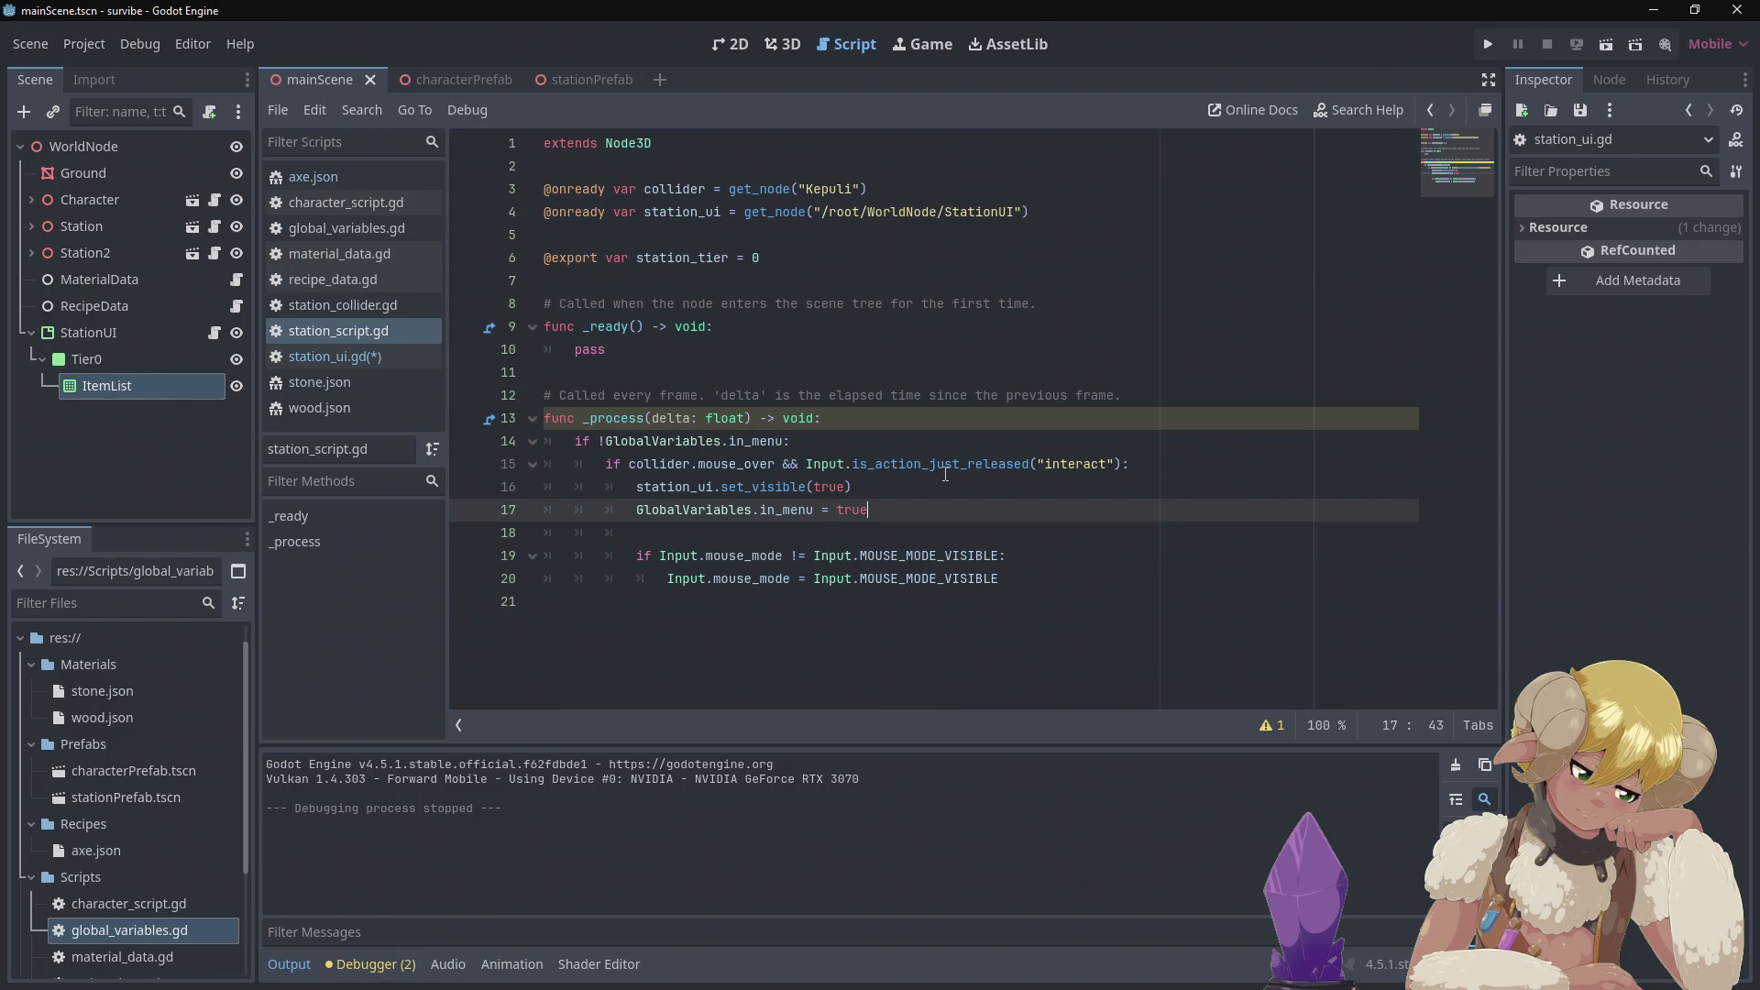
Step: Look over station_script.gd, return to station_ui.gd, then bring up Firefox's ItemList add_item() docs
mouse_move(916, 469)
click(347, 360)
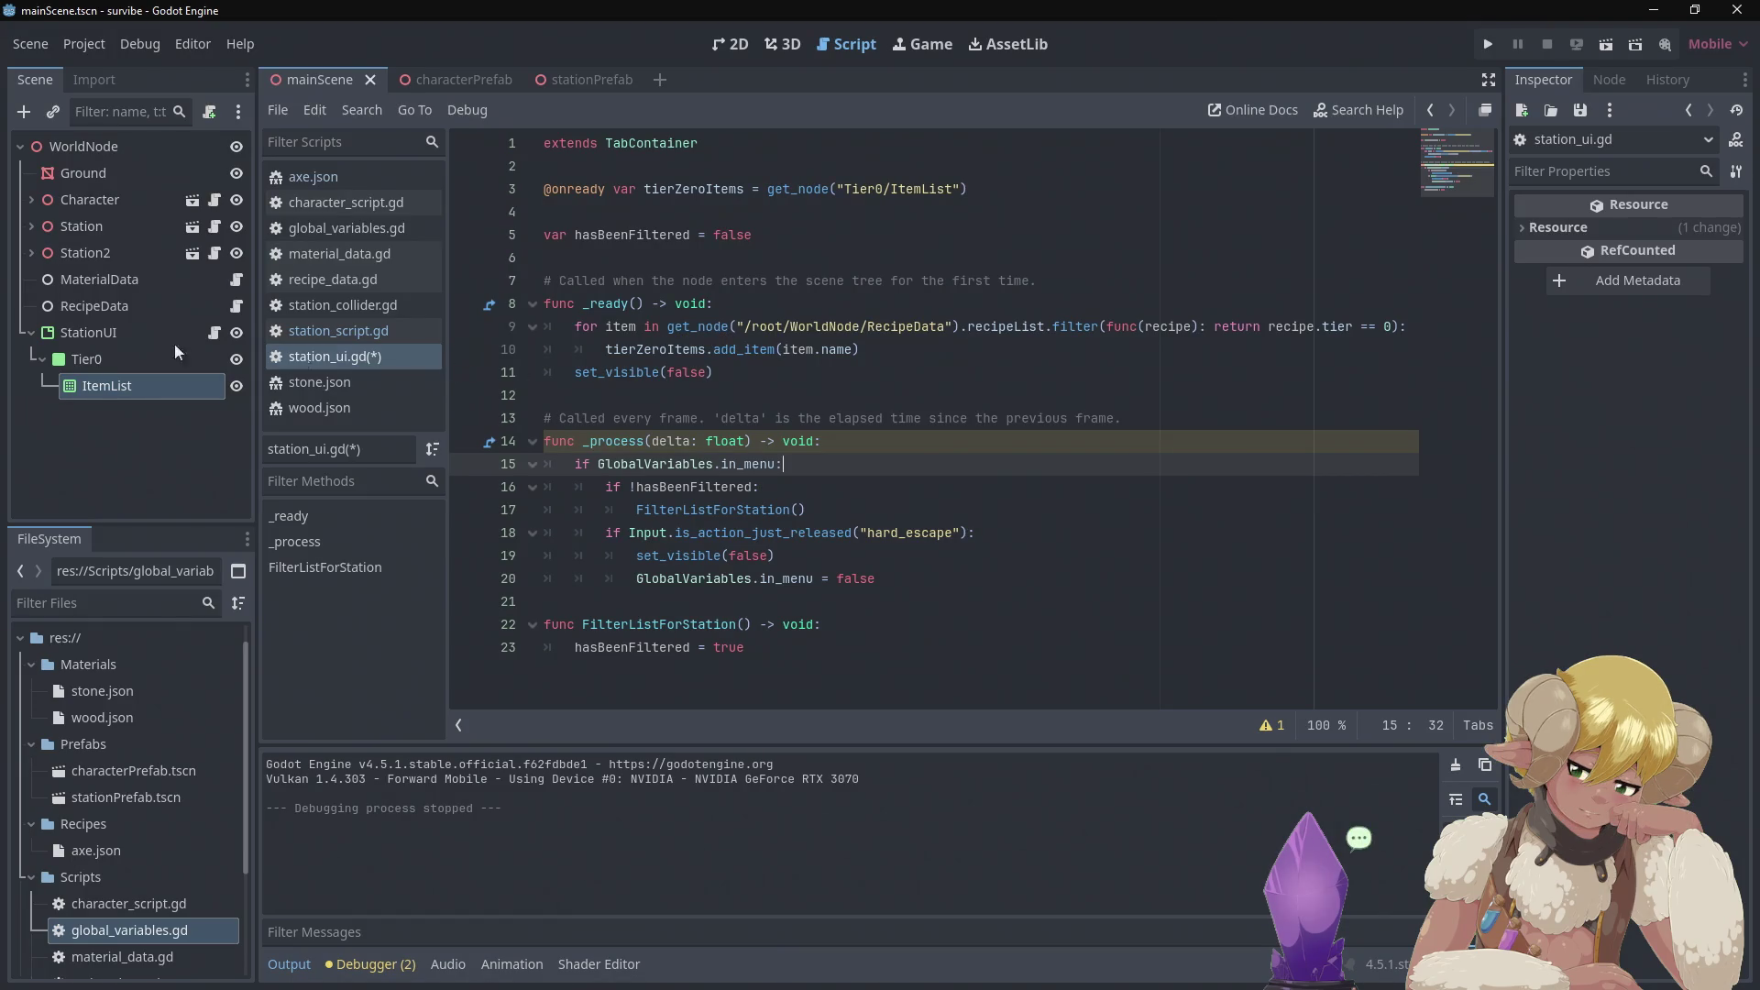
key(alt+Tab)
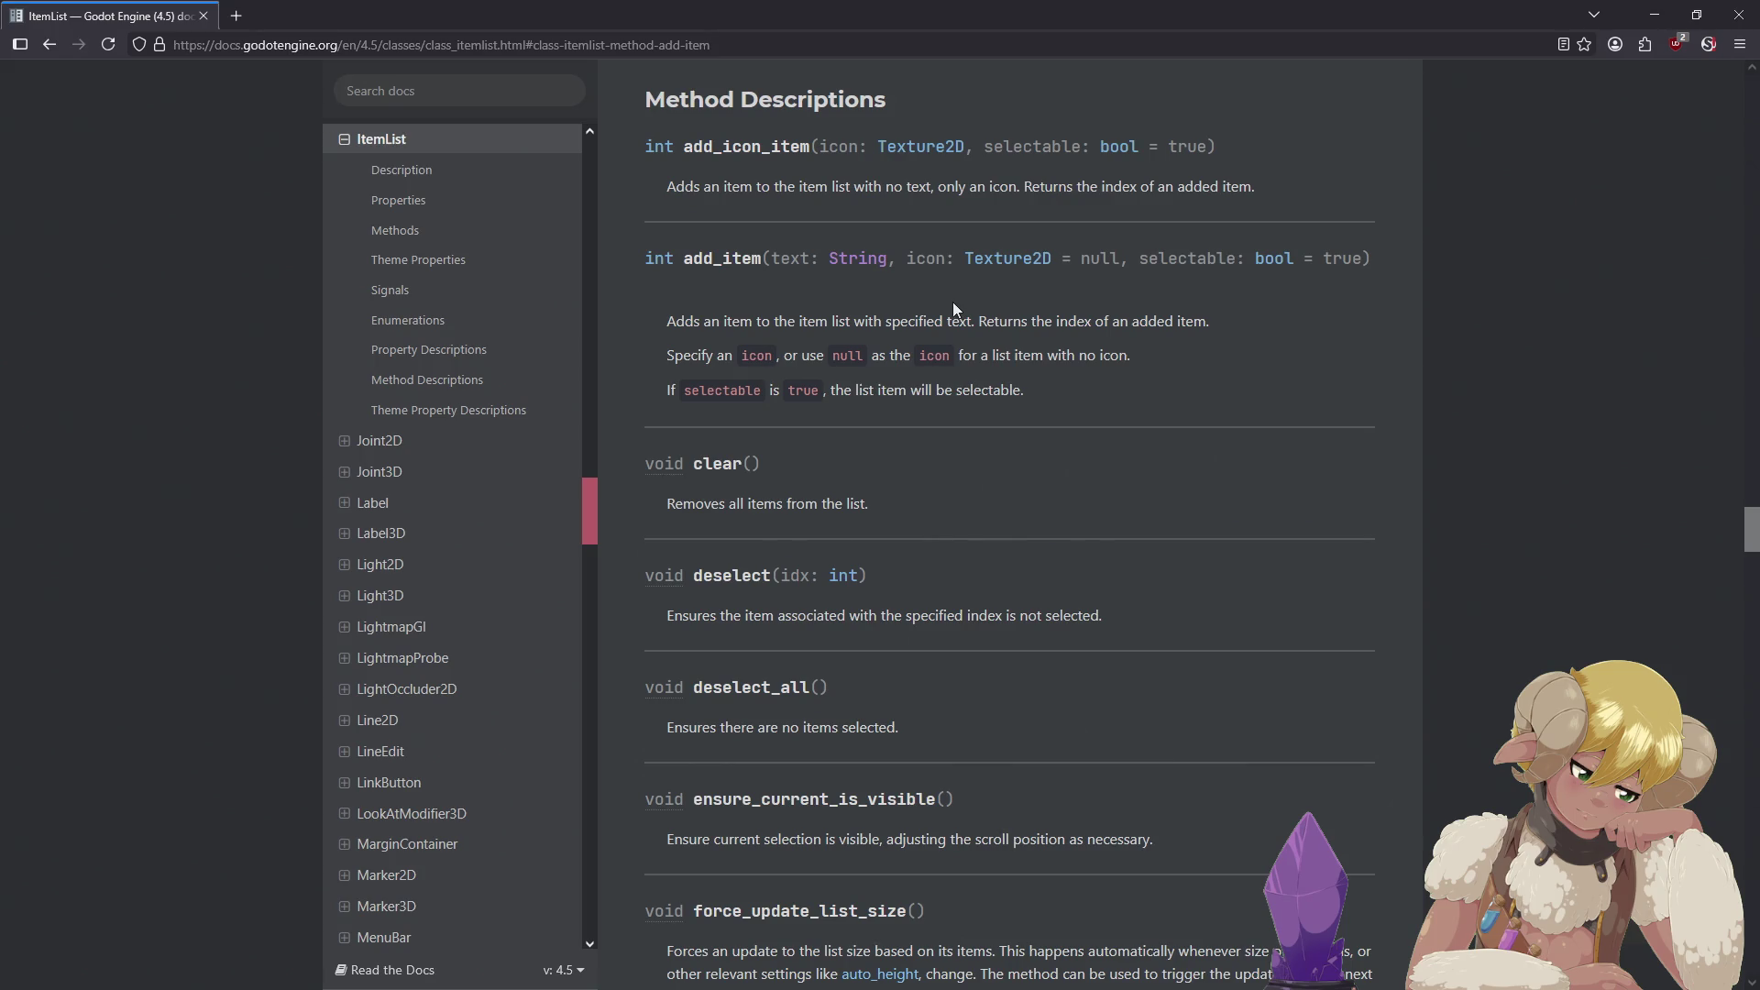
scroll(977, 283, down, 3)
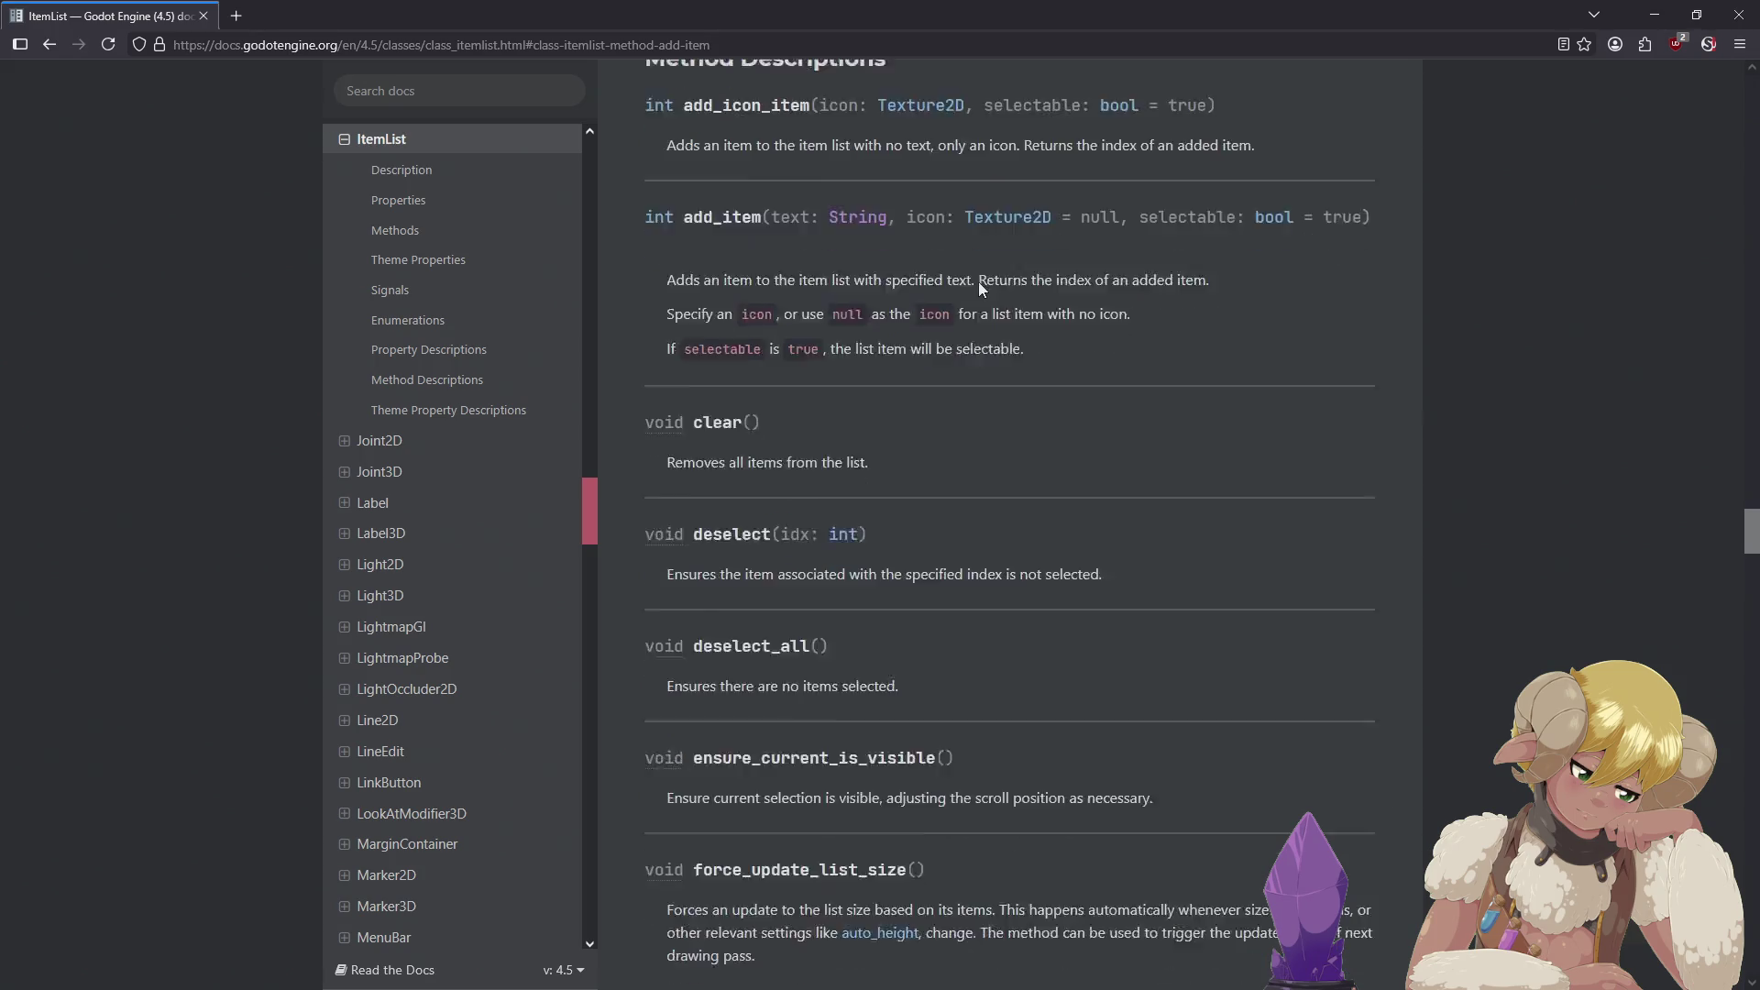
scroll(985, 272, down, 4)
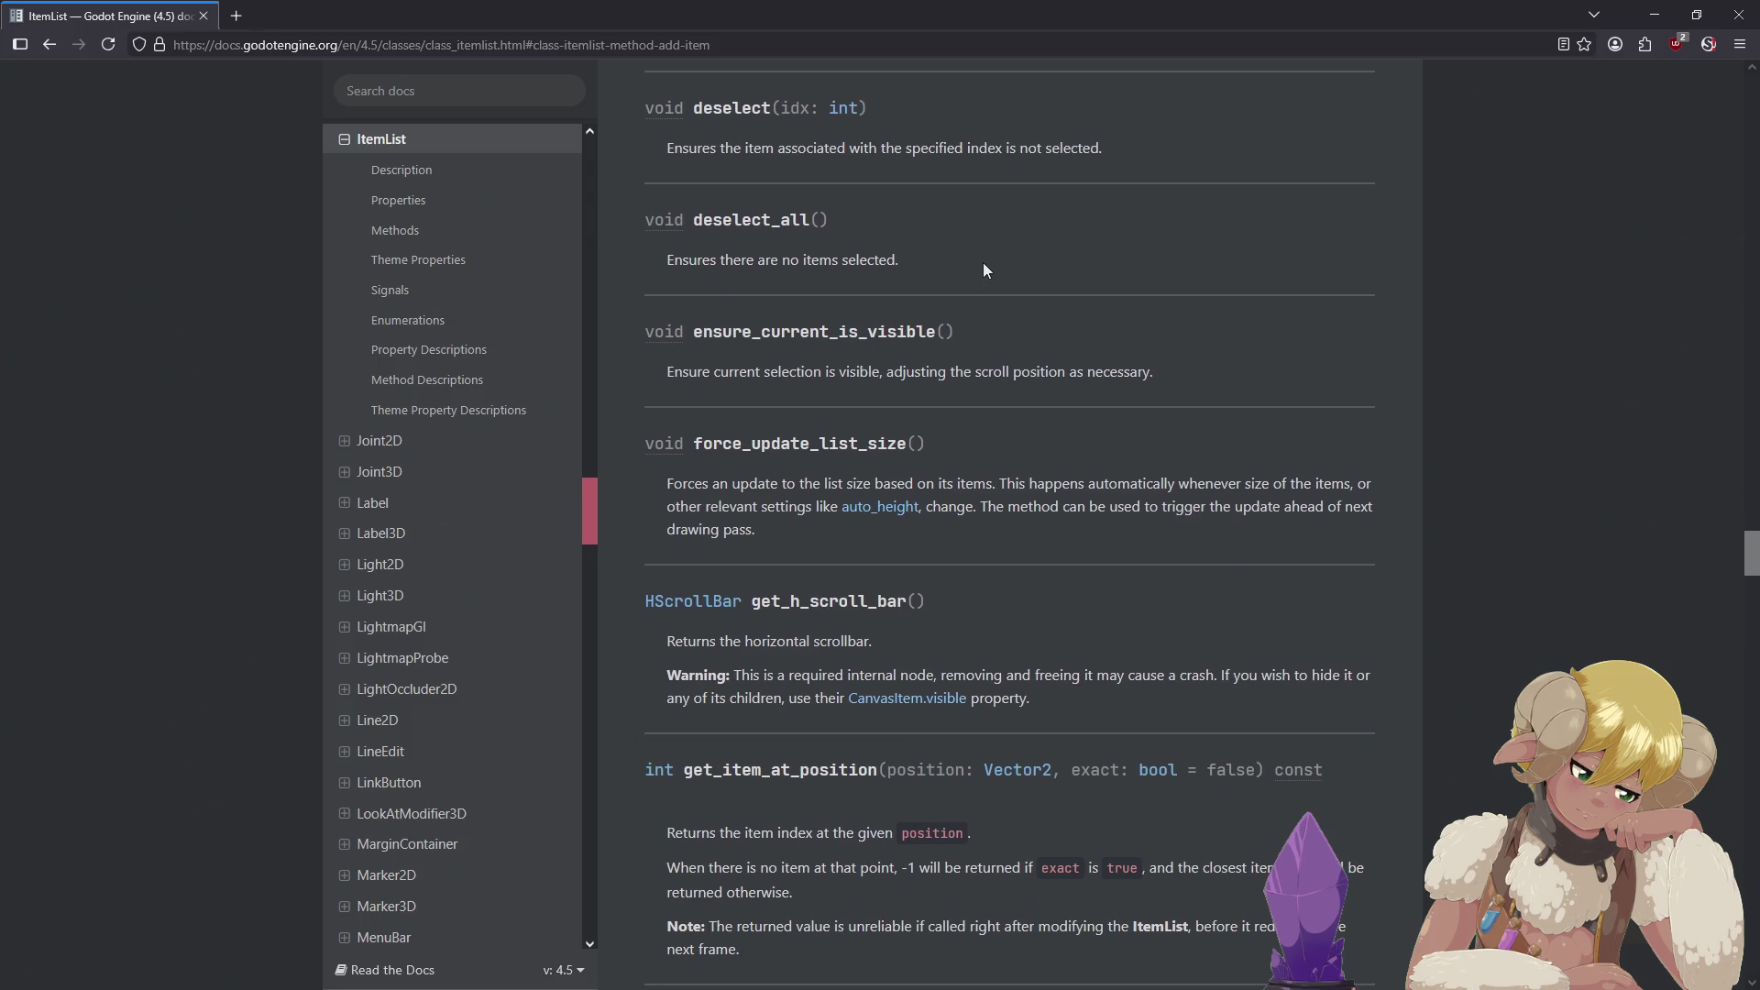
scroll(983, 263, down, 2)
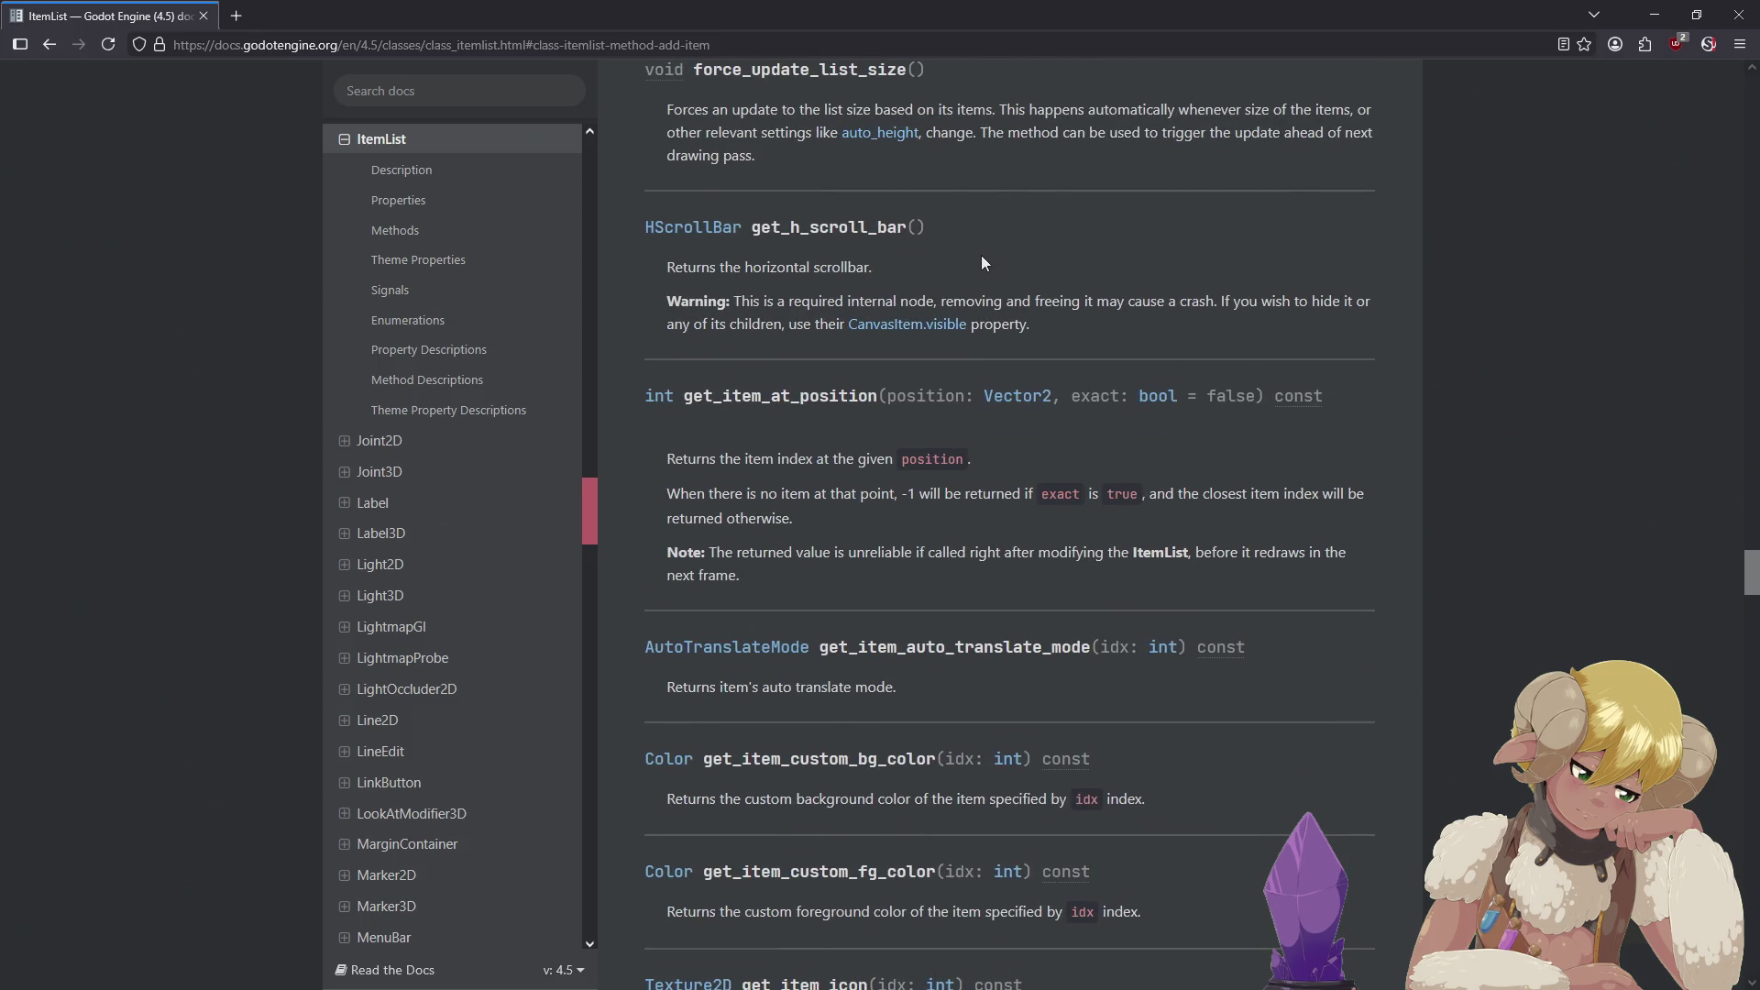
scroll(982, 261, down, 6)
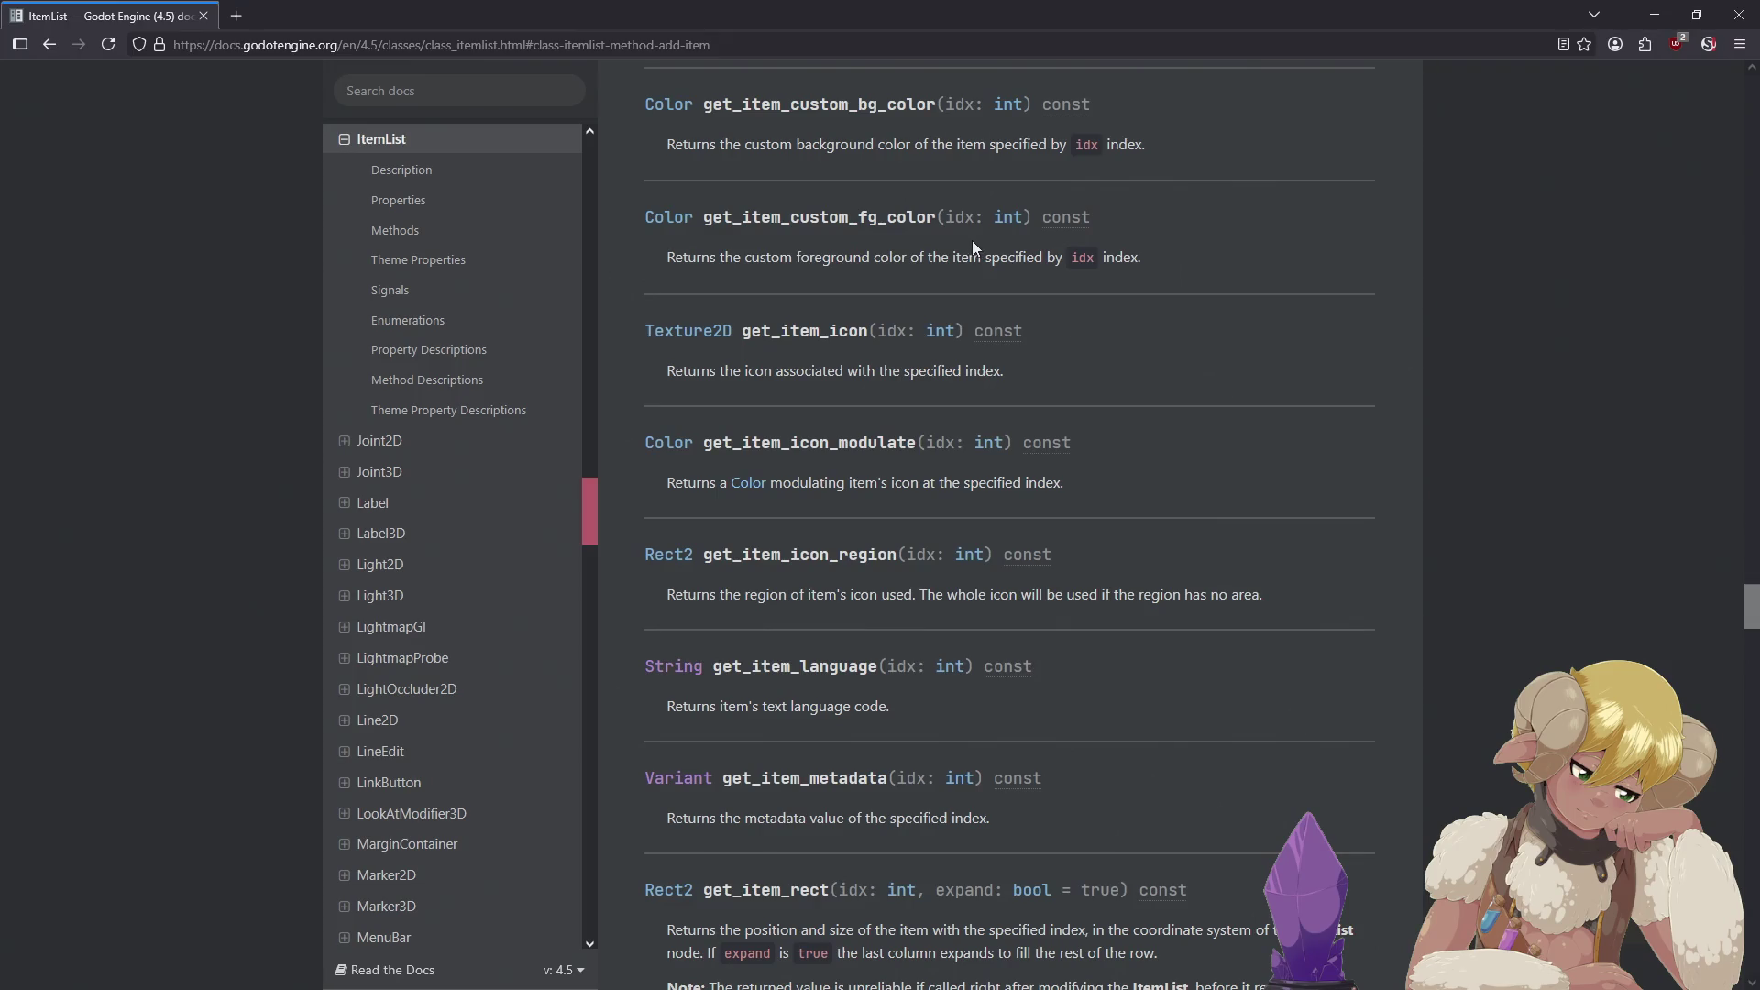
scroll(967, 241, down, 4)
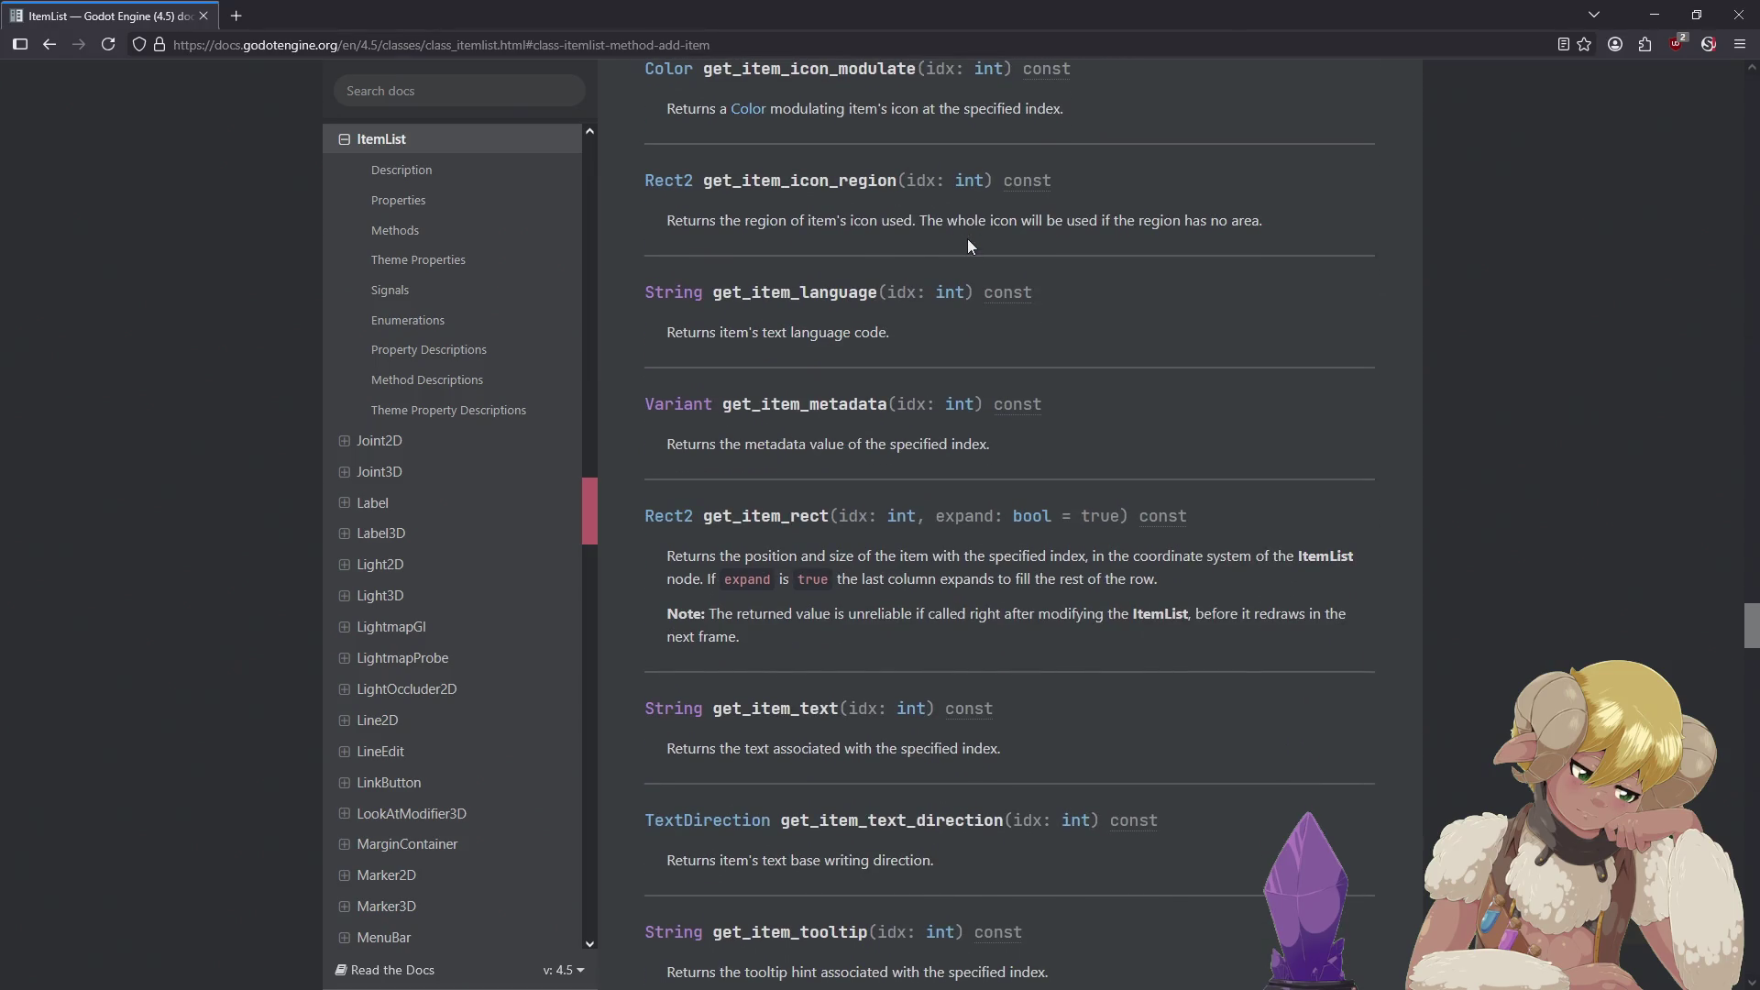
scroll(968, 244, down, 2)
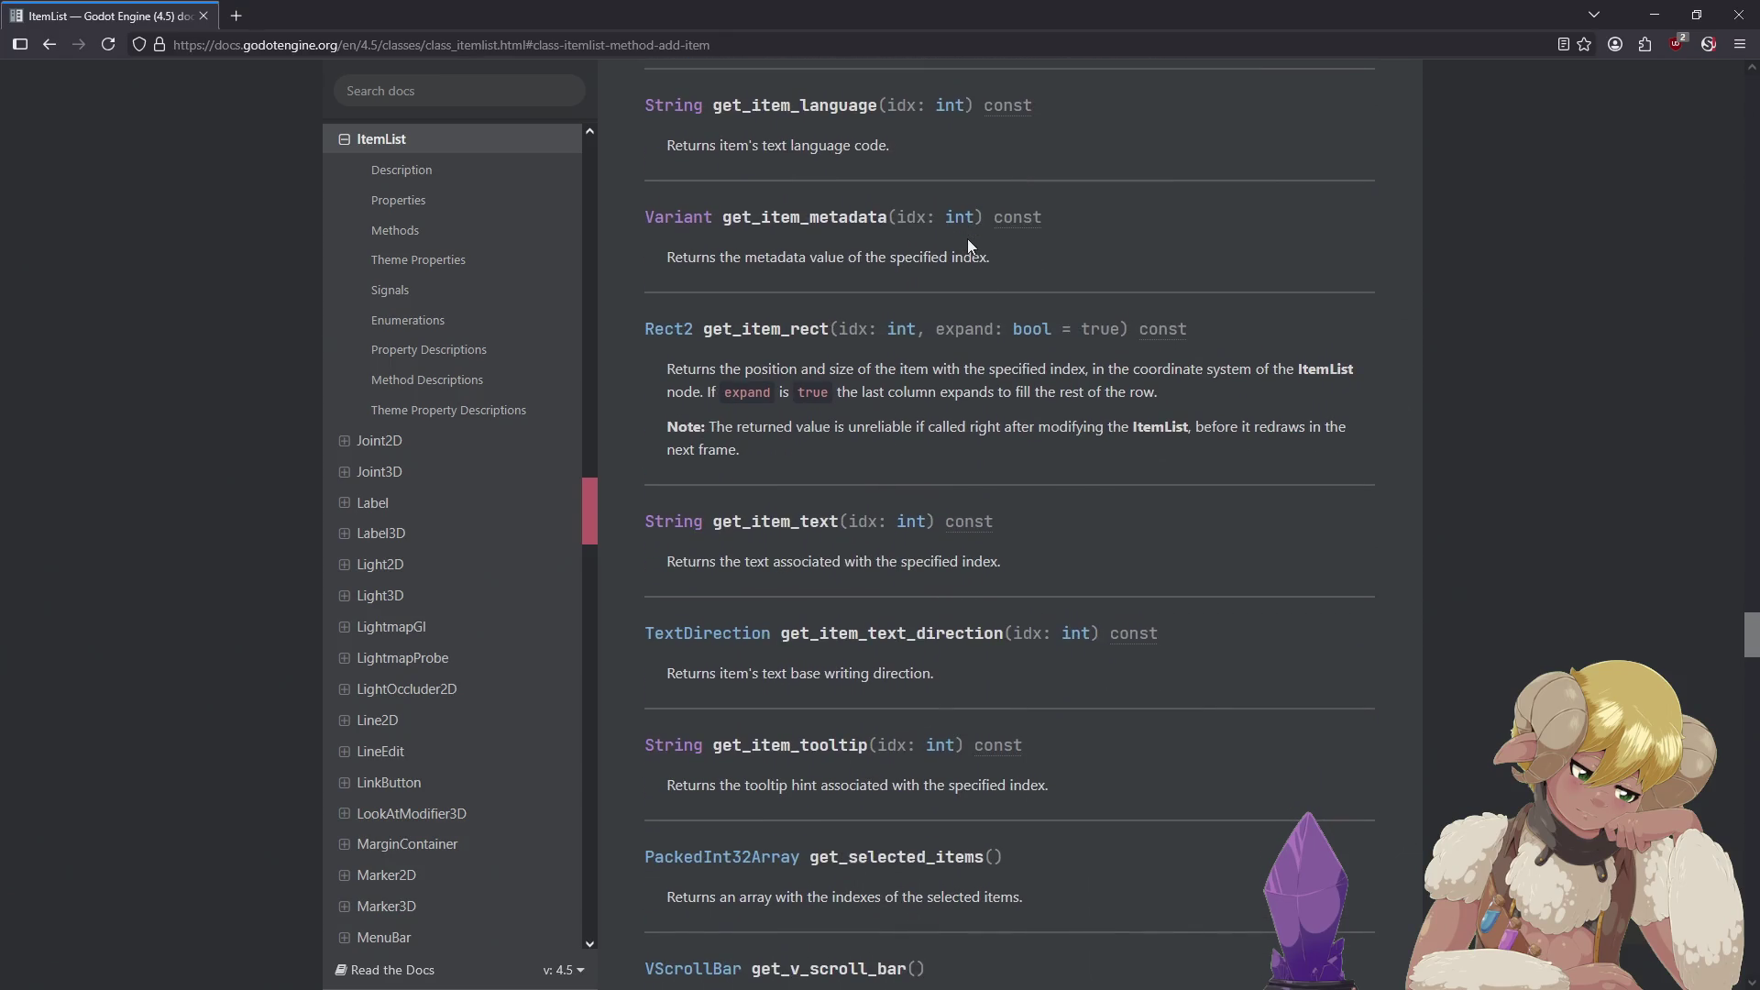
scroll(968, 243, down, 2)
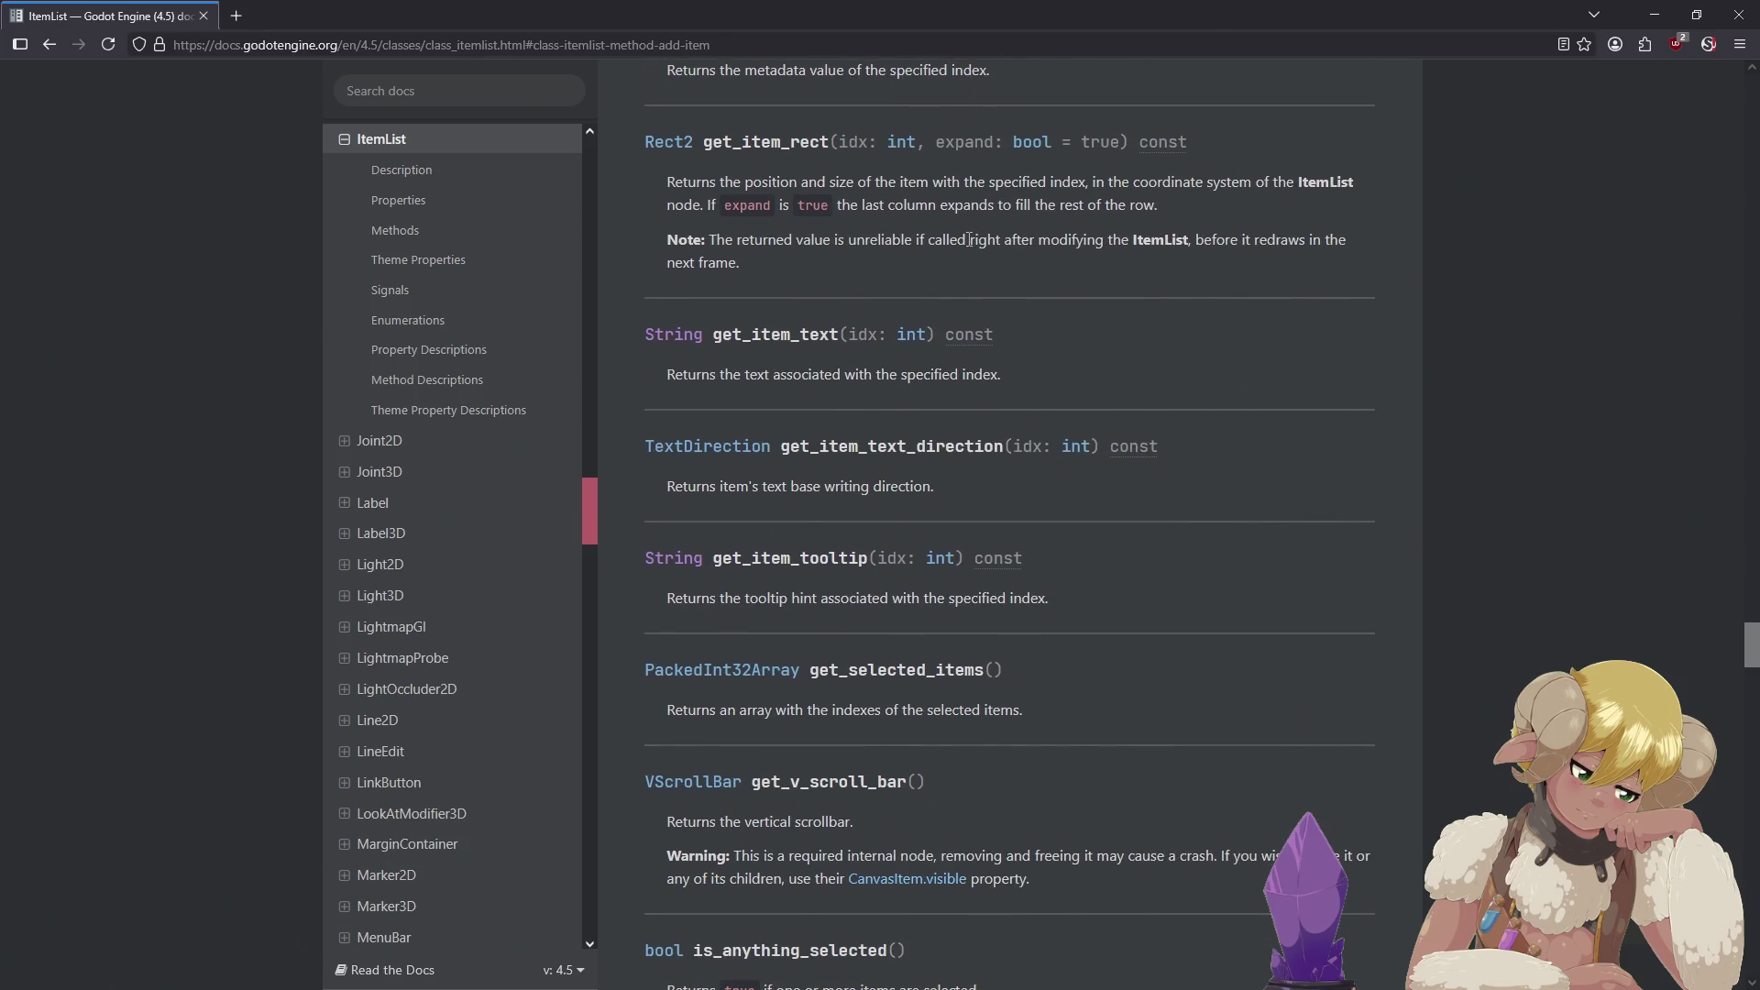
scroll(968, 240, down, 3)
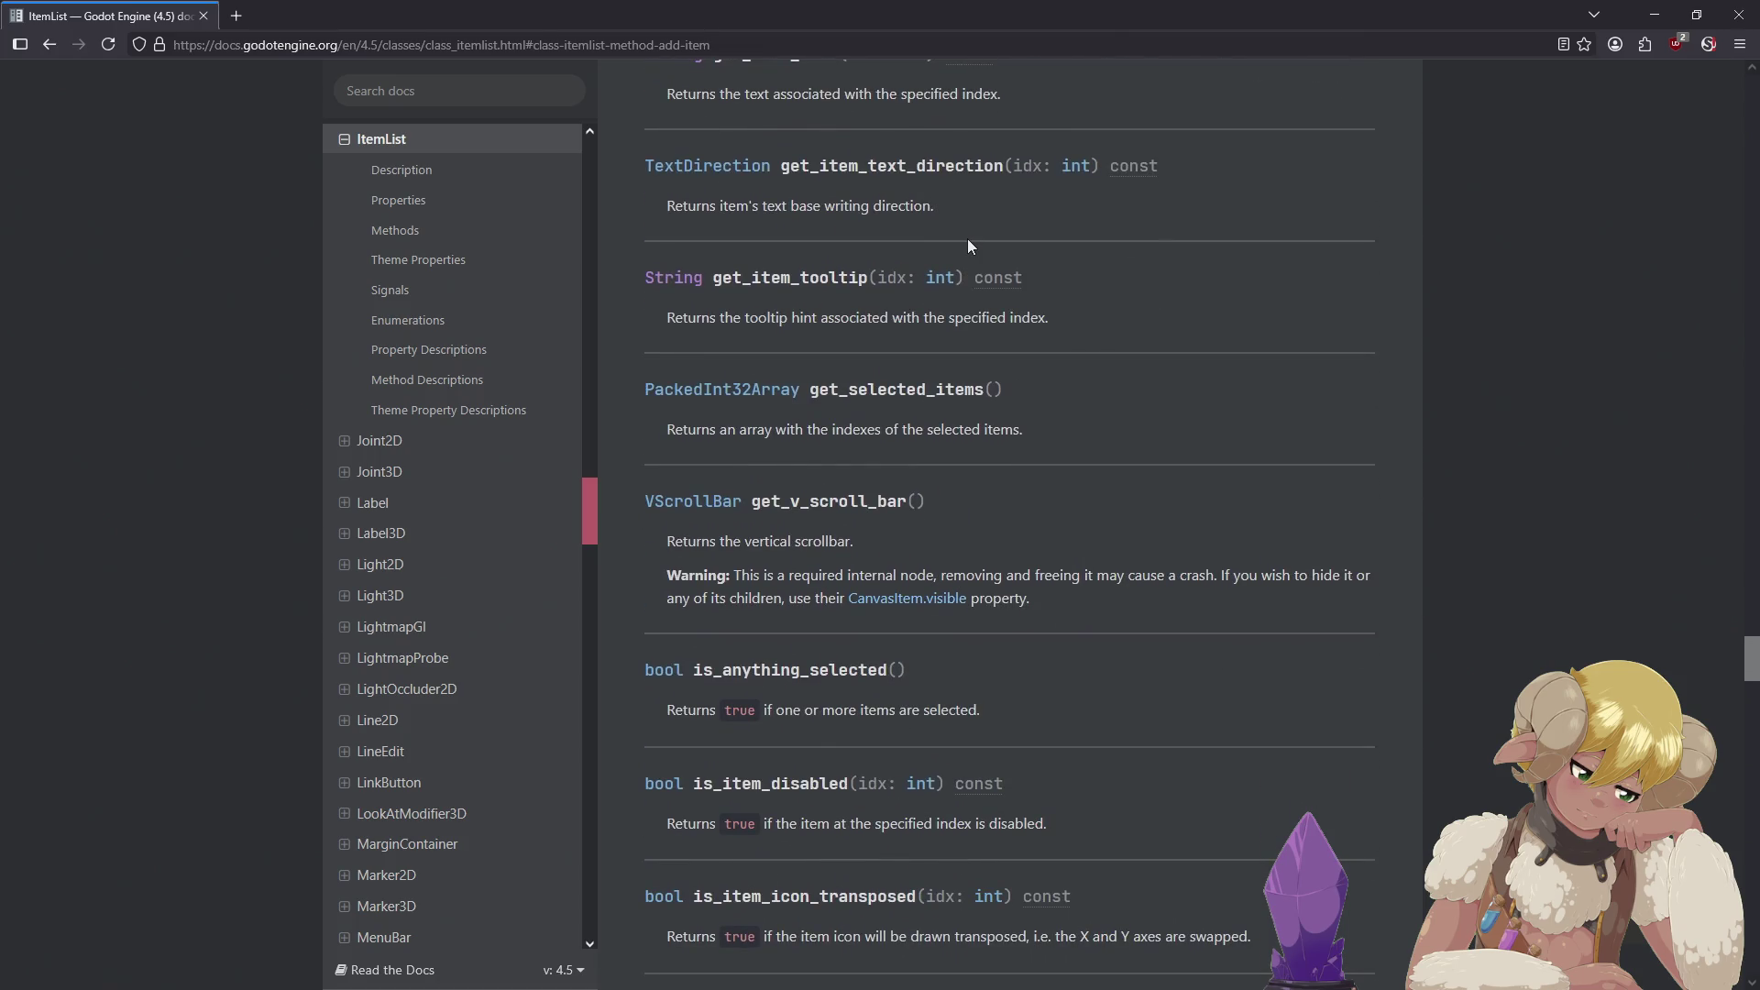
scroll(969, 244, down, 4)
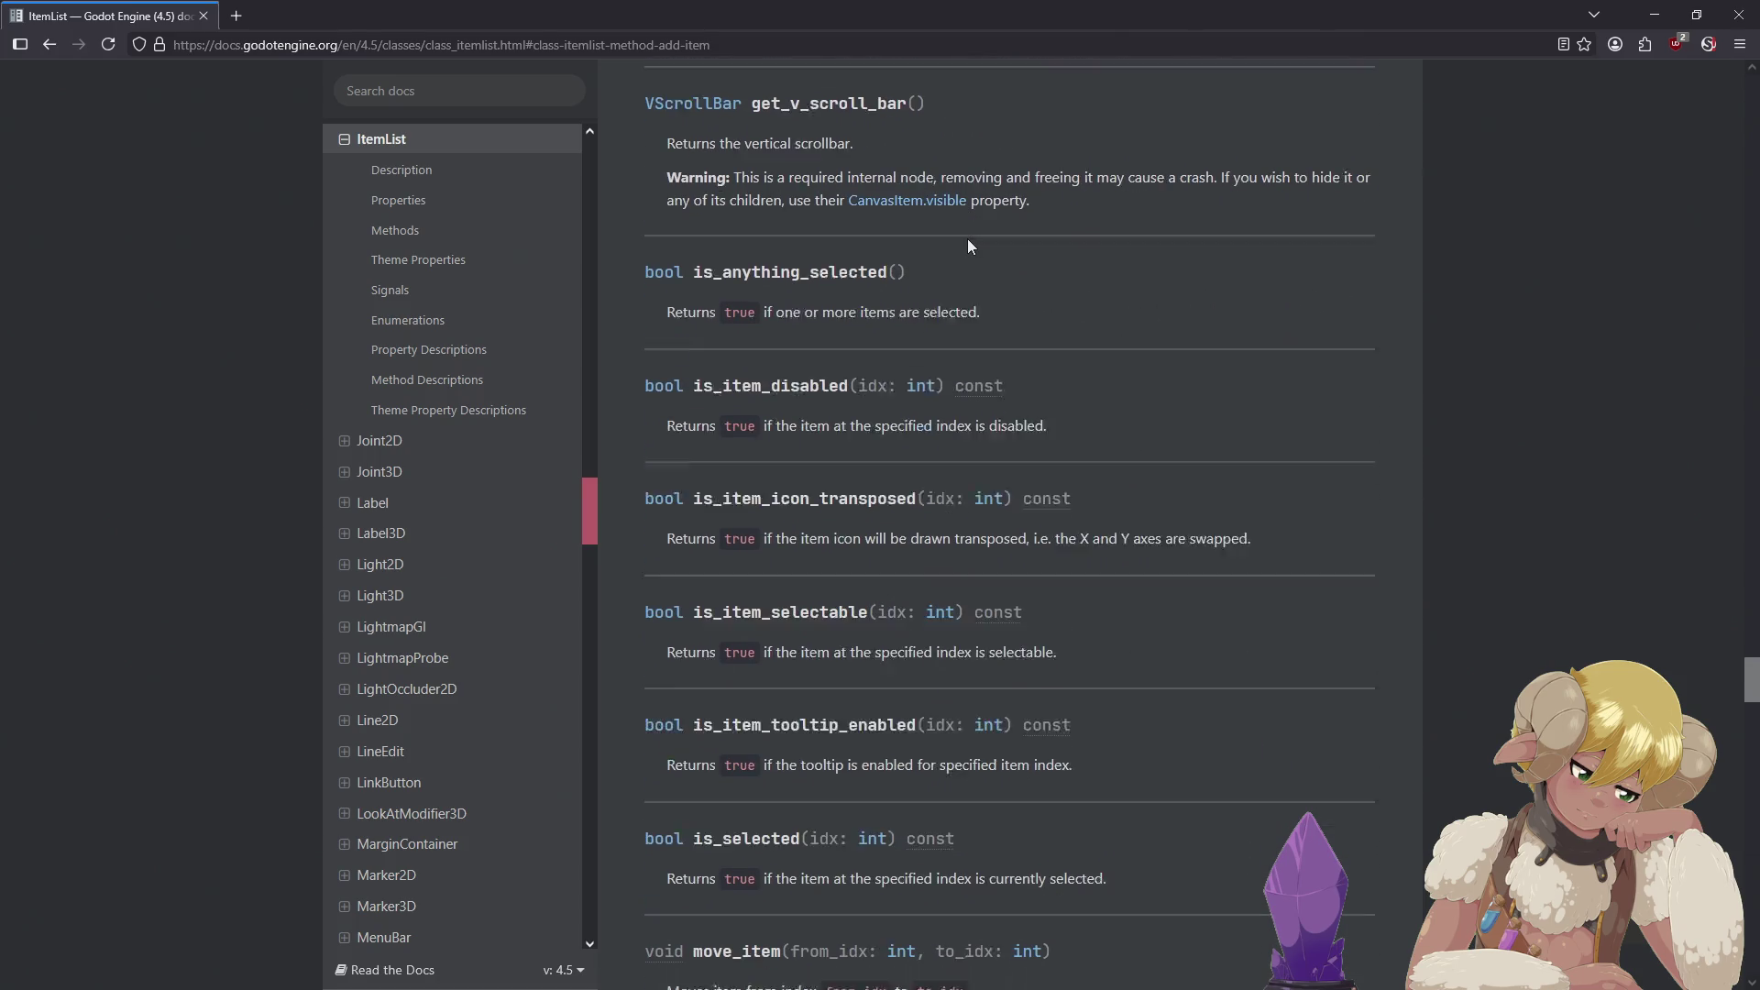
scroll(970, 246, down, 3)
scroll(969, 240, down, 2)
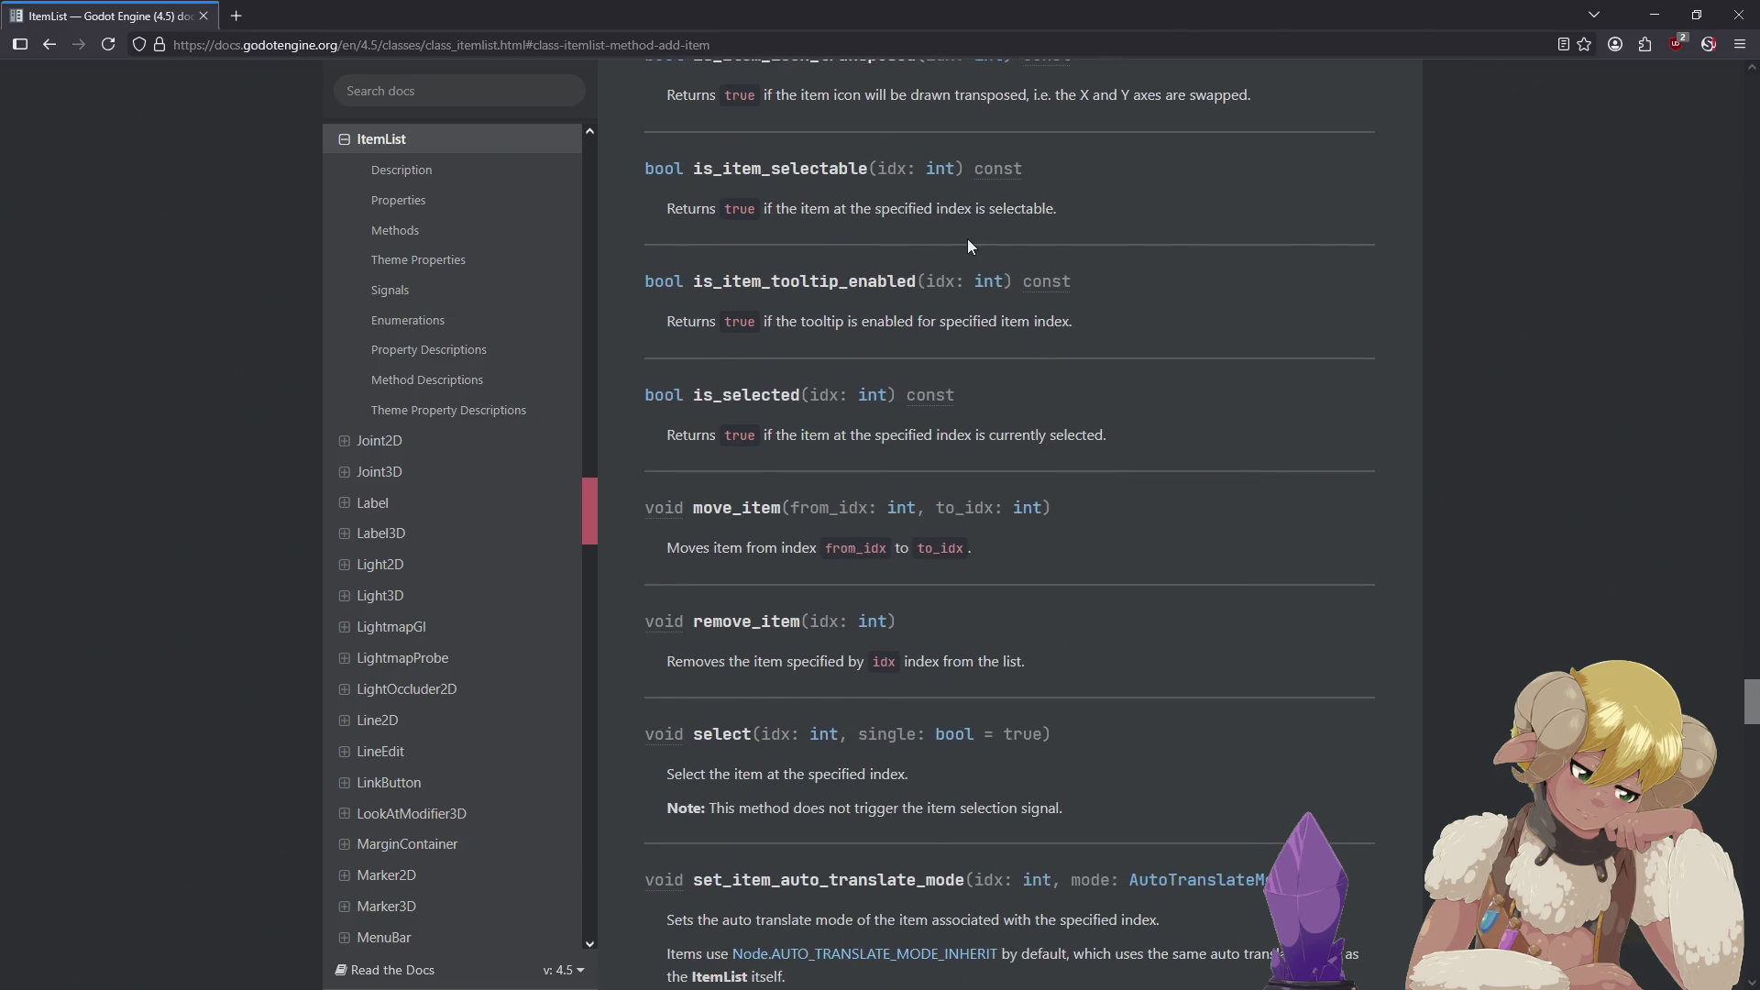
scroll(968, 244, down, 2)
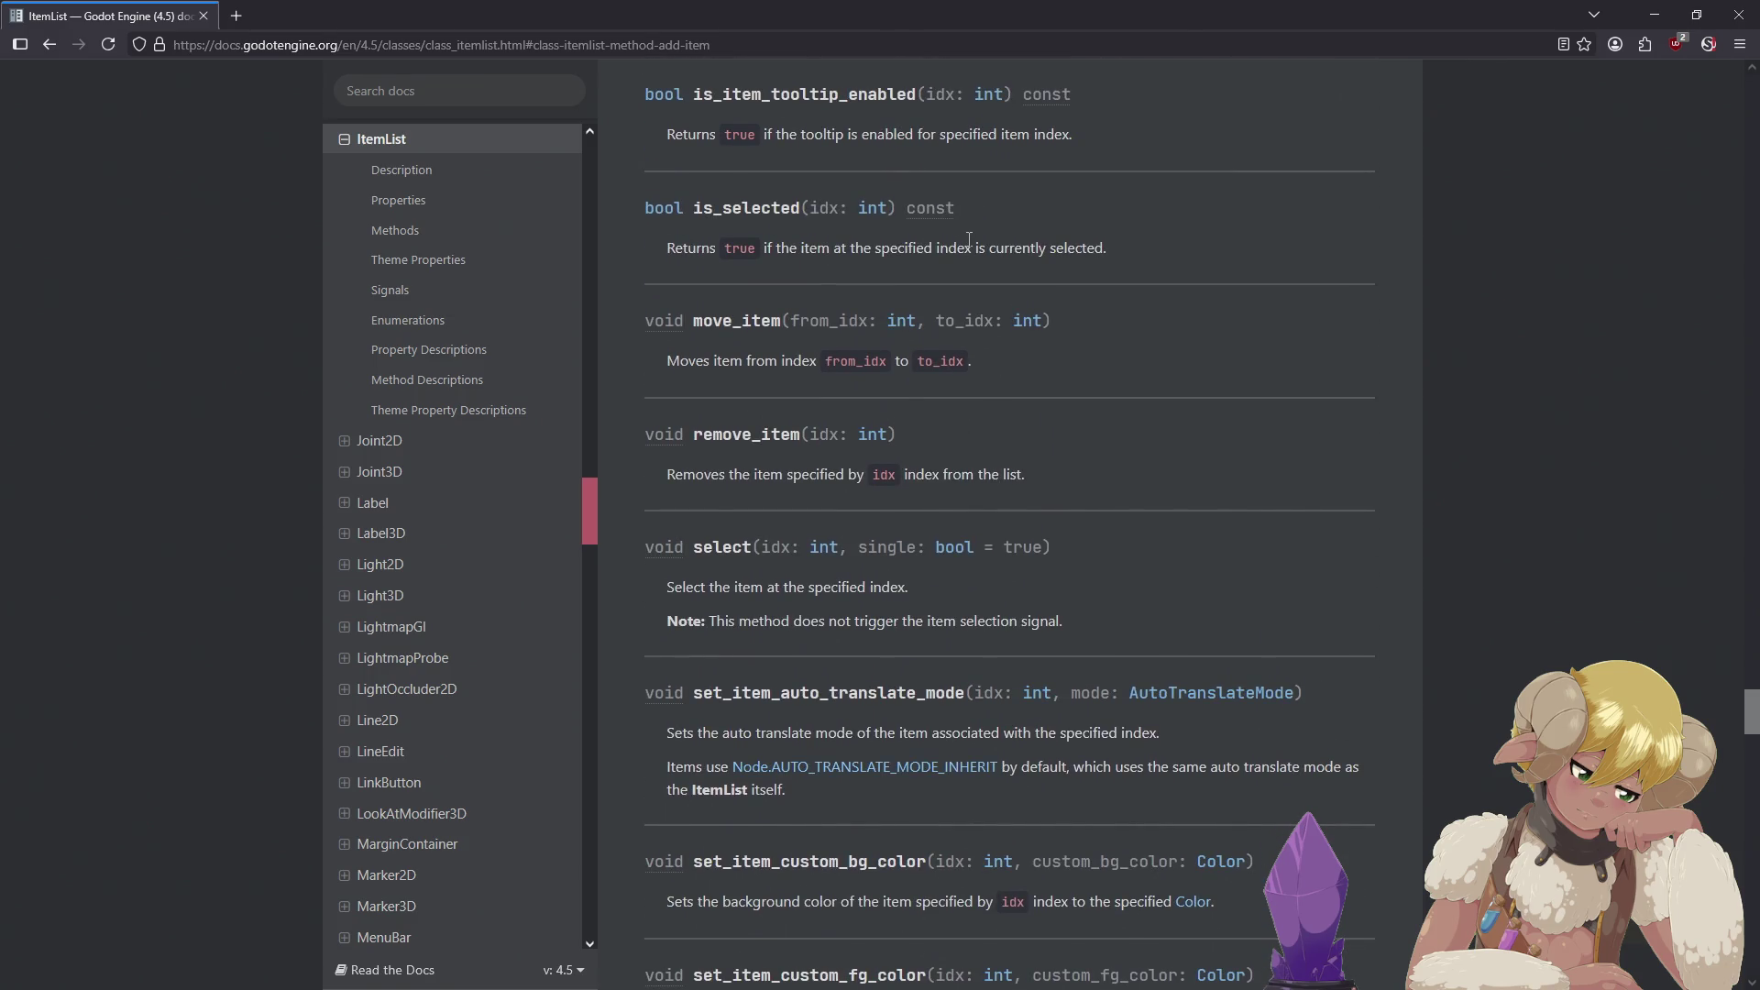
scroll(969, 242, down, 3)
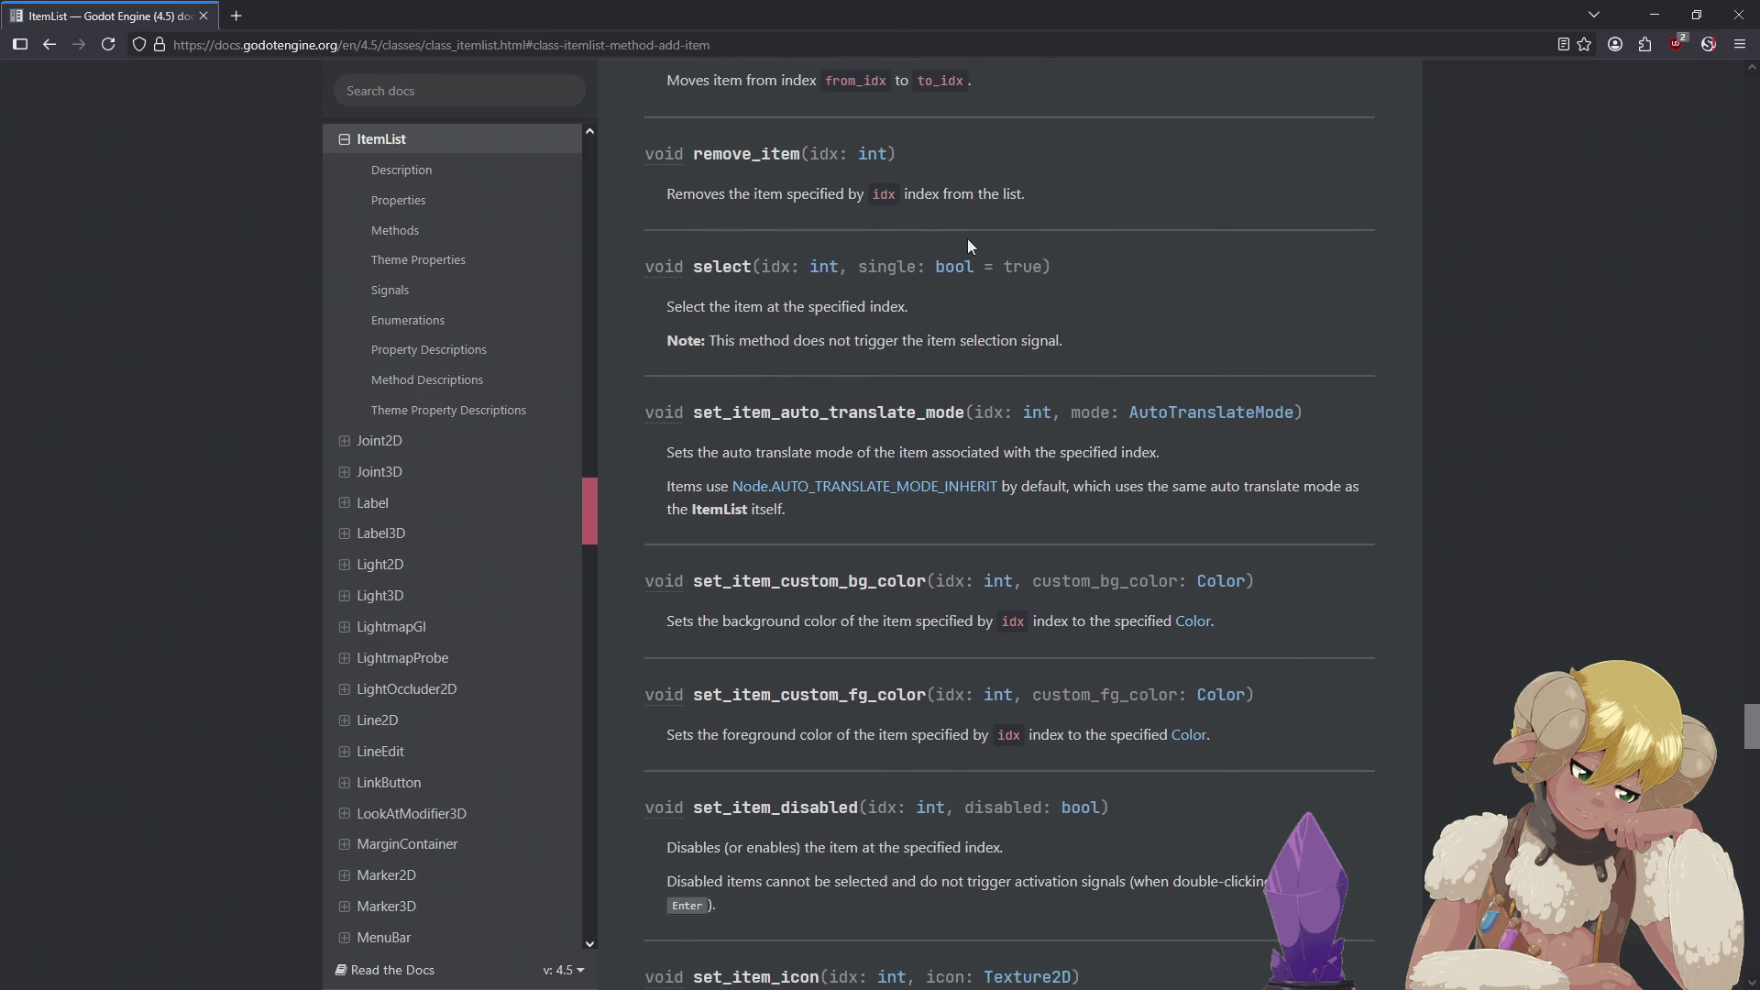
scroll(969, 245, down, 3)
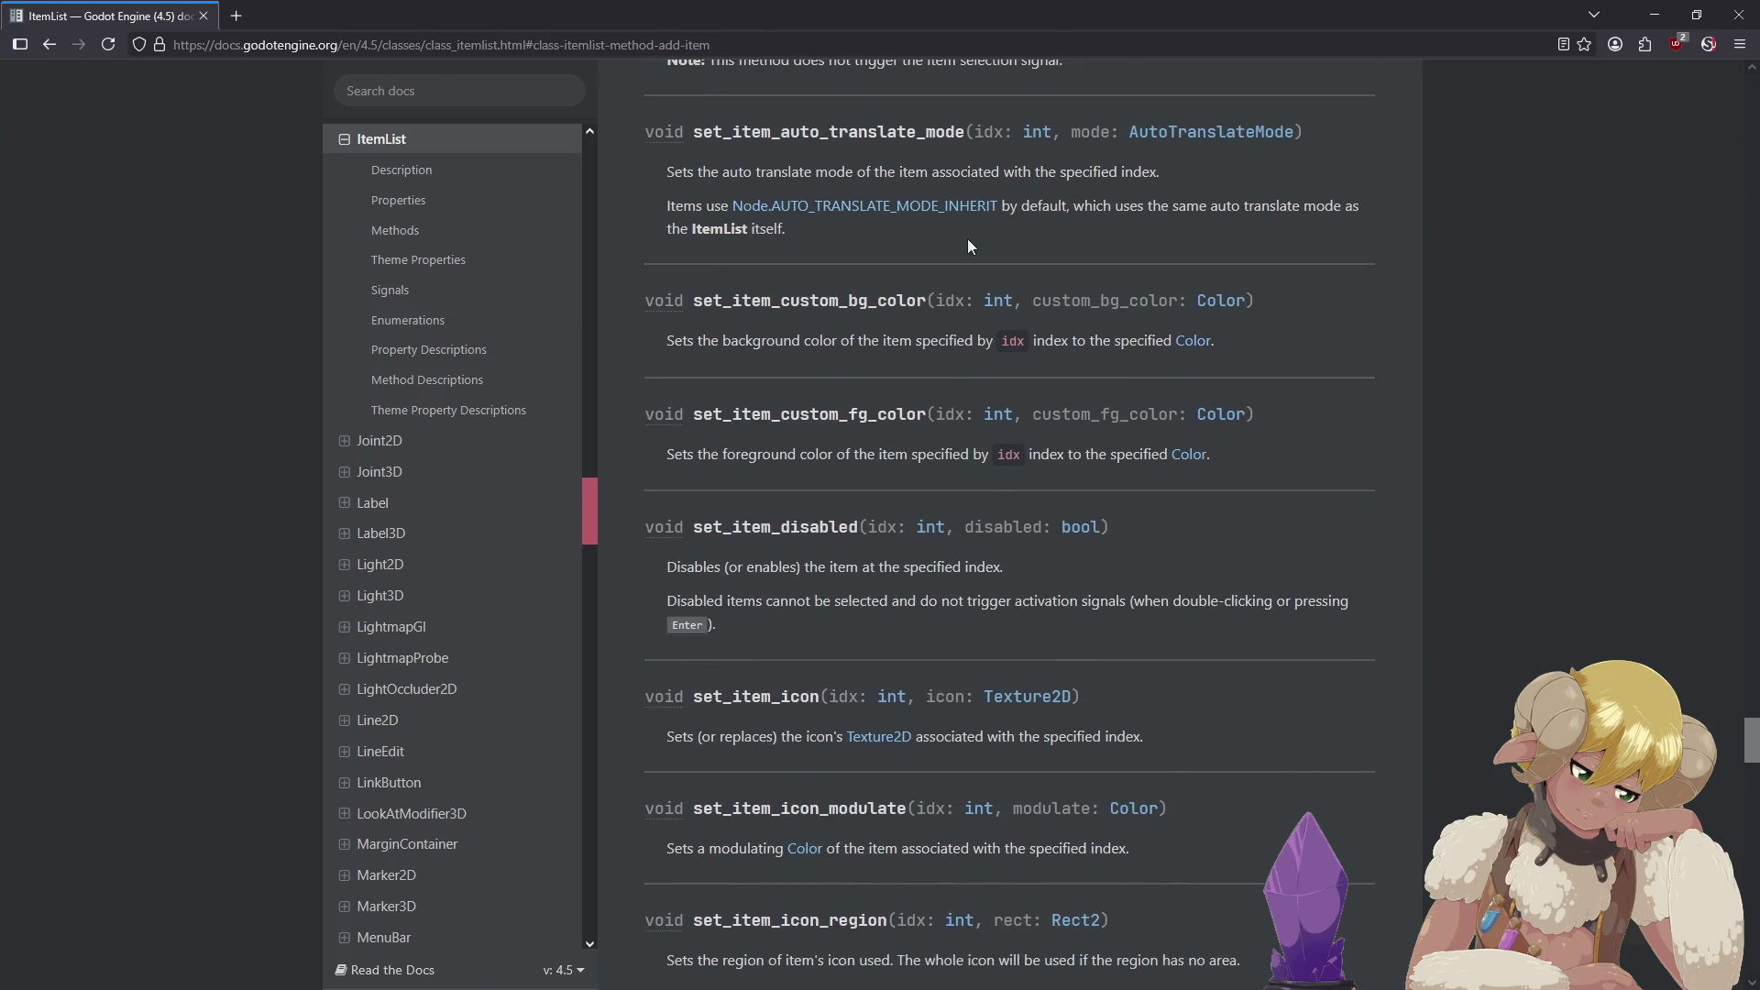
scroll(968, 245, down, 2)
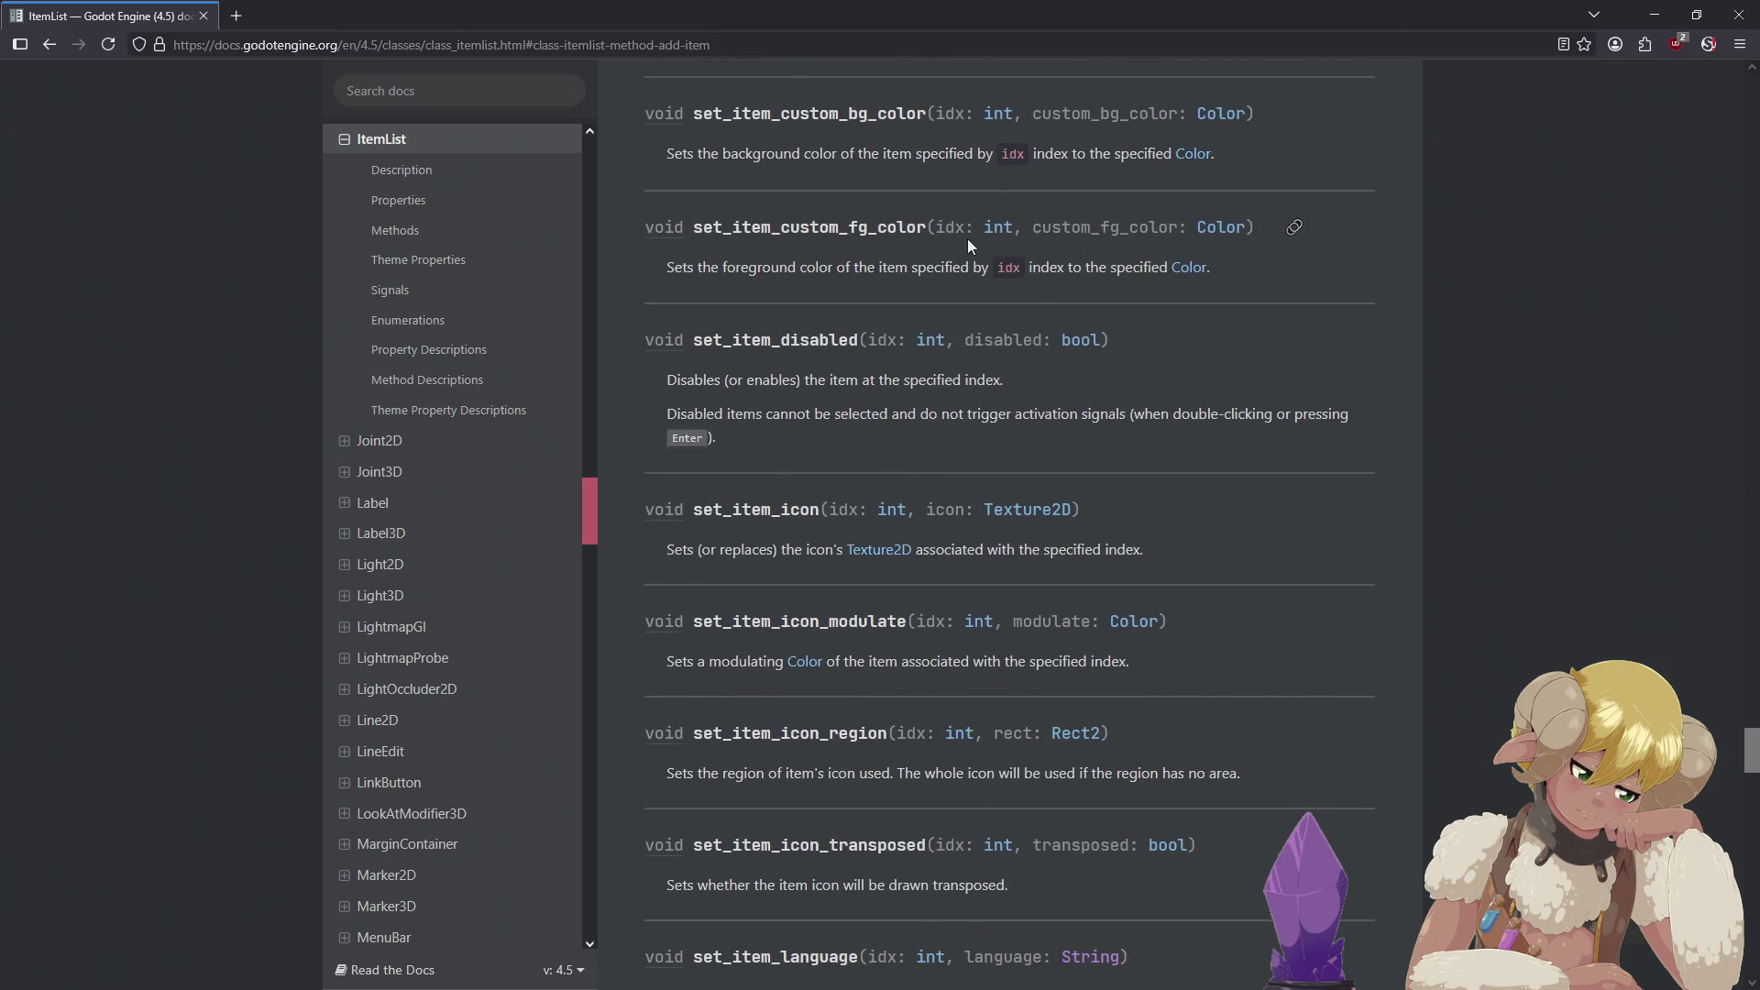
scroll(968, 245, down, 2)
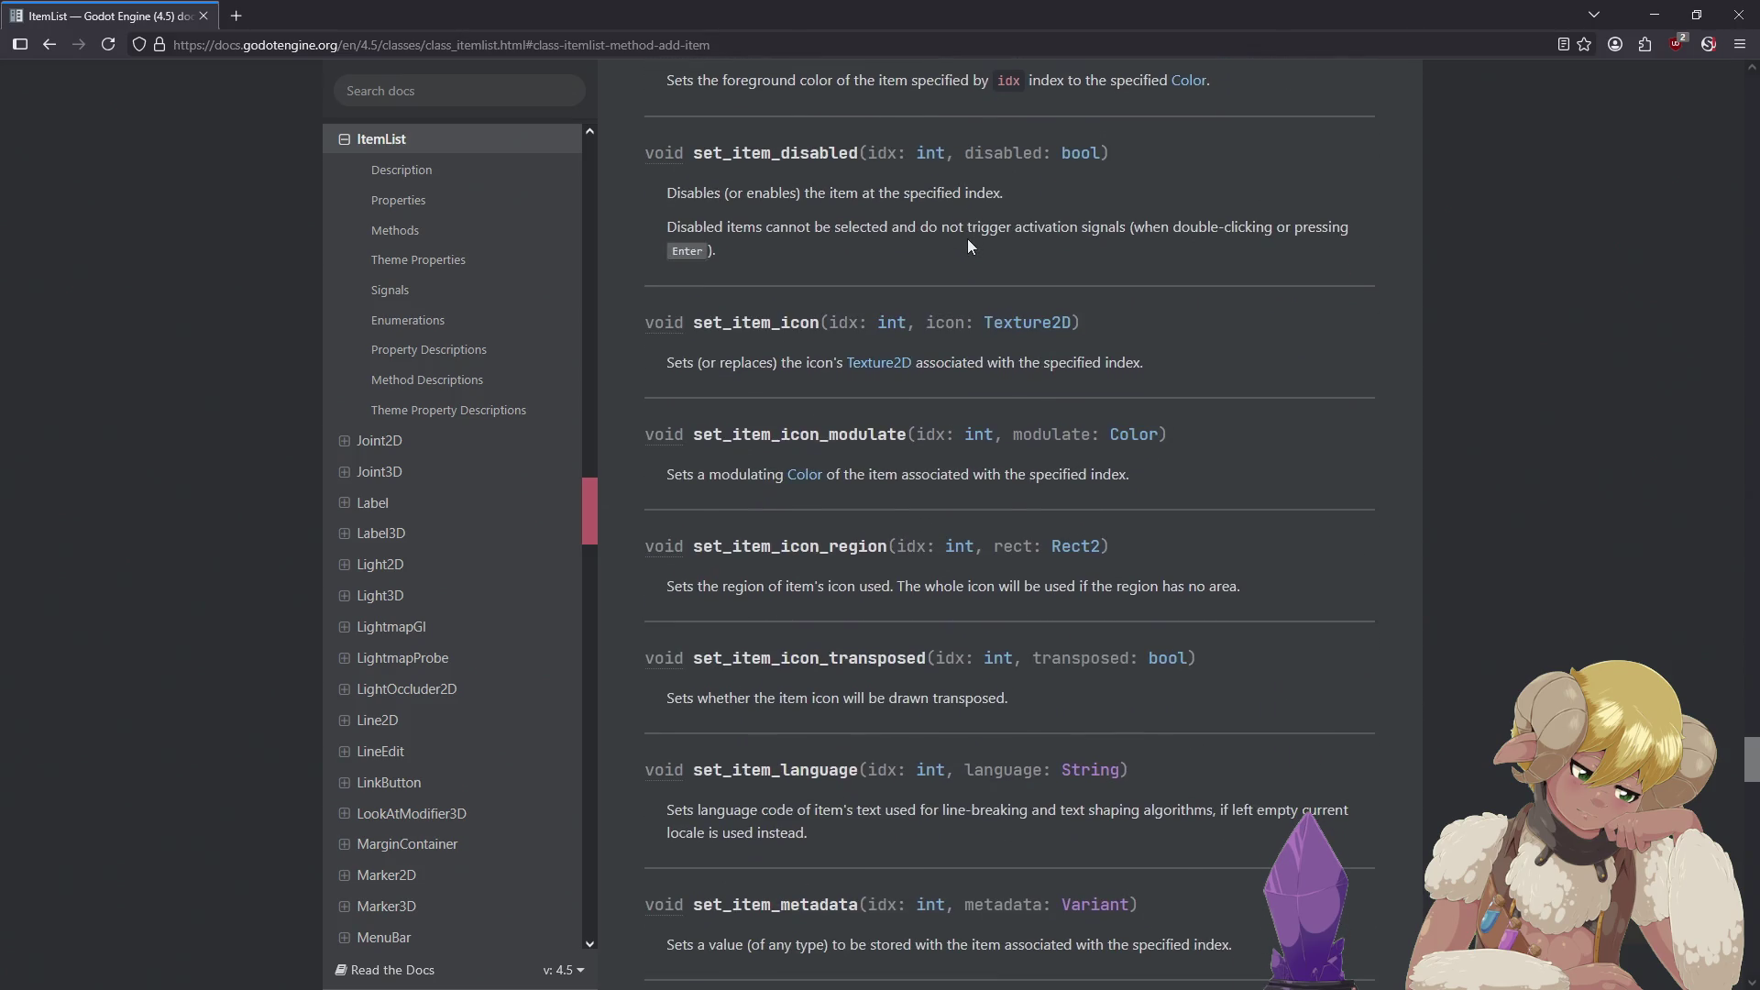
scroll(969, 245, down, 2)
scroll(969, 243, down, 4)
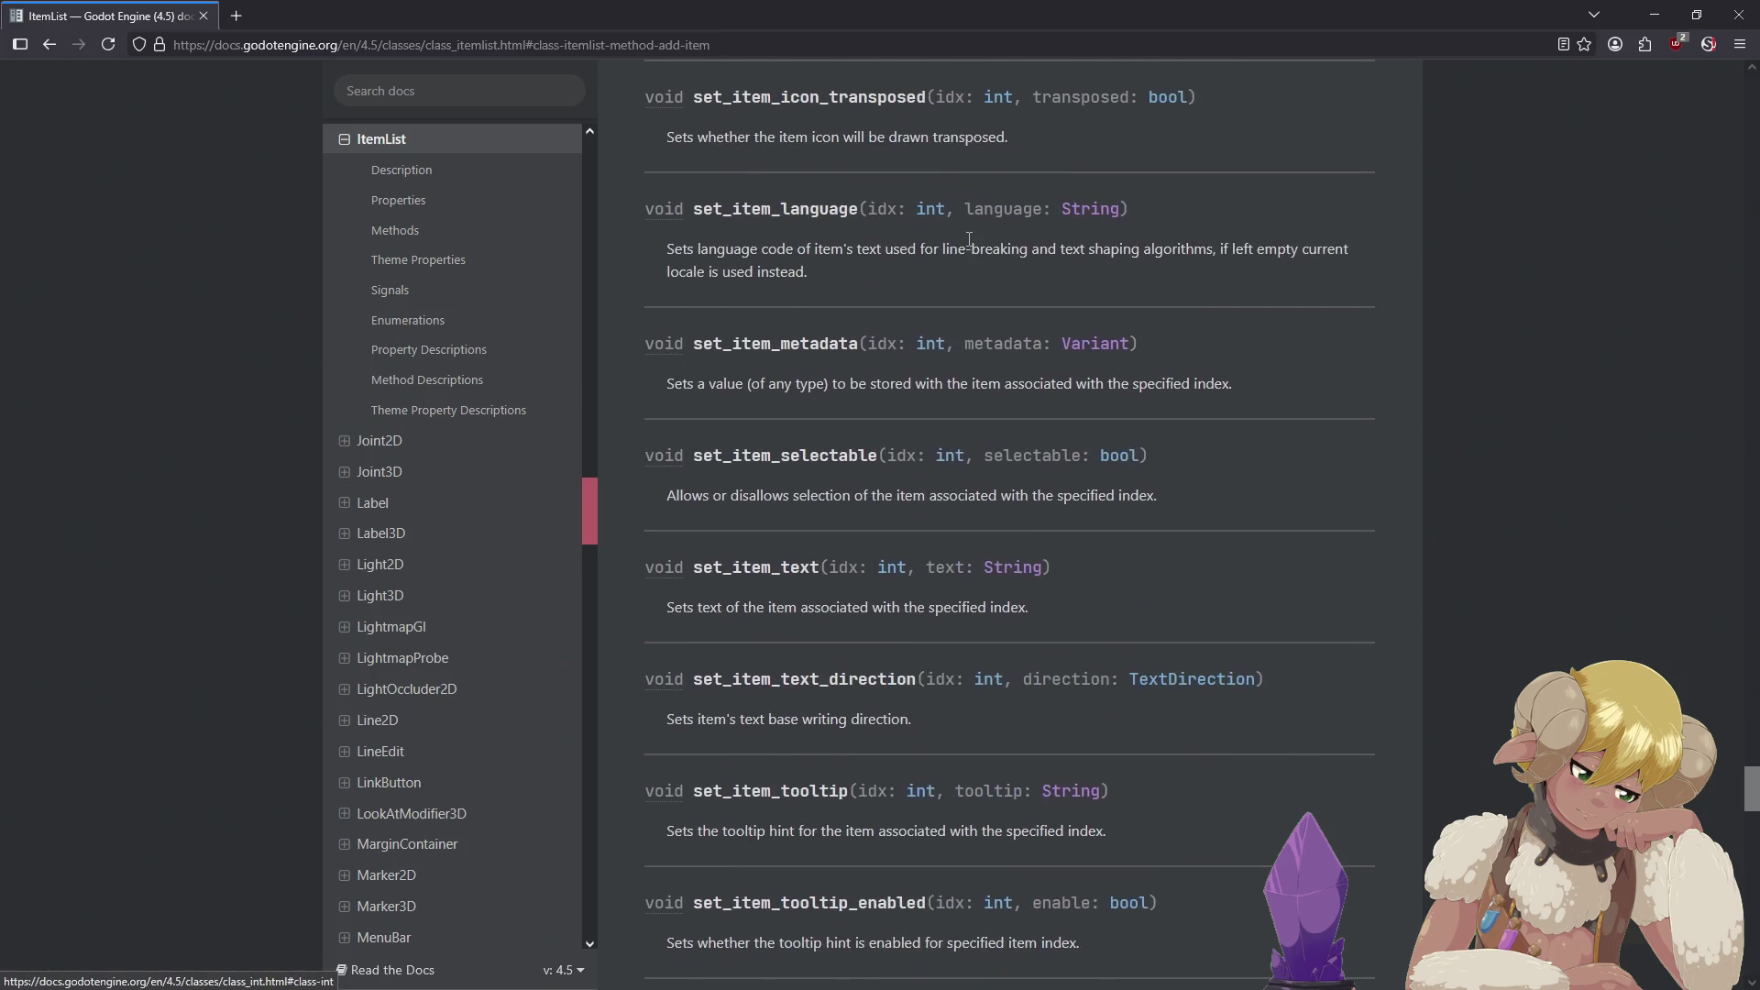
scroll(969, 240, down, 3)
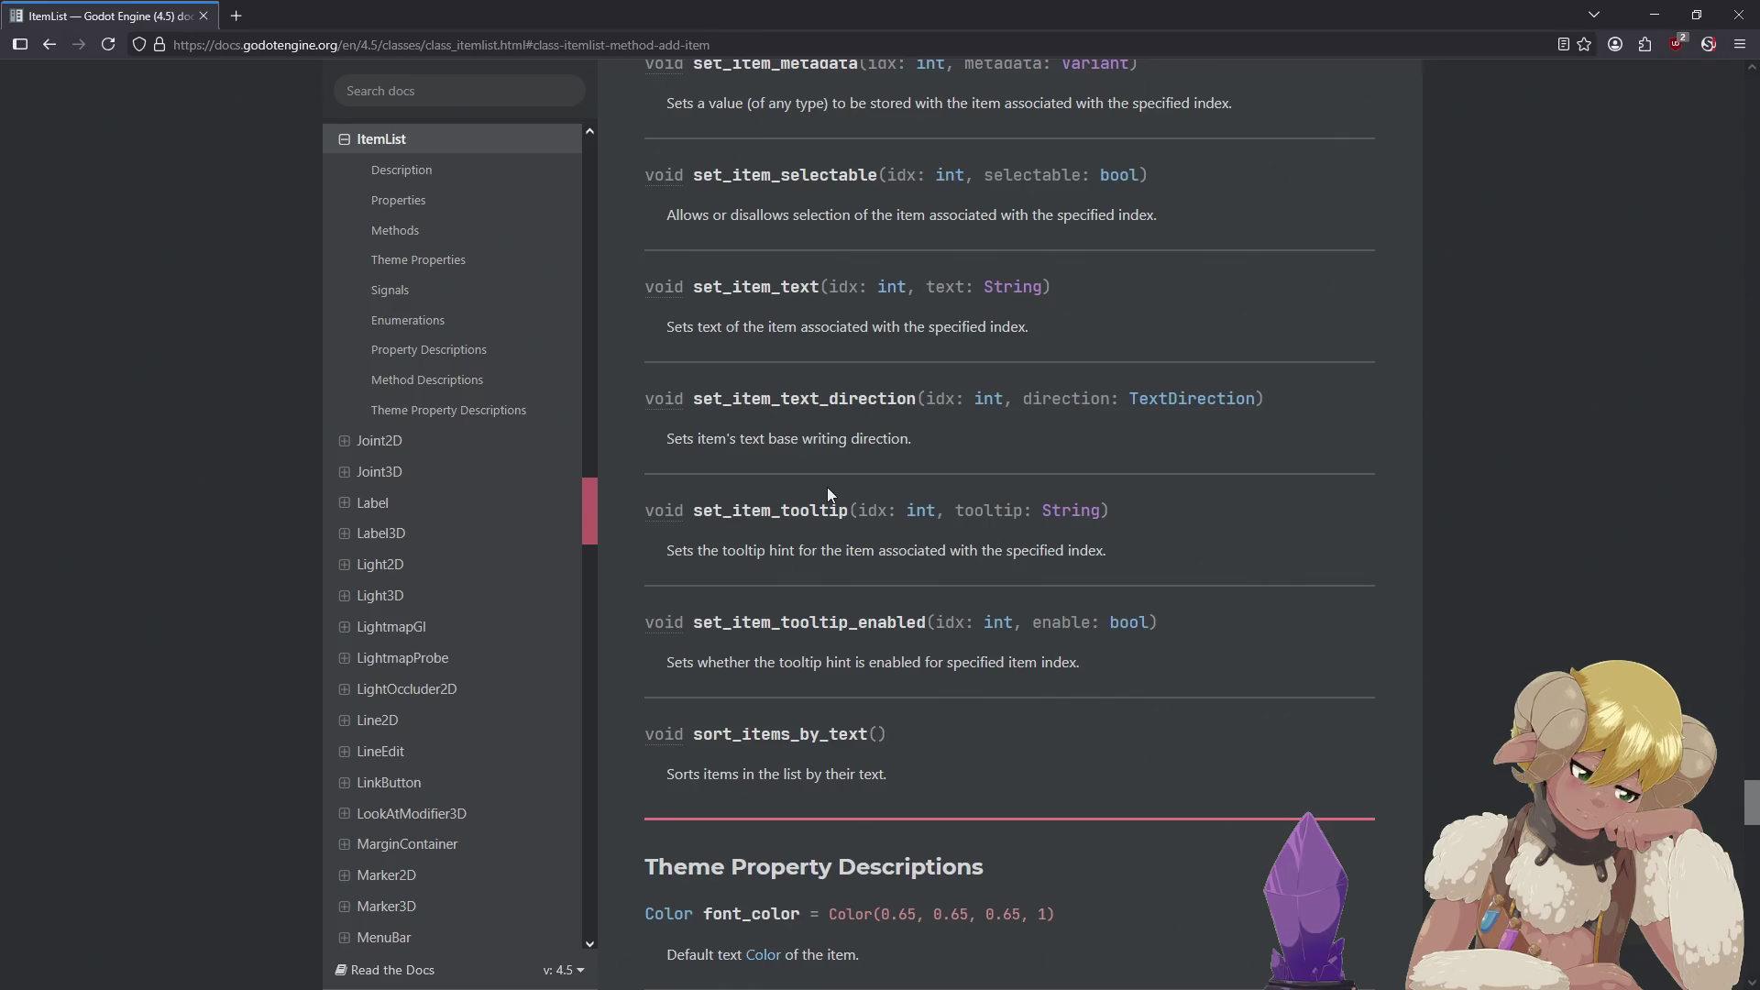
scroll(821, 466, up, 1)
right_click(794, 463)
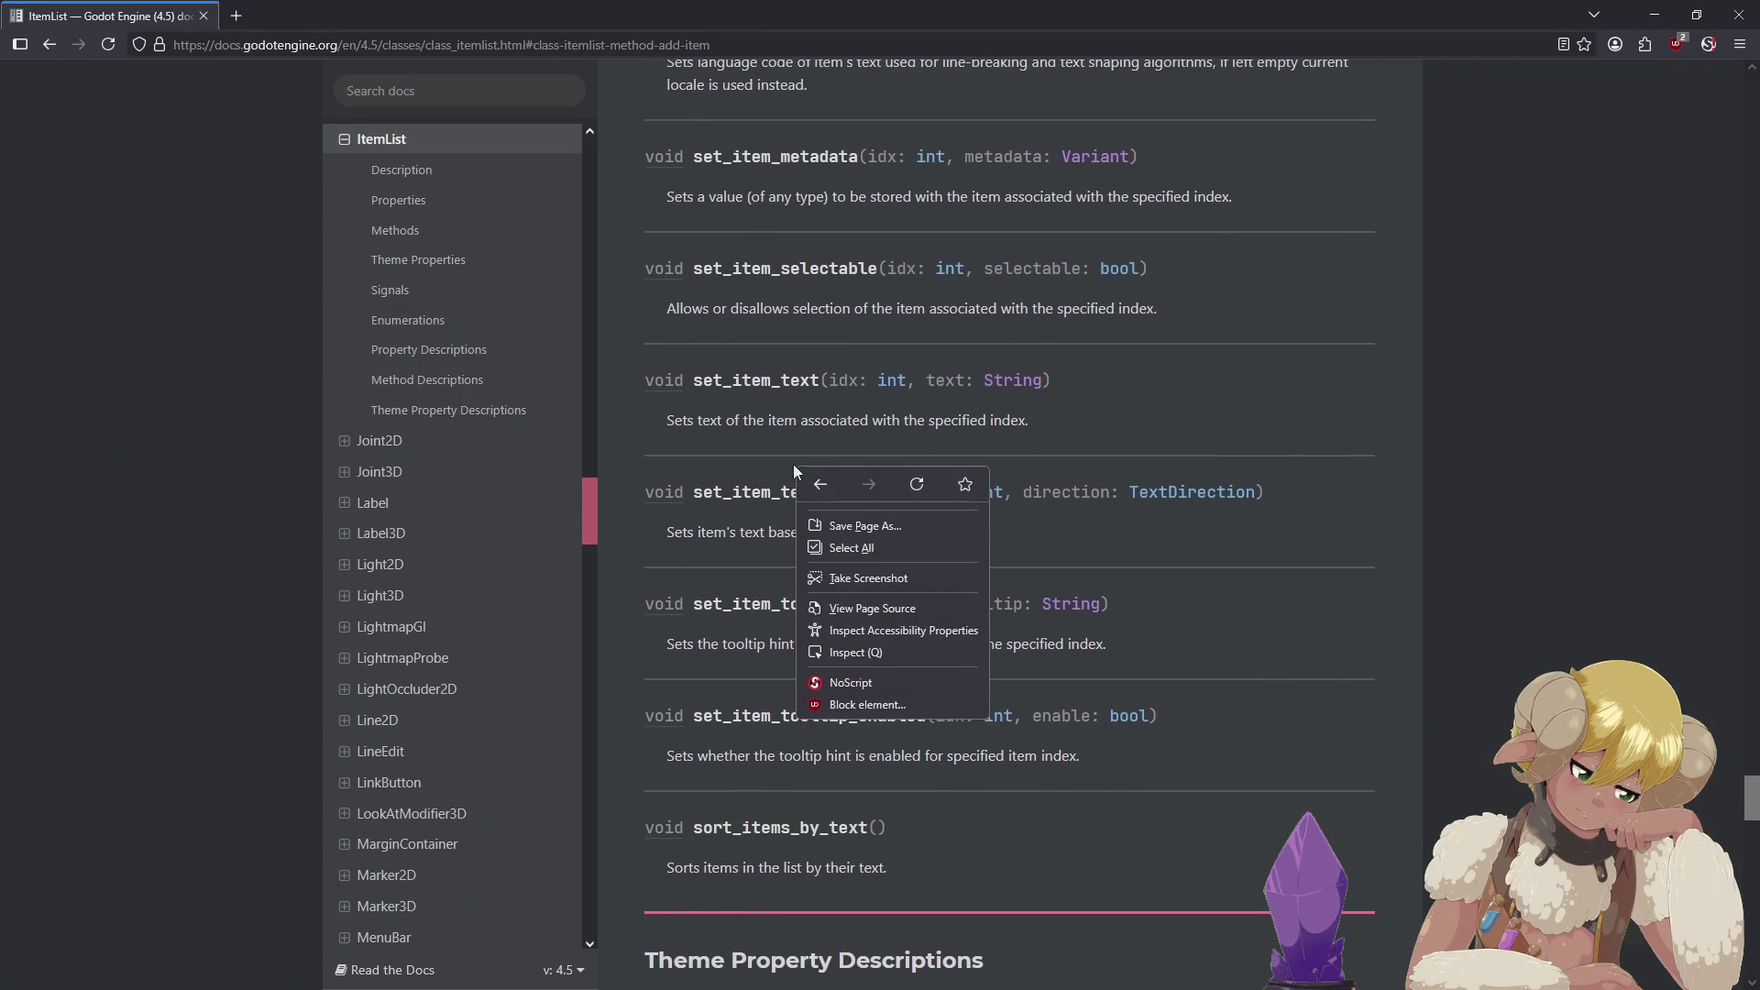
click(1093, 383)
click(1092, 383)
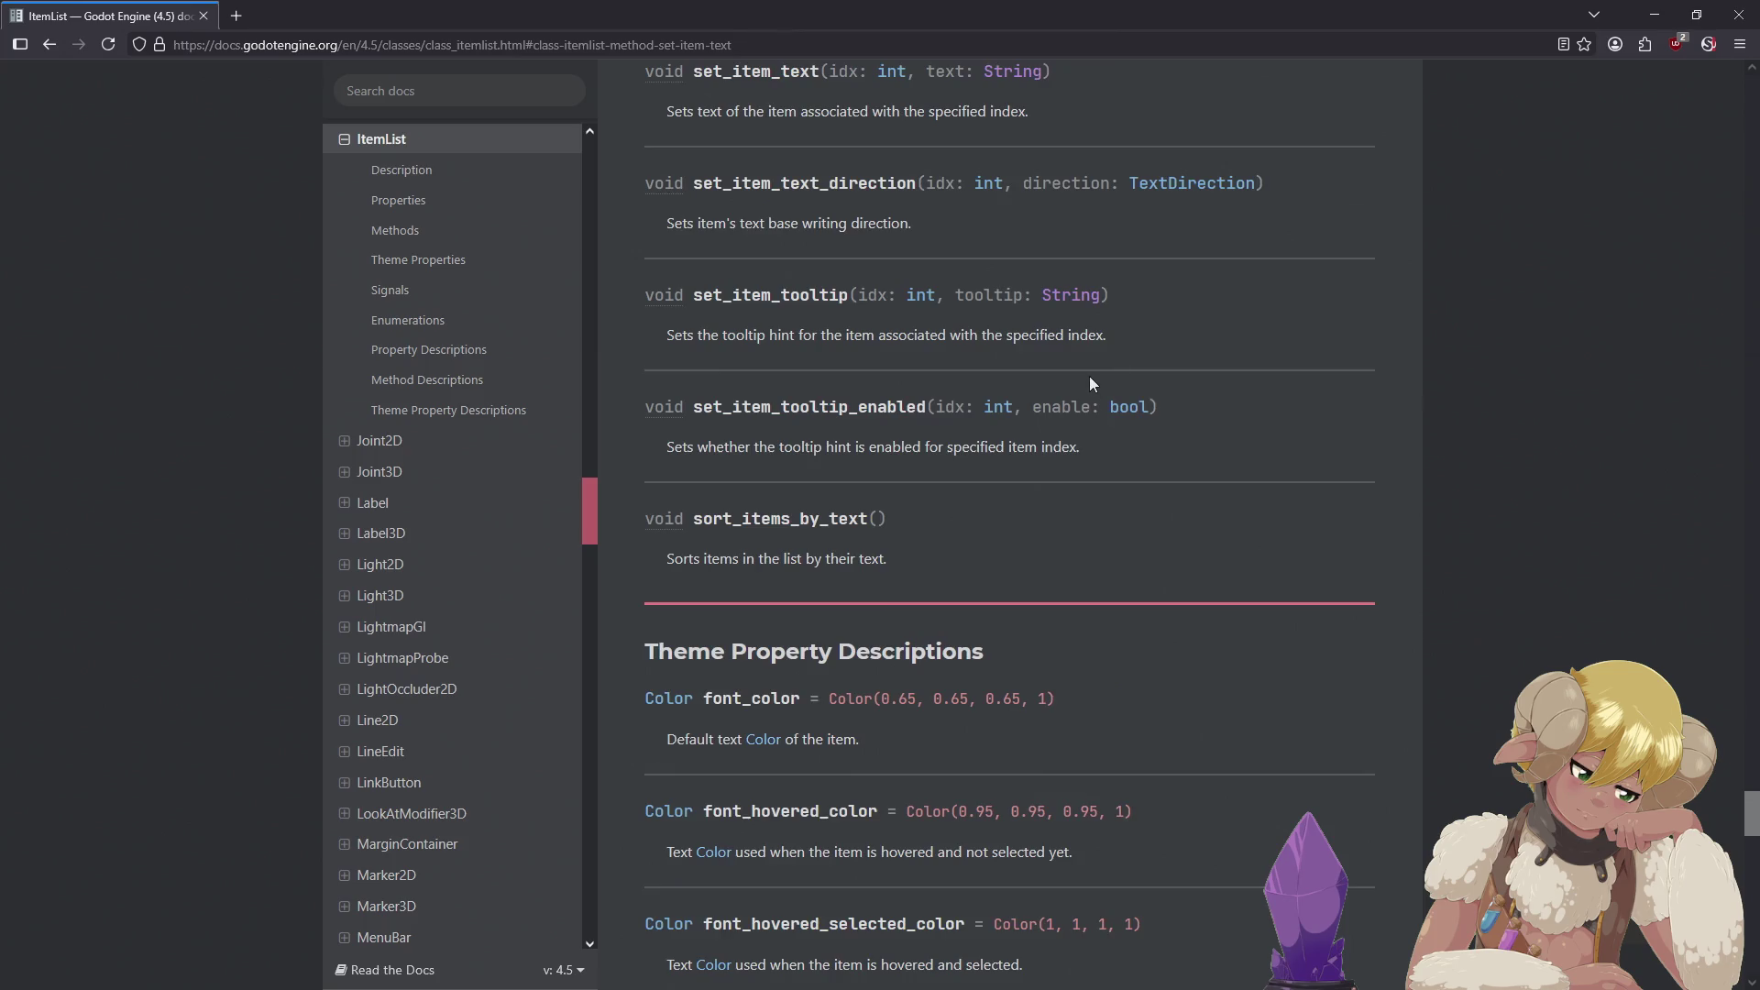
scroll(1148, 371, up, 10)
scroll(1200, 375, up, 15)
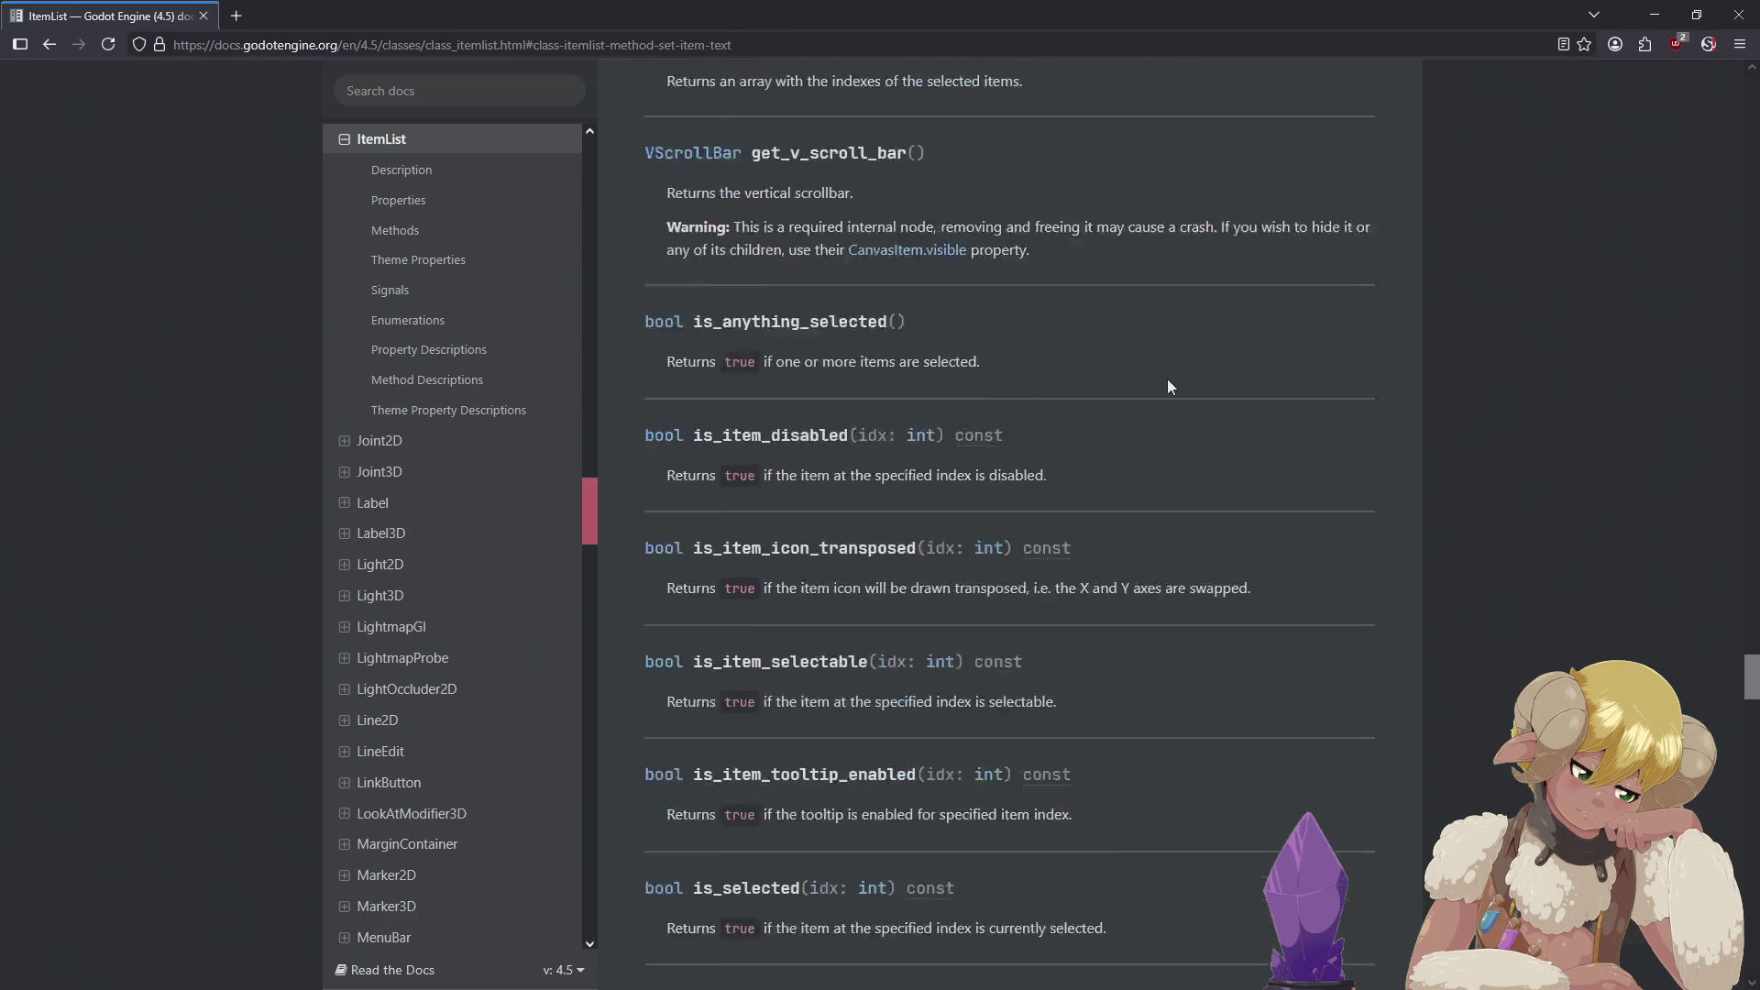
scroll(1155, 385, up, 15)
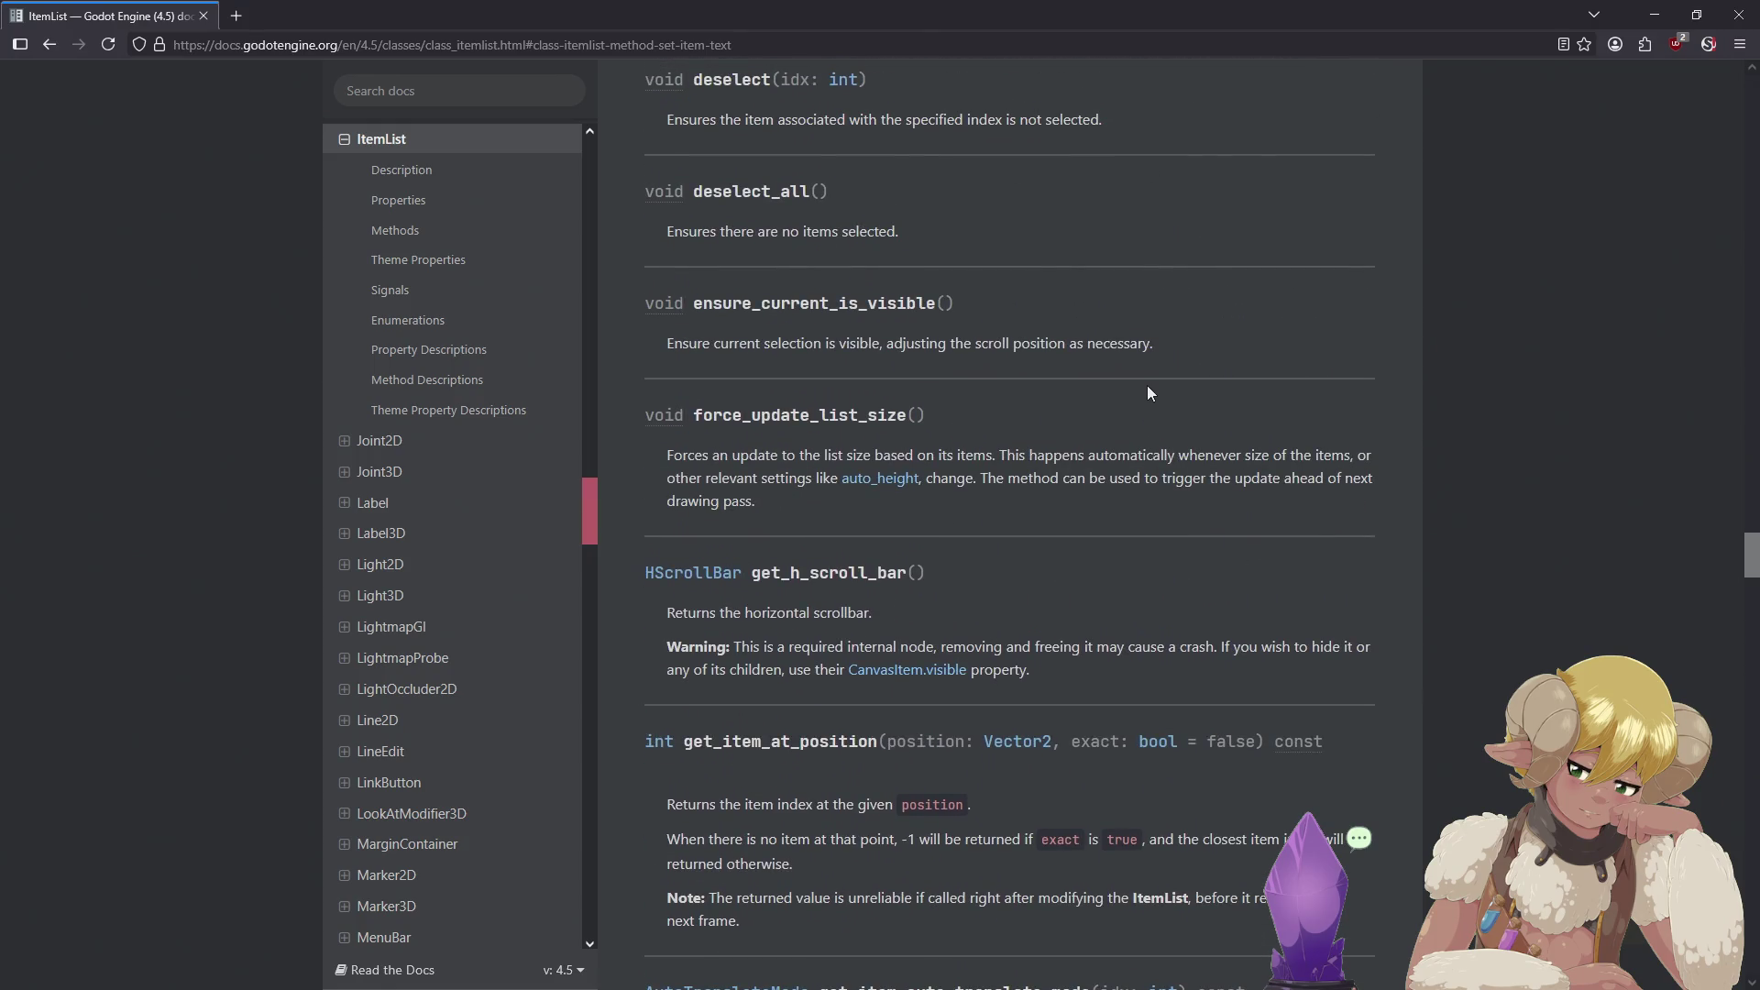
scroll(1147, 385, up, 5)
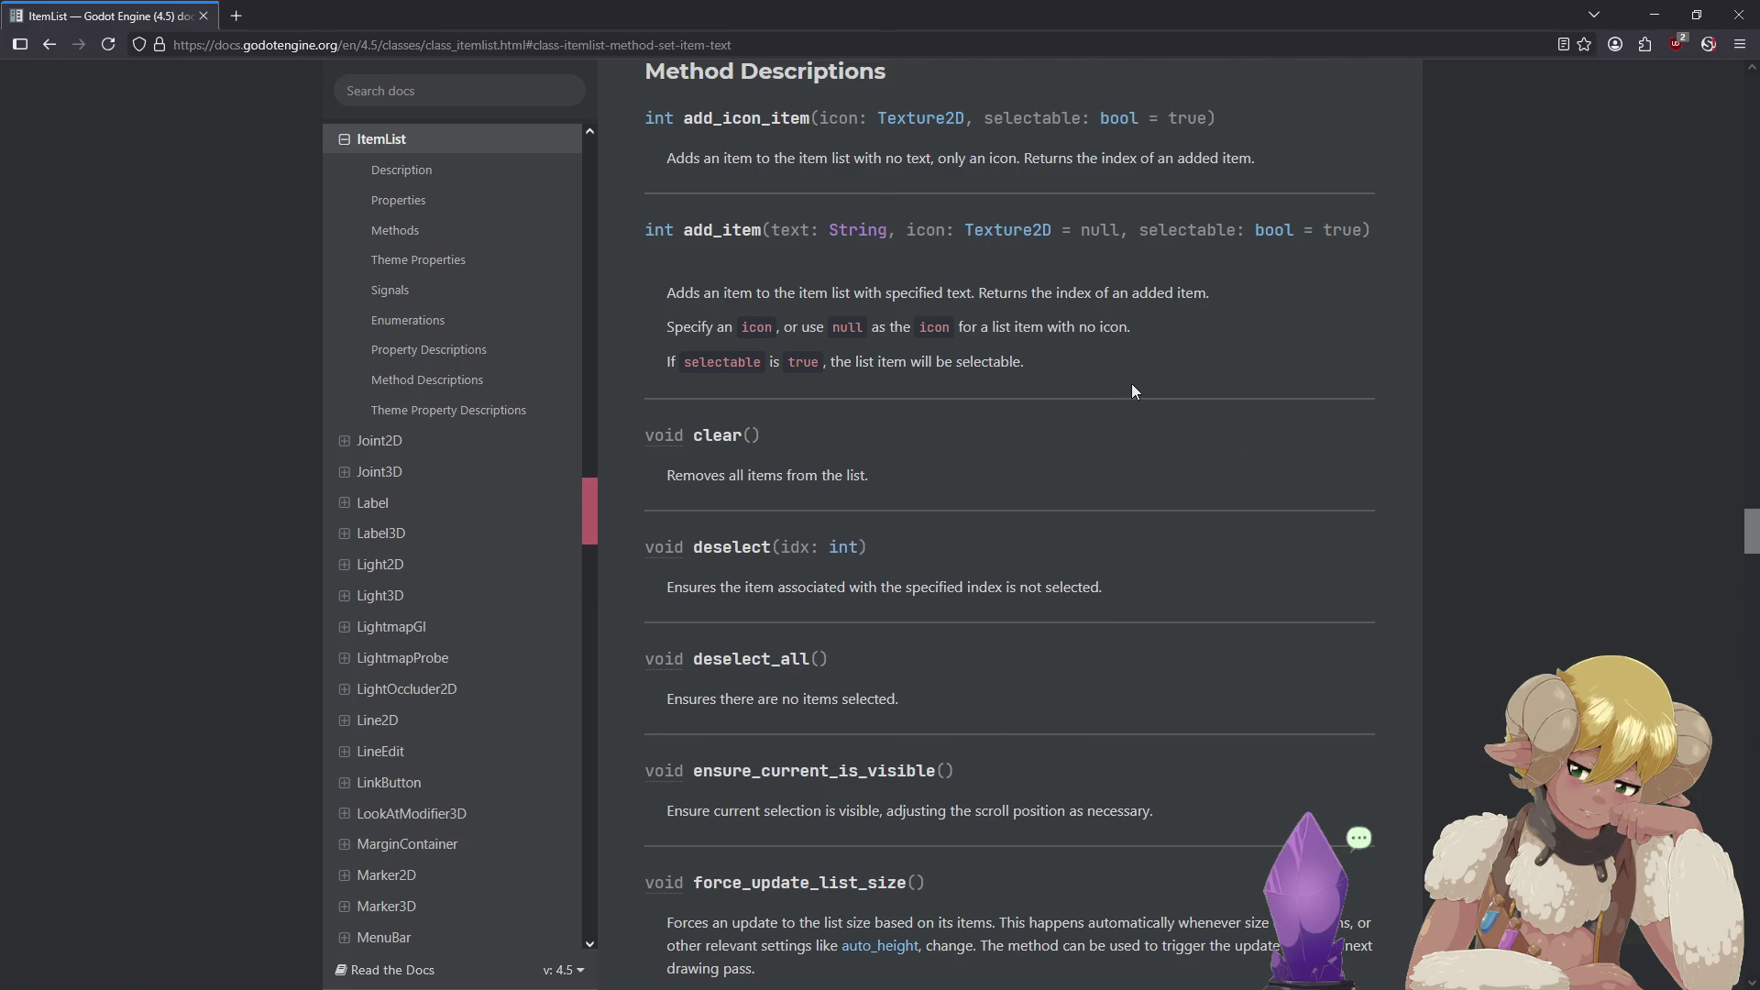
scroll(1131, 383, up, 5)
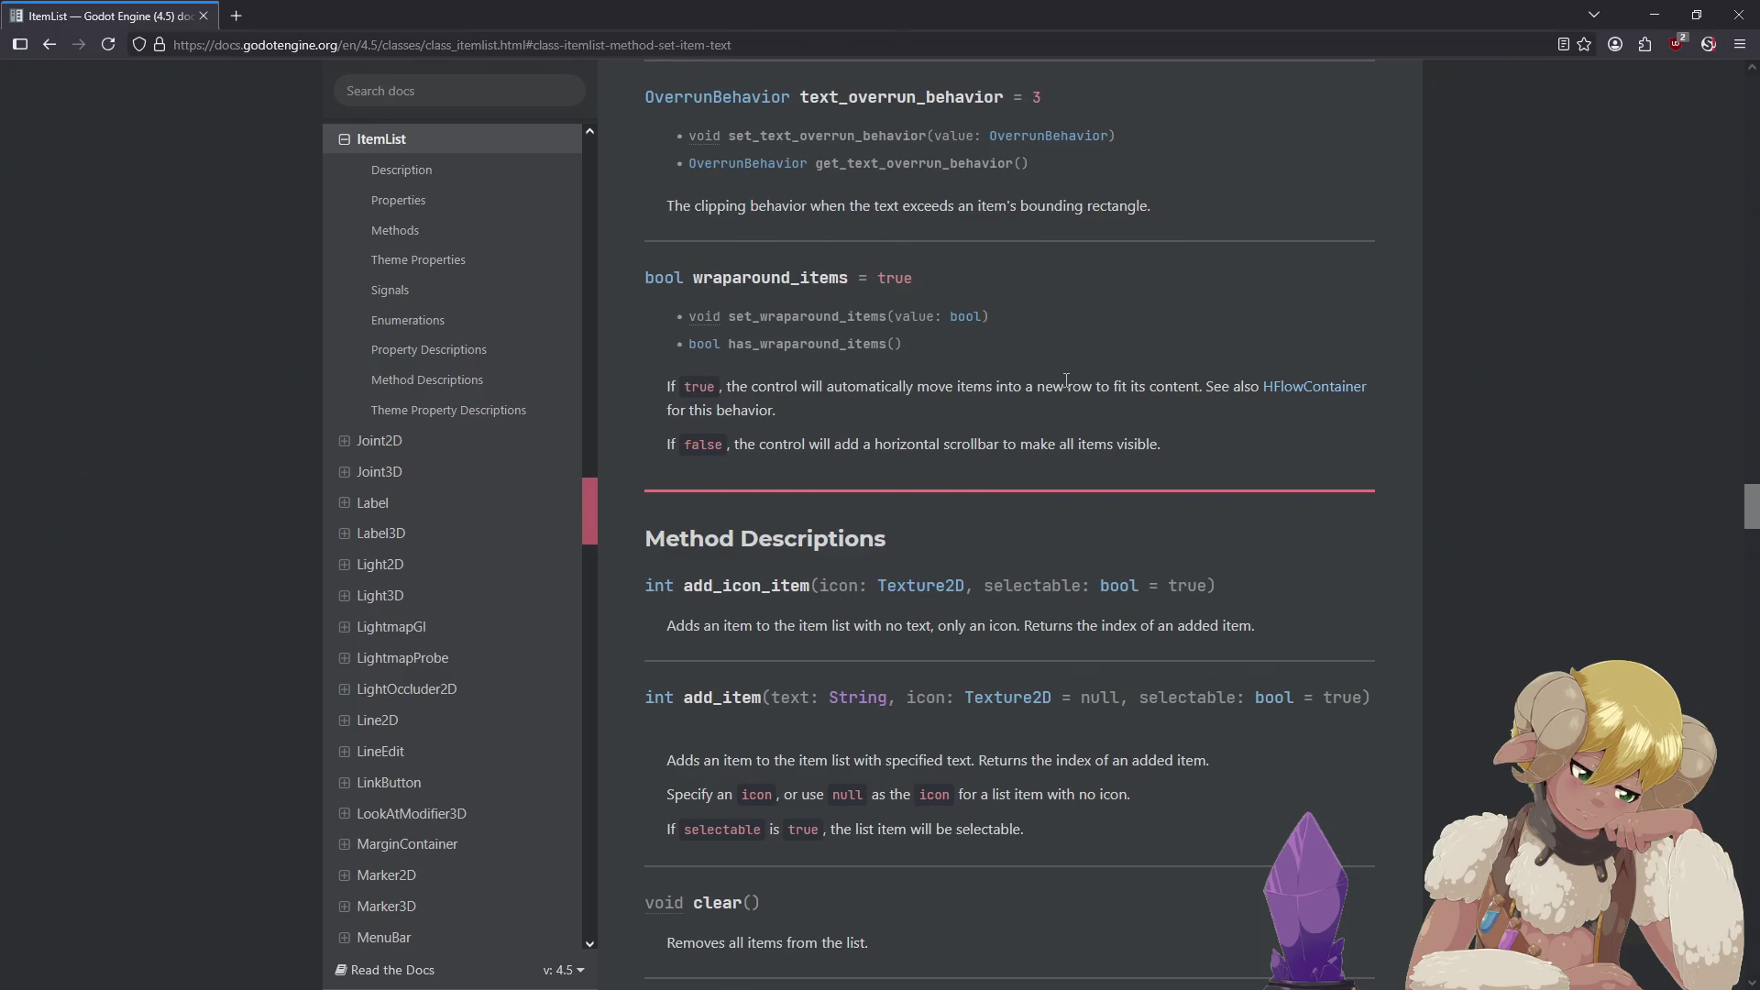
Step: Scroll the ItemList reference down to the set_item_metadata through sort_items_by_text method descriptions
scroll(1068, 378, down, 10)
scroll(1069, 377, down, 6)
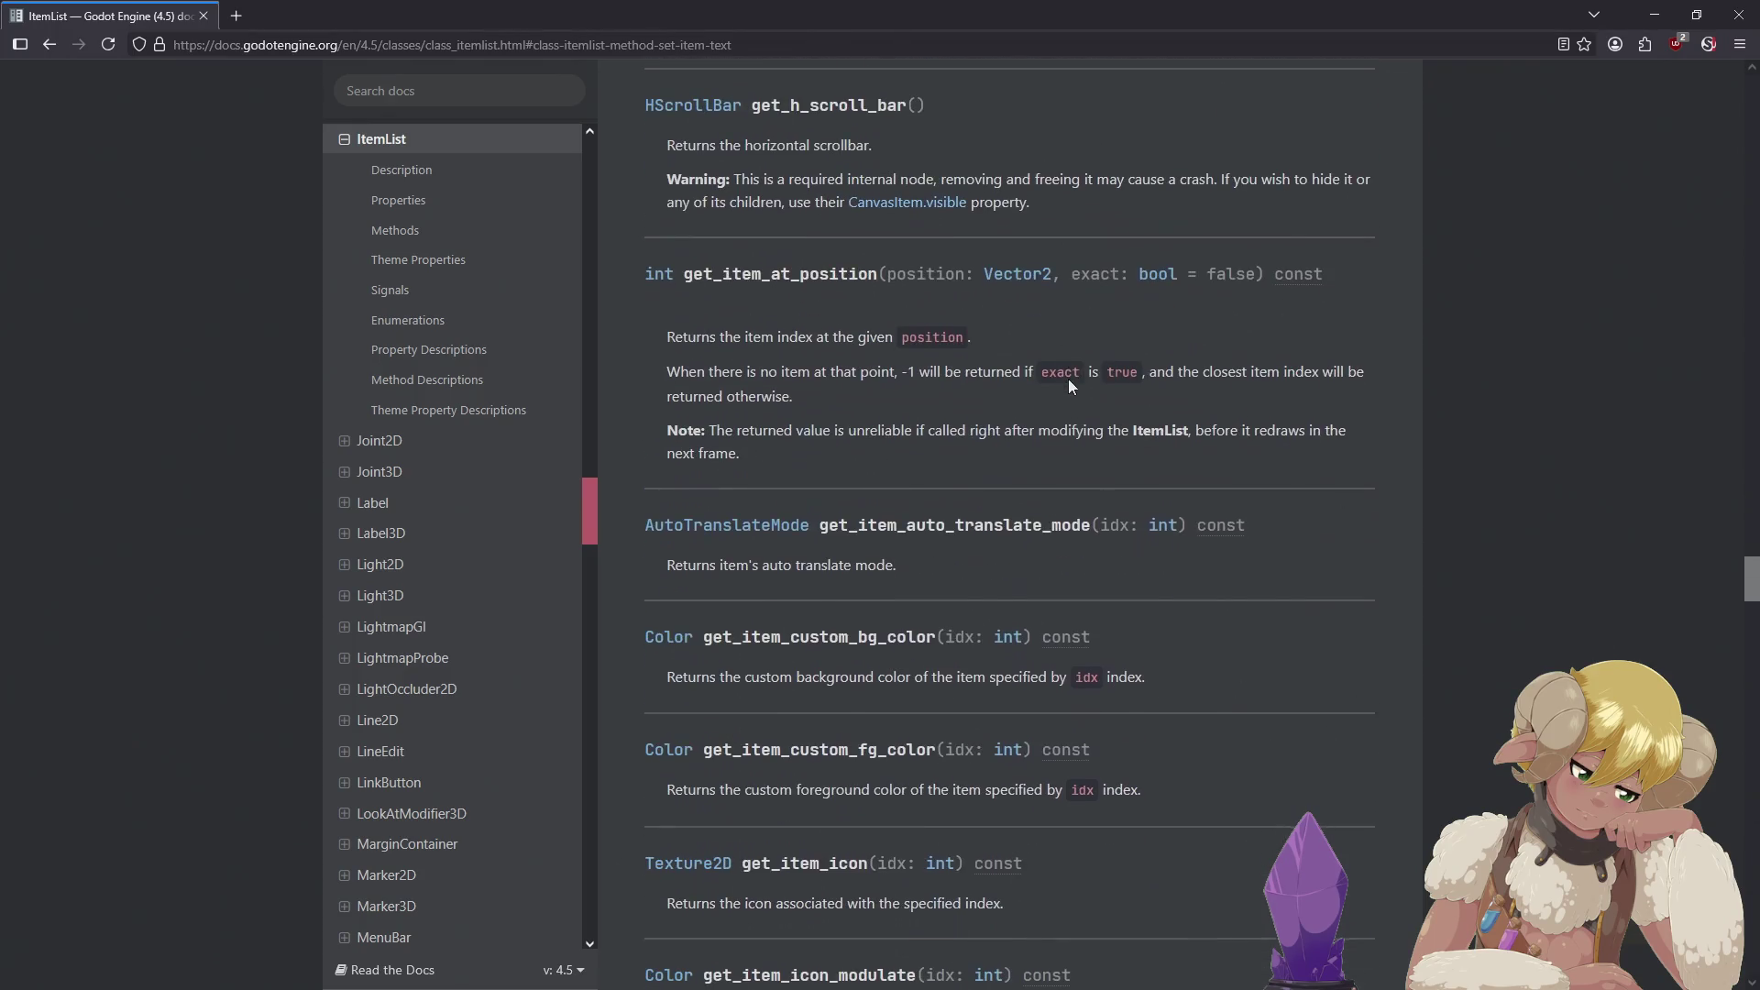
scroll(1069, 378, down, 6)
scroll(1069, 378, down, 5)
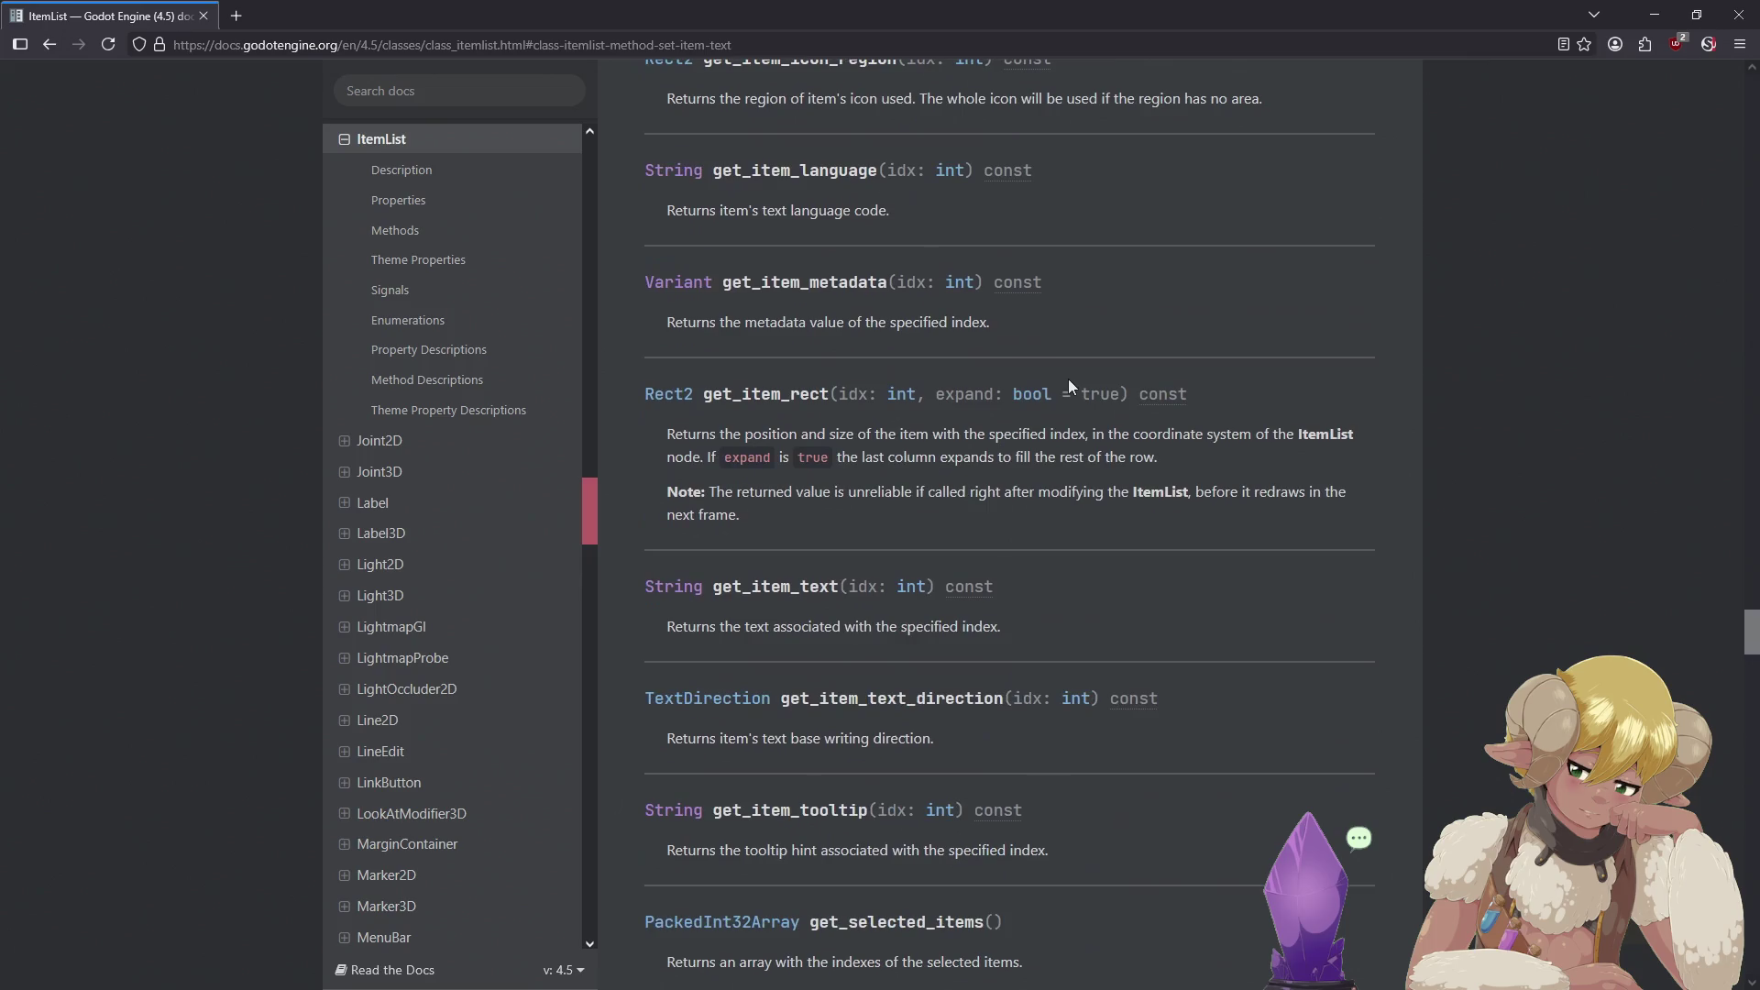
scroll(1069, 378, down, 4)
scroll(1069, 377, down, 2)
scroll(1068, 378, down, 7)
scroll(1069, 383, down, 4)
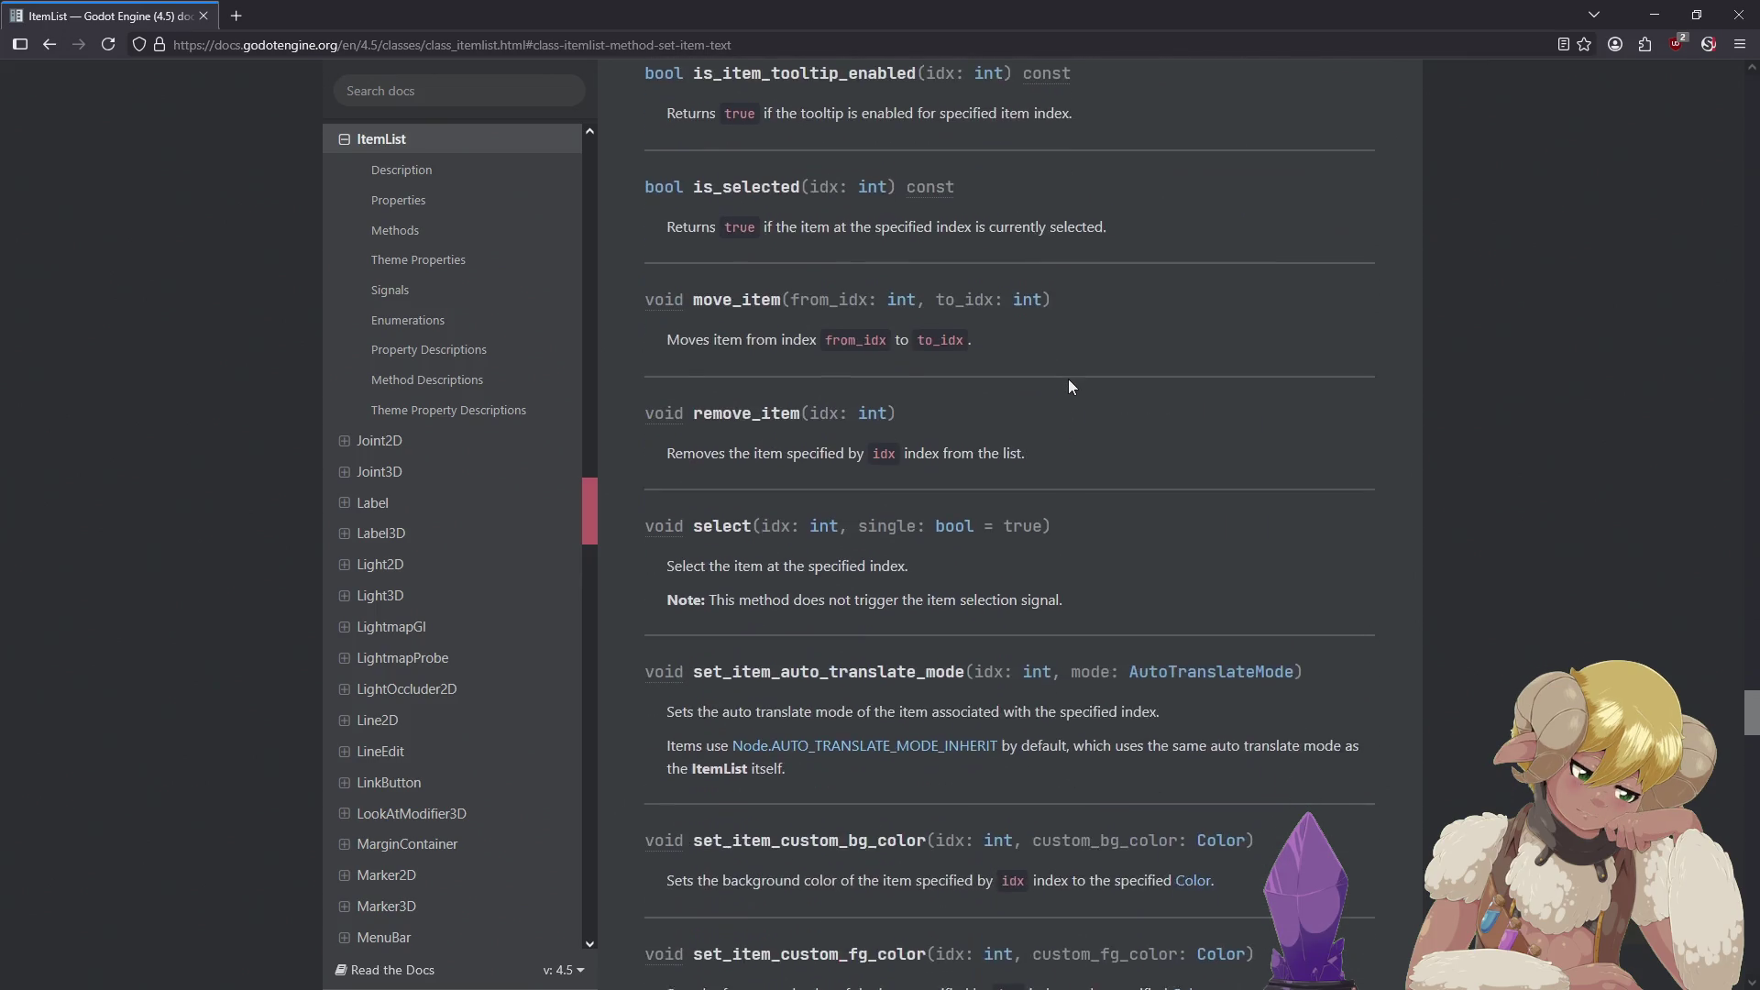
scroll(1069, 383, down, 3)
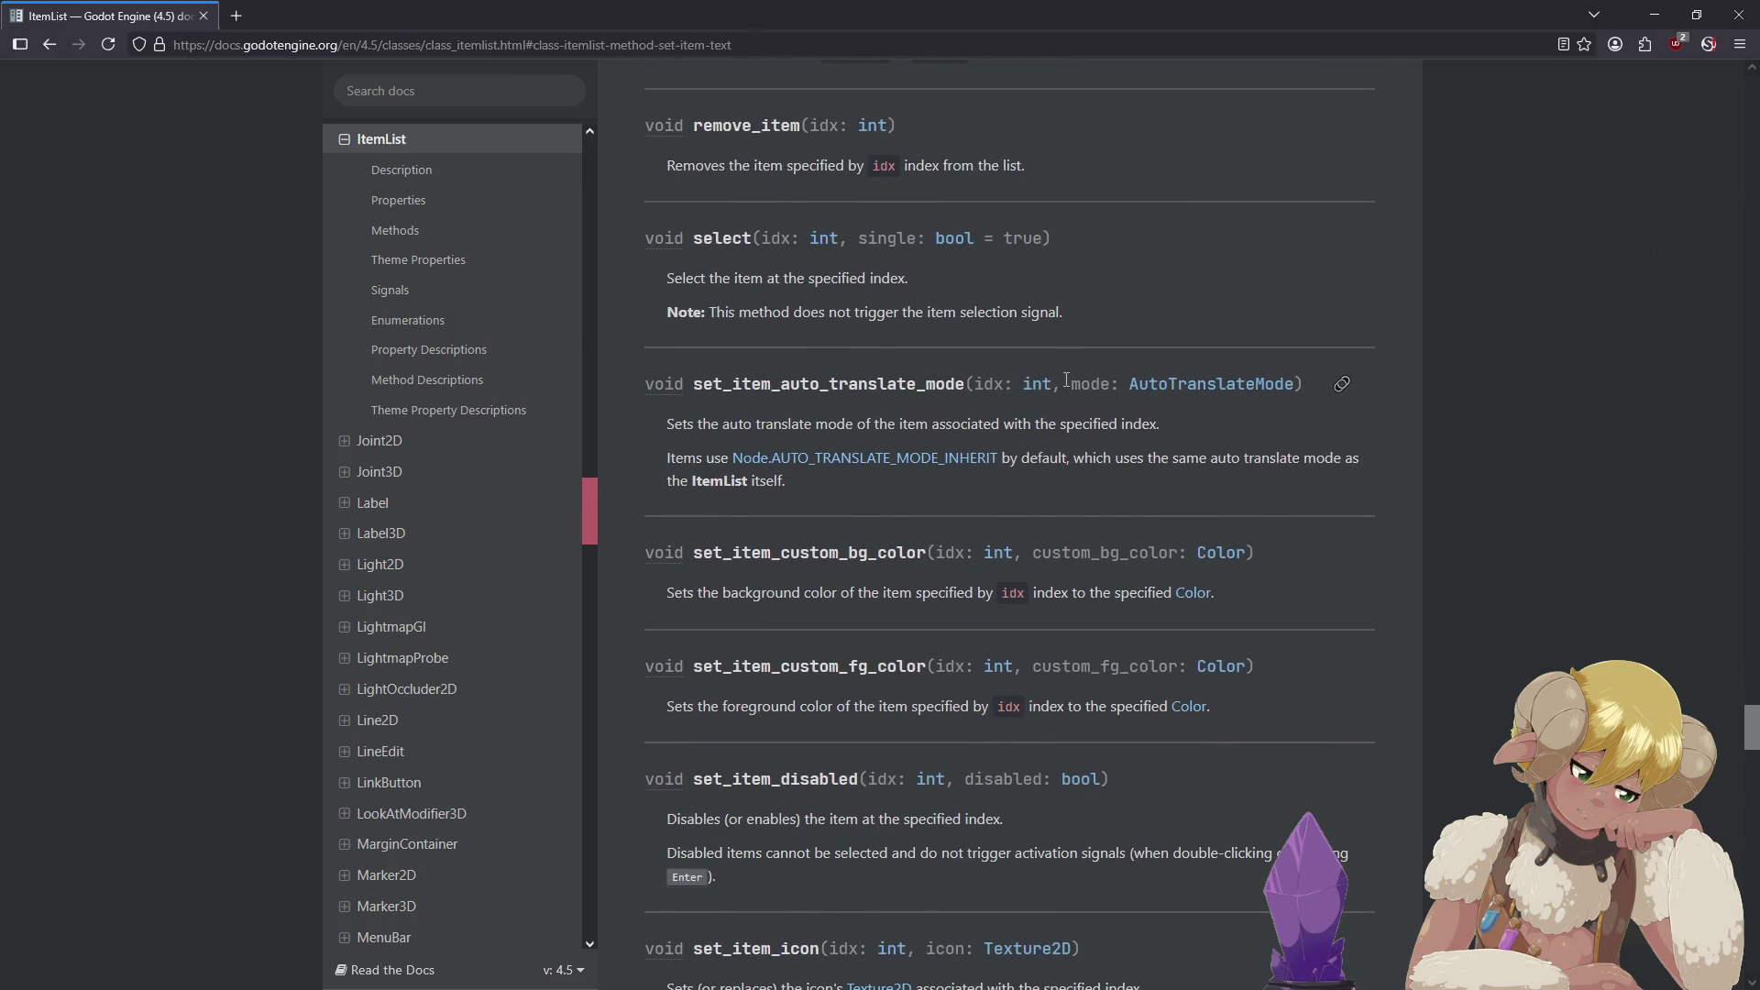
scroll(1069, 383, down, 4)
scroll(1063, 383, down, 4)
scroll(1059, 377, down, 6)
scroll(1059, 383, down, 1)
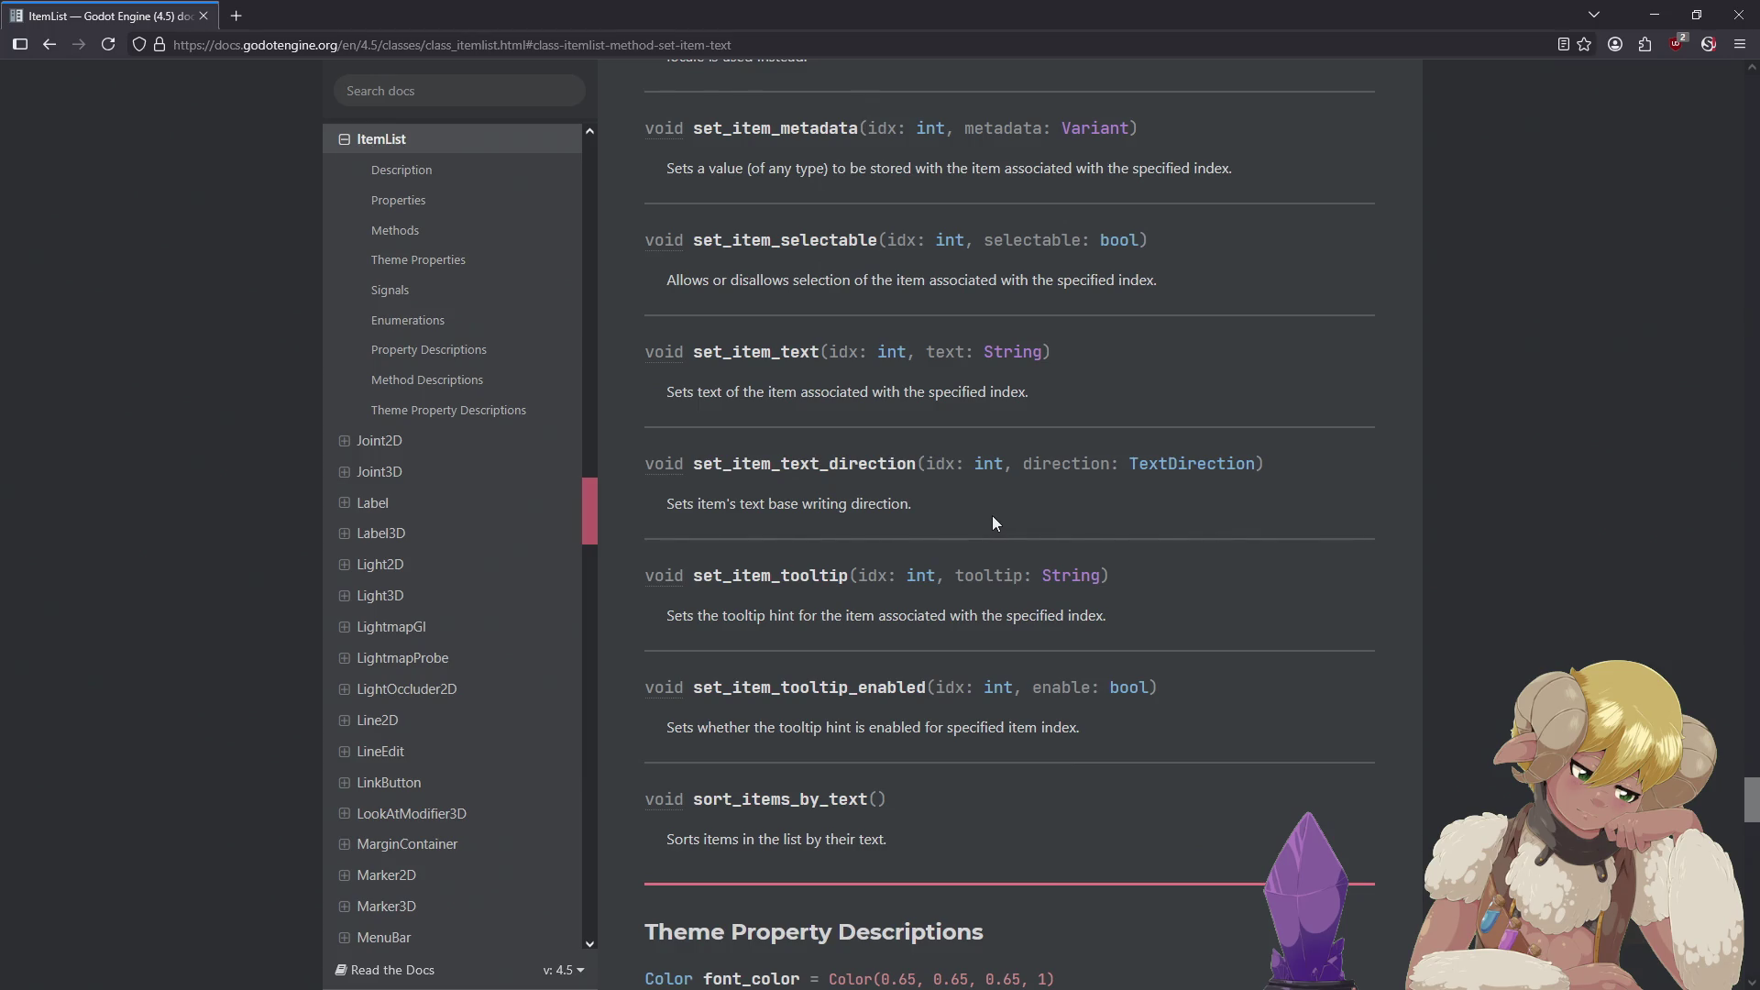
right_click(990, 522)
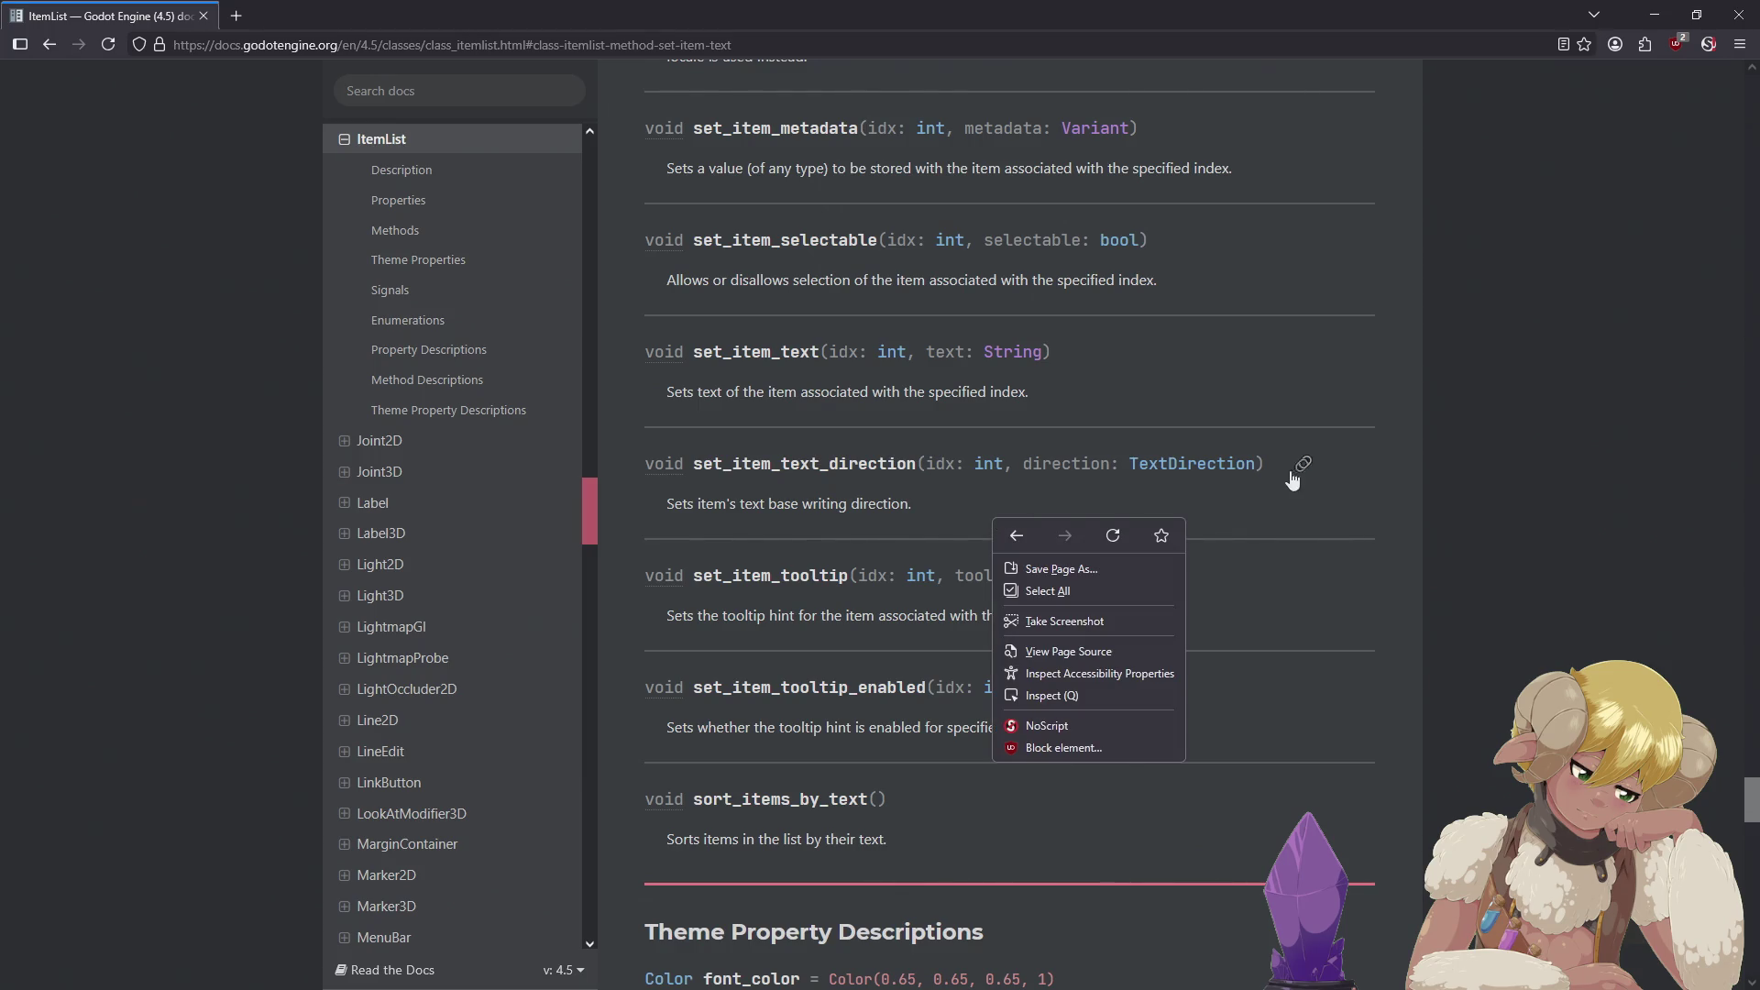
Step: Jump to set_item_text_direction and read set_item_icon_transposed through set_item_tooltip, then return to the editor
click(1295, 475)
scroll(1251, 458, up, 5)
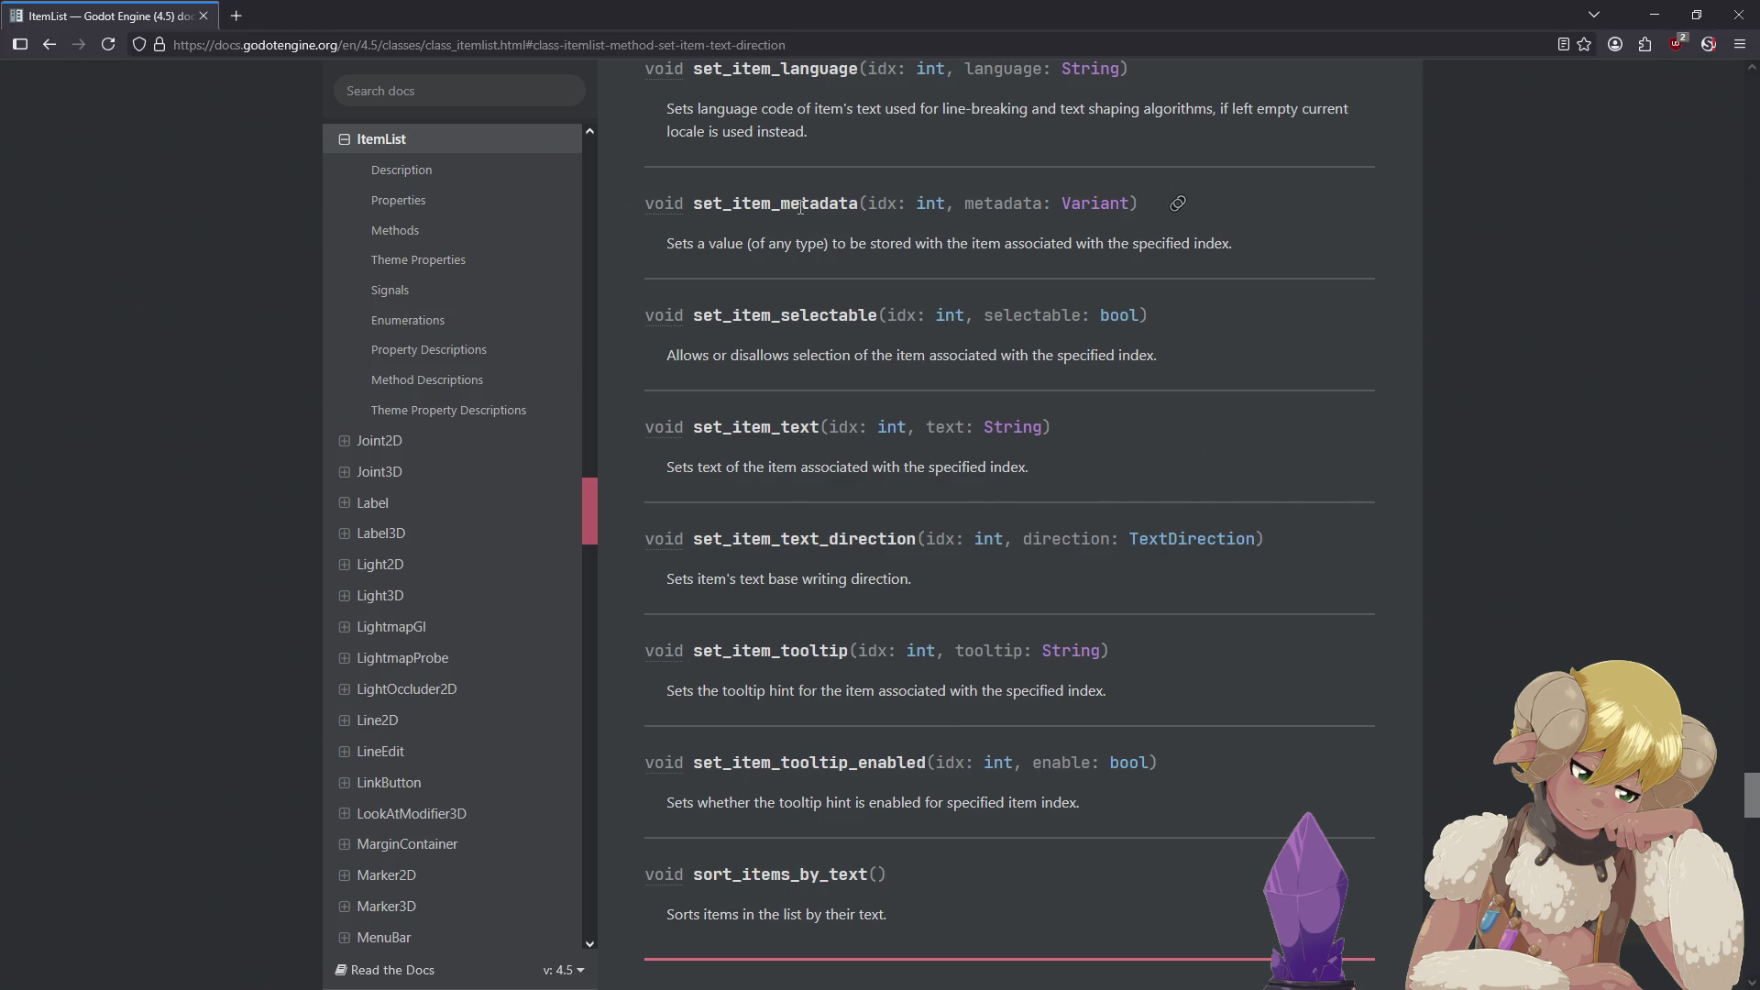
scroll(800, 205, up, 1)
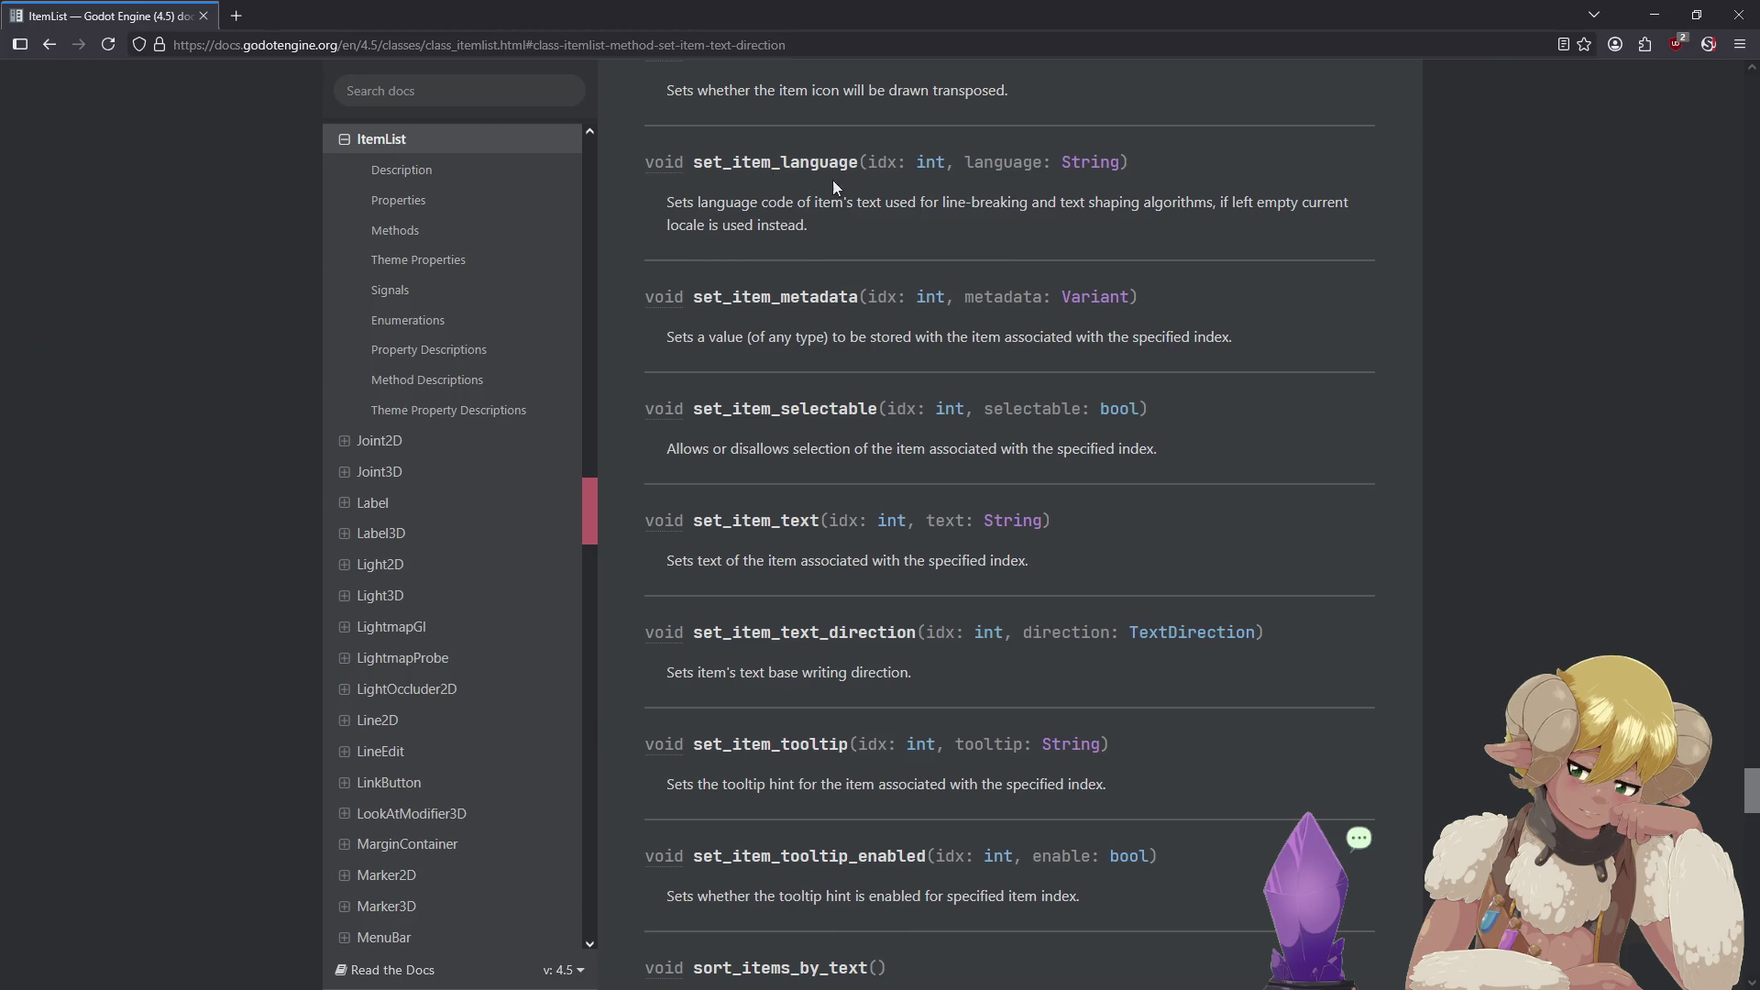
scroll(833, 182, up, 2)
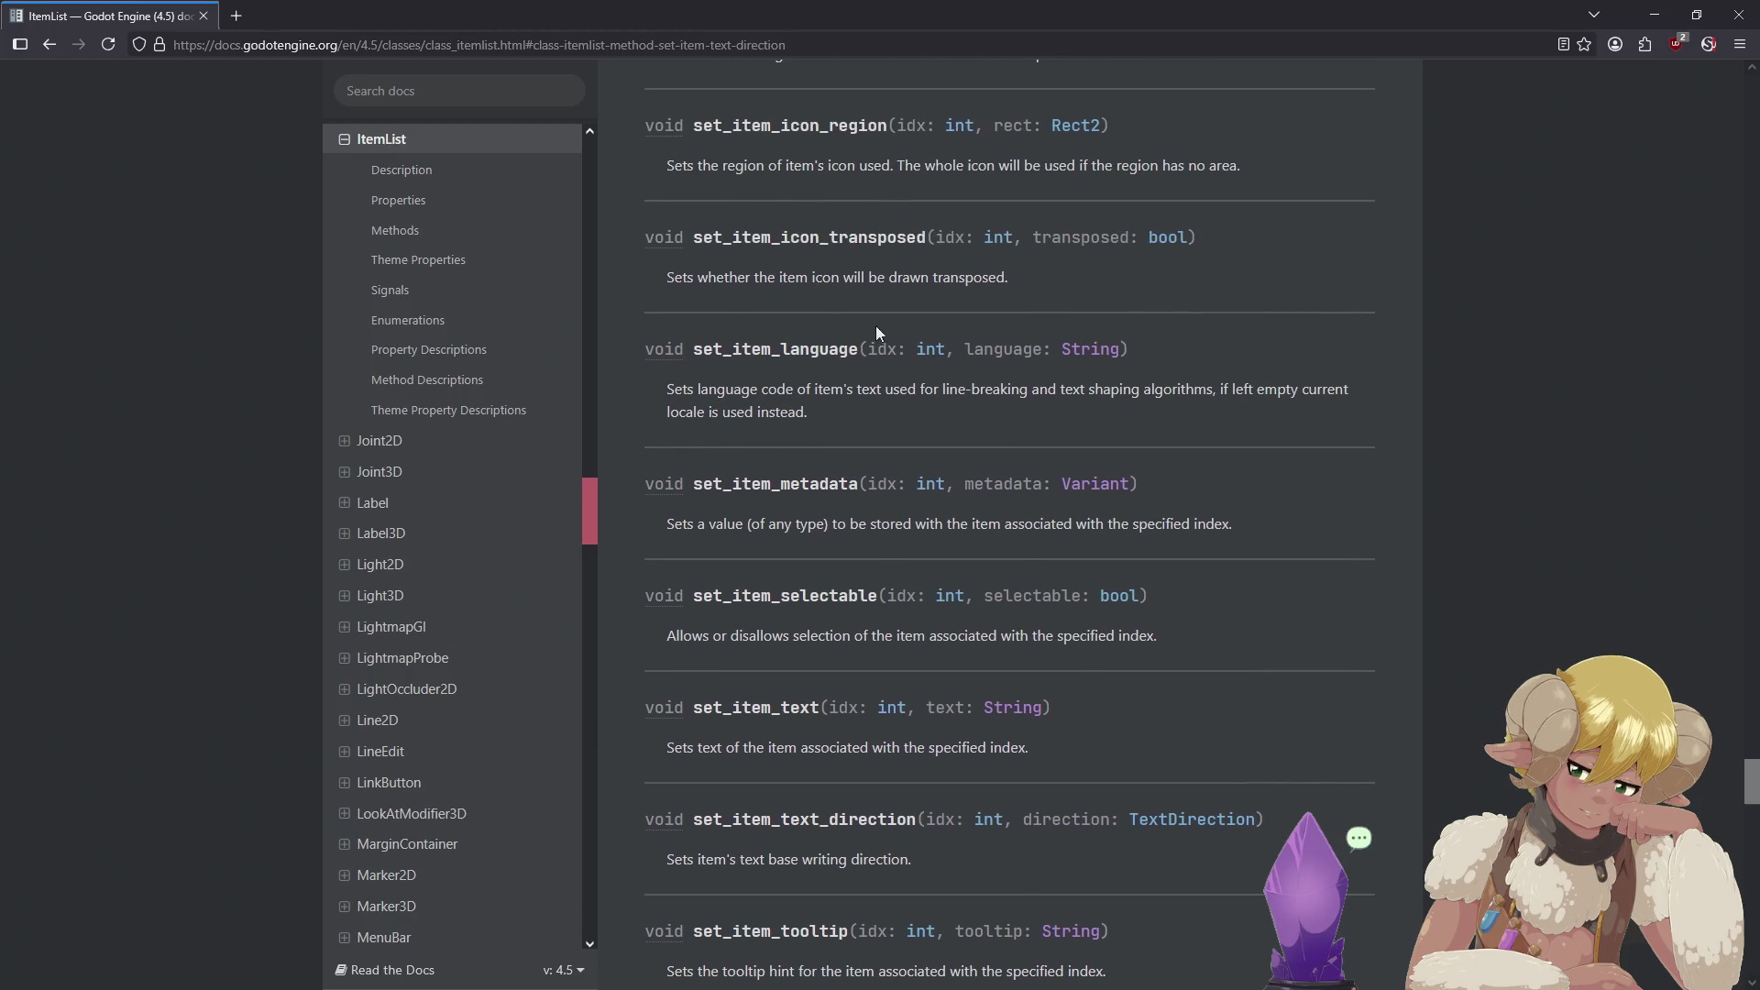
scroll(849, 323, down, 1)
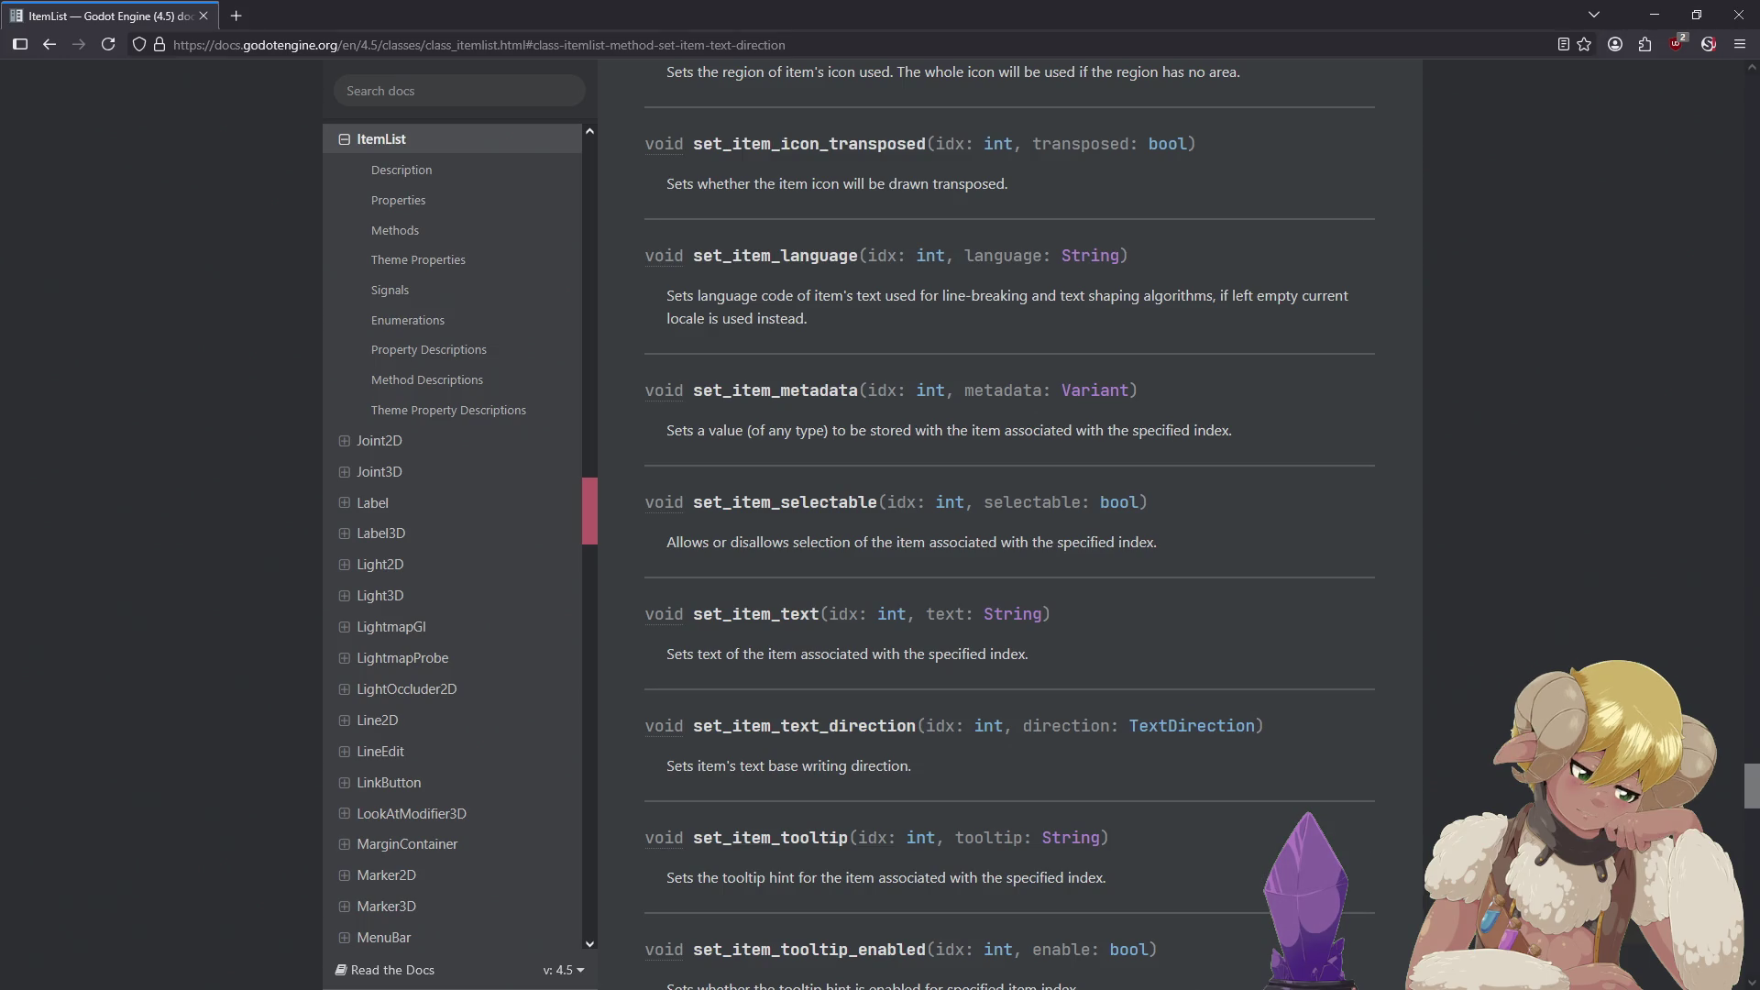
key(alt+Tab)
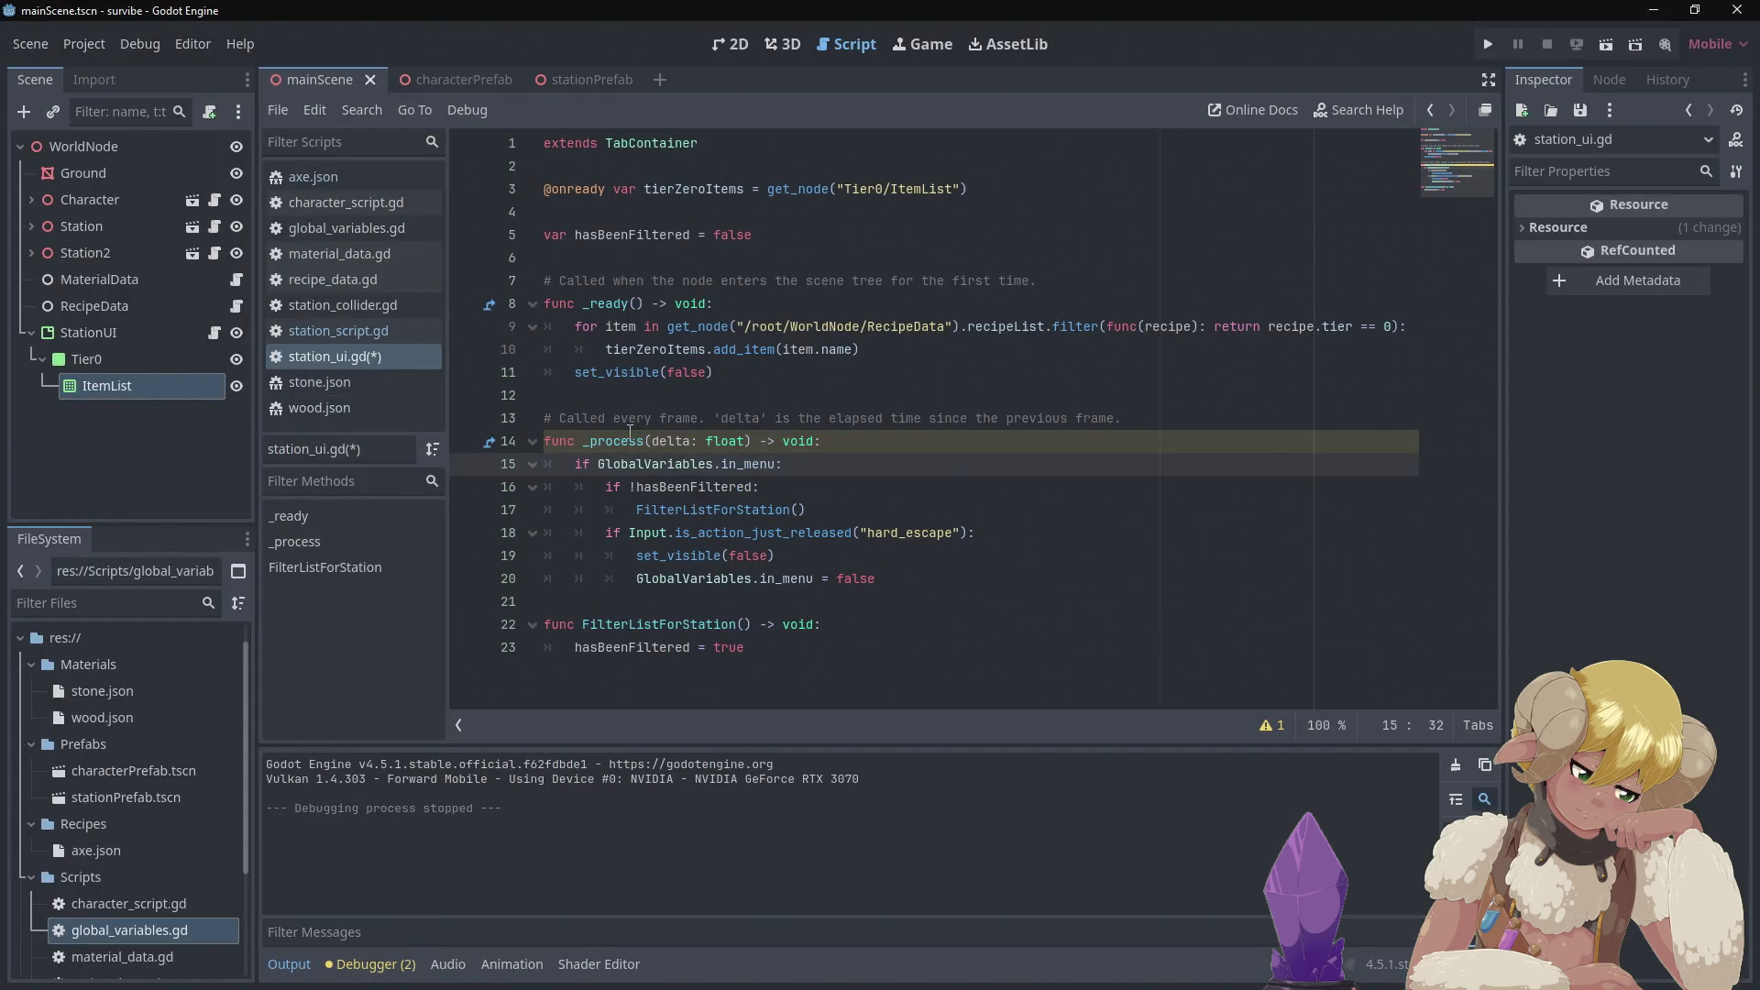
Step: Prefix the add_item call on line 10 with 'var itemPosition = ', fixing the typo
click(907, 349)
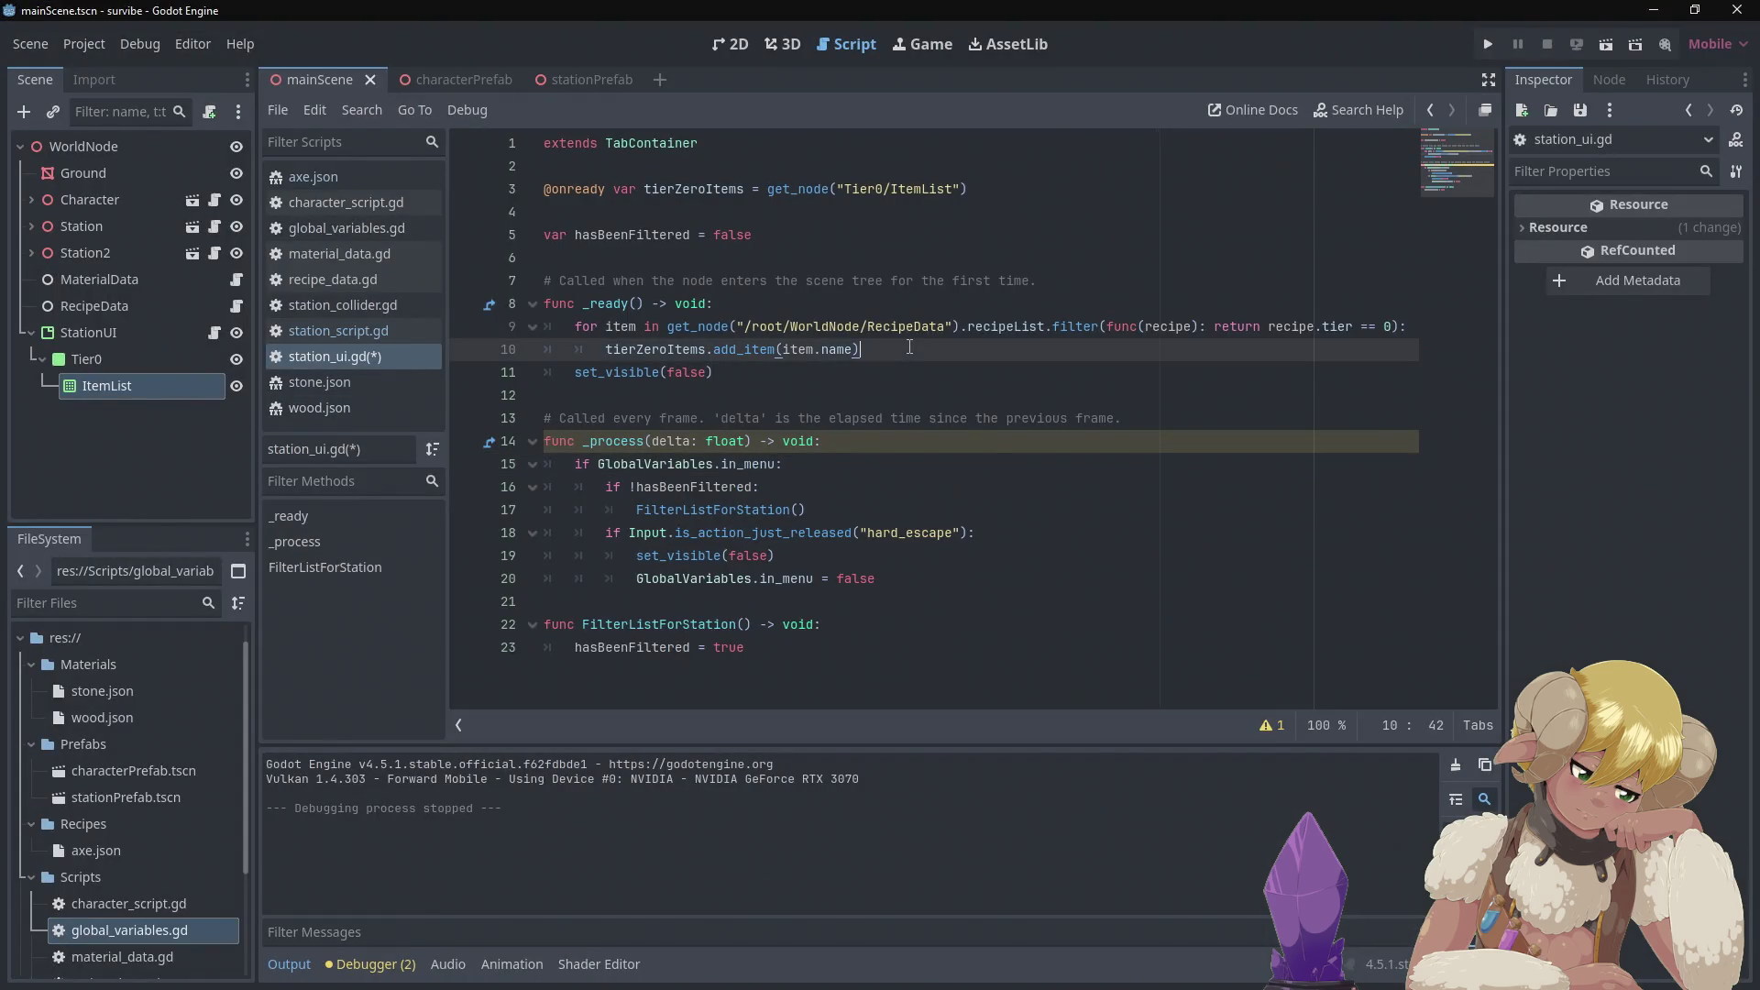
key(Return)
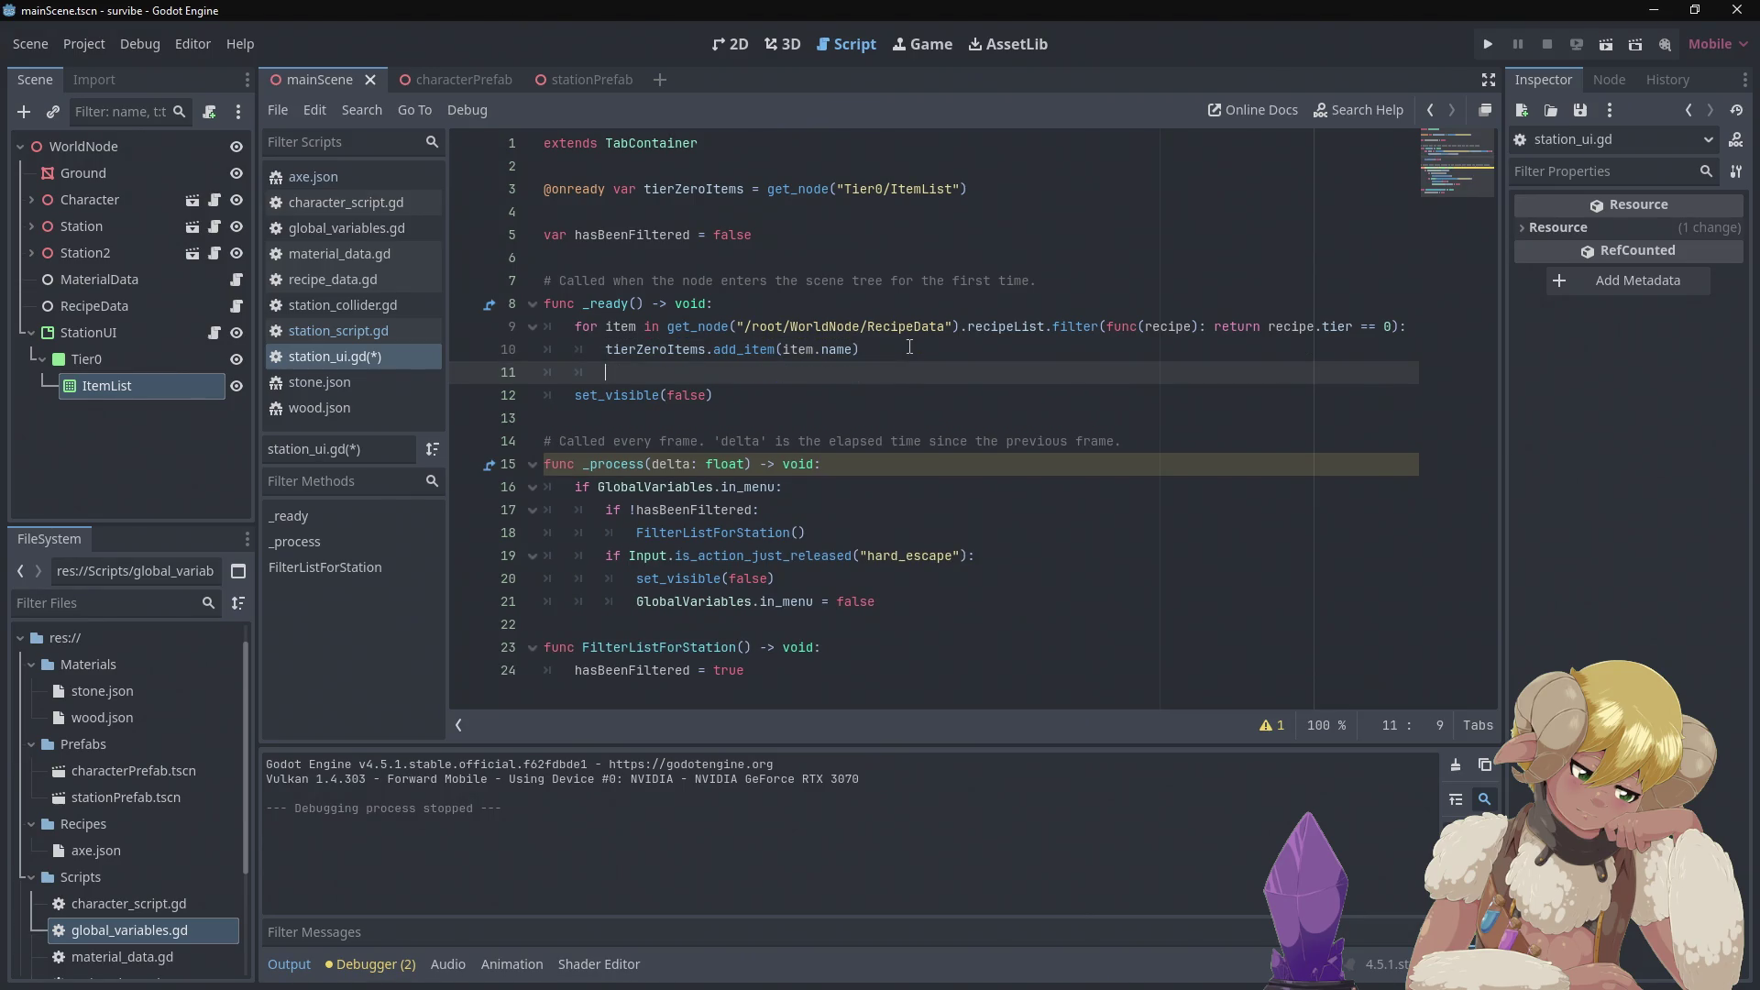
key(Up)
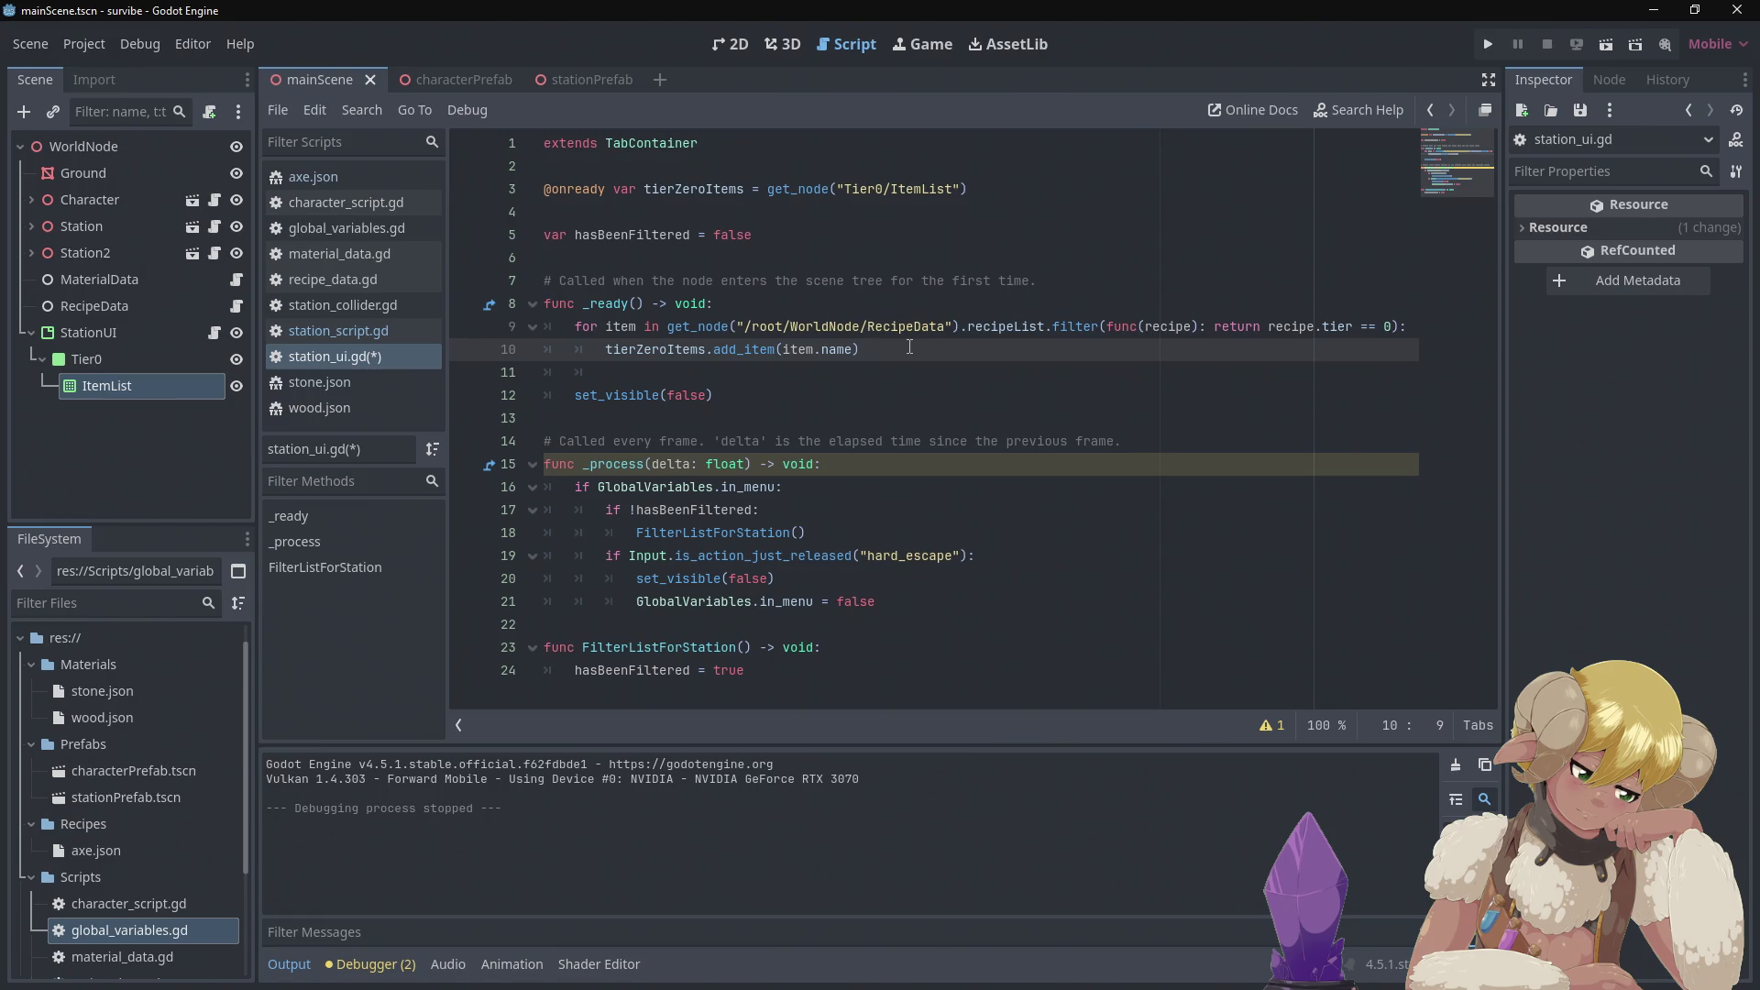
text(var )
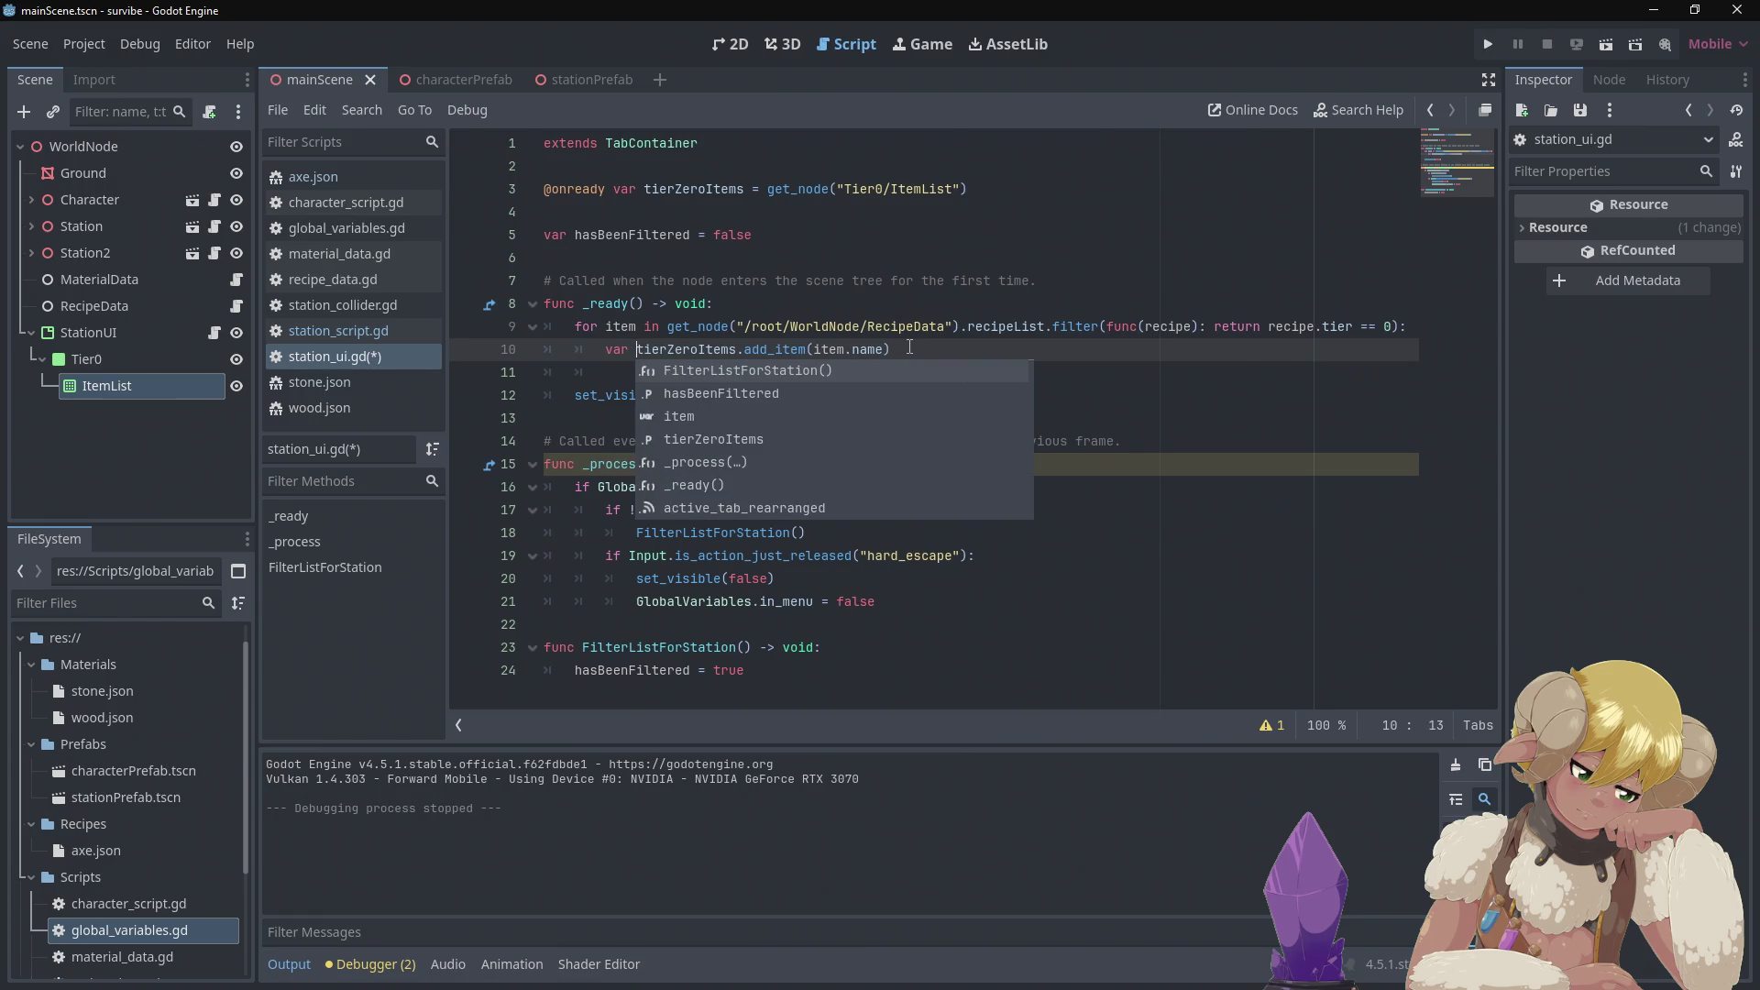
text(itemPosiotio)
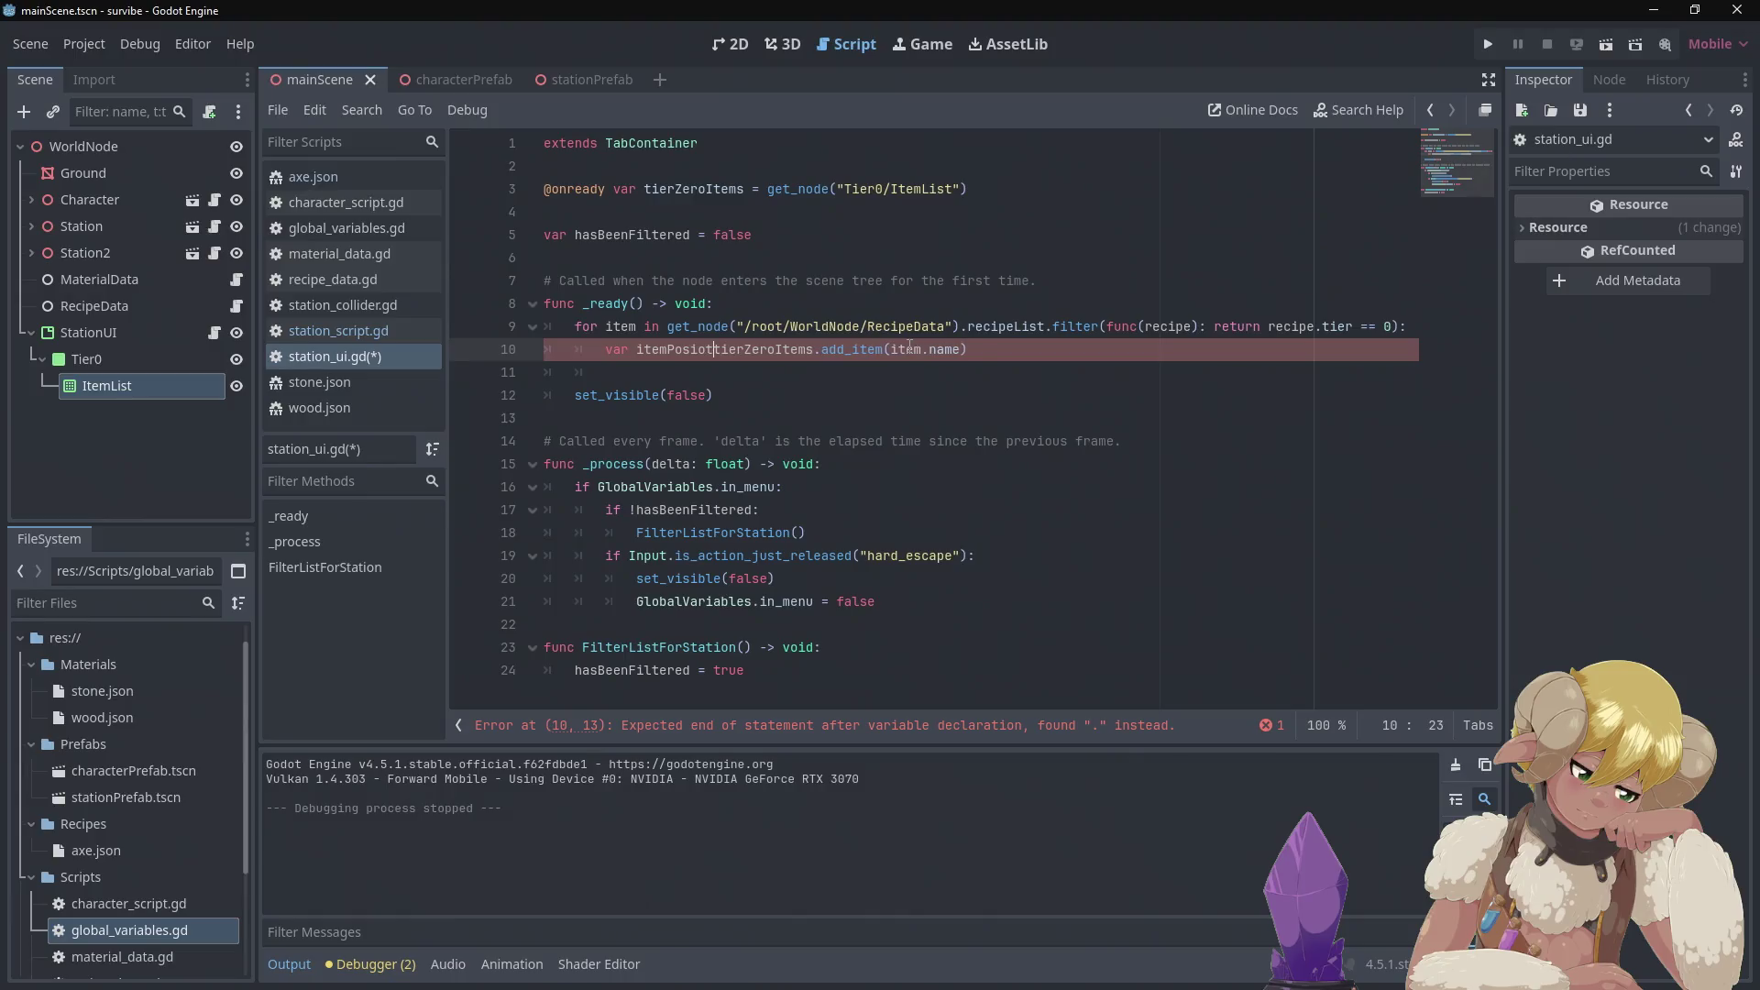
text(n )
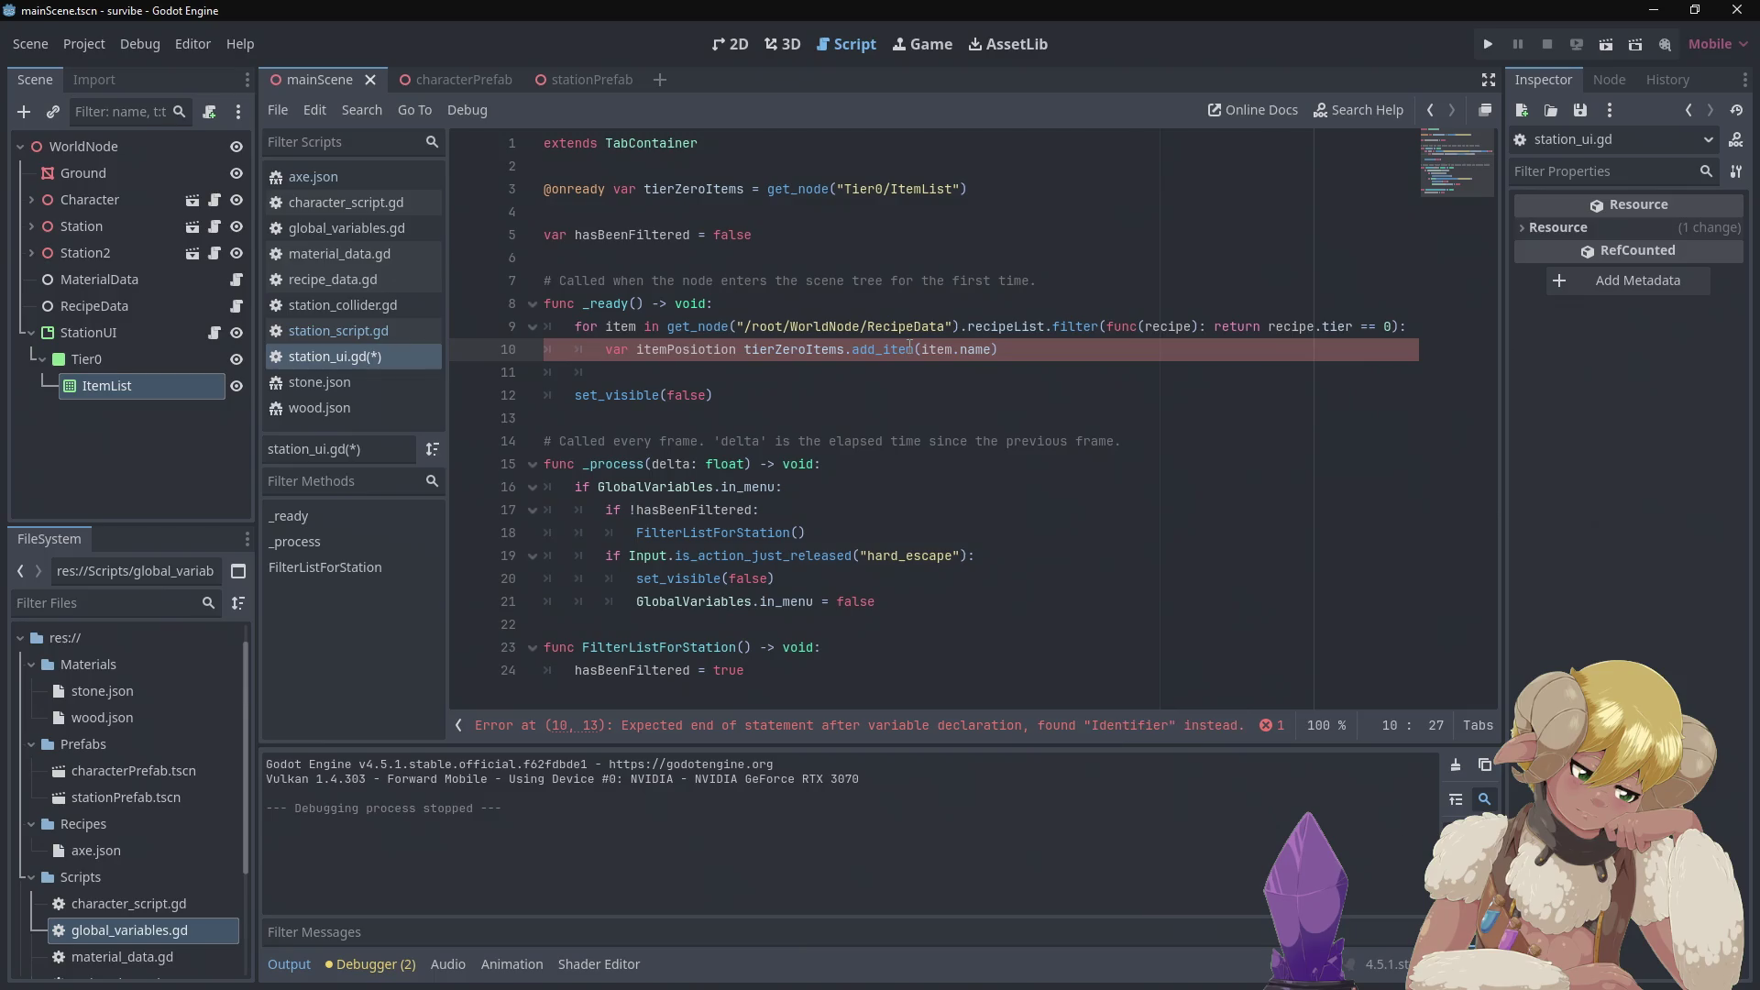
text(=)
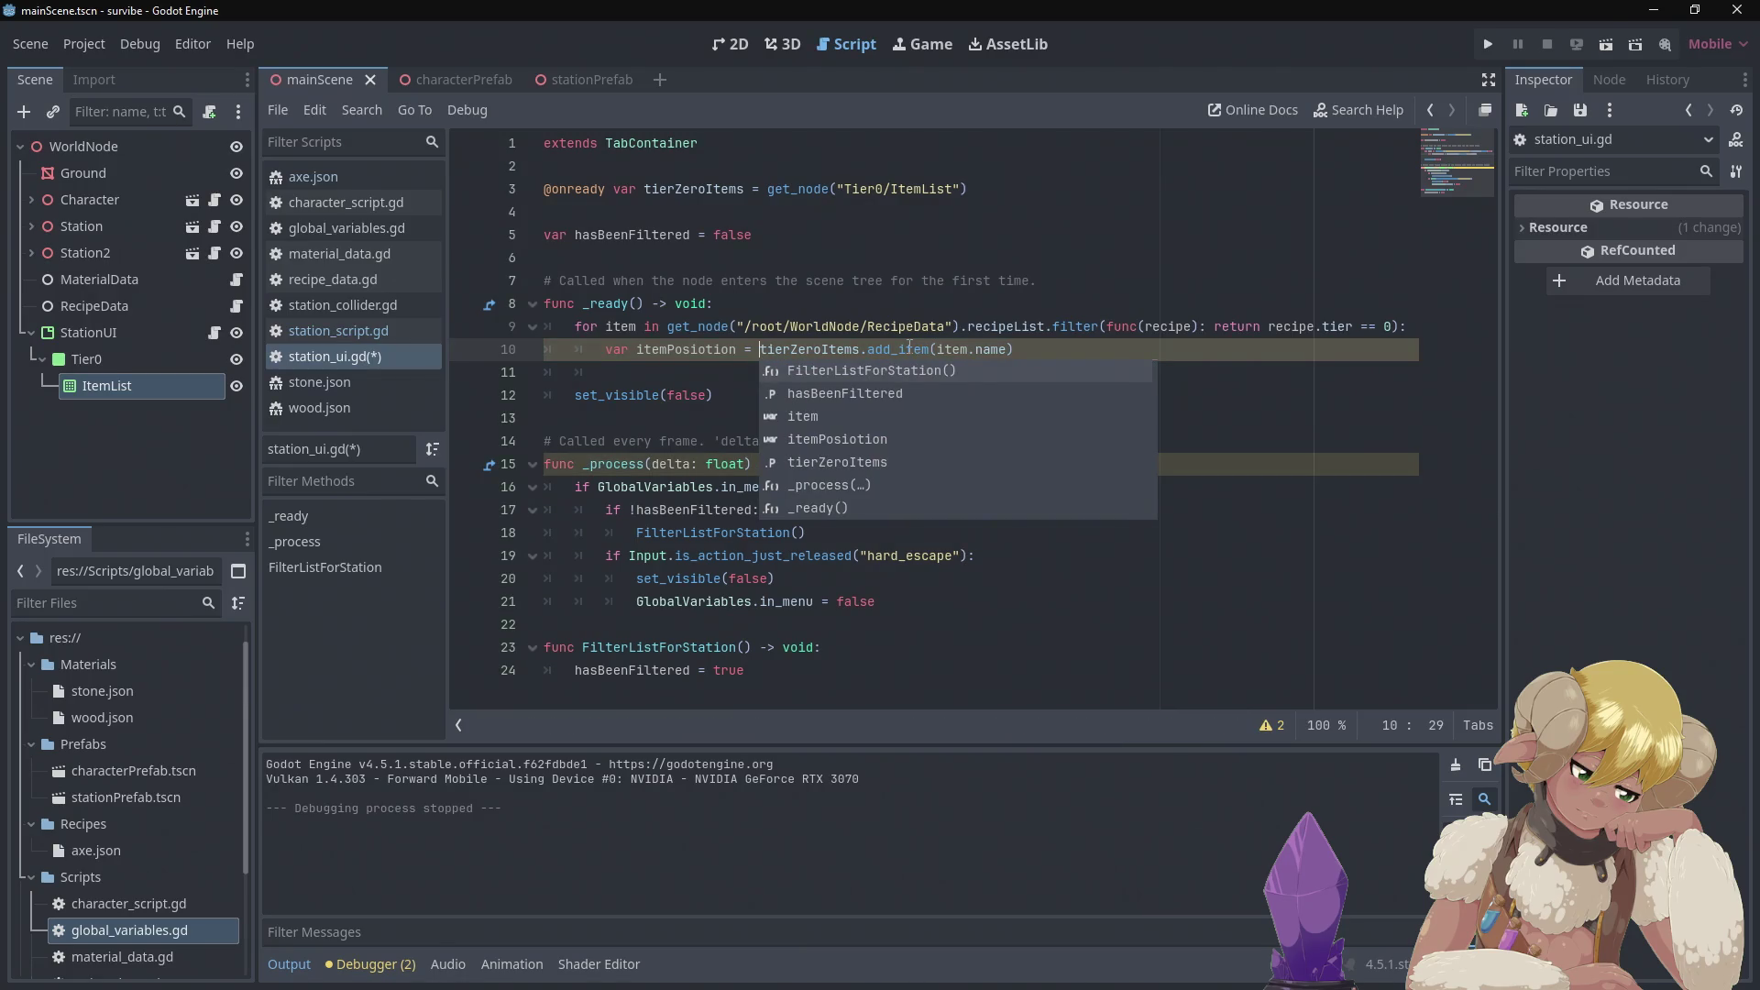
key(Left)
key(Left)
key(Left)
key(BackSpace)
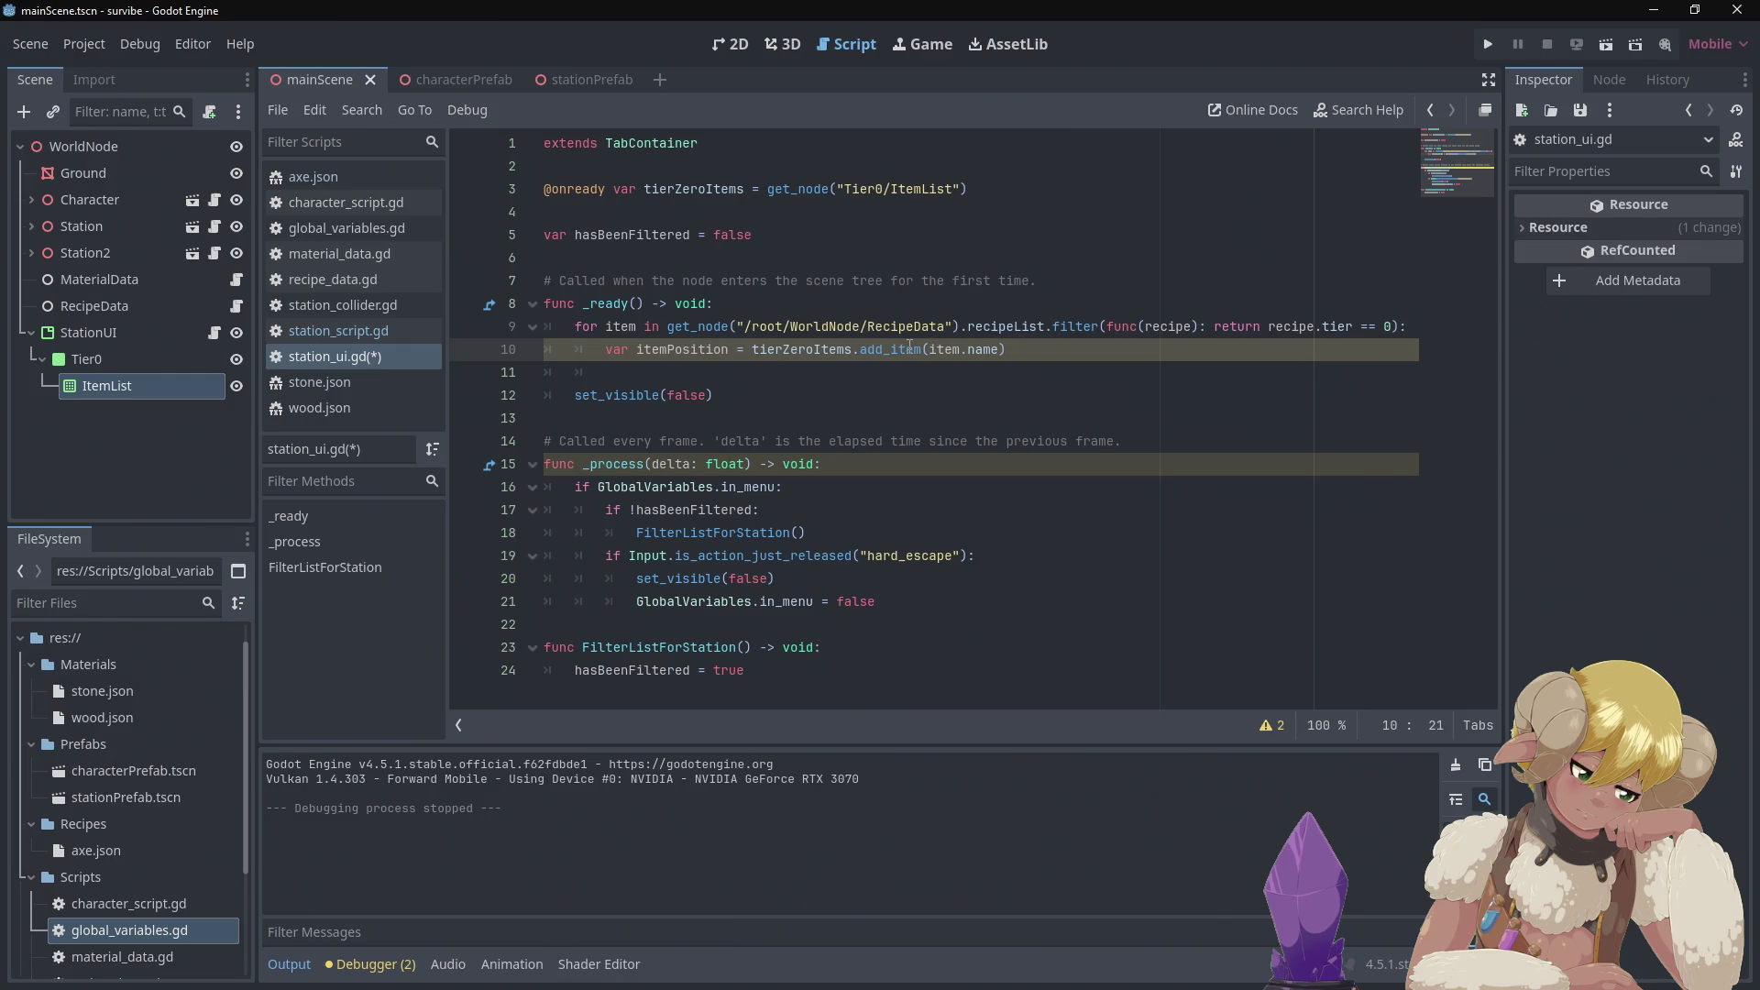
Step: Start line 11 with a partial tierZeroItems.set_item call using autocomplete
key(Down)
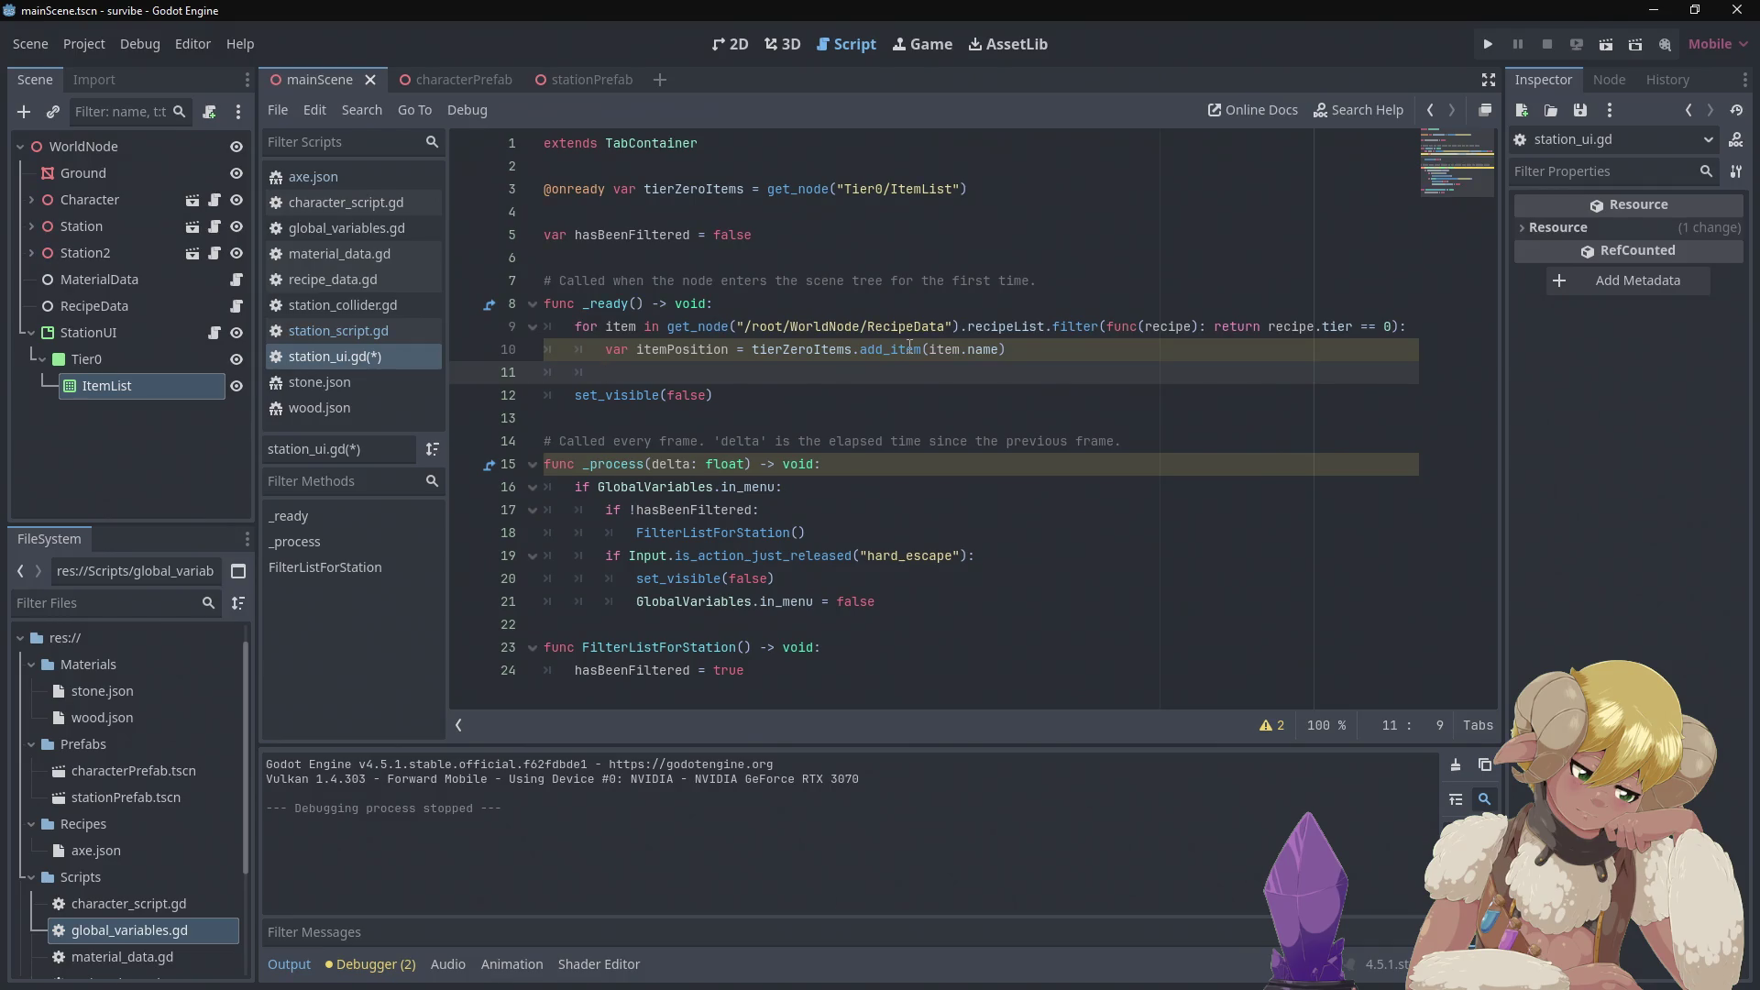
text(tierze)
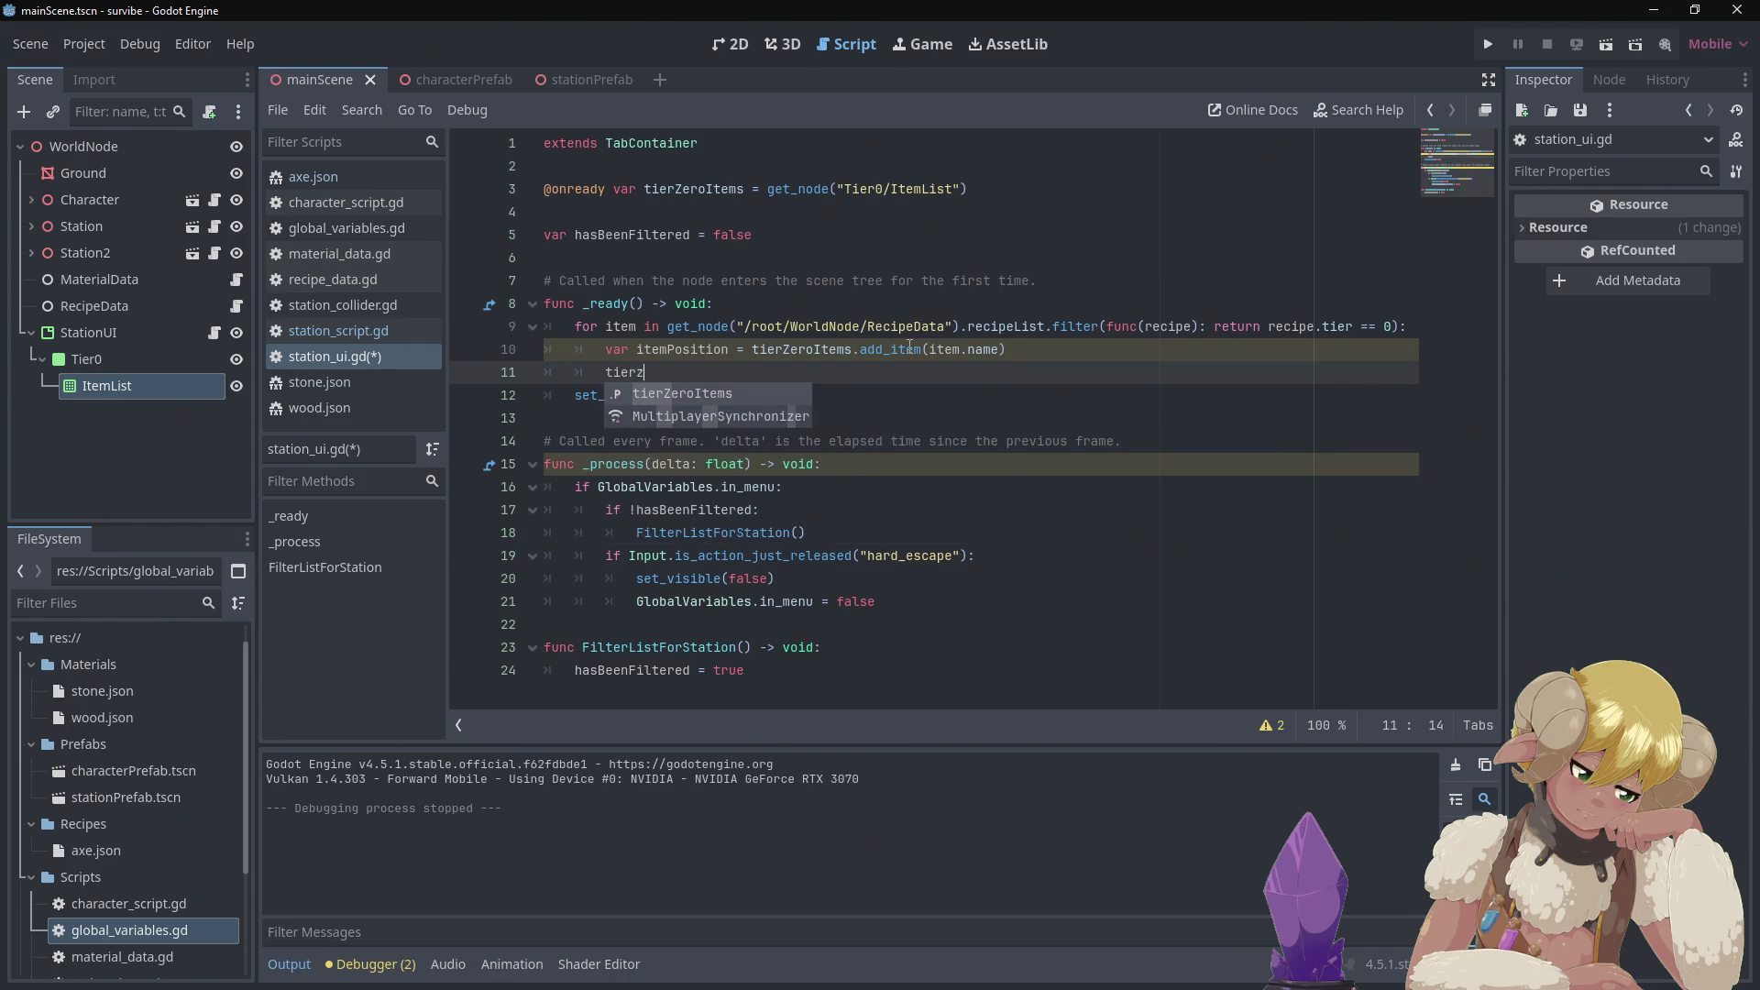
key(Return)
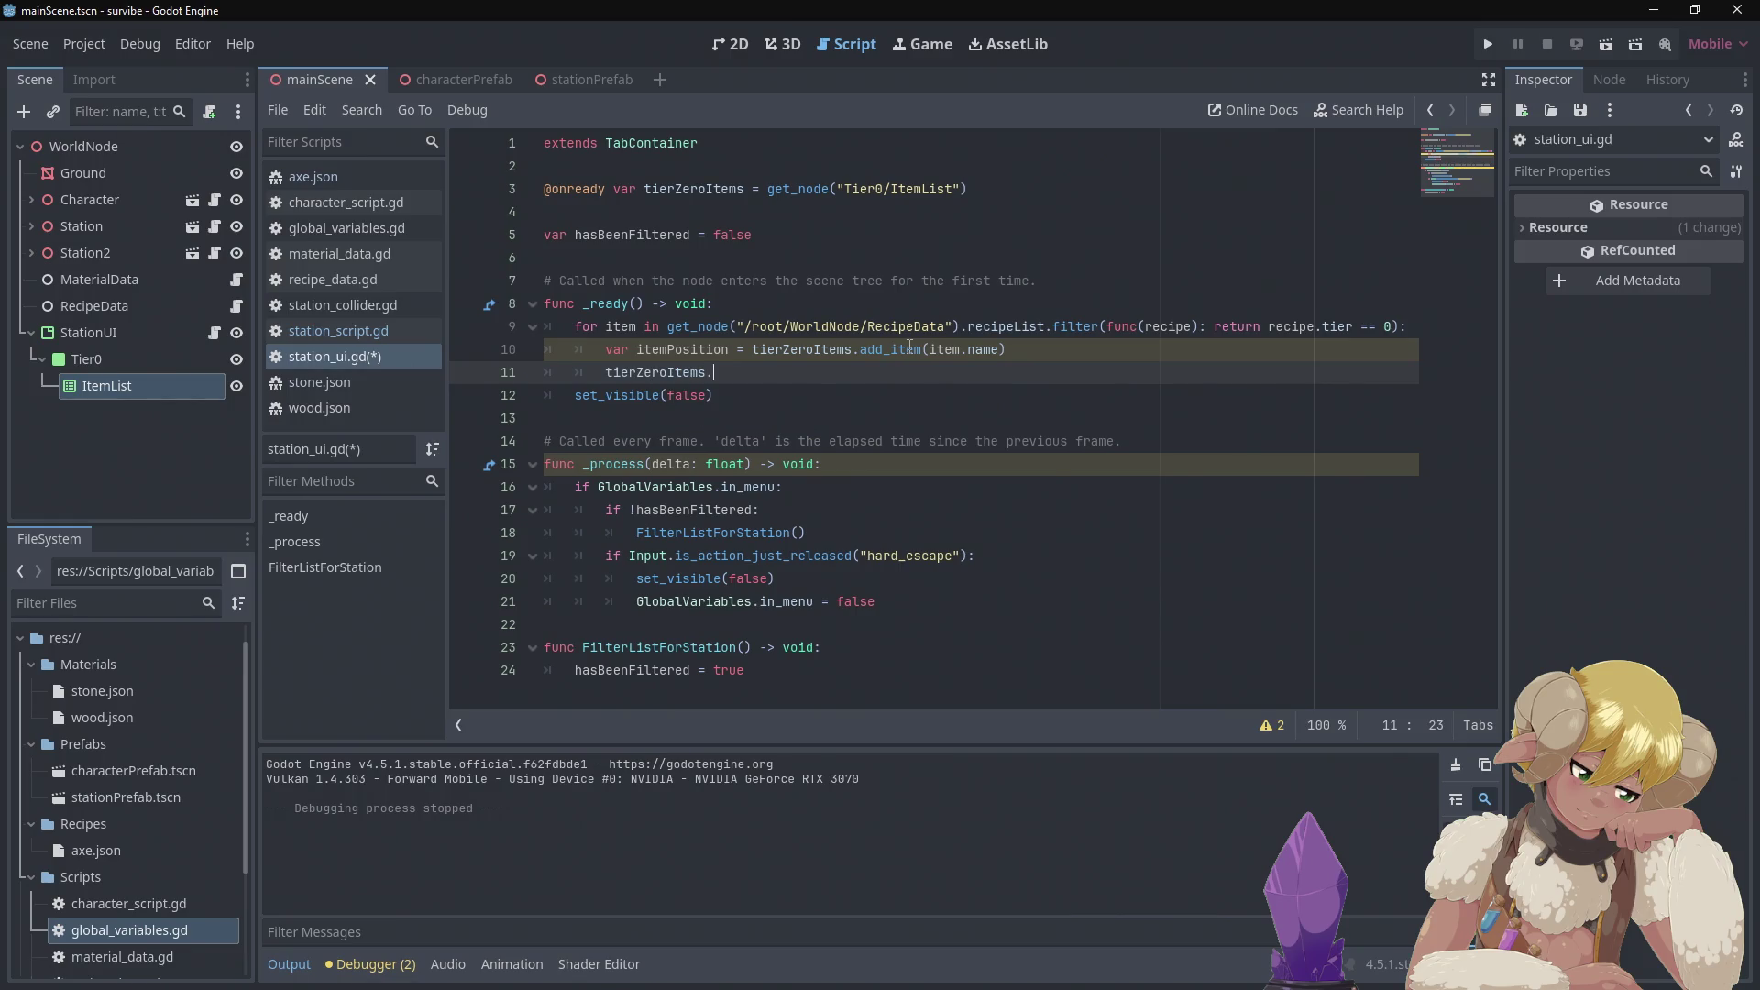
text(addme)
key(BackSpace)
key(BackSpace)
text(_)
key(BackSpace)
key(BackSpace)
key(BackSpace)
text(set)
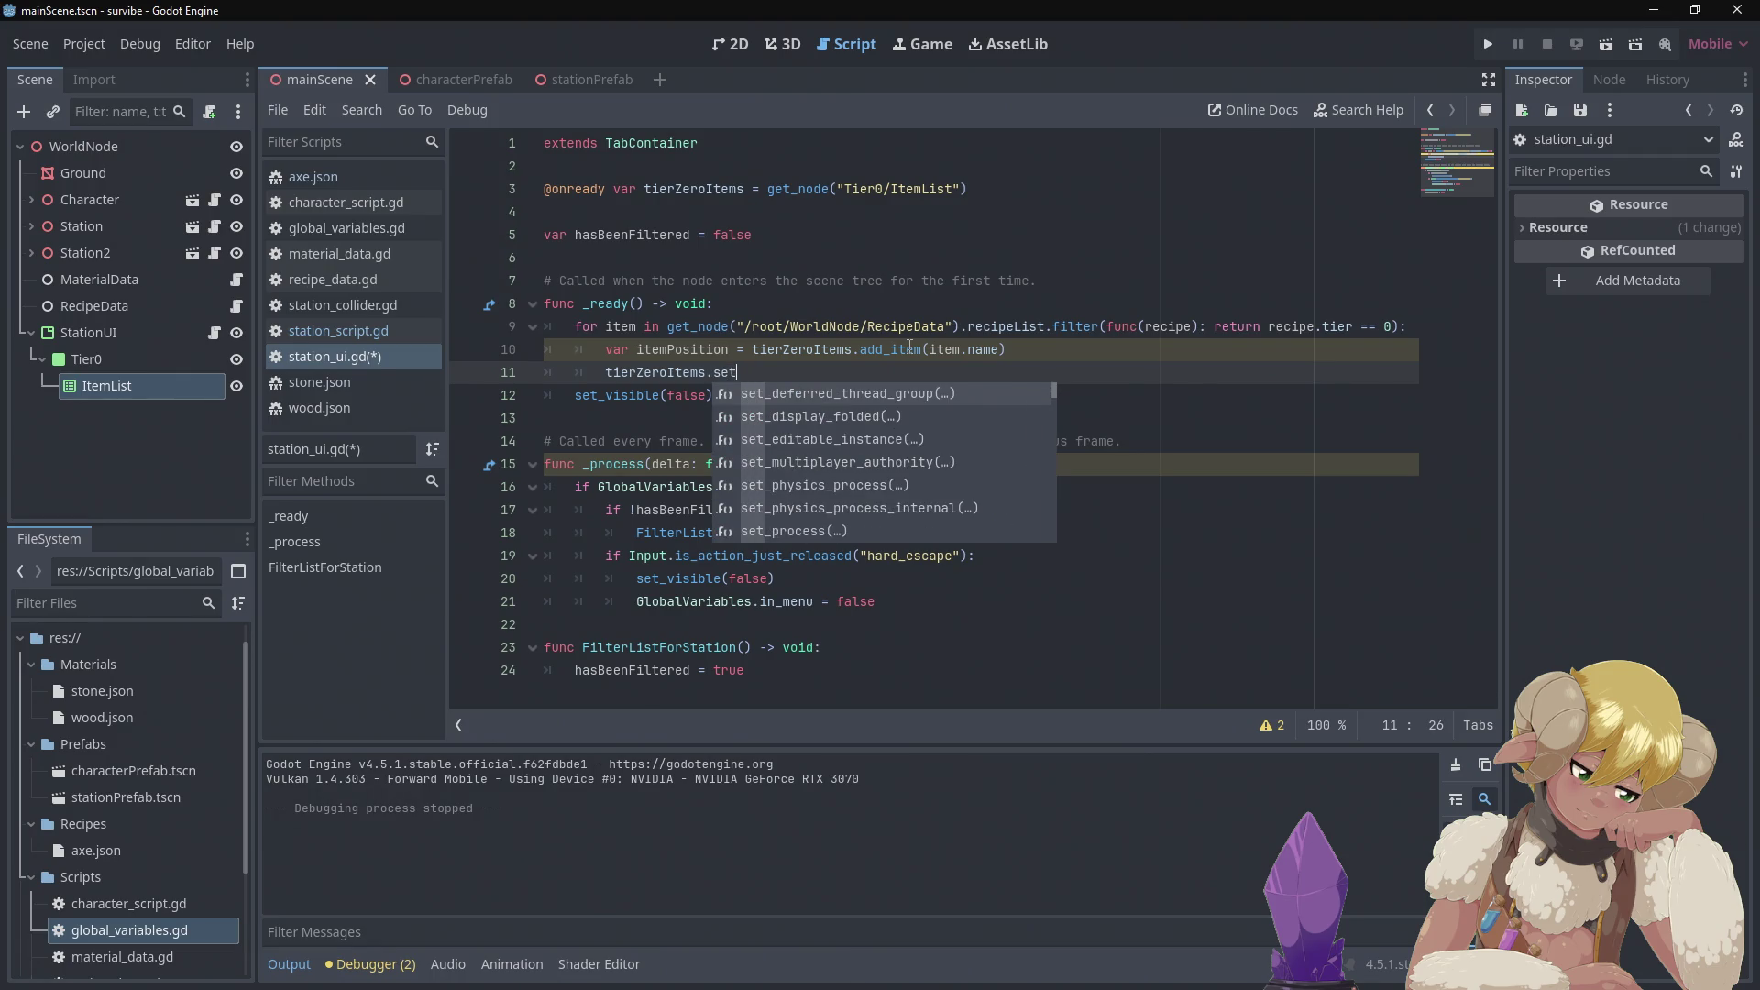
text(0)
key(BackSpace)
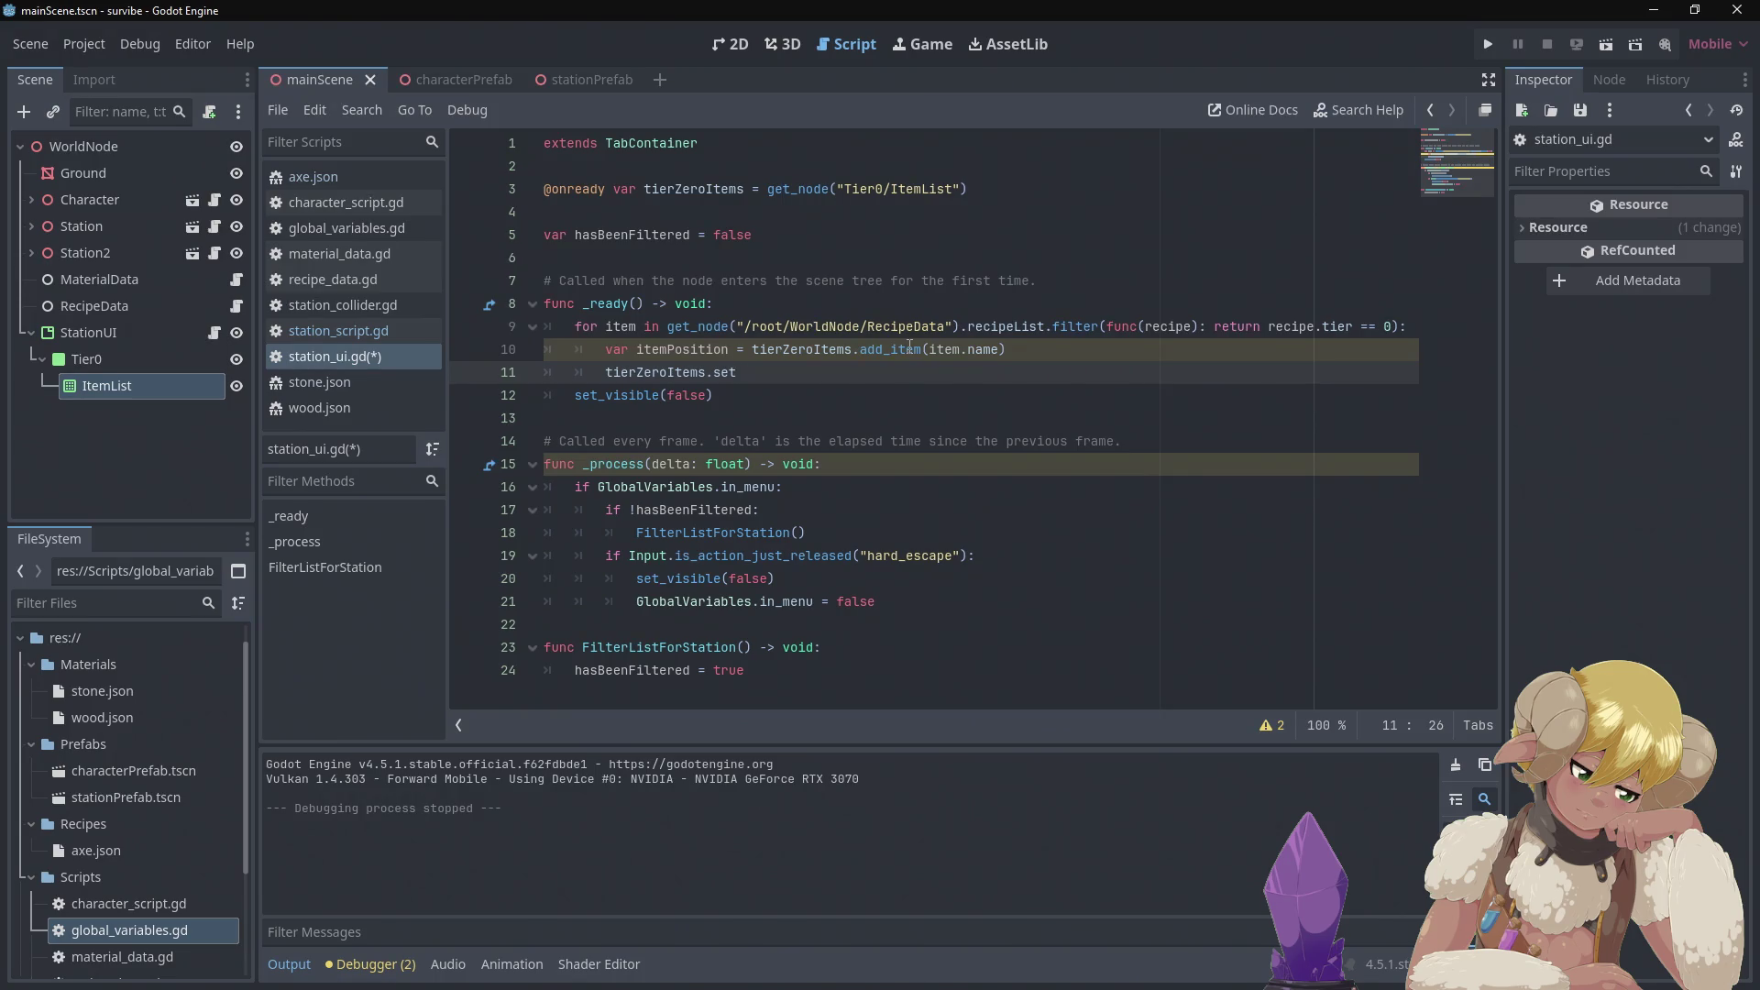
text(it)
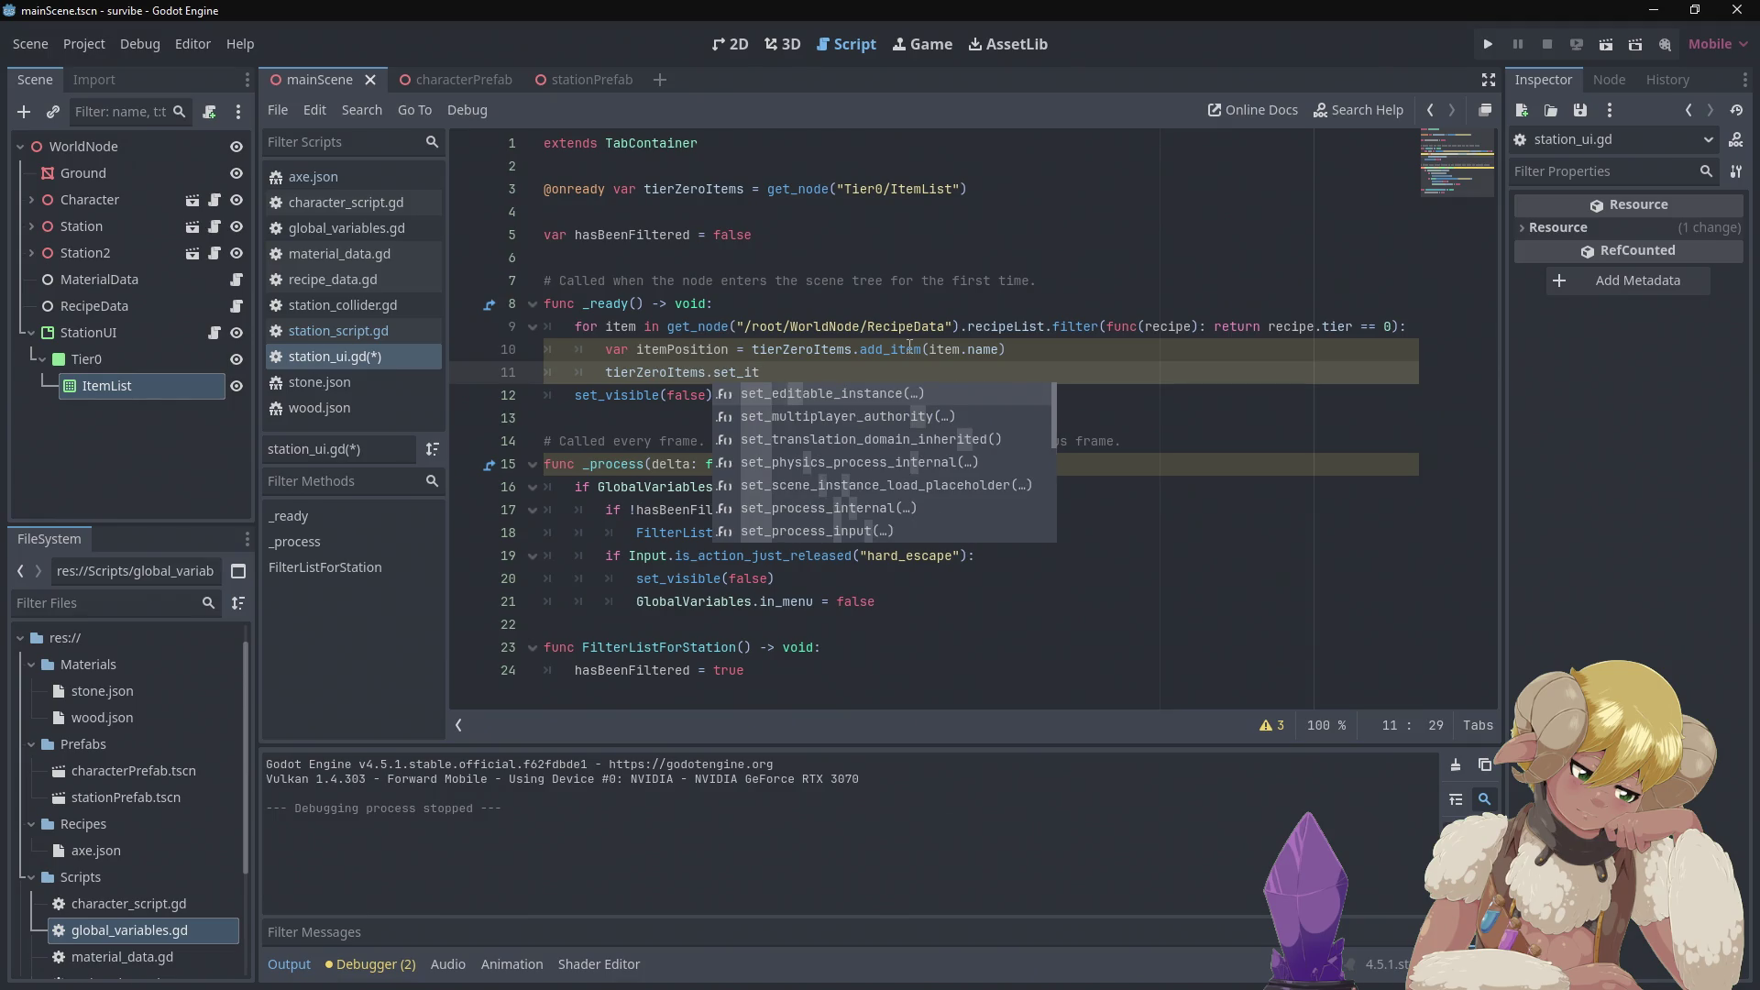
text(em)
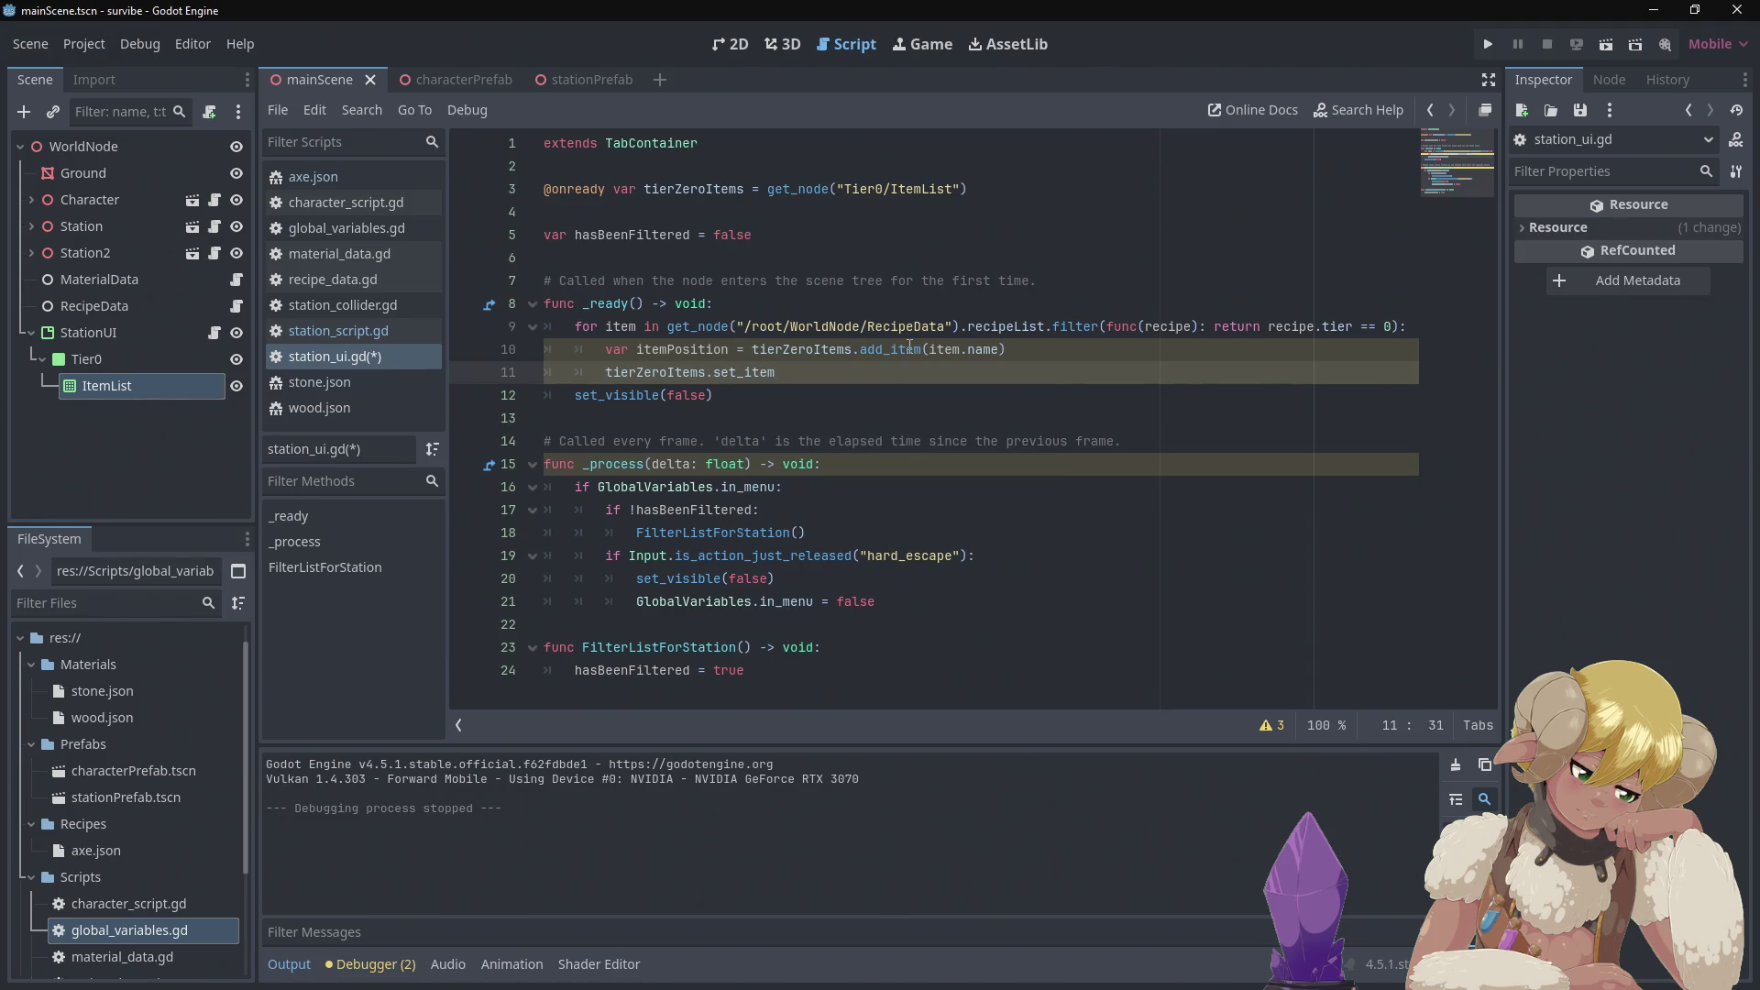
key(BackSpace)
key(BackSpace)
key(BackSpace)
text(met)
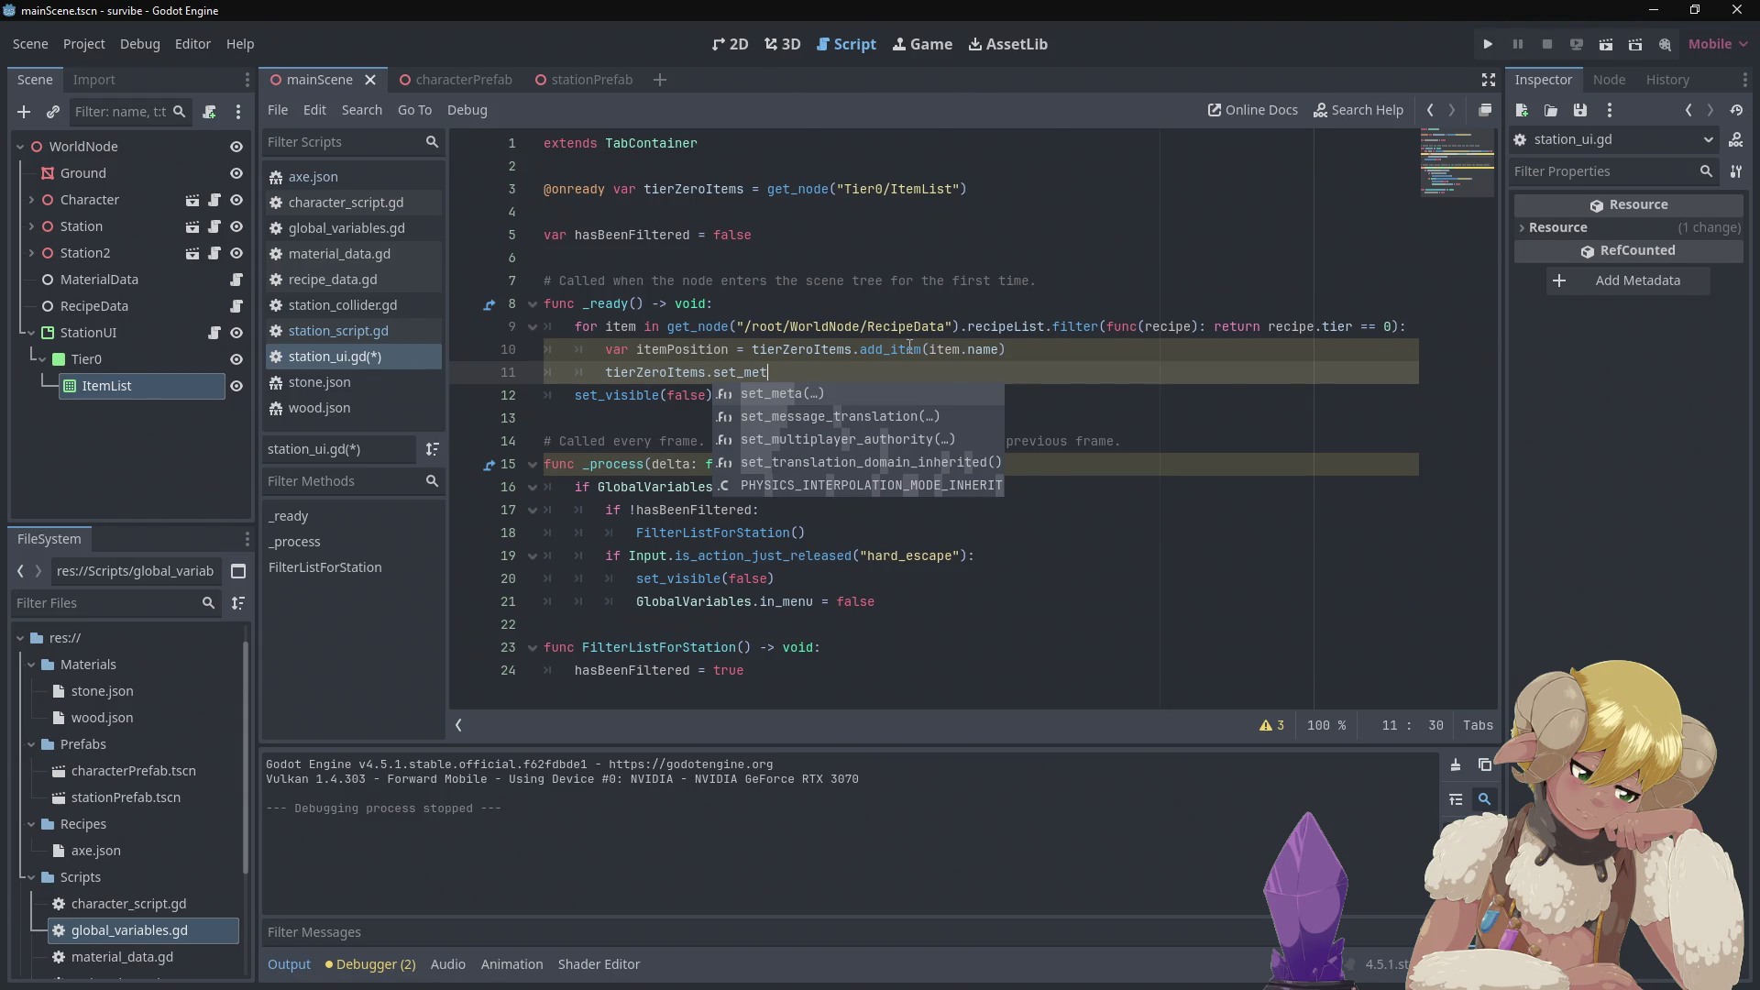
key(BackSpace)
key(BackSpace)
key(BackSpace)
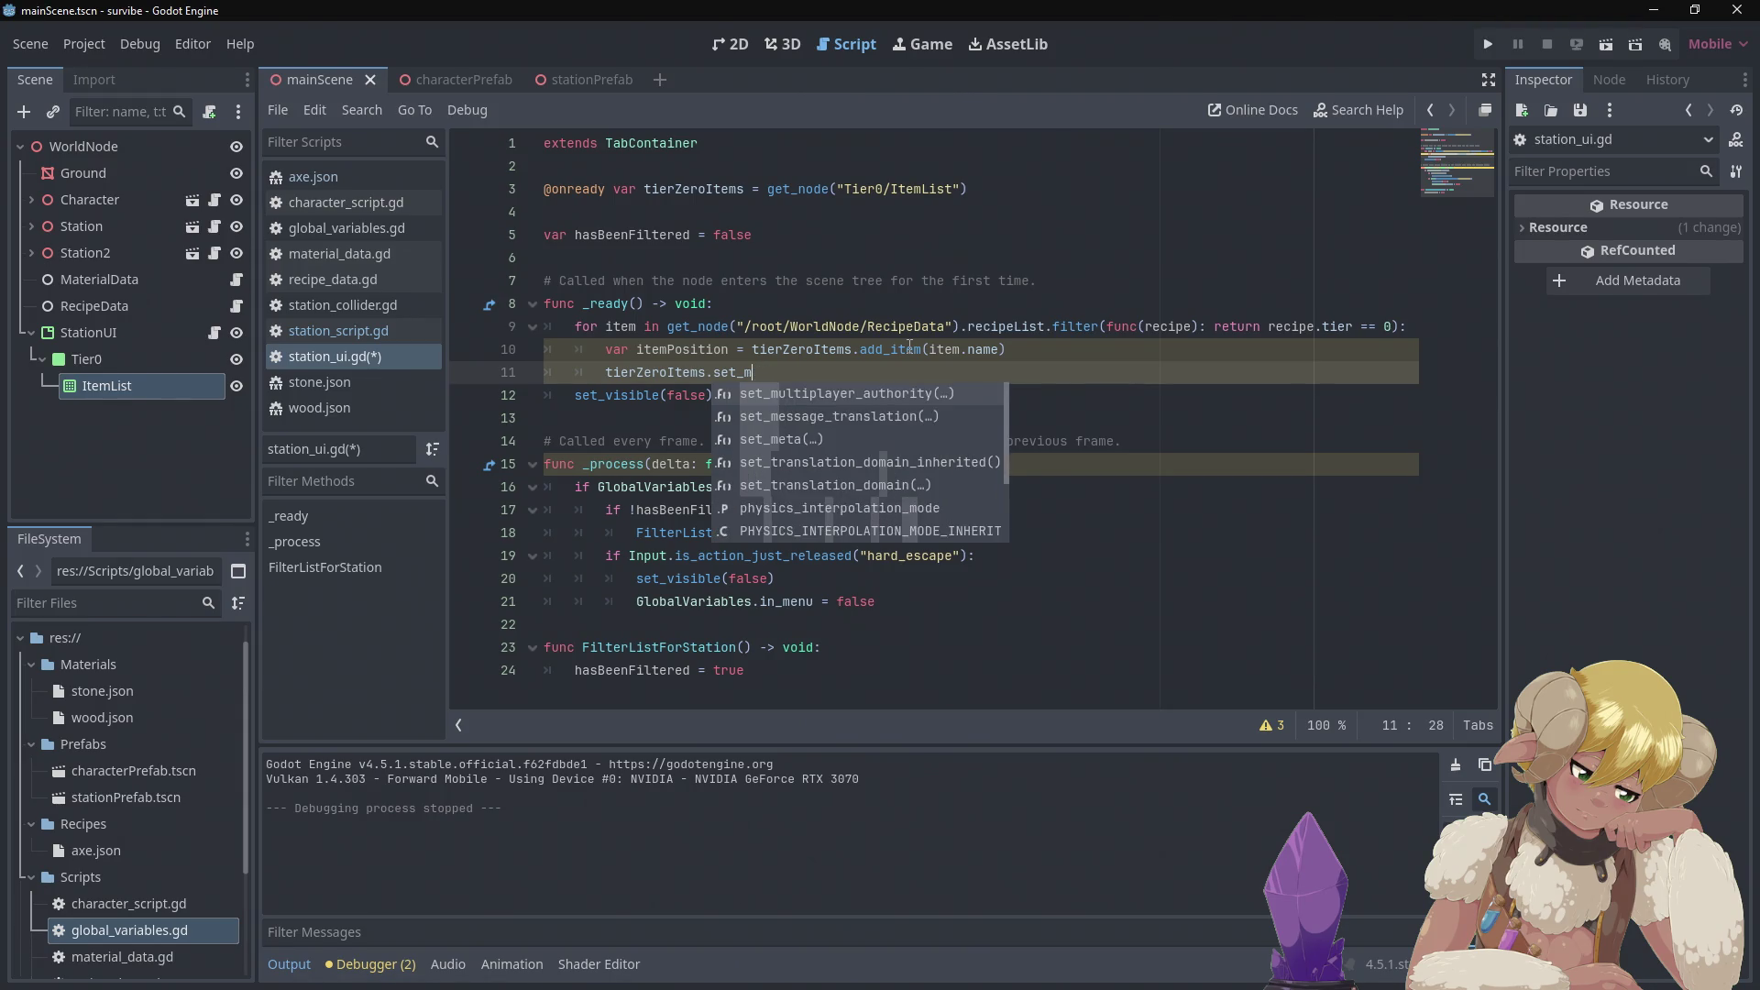
Step: Type set_item_metadata( and check its signature in the ItemList docs
text(item_metada)
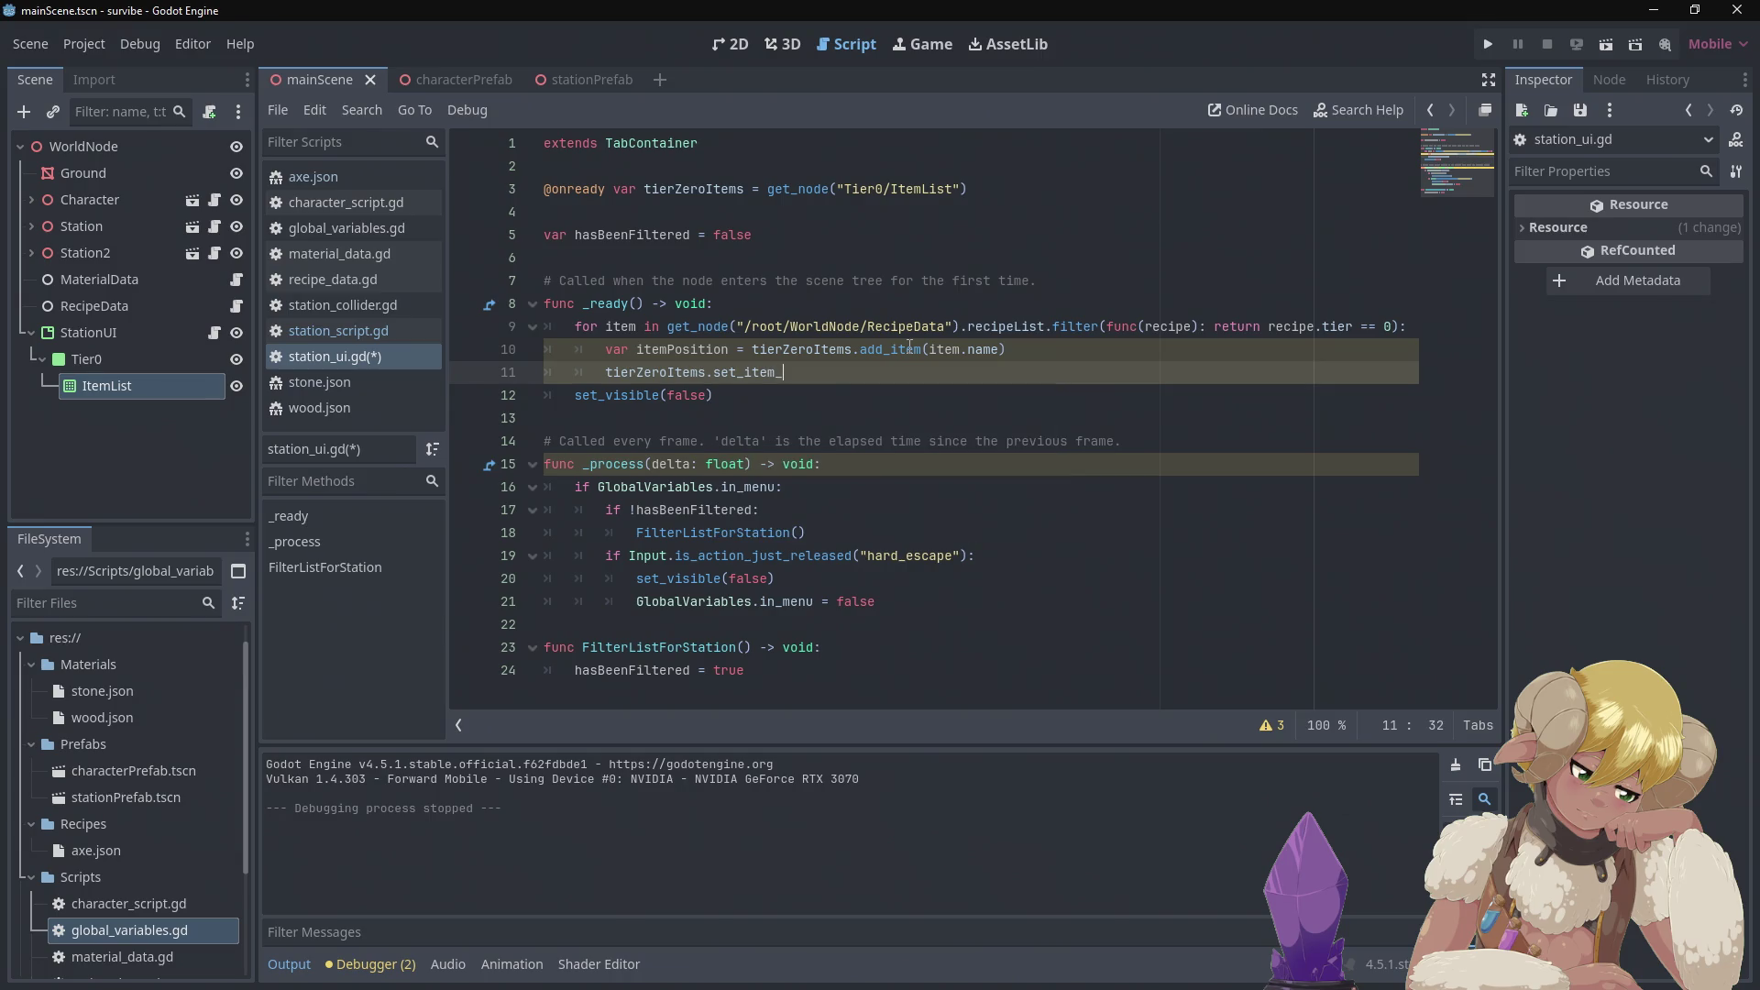
text(ta)
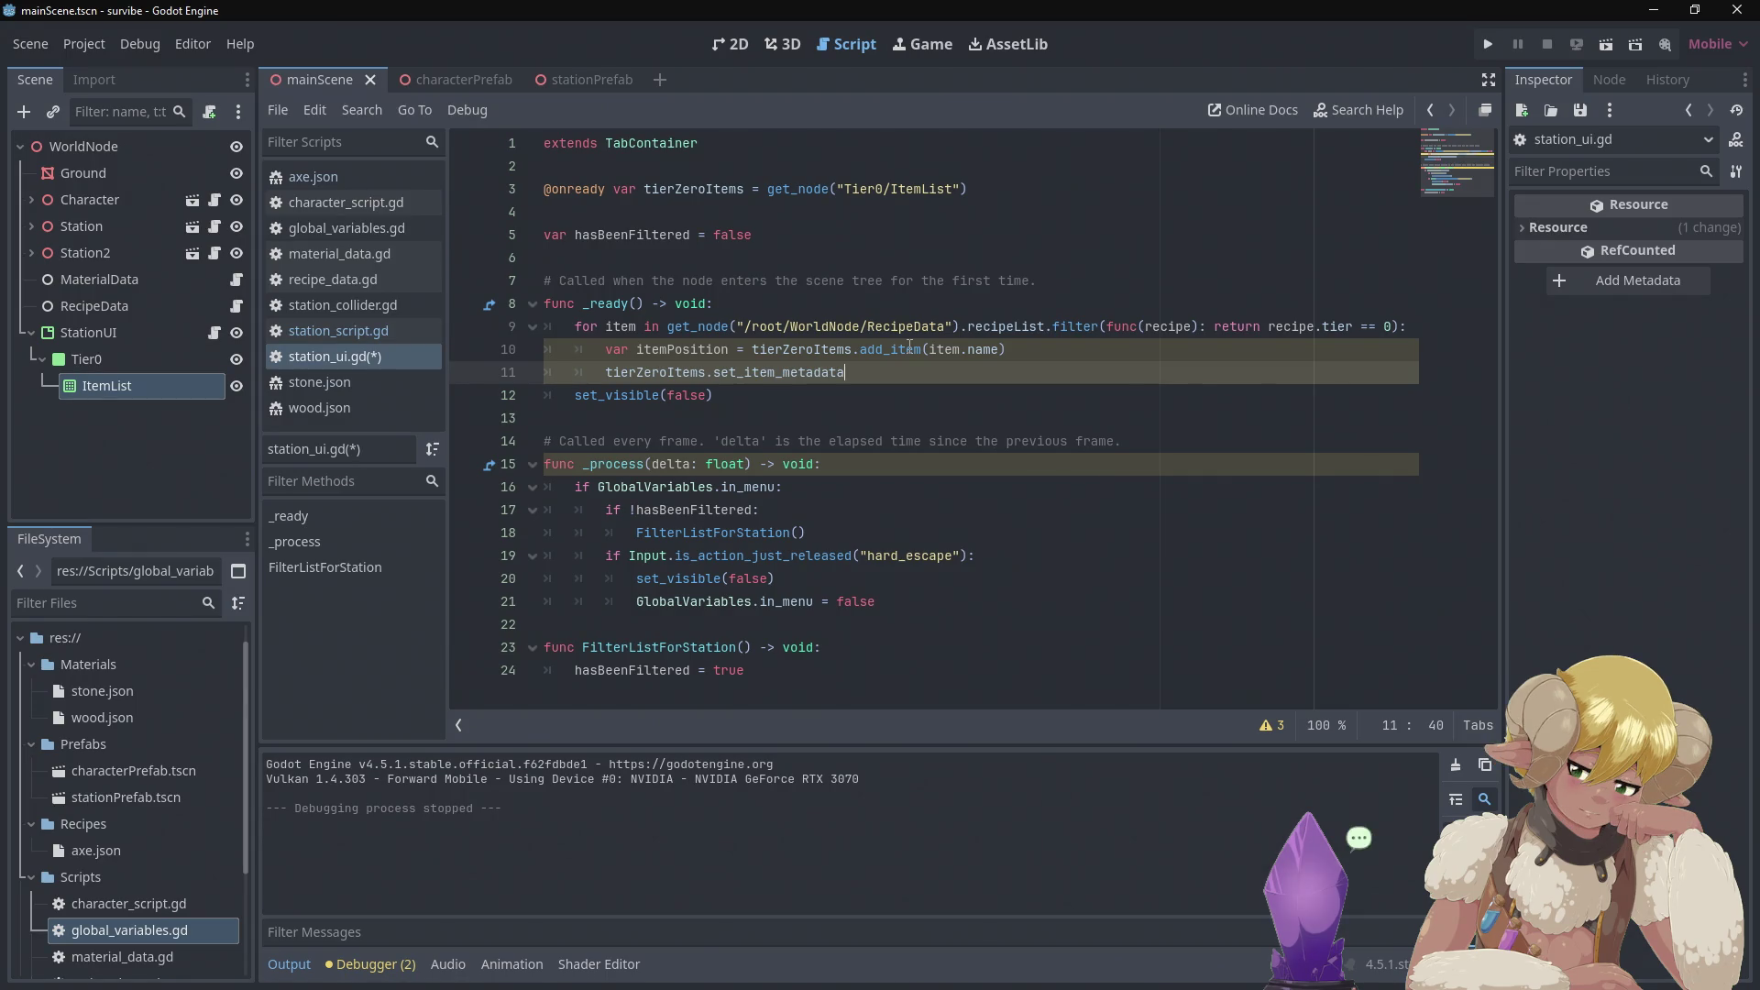
text(()
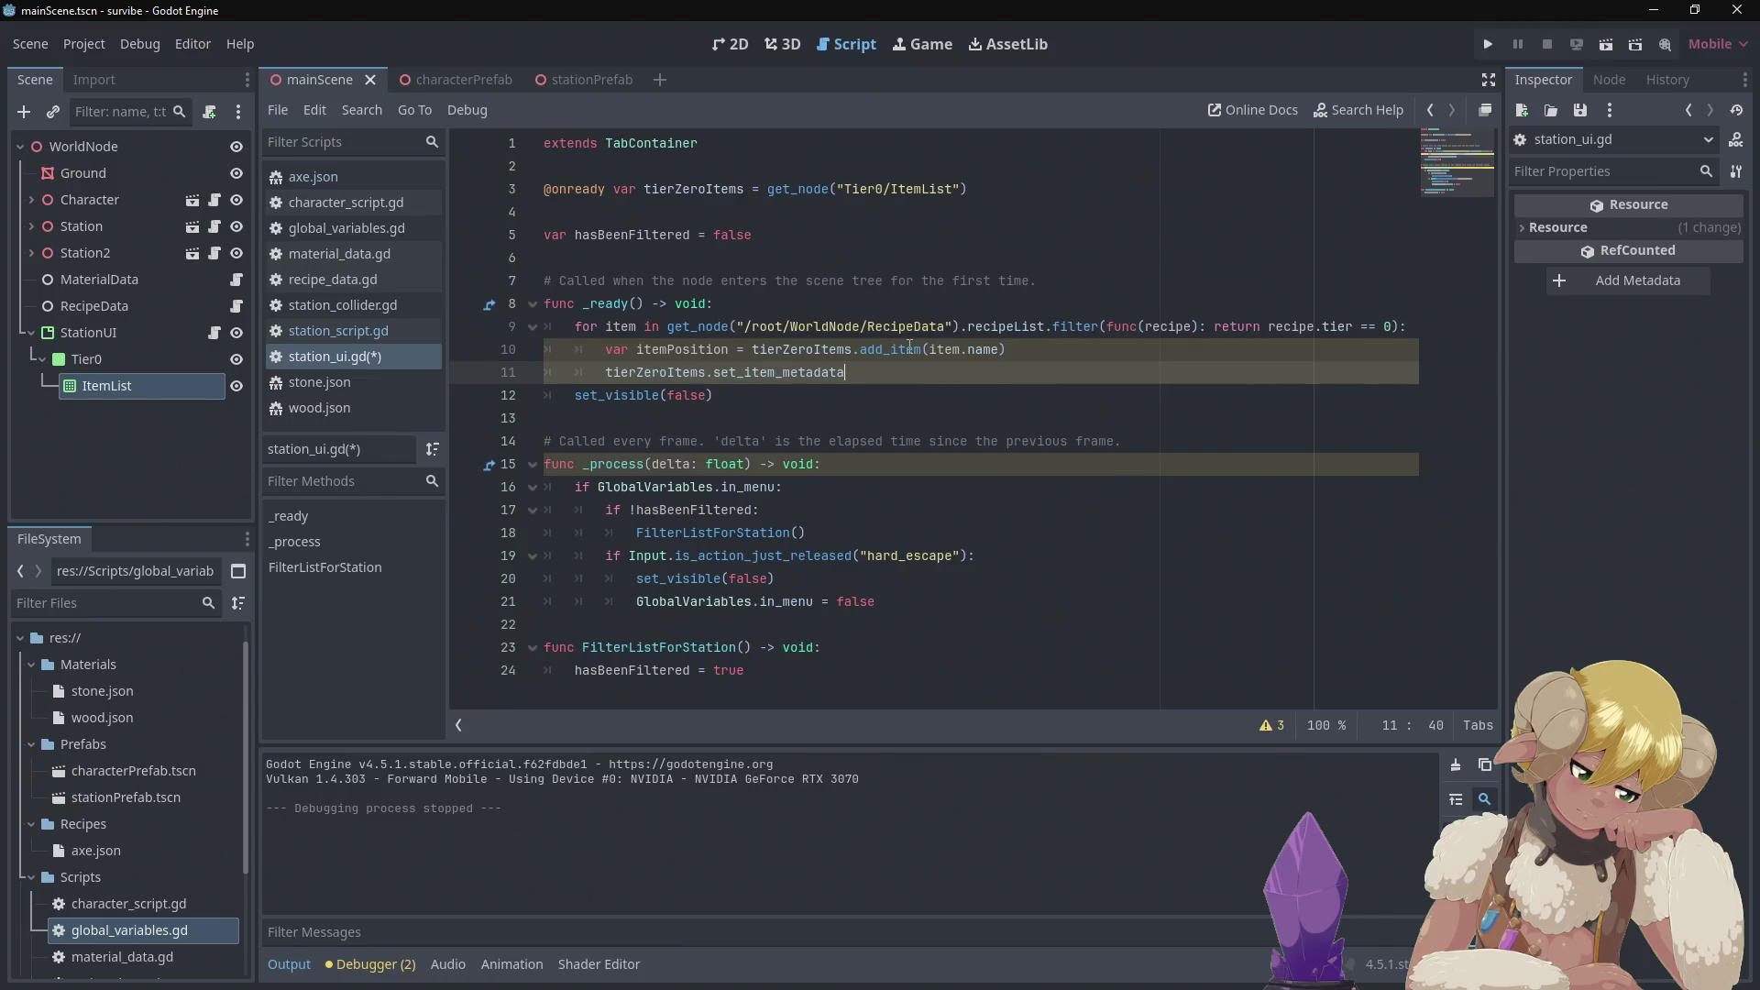
text(())
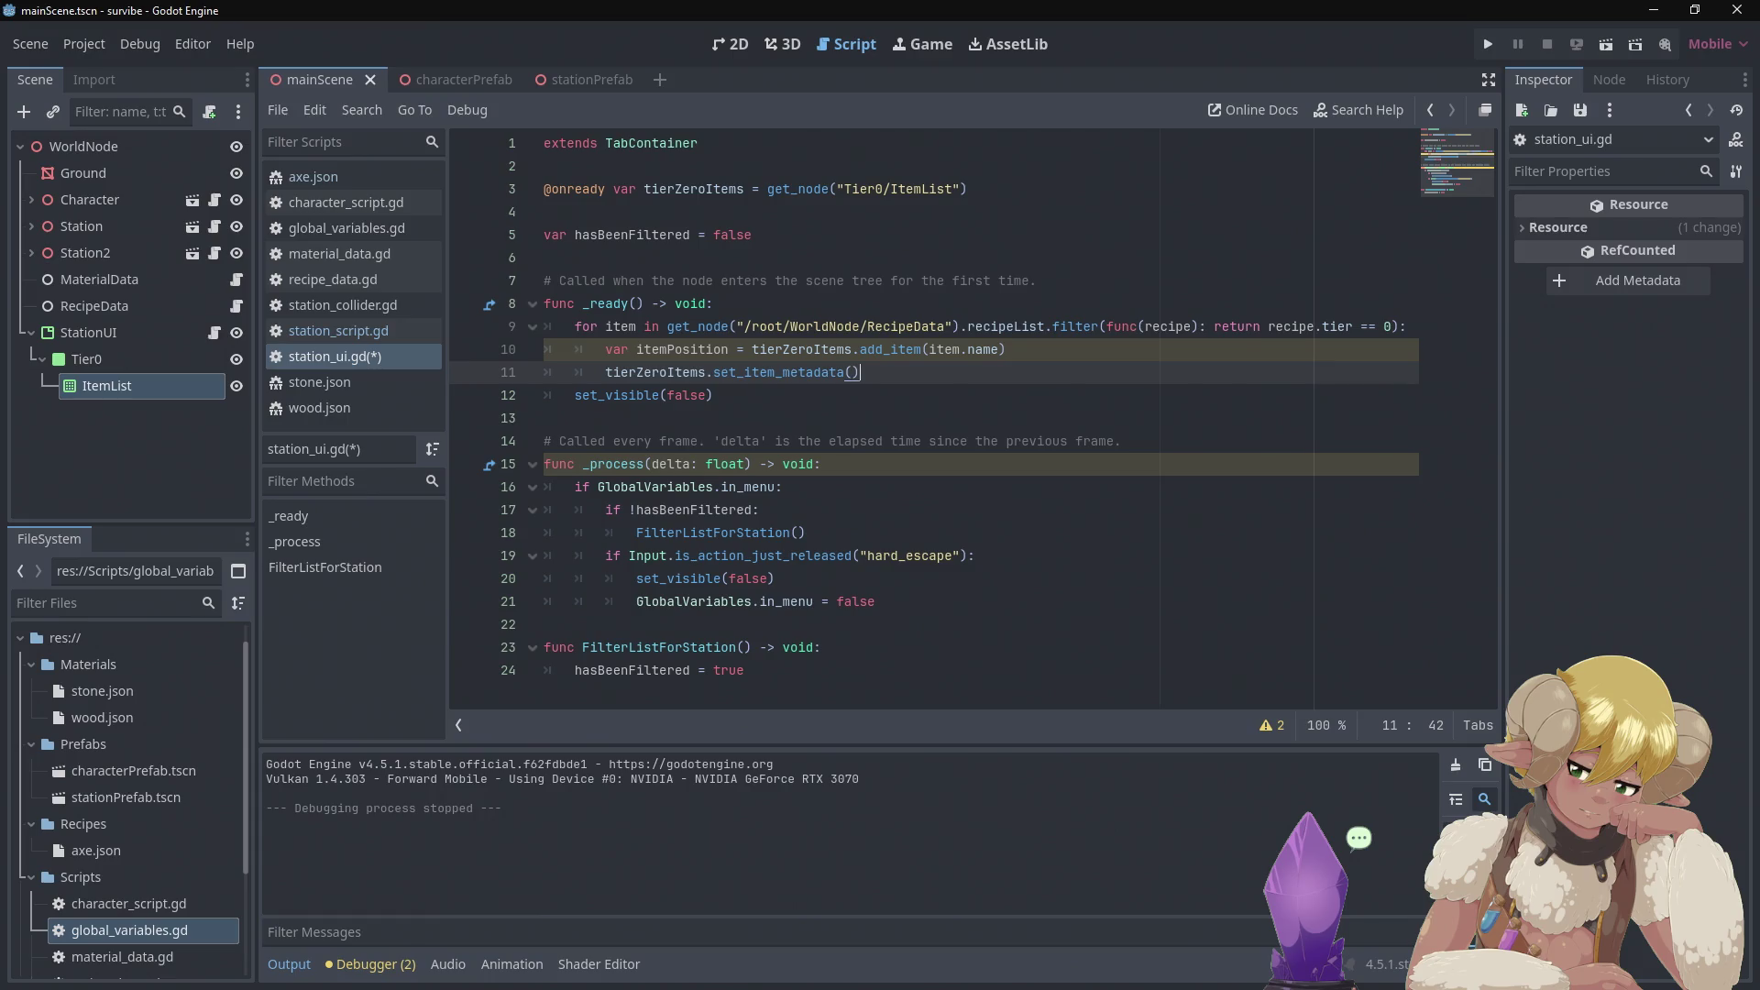
key(alt+Tab)
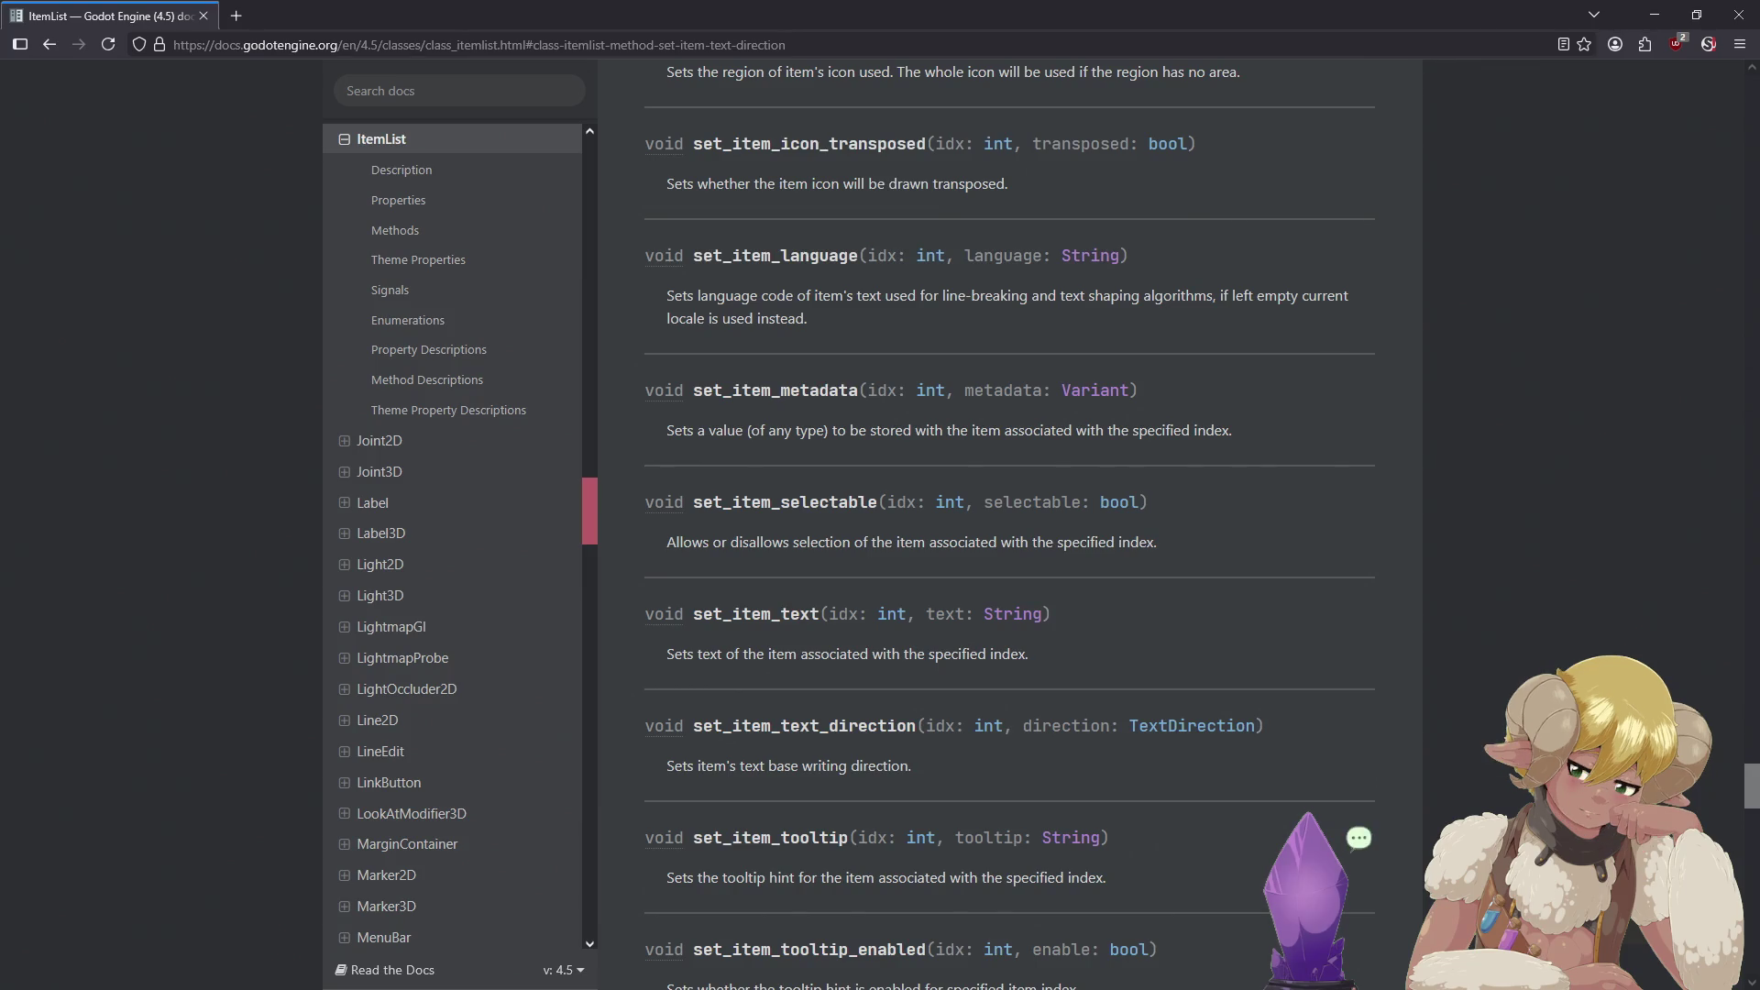
key(alt+Tab)
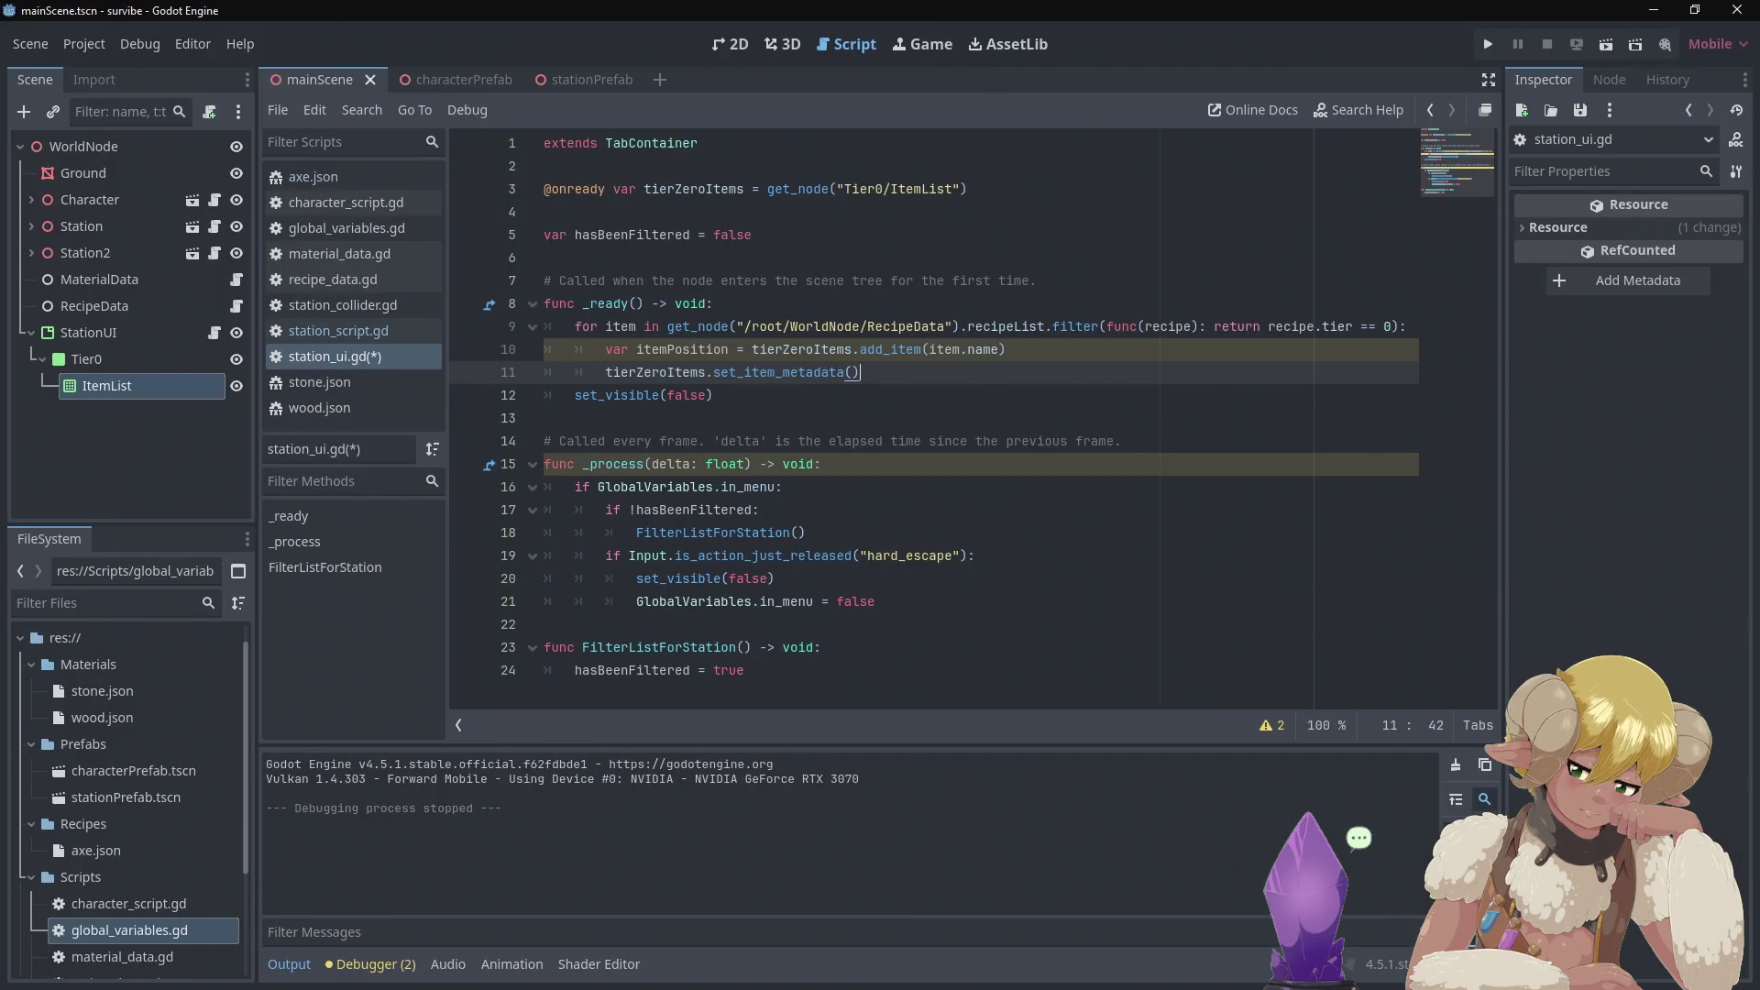
Step: Fill in the arguments so line 11 reads tierZeroItems.set_item_metadata(itemPosition,item)
click(851, 372)
text(item)
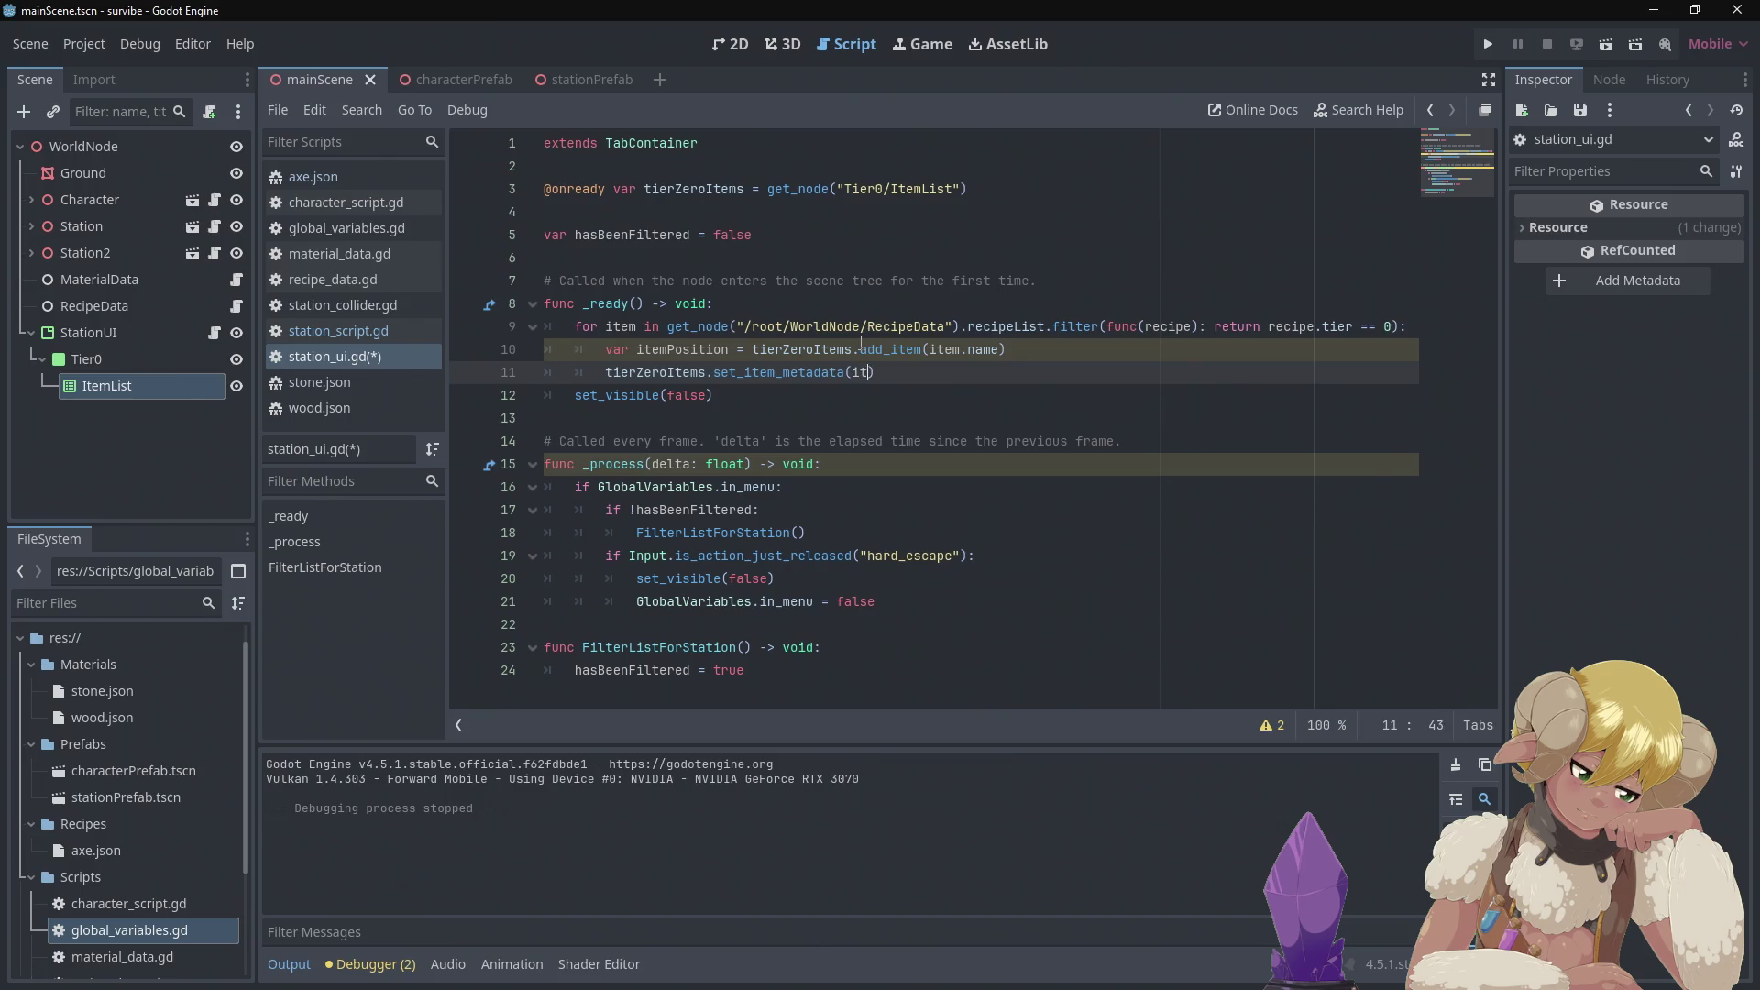
text(P)
key(Return)
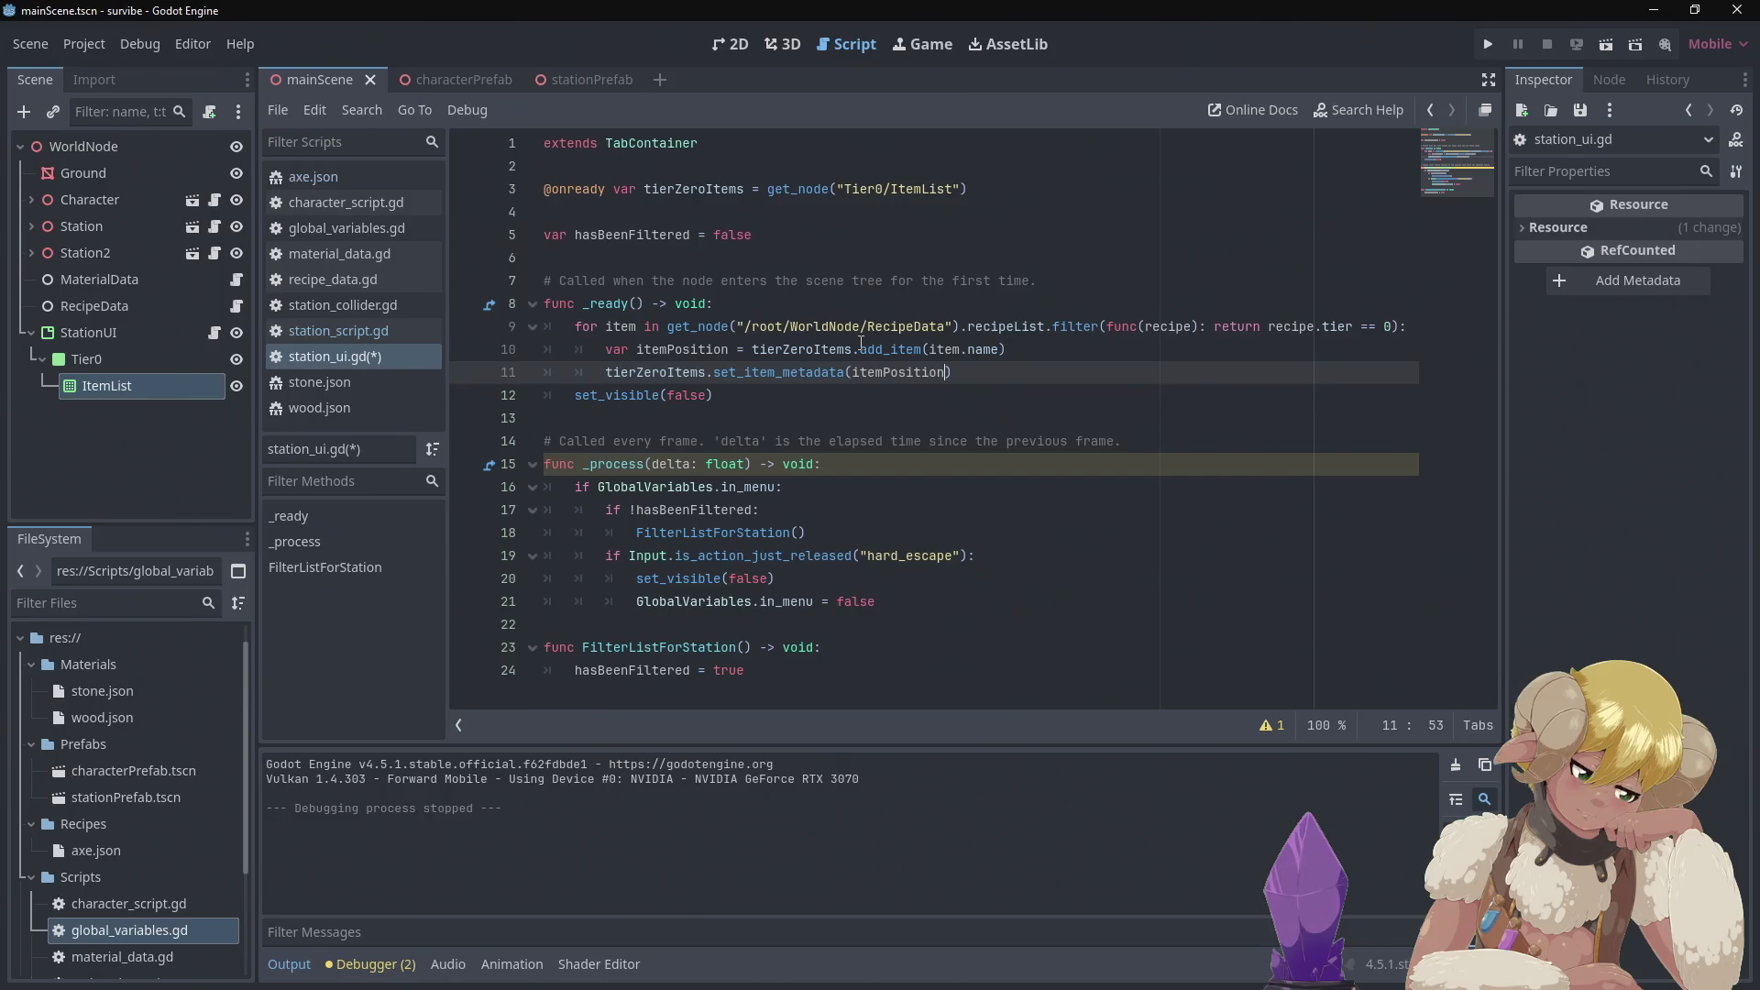
text(,)
text(tem)
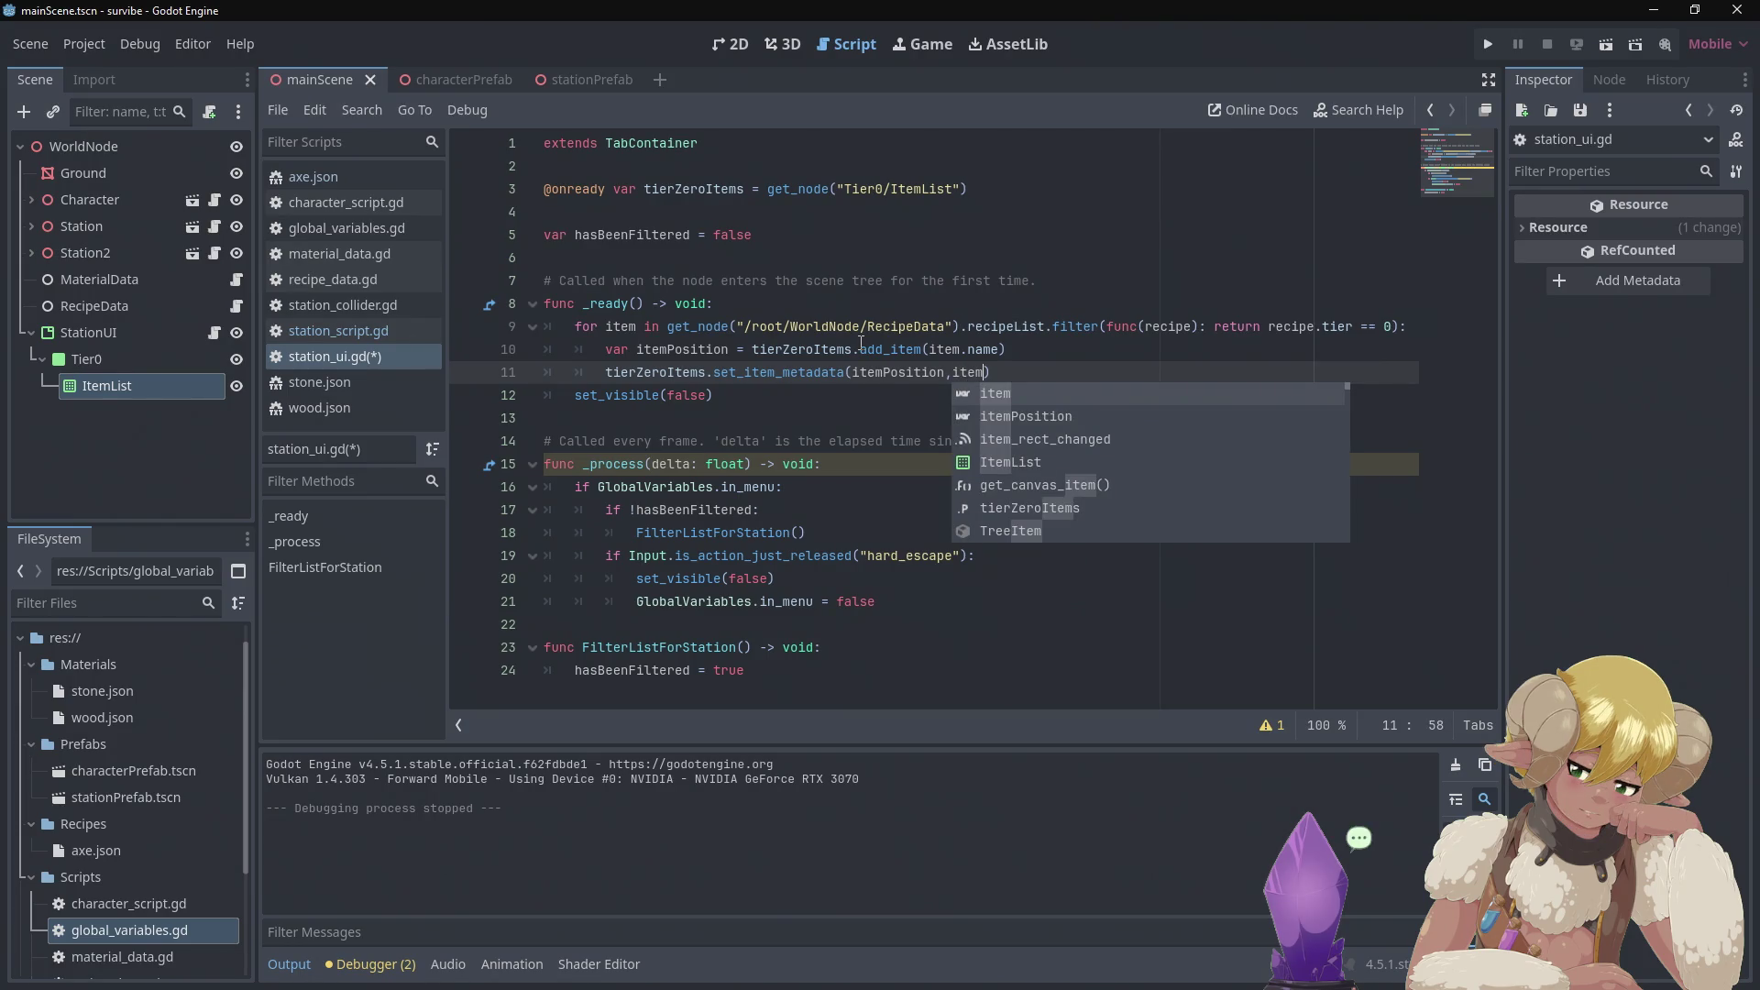
click(1097, 280)
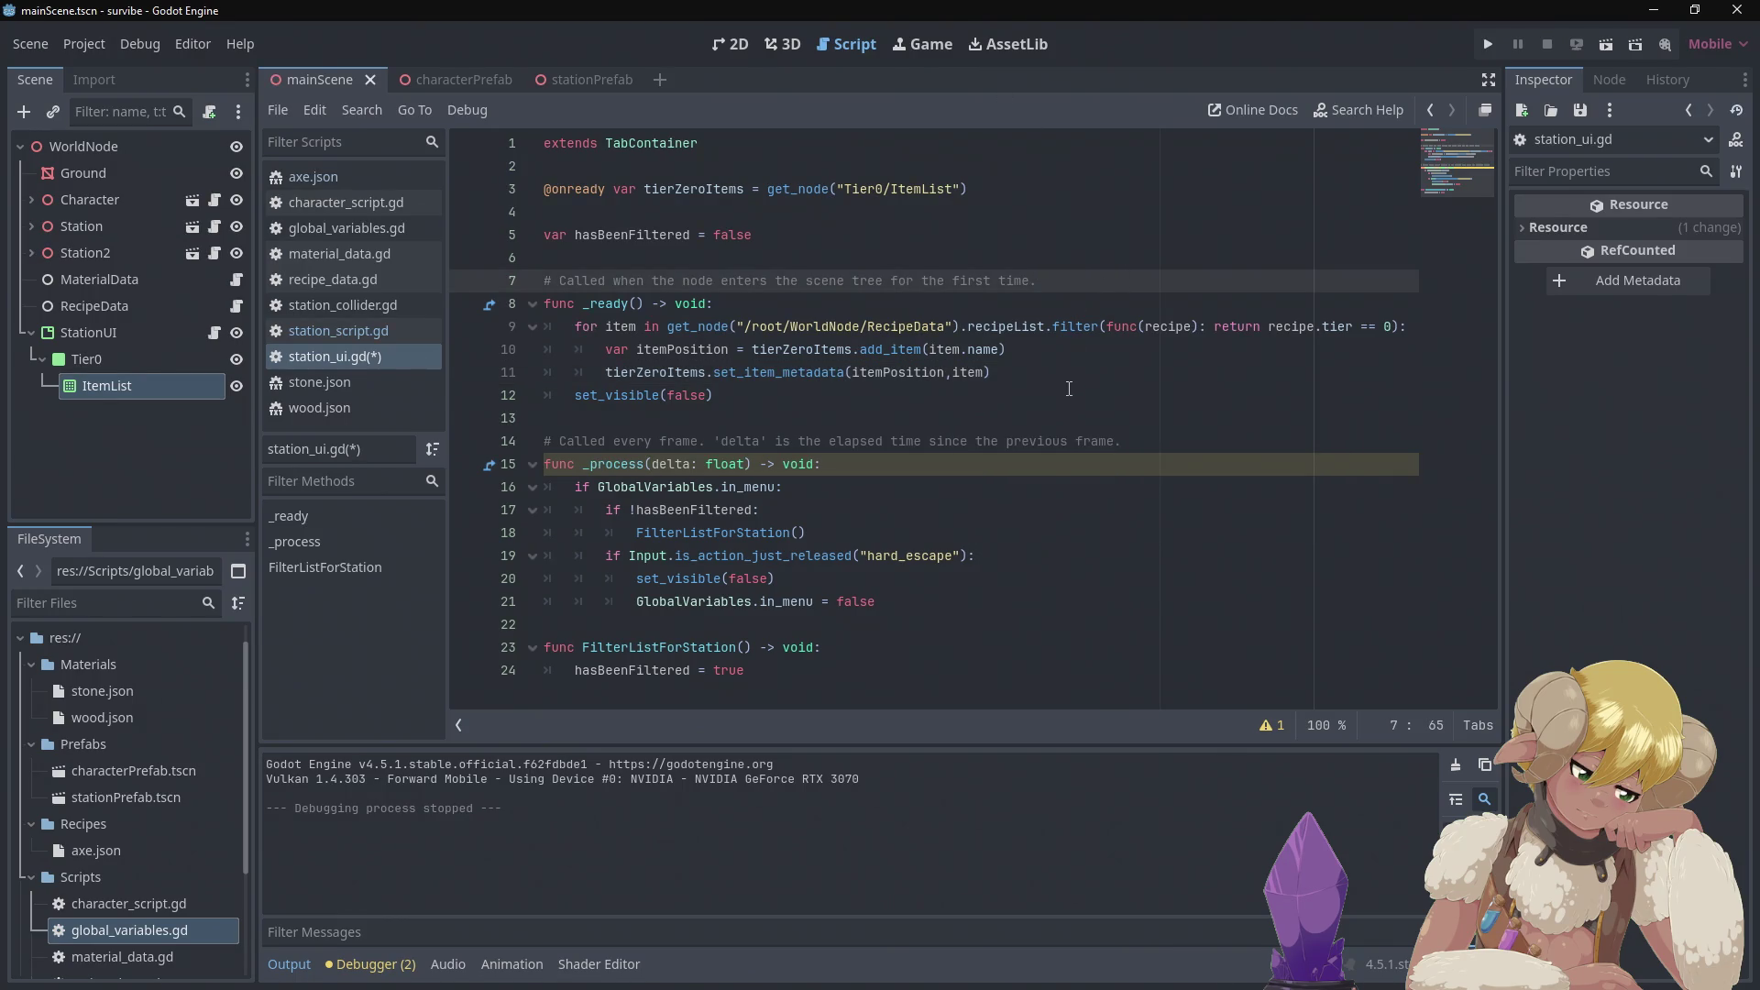
click(1074, 418)
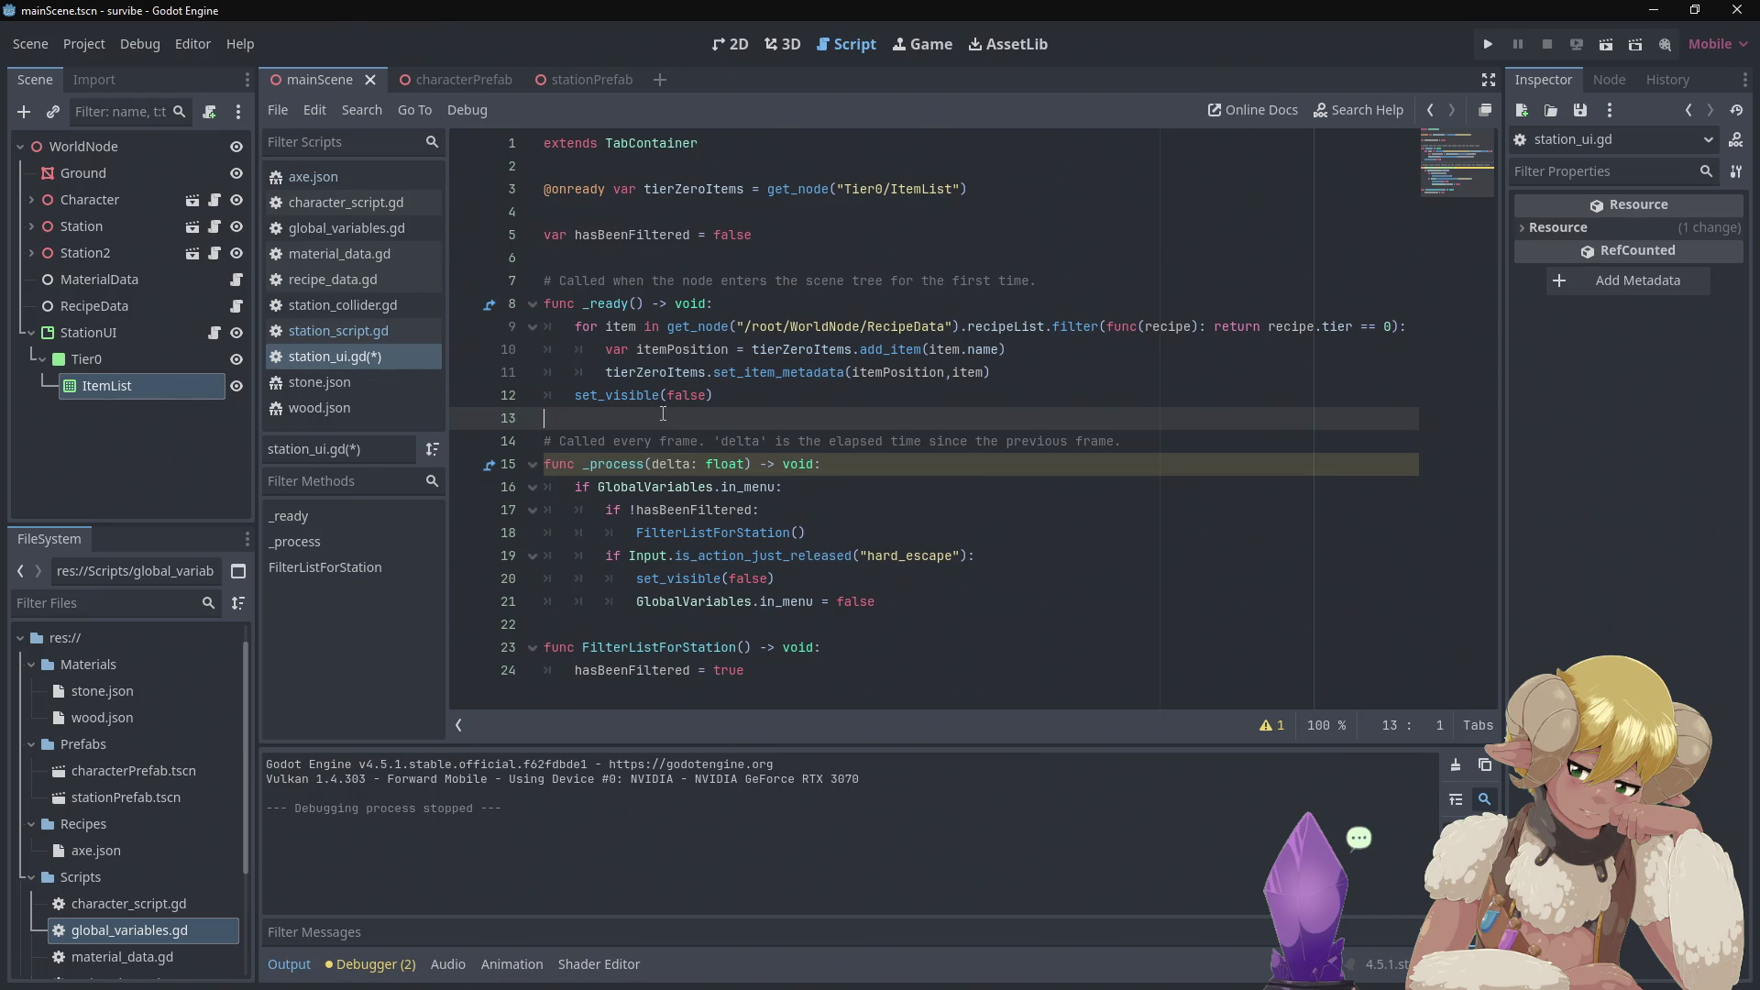
Step: Review the var declarations on lines 5 and 10, then run the project to test it
double_click(615, 350)
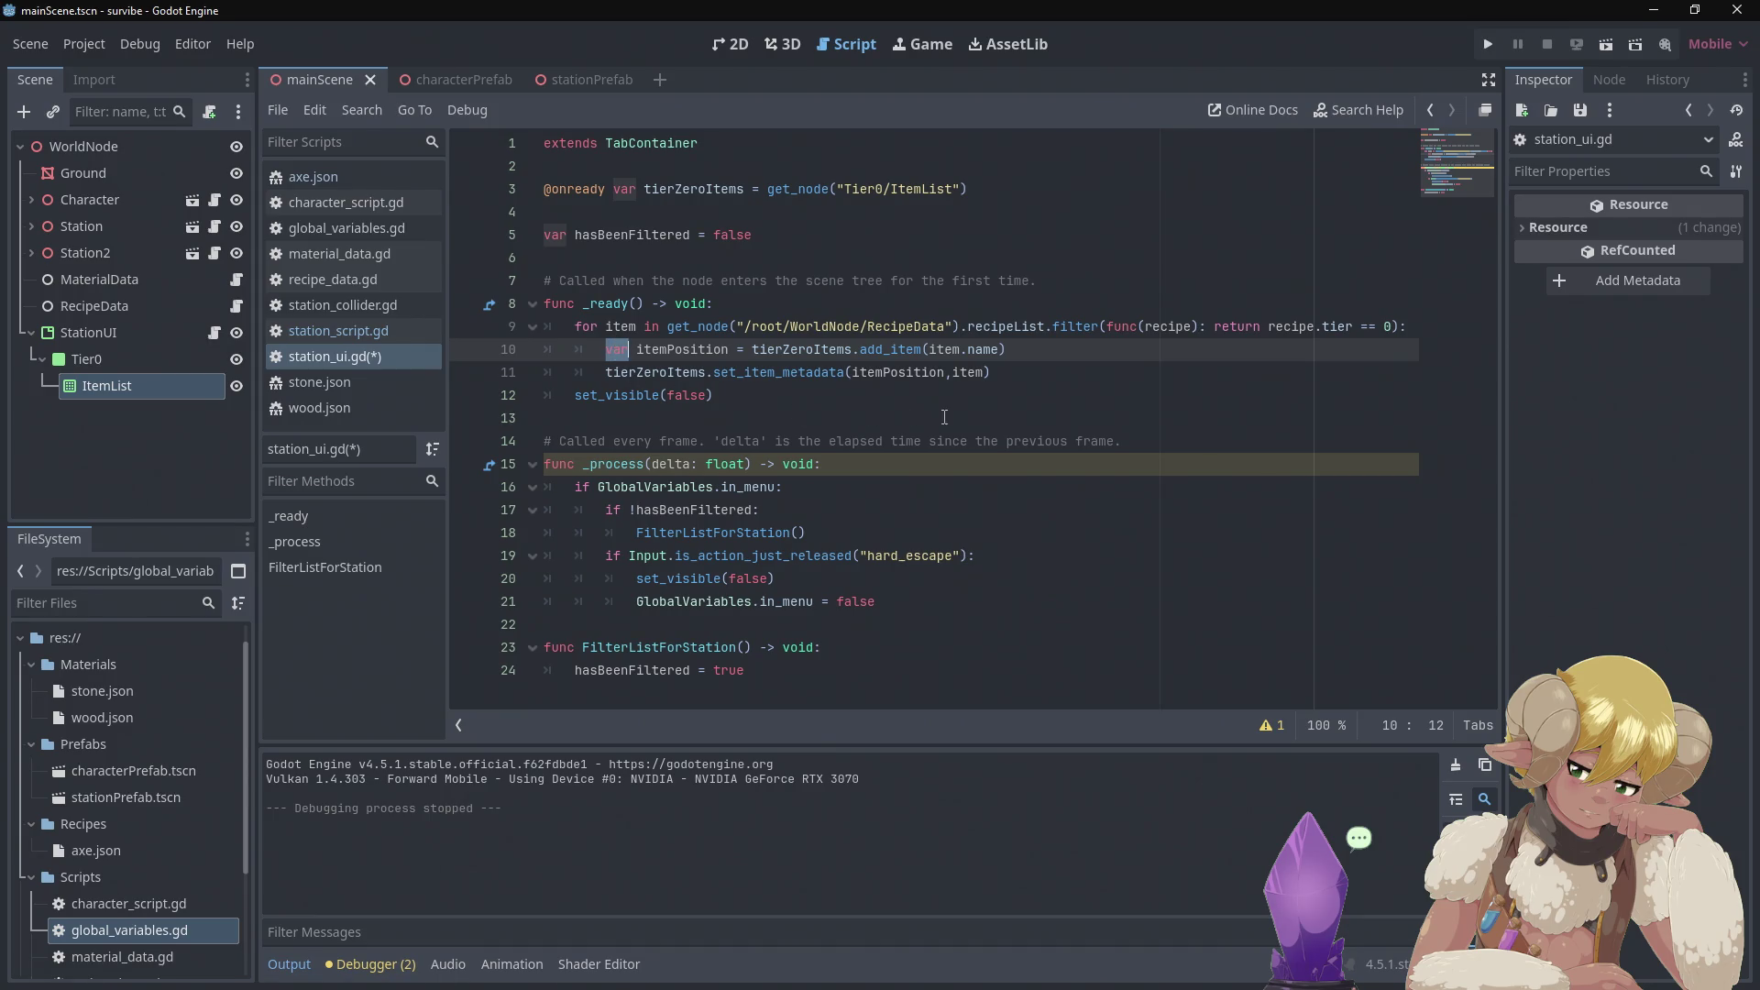
click(854, 397)
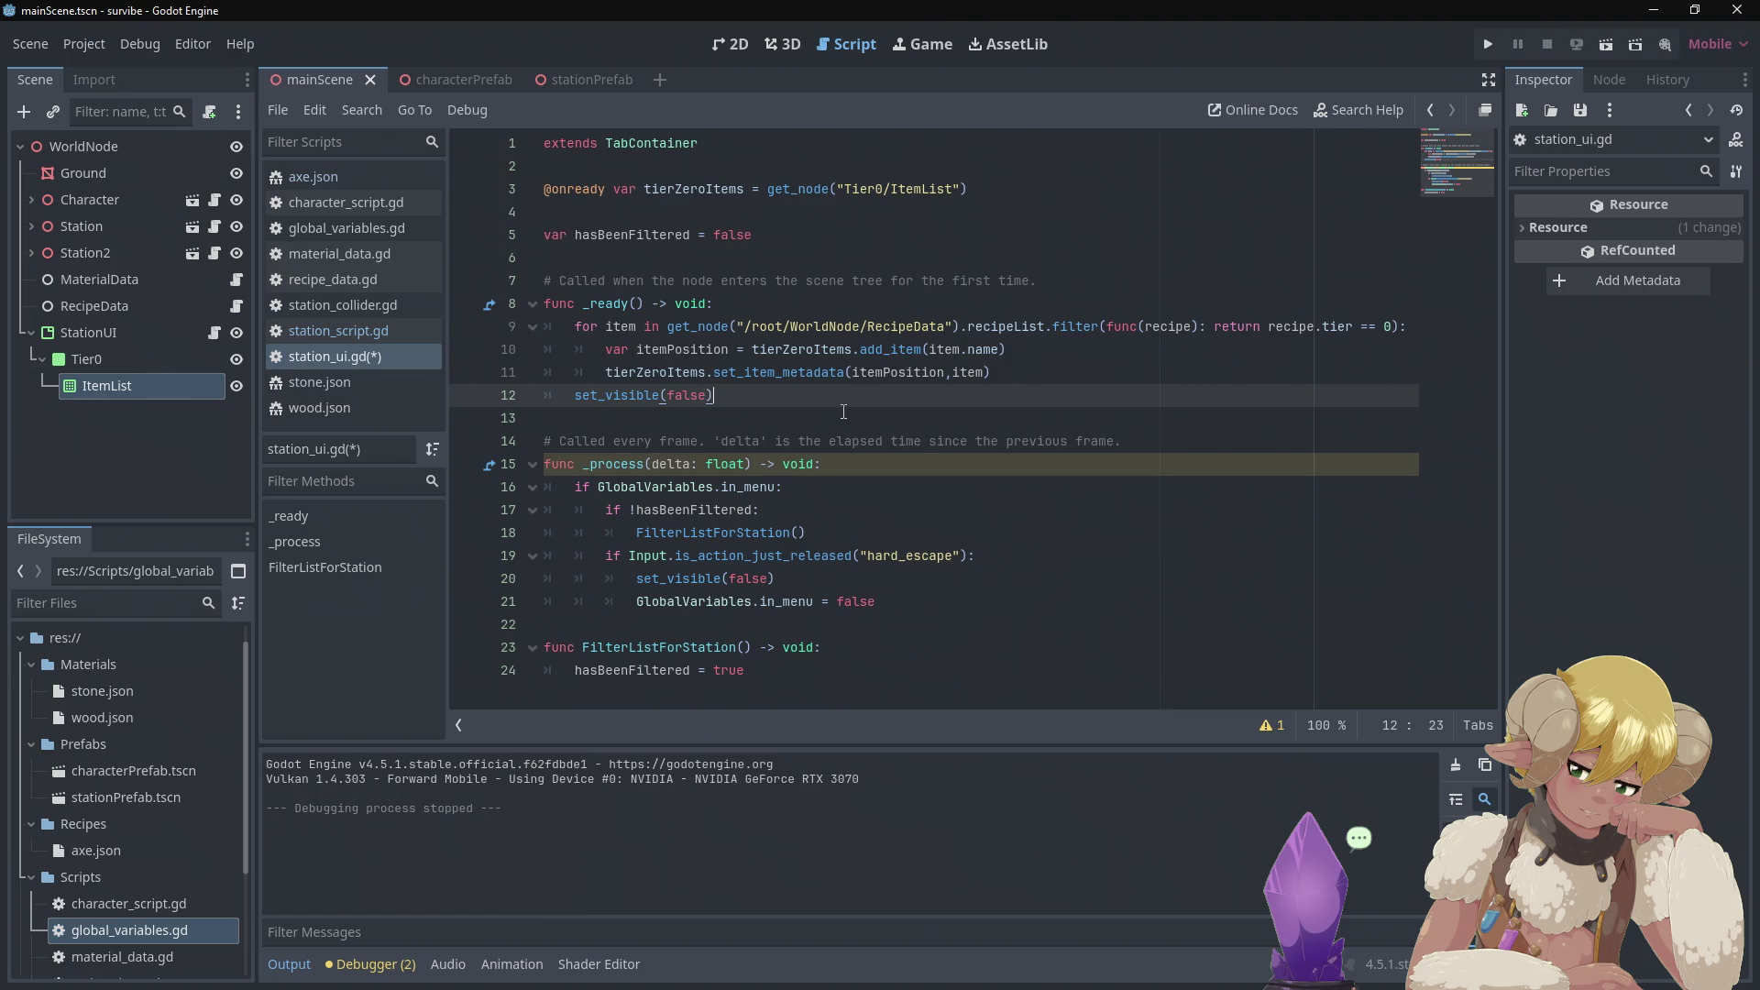
click(843, 416)
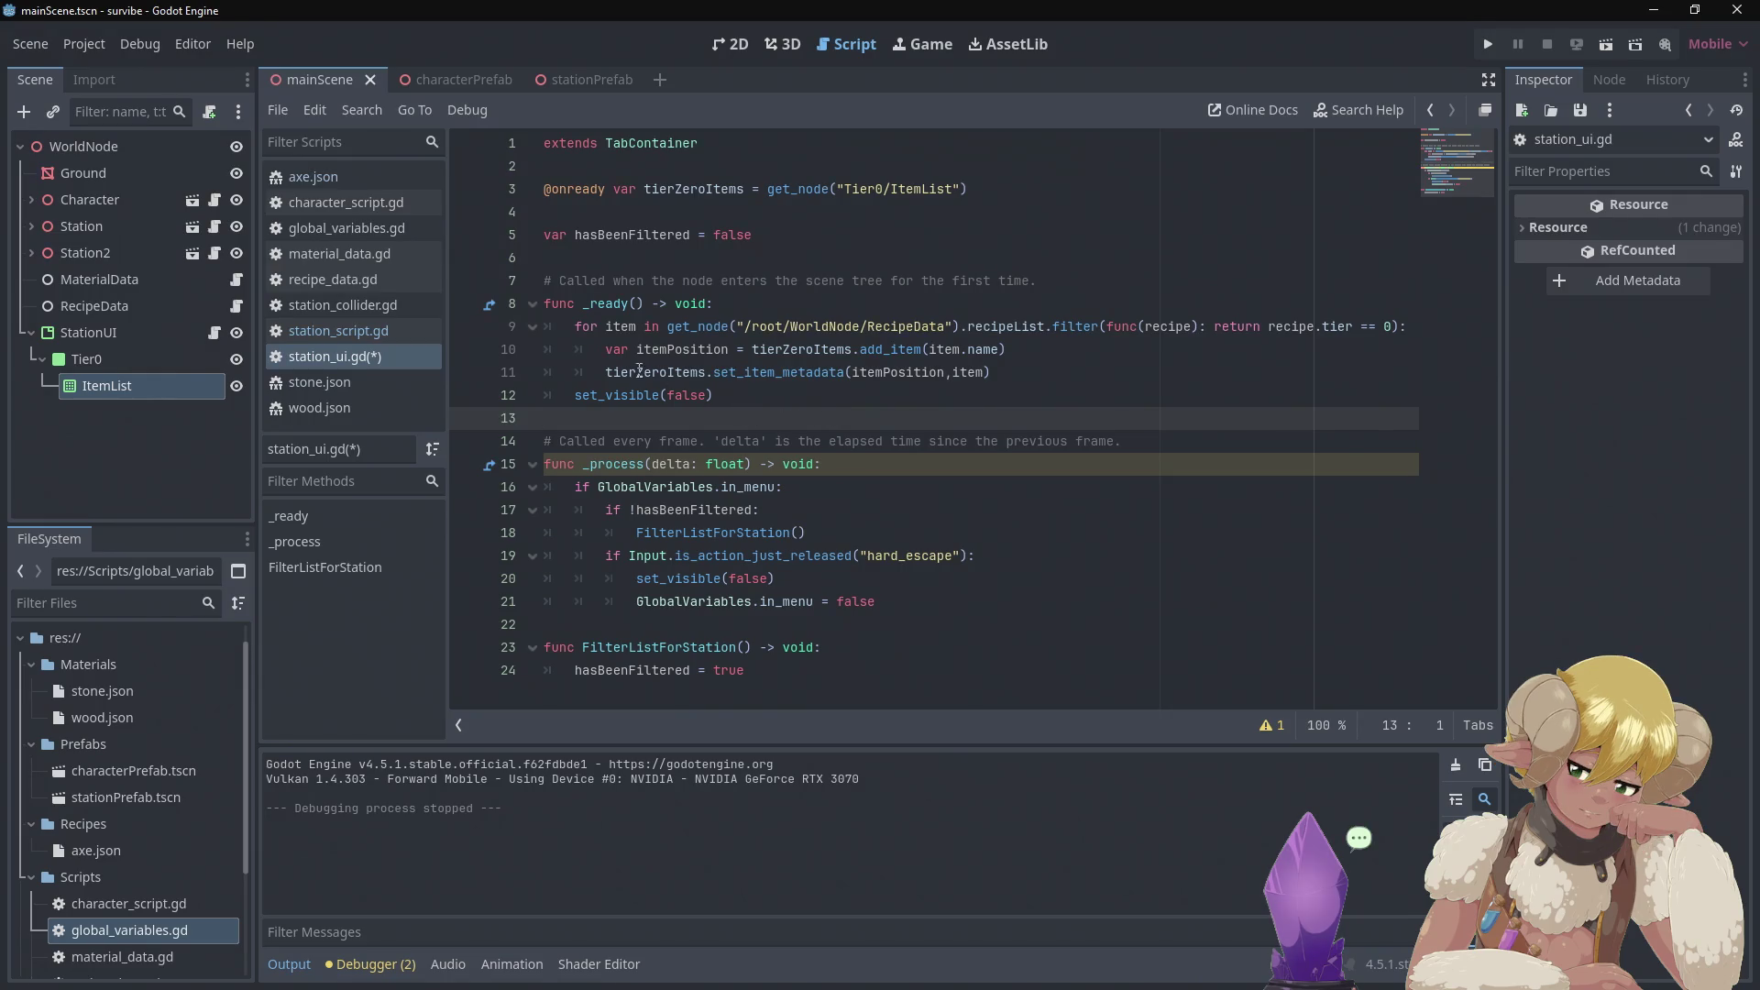
click(613, 351)
double_click(614, 349)
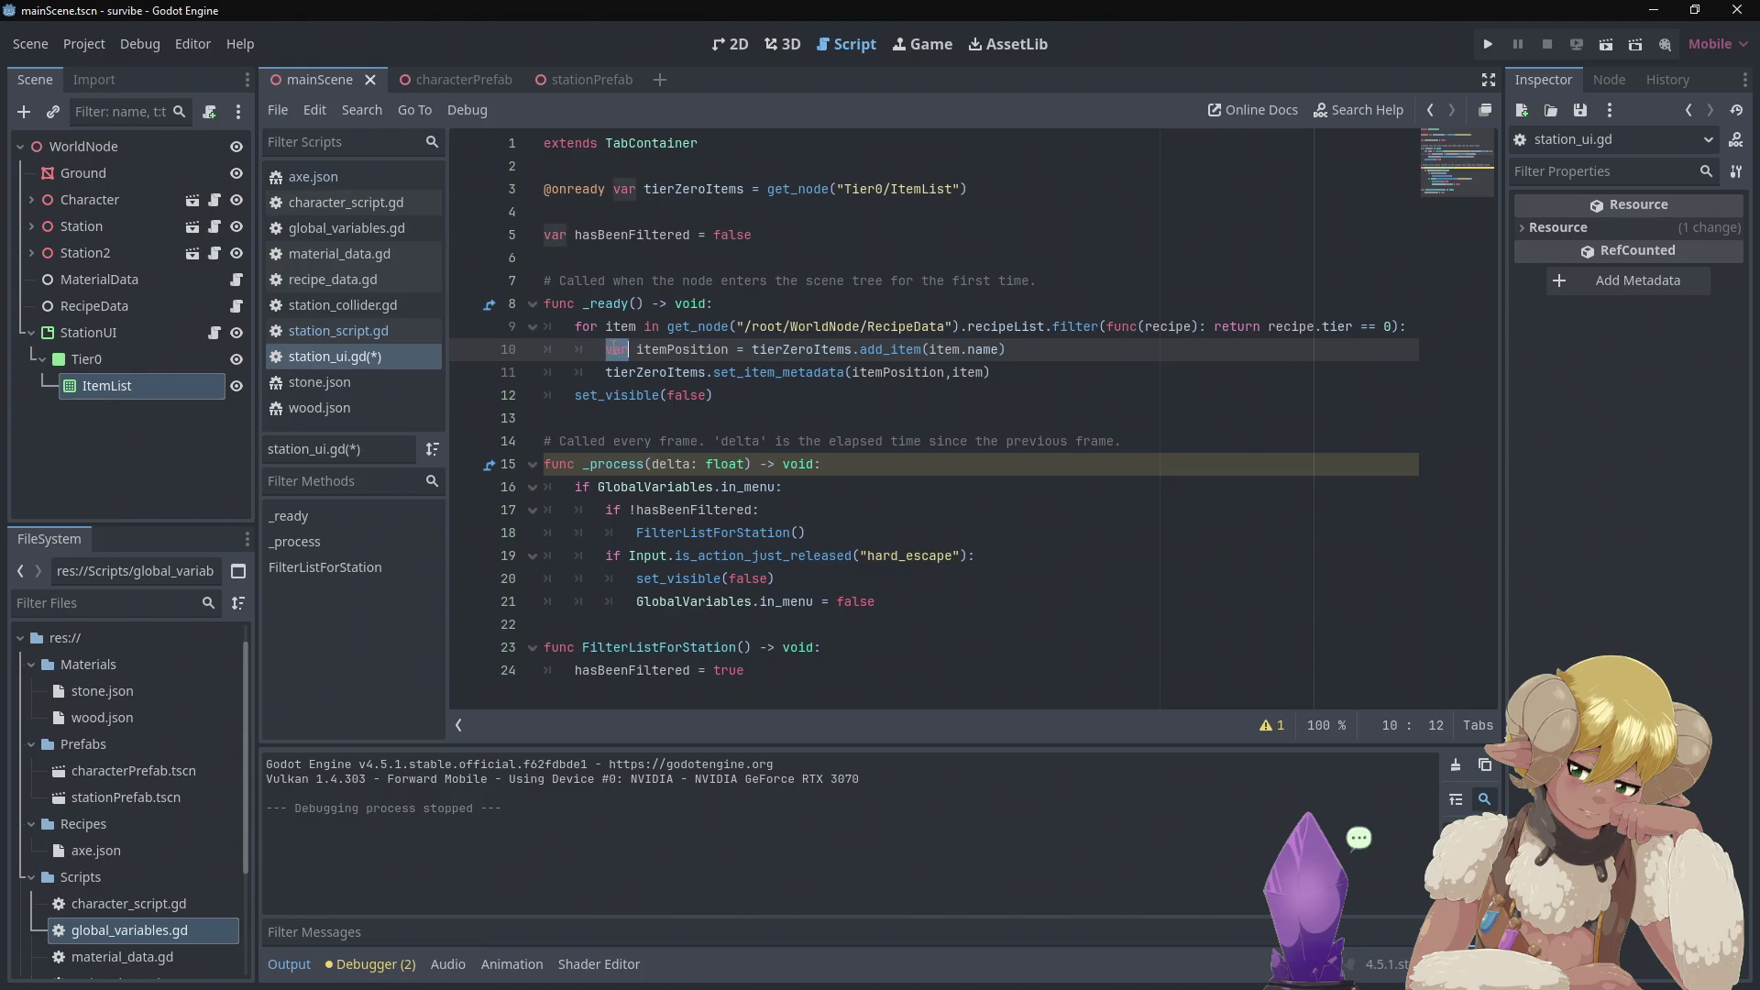
click(781, 402)
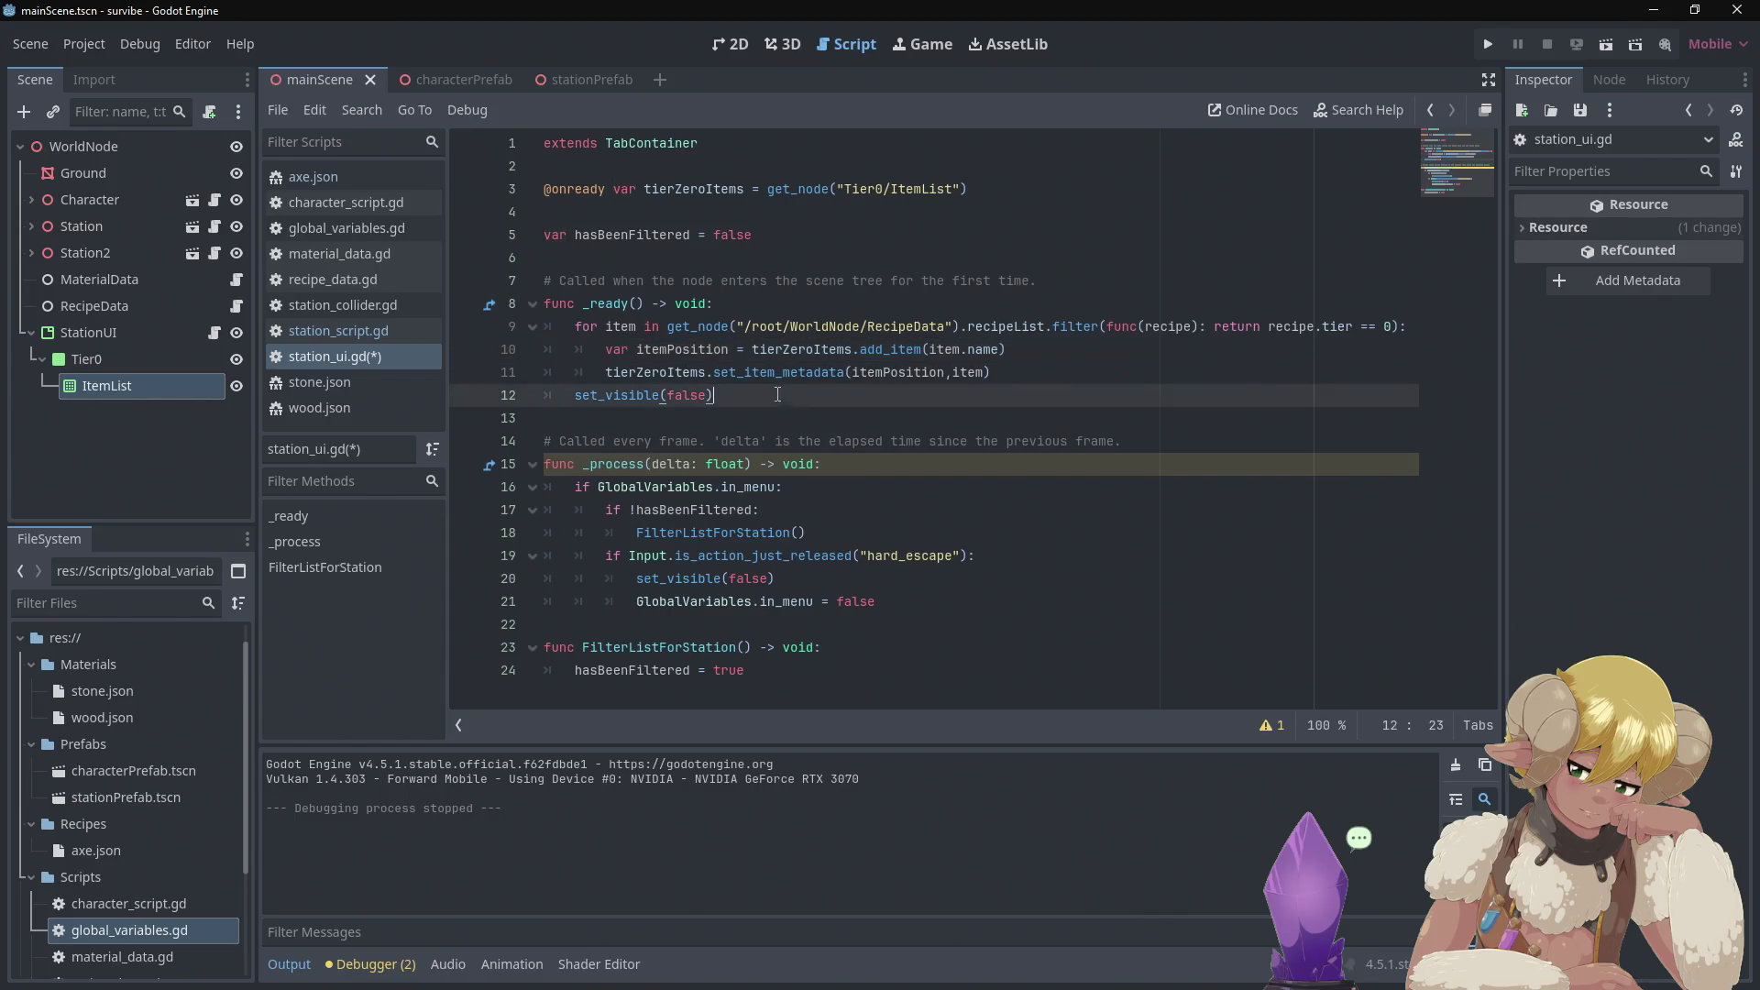
double_click(554, 235)
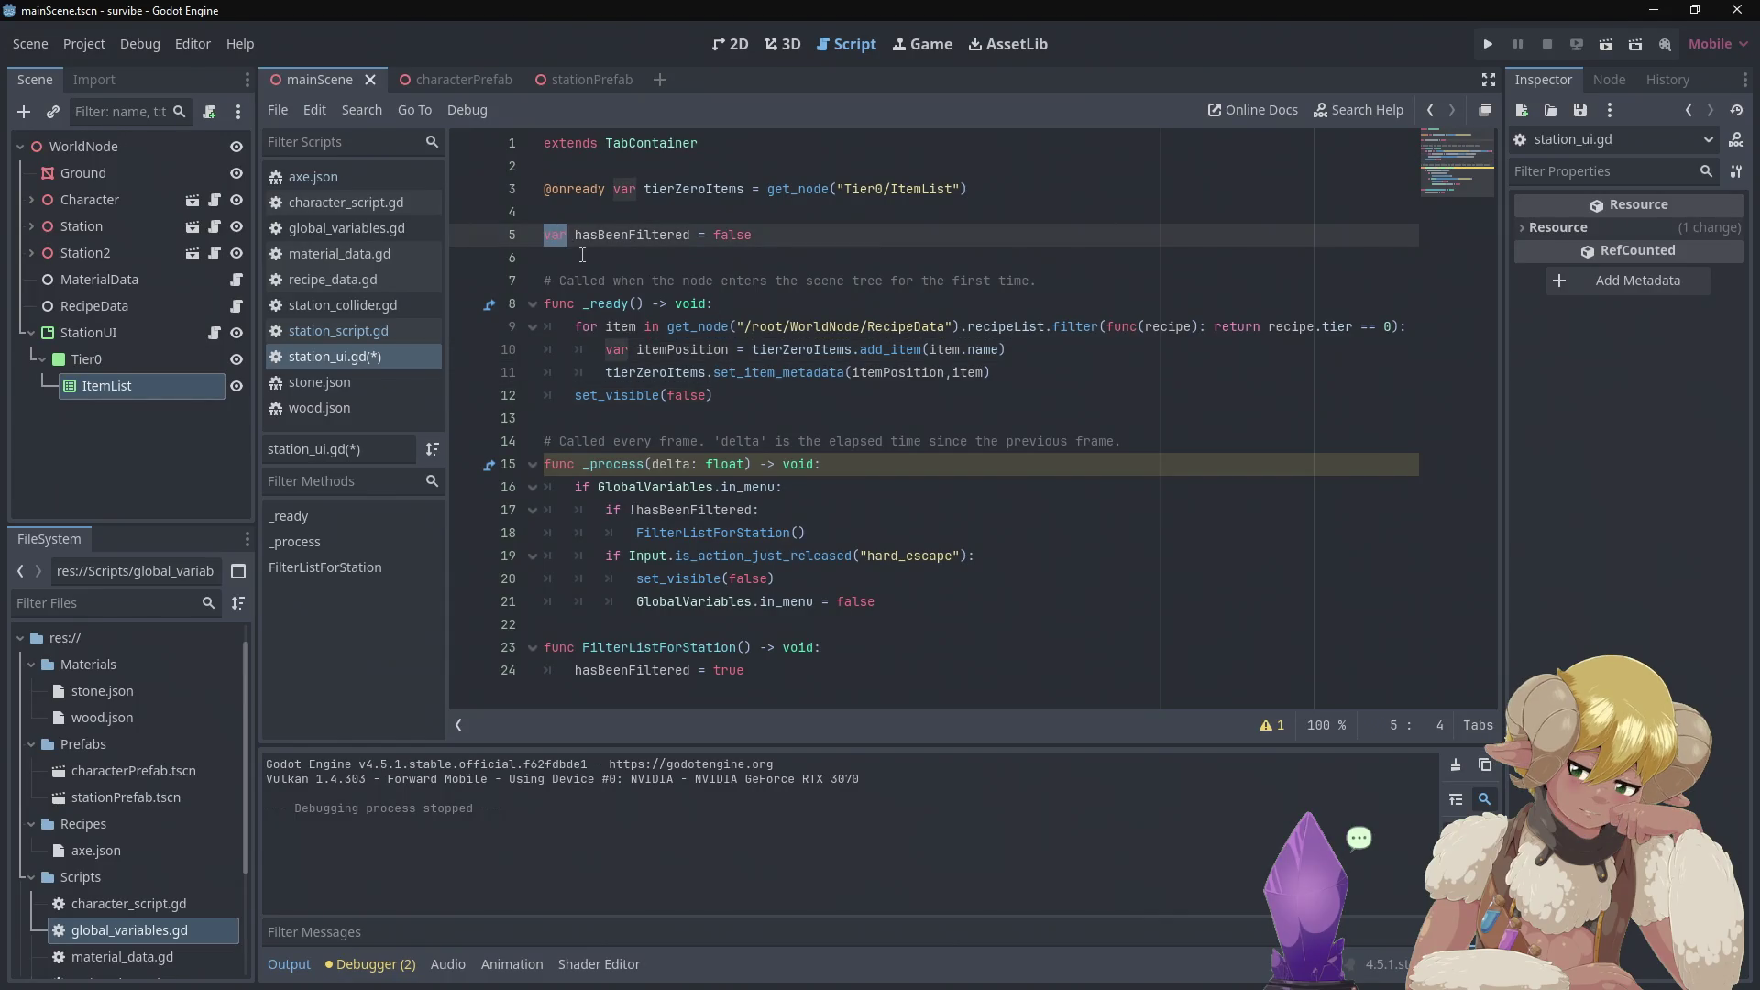
click(584, 256)
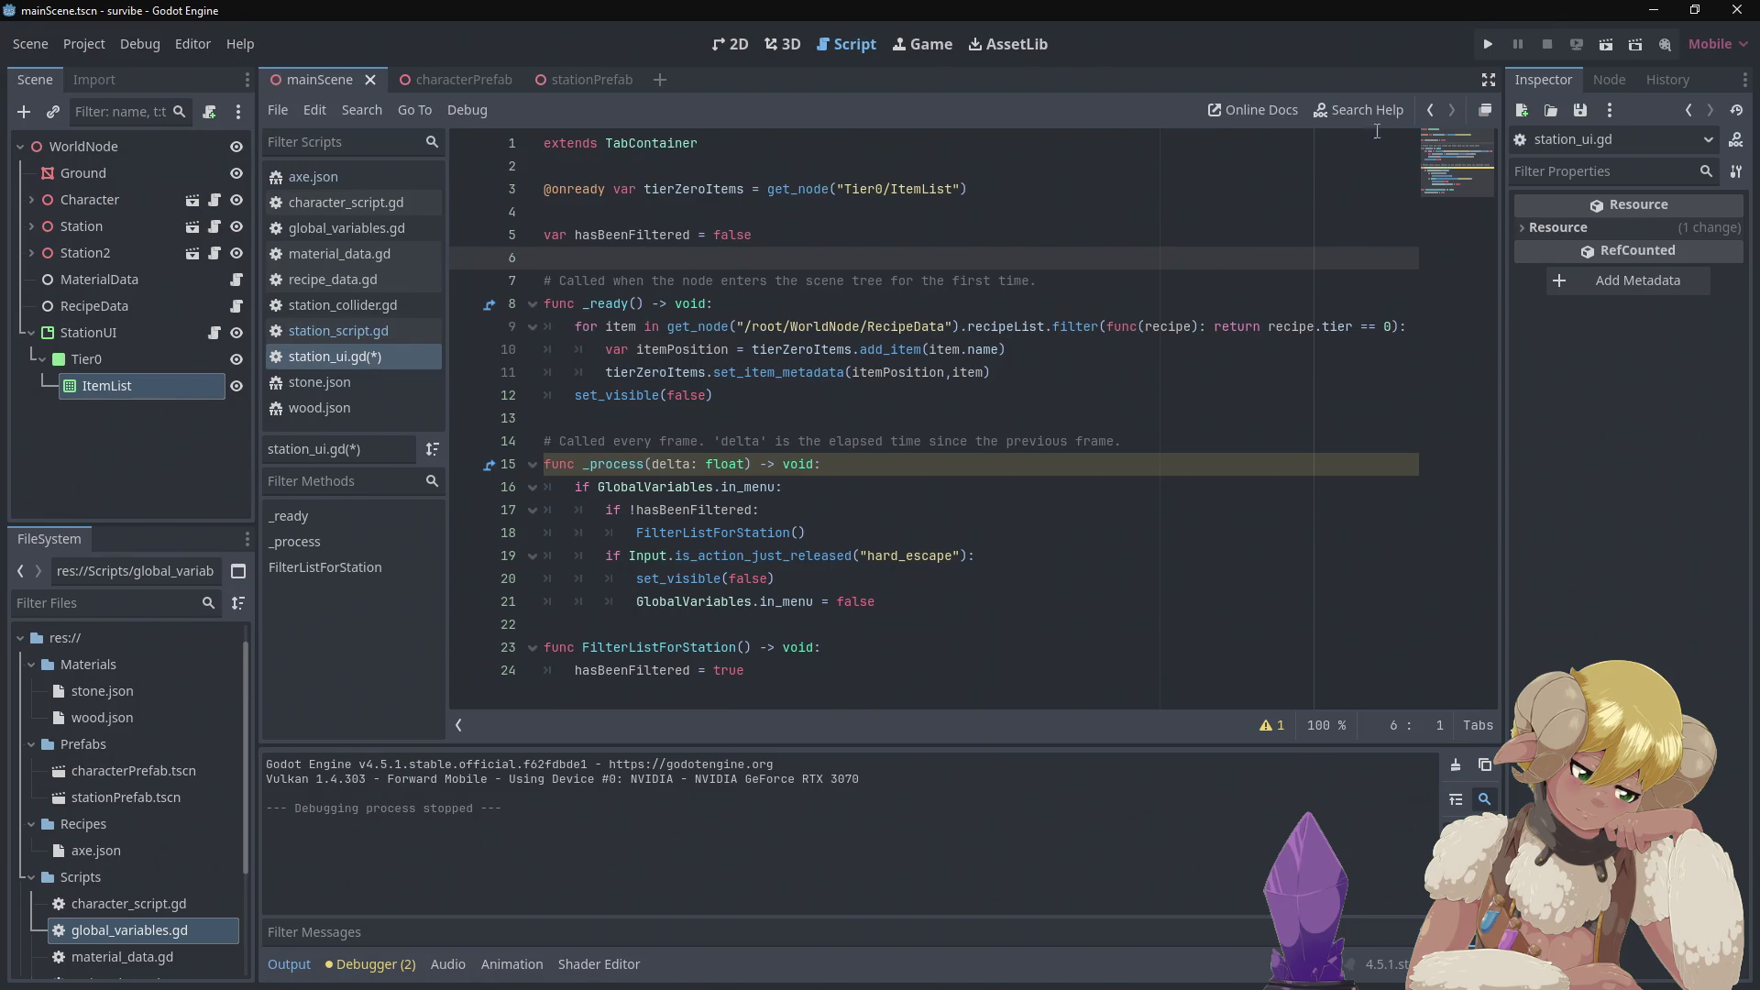
click(1489, 44)
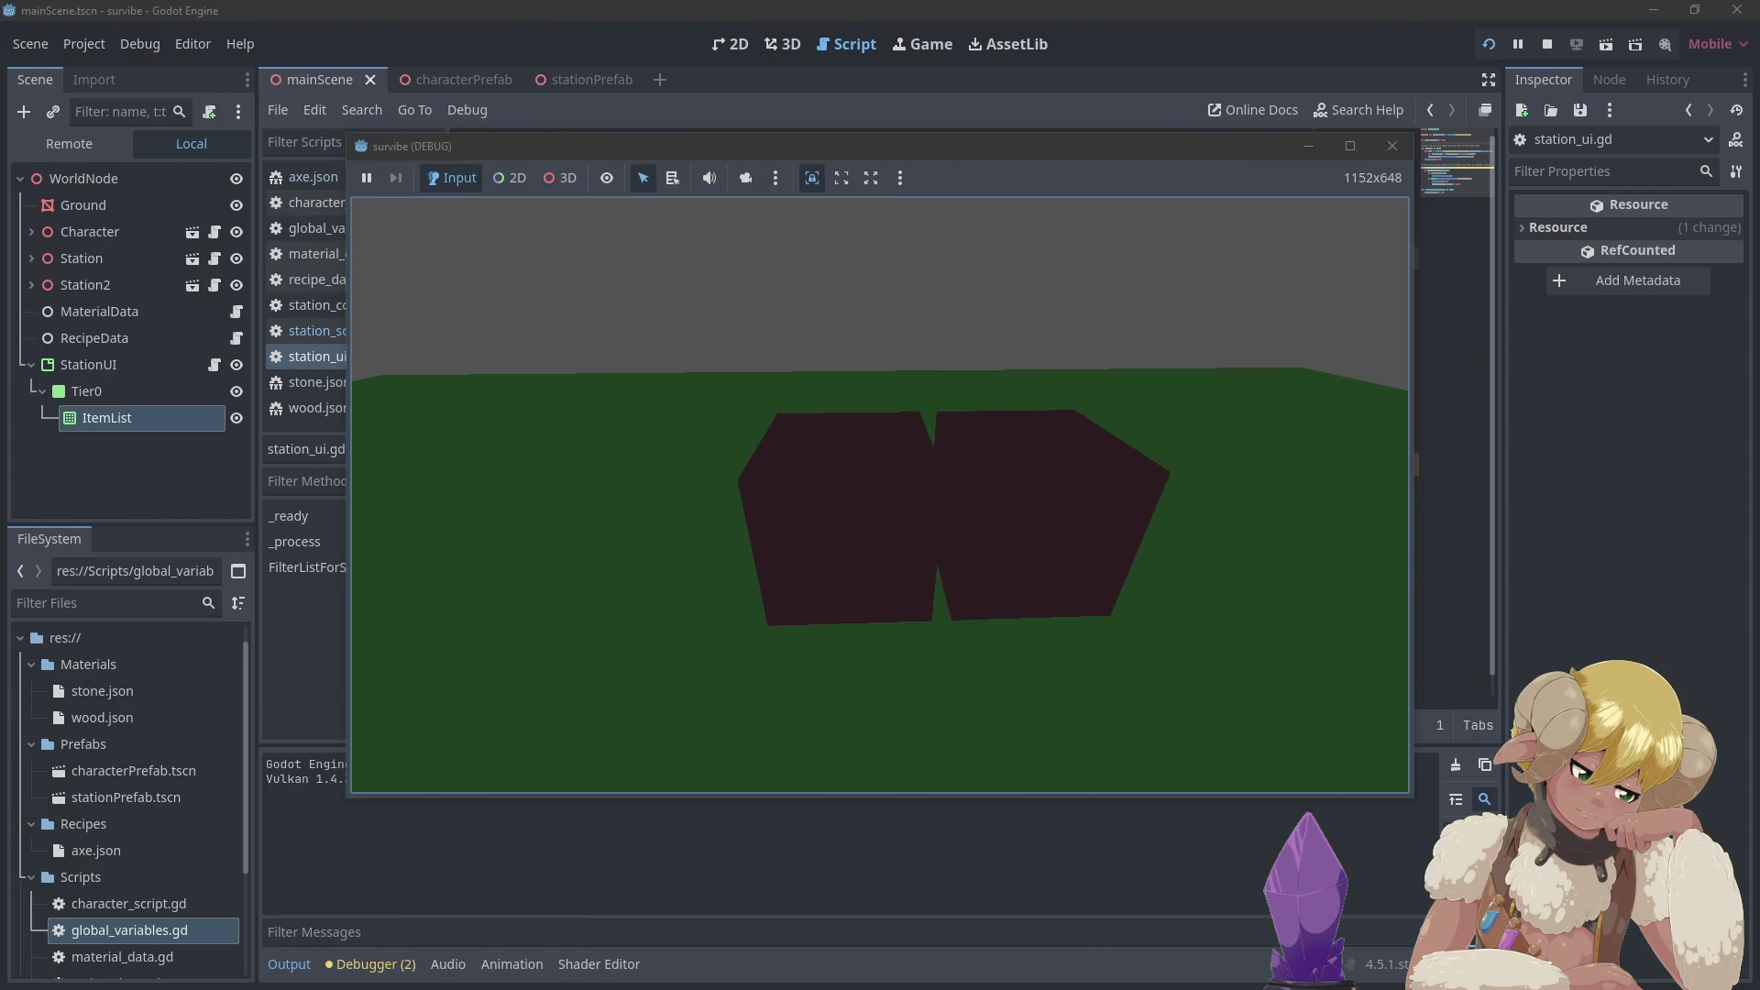
Step: Open the station menu with E, select axe in the Tier0 list, and stop the game
key(e)
click(375, 245)
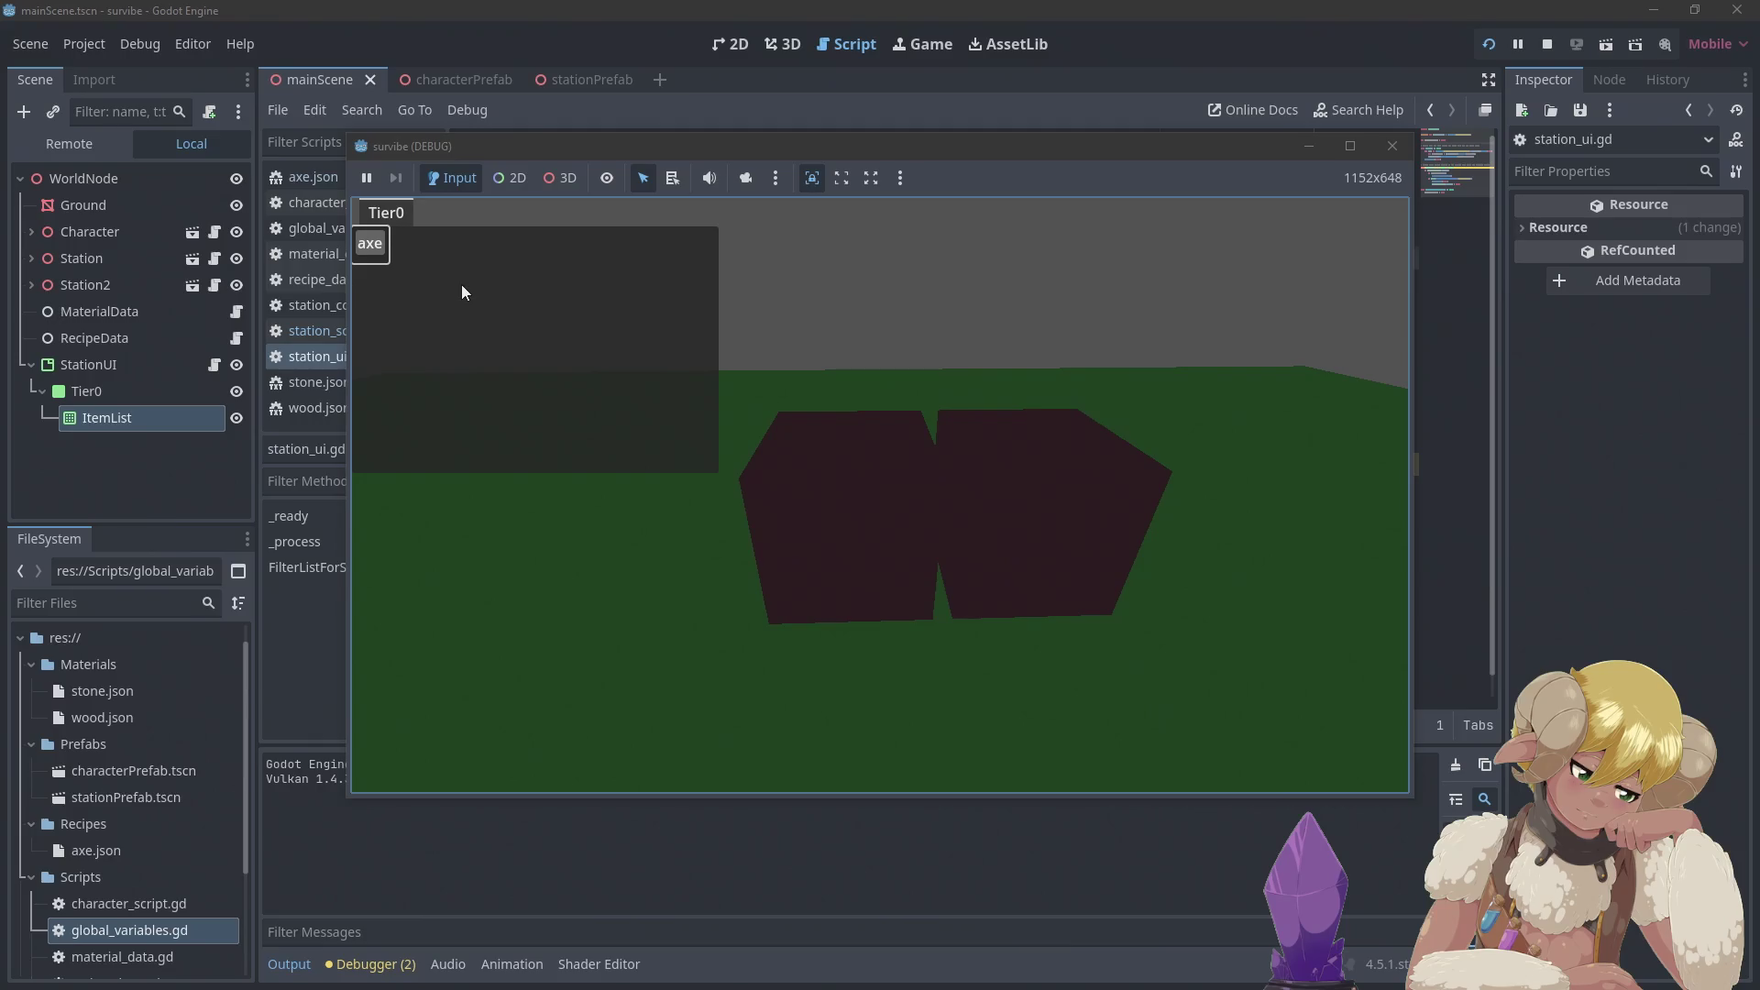
key(F8)
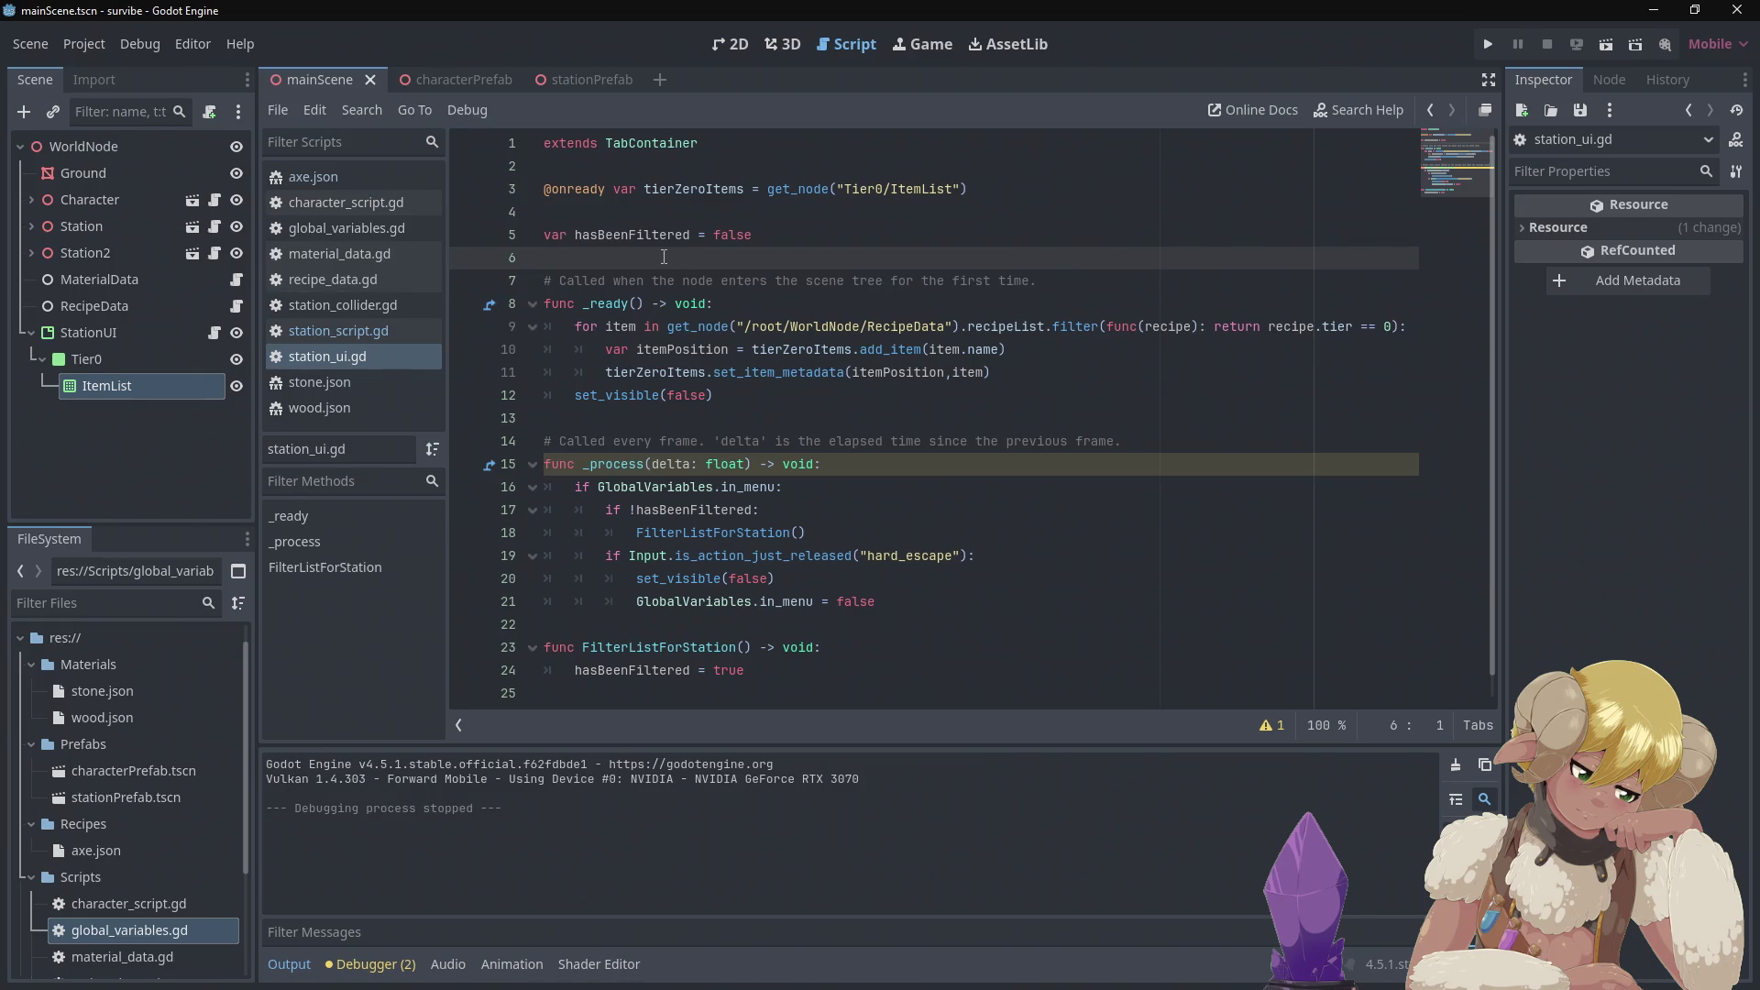
Step: Declare 'var currentStation' on line 5 of station_ui.gd, then switch to station_script.gd
click(579, 209)
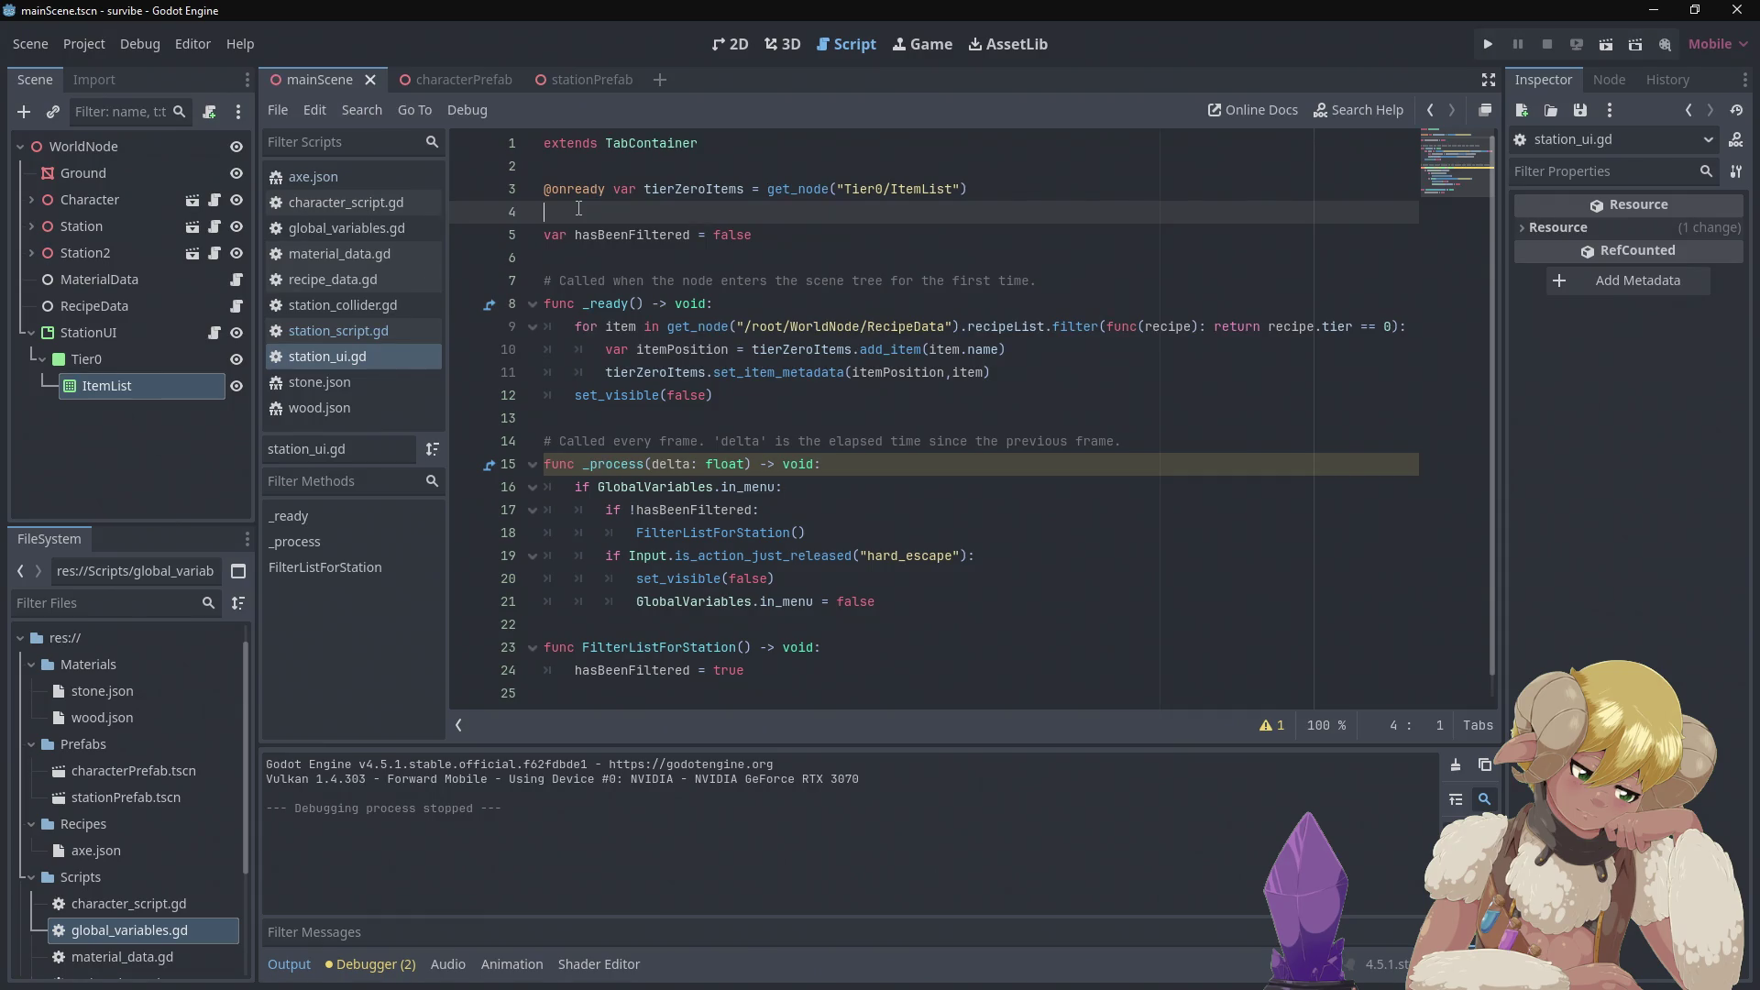
key(Return)
key(Up)
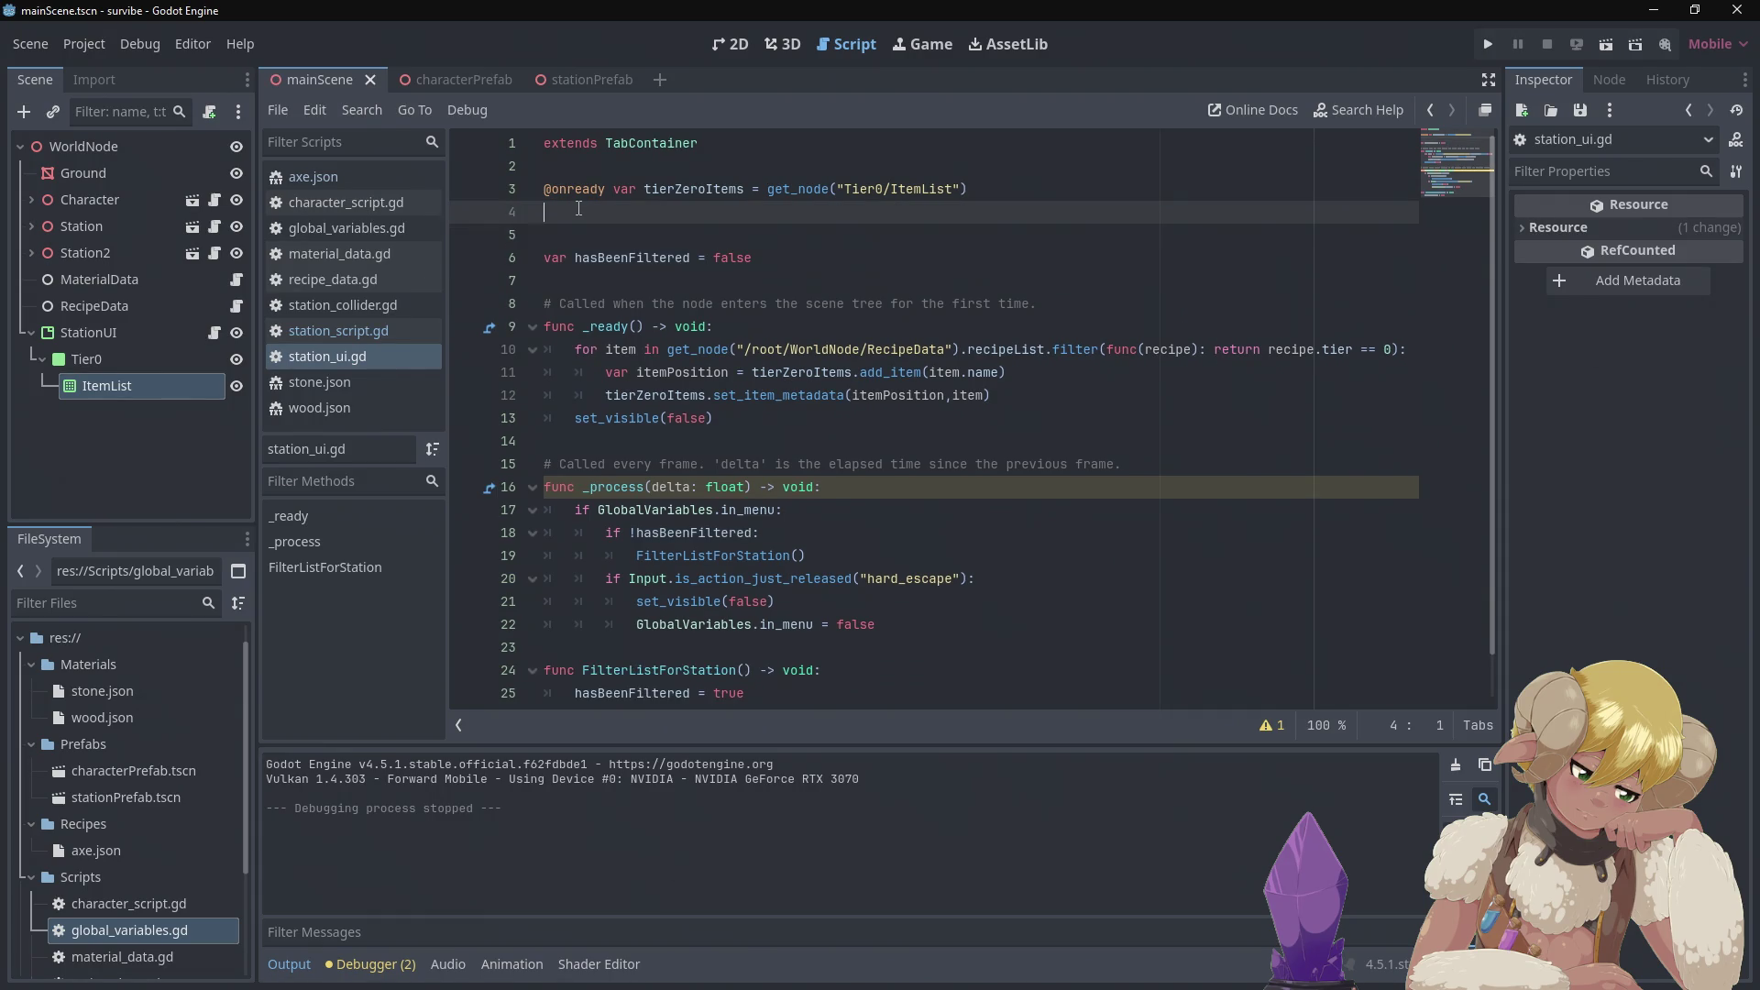
key(Return)
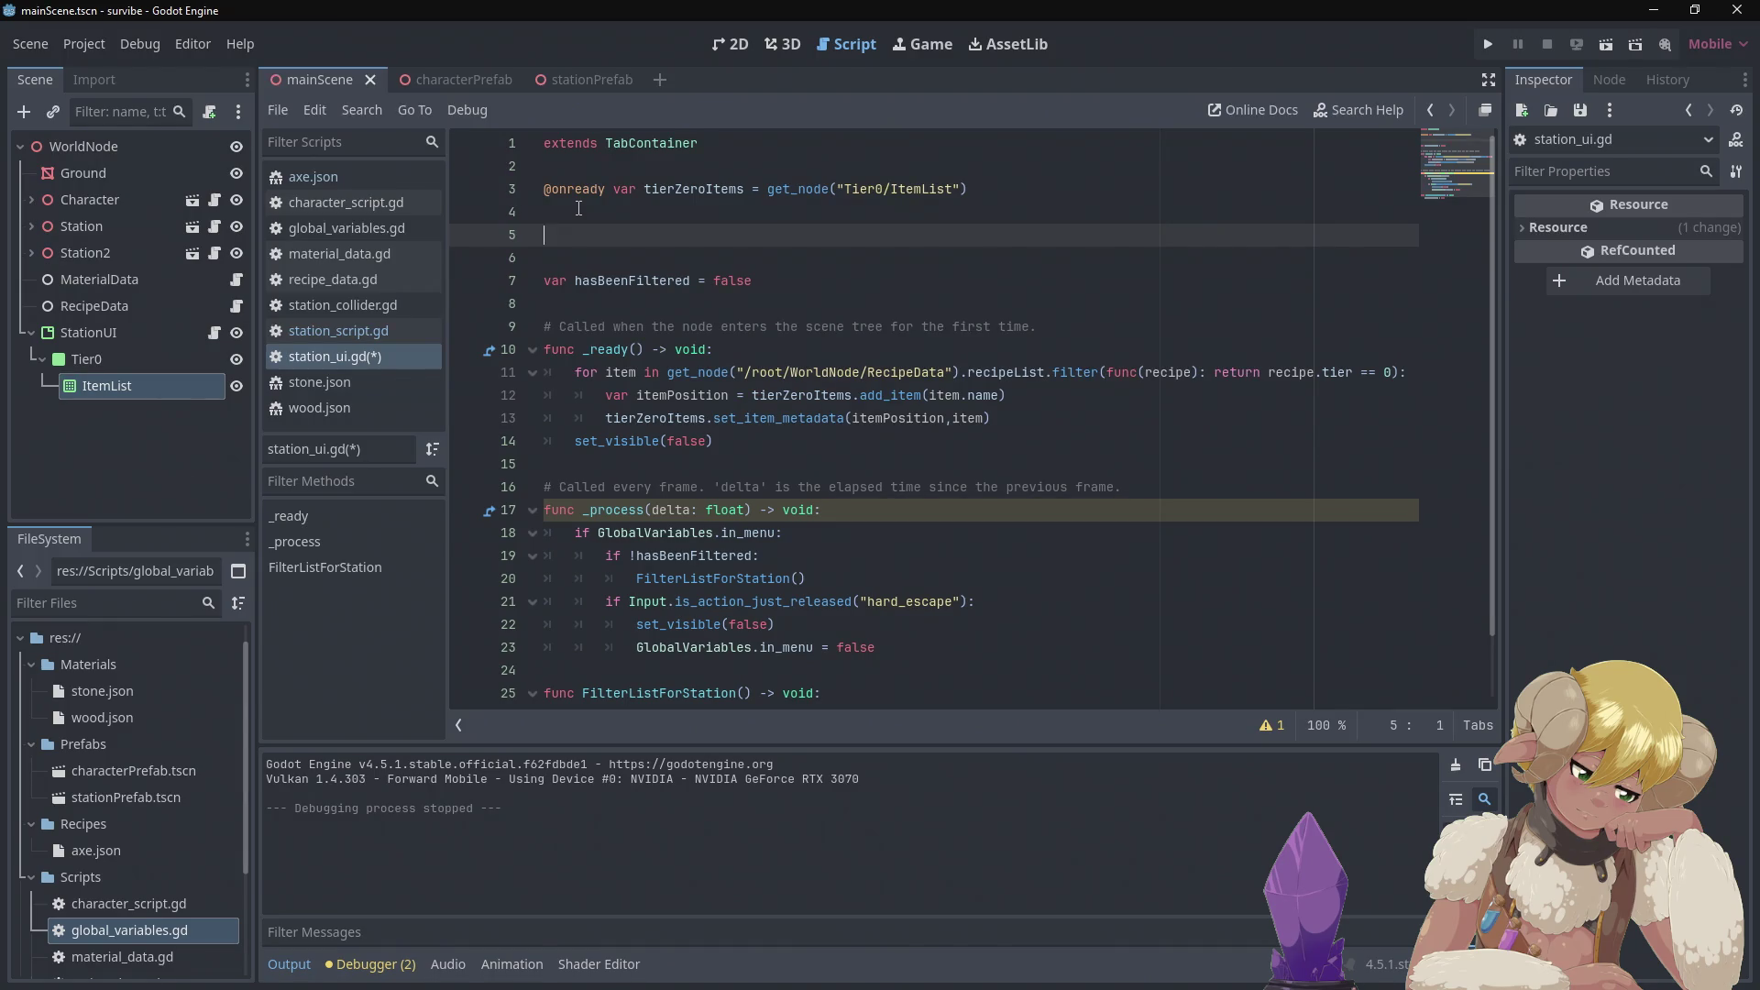
key(Down)
key(BackSpace)
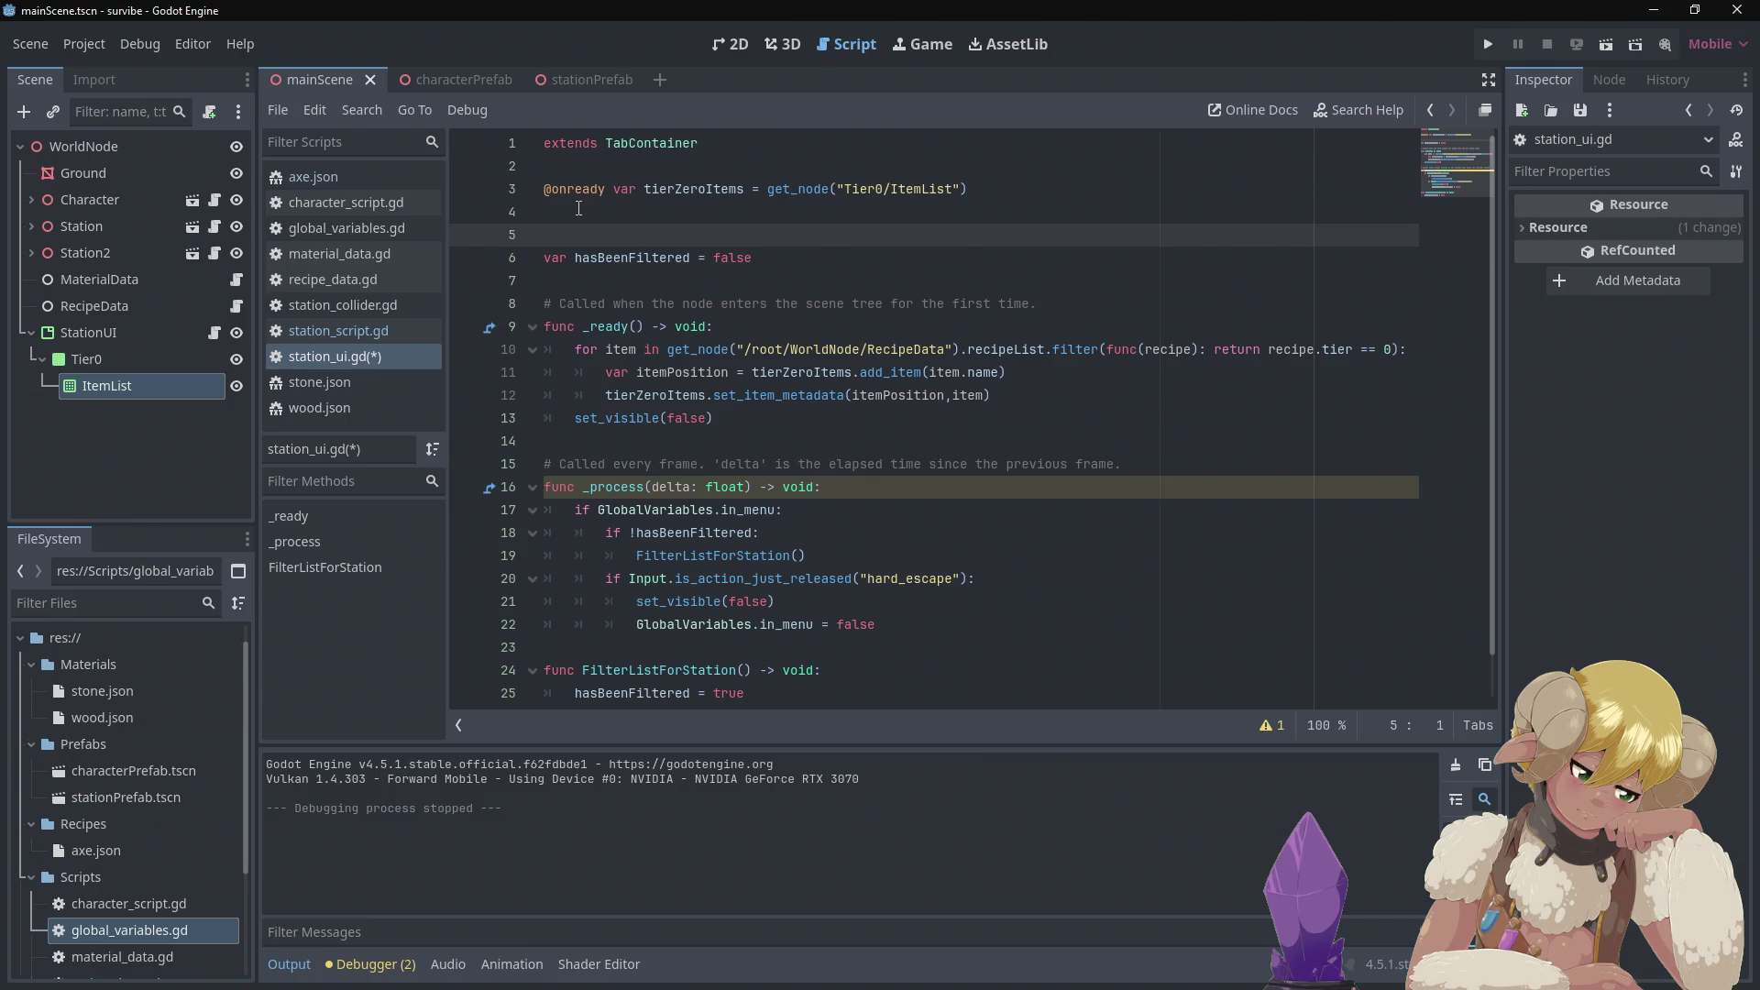
text(var )
text(currentS)
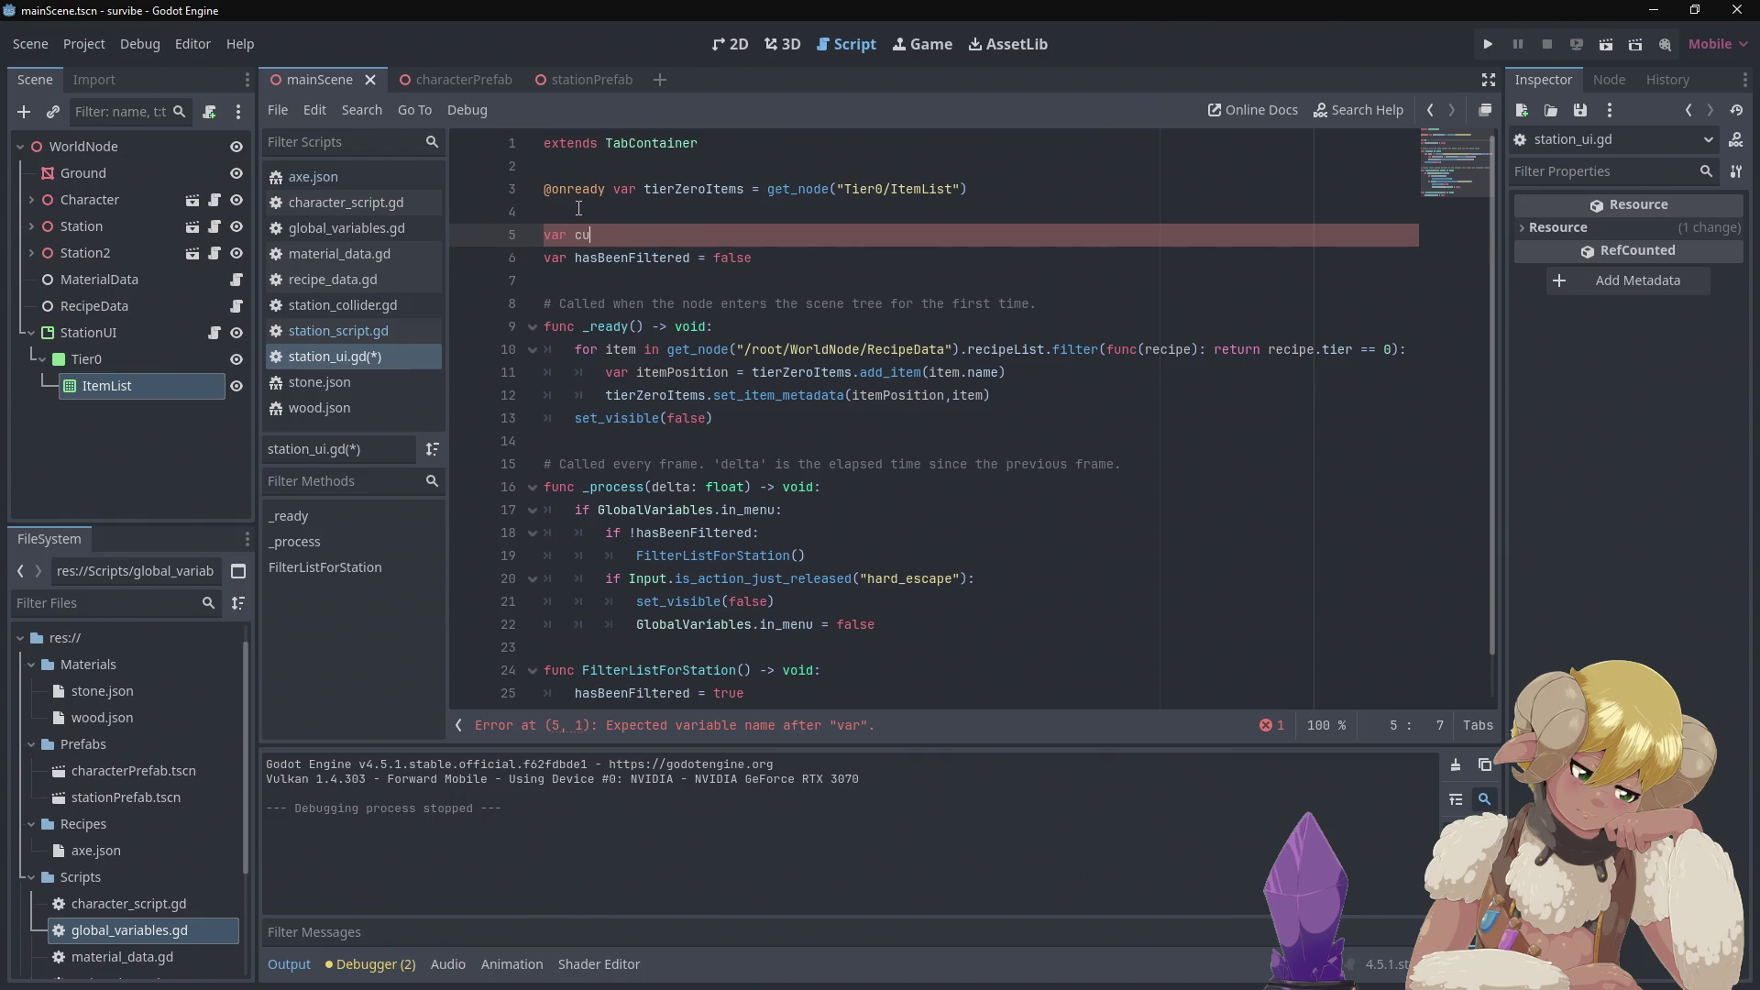
text(tation)
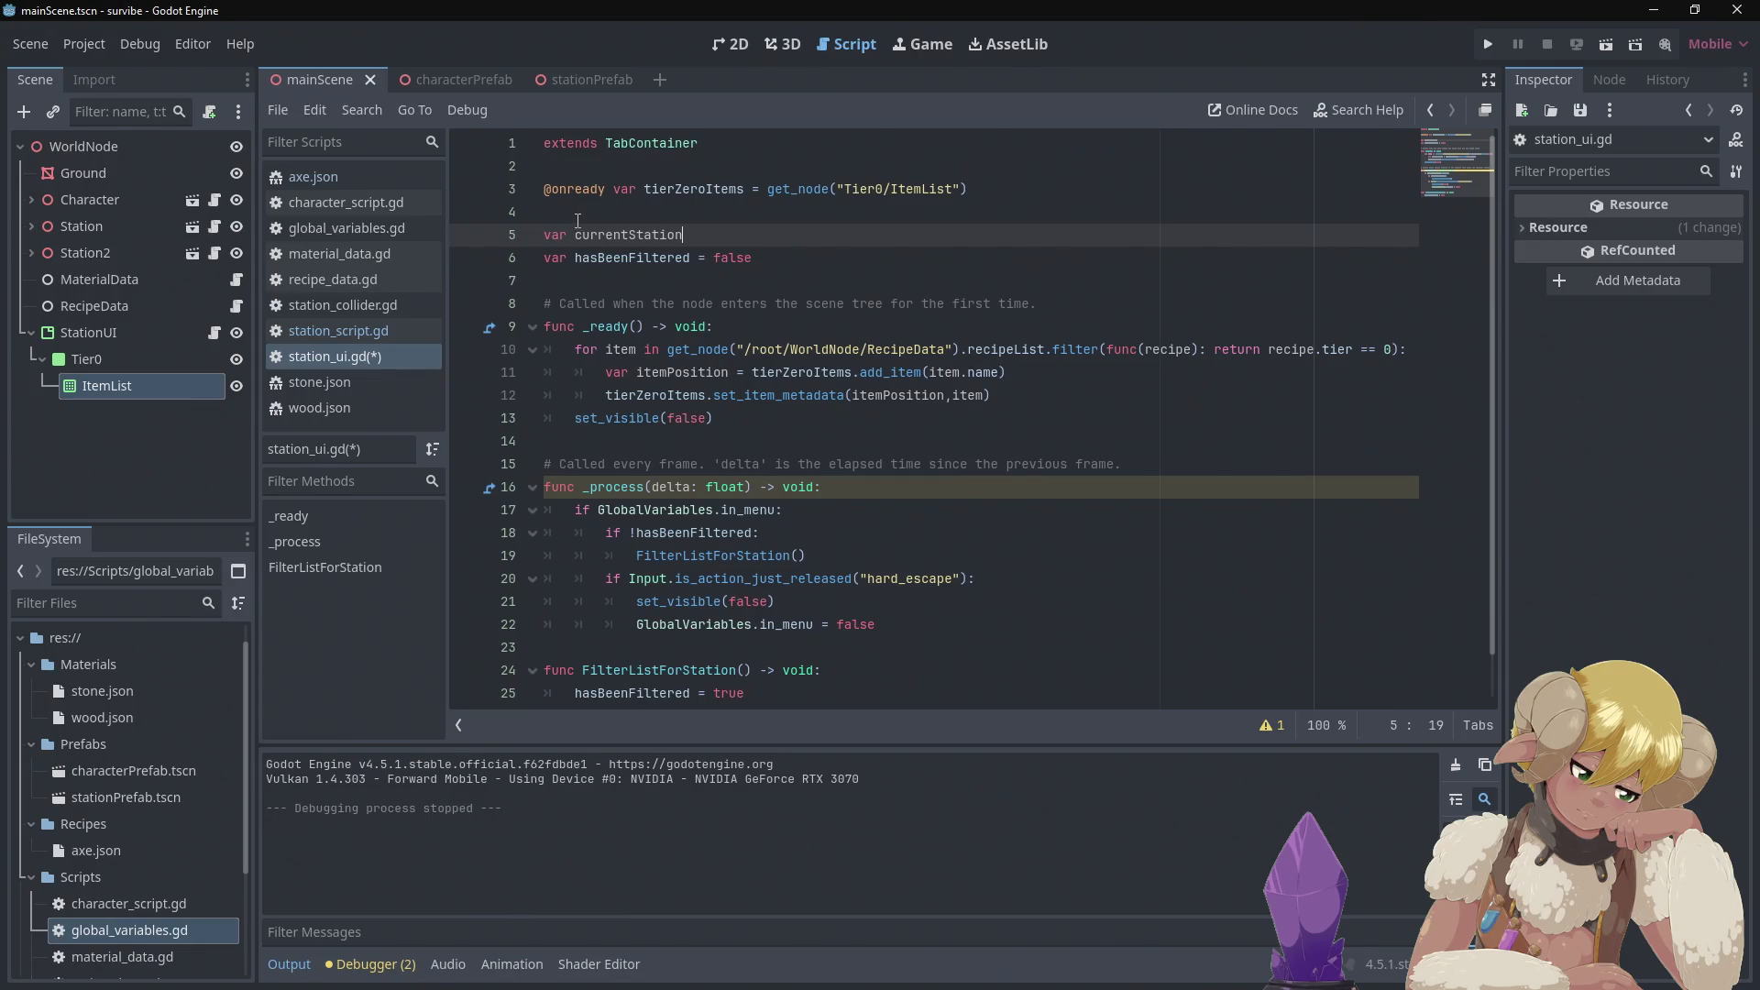
click(337, 328)
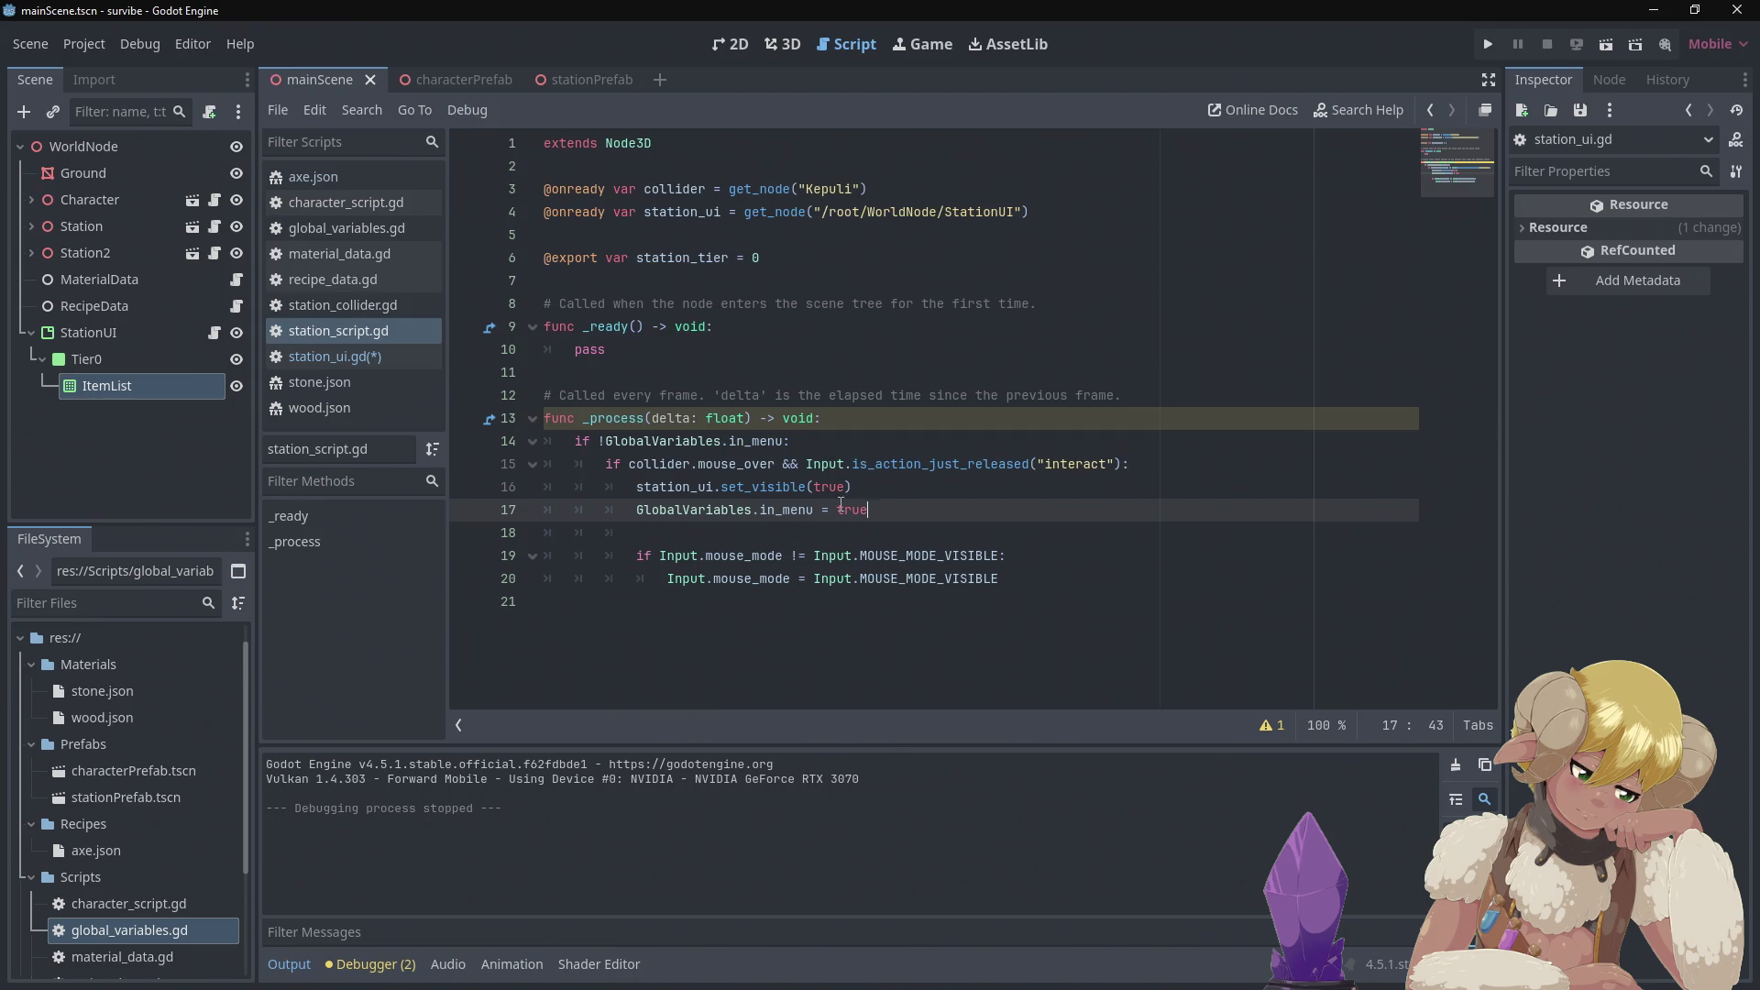
Step: Add line 16 'station_ui.currentStation = this' inside the interact check
click(1145, 466)
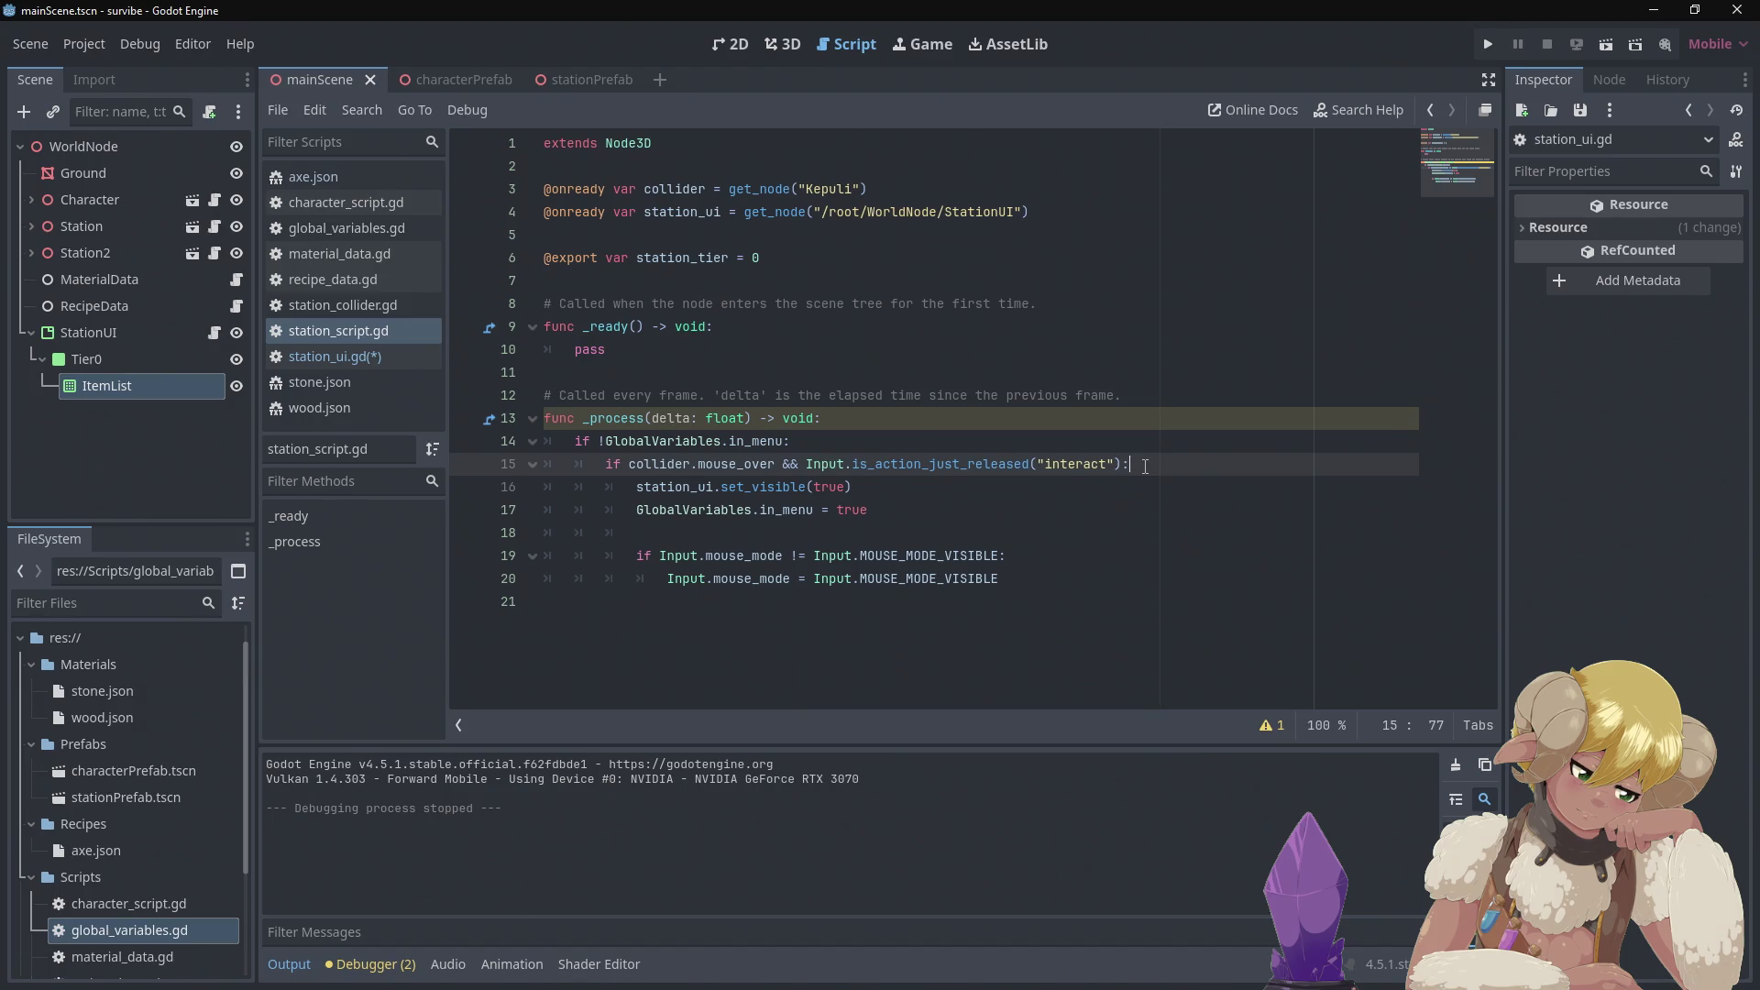
key(Return)
text(station)
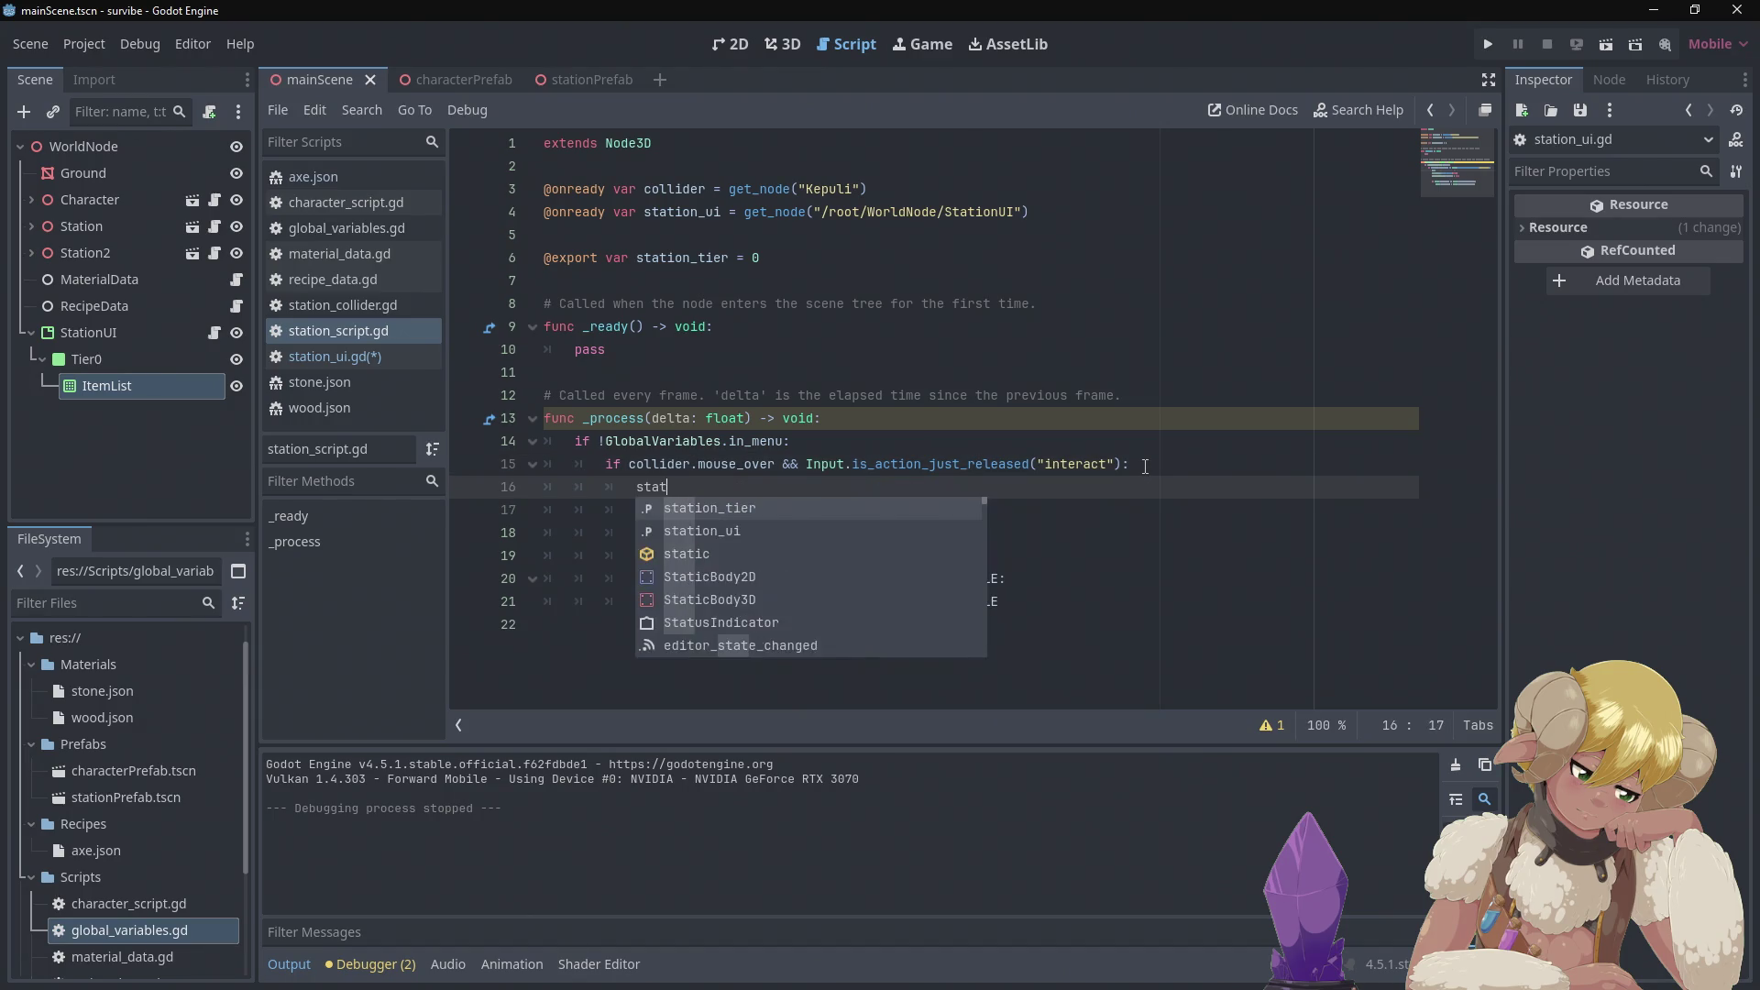
text(_ui)
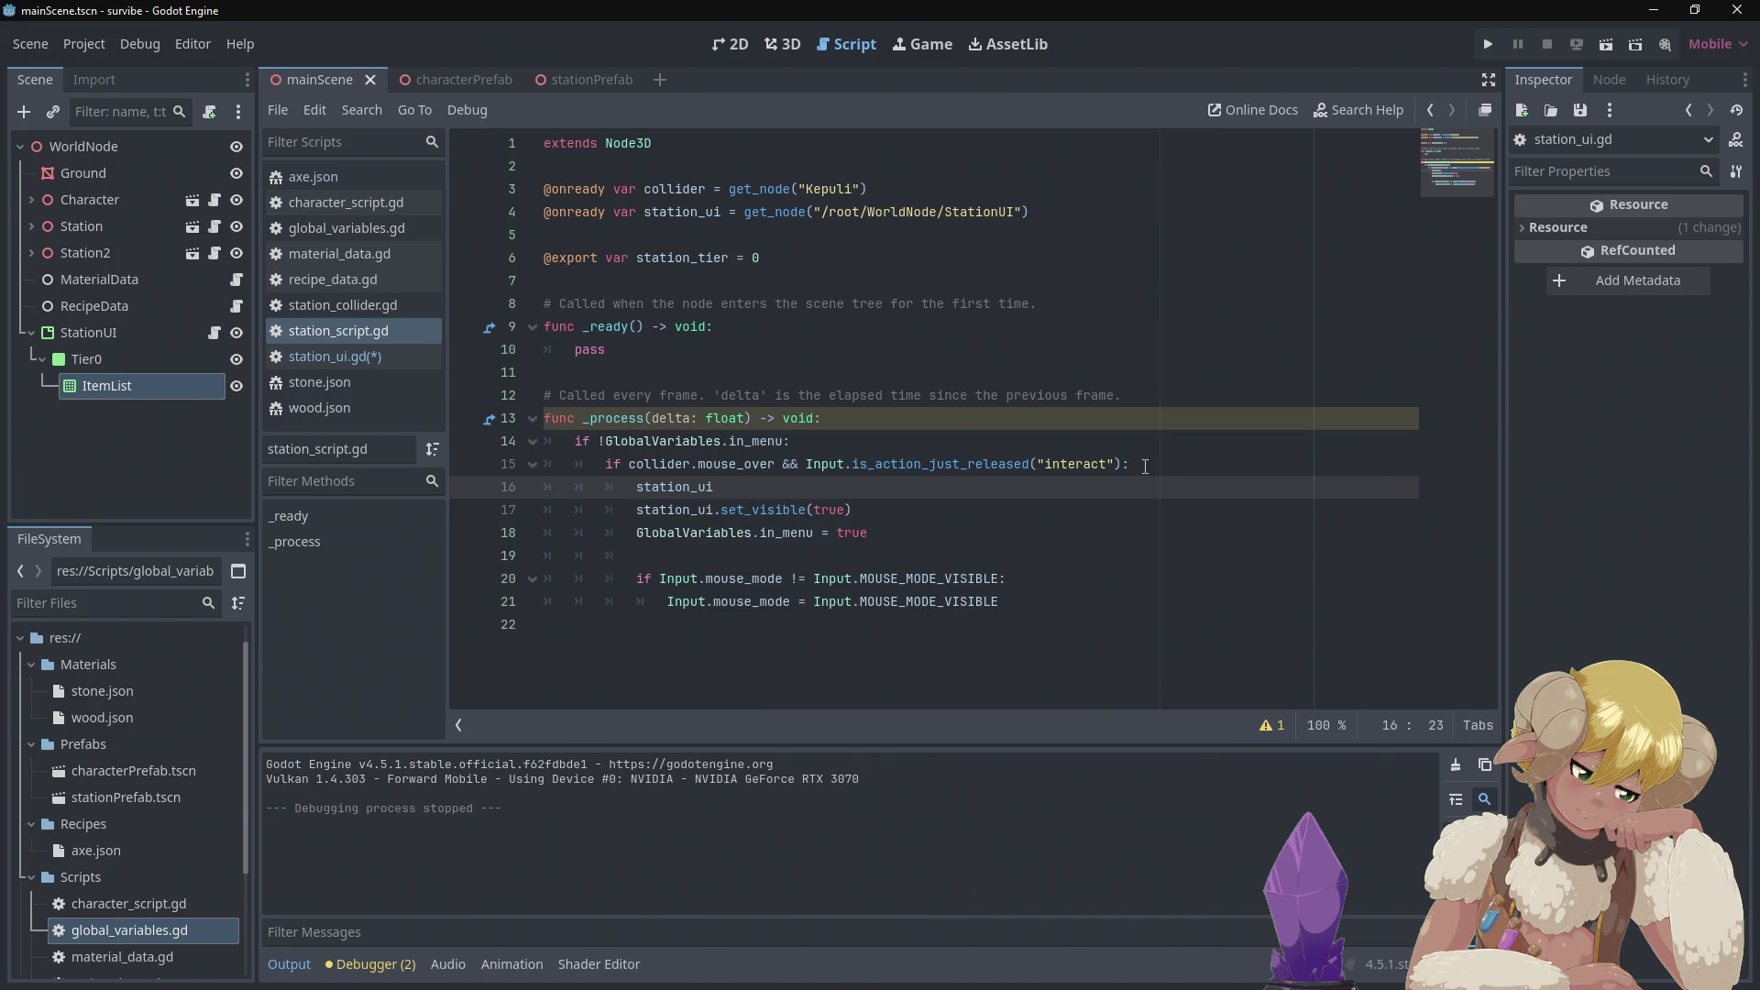
text(.current)
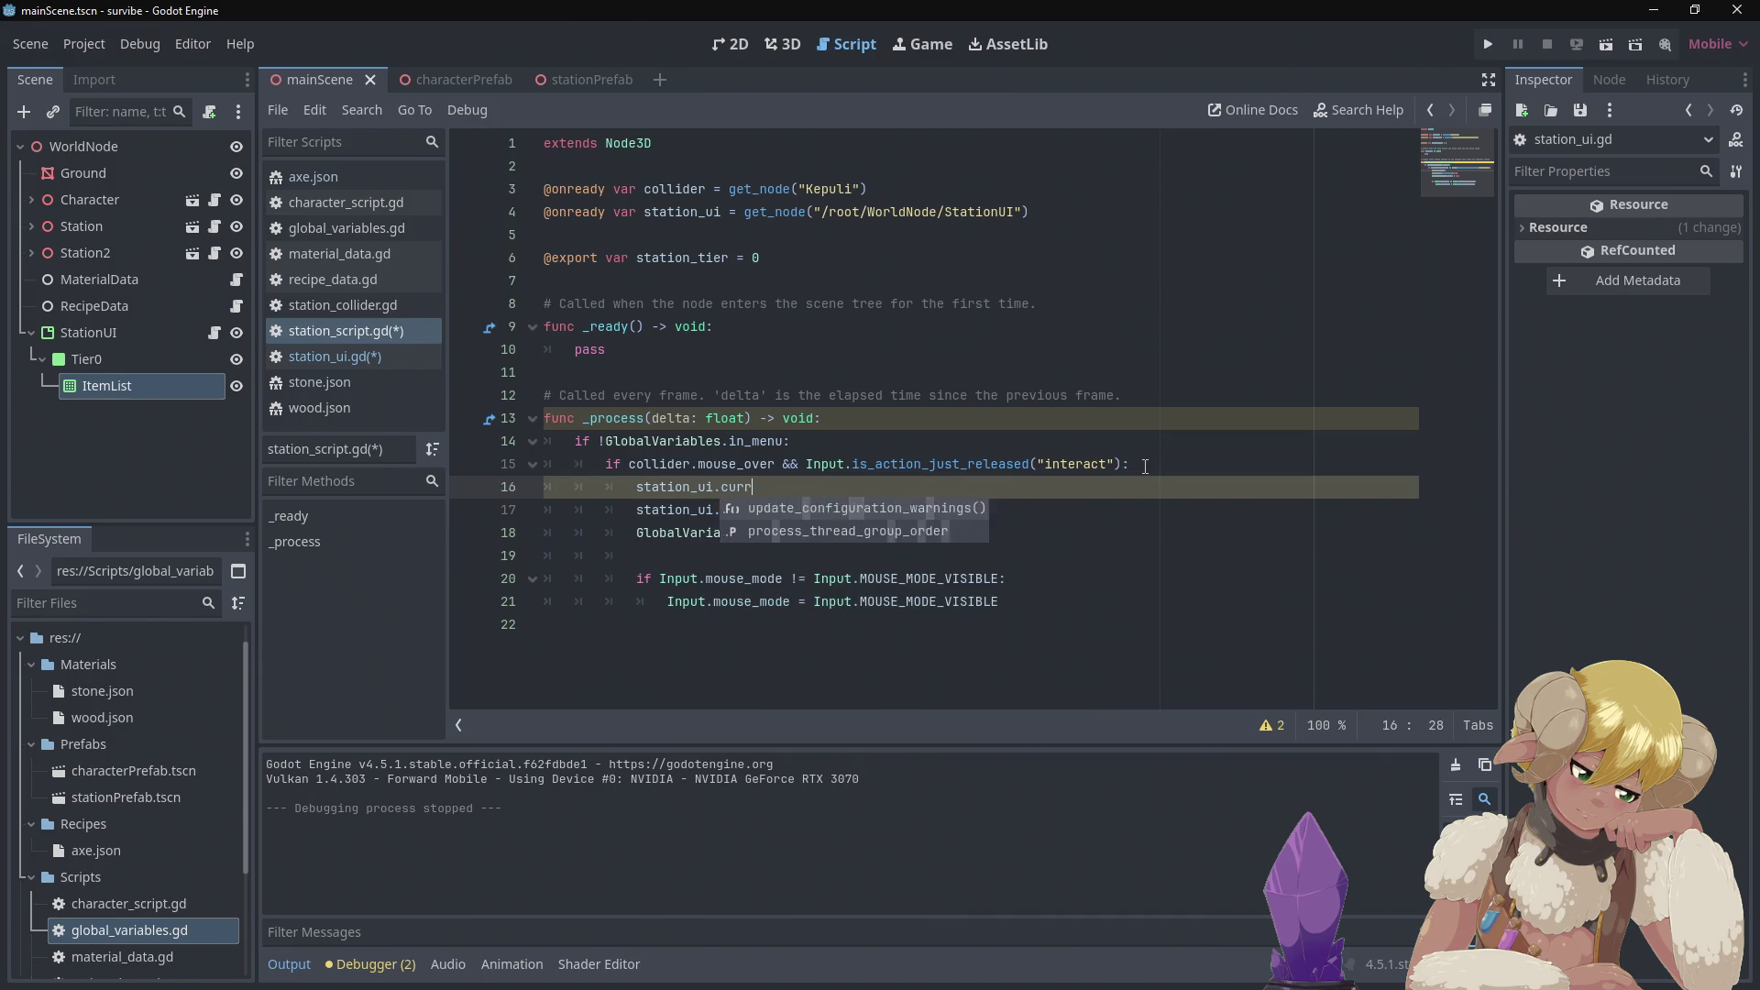
text(Station )
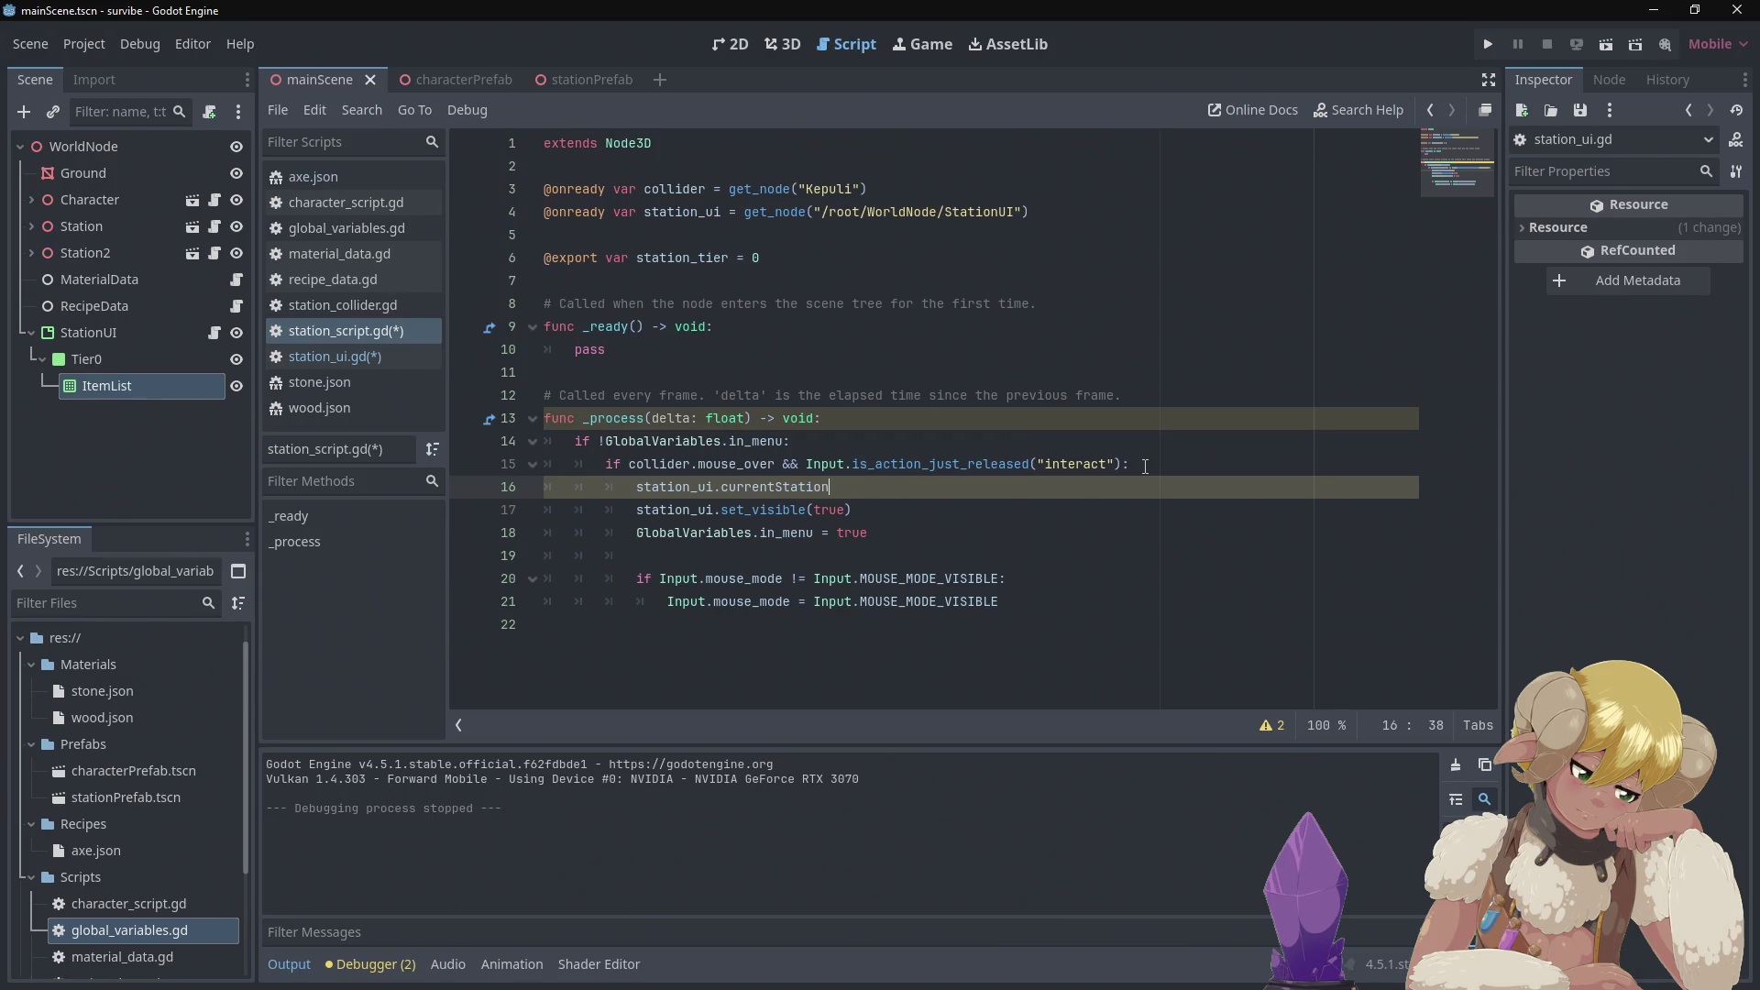
text(=)
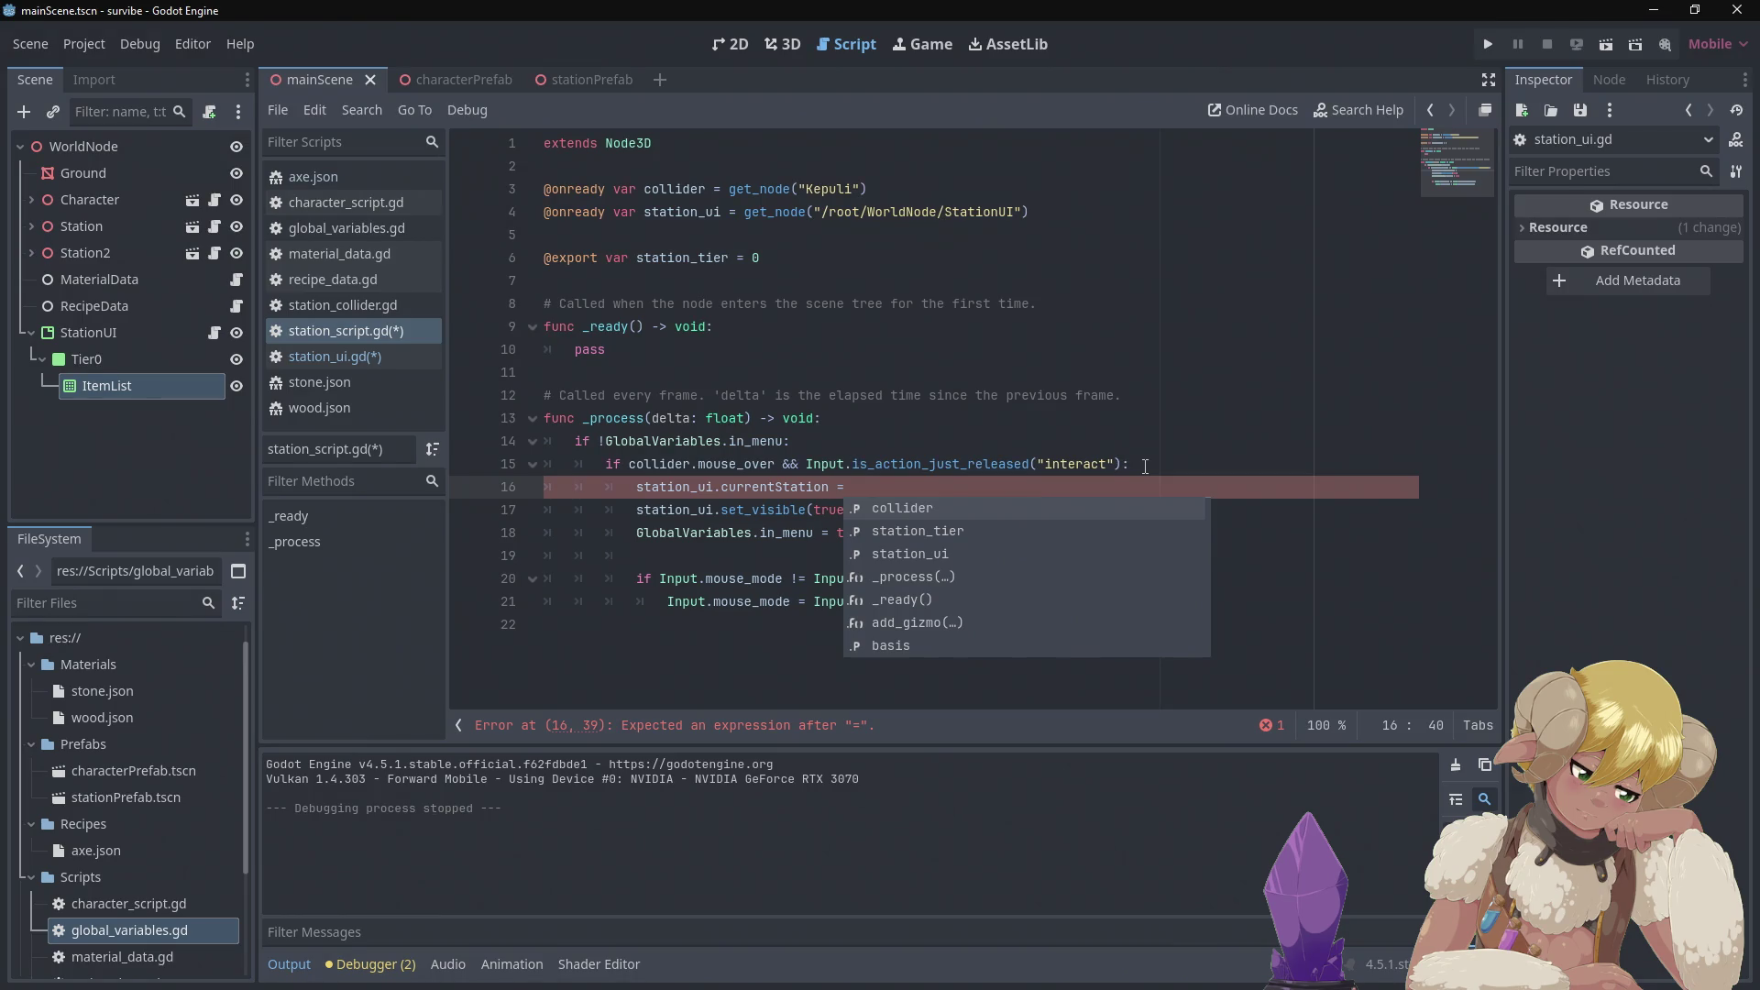
text(this)
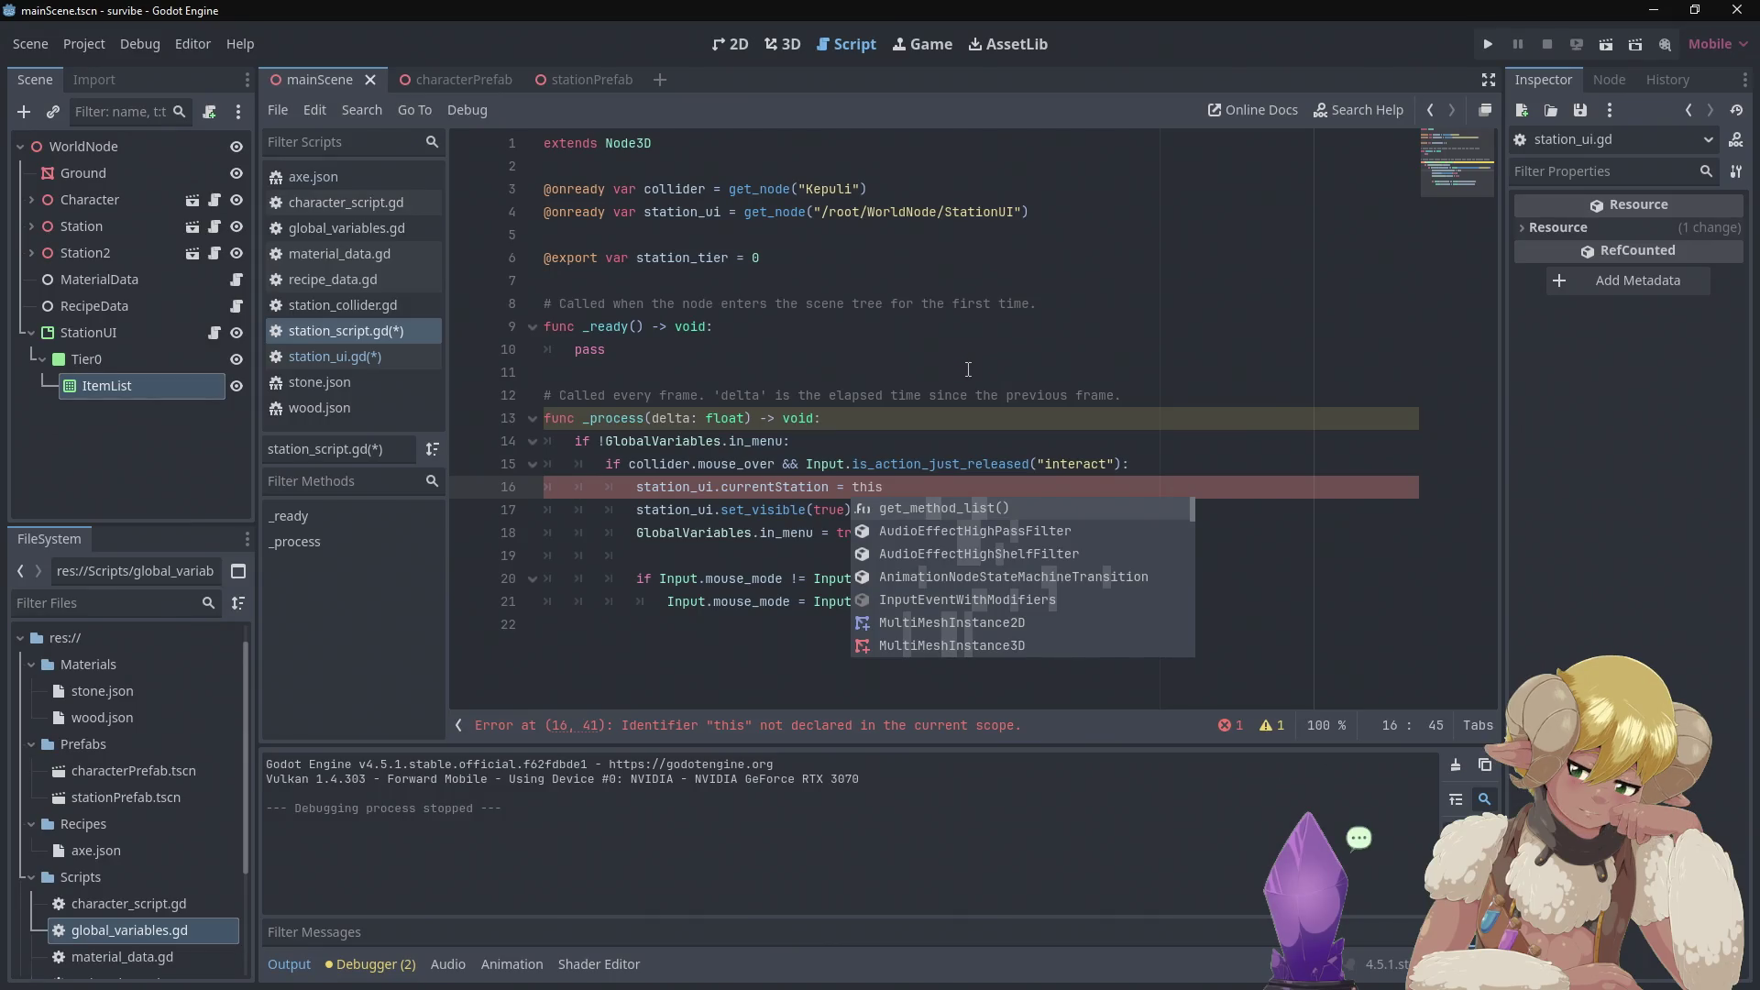
Step: Rename currentStation to current_station on line 16, then switch to station_ui.gd
click(774, 486)
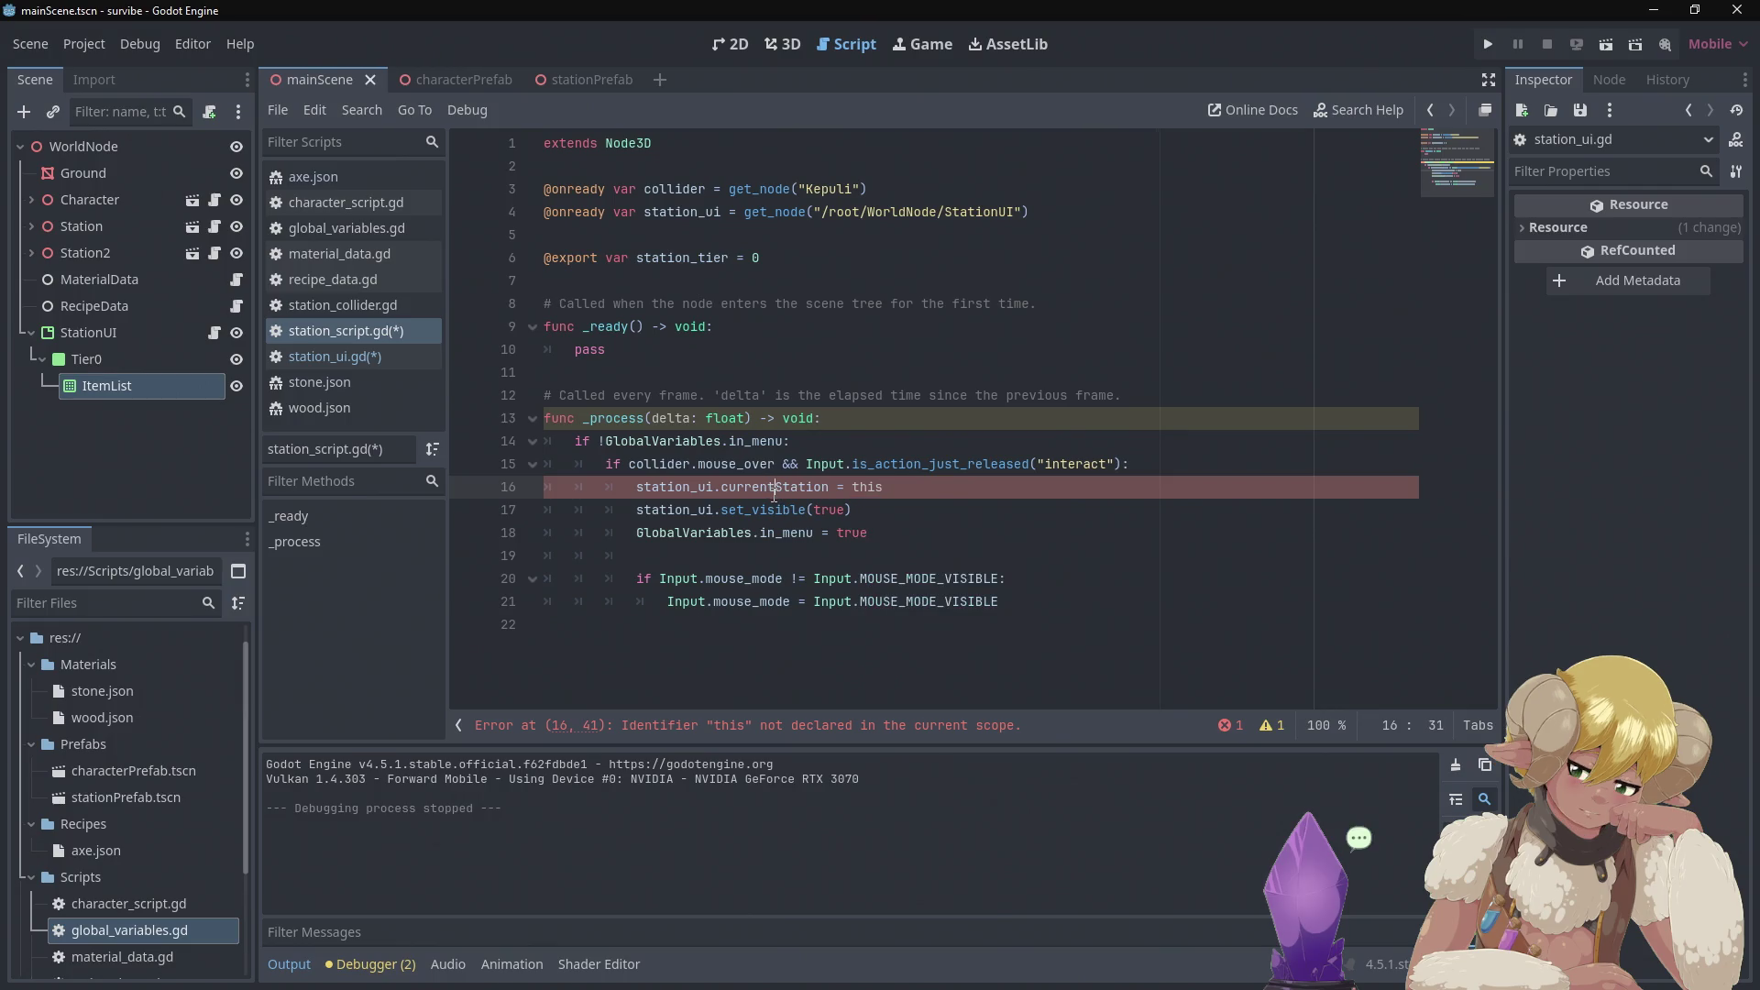
key(Right)
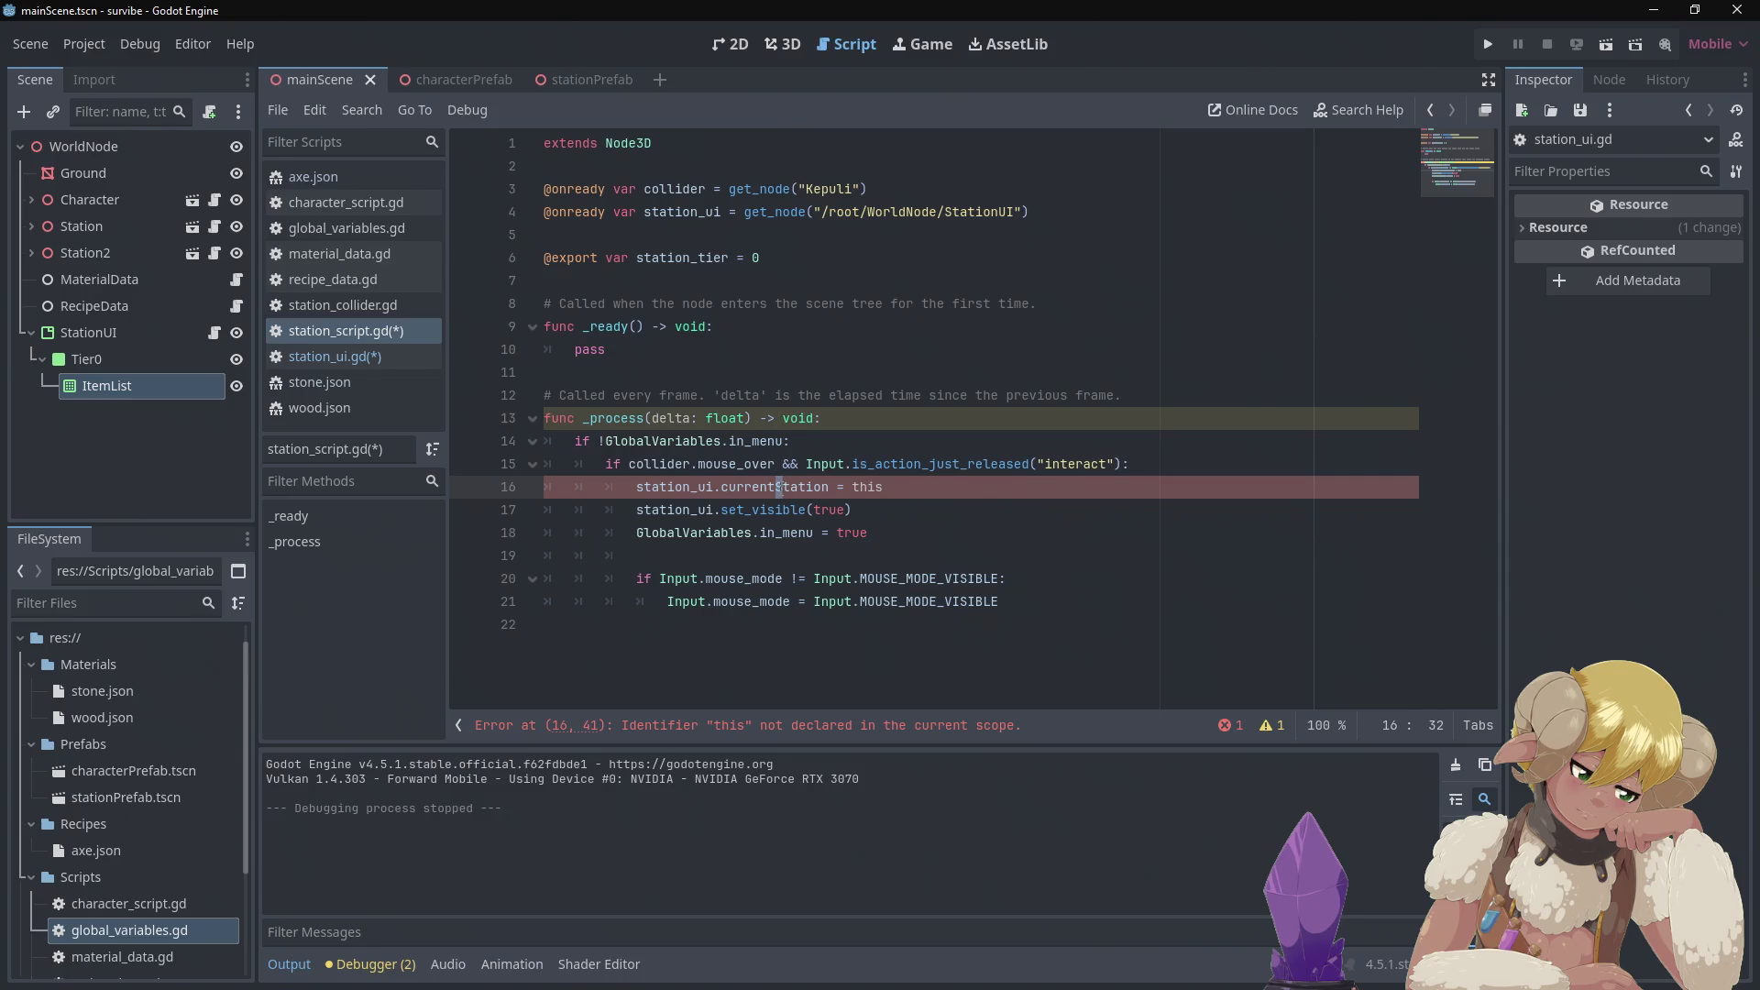
text(_s)
click(317, 356)
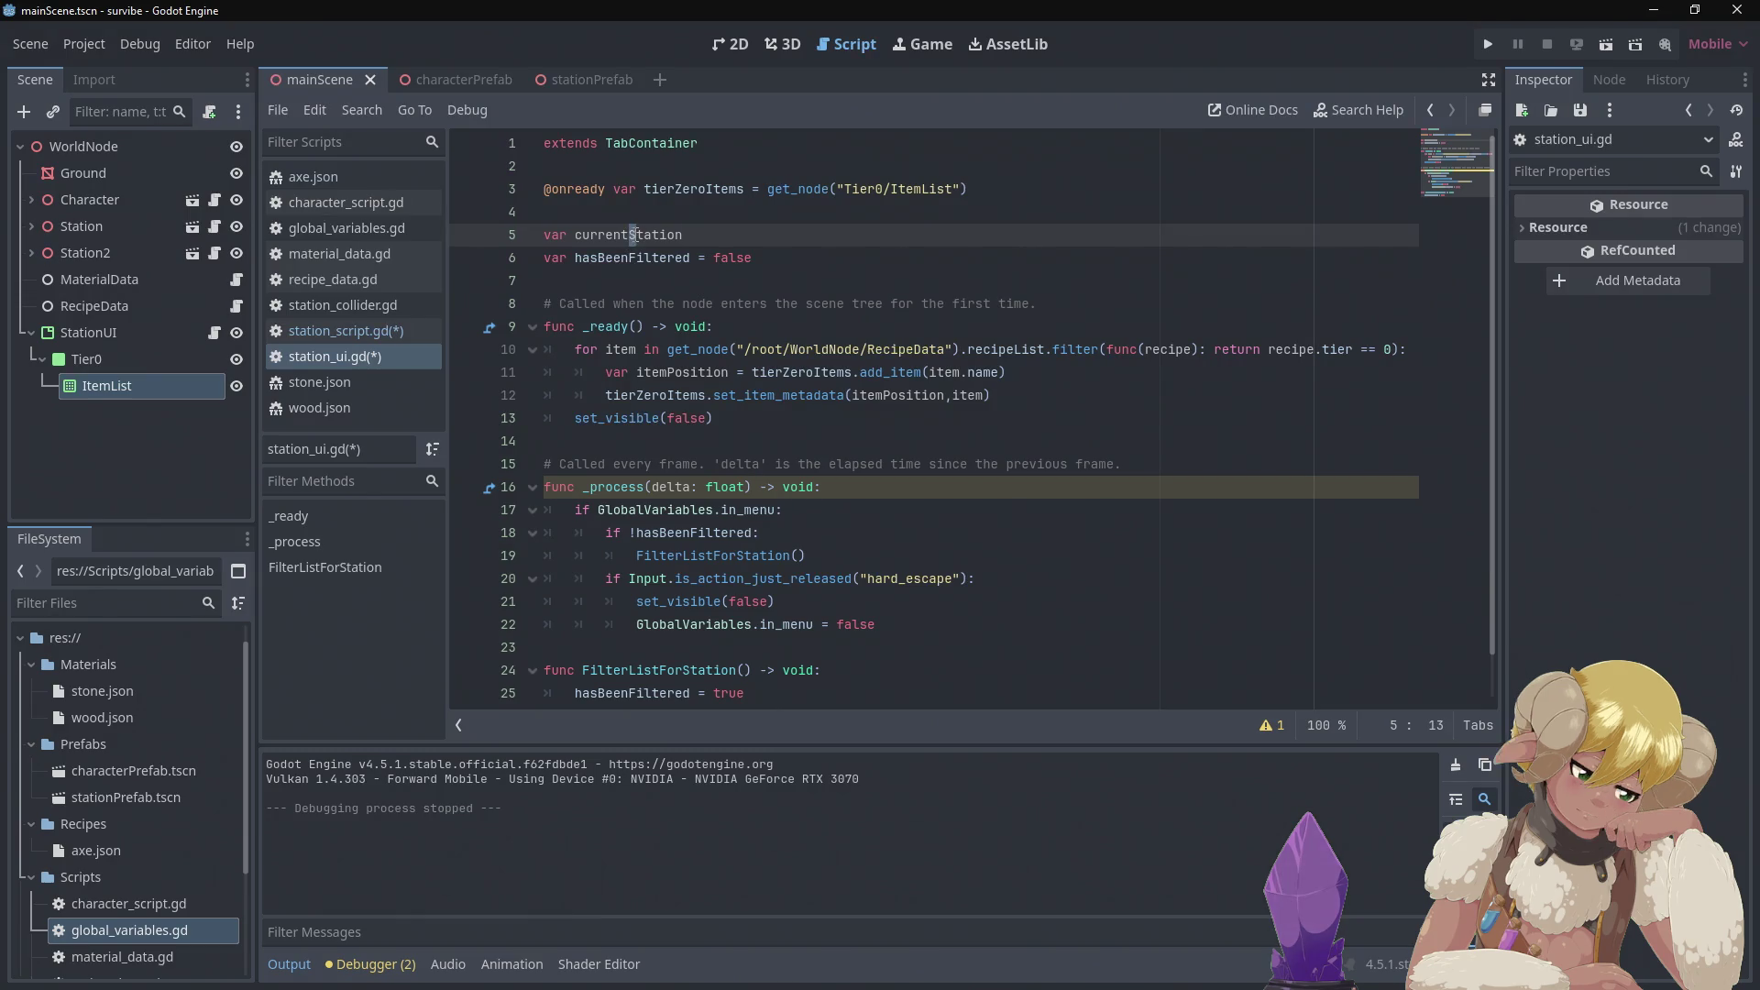
Step: Rename the line 5 and 6 declarations to current_station and has_been_filtered
key(BackSpace)
text(_s)
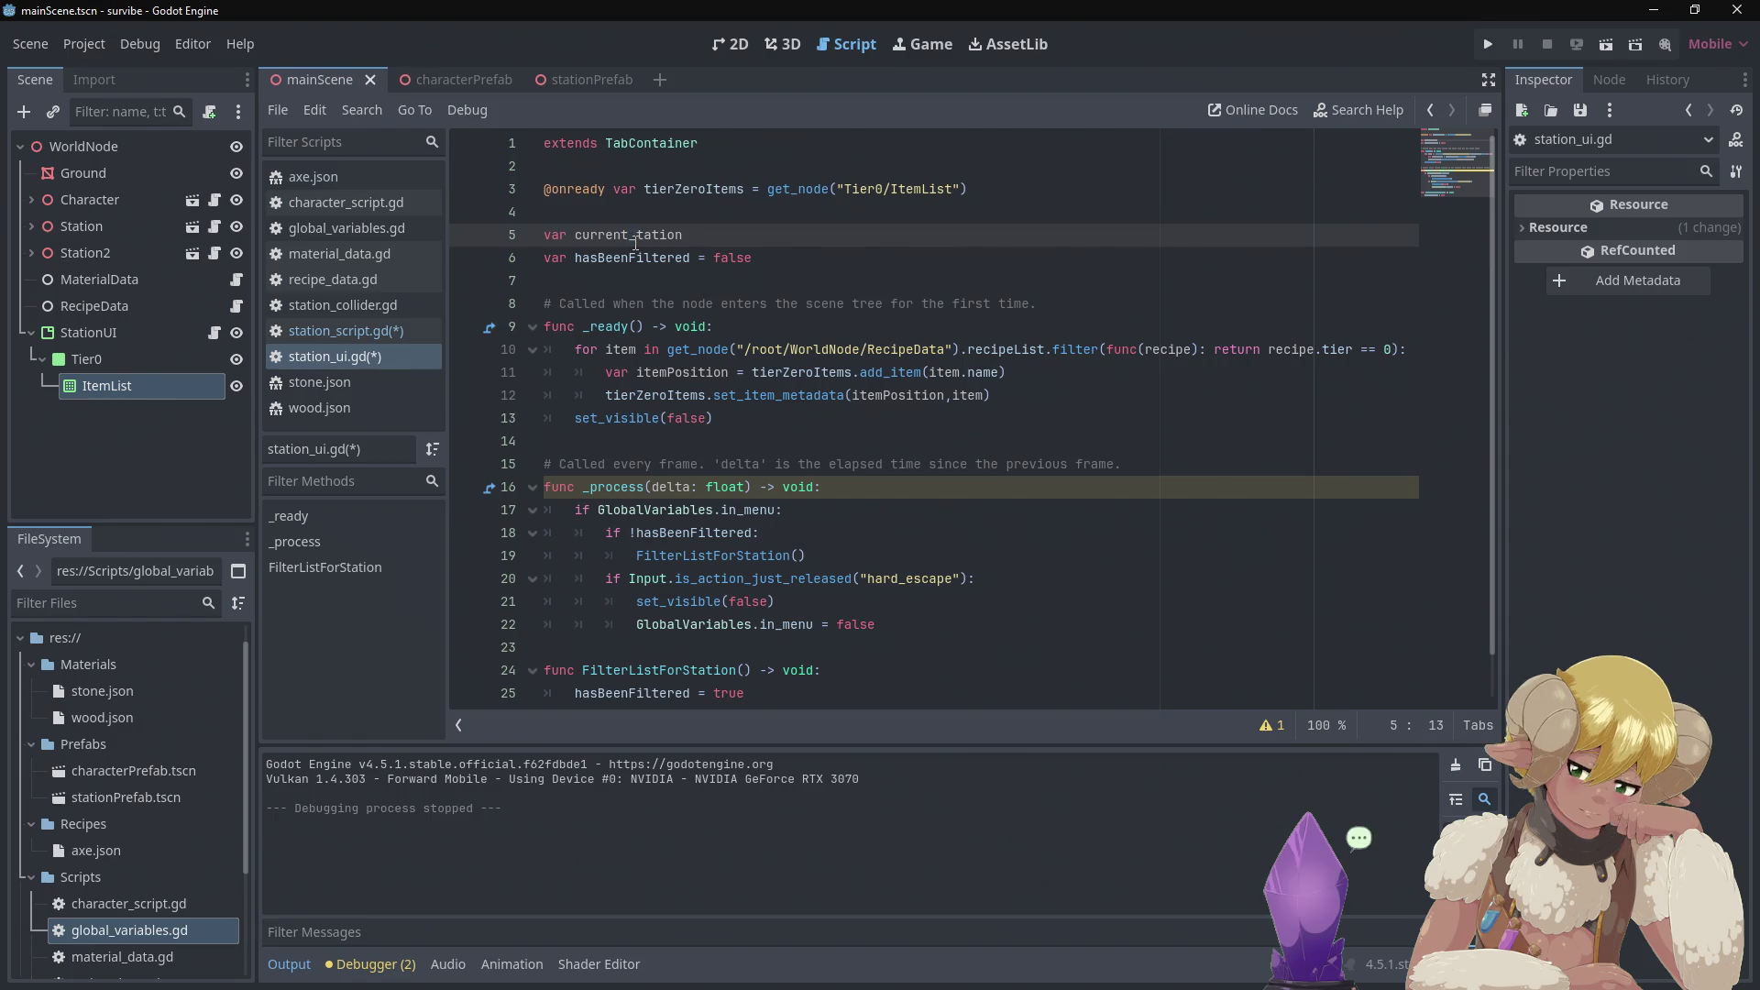
click(625, 259)
click(634, 258)
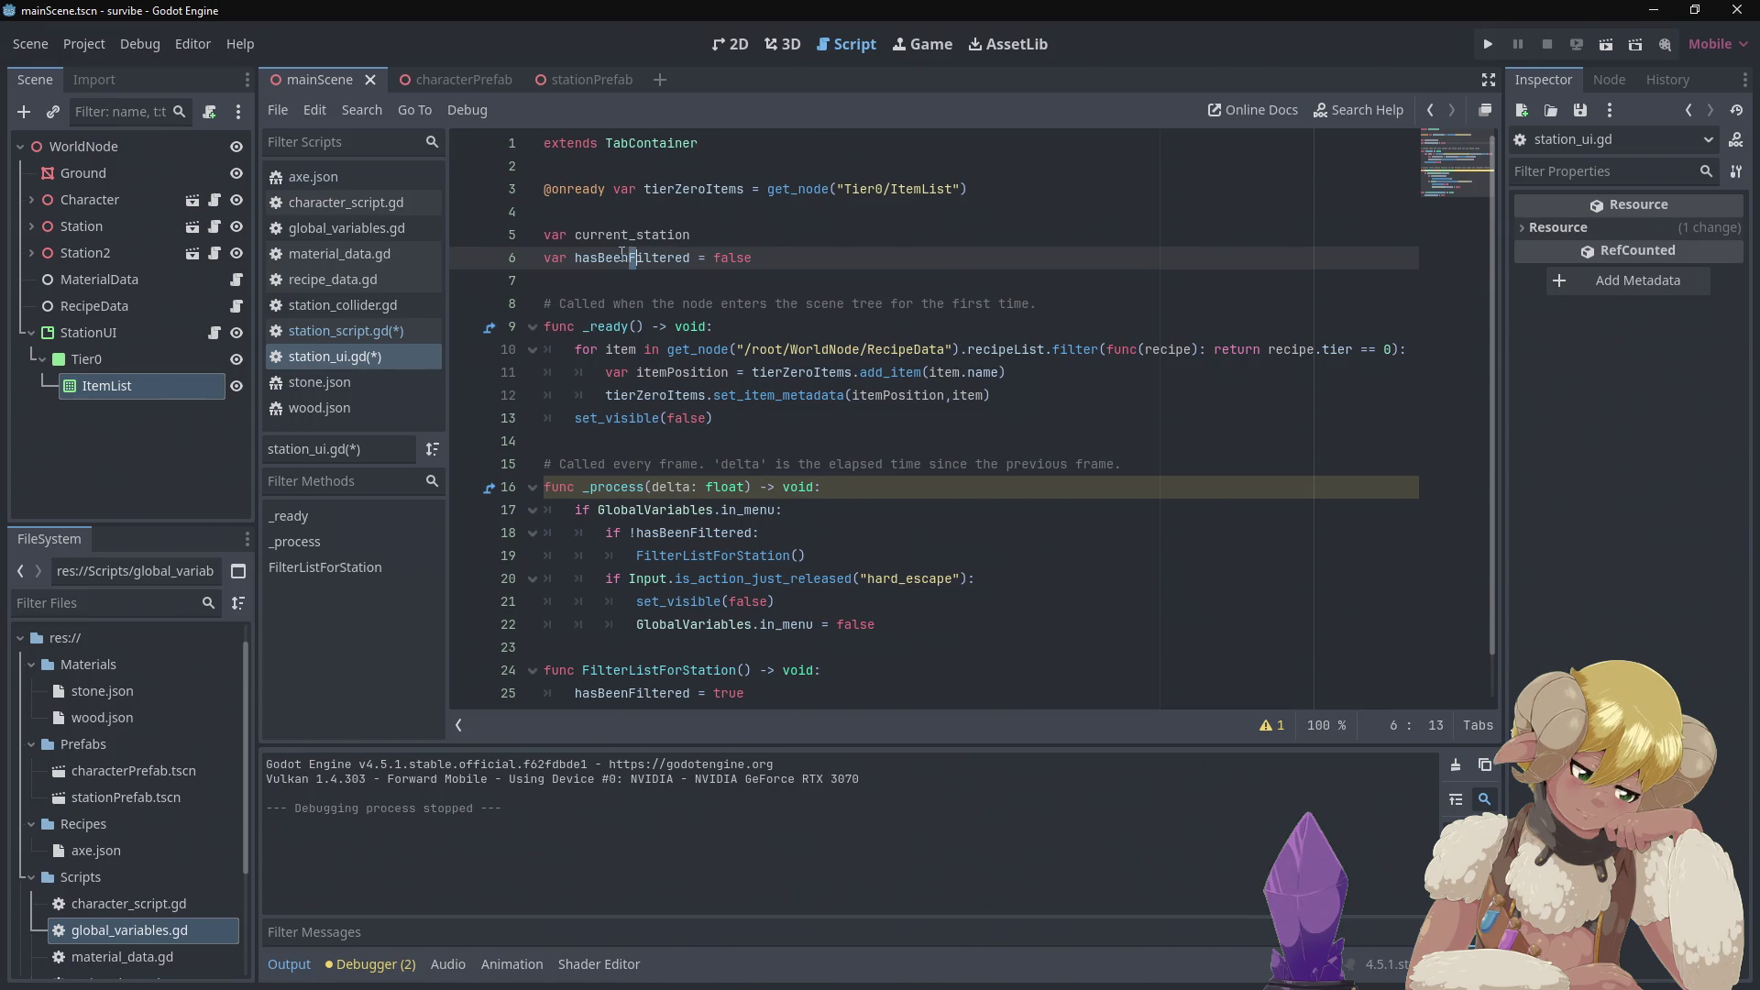
key(BackSpace)
text(_f)
text(f)
scroll(685, 456, down, 1)
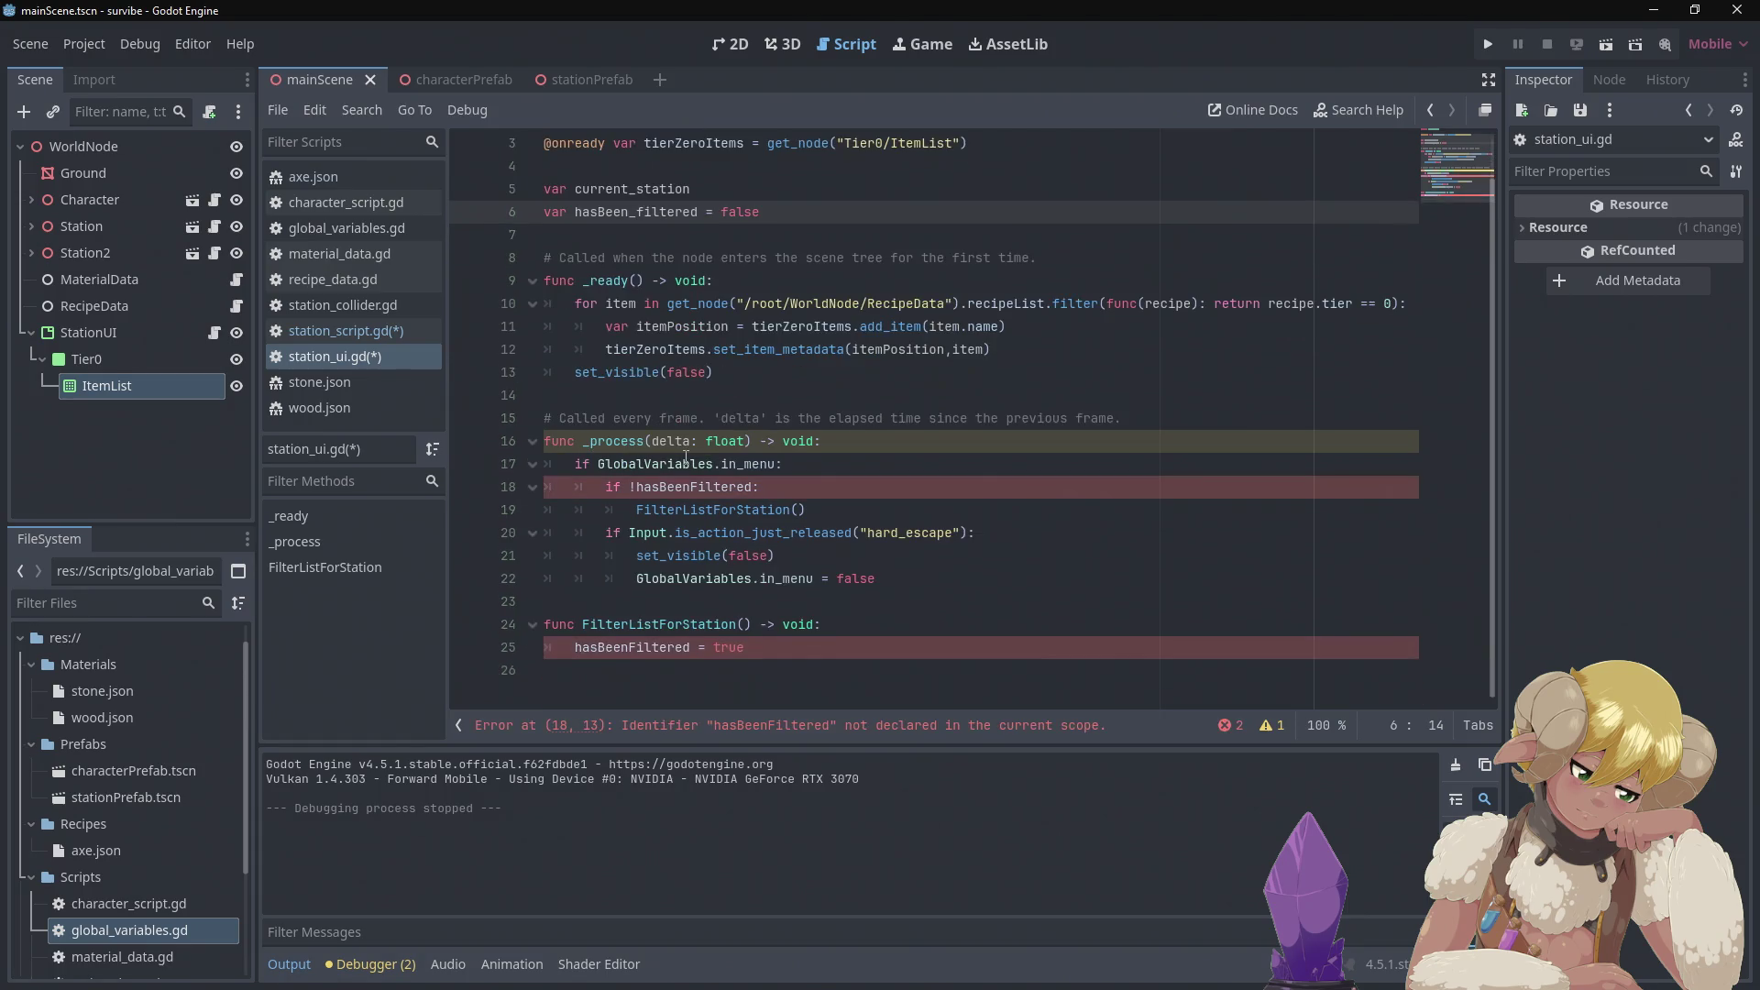
click(631, 647)
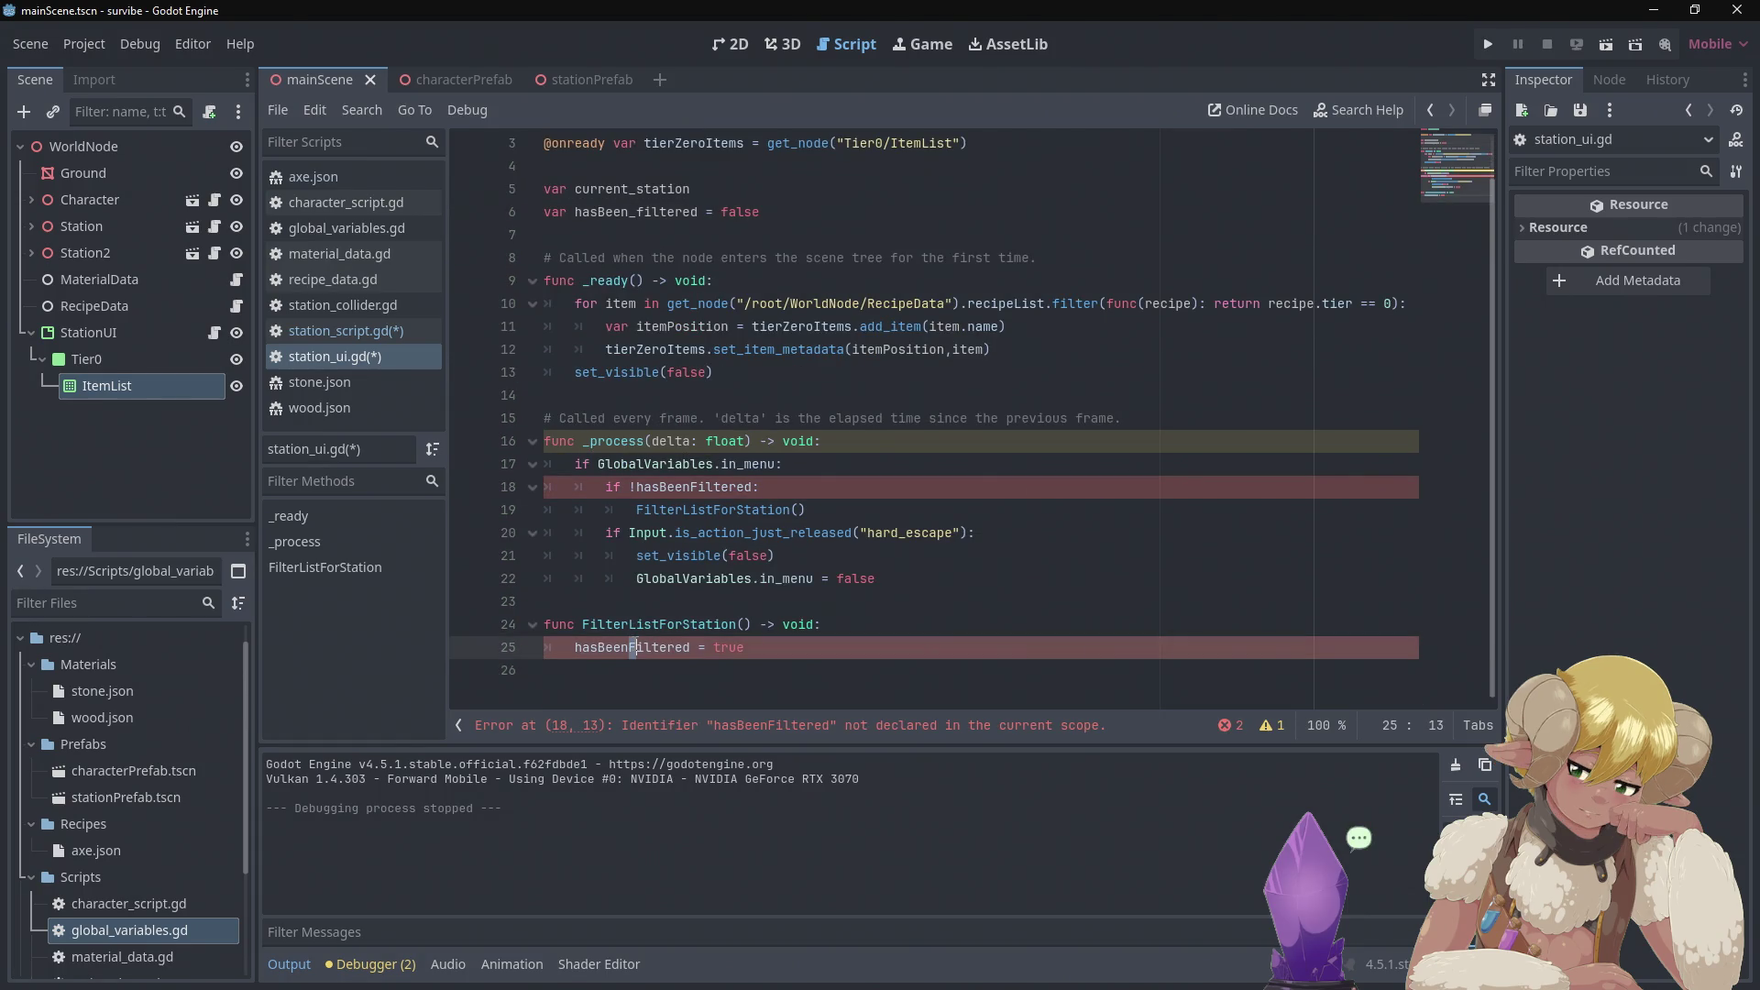
click(597, 212)
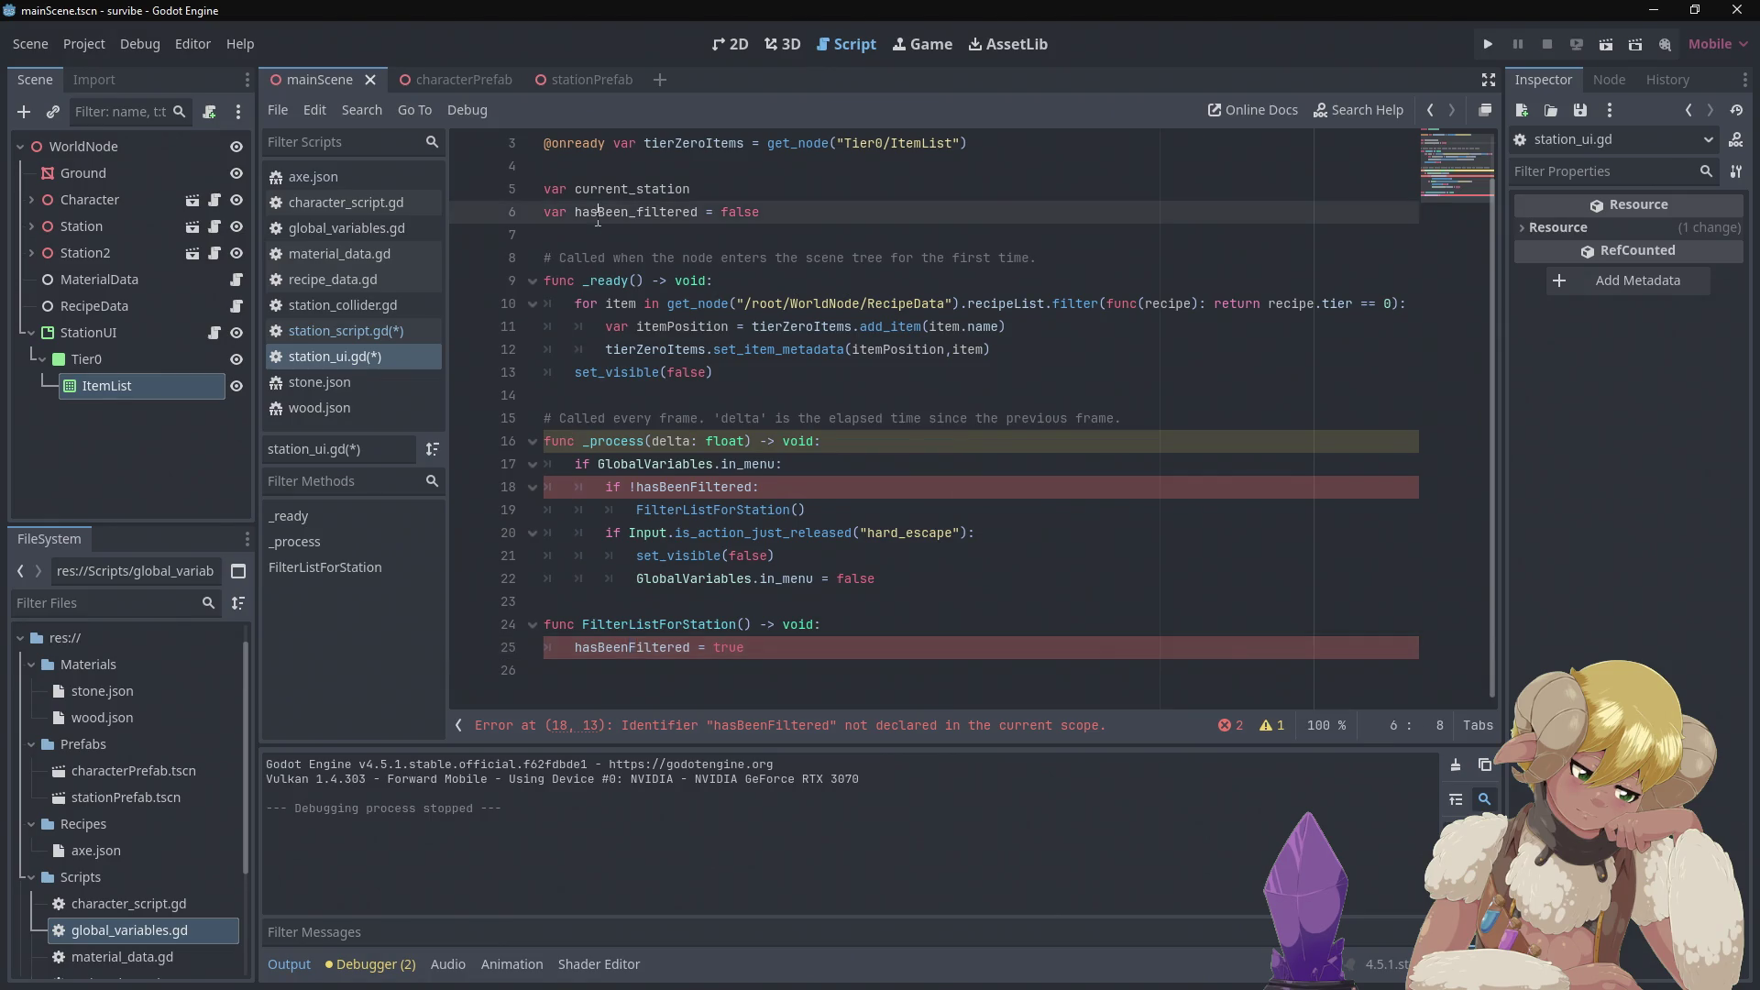
text(_)
key(Delete)
text(b)
Step: Paste has_been_filtered over hasBeenFiltered on lines 18 and 25, then reopen station_script.gd
double_click(658, 212)
key(ctrl+c)
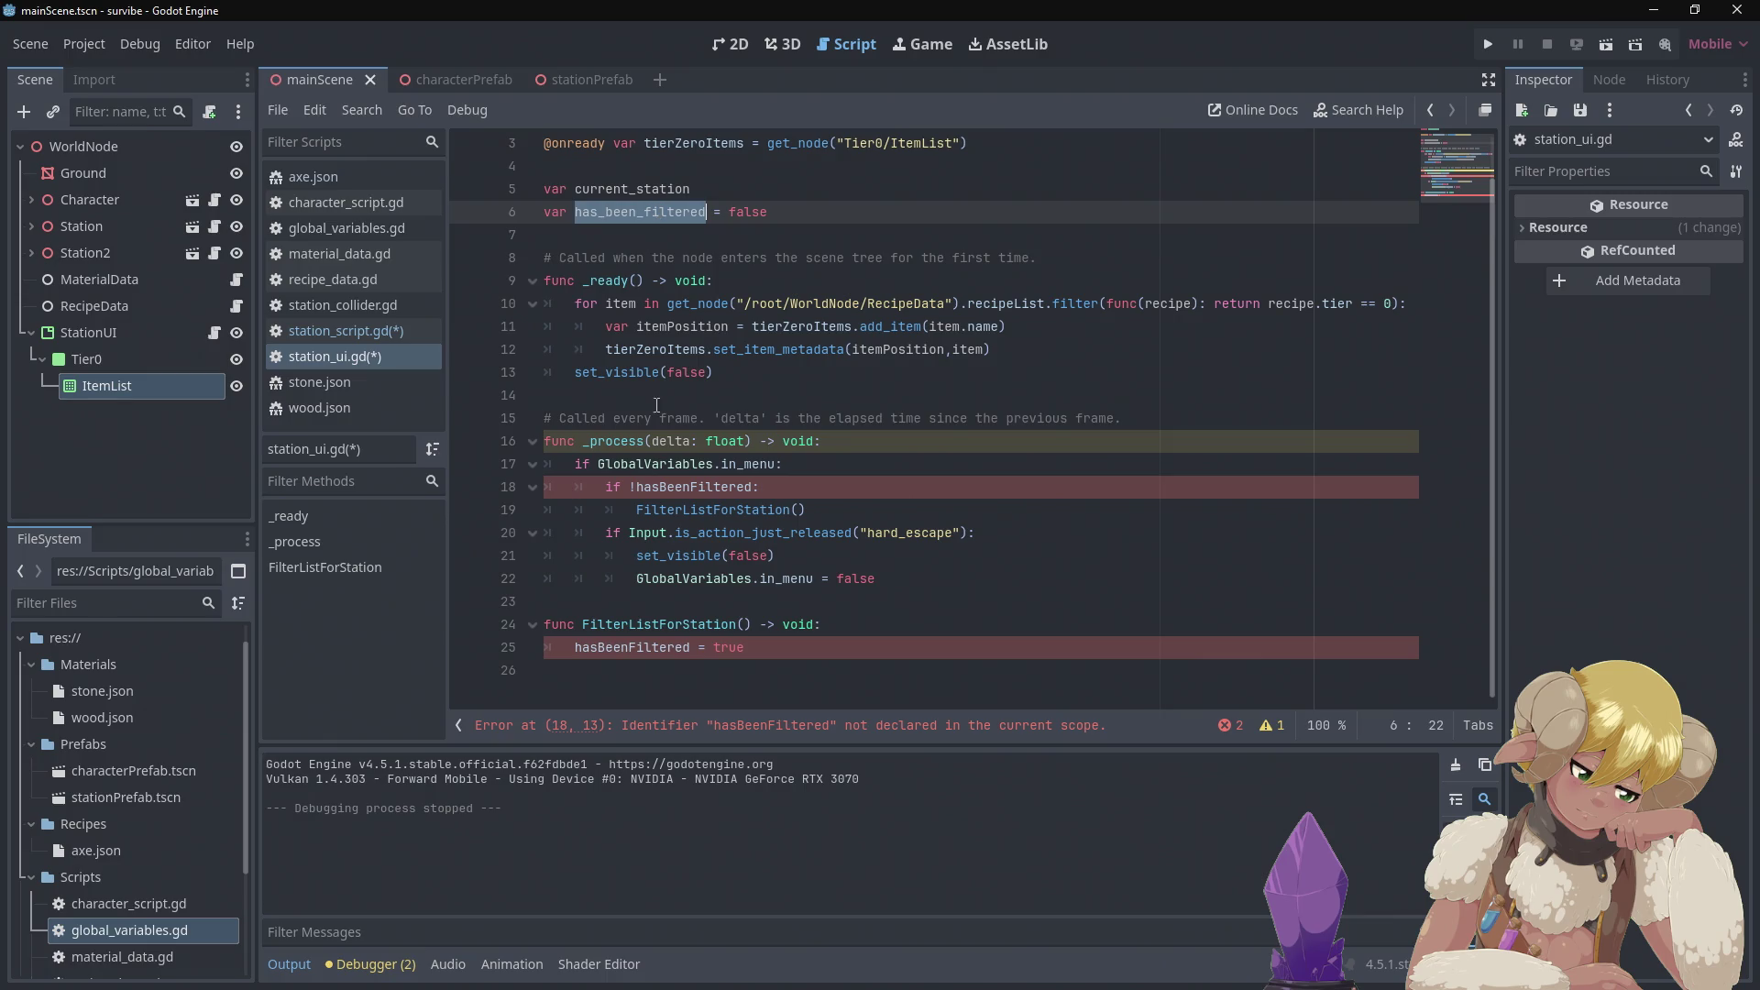
double_click(683, 487)
key(ctrl+v)
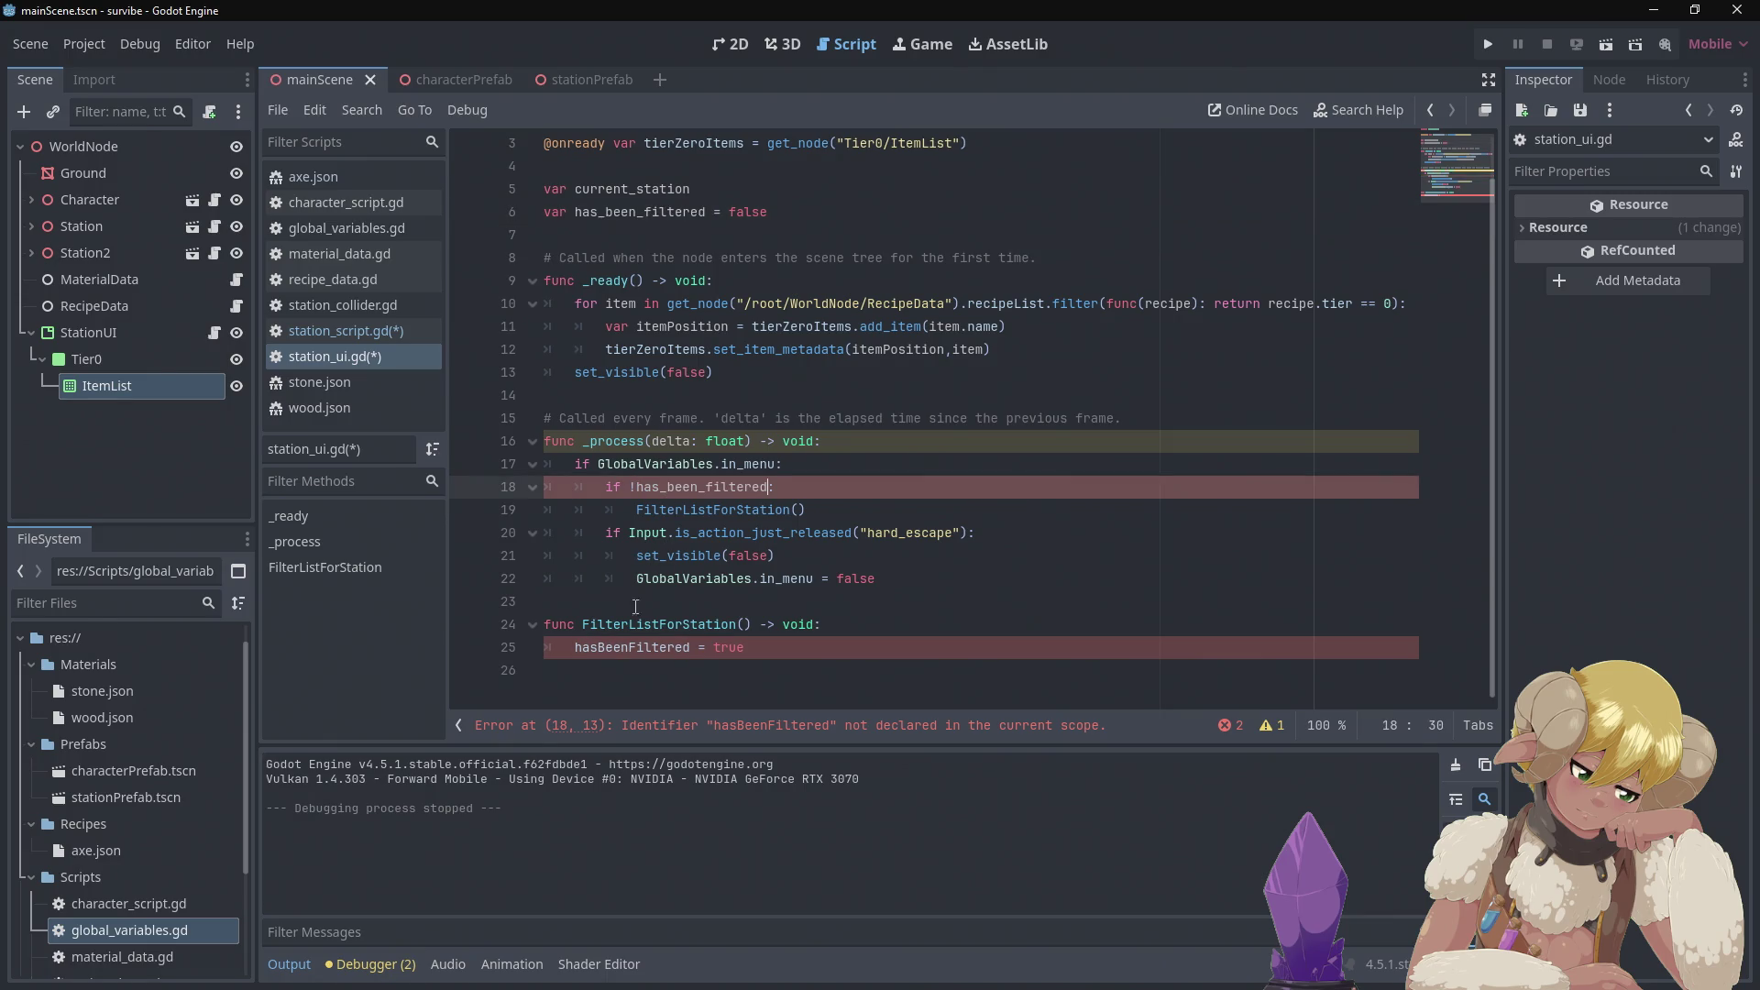
click(629, 648)
double_click(629, 648)
key(ctrl+v)
click(928, 489)
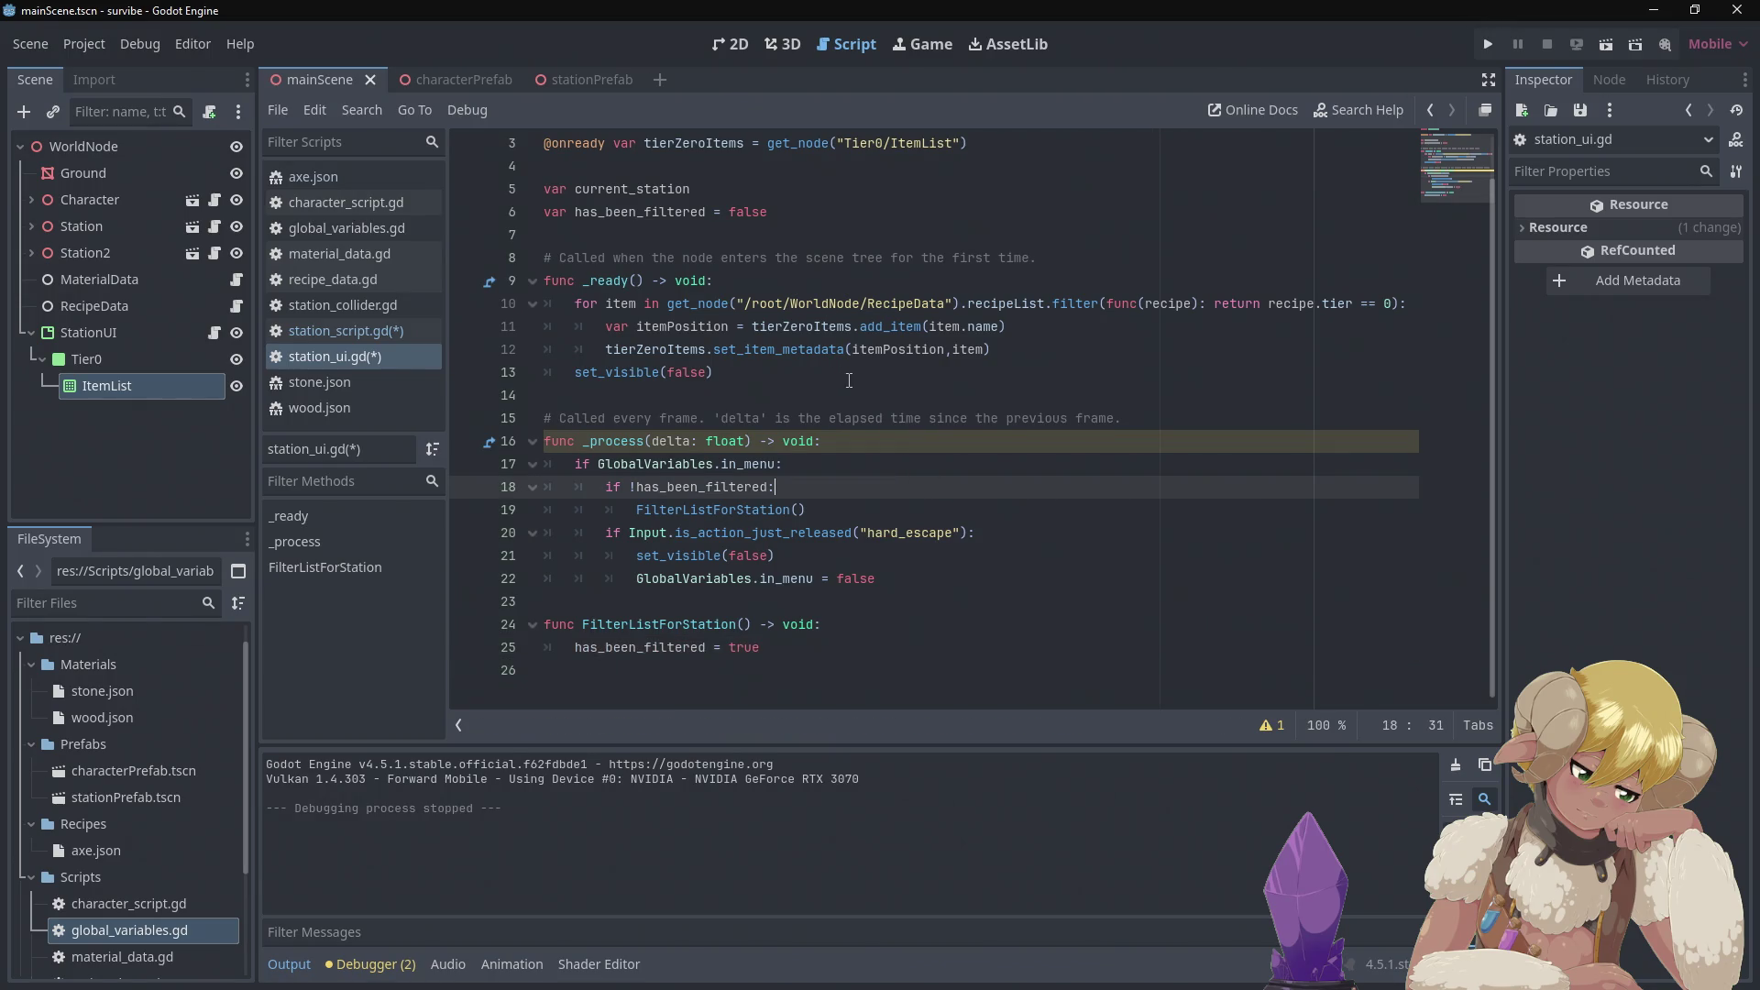
scroll(849, 381, up, 2)
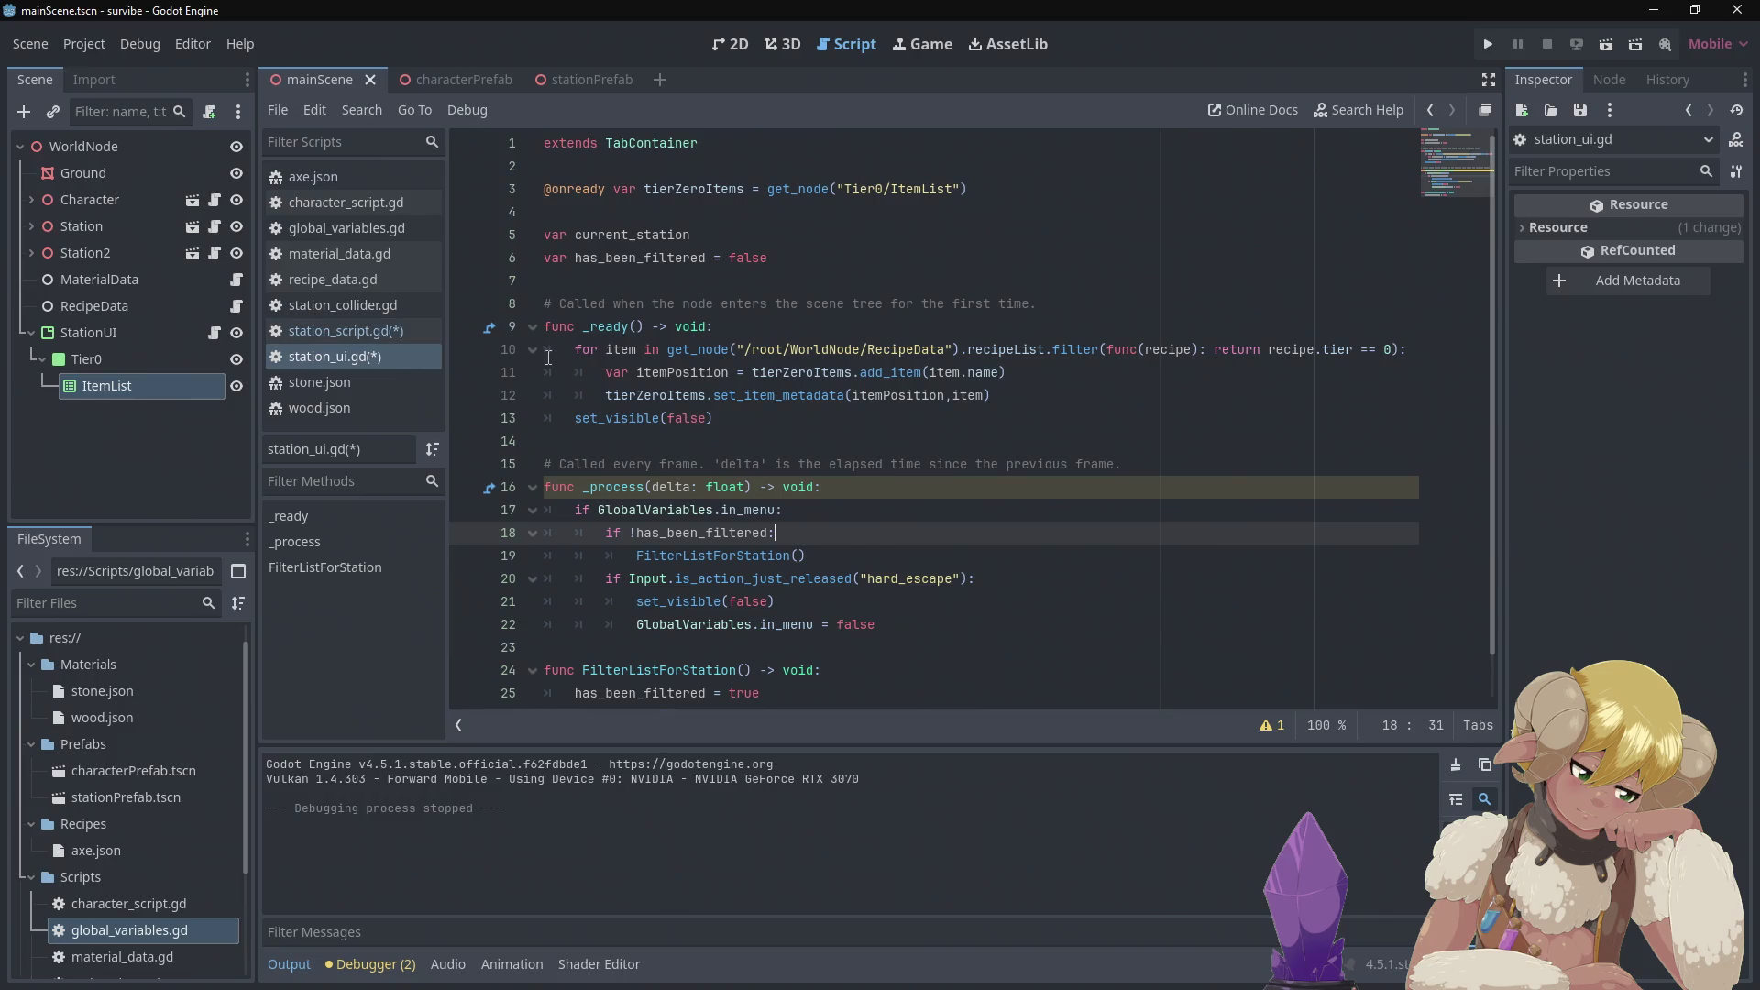
click(357, 341)
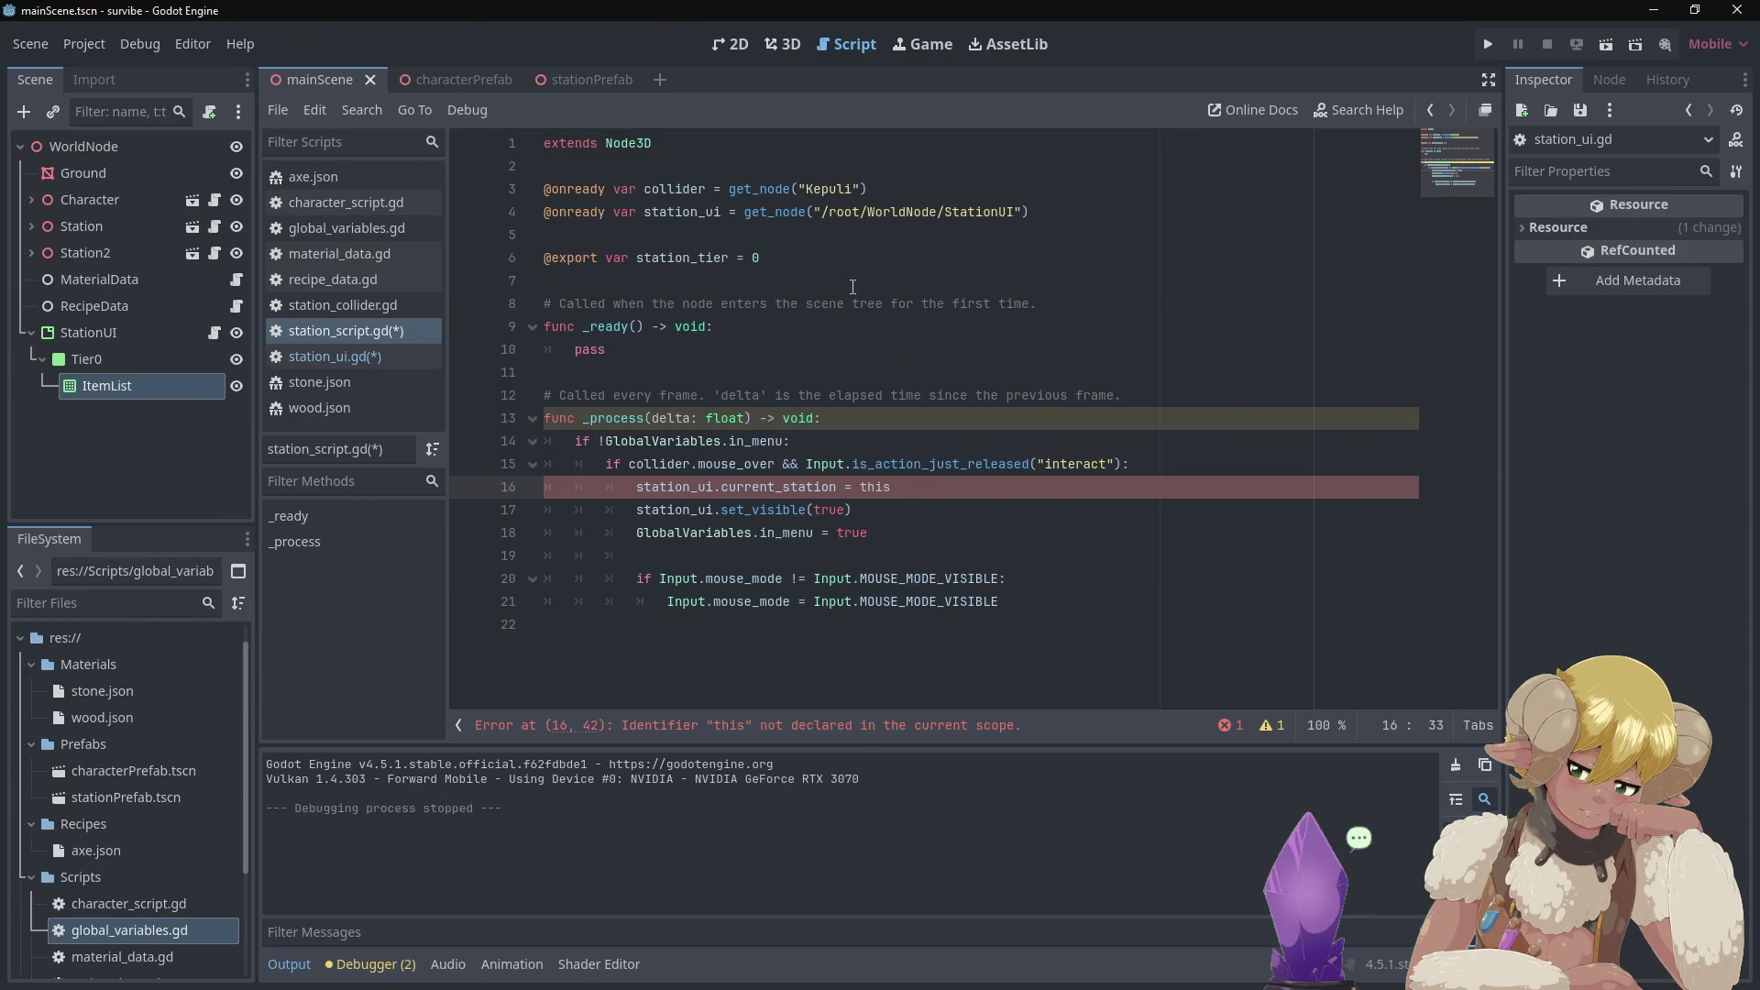
Step: Inspect the StationUI node path on line 4 and the _ready function of station_script.gd
triple_click(910, 210)
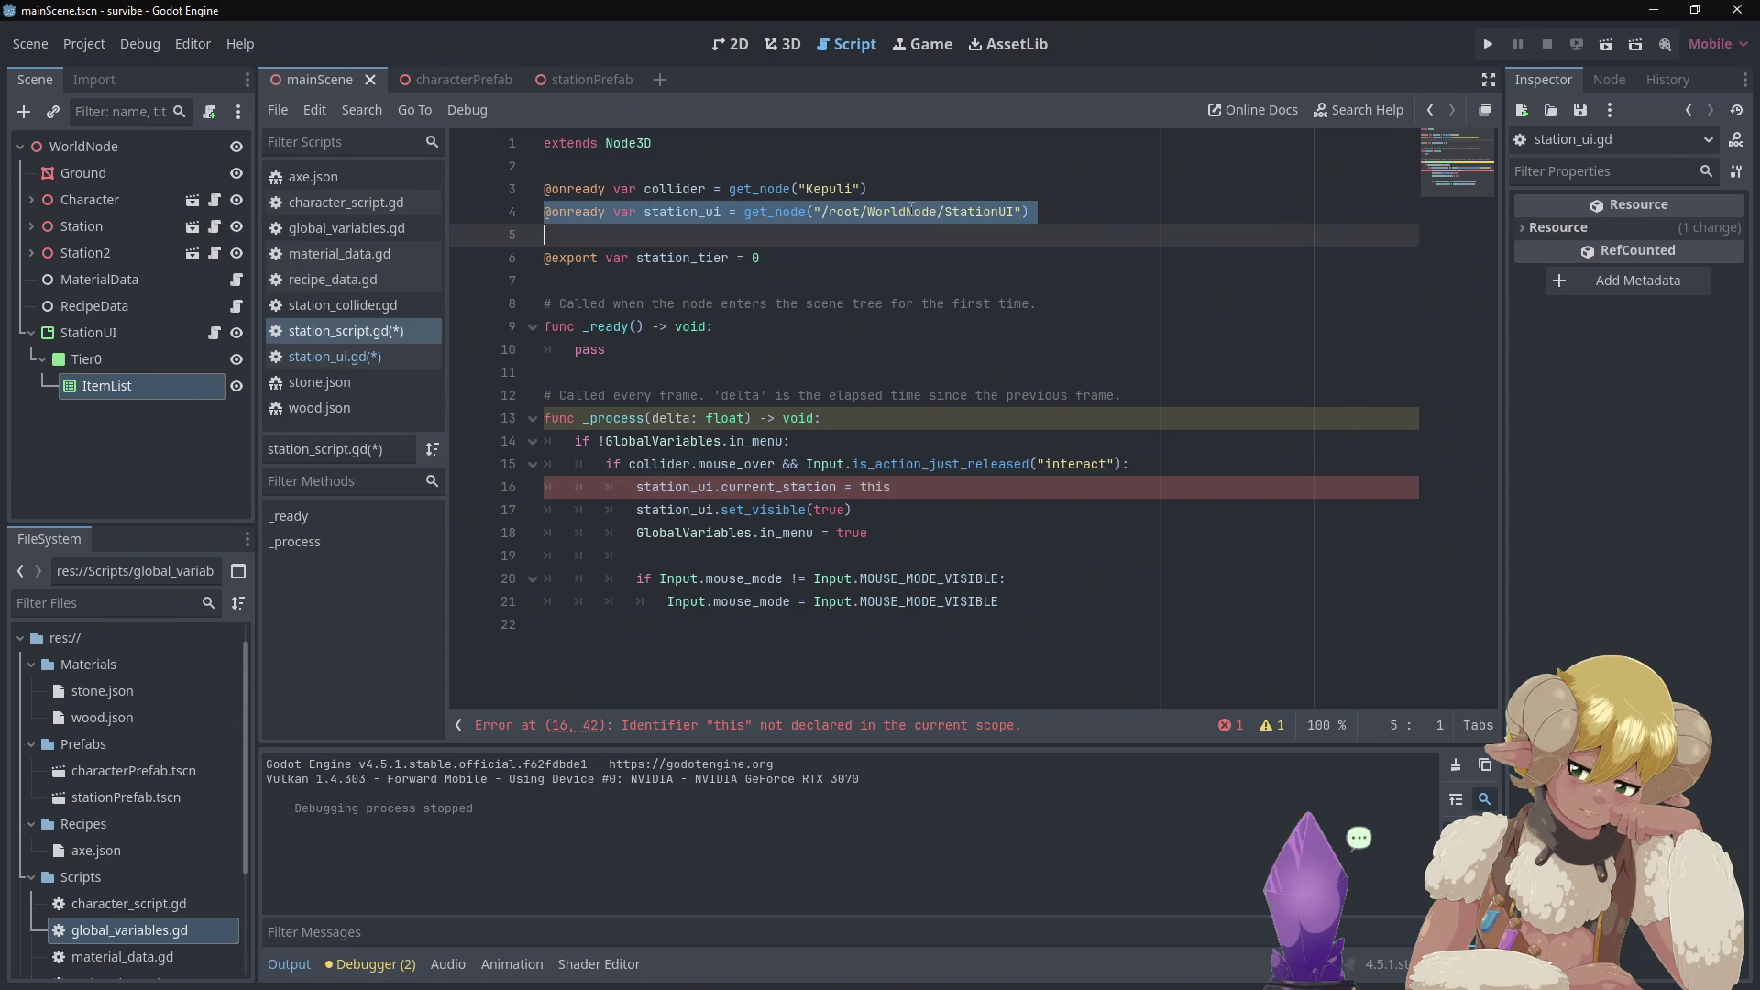
key(Down)
key(Down)
key(Down)
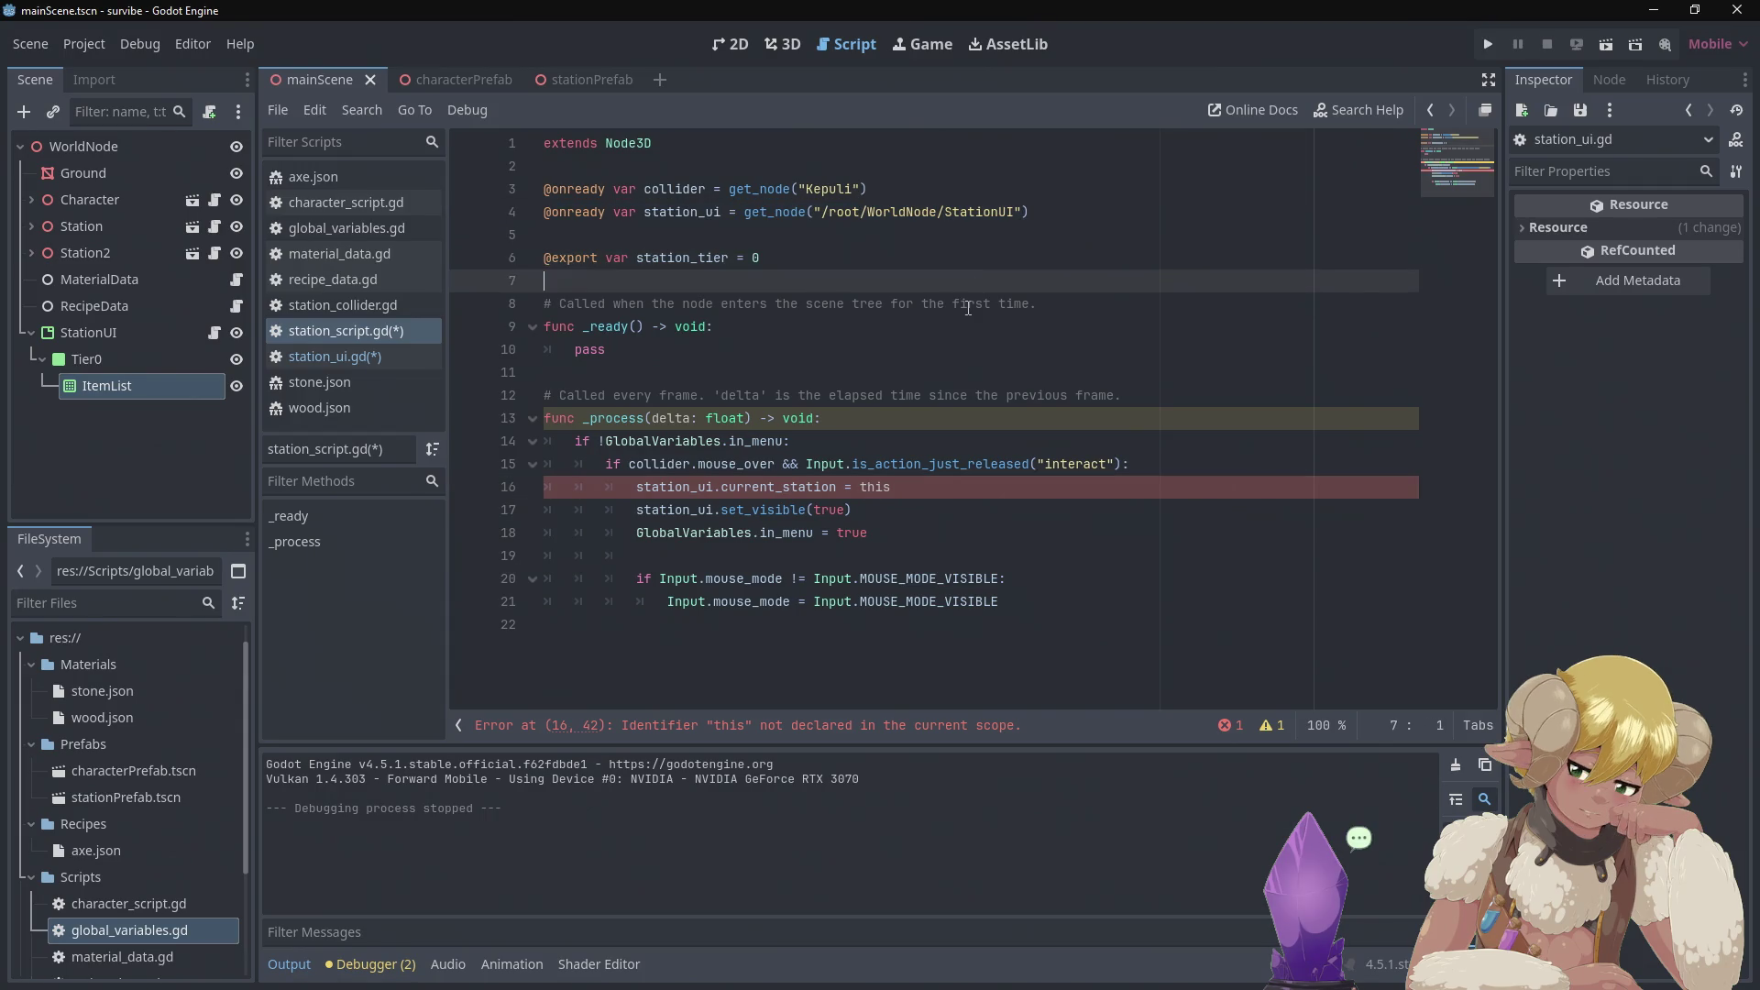
click(980, 347)
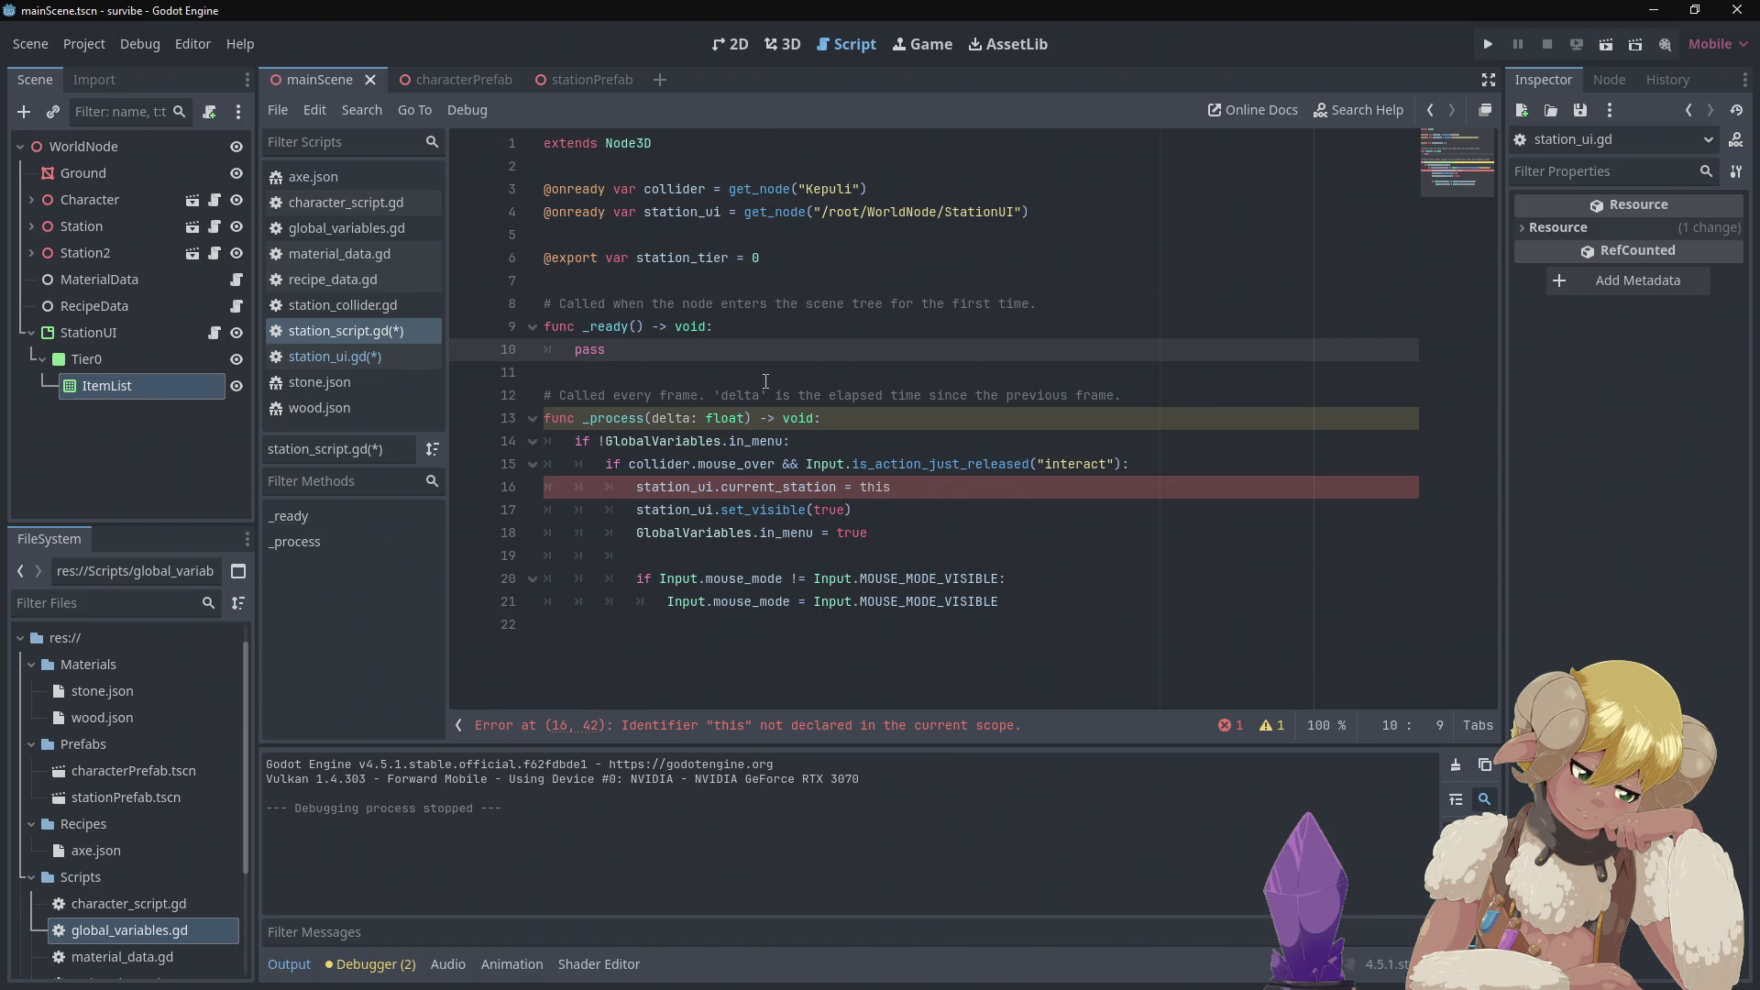
click(894, 214)
click(899, 236)
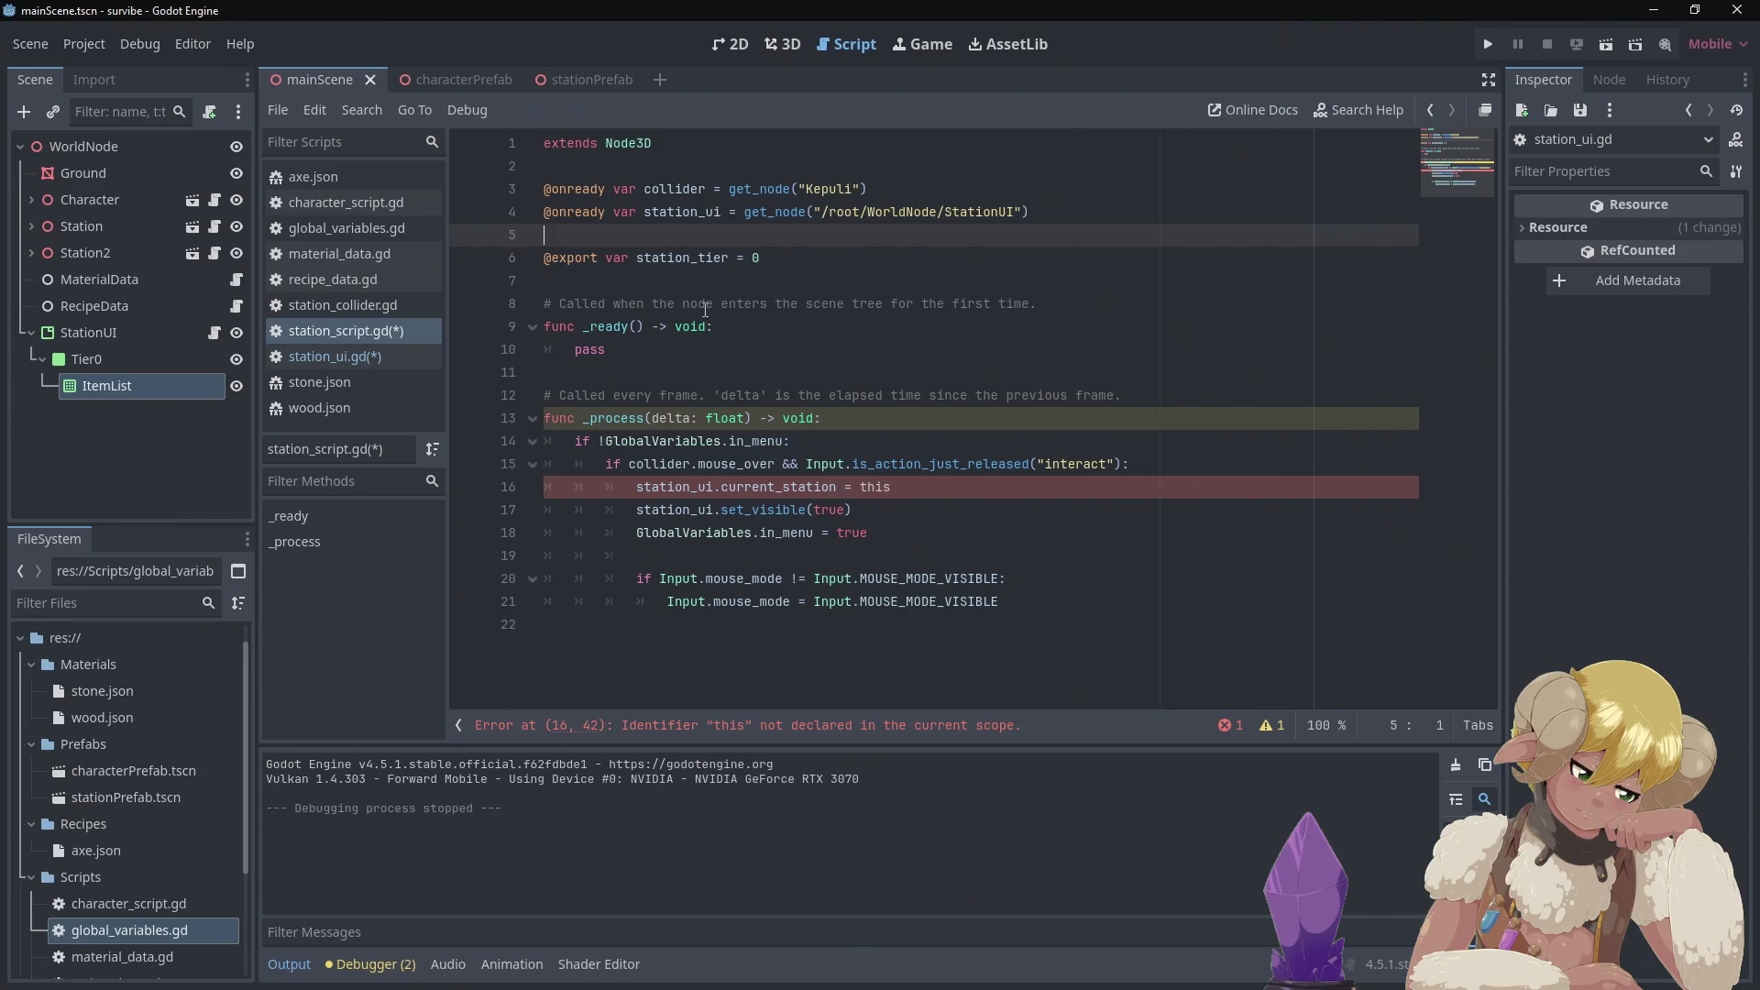
Step: Rename the line 24 function definition from FilterListForStation to filter_fist_for_station in station_ui.gd
click(337, 366)
scroll(666, 560, down, 2)
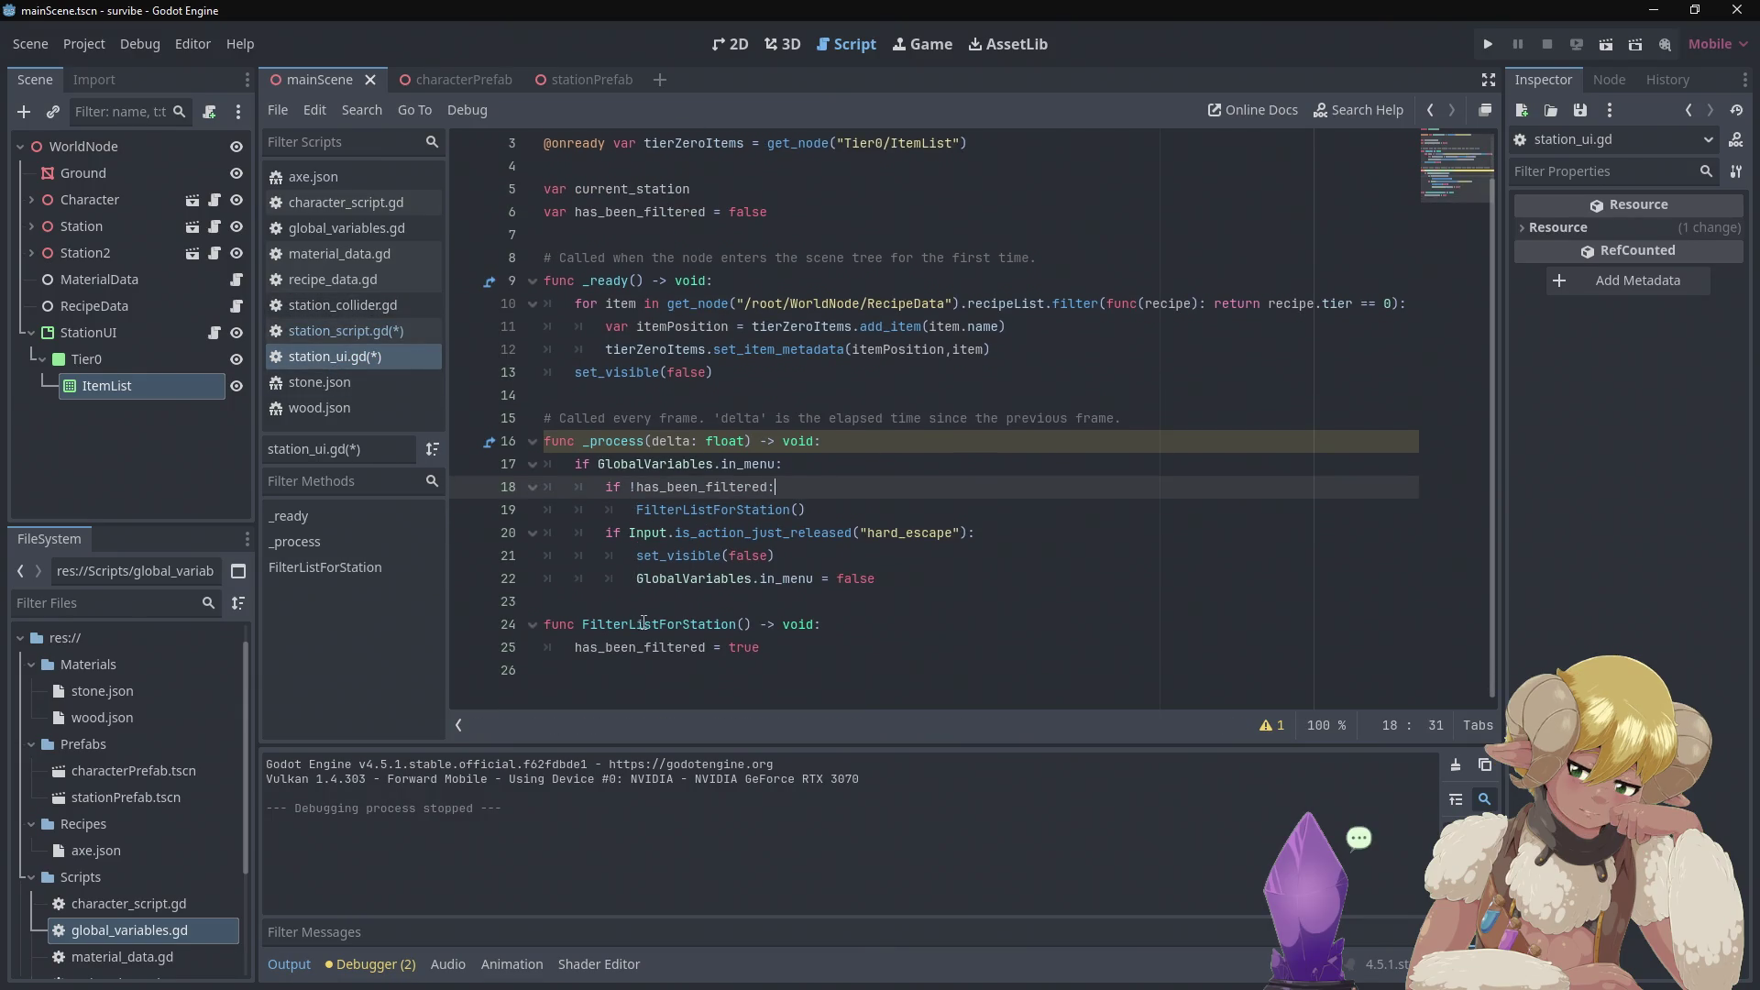
click(591, 627)
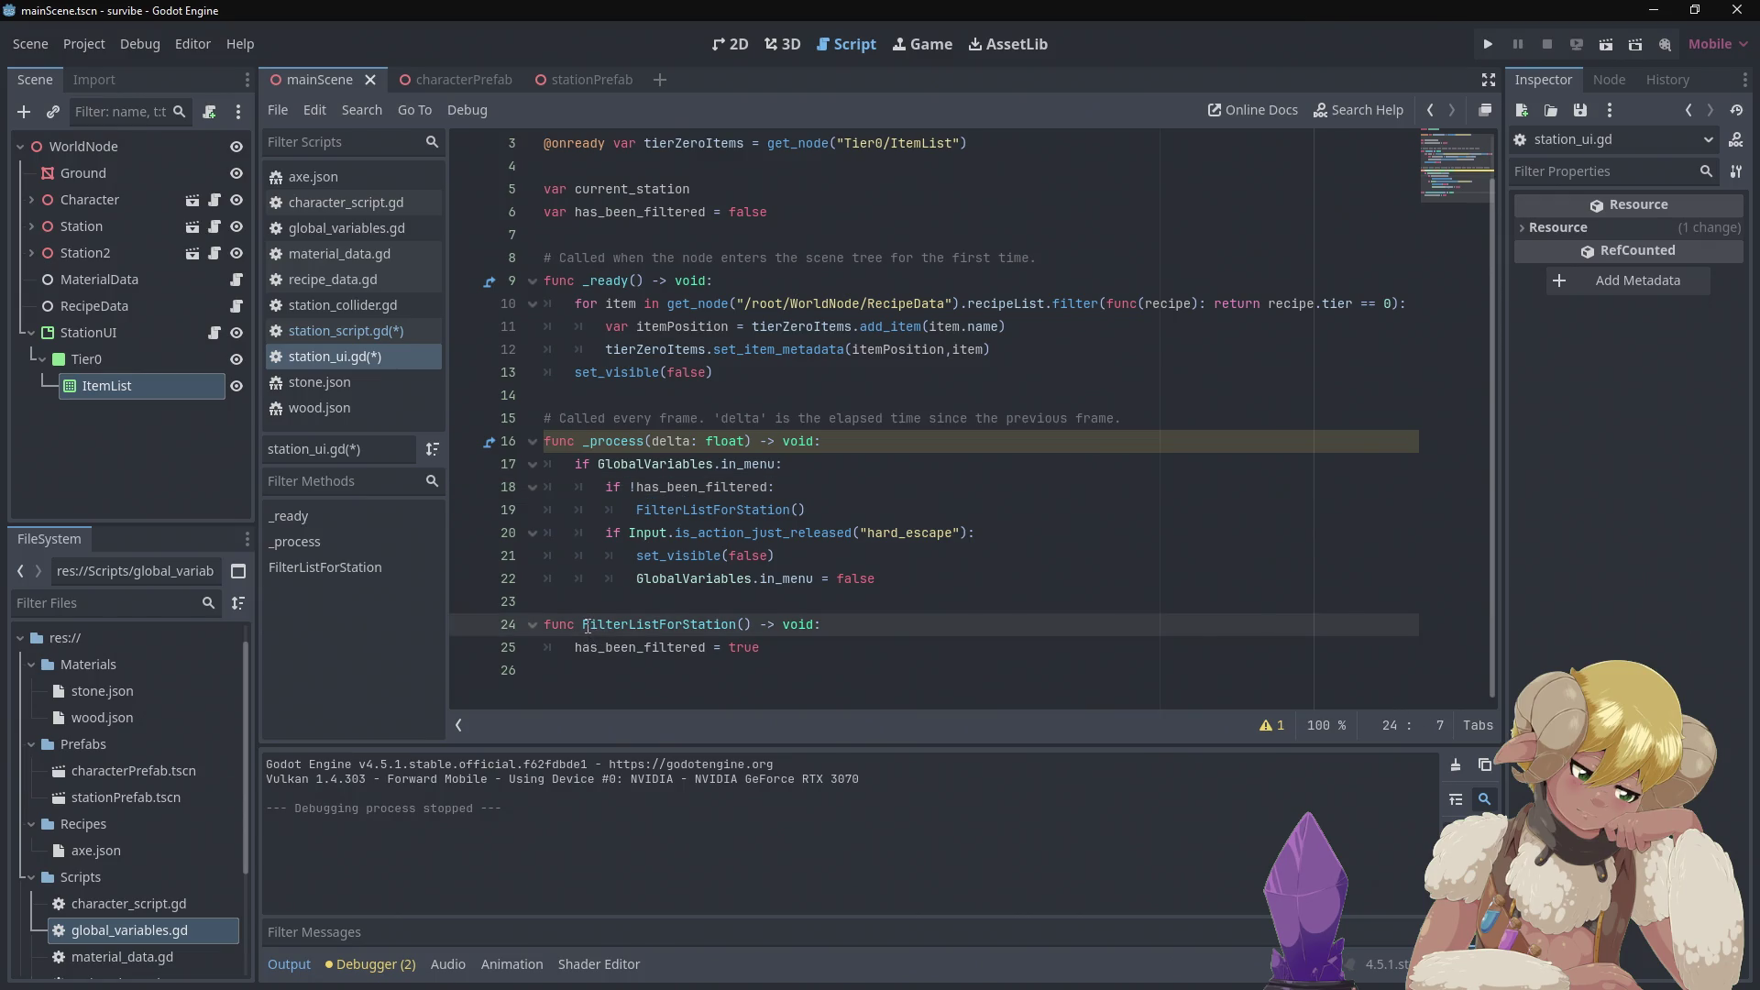
key(BackSpace)
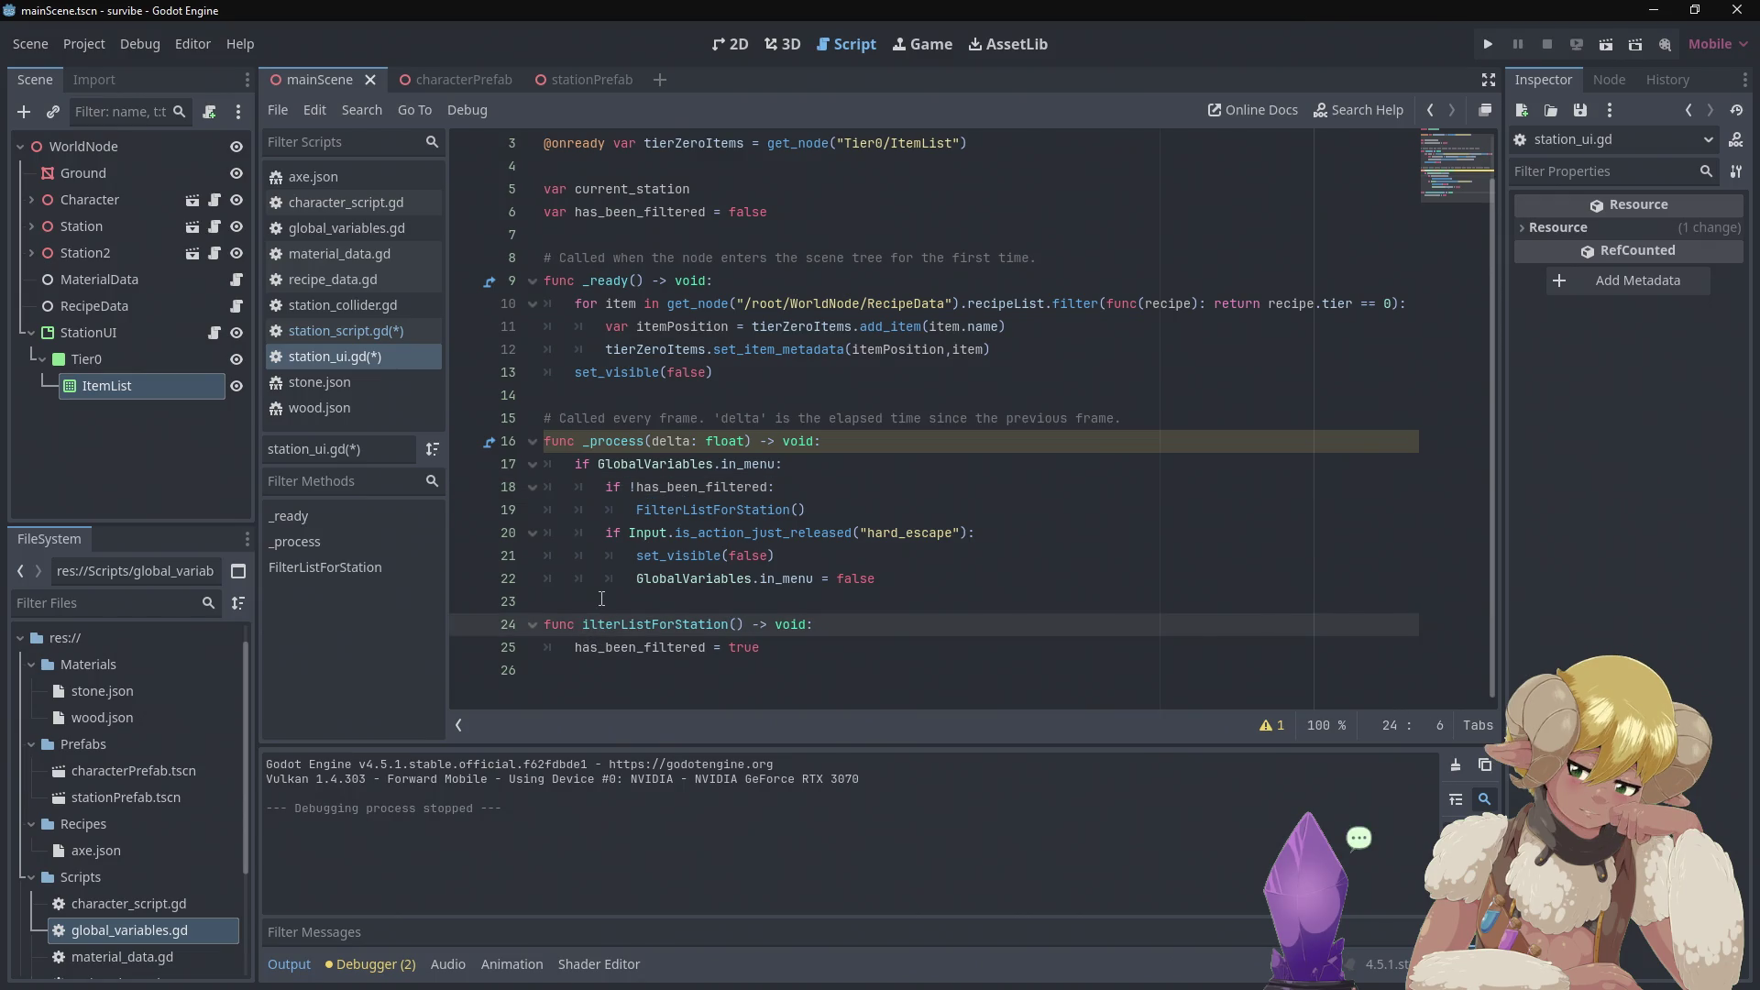
text(f)
key(Escape)
click(601, 598)
click(639, 624)
key(BackSpace)
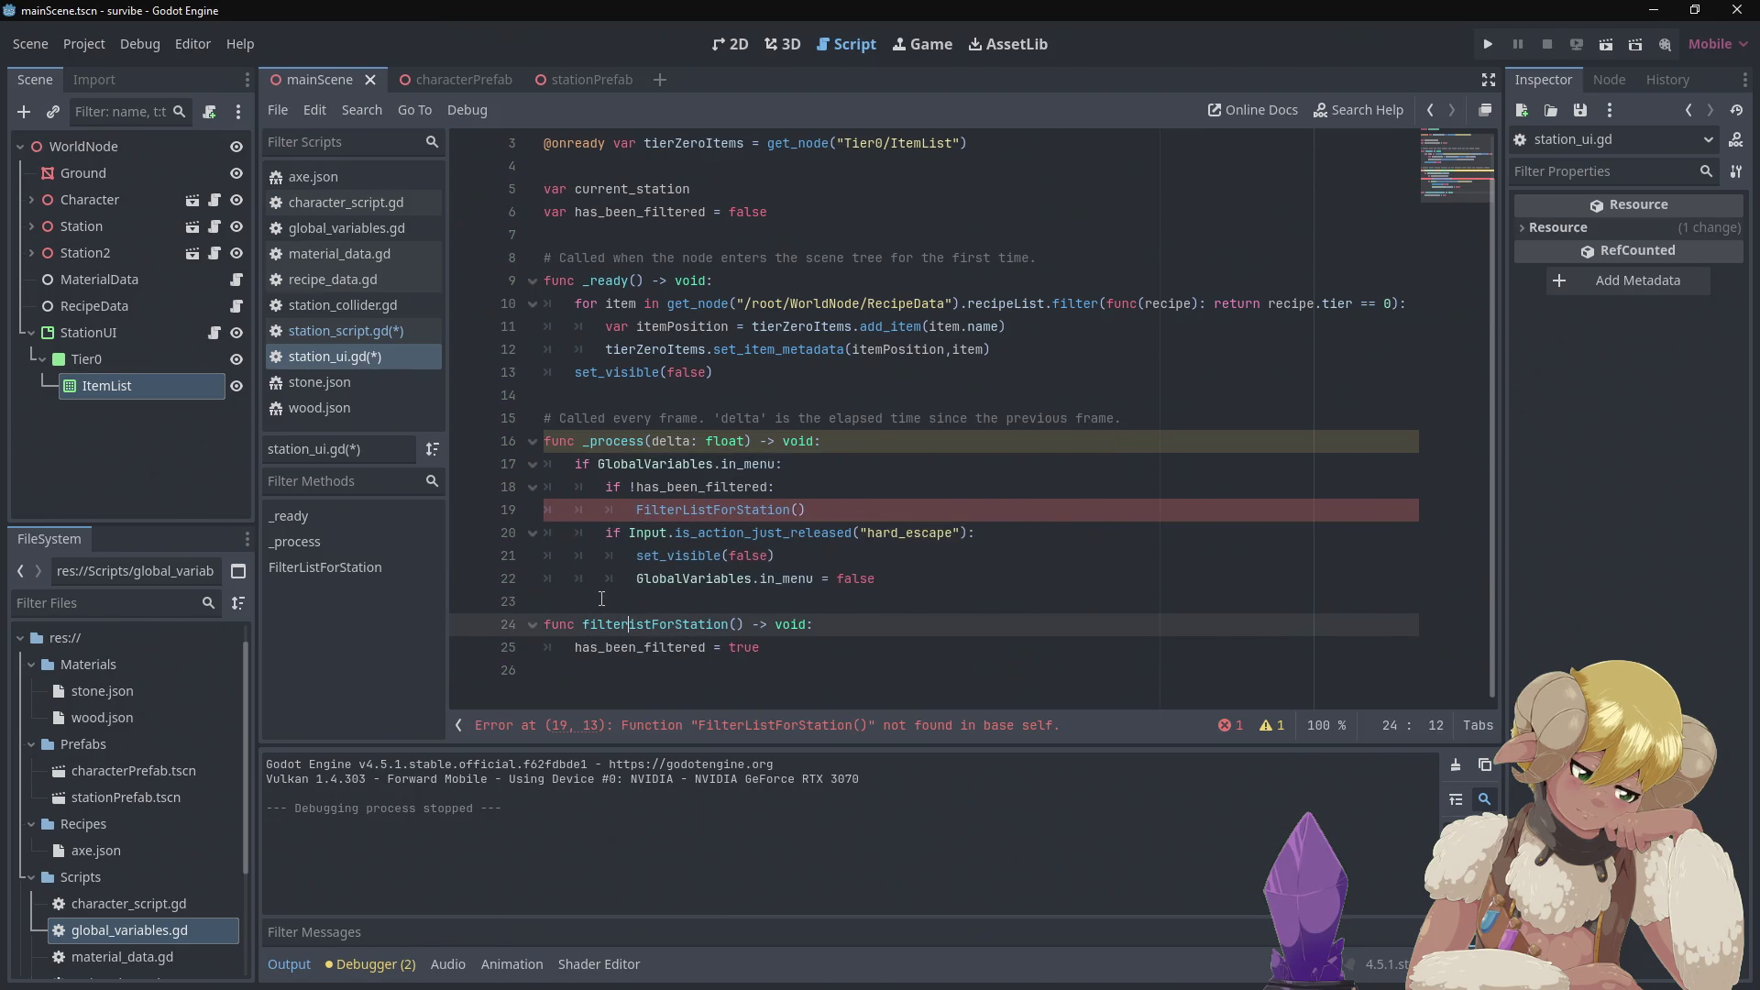
text(_l)
key(Right)
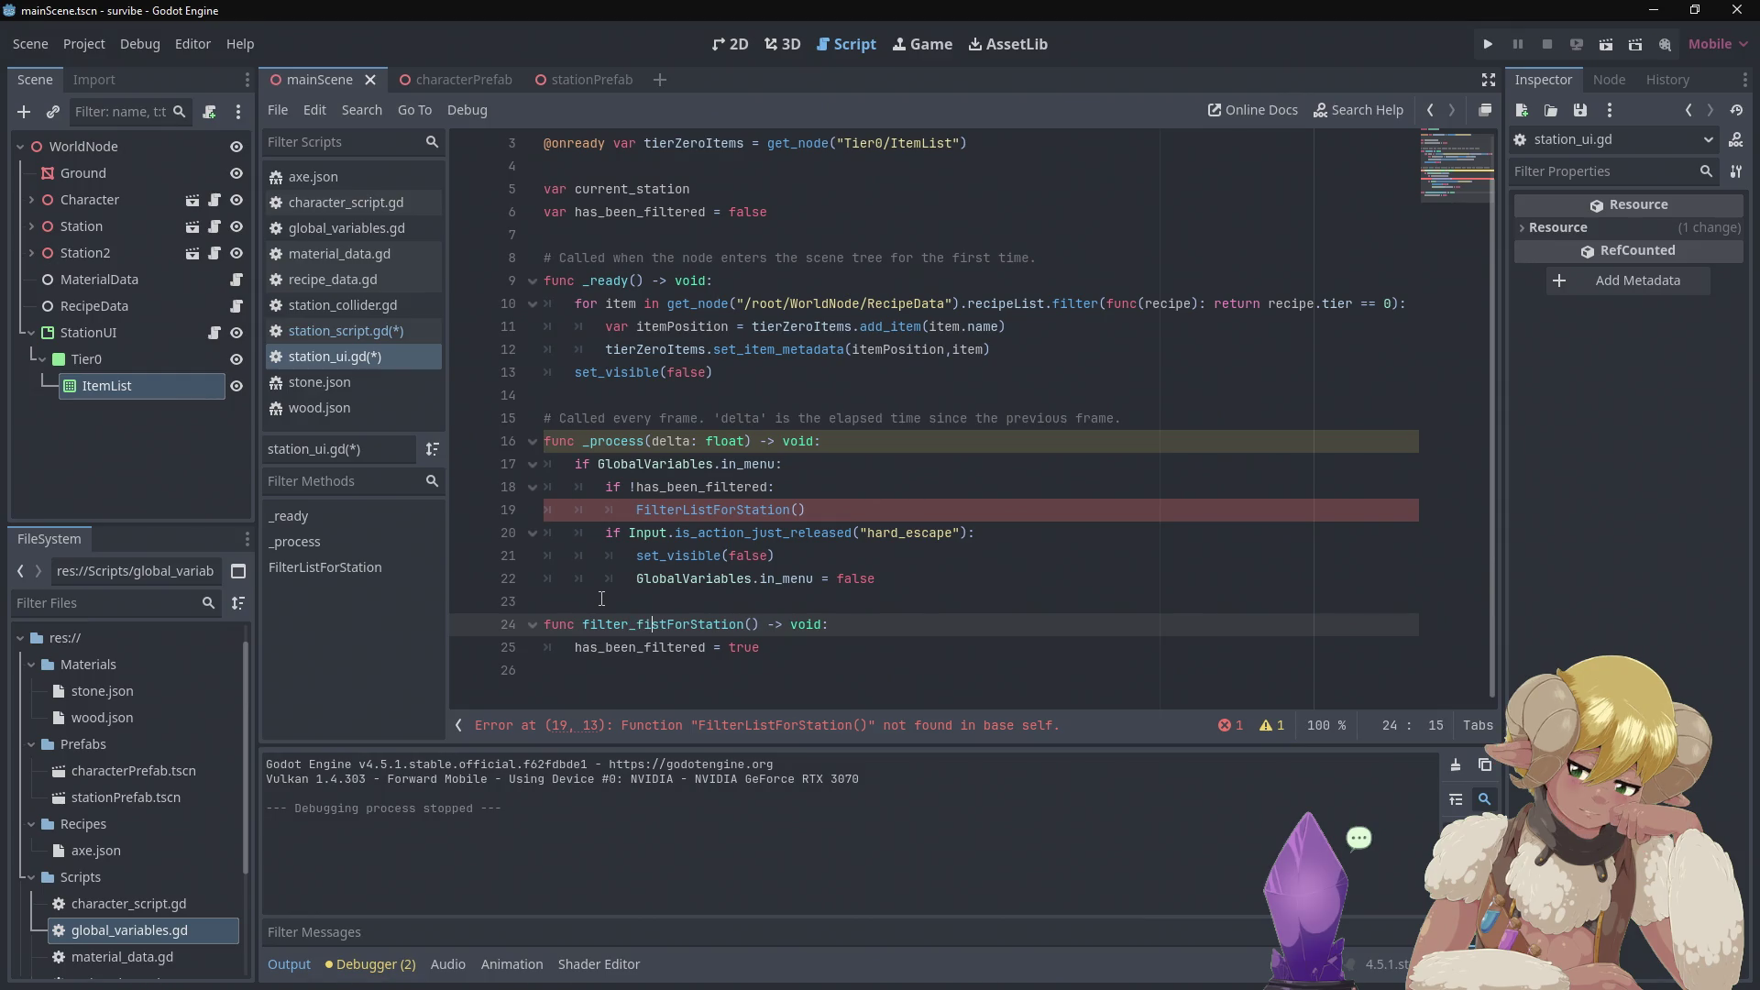
key(BackSpace)
text(_f)
key(Right)
key(BackSpace)
text(_s)
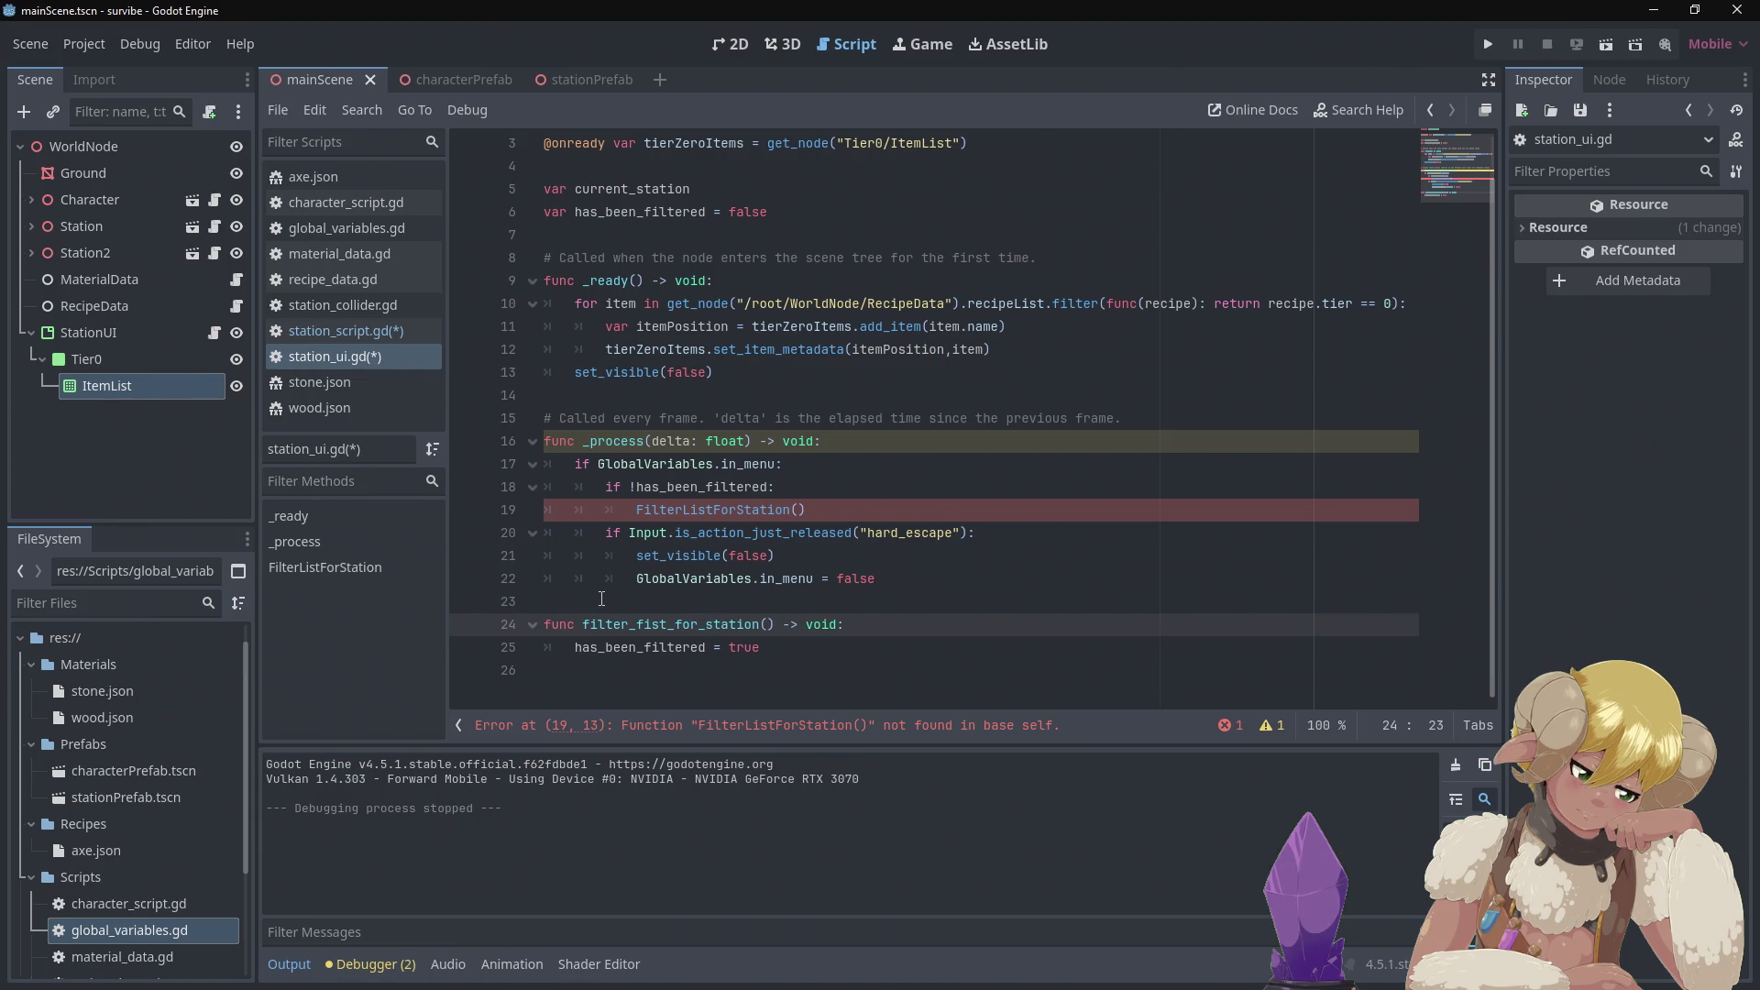
Step: Replace the FilterListForStation call on line 19 with the copied filter_fist_for_station name
double_click(658, 624)
key(ctrl+c)
double_click(720, 510)
key(ctrl+v)
click(960, 467)
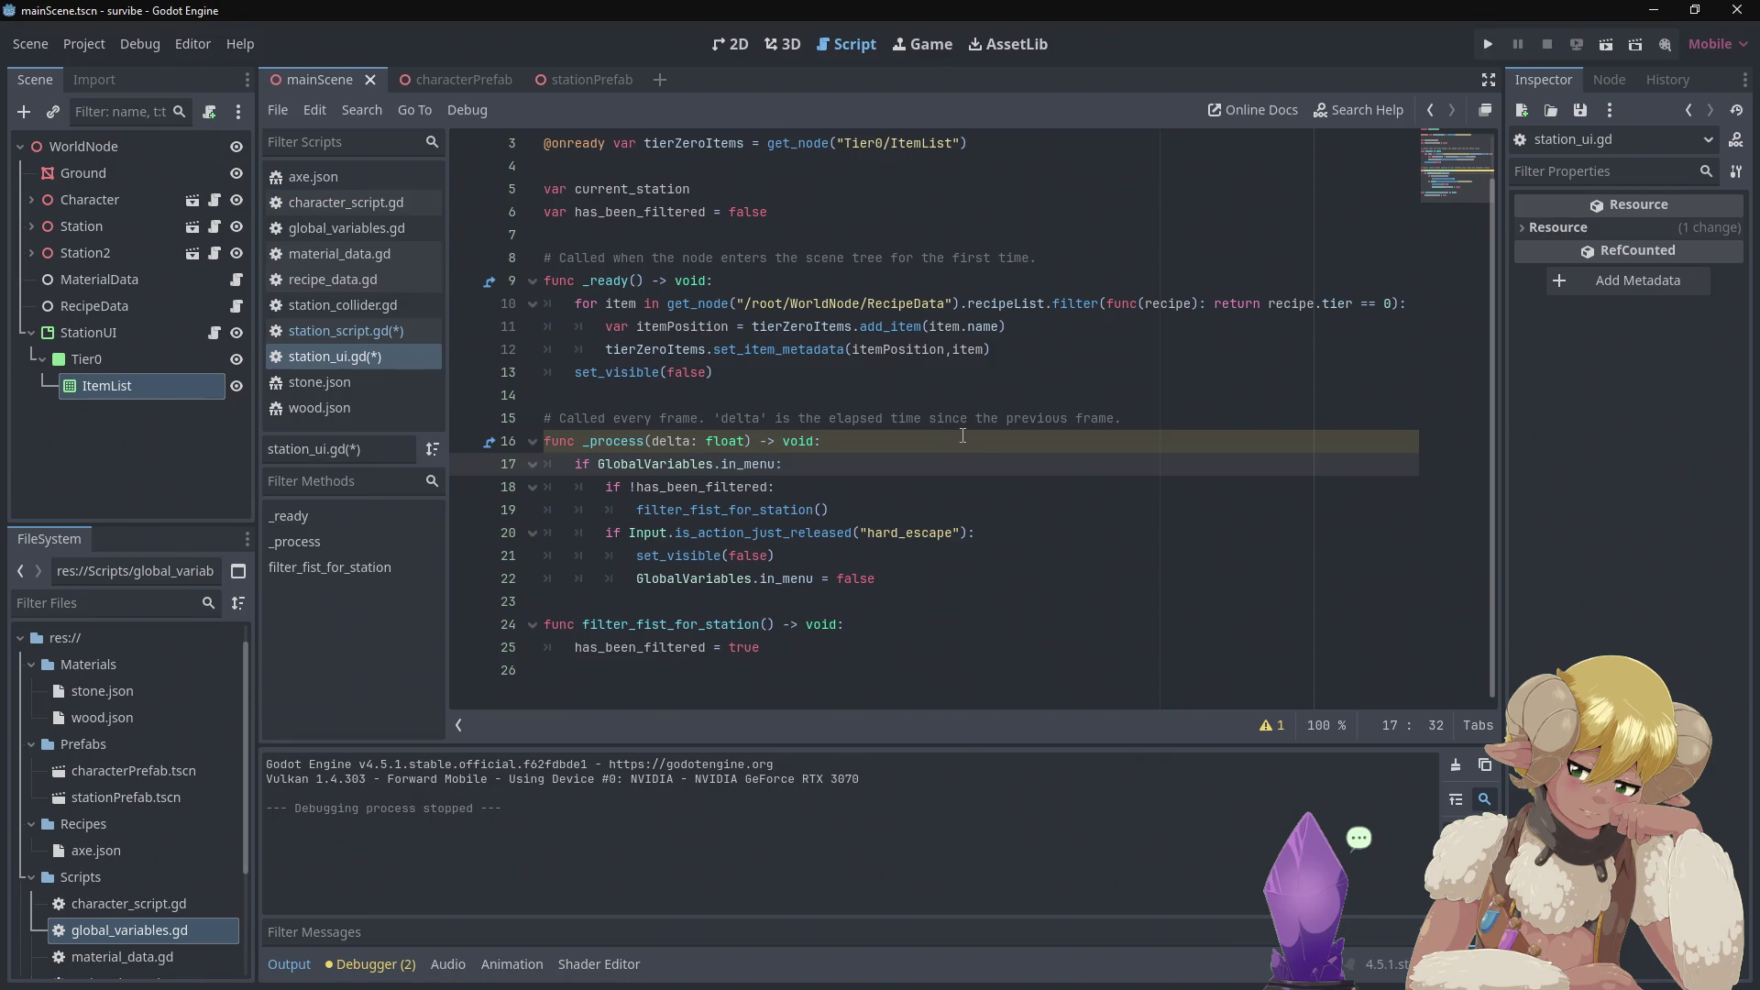
scroll(962, 440, up, 1)
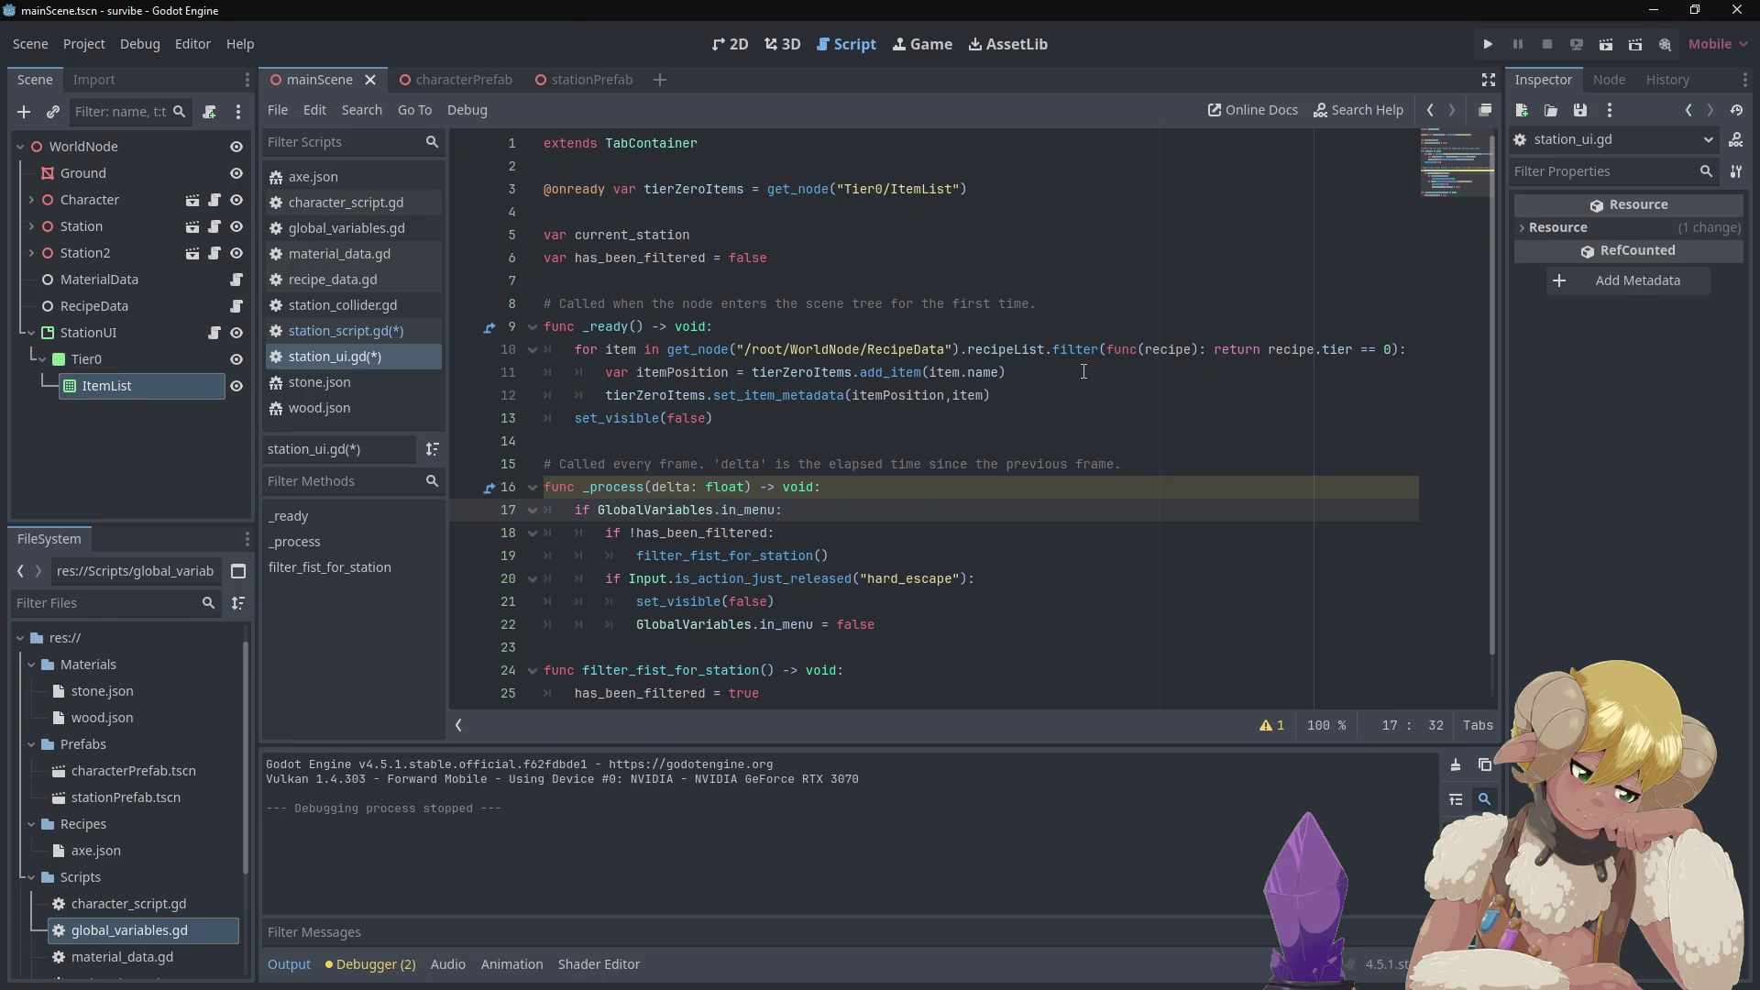
key(alt+Tab)
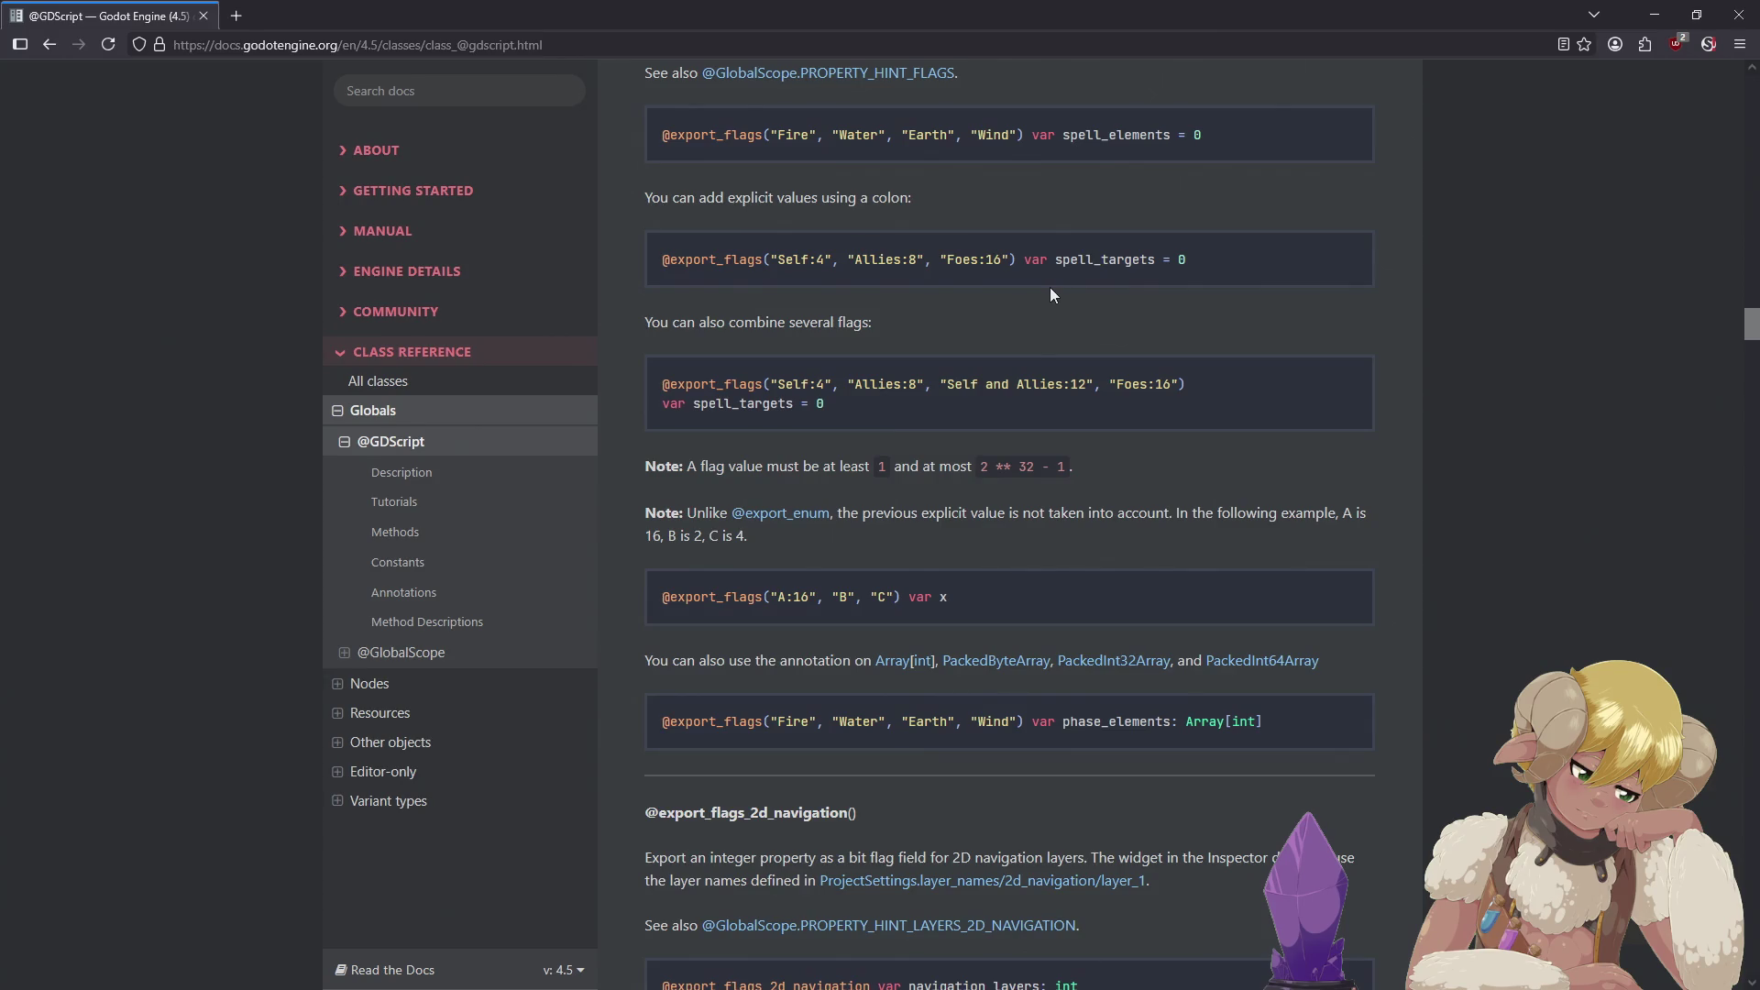
scroll(1041, 291, down, 2)
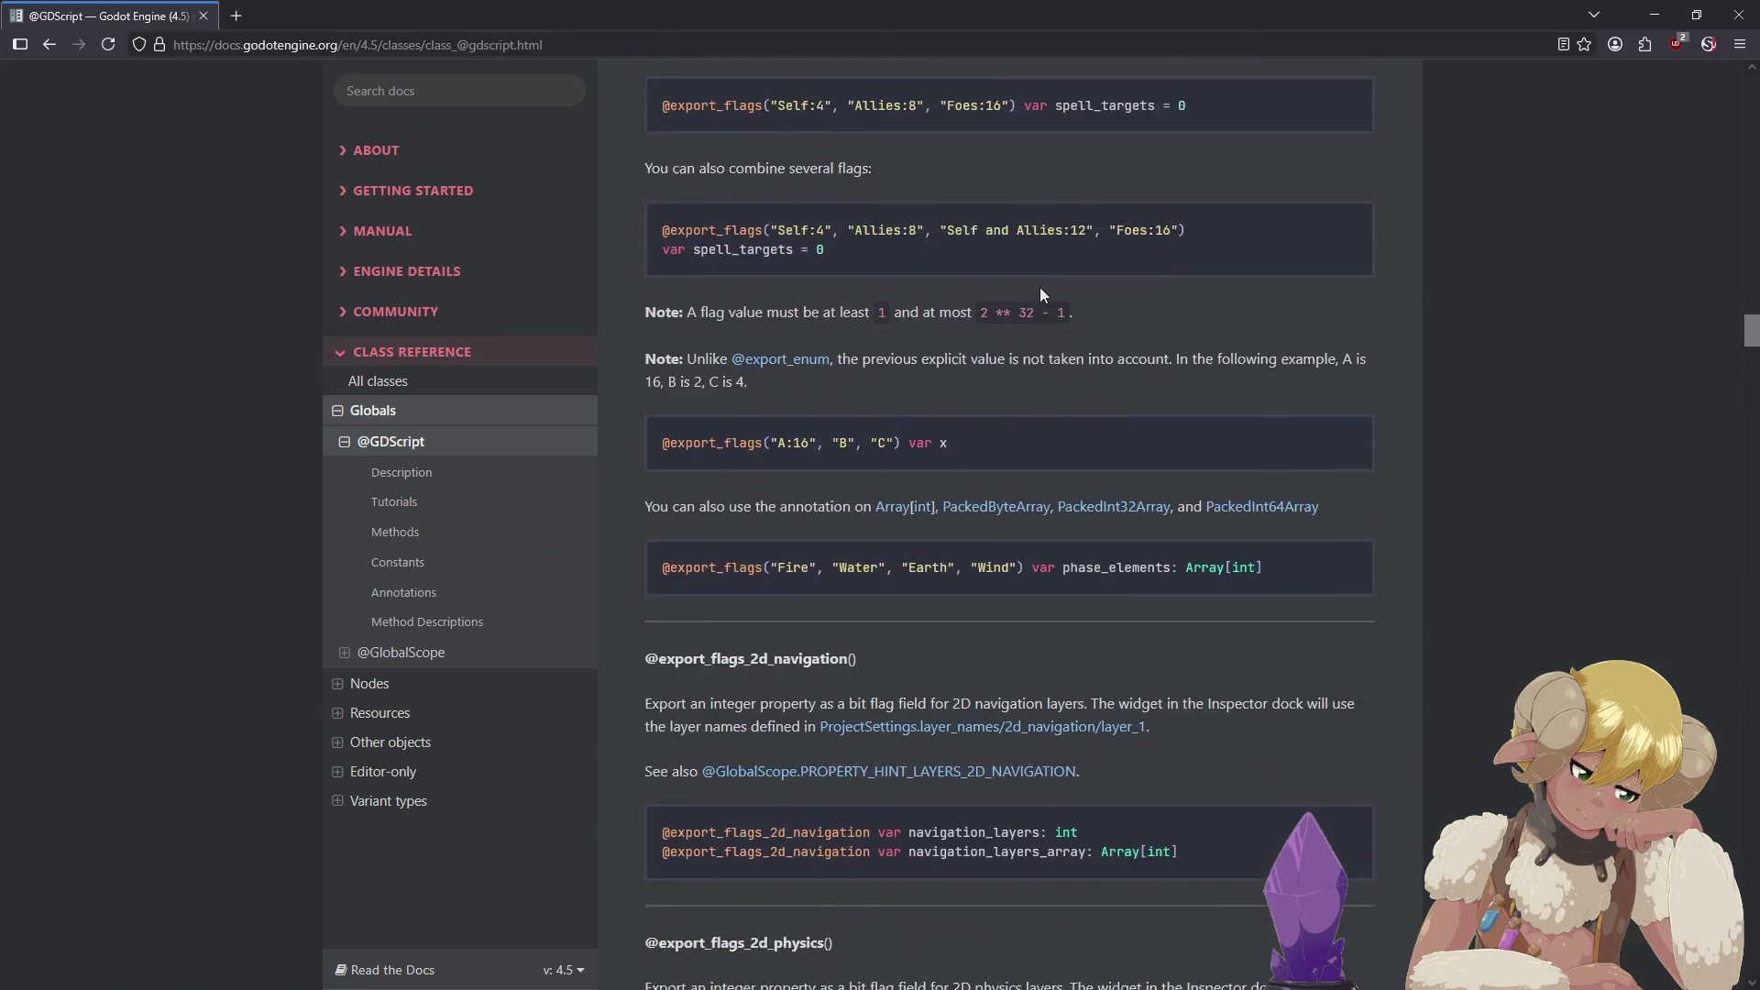
scroll(1041, 288, down, 2)
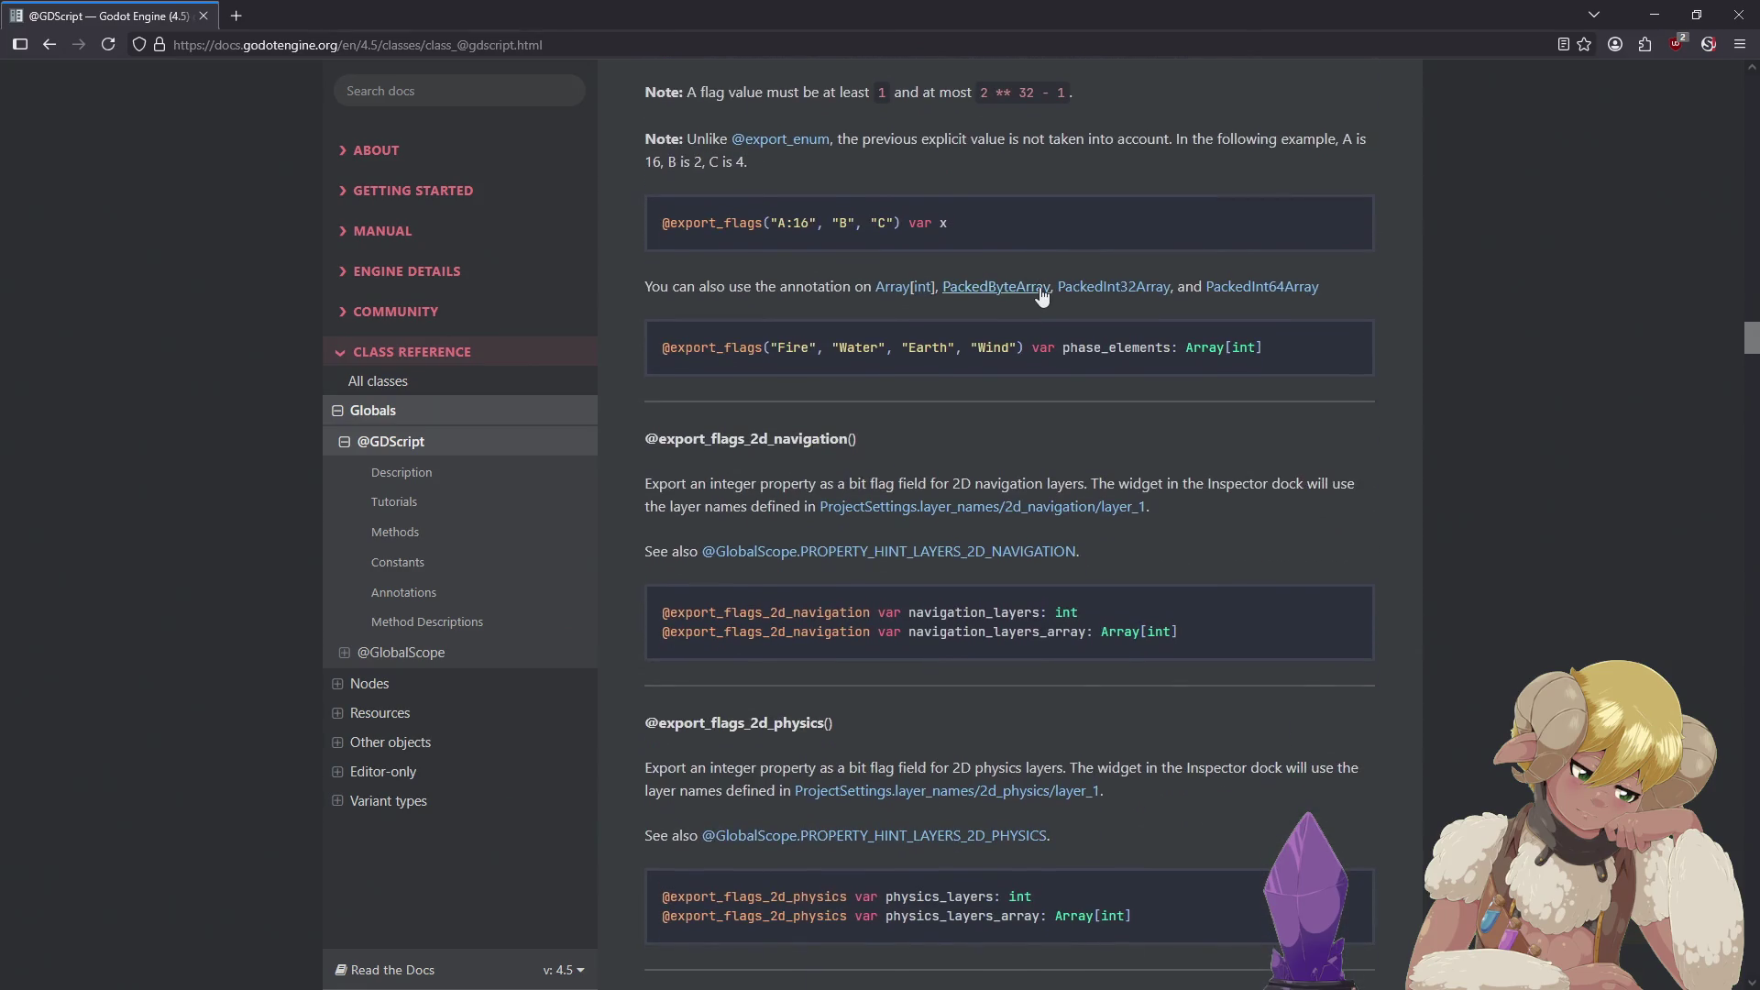
scroll(1039, 288, down, 4)
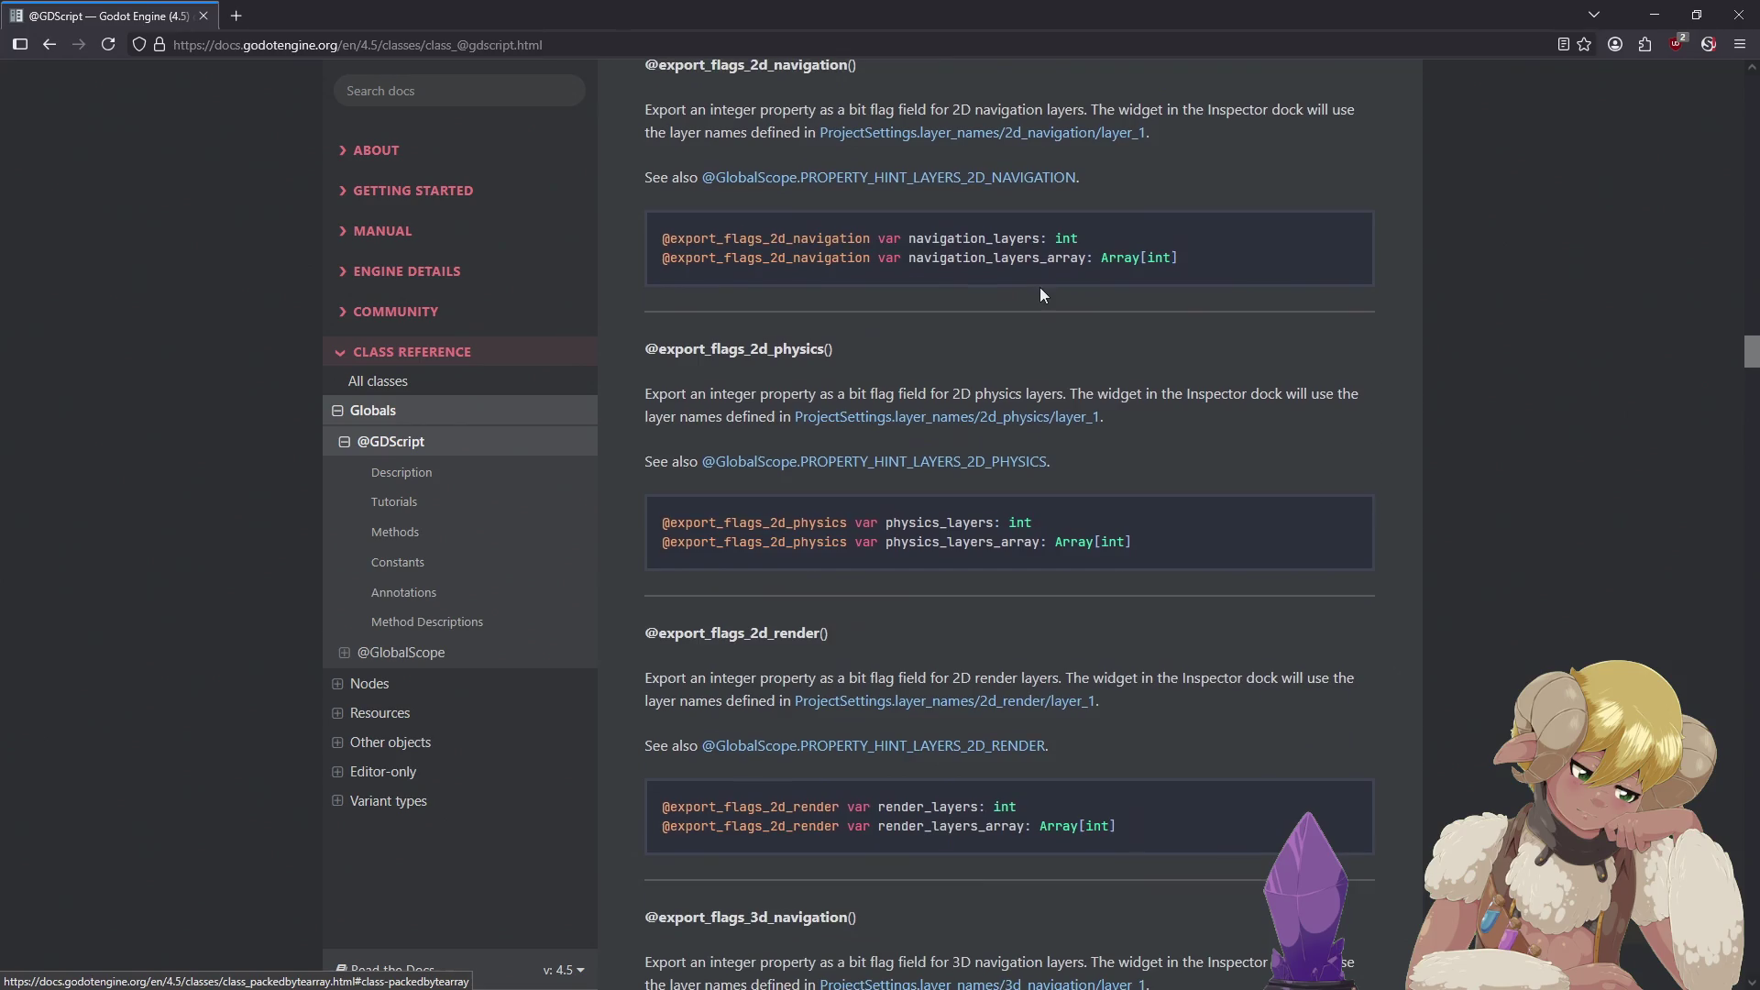
scroll(1039, 288, down, 3)
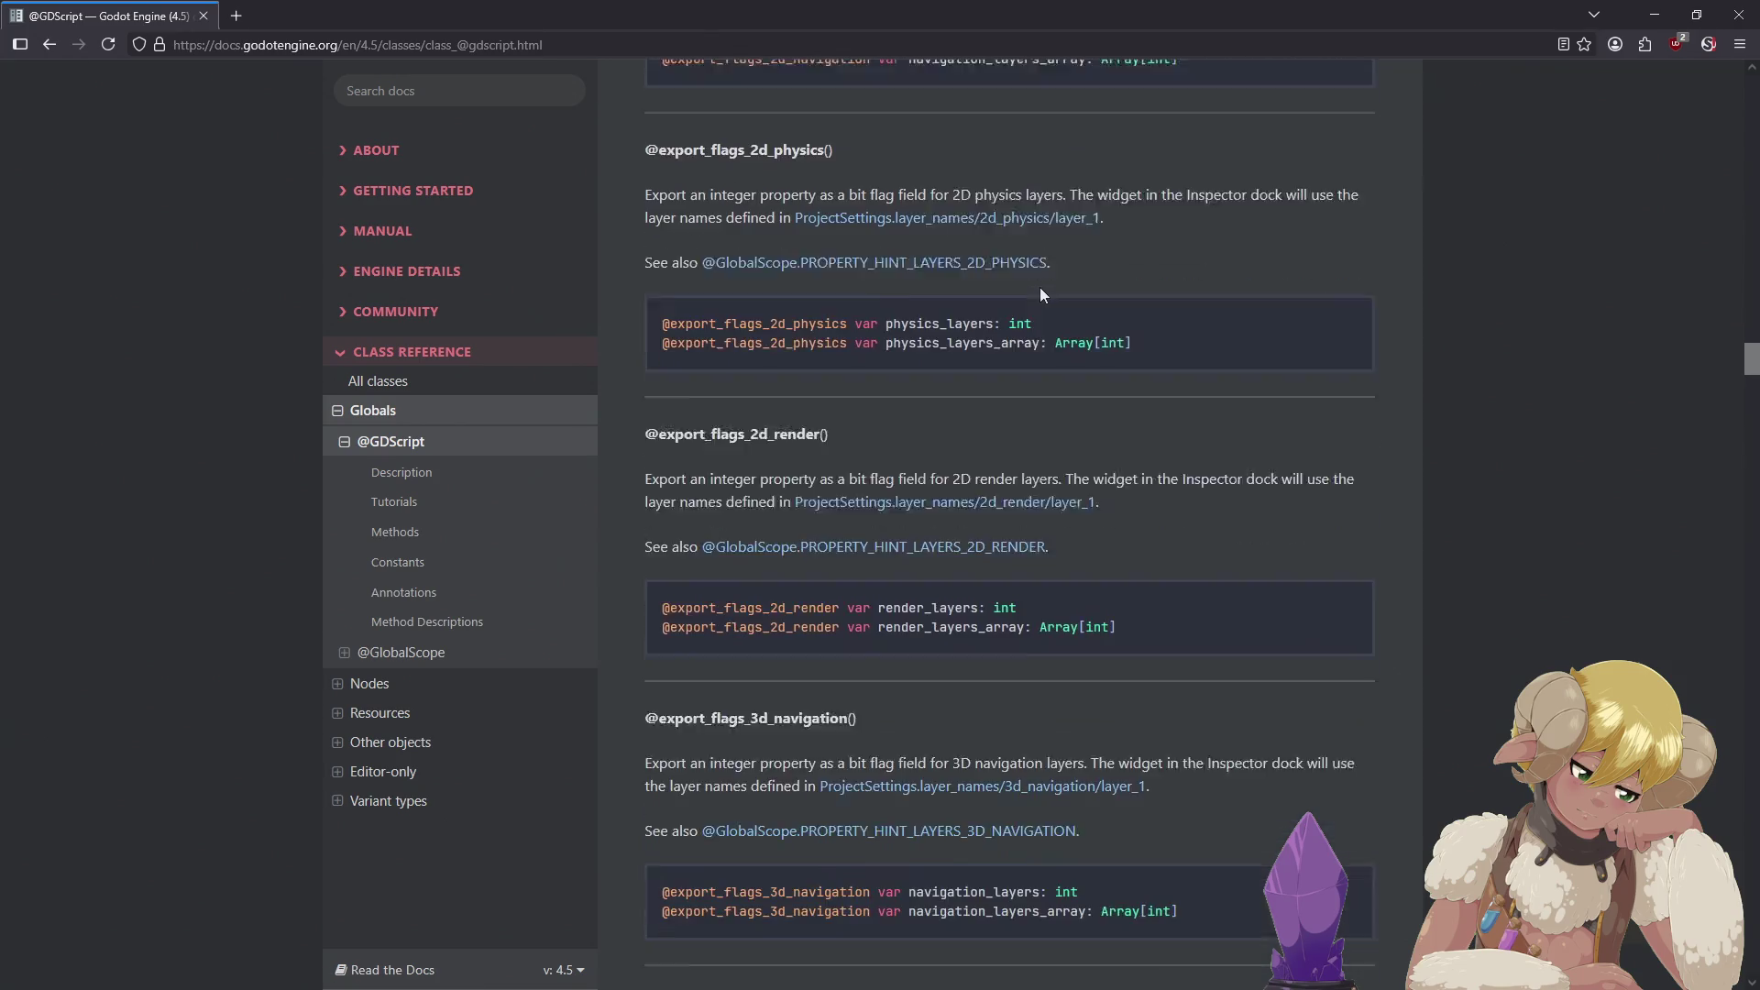
scroll(1040, 288, down, 3)
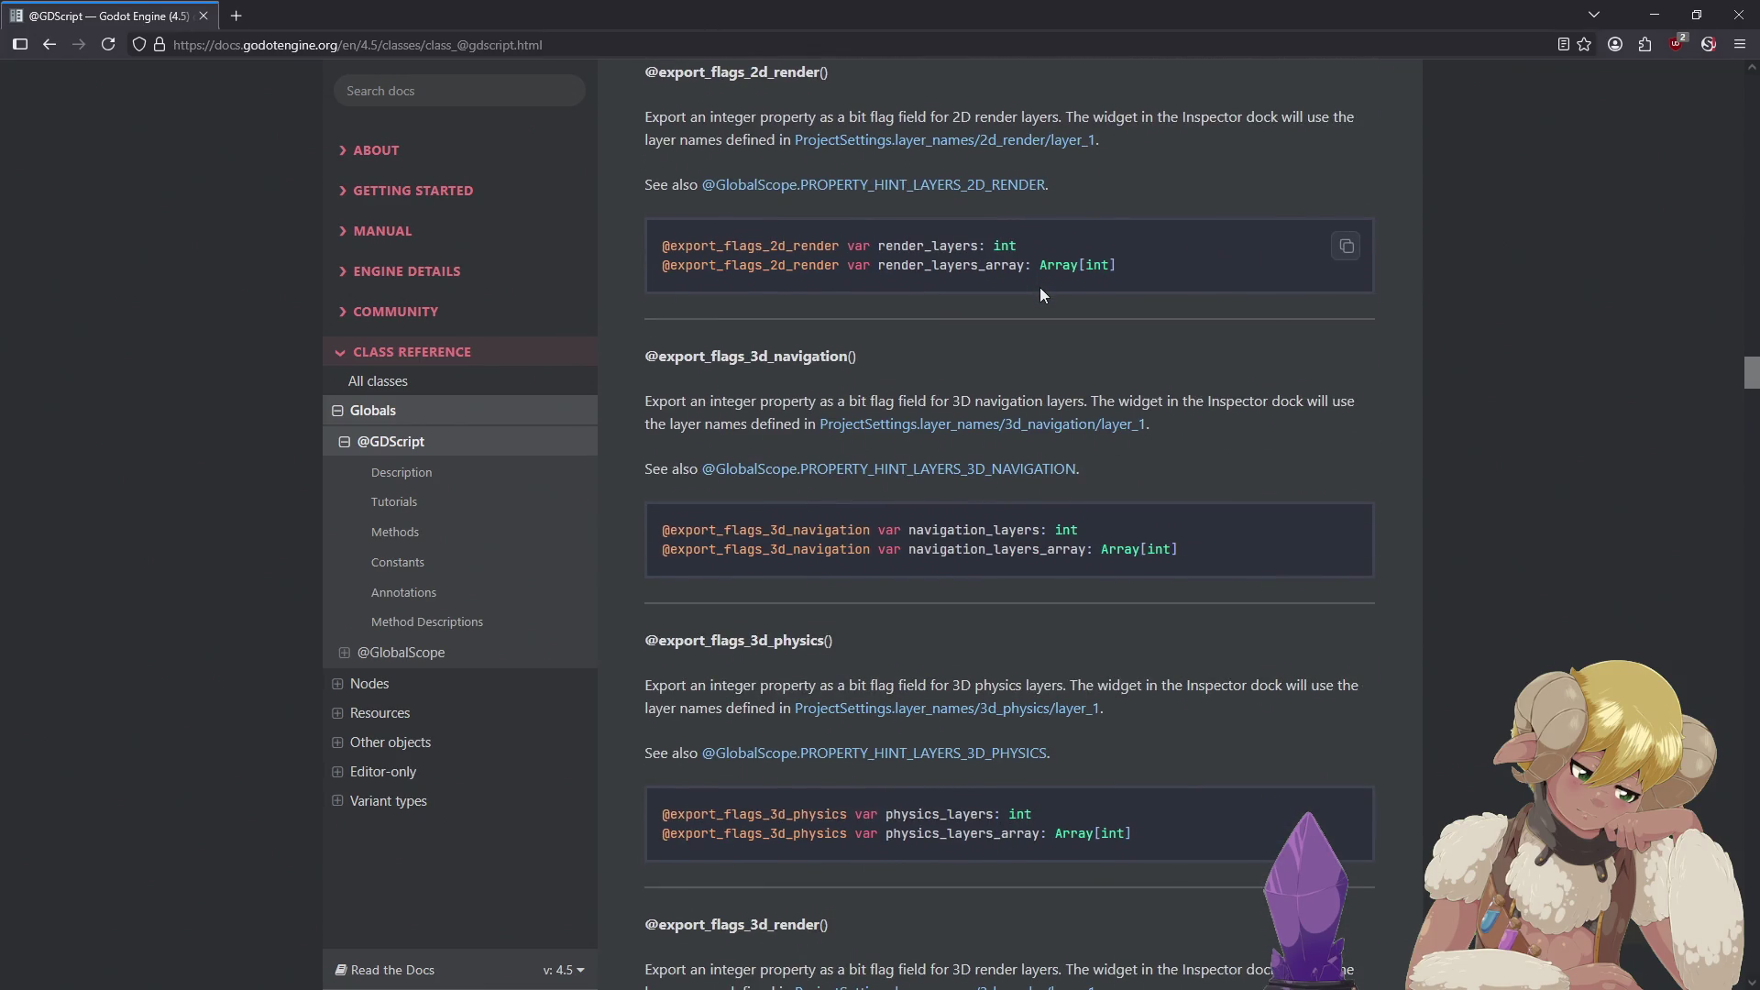
scroll(1039, 288, down, 4)
scroll(1039, 293, down, 4)
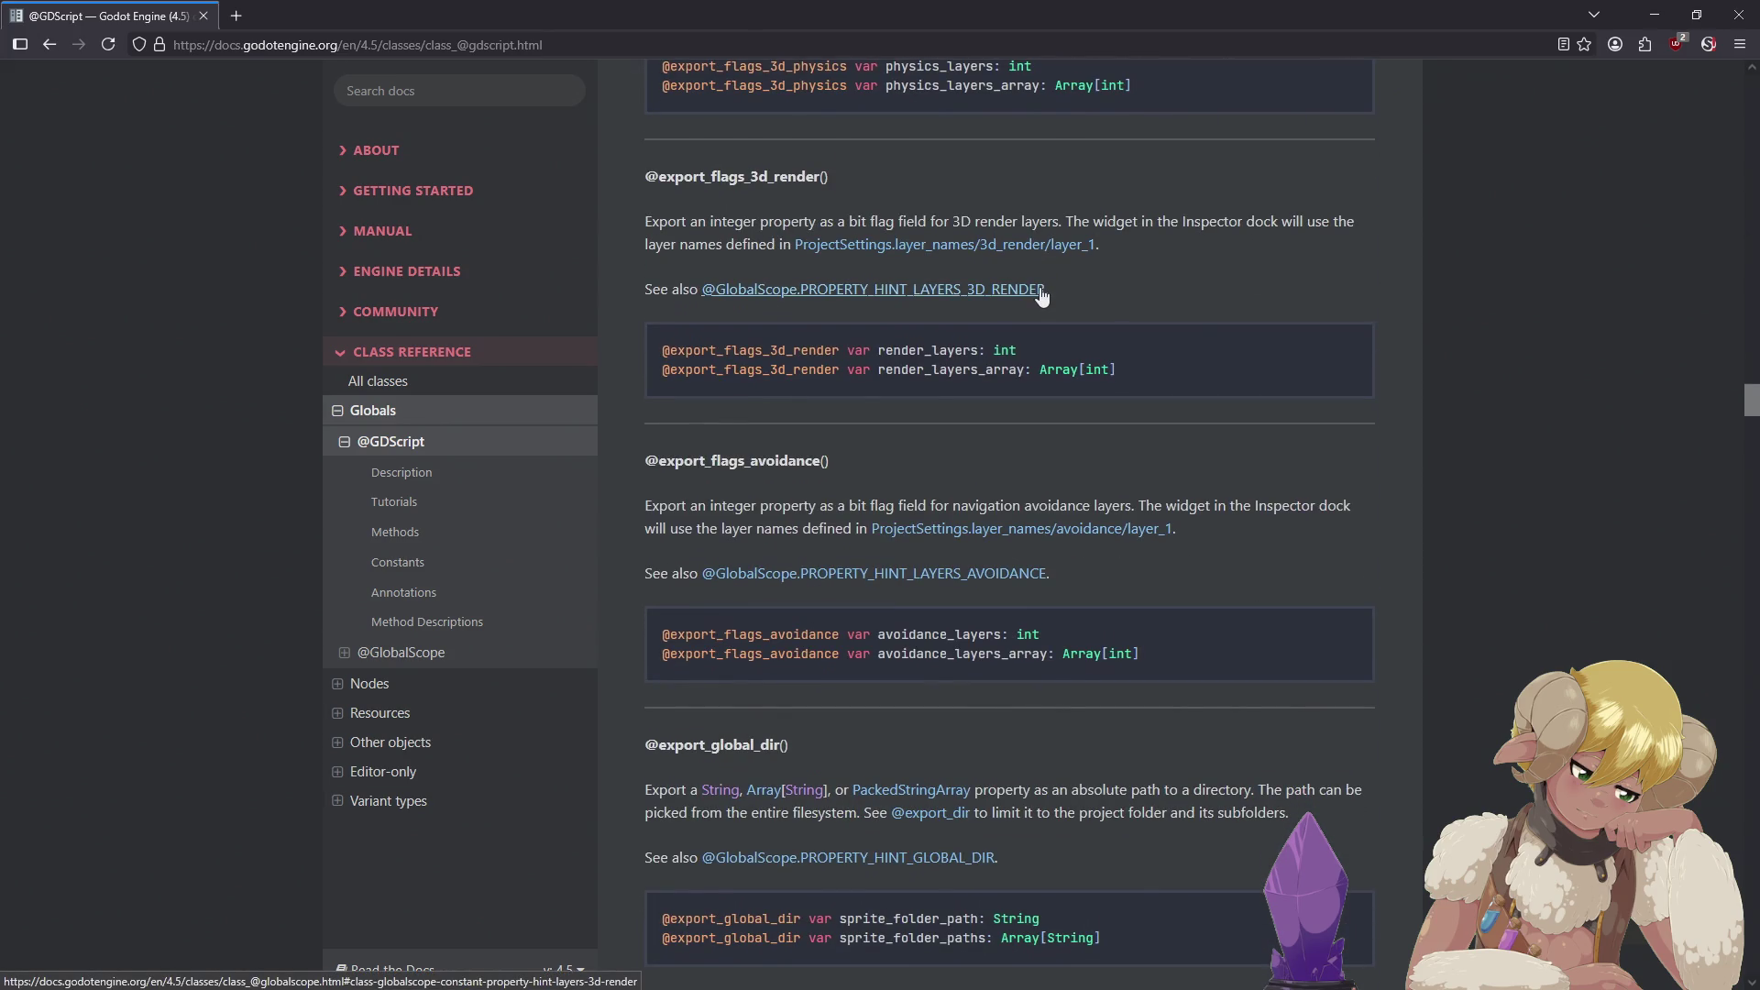
scroll(1043, 295, down, 5)
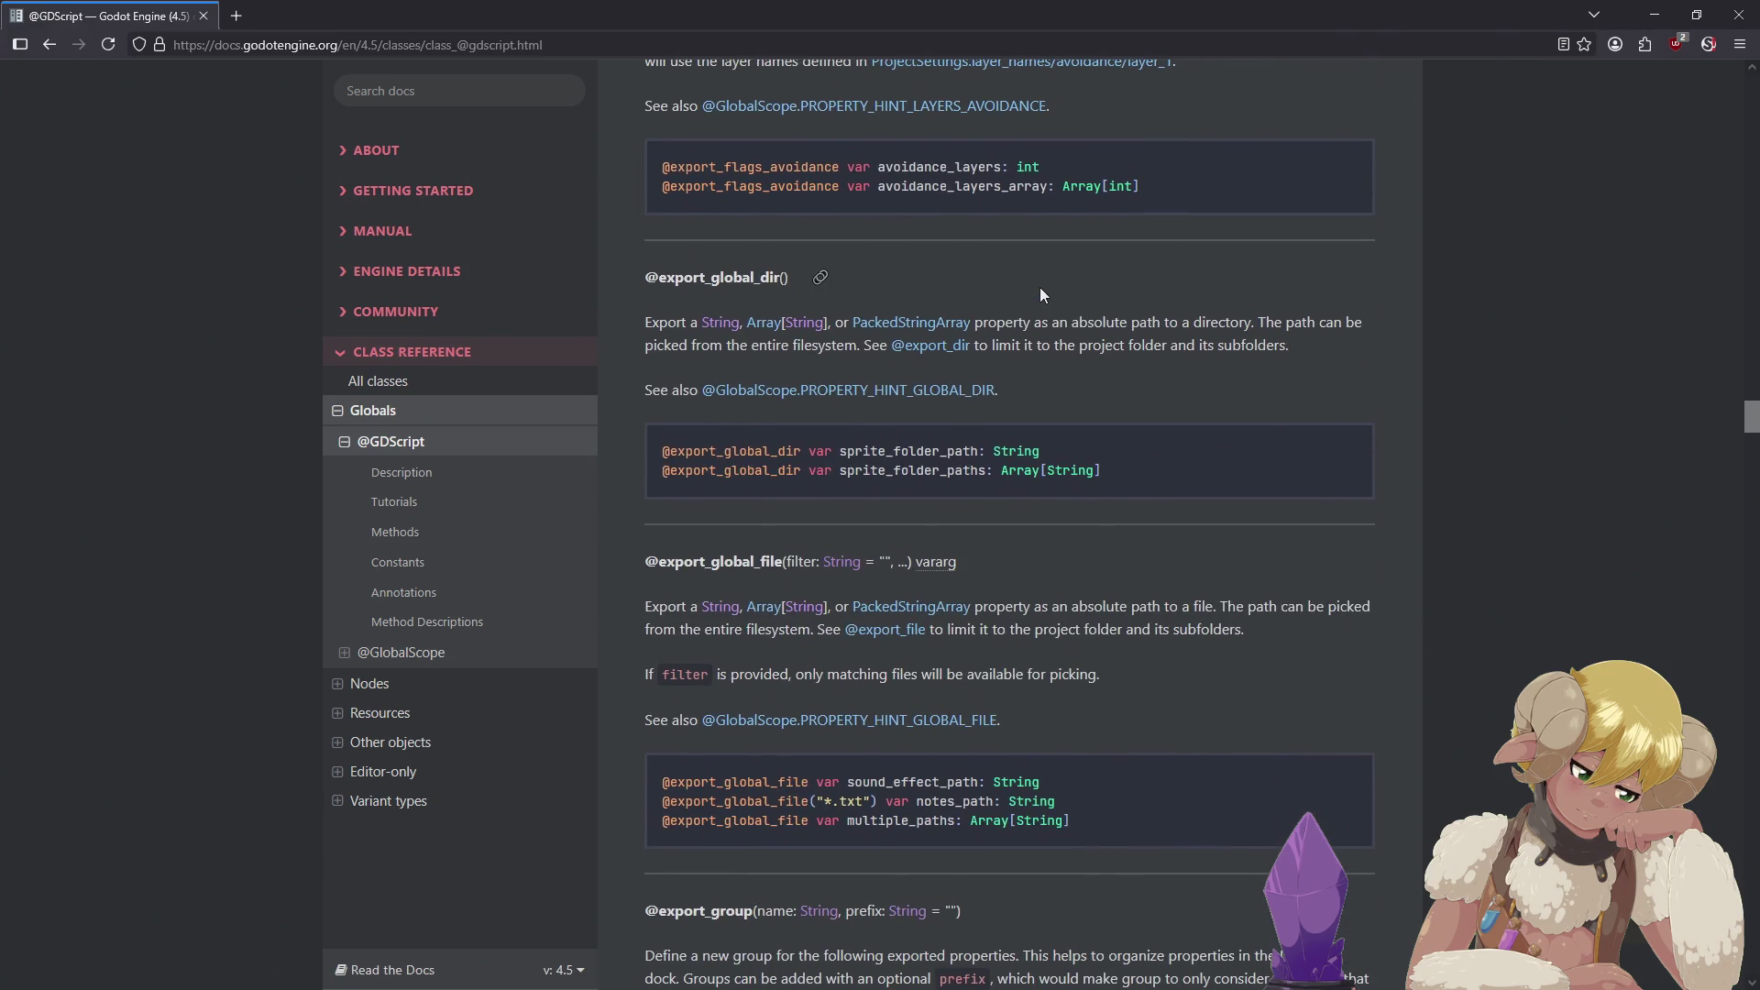
scroll(1040, 294, down, 6)
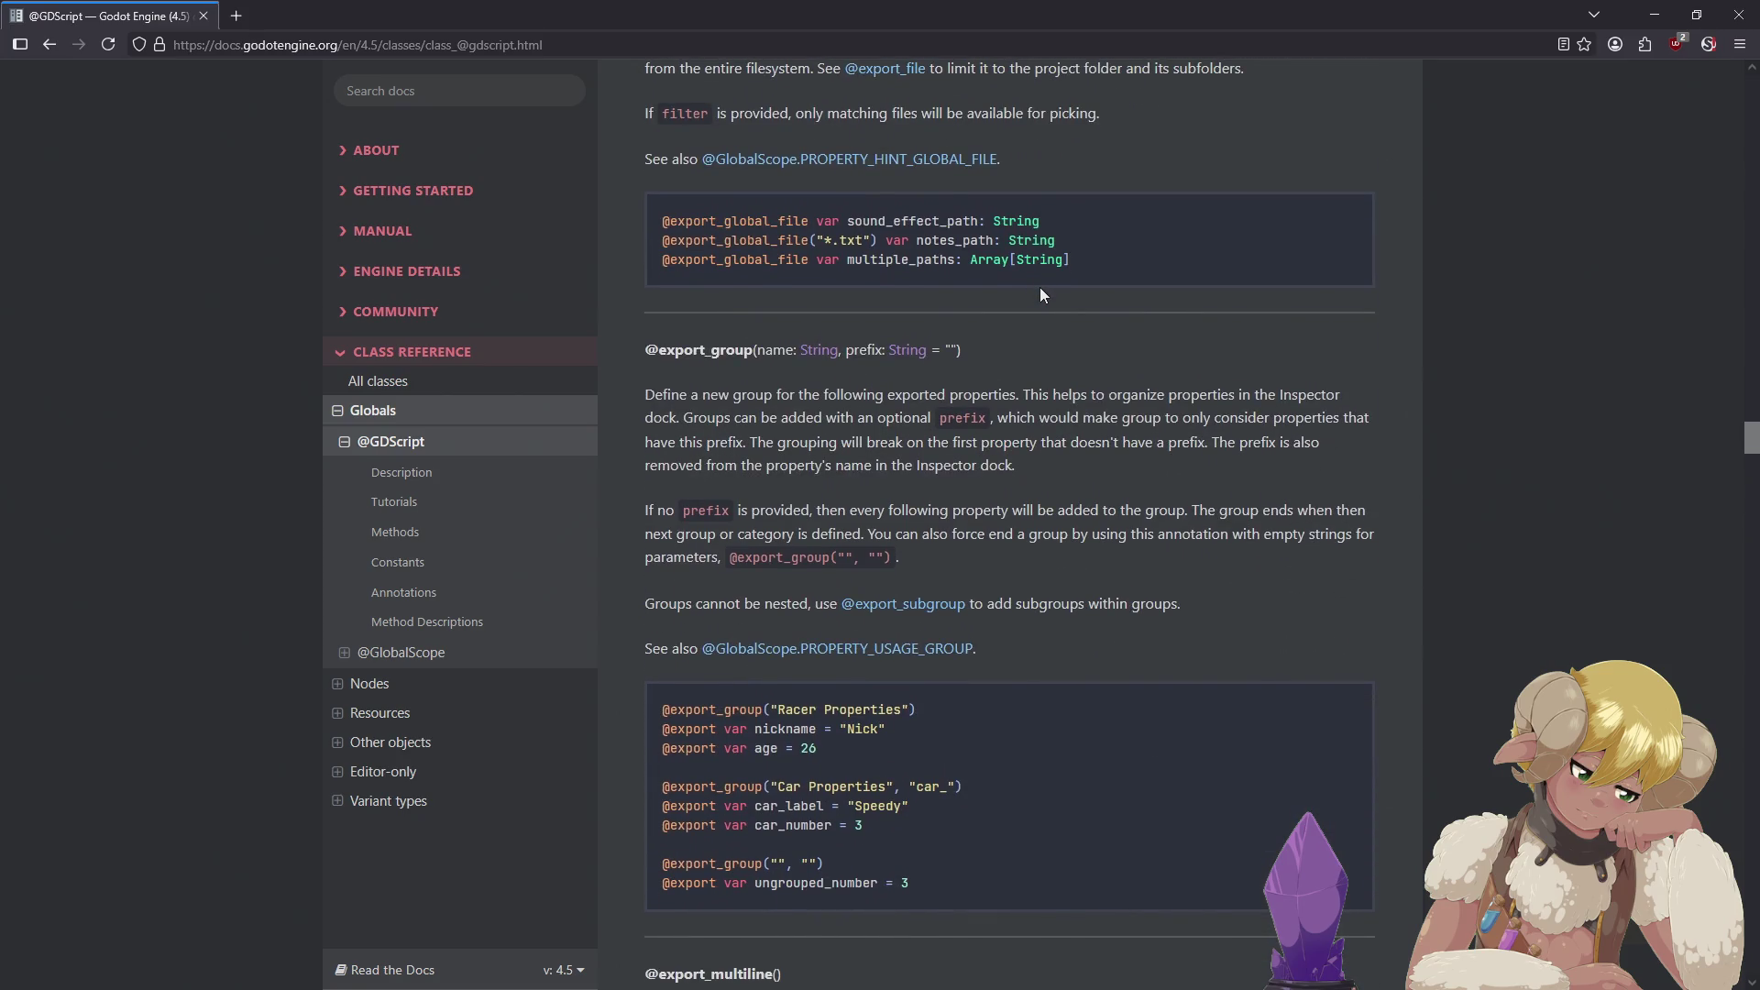
scroll(1041, 294, down, 4)
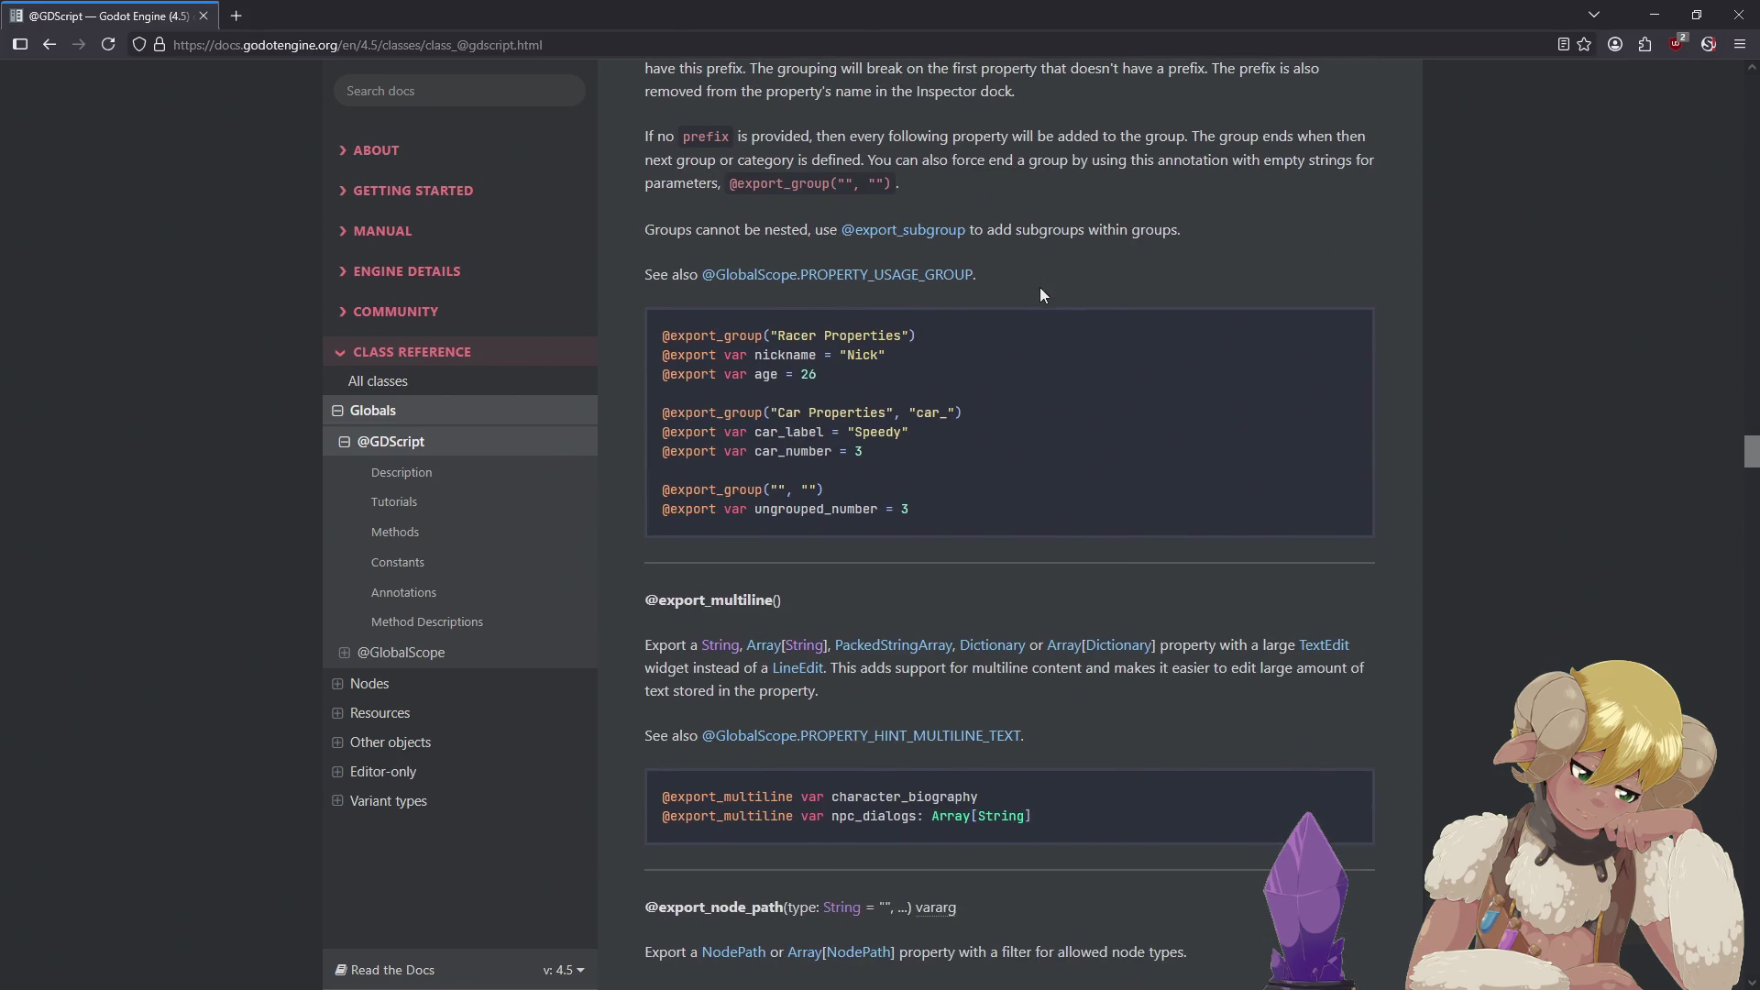
scroll(1040, 294, down, 3)
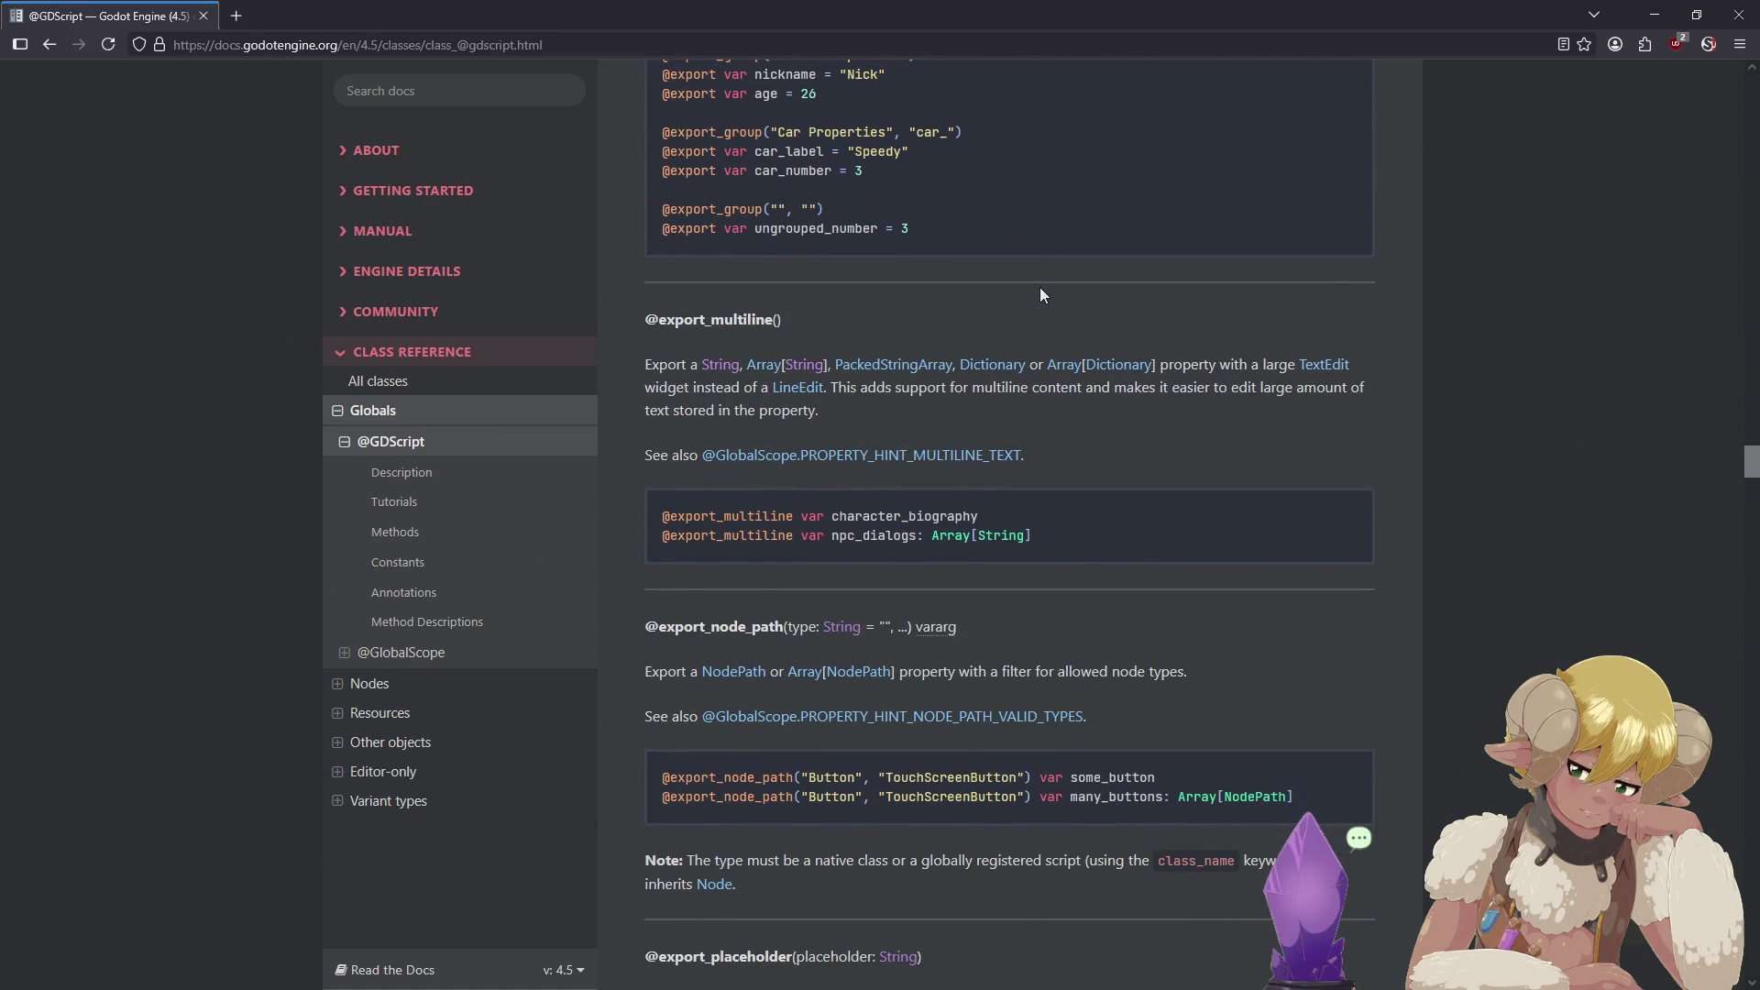
scroll(1040, 295, down, 3)
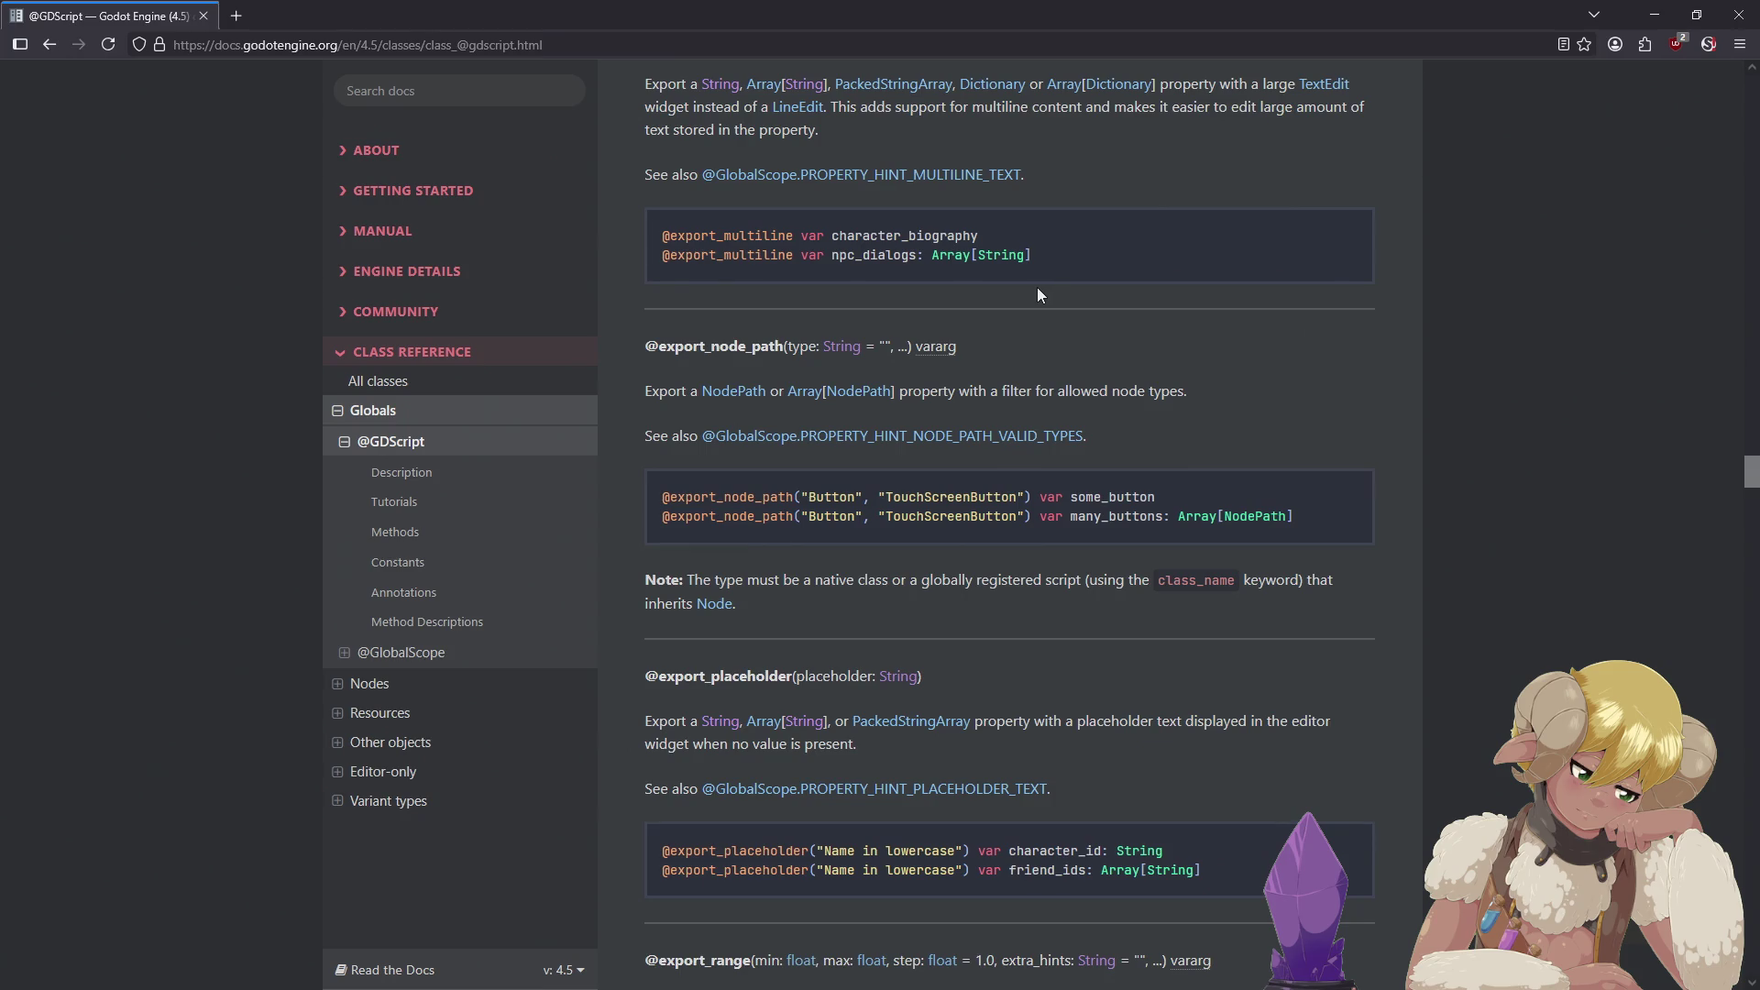
scroll(1036, 294, down, 4)
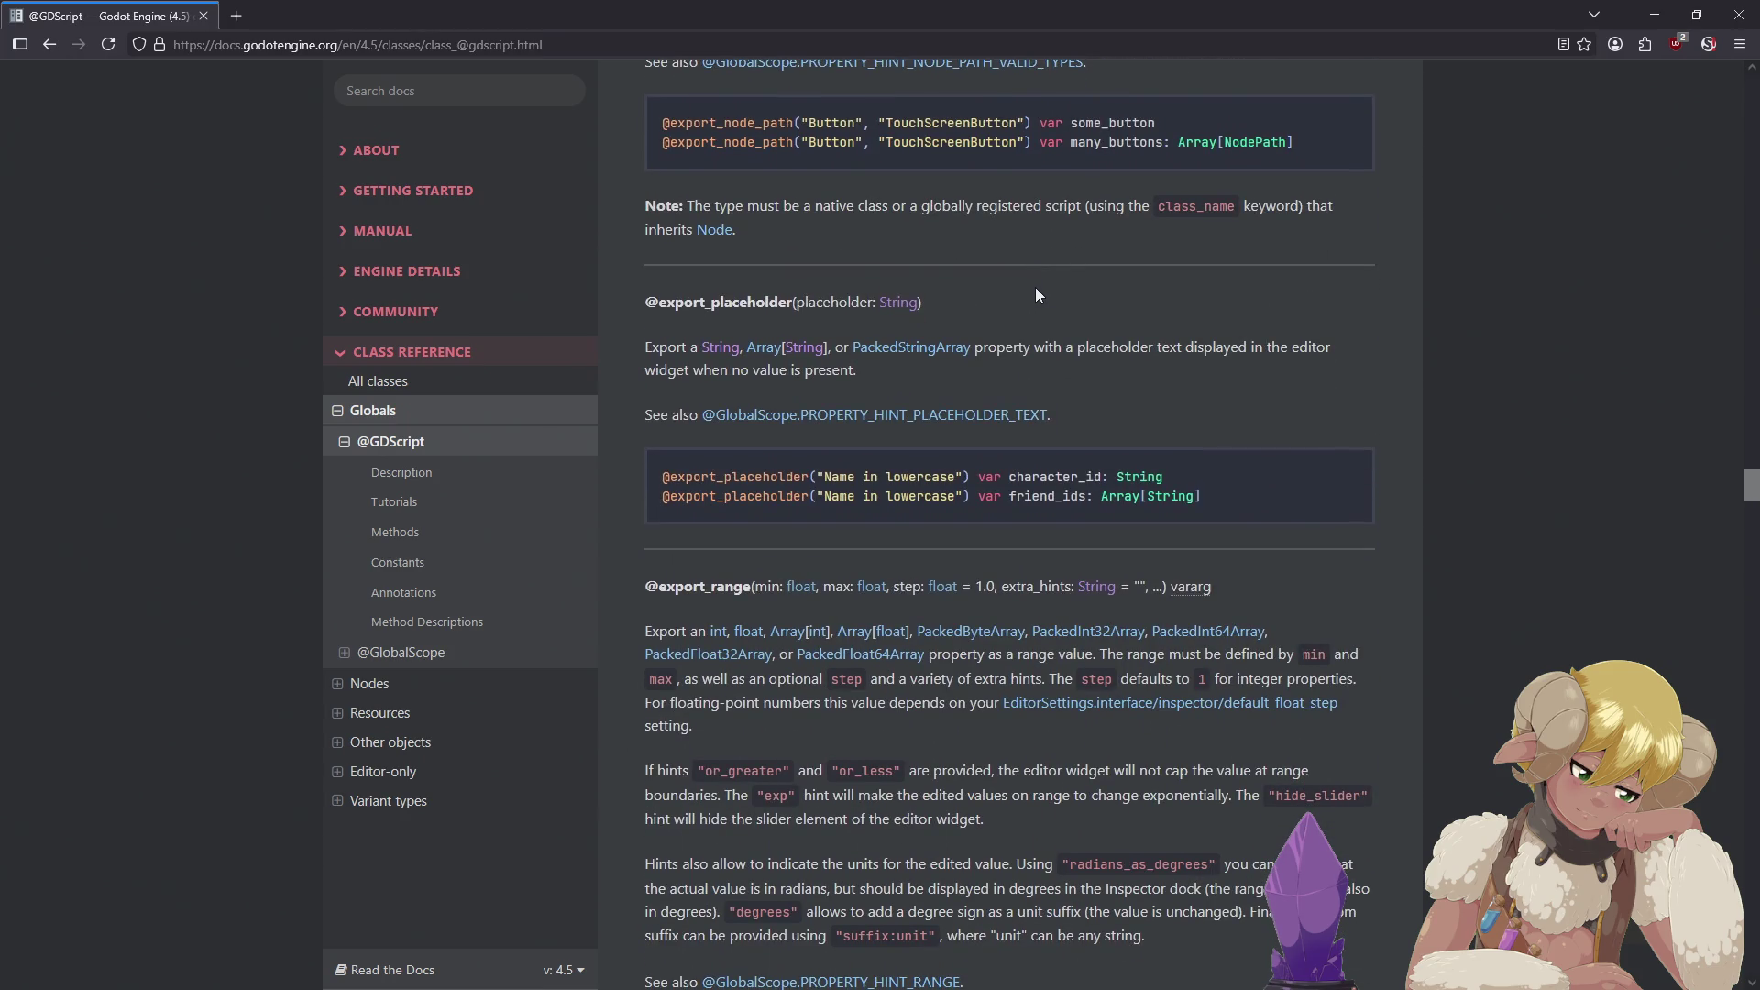
scroll(1037, 295, down, 5)
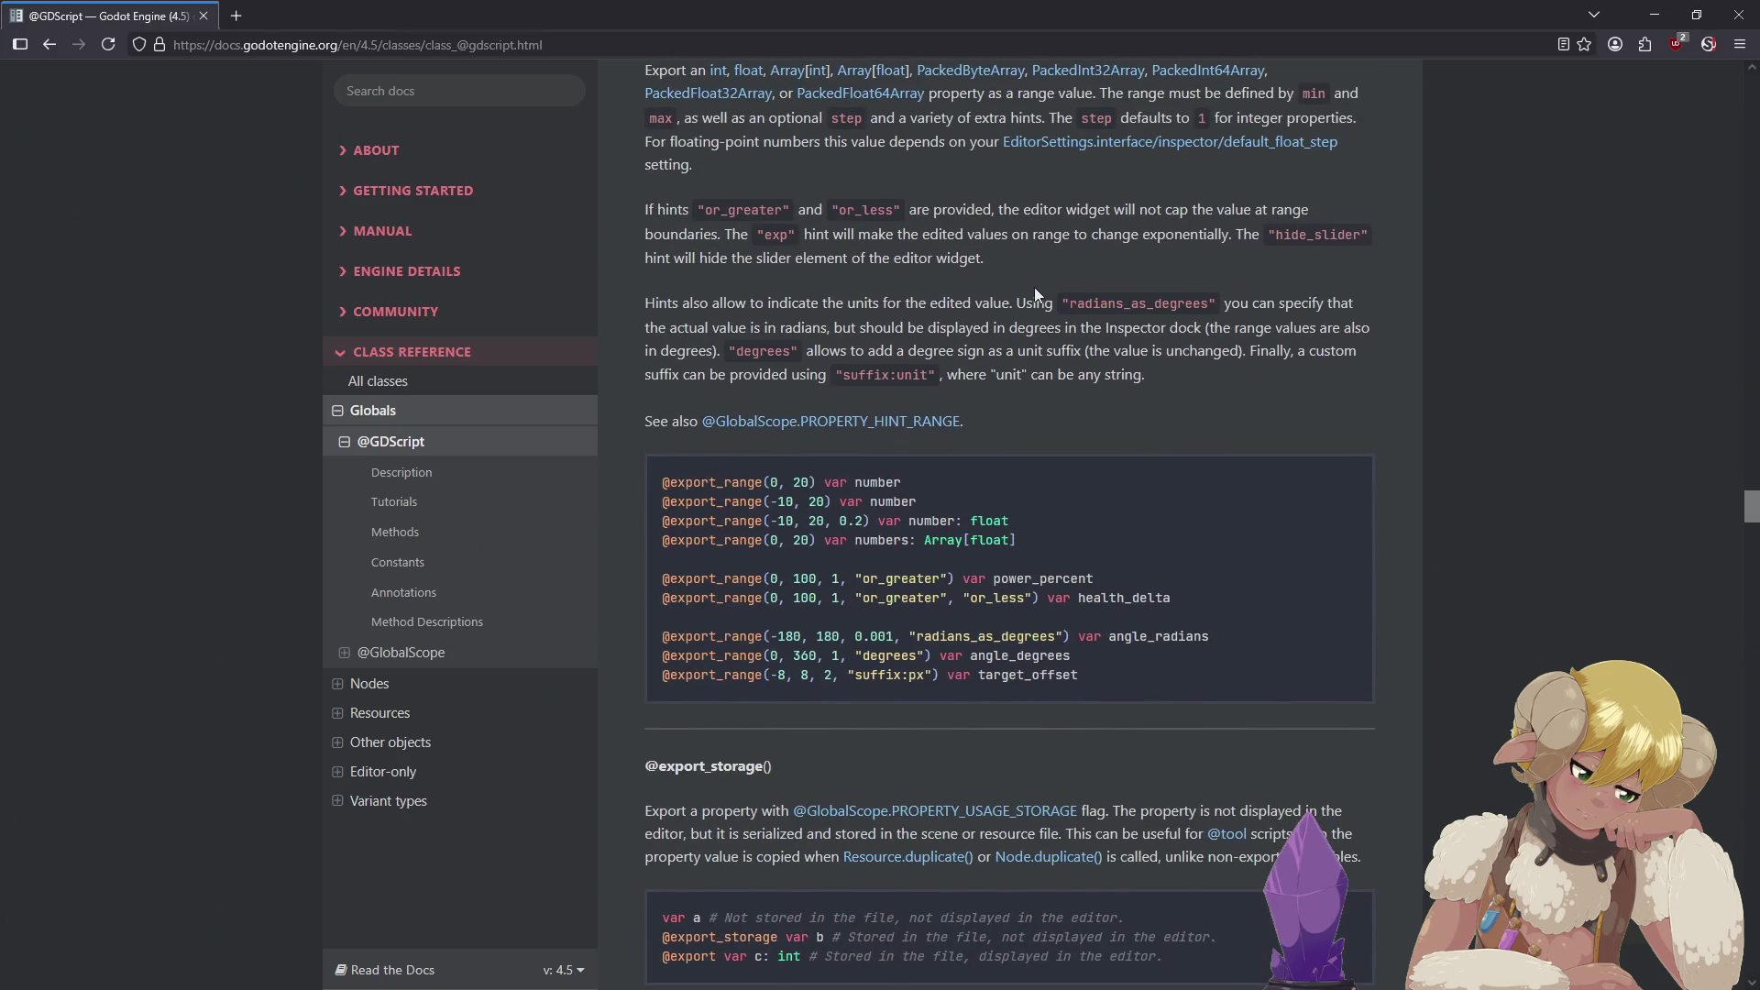
scroll(1037, 294, down, 4)
scroll(1037, 294, down, 4)
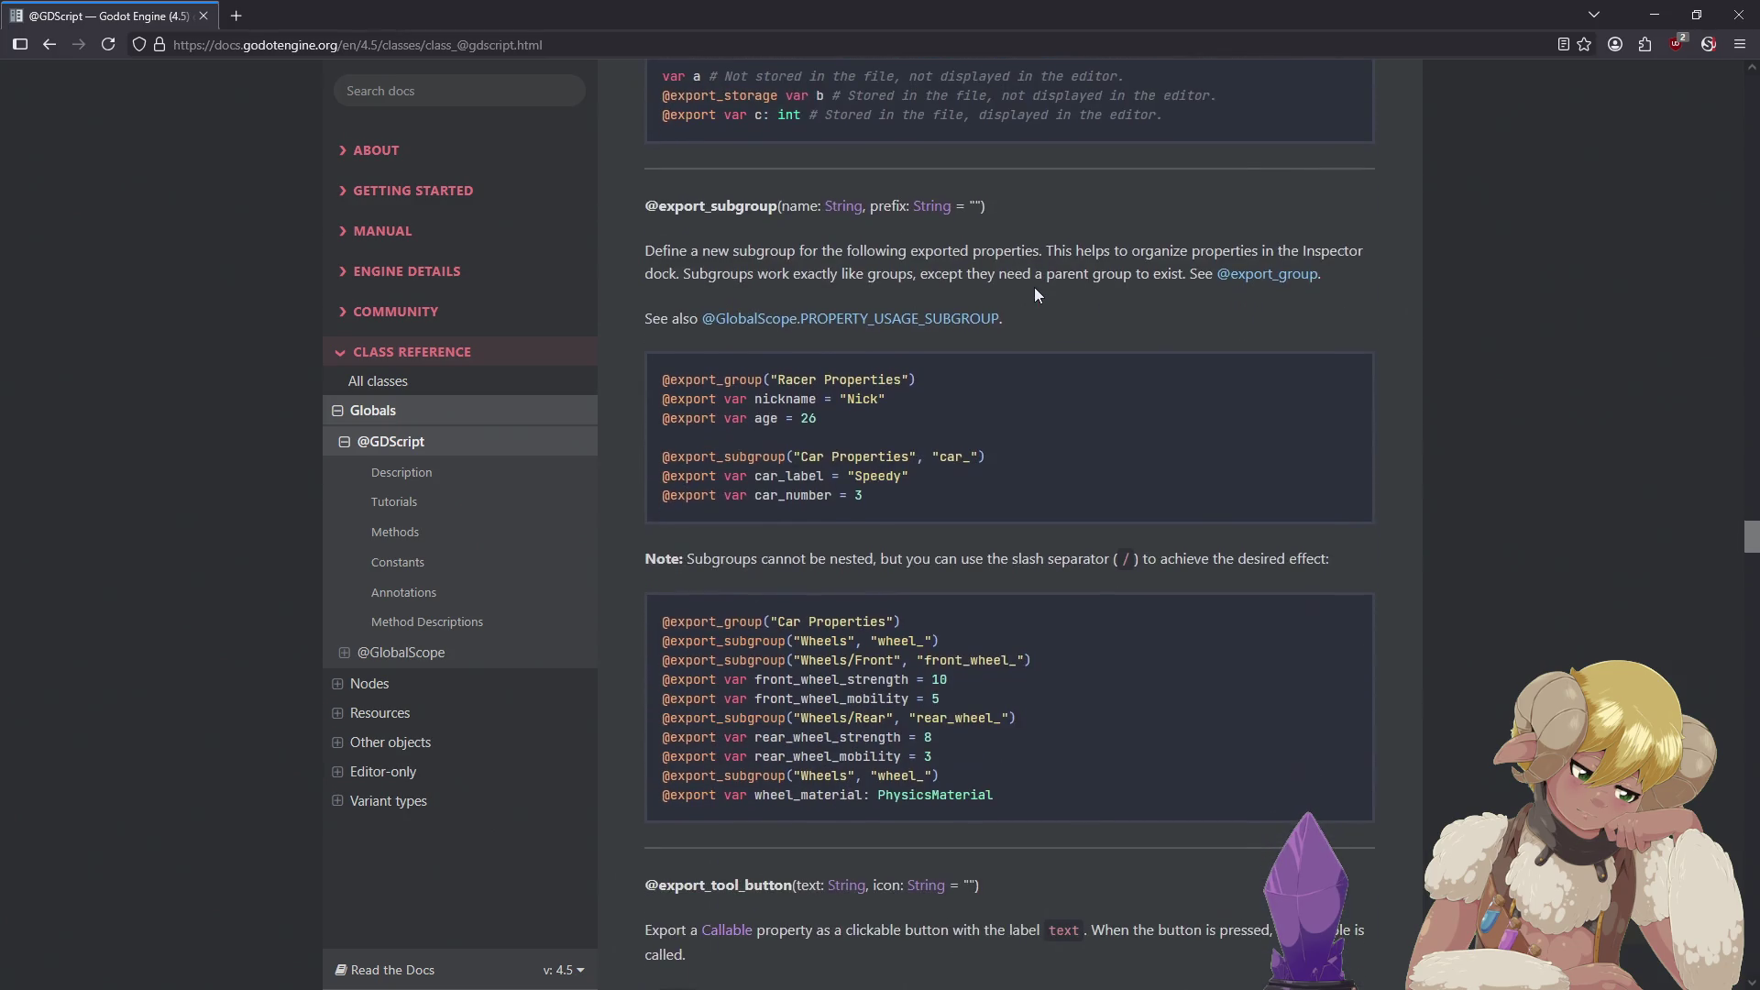
scroll(1034, 289, down, 5)
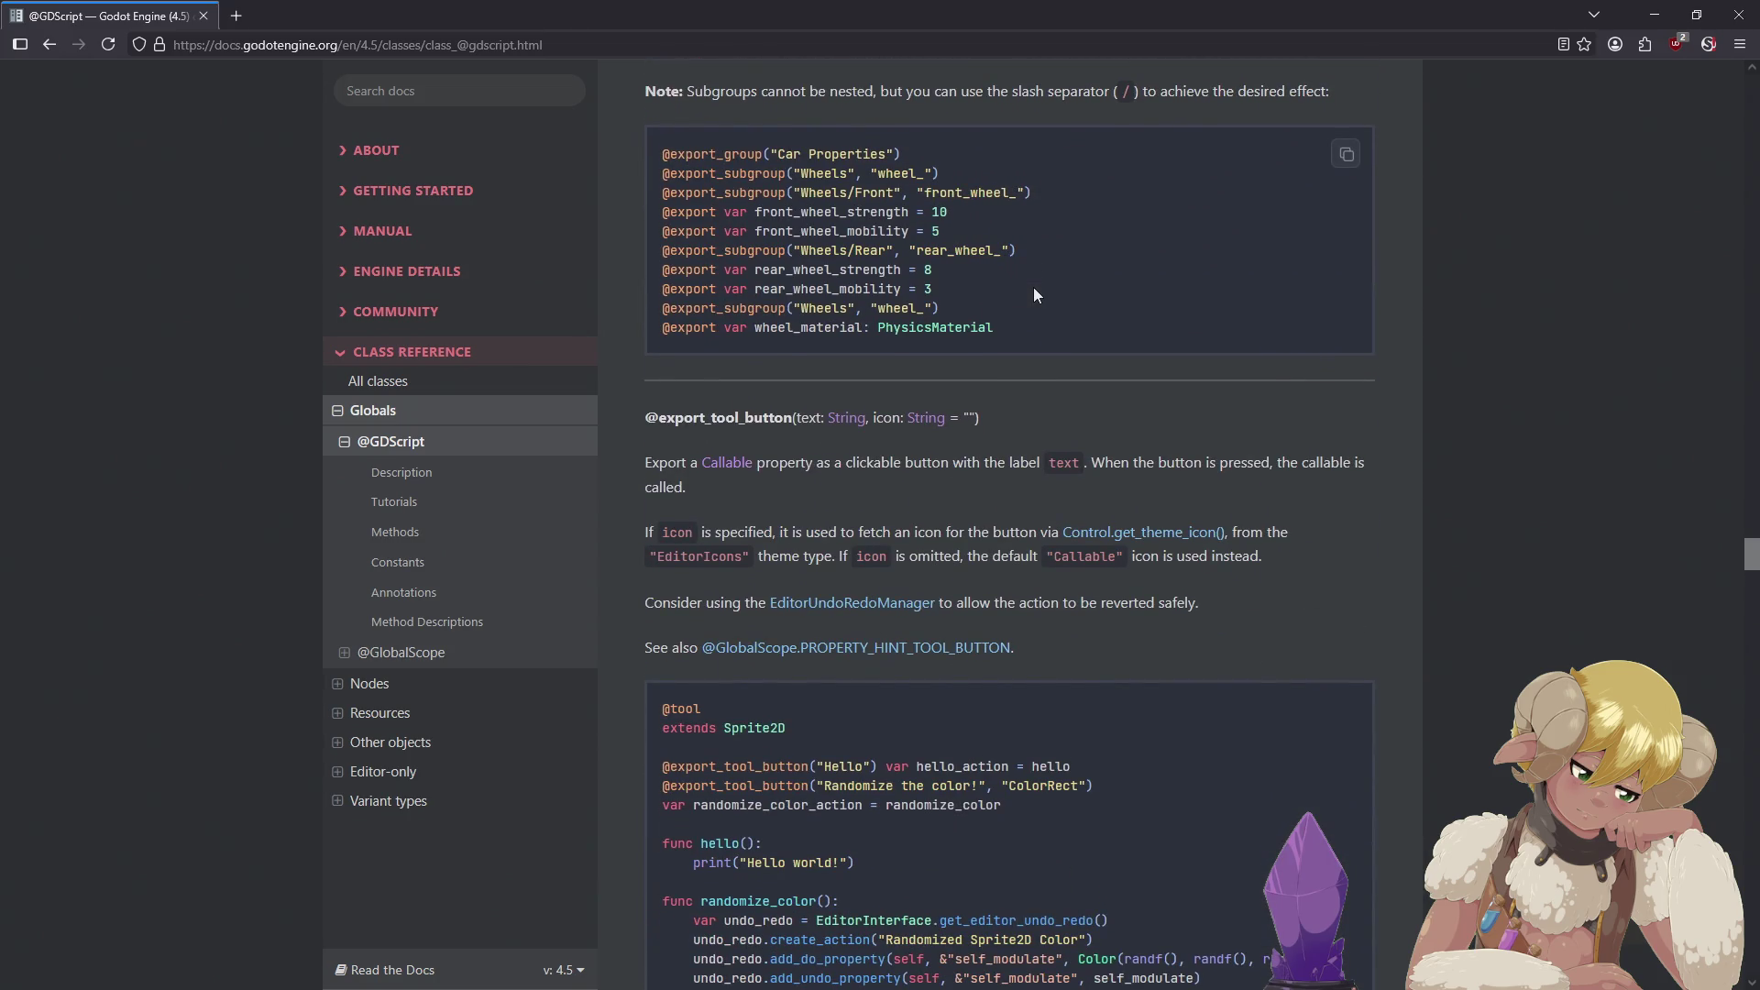
scroll(1034, 290, down, 4)
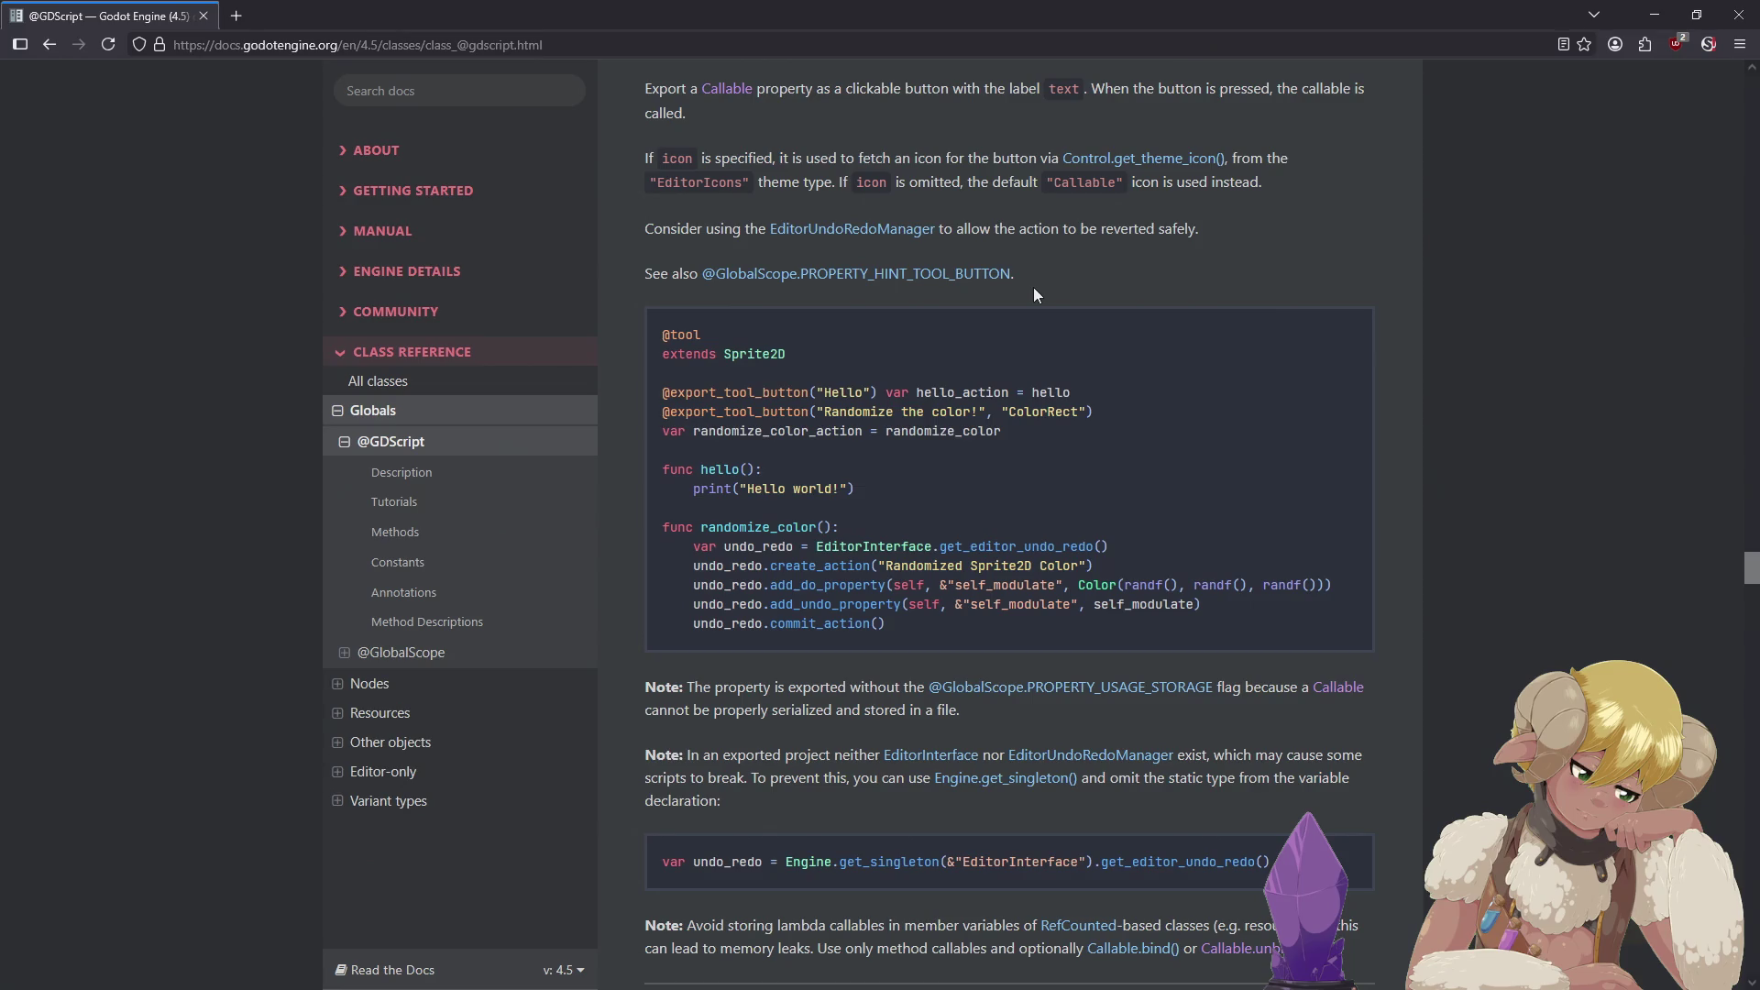
scroll(1032, 288, down, 3)
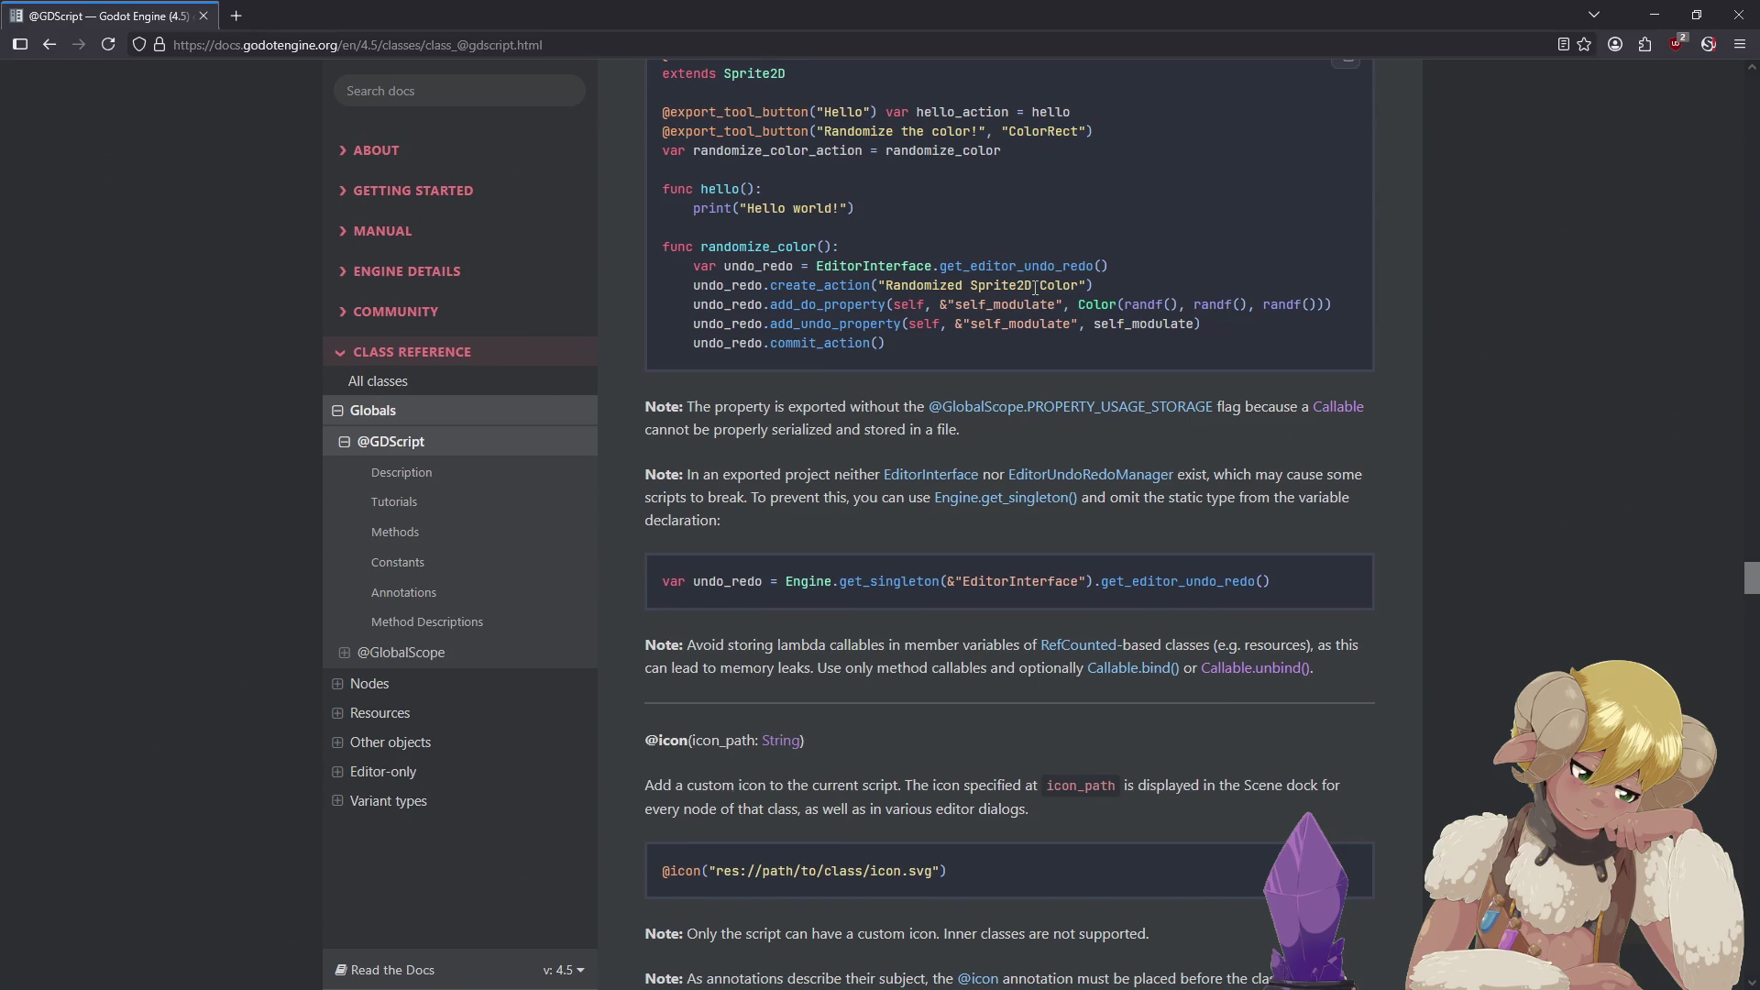
scroll(1034, 287, down, 7)
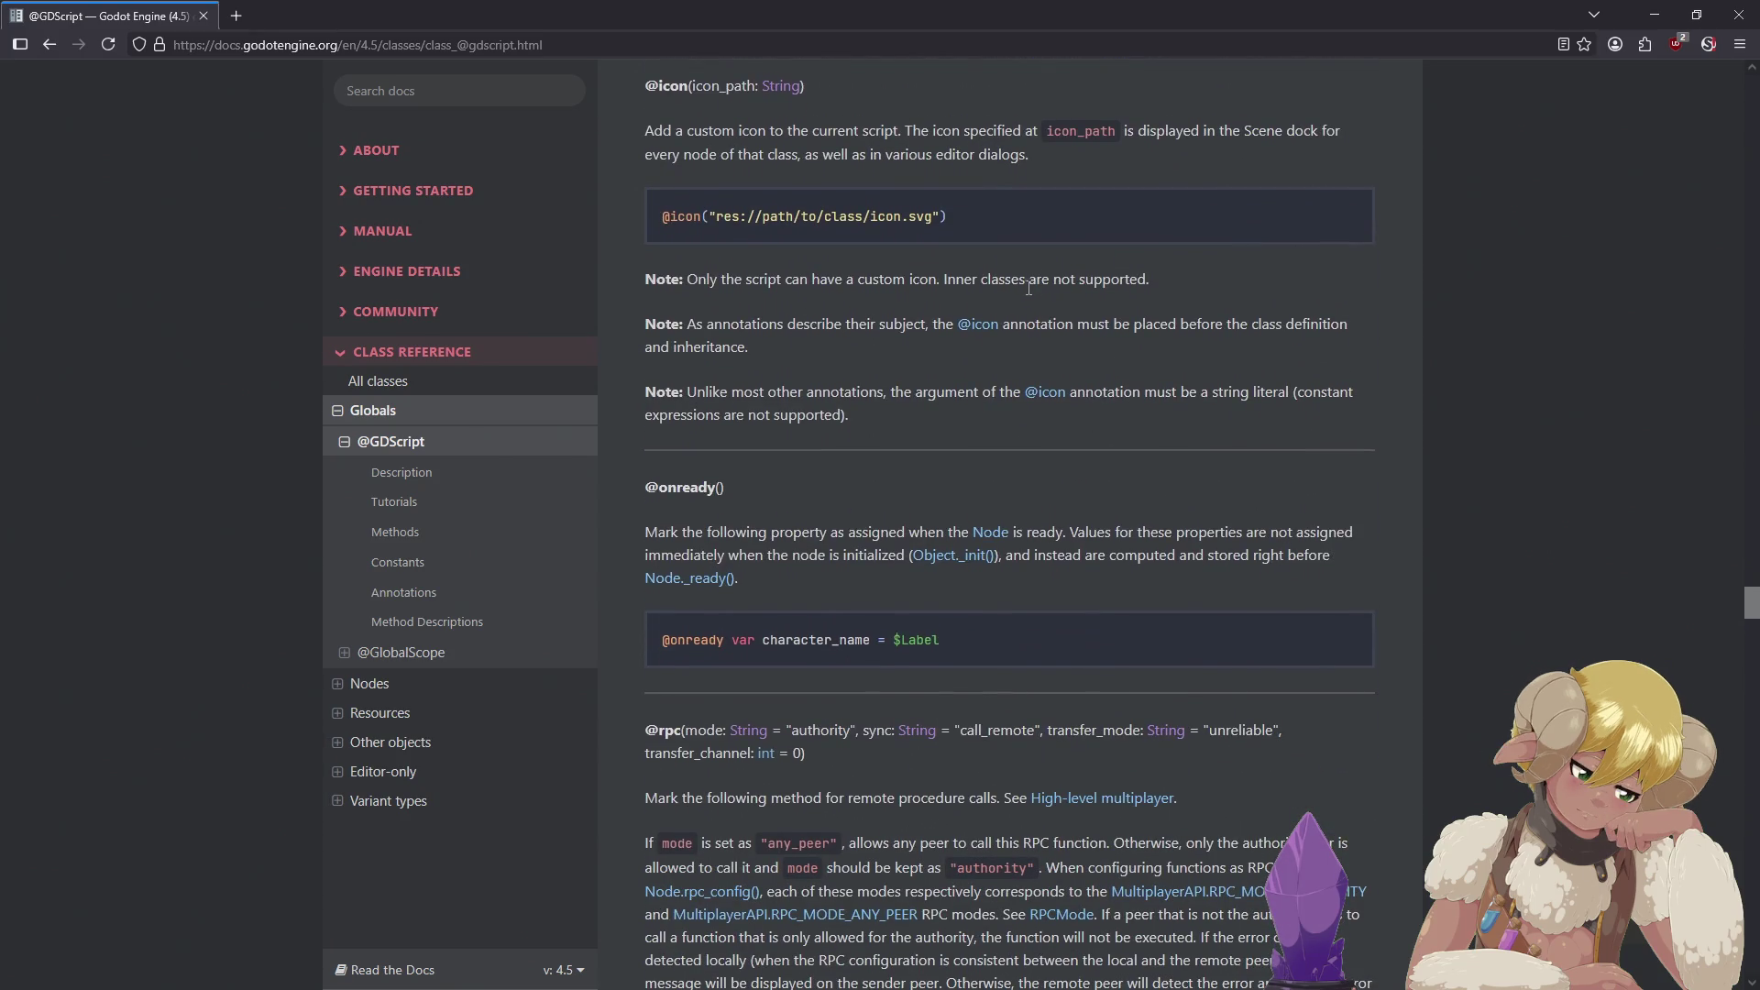
scroll(1013, 291, down, 3)
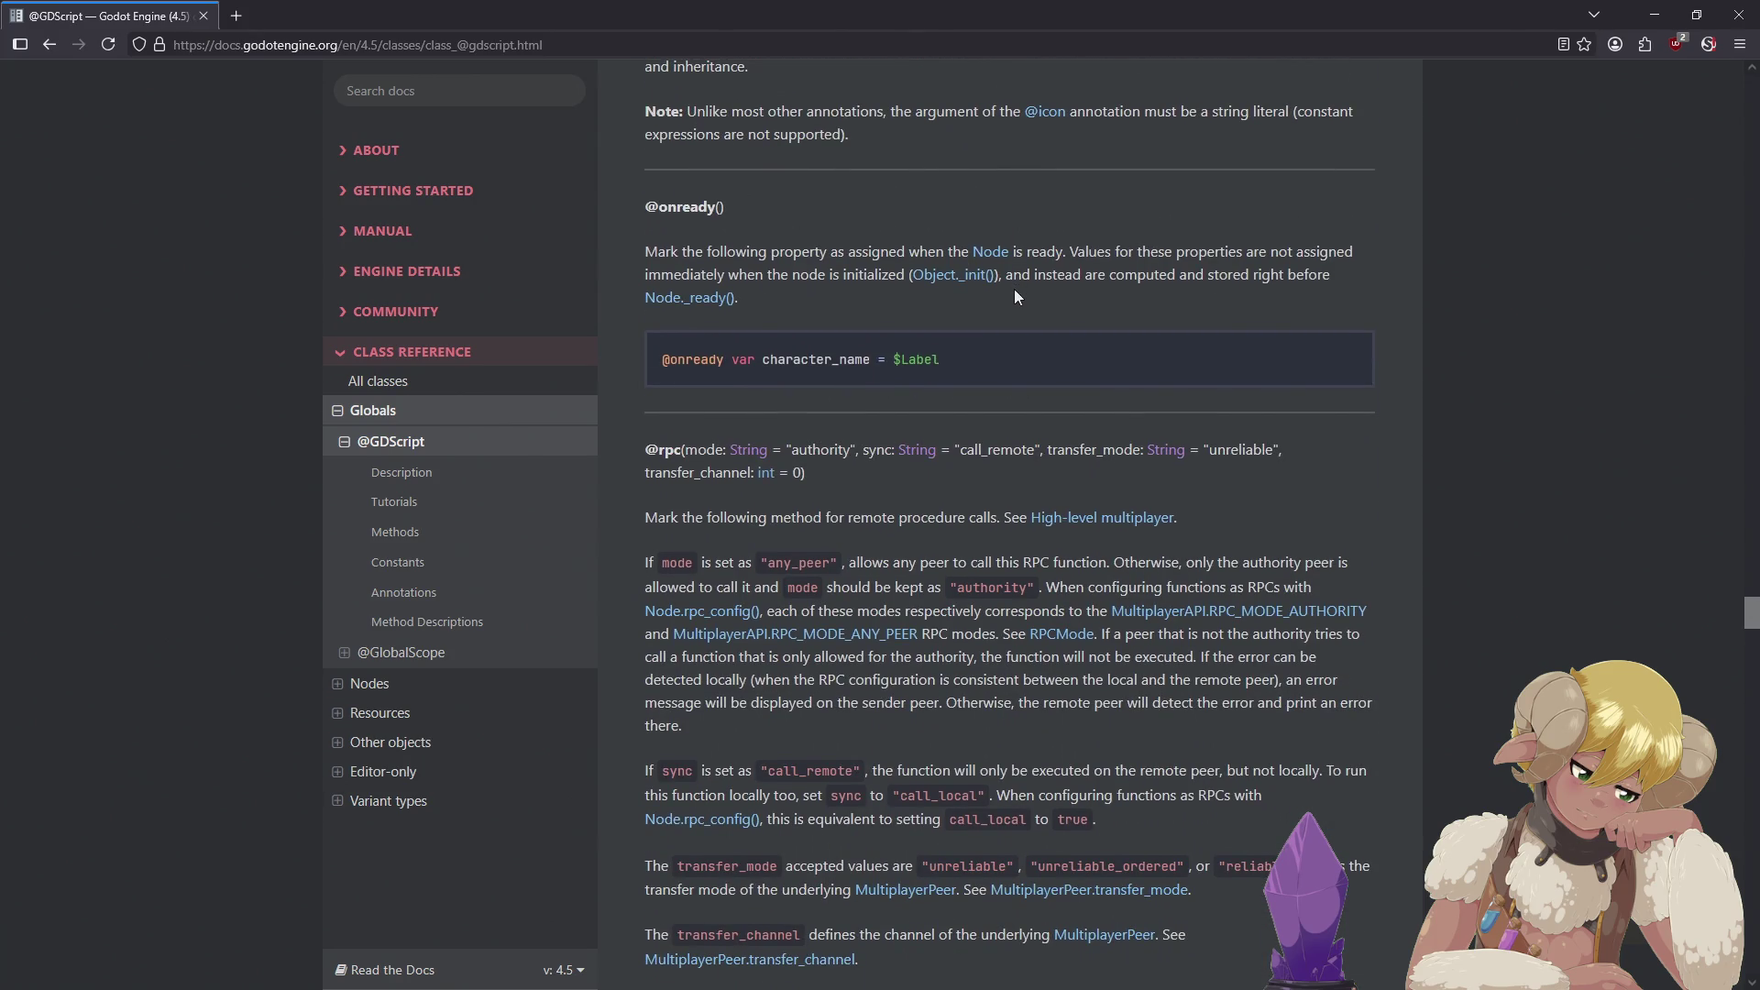
scroll(1013, 289, down, 4)
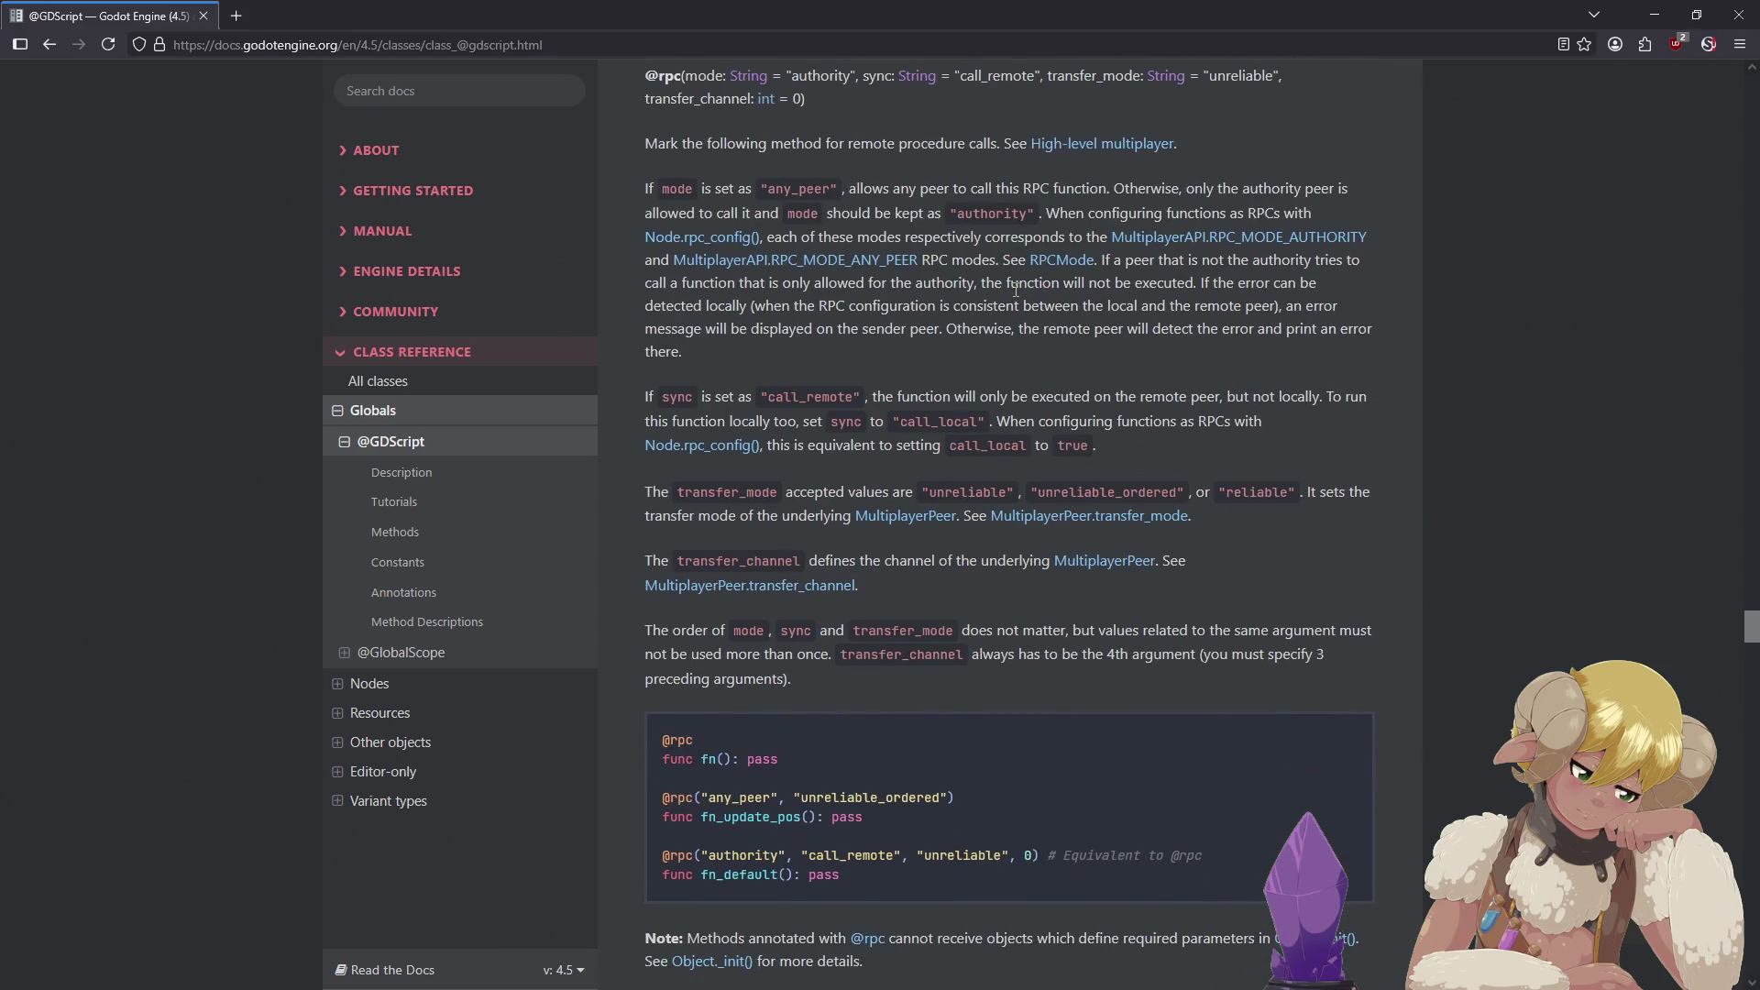
scroll(1015, 290, up, 1)
scroll(1014, 290, down, 6)
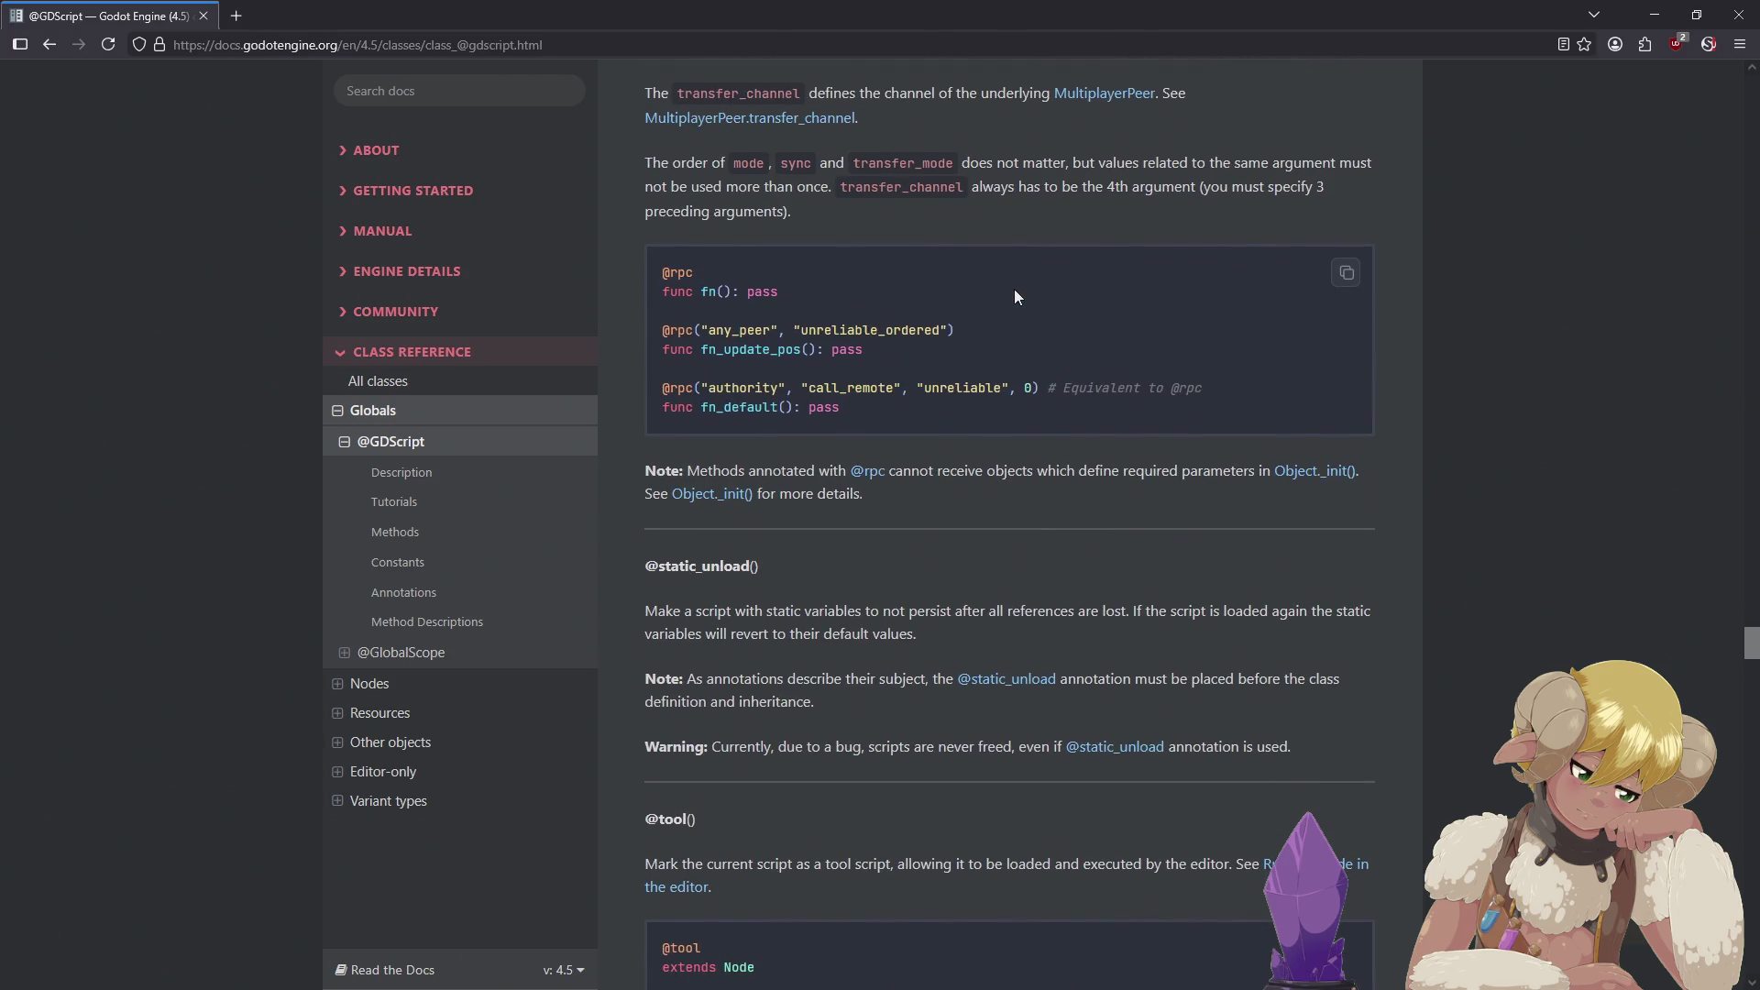
scroll(1014, 288, down, 4)
scroll(1013, 288, down, 4)
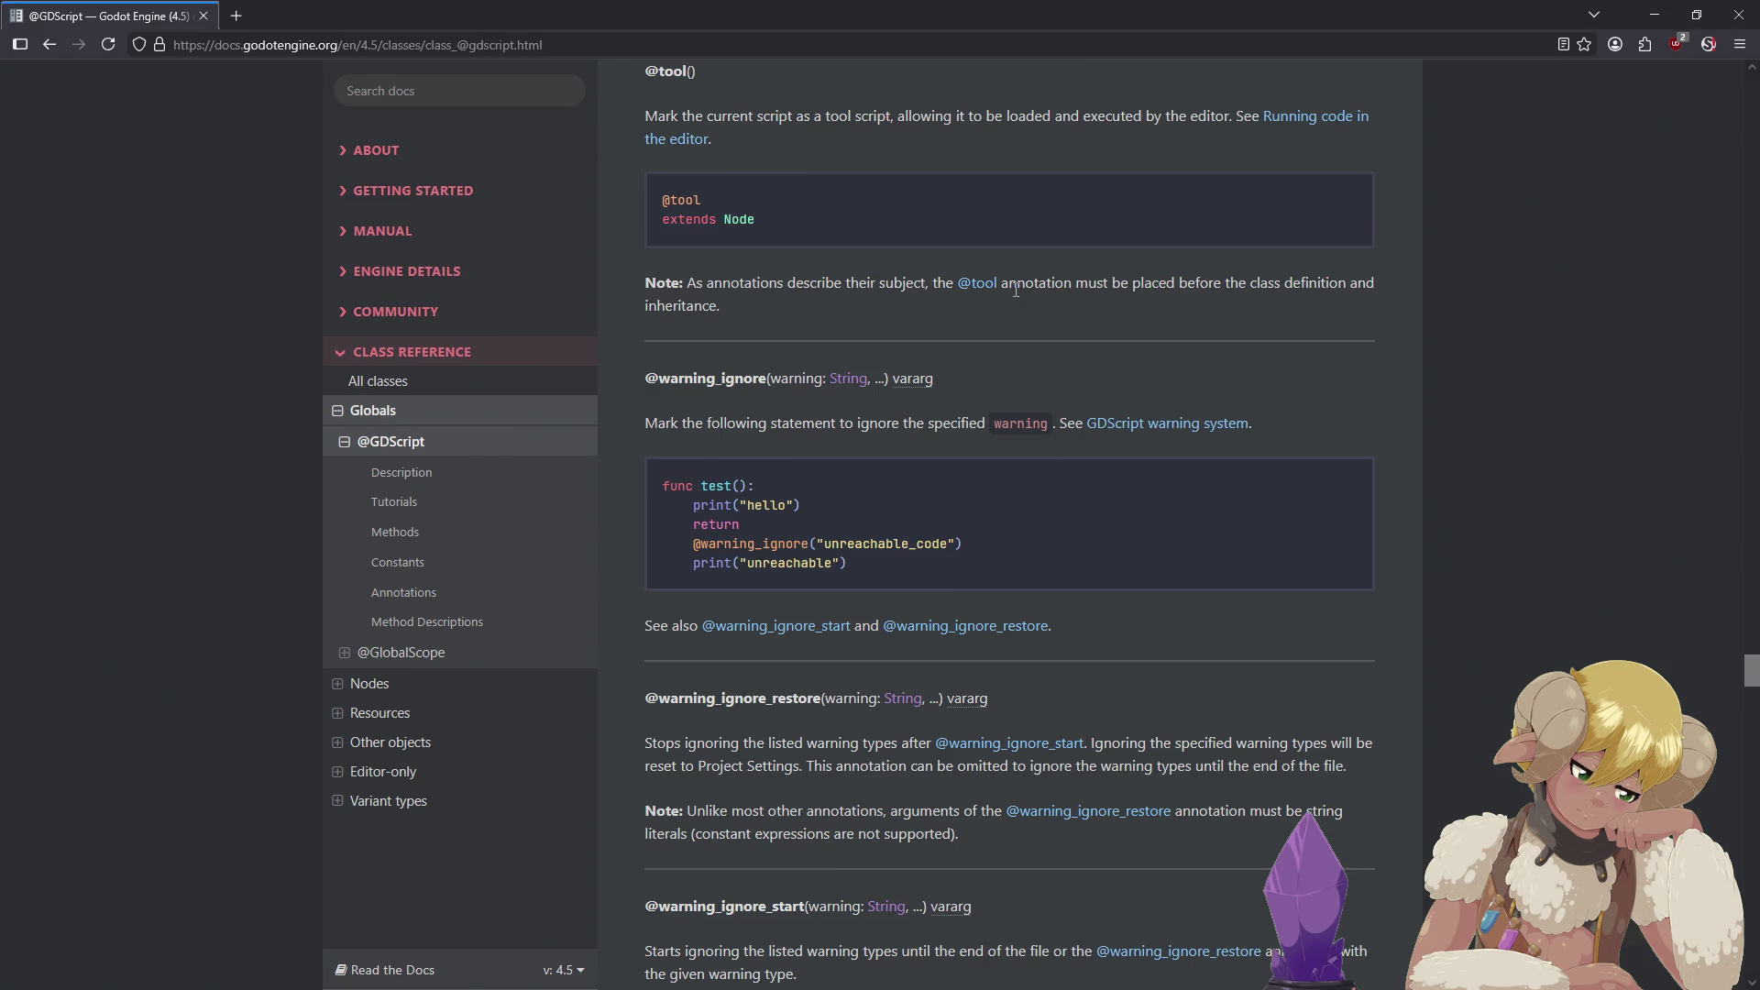
scroll(1015, 290, down, 3)
scroll(1011, 290, down, 4)
scroll(1010, 289, down, 4)
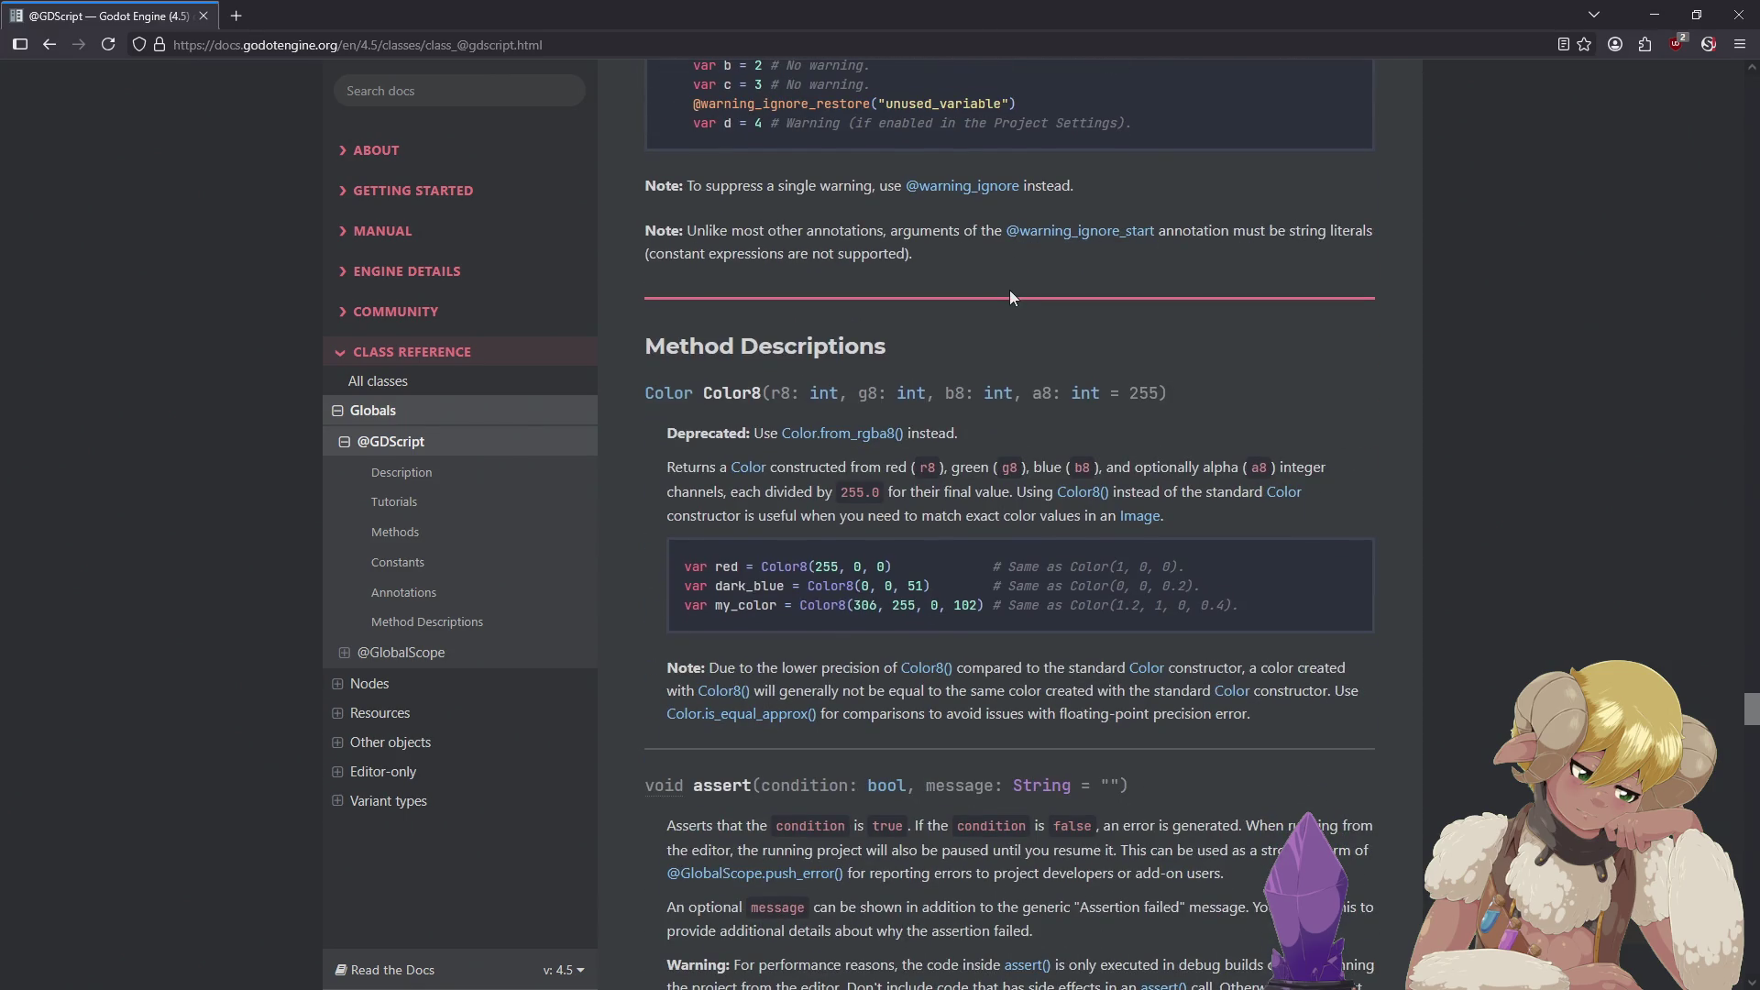
scroll(1009, 290, down, 4)
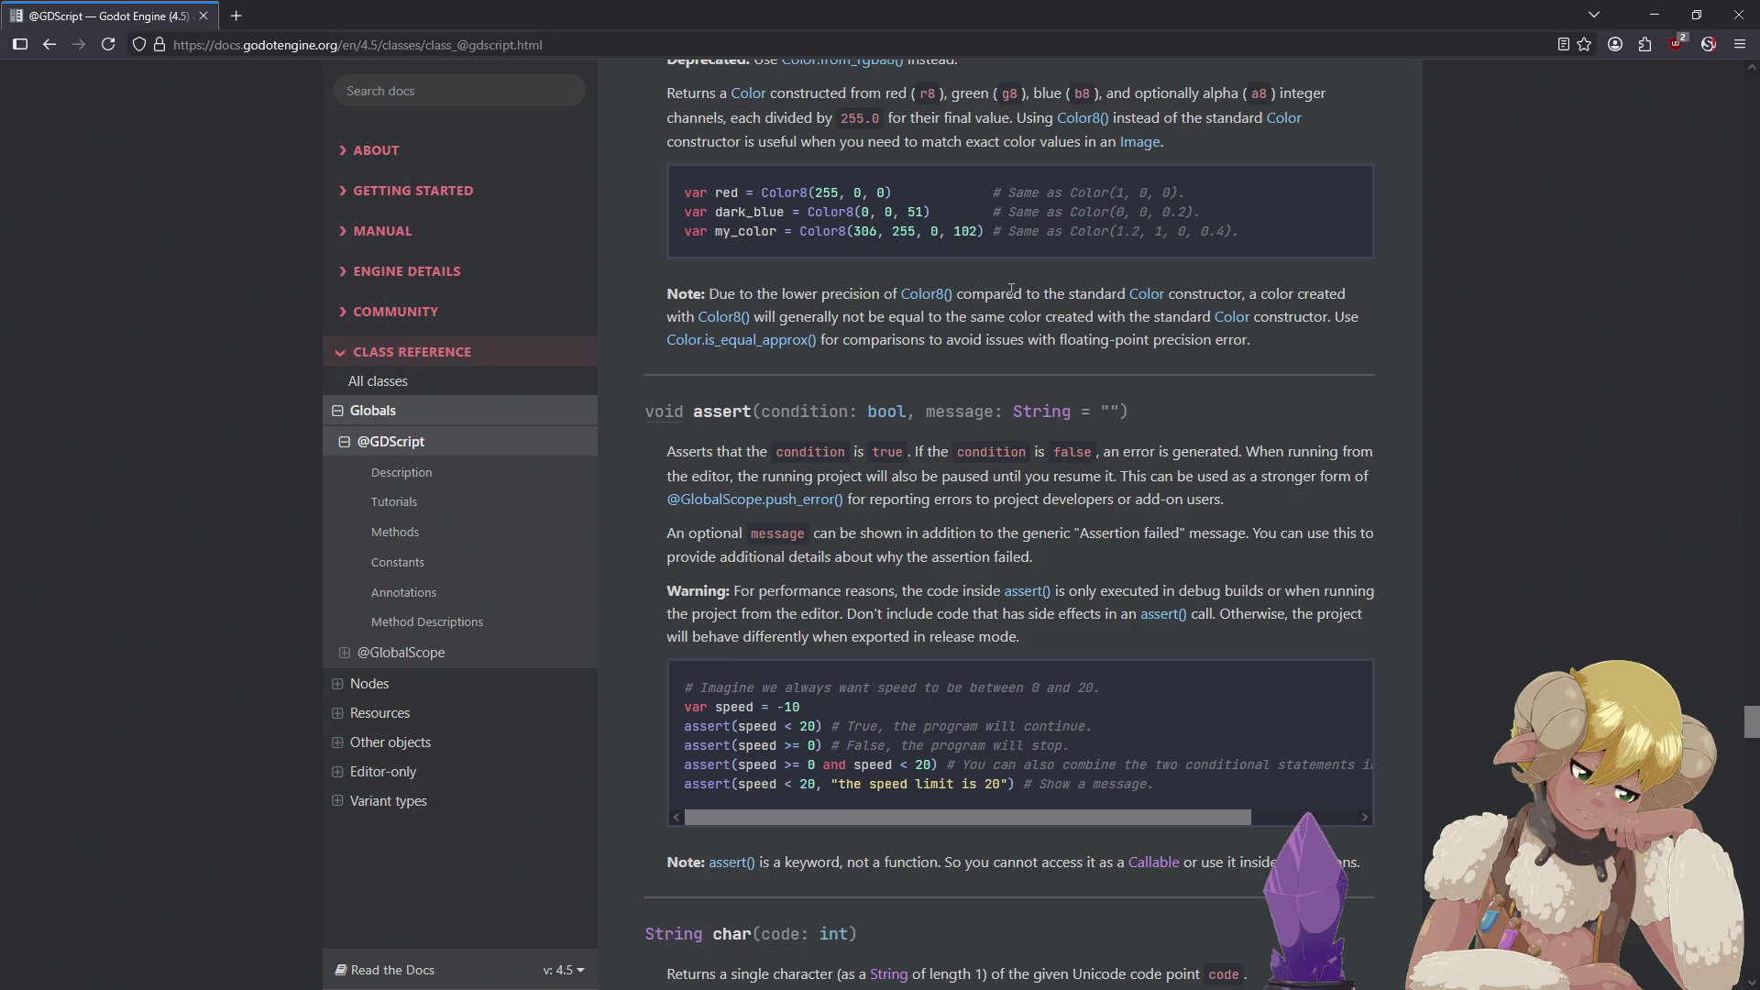
scroll(1011, 290, down, 5)
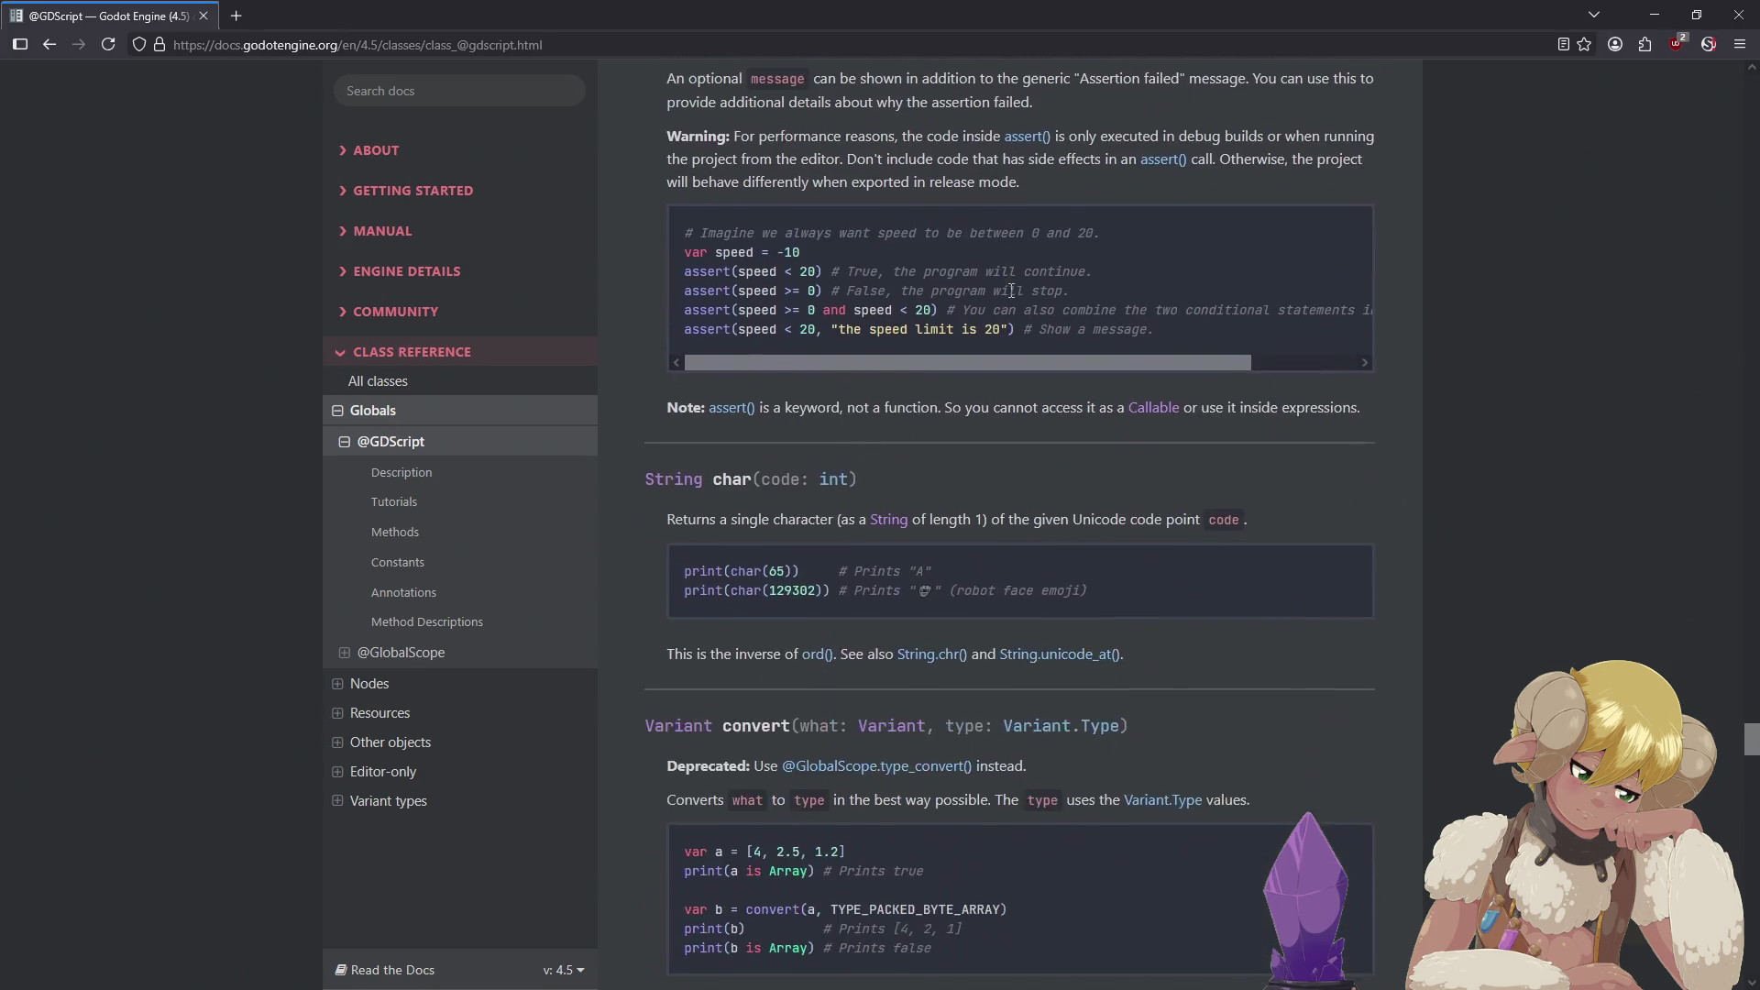
scroll(949, 385, down, 4)
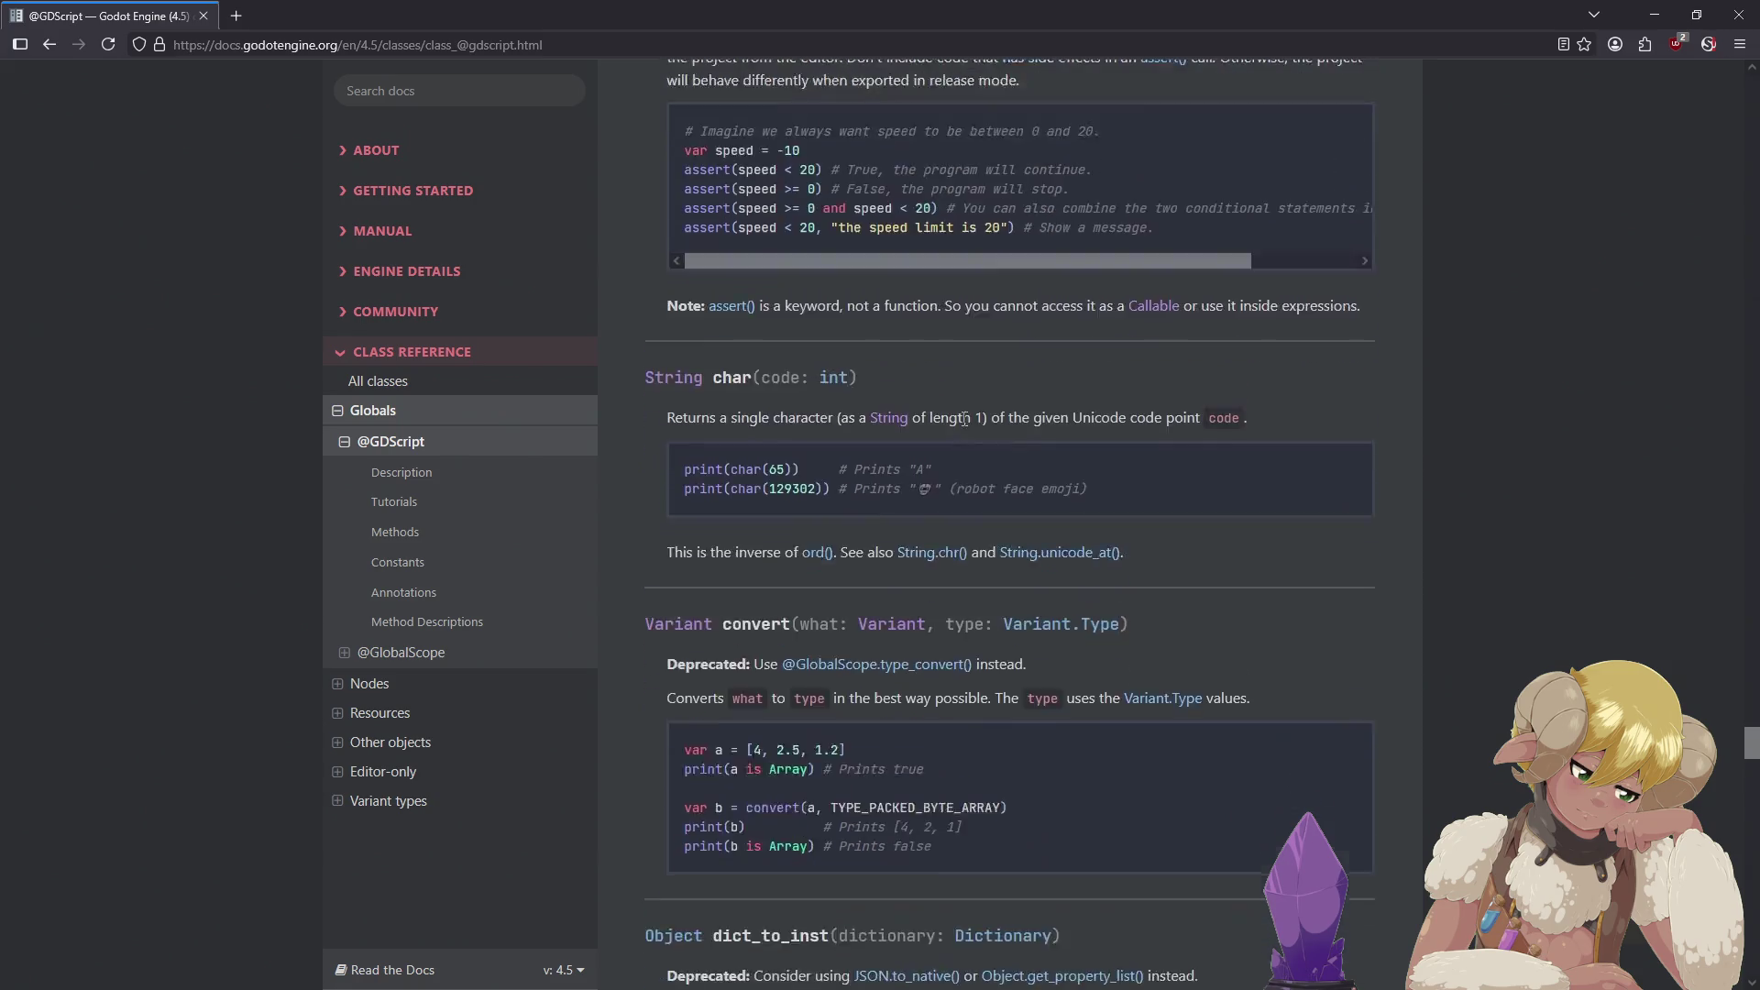
scroll(955, 394, down, 3)
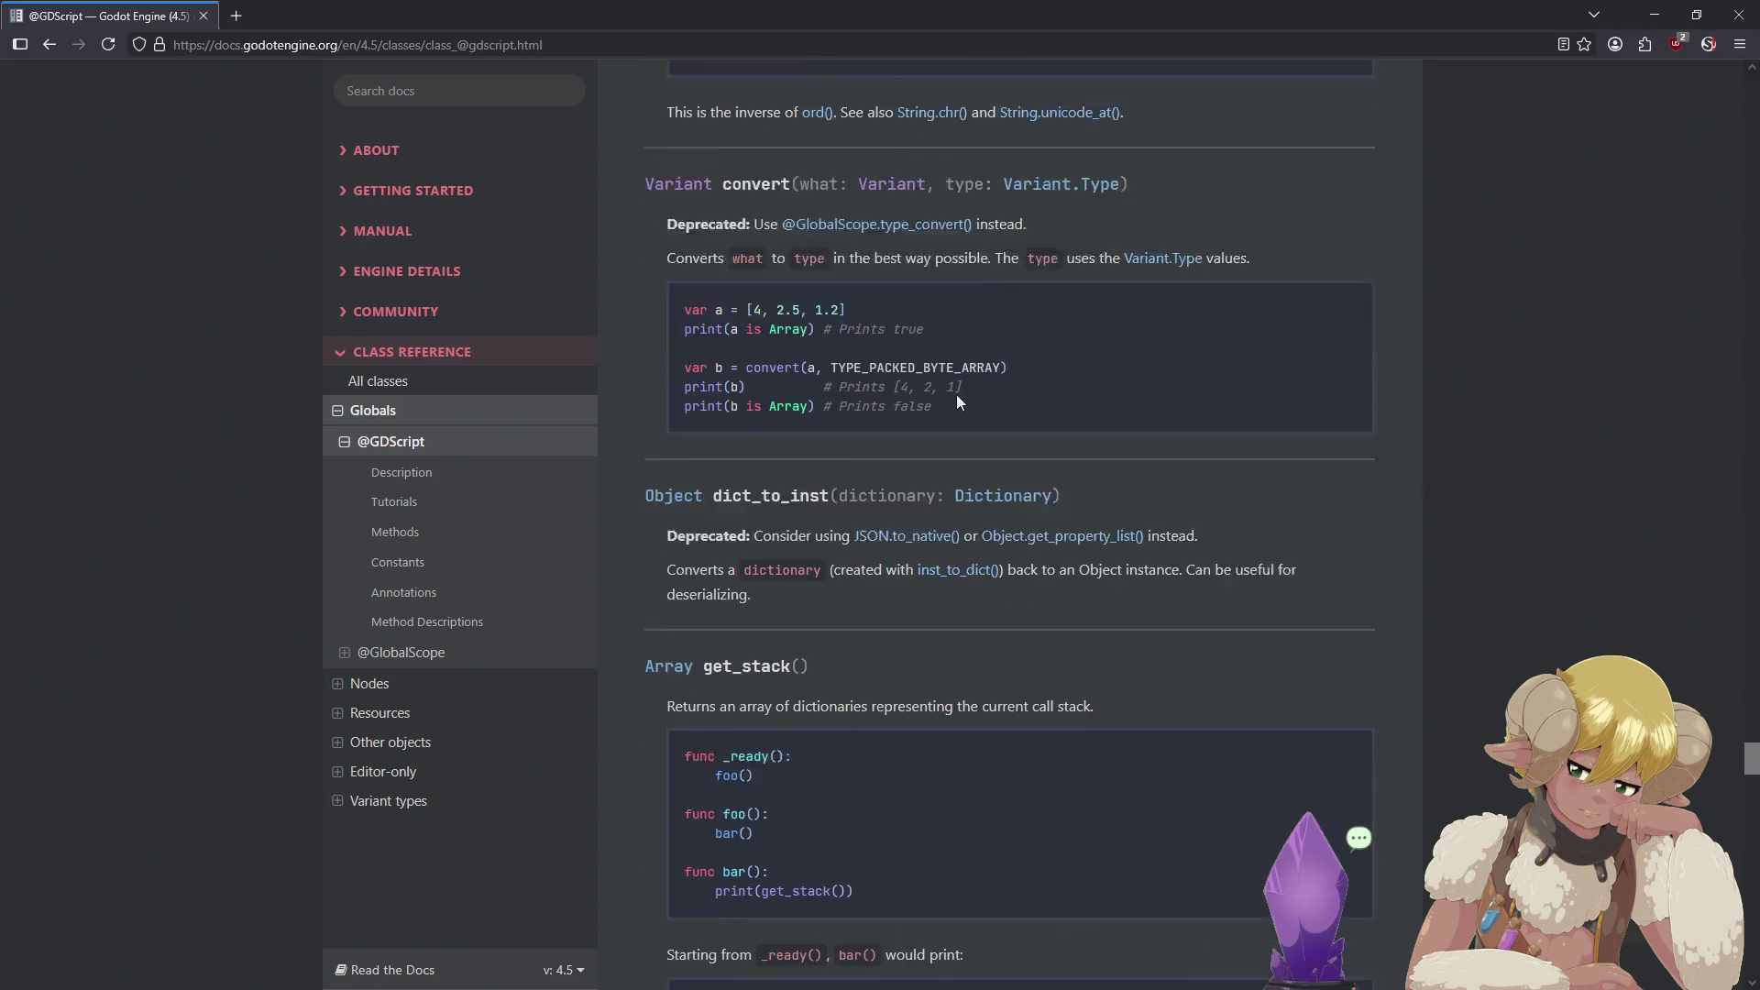
scroll(955, 387, down, 1)
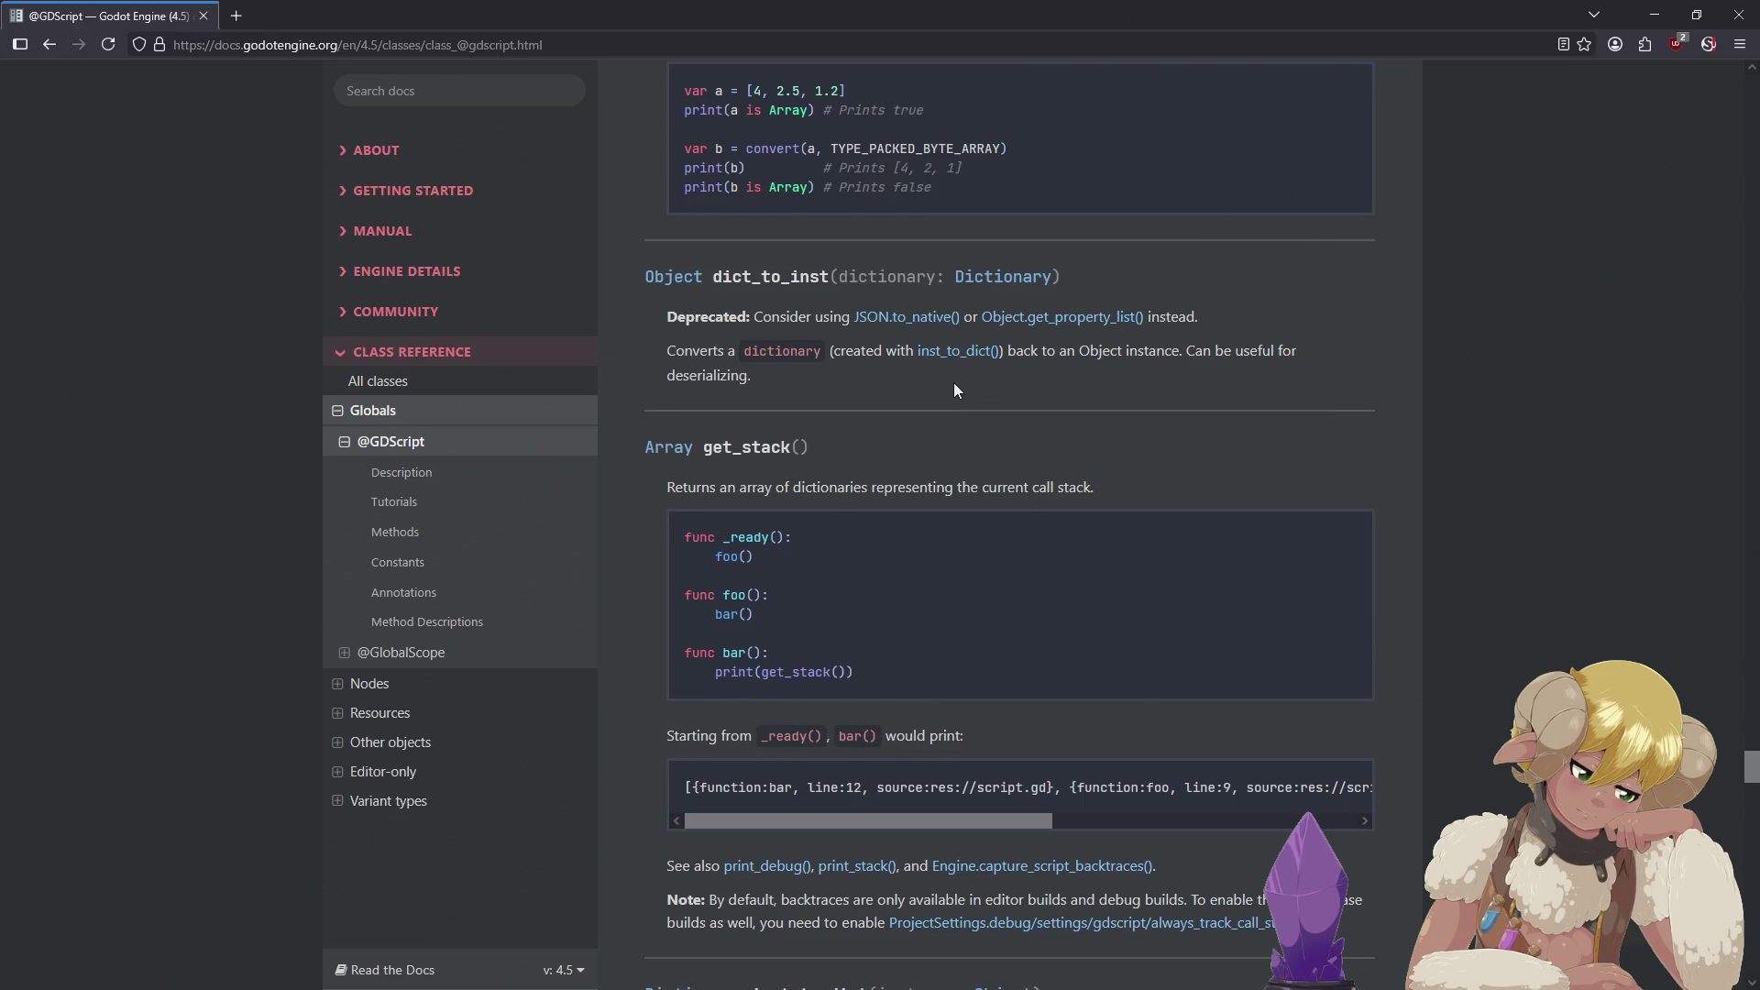
scroll(953, 382, down, 2)
scroll(953, 380, down, 3)
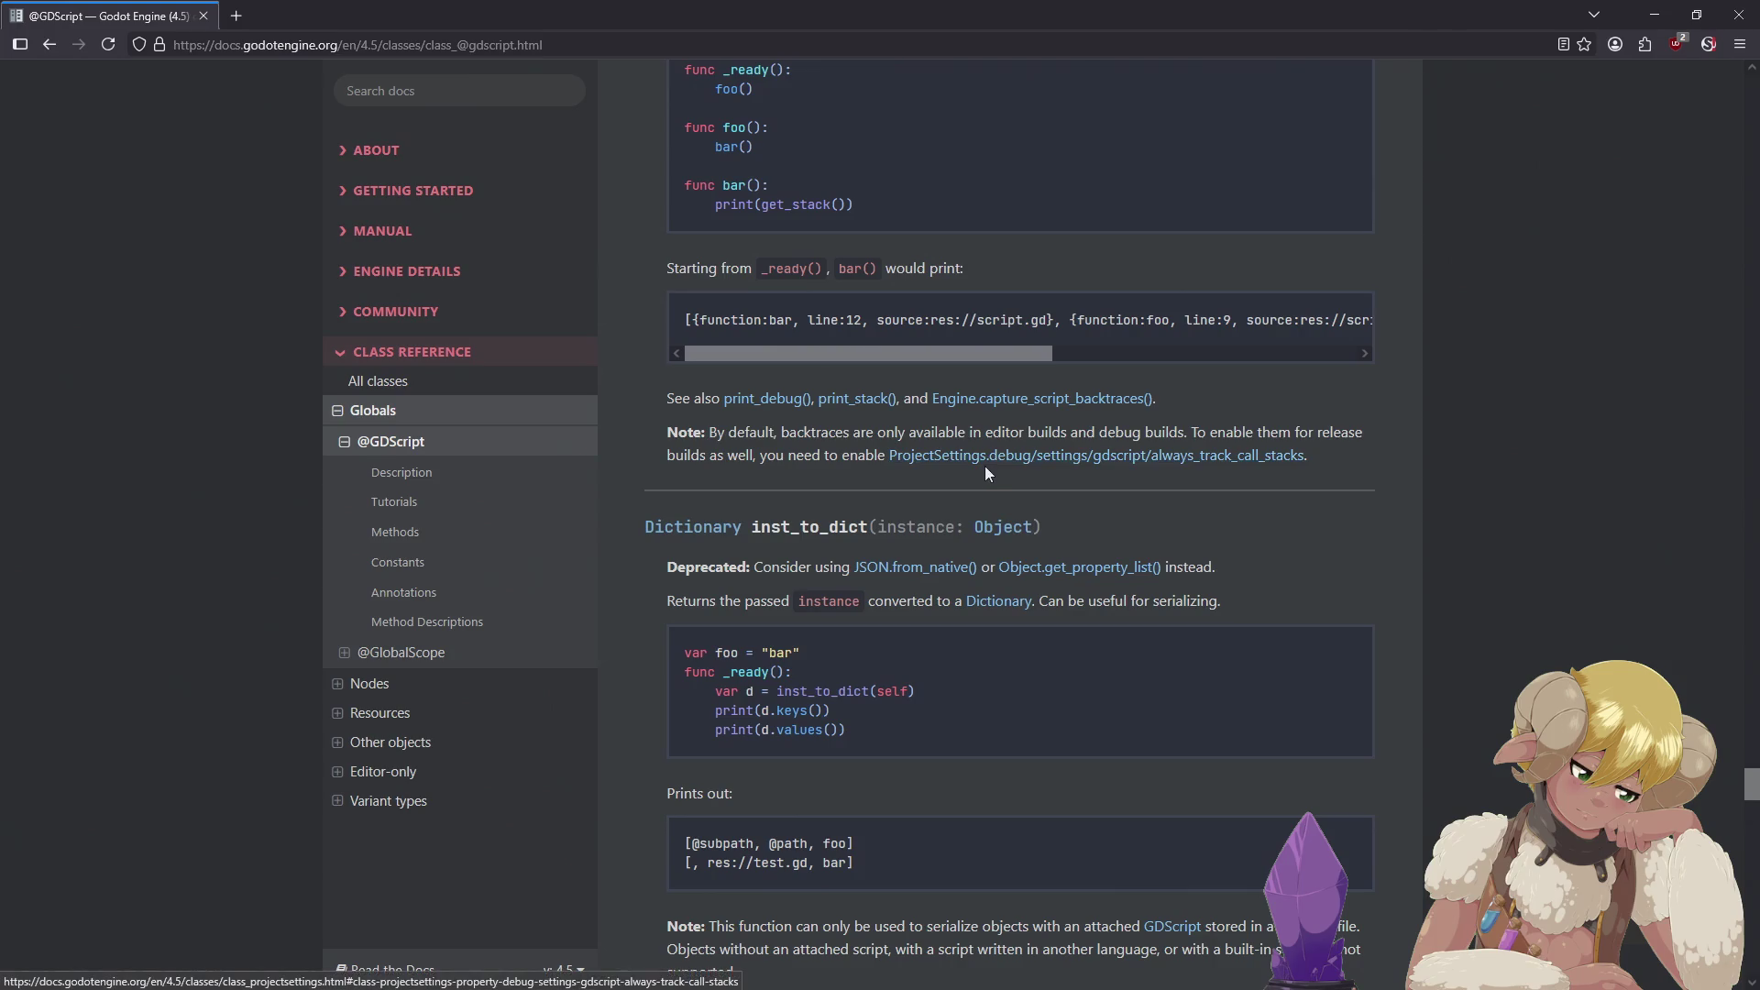
scroll(988, 469, up, 4)
scroll(1165, 448, down, 4)
scroll(1165, 448, down, 2)
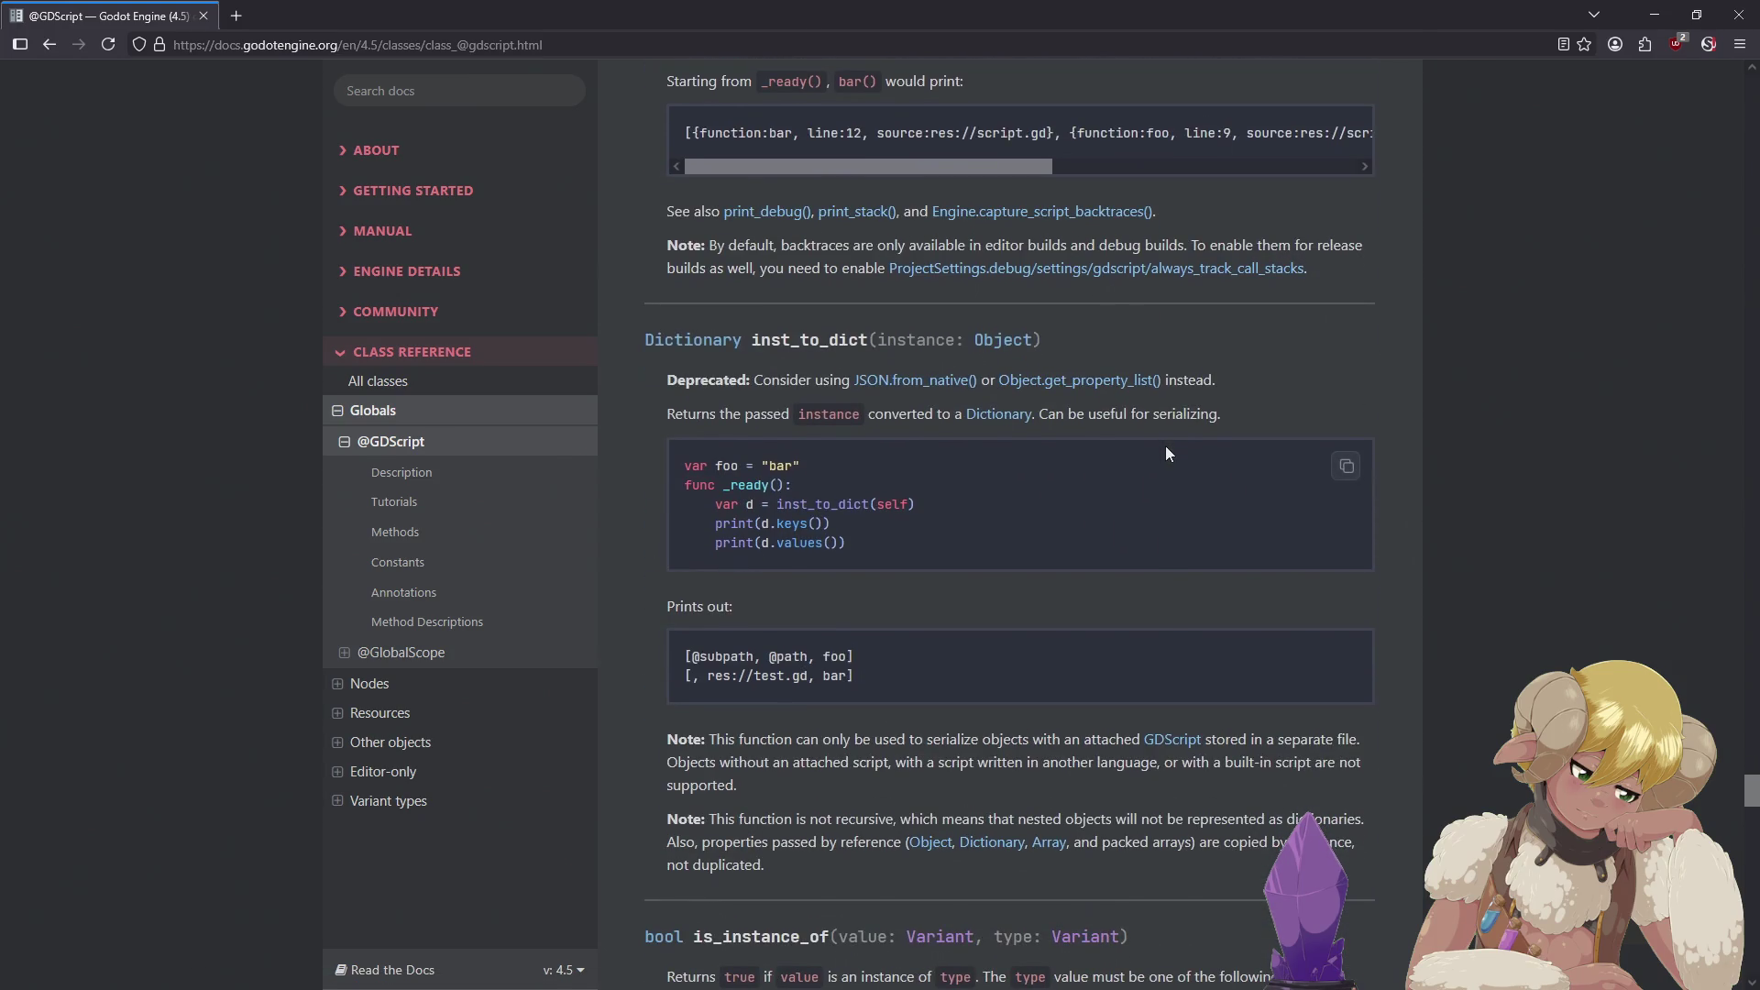
scroll(1122, 443, down, 4)
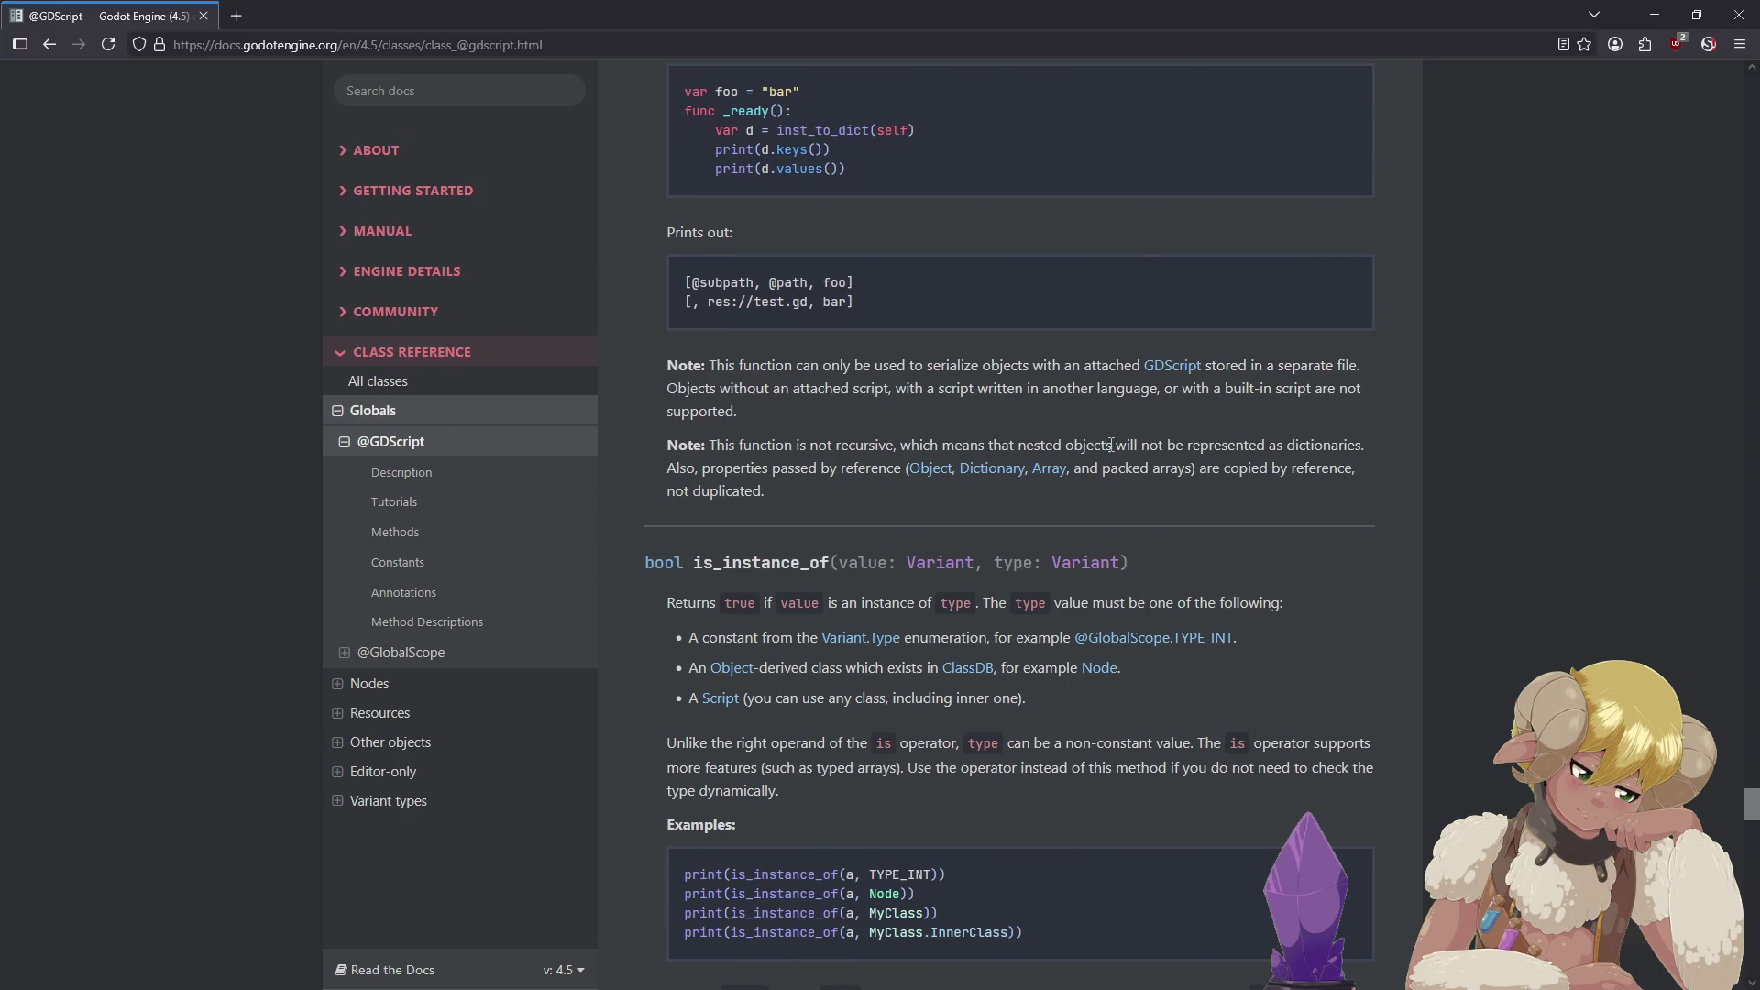
scroll(1073, 442, down, 2)
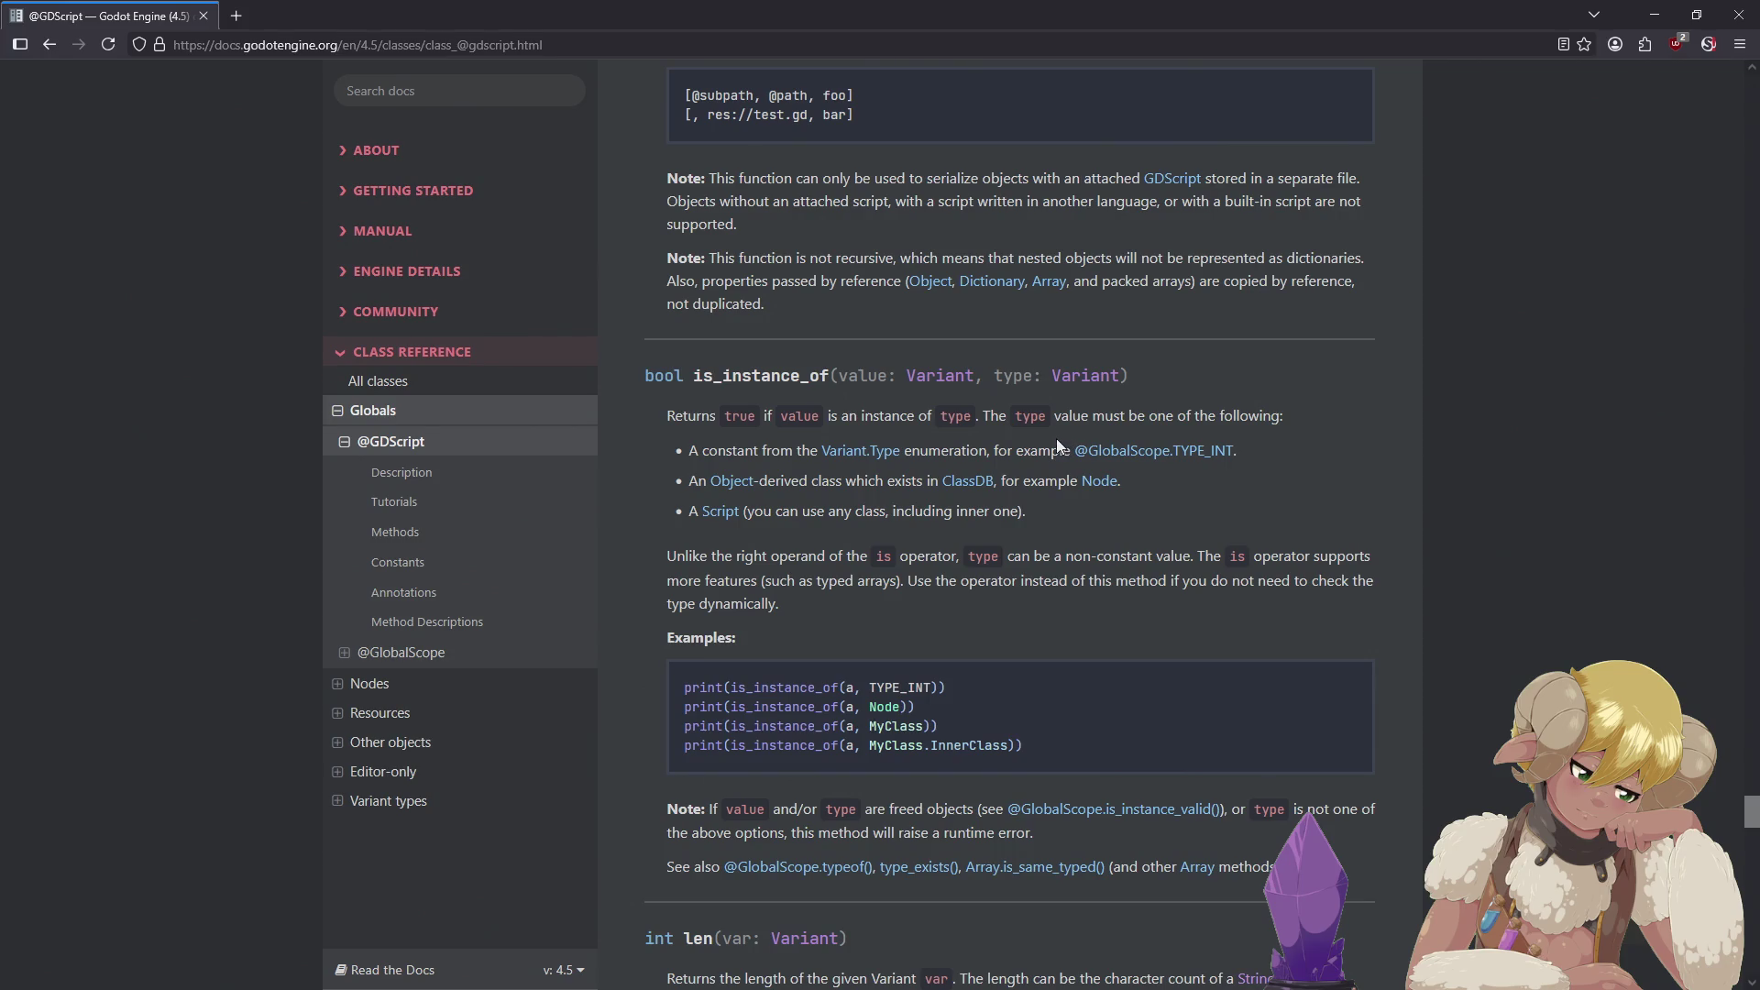
scroll(1054, 443, down, 4)
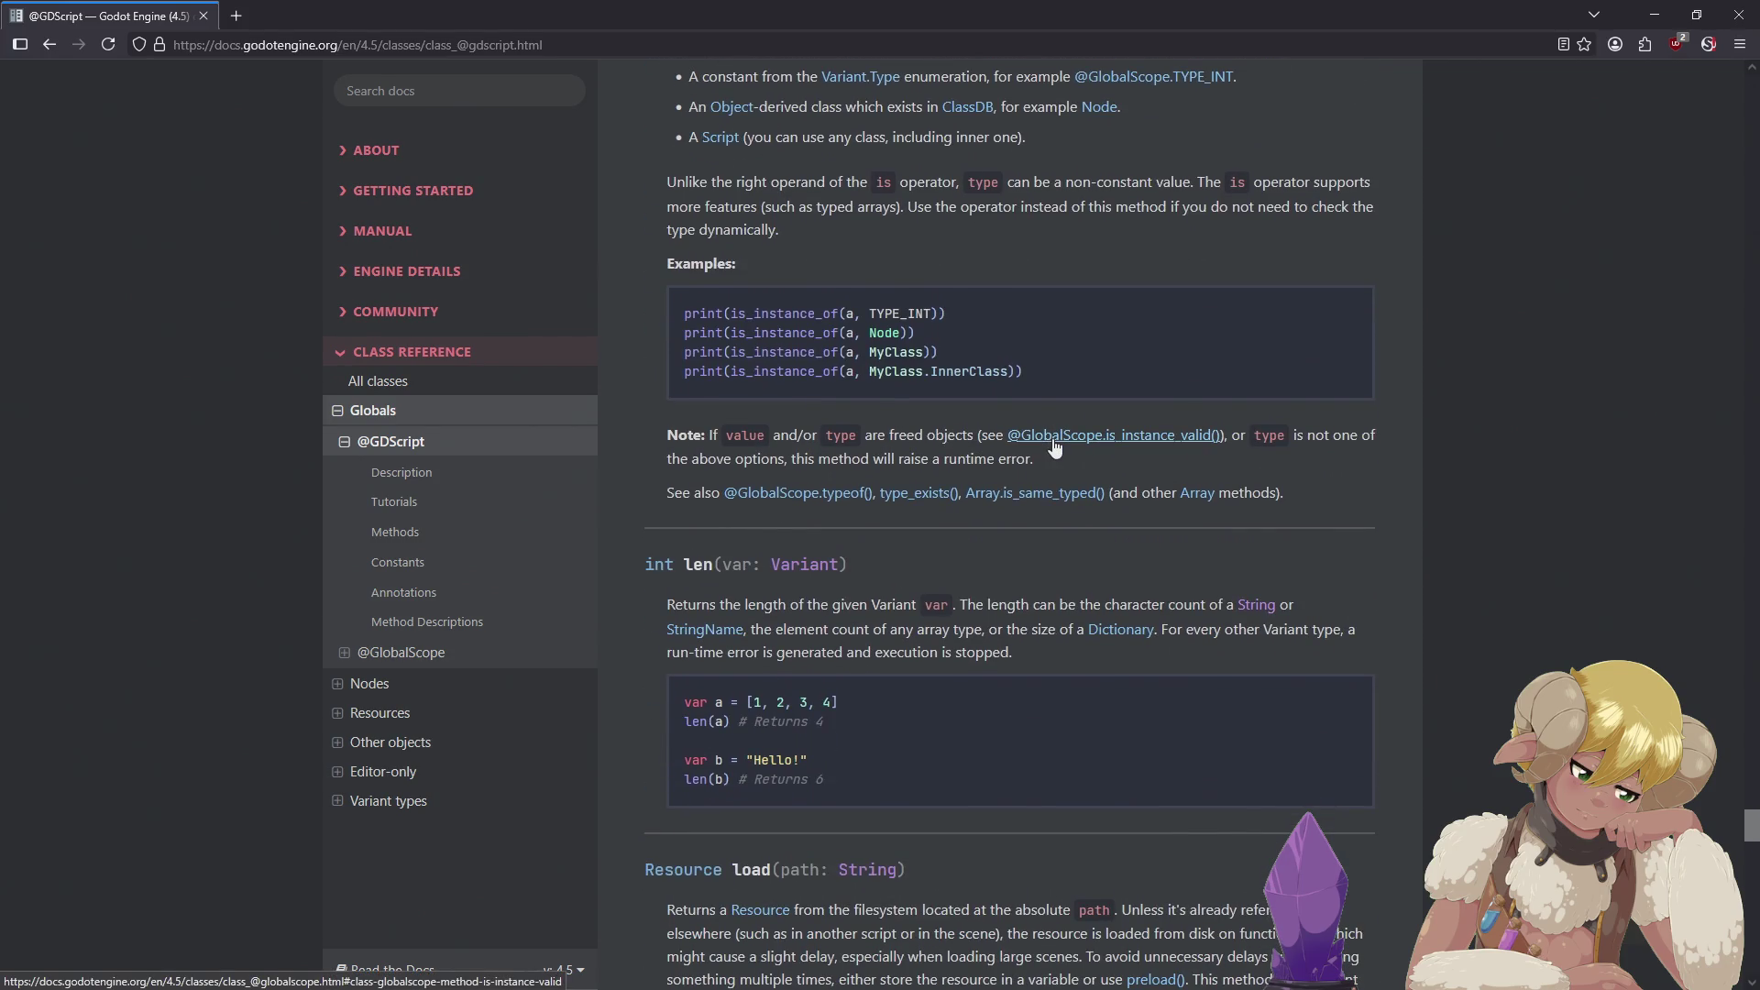
scroll(1054, 444, down, 7)
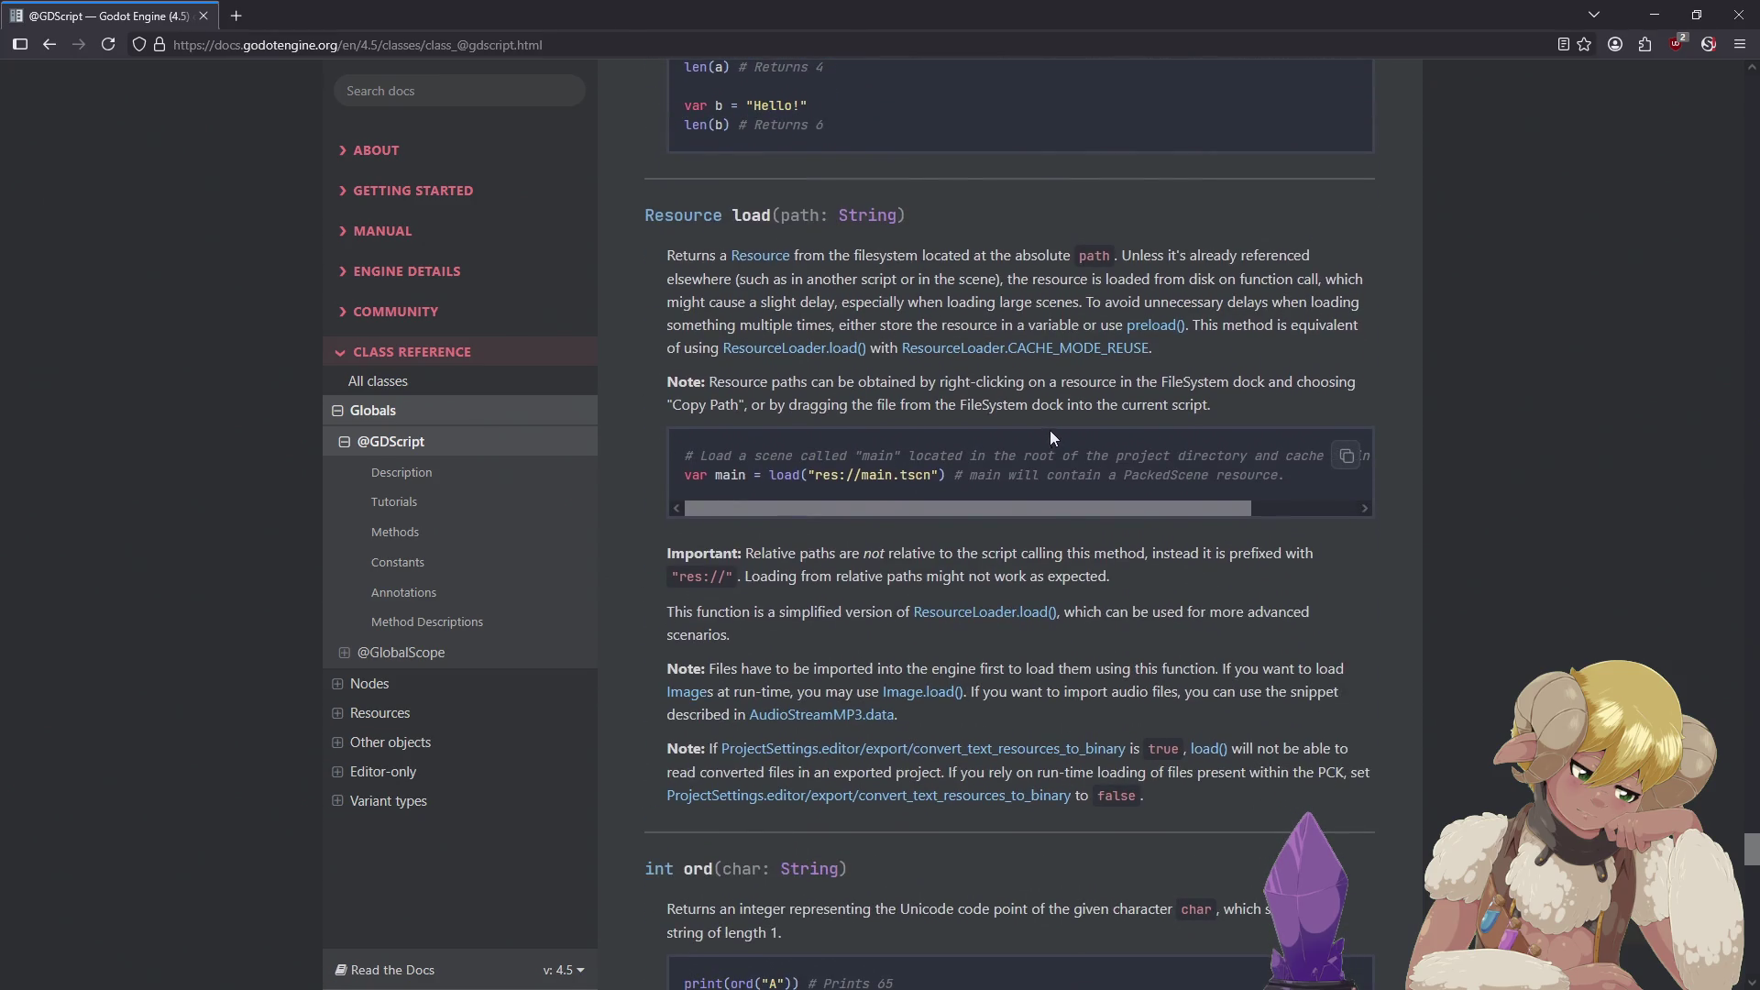
scroll(1051, 438, down, 5)
scroll(1050, 438, down, 5)
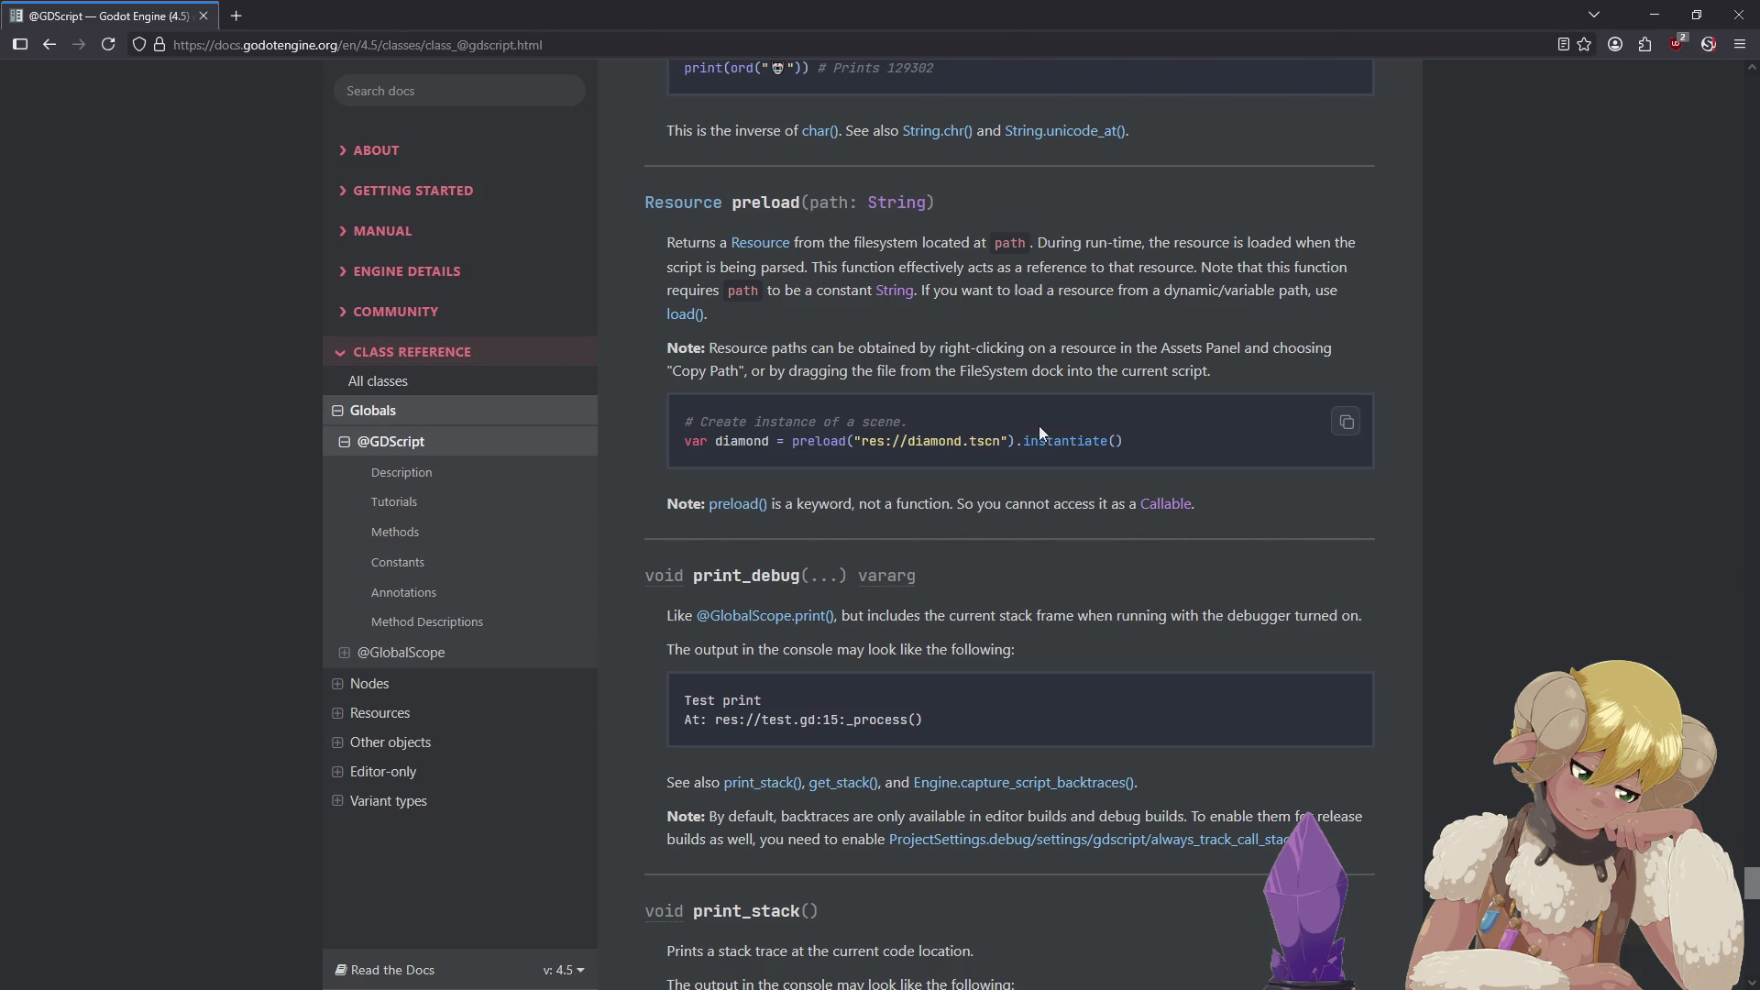
scroll(1039, 431, down, 3)
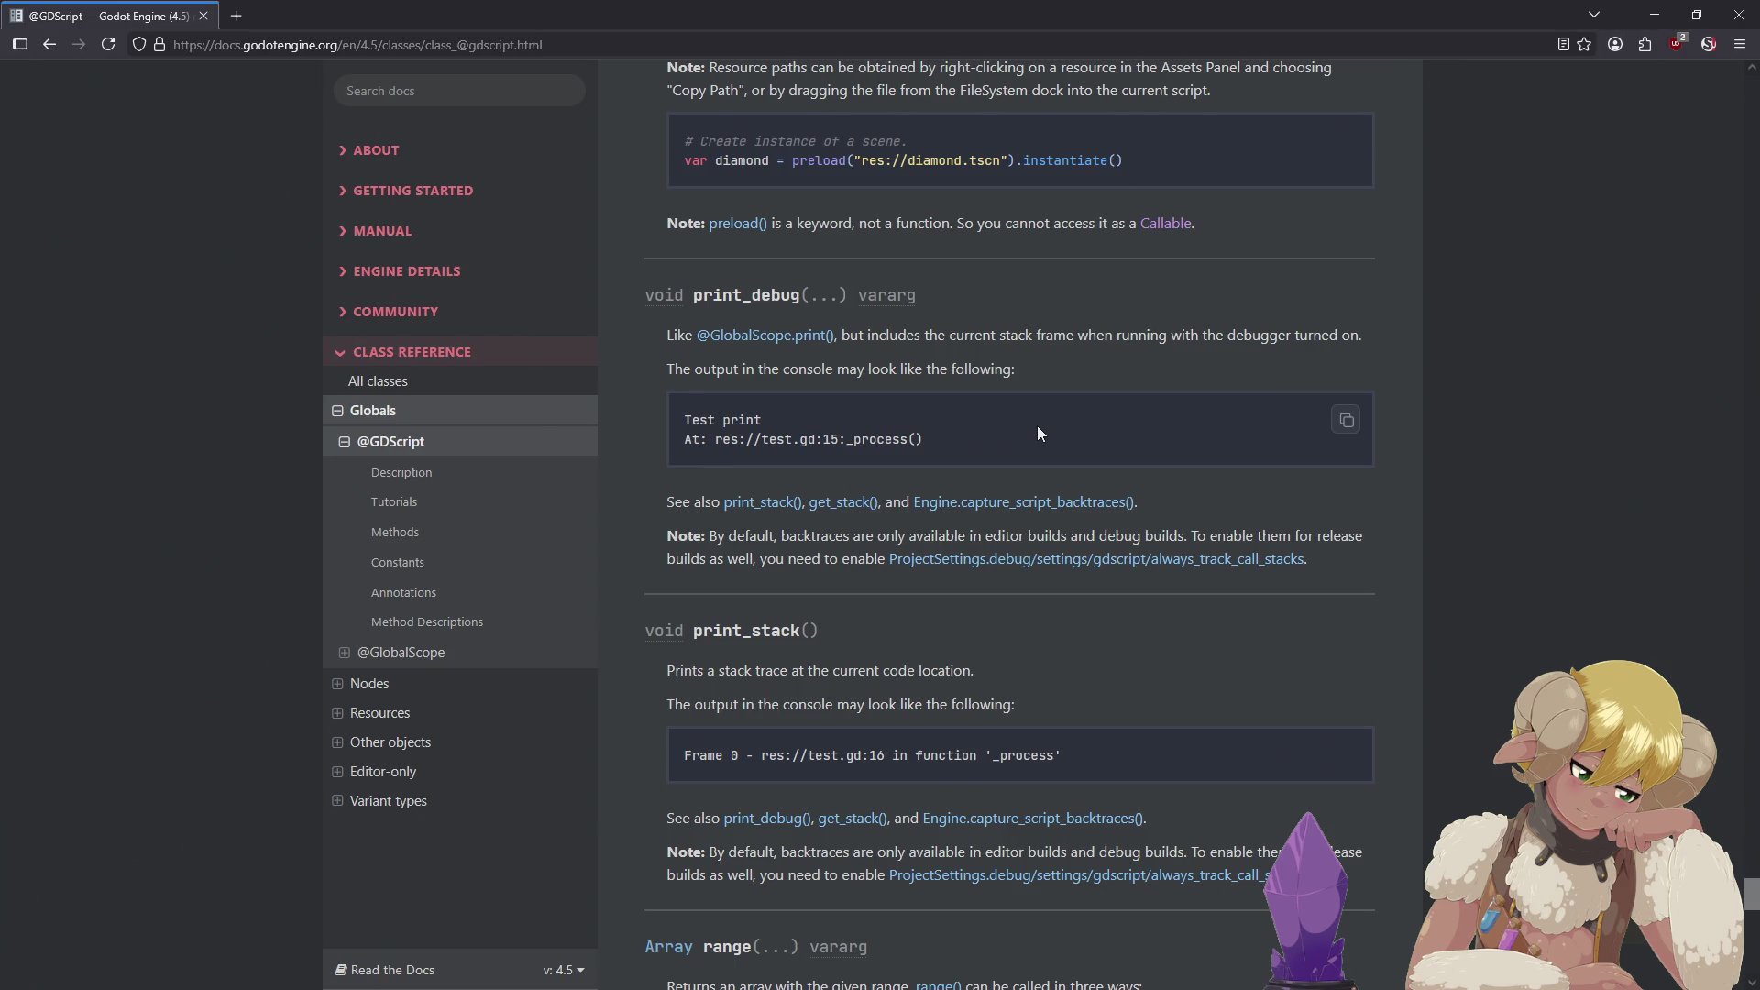
scroll(1038, 427, down, 1)
scroll(1038, 427, down, 5)
scroll(1037, 425, down, 4)
scroll(1036, 425, down, 6)
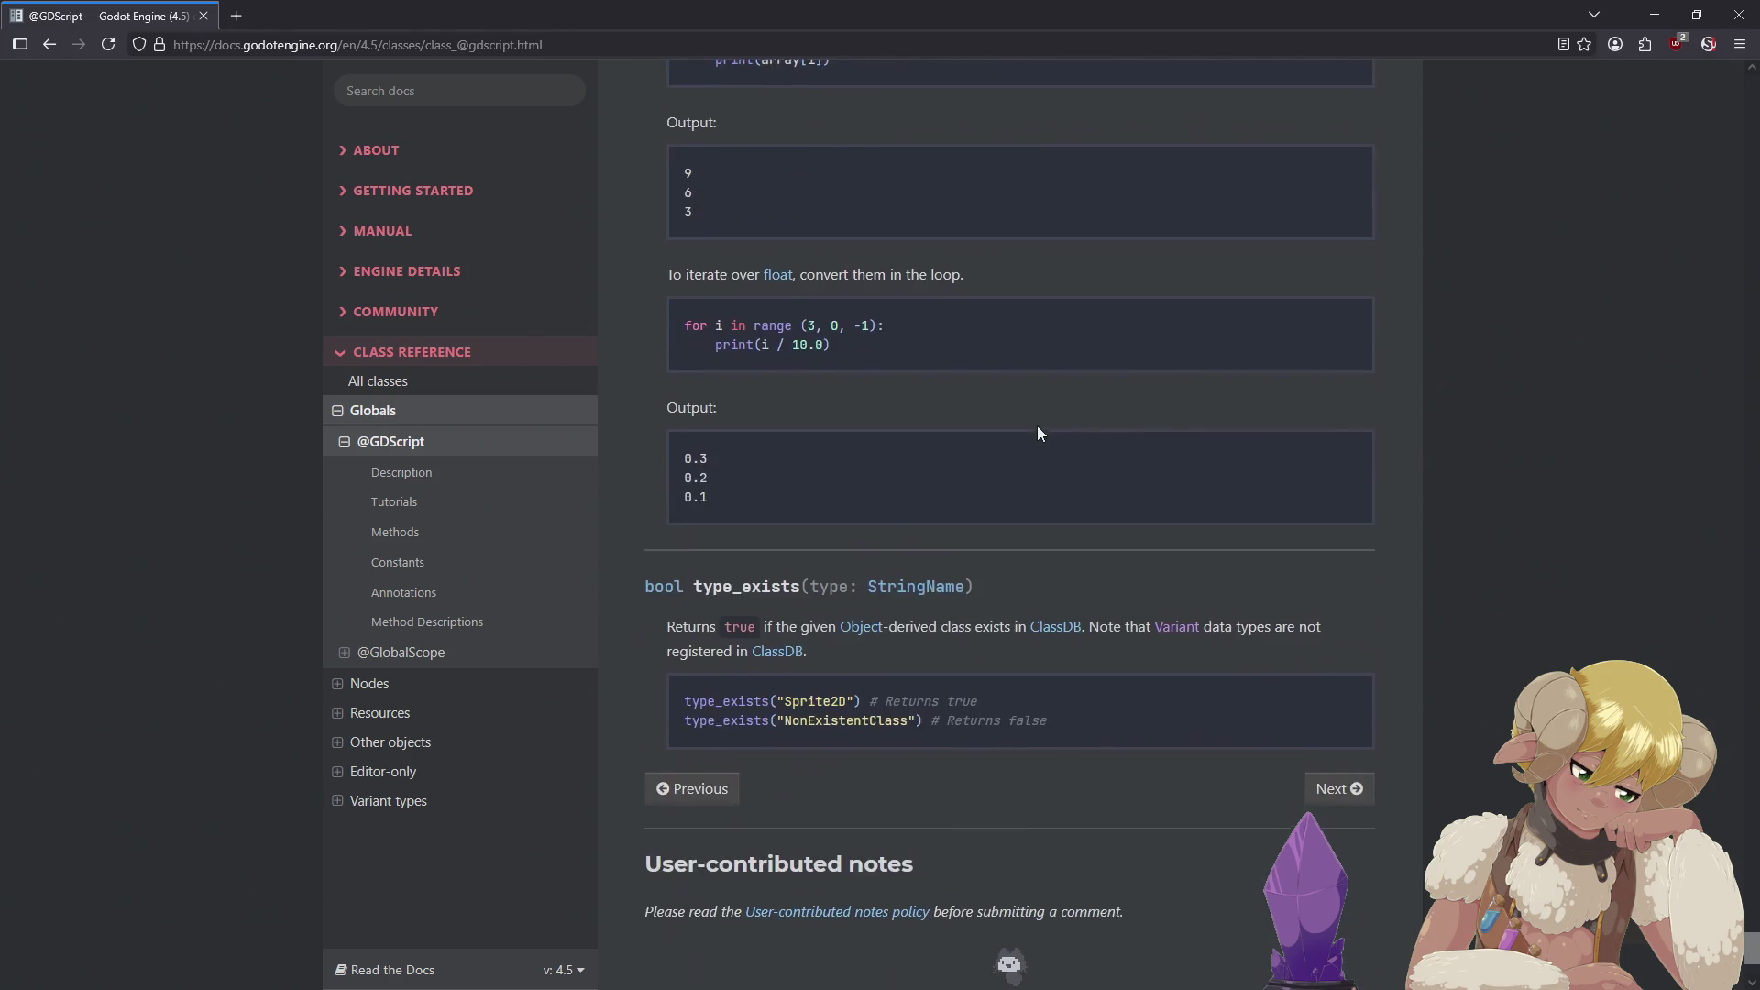
scroll(1037, 425, down, 2)
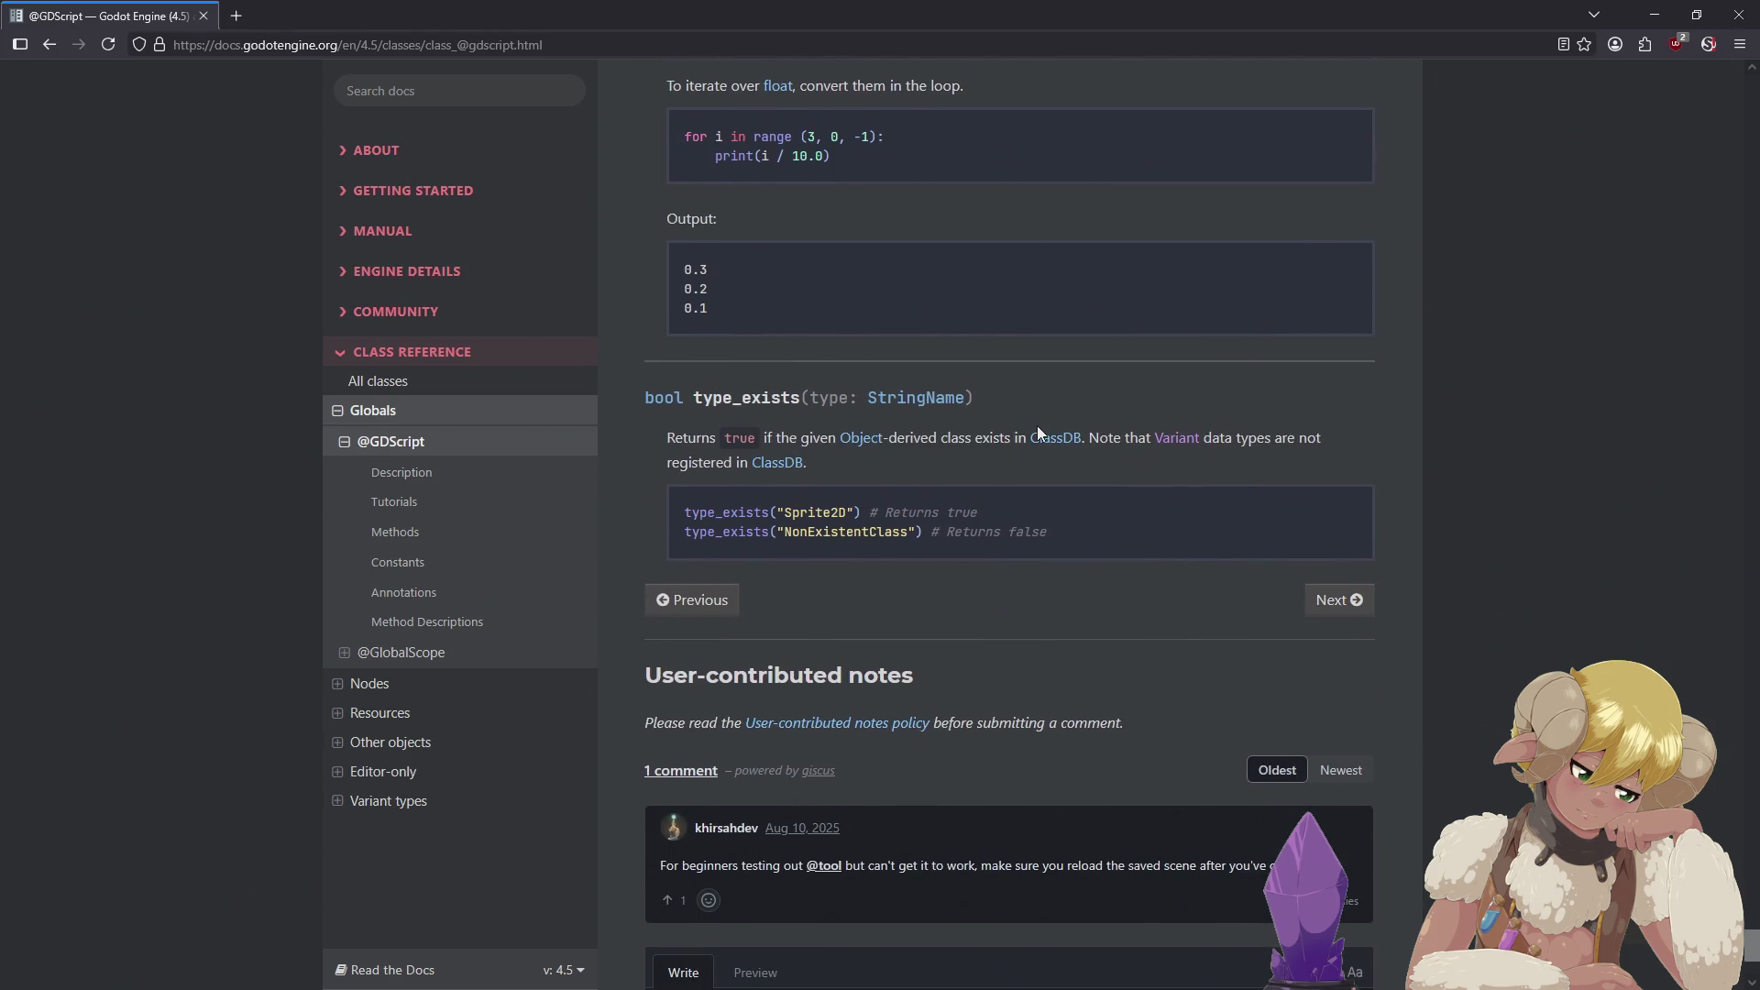
scroll(1036, 426, up, 3)
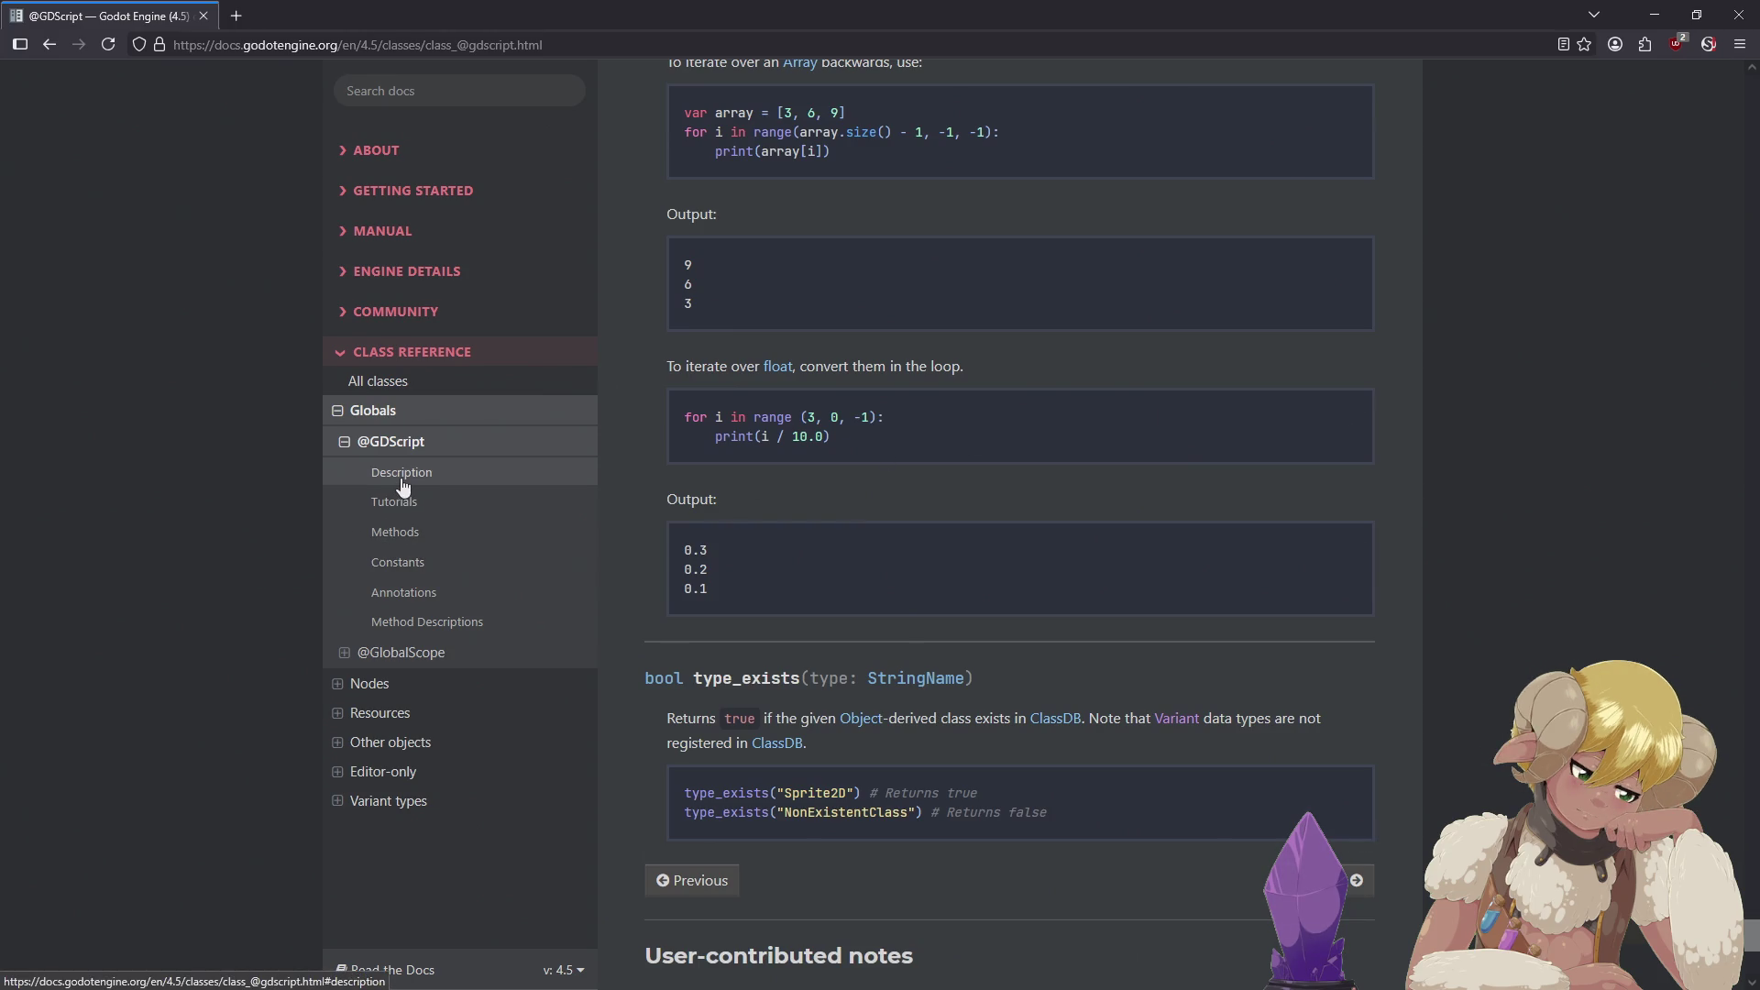
click(422, 562)
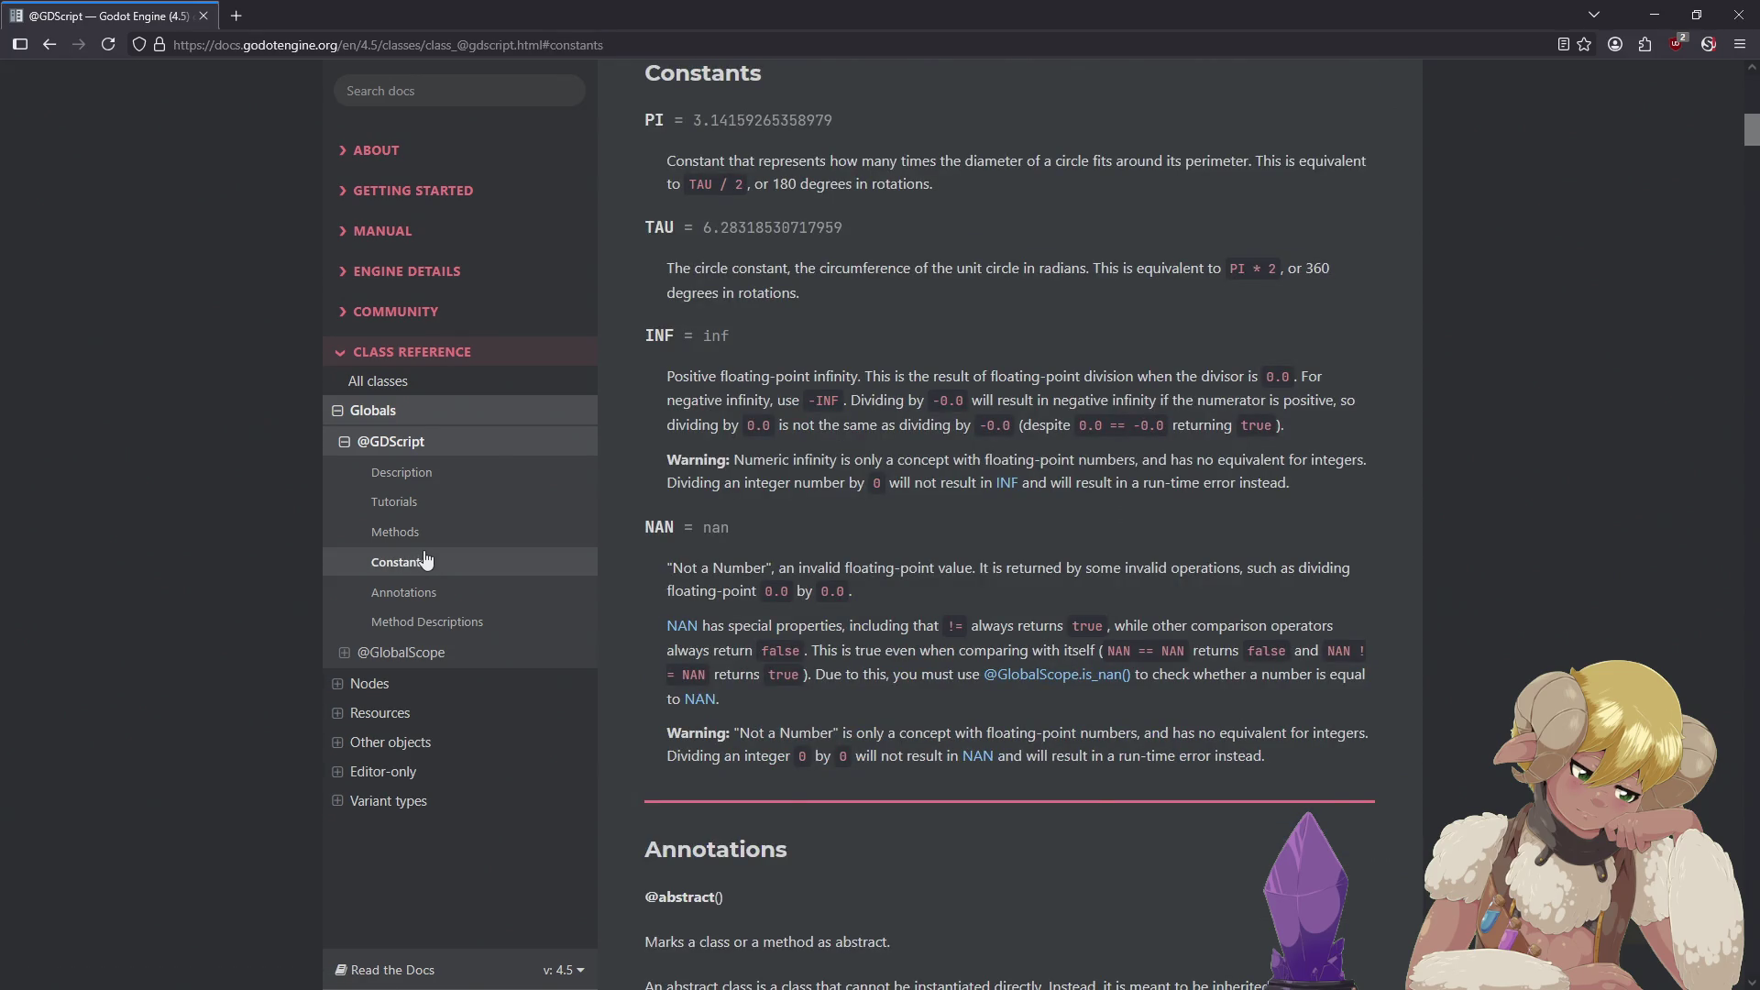
click(344, 652)
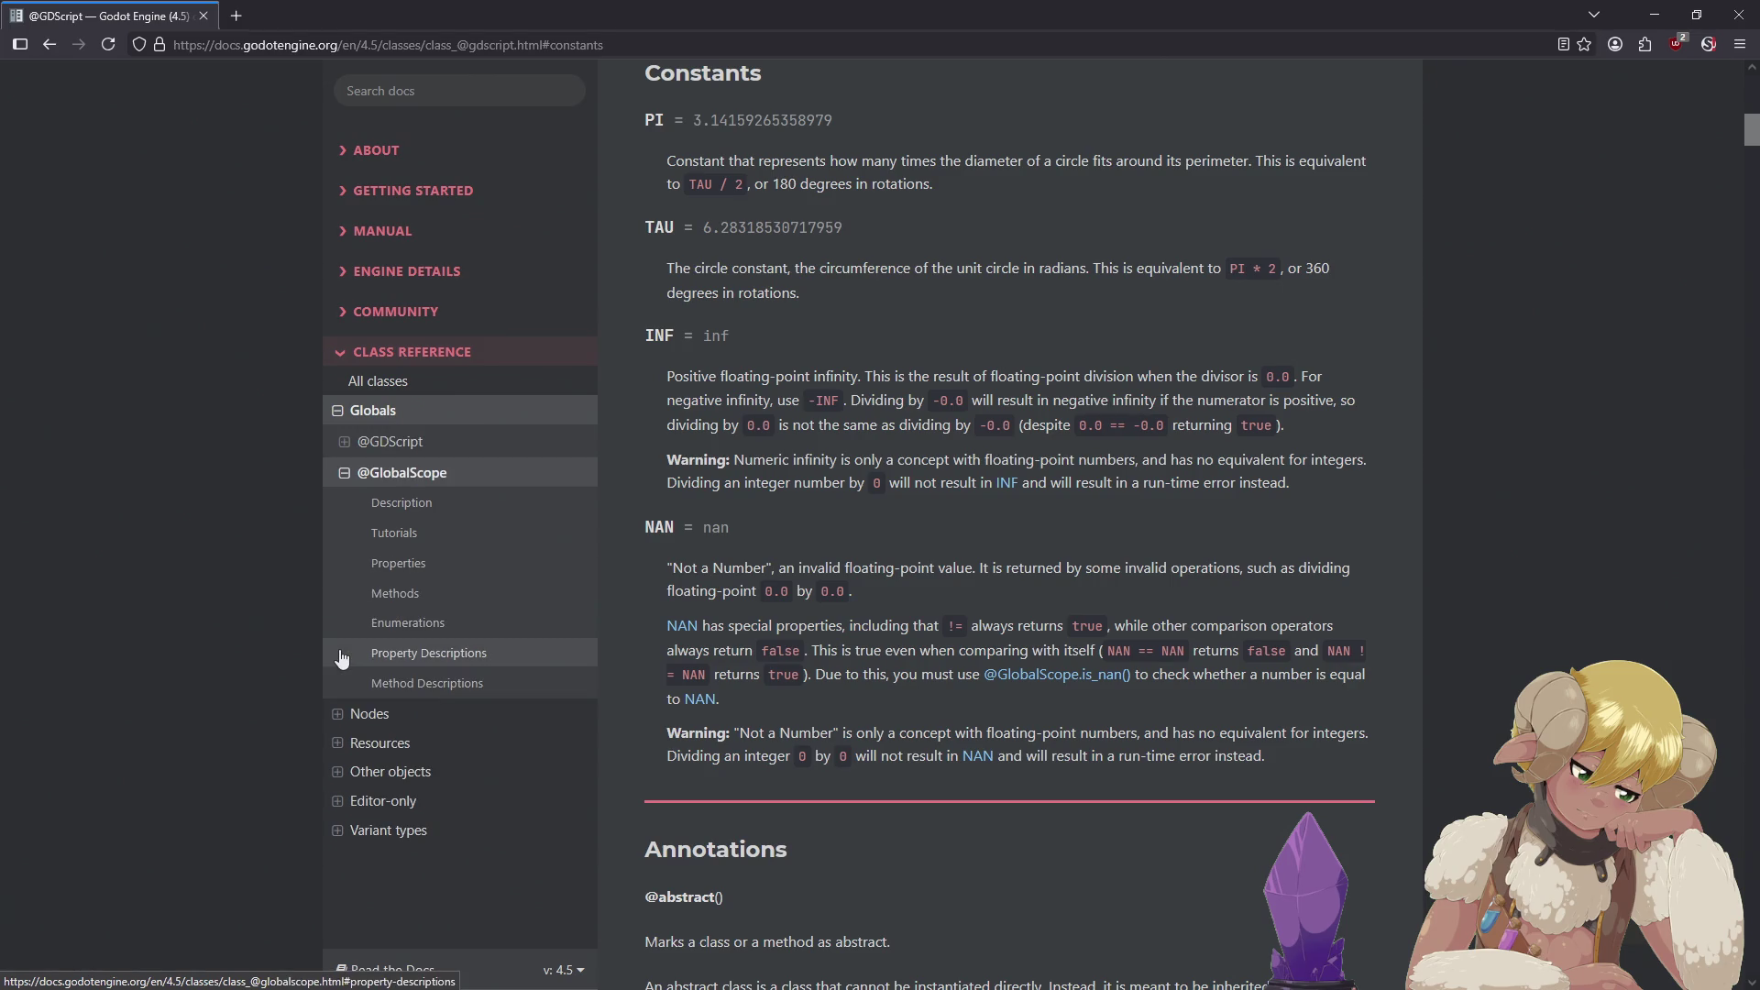
click(458, 474)
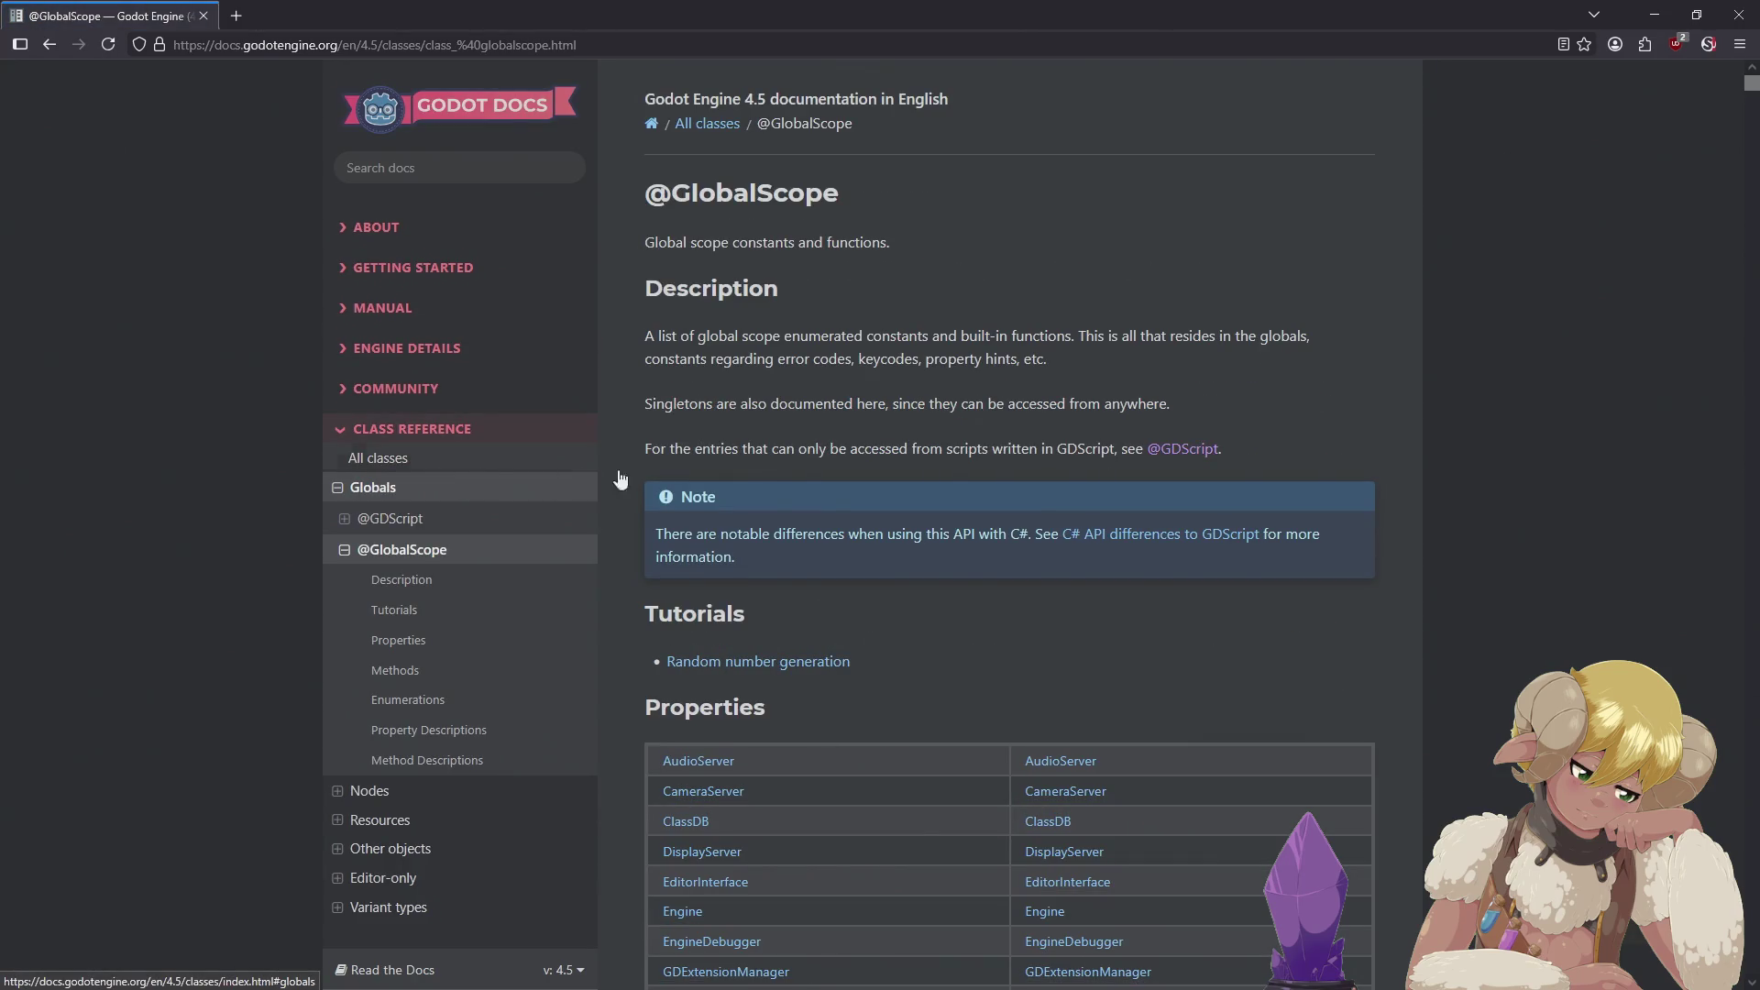
scroll(847, 438, down, 3)
scroll(860, 431, down, 8)
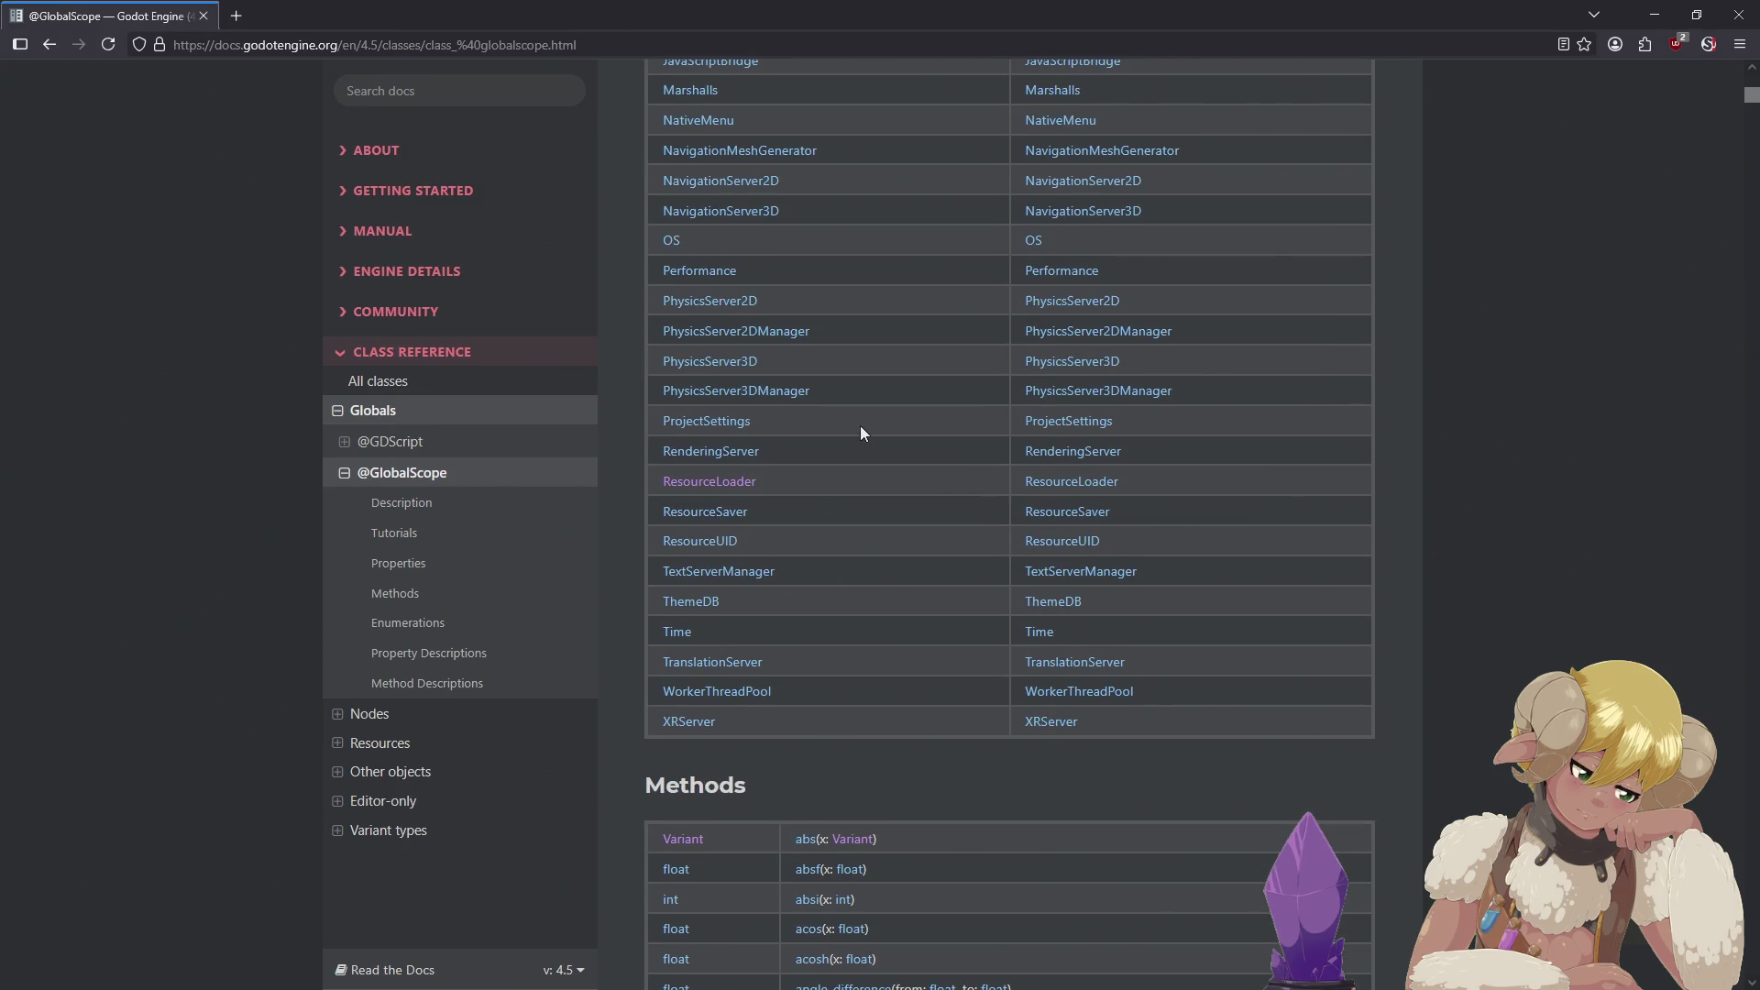
scroll(860, 432, down, 3)
scroll(860, 422, down, 12)
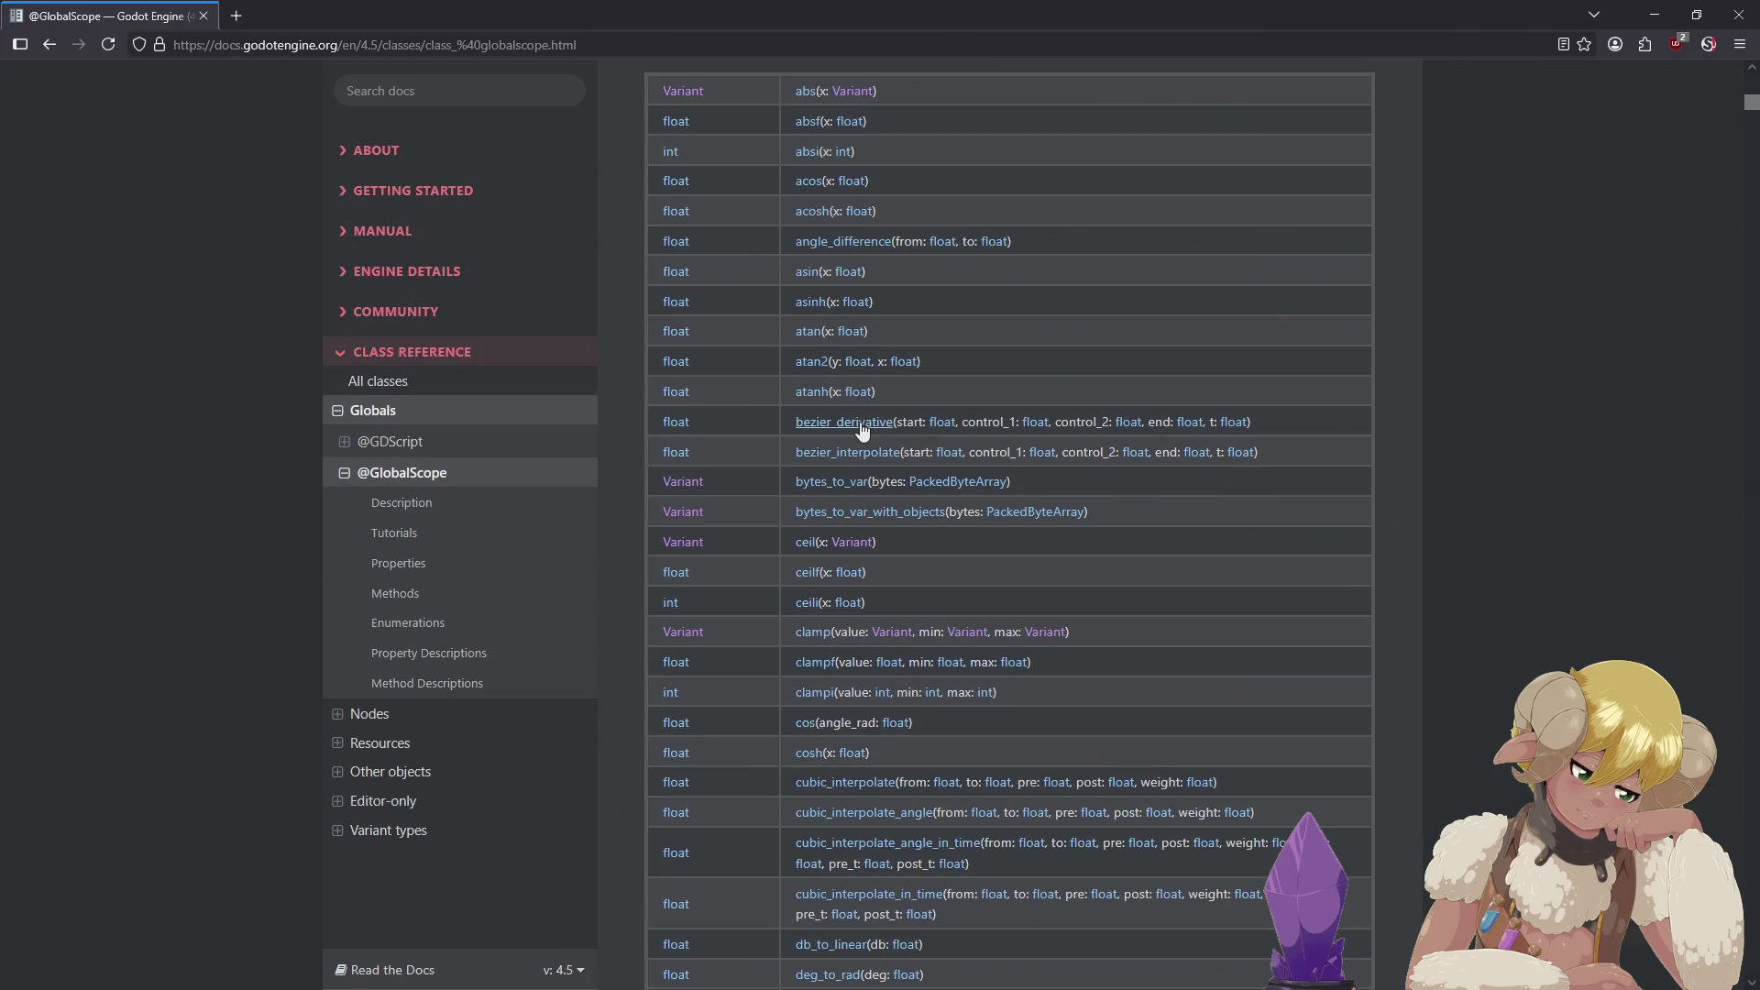
scroll(1023, 370, down, 11)
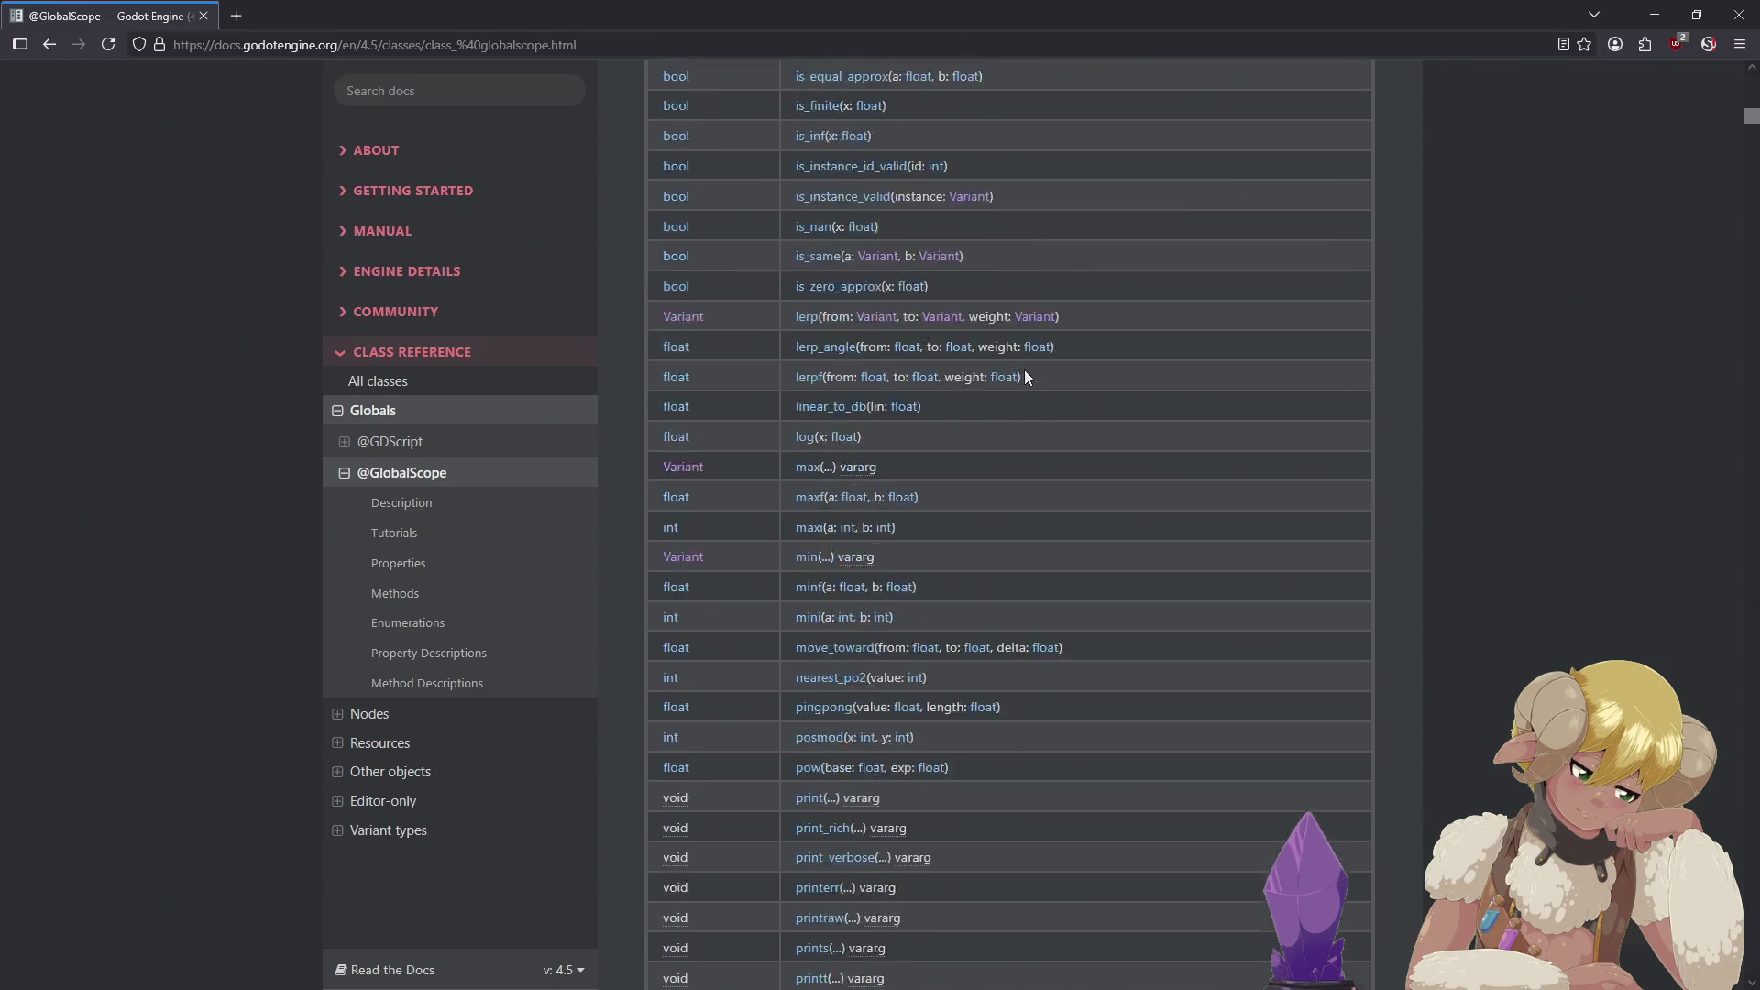
scroll(1016, 367, down, 6)
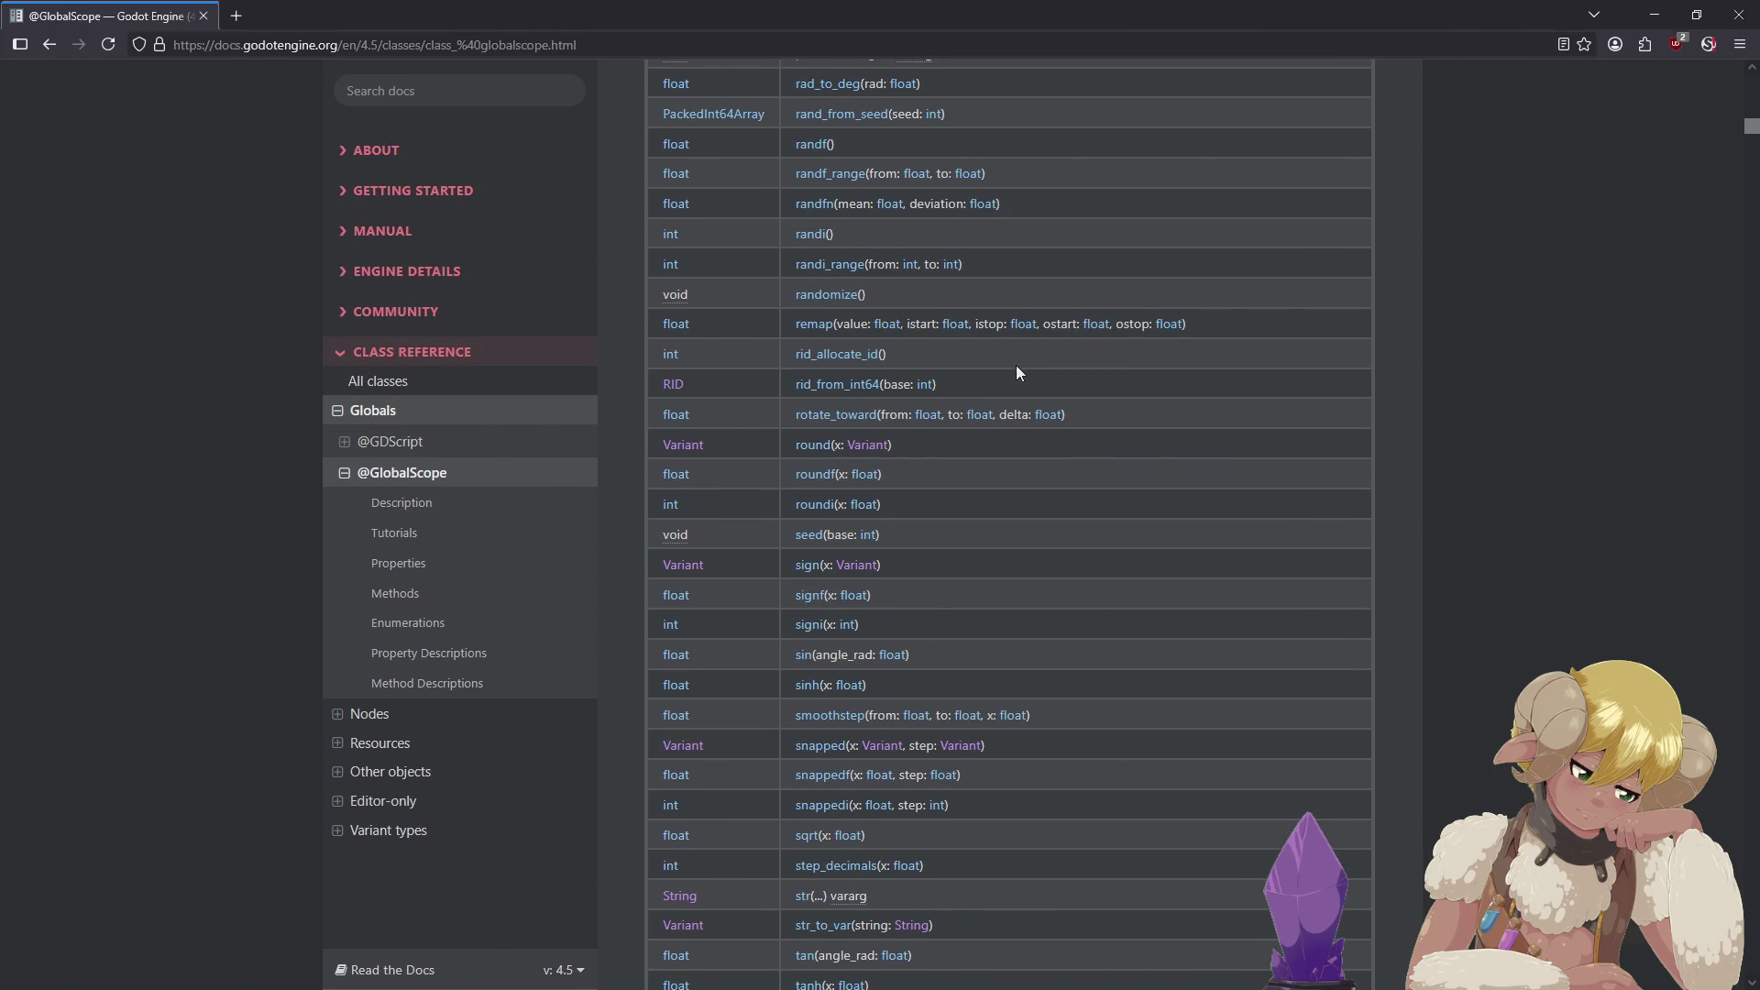
scroll(1016, 364, down, 10)
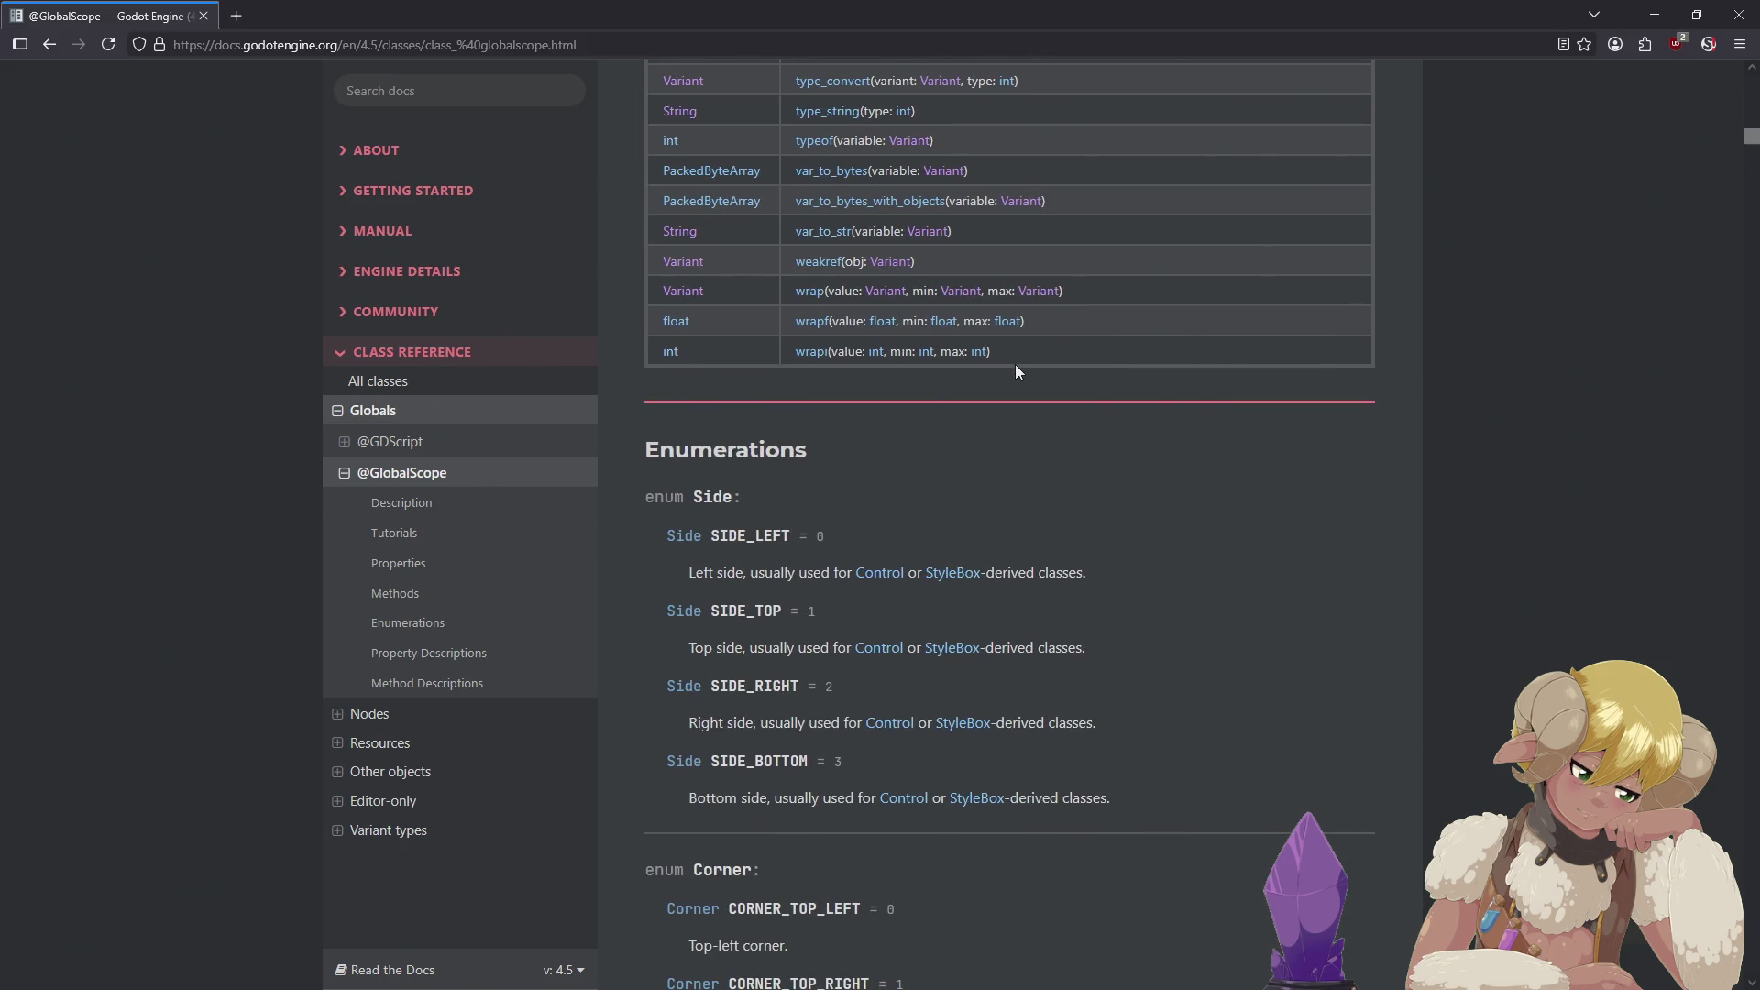
scroll(1014, 364, down, 5)
scroll(1014, 365, down, 4)
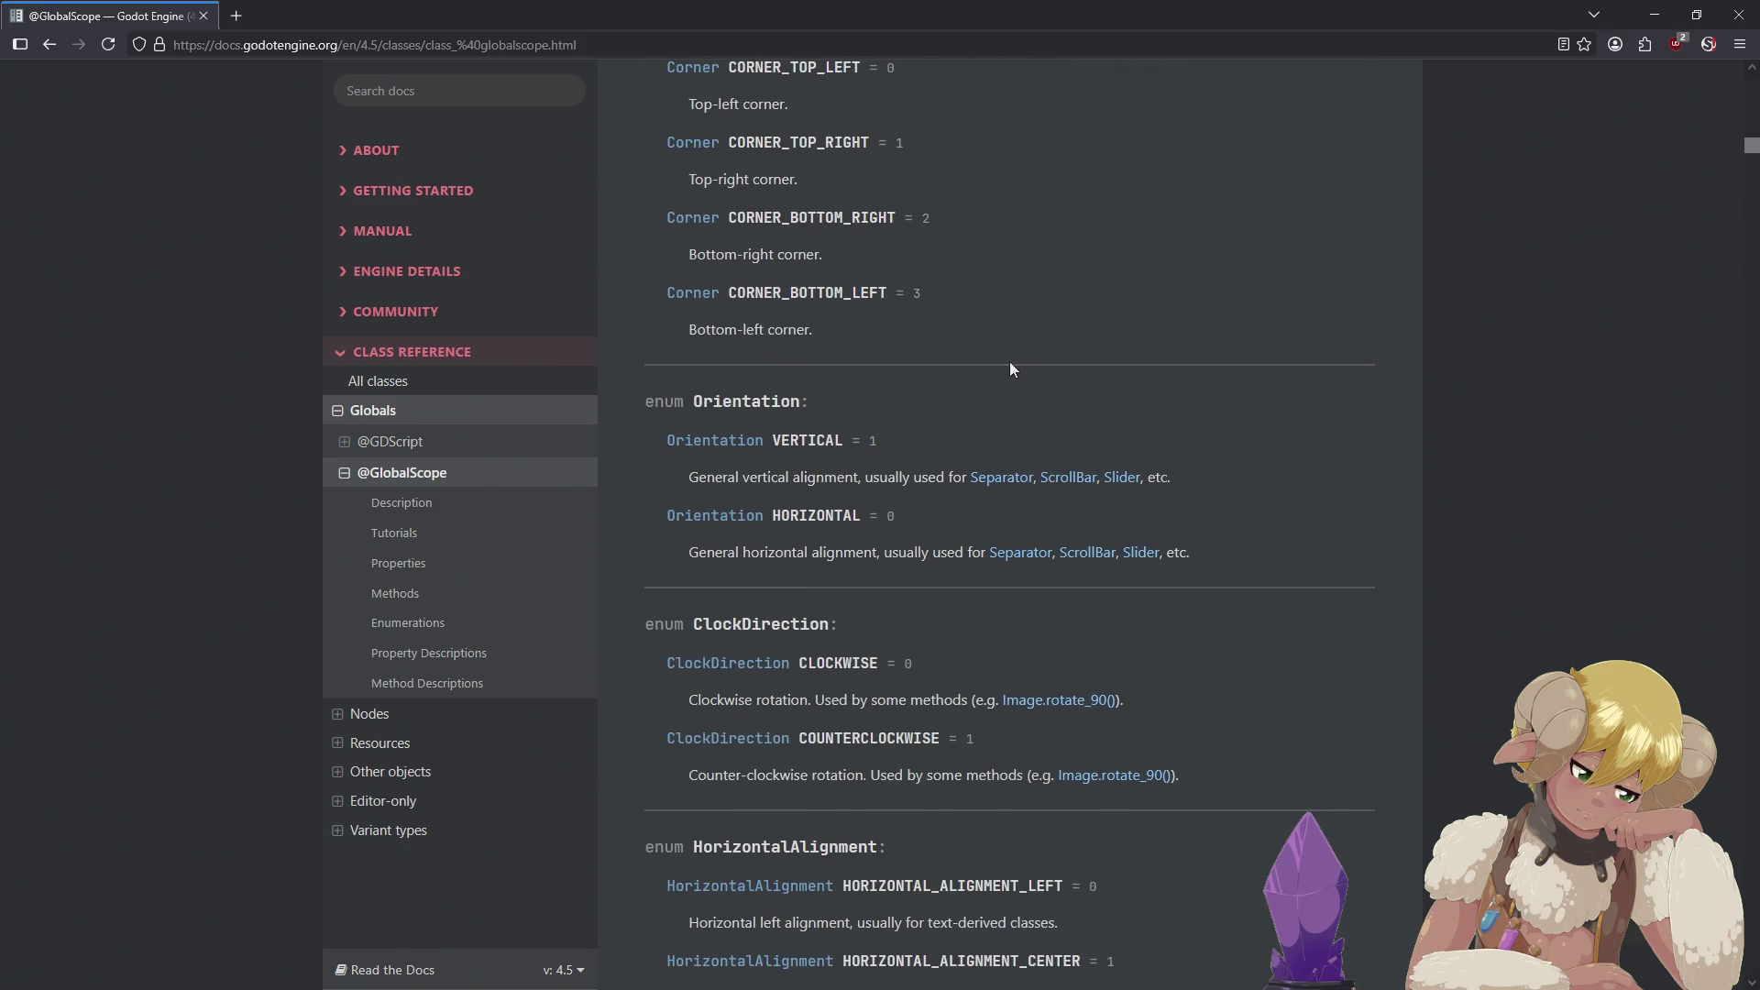
scroll(1011, 367, down, 15)
scroll(1010, 361, down, 20)
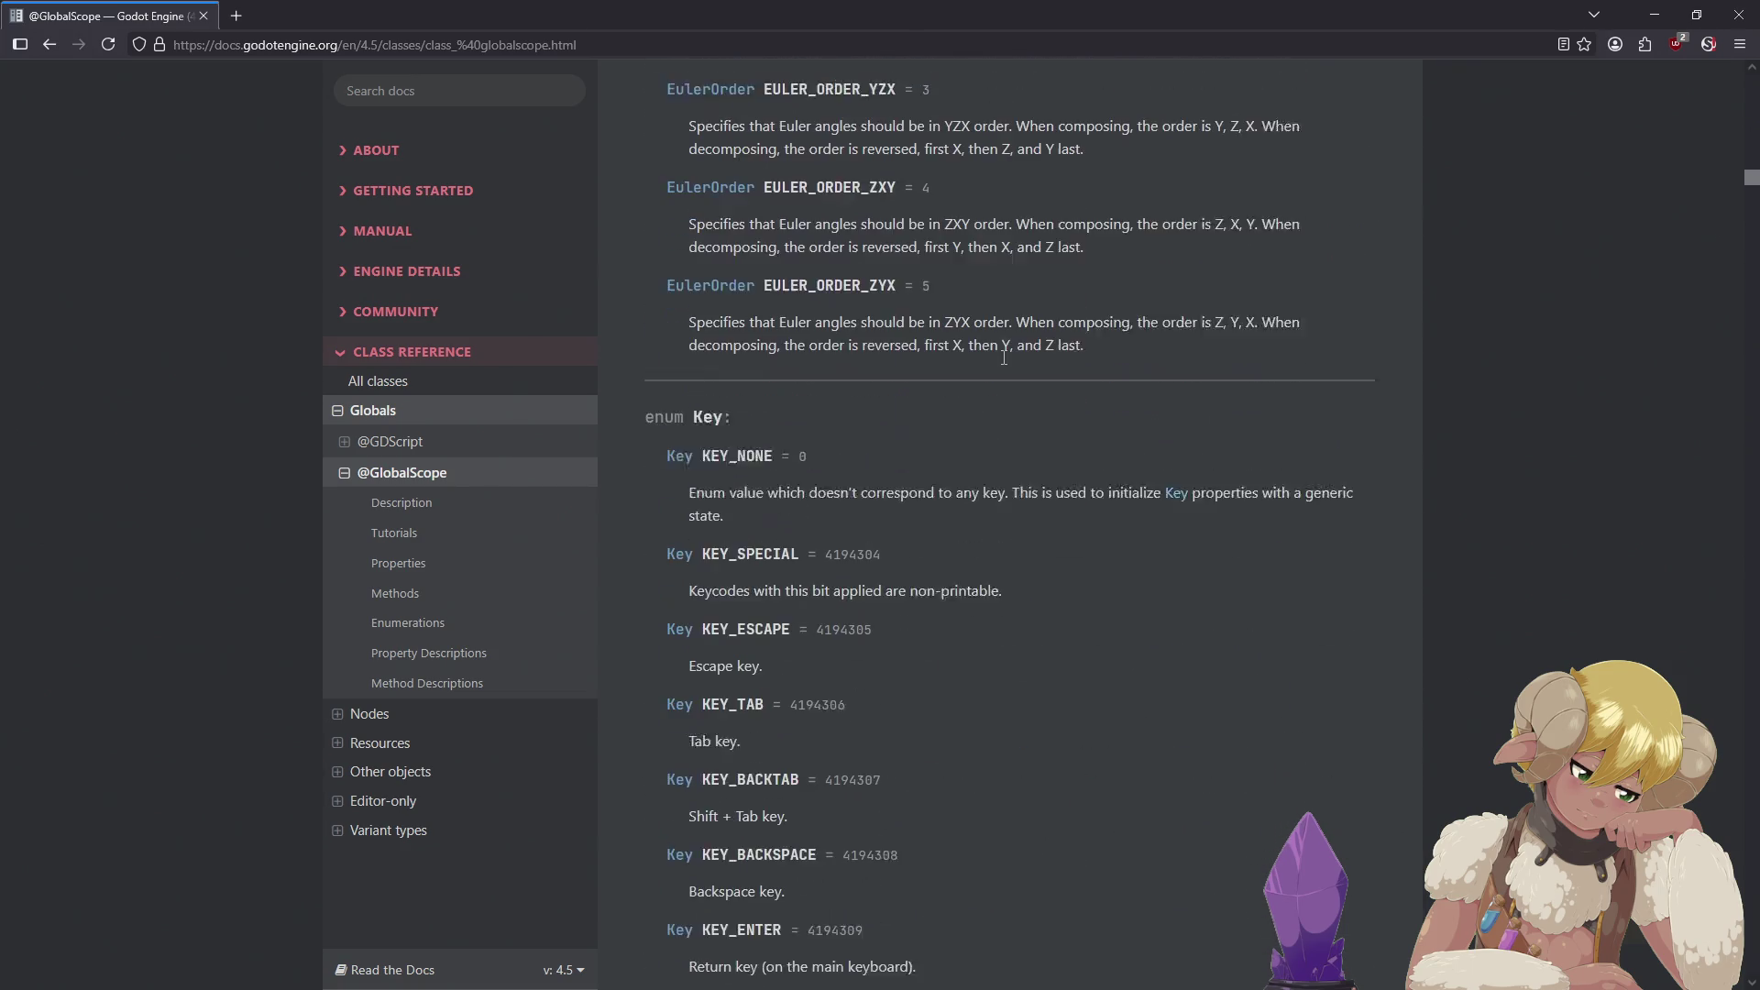
scroll(1004, 357, down, 1)
scroll(1003, 365, down, 6)
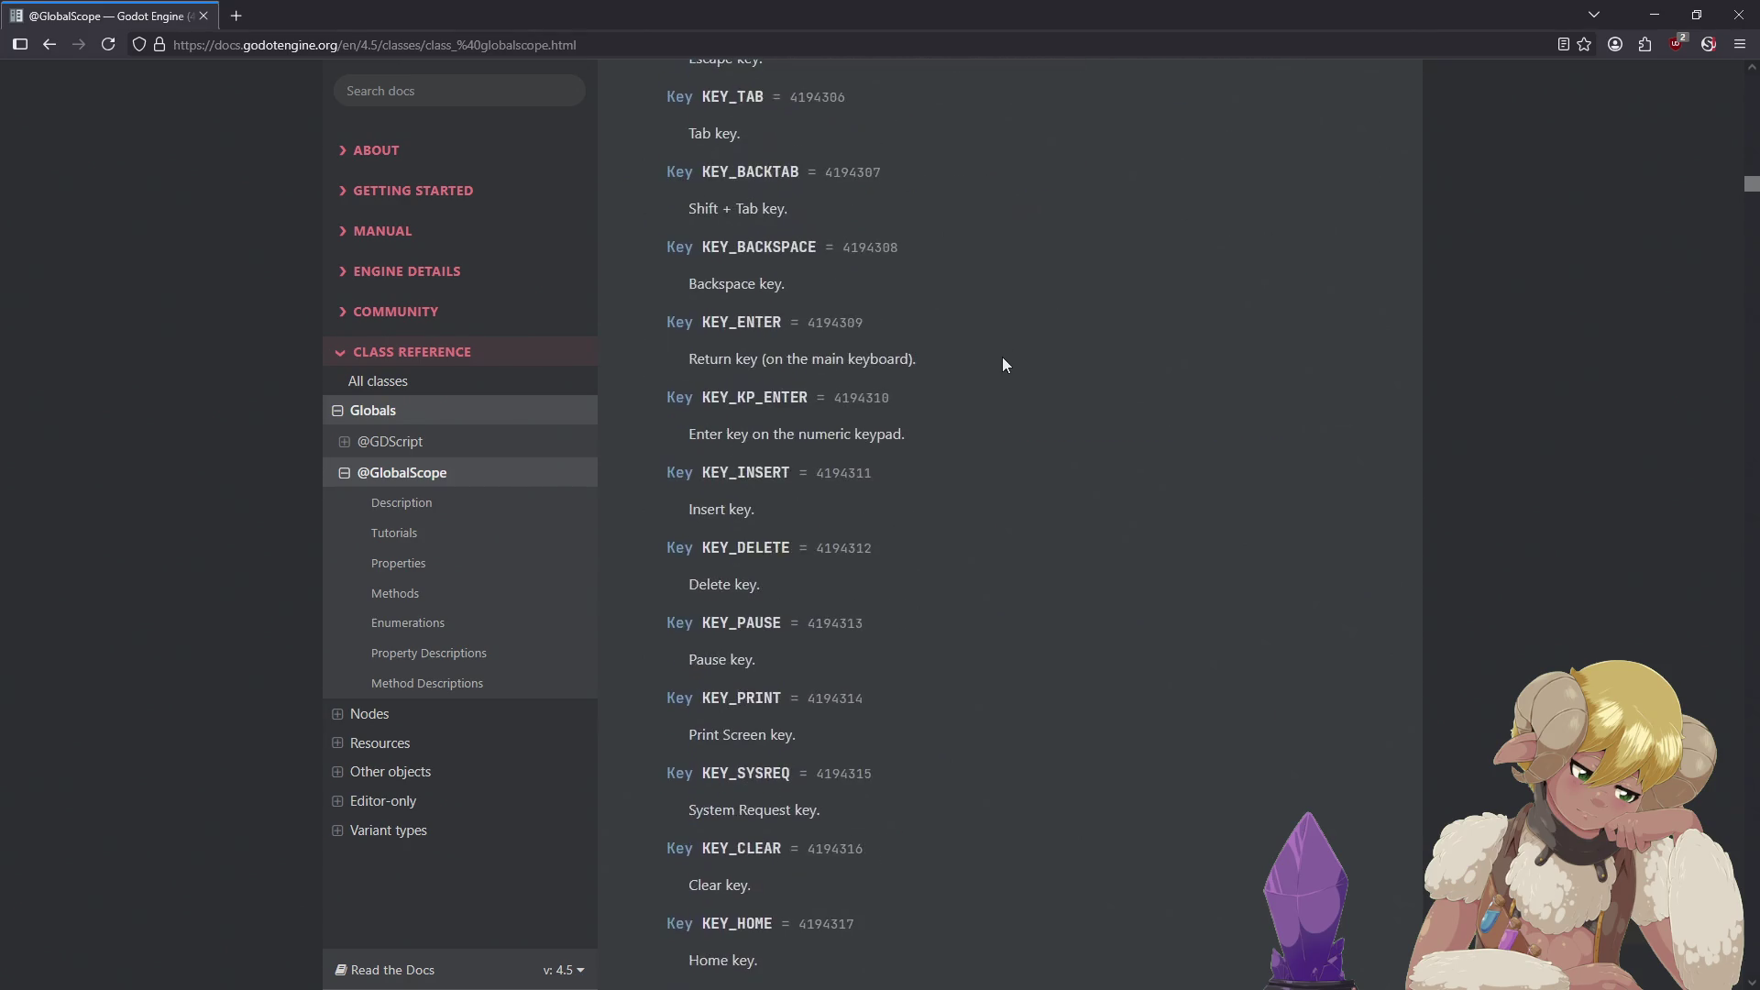
scroll(959, 383, up, 11)
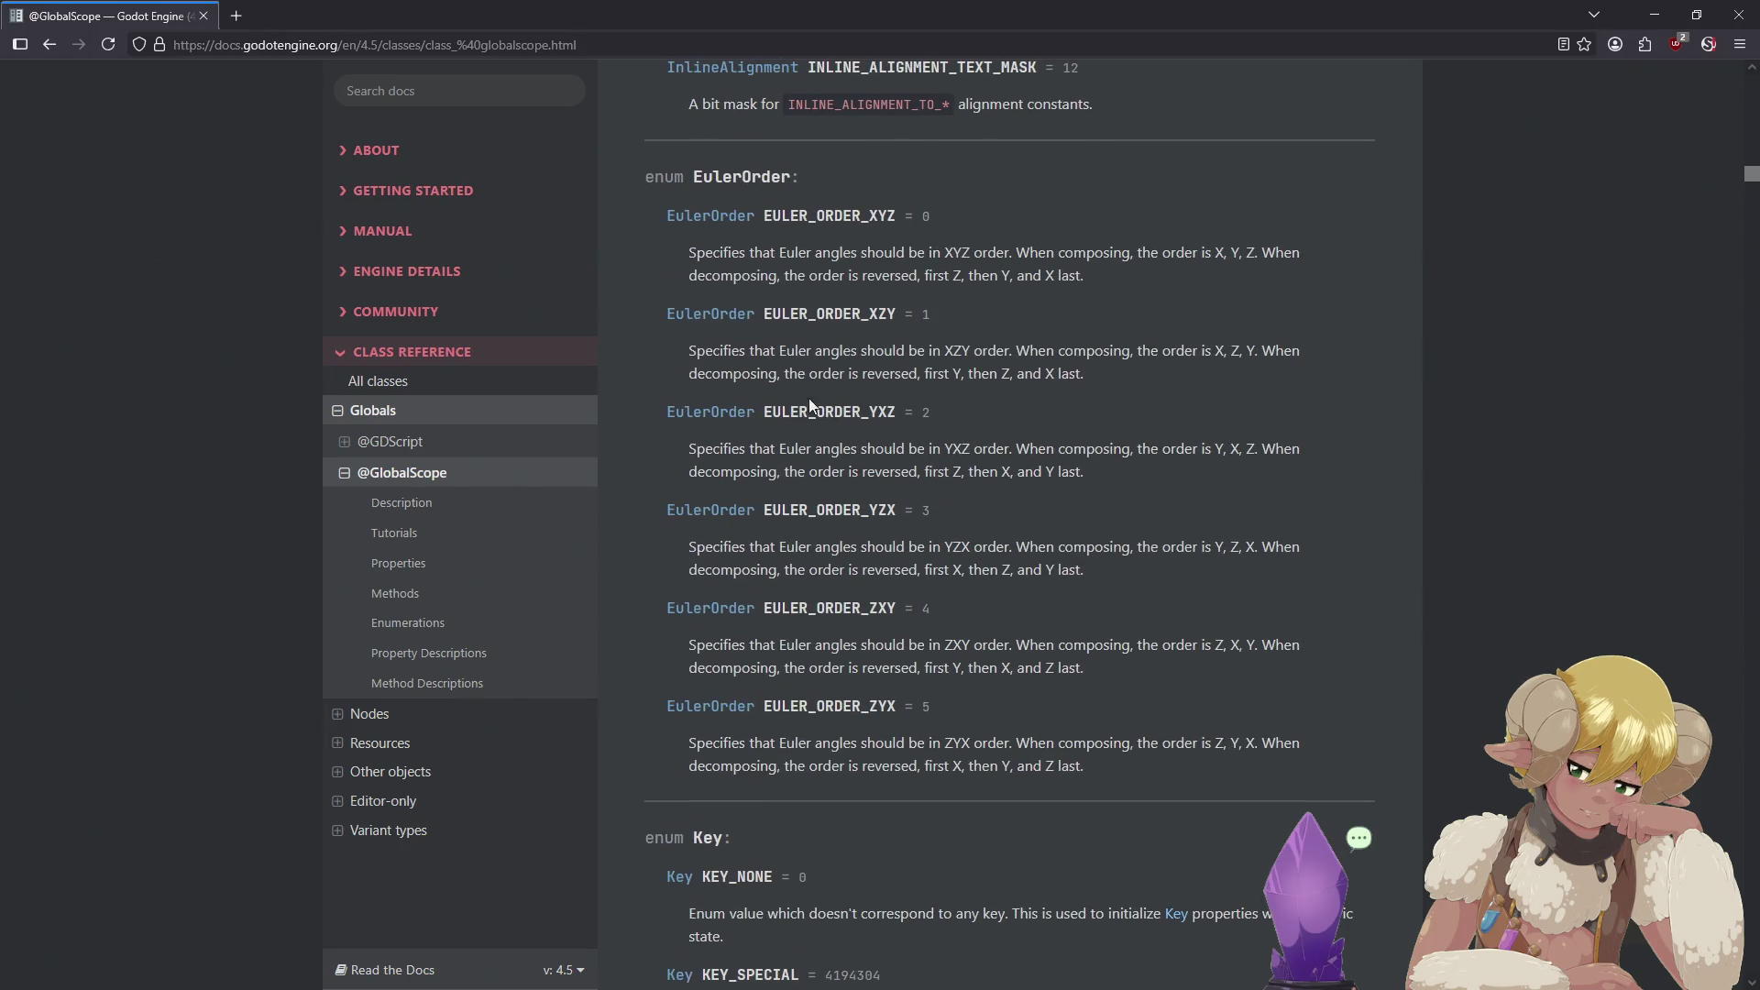
click(565, 90)
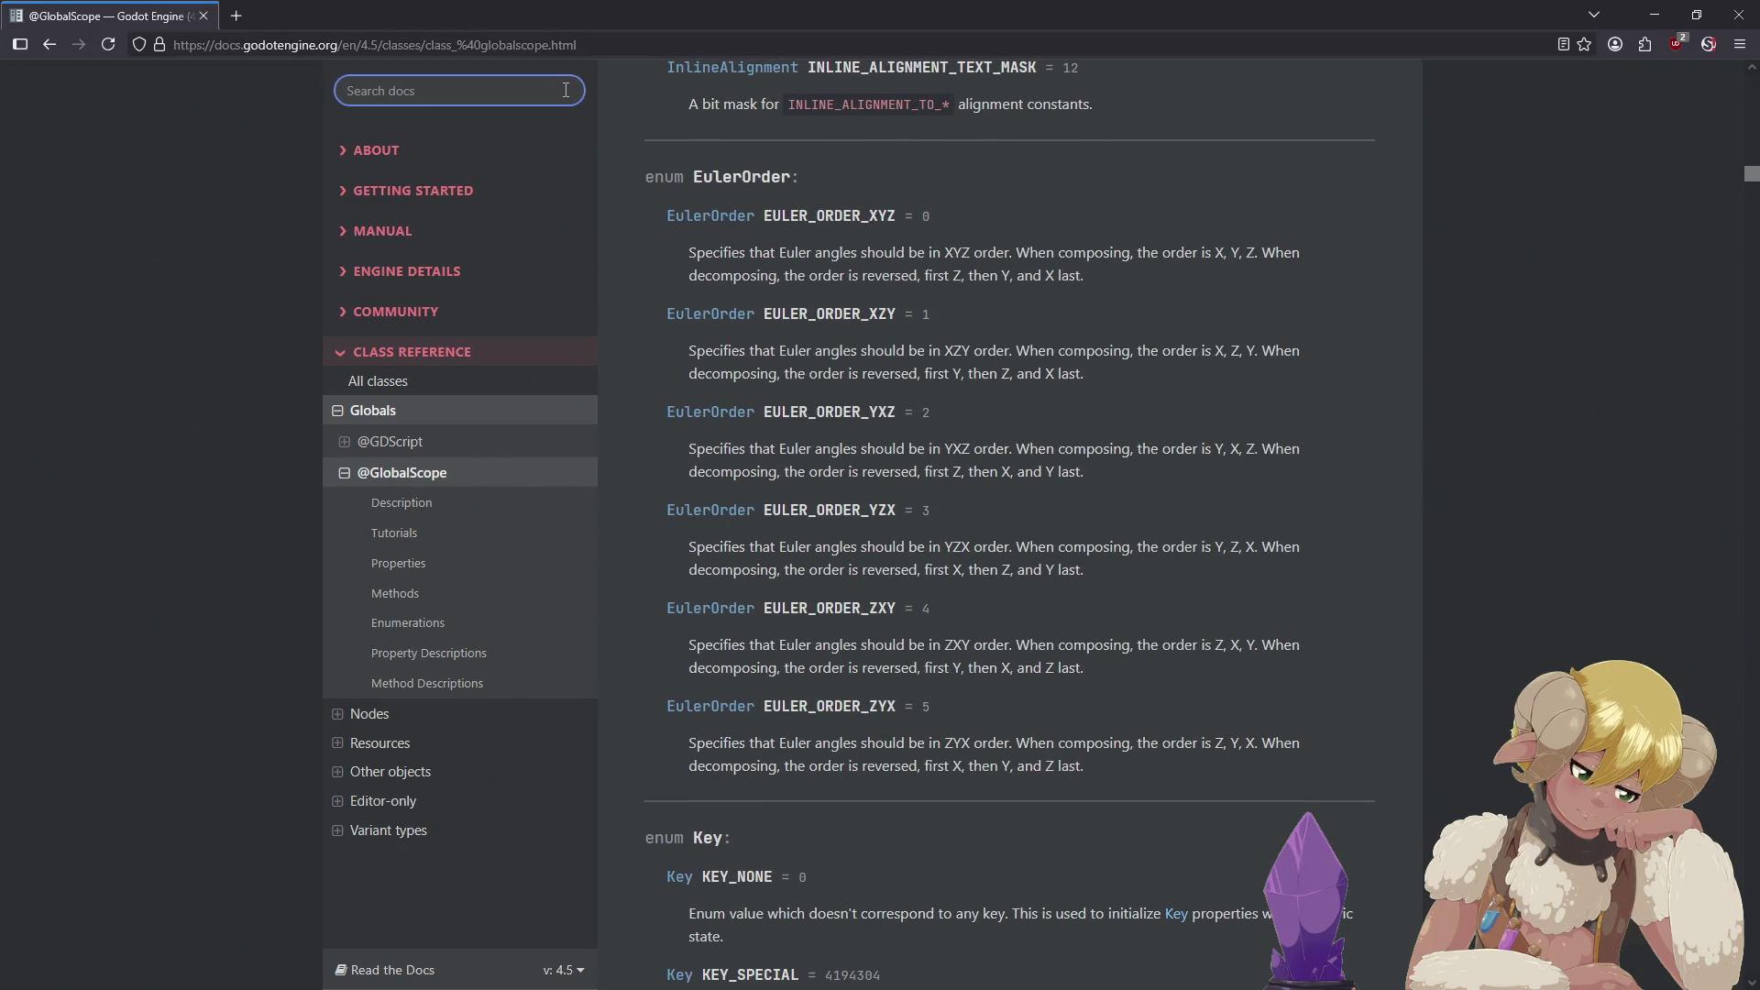
Step: Search the docs for 'node', open the Node class reference, and read its description
text(node)
key(Return)
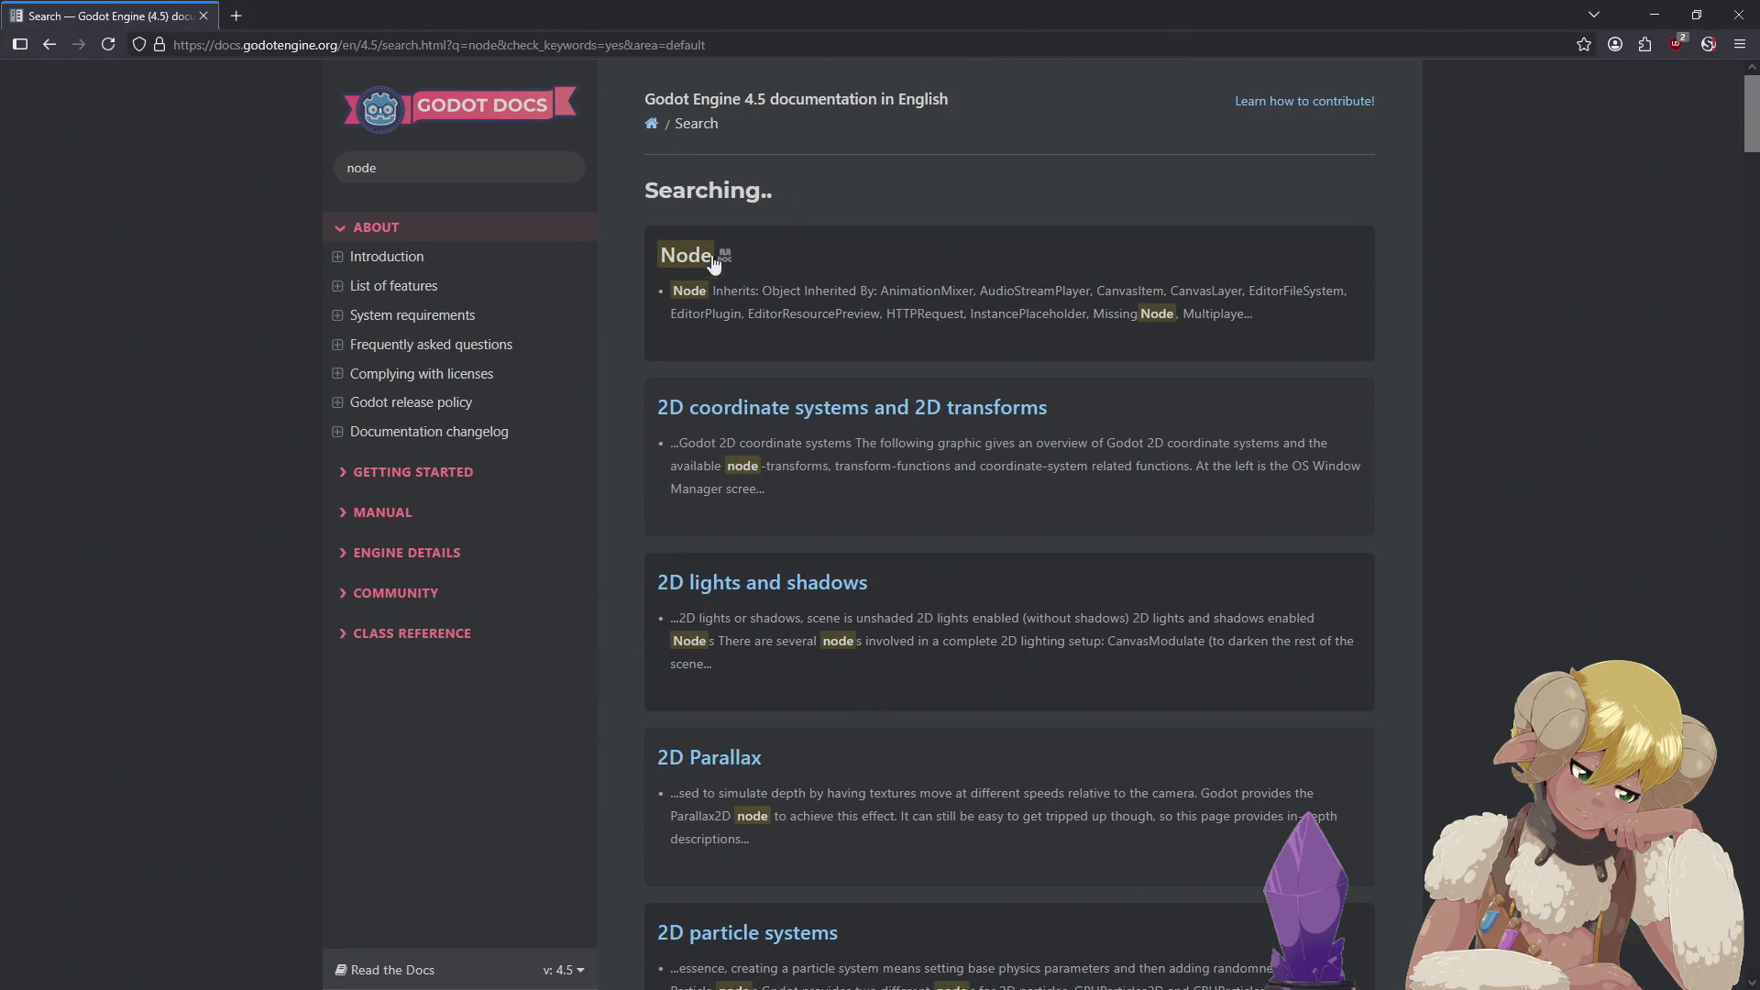
click(689, 272)
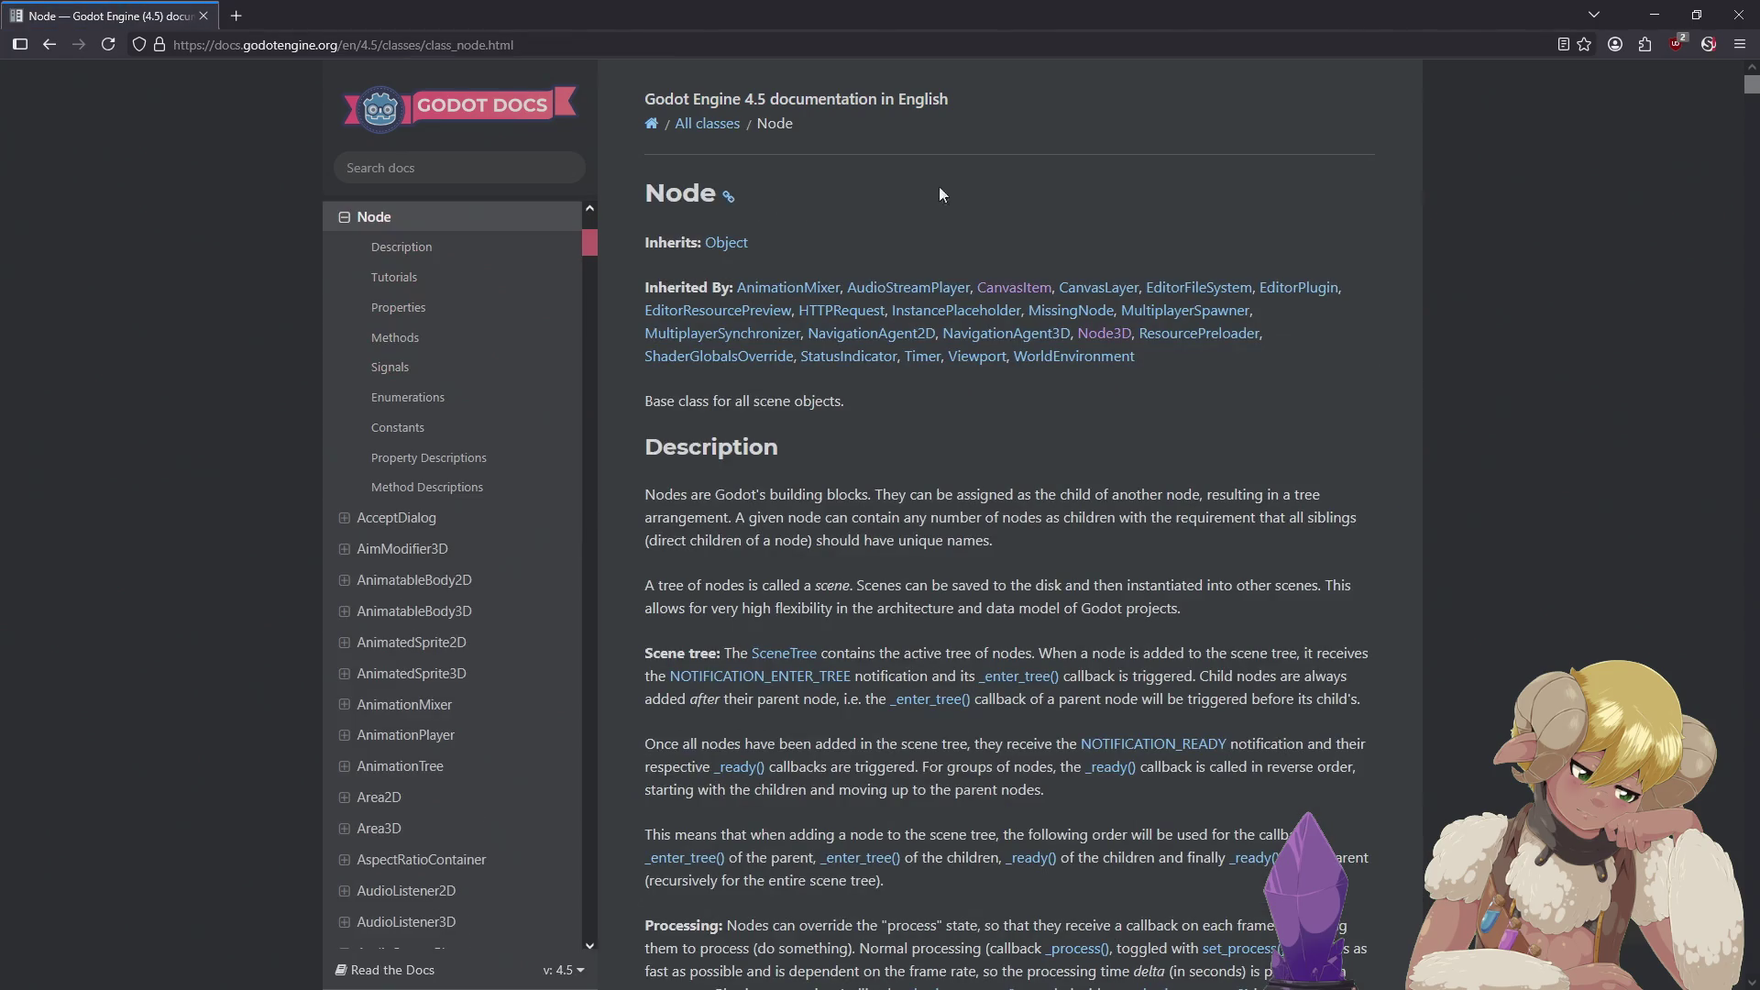
scroll(981, 181, down, 1)
scroll(980, 177, down, 4)
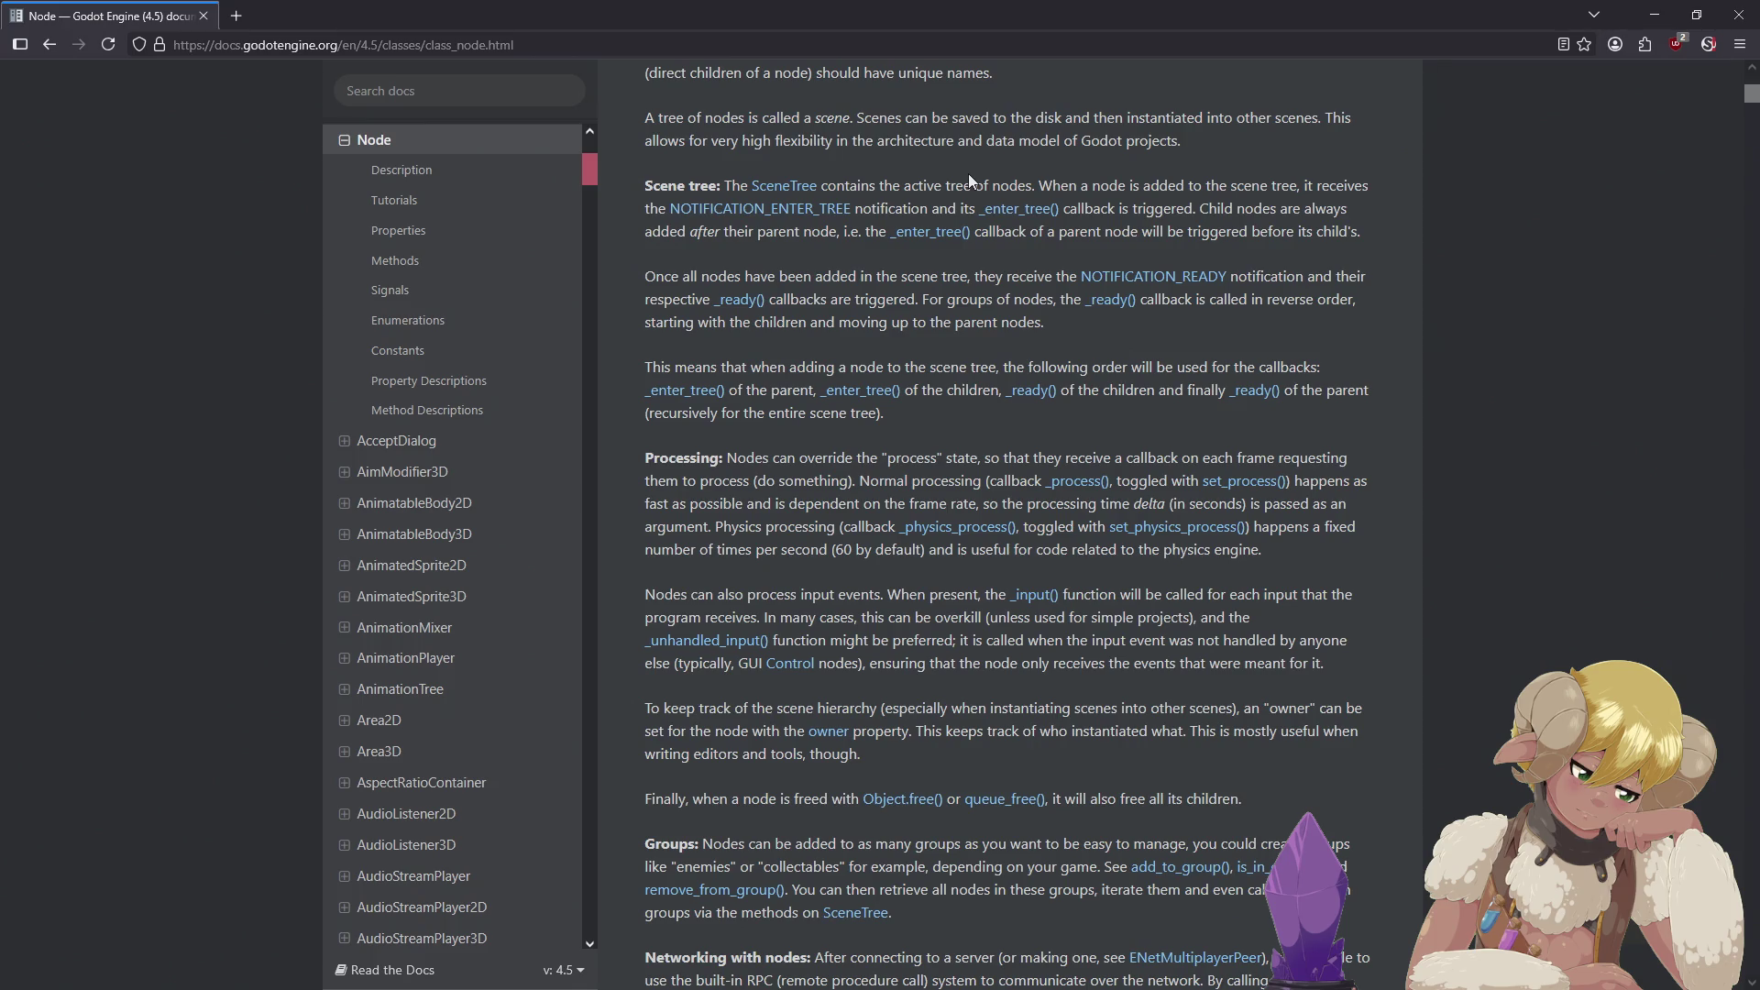
scroll(968, 173, down, 3)
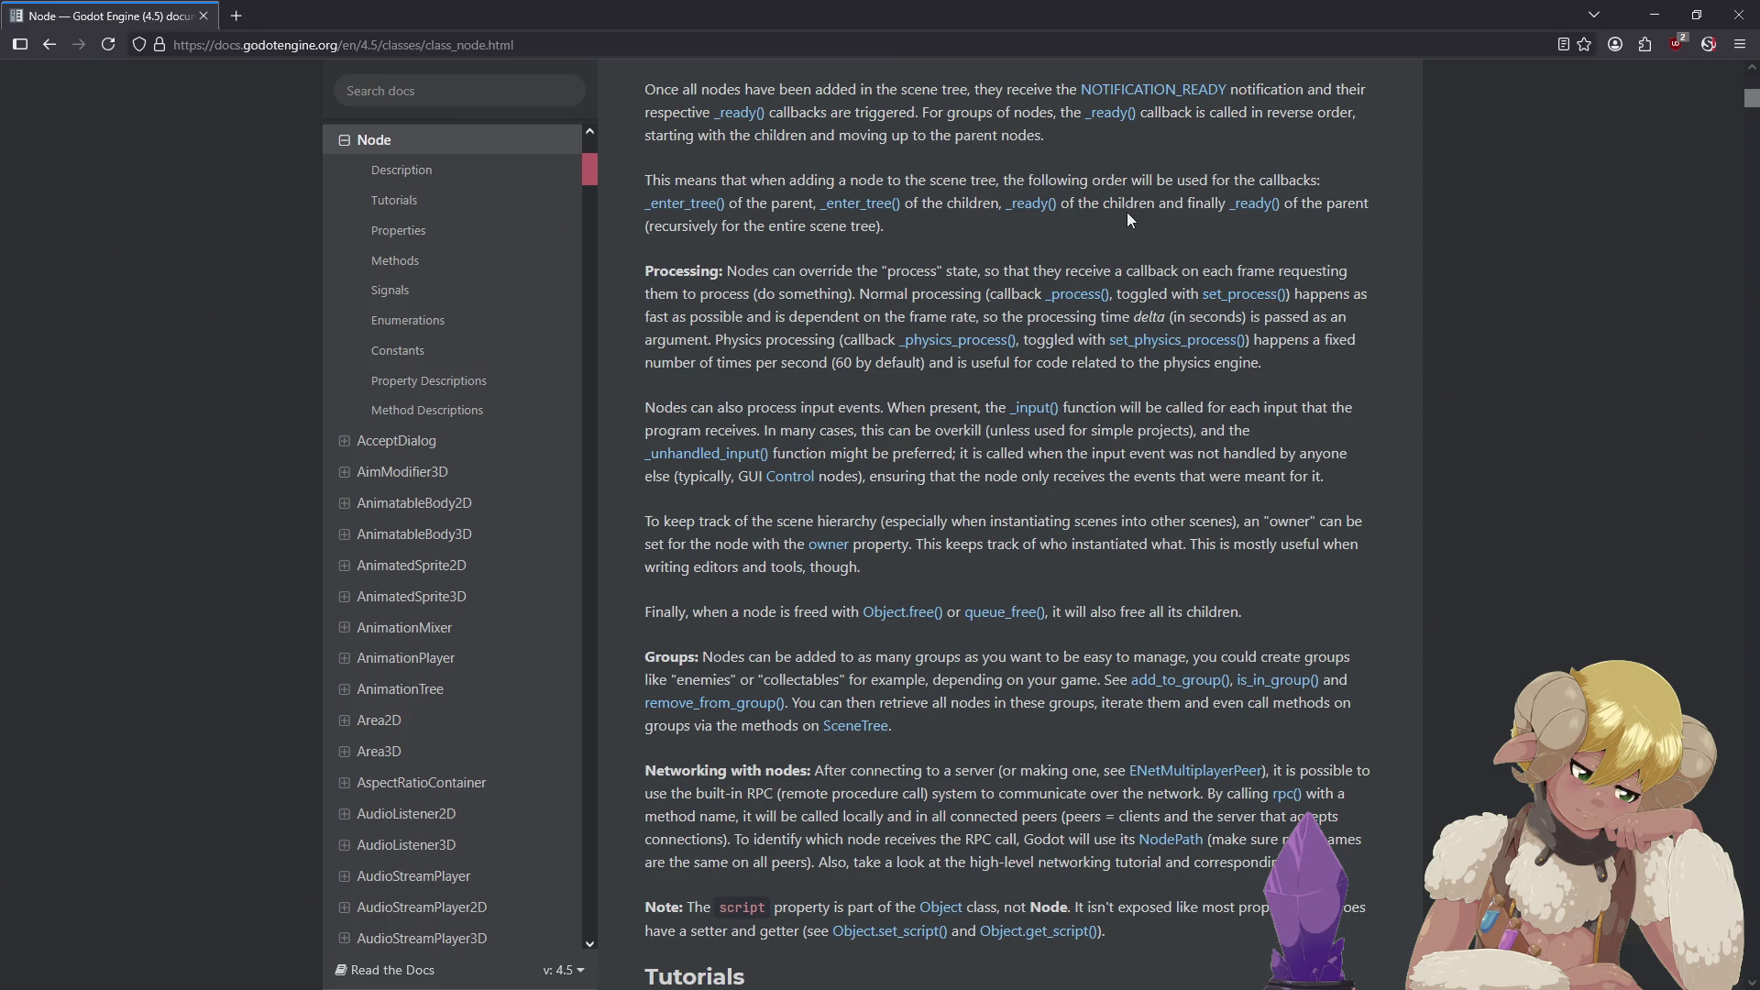
scroll(1128, 218, down, 3)
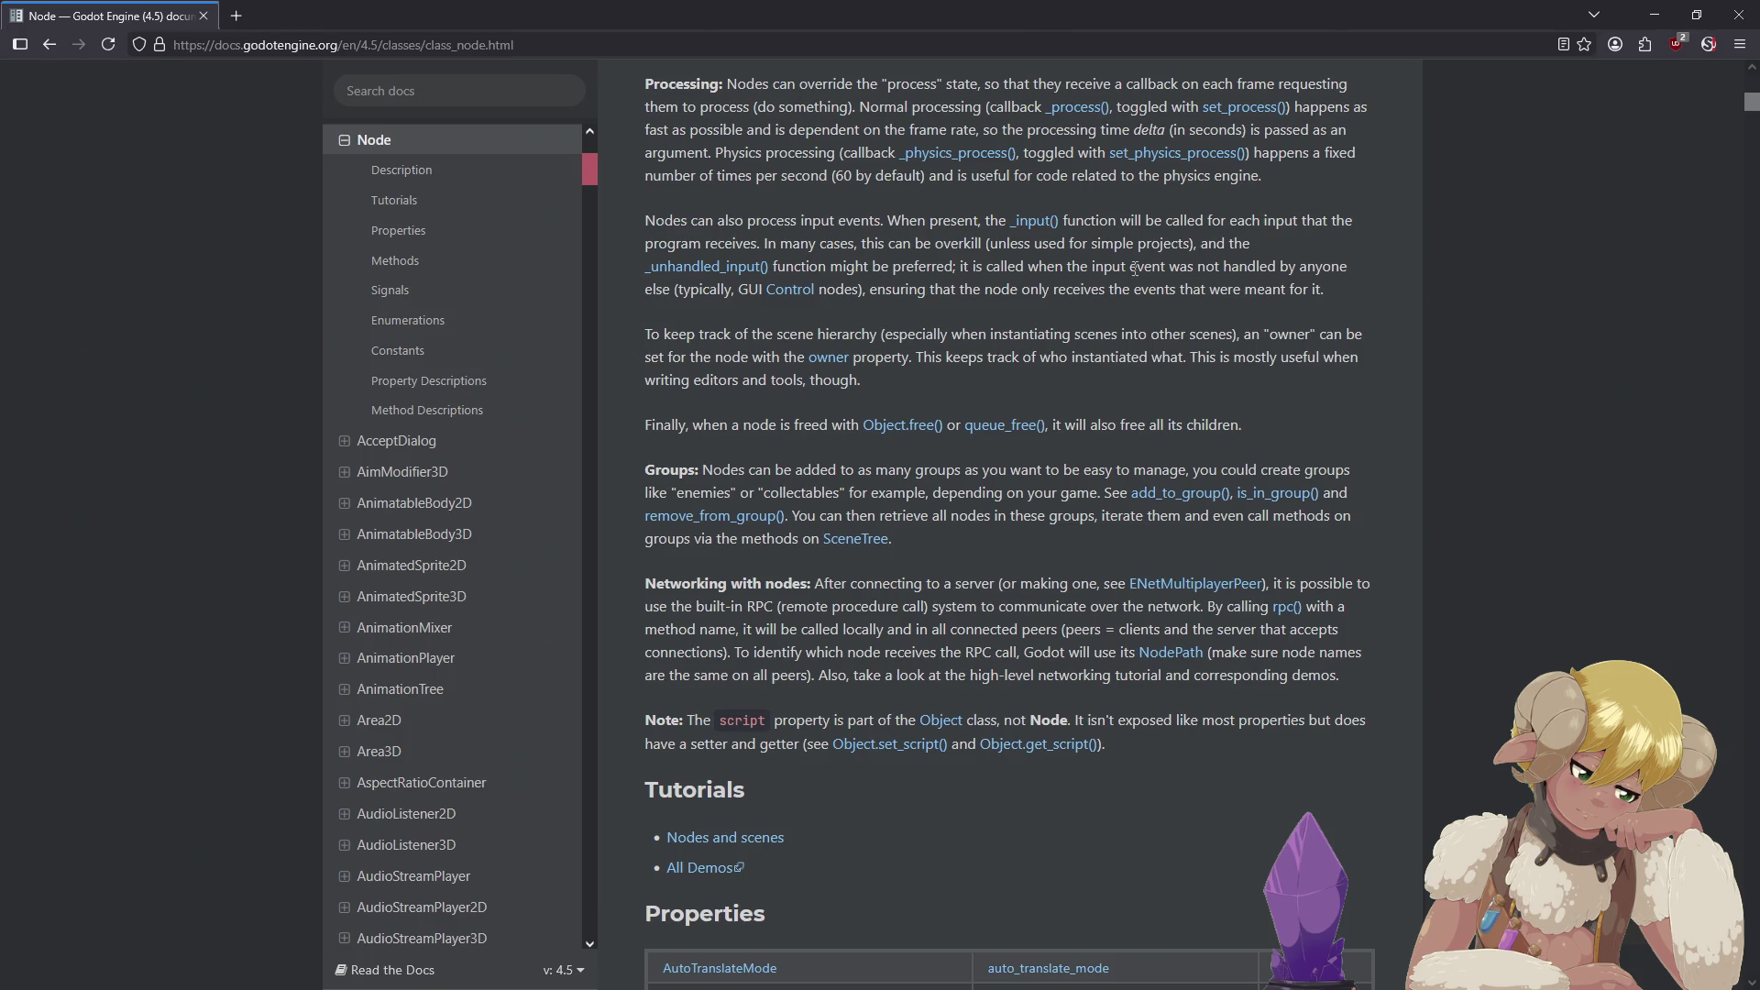
Step: Scroll the Node page through its properties and methods tables to set_editable_instance
scroll(1134, 269, down, 3)
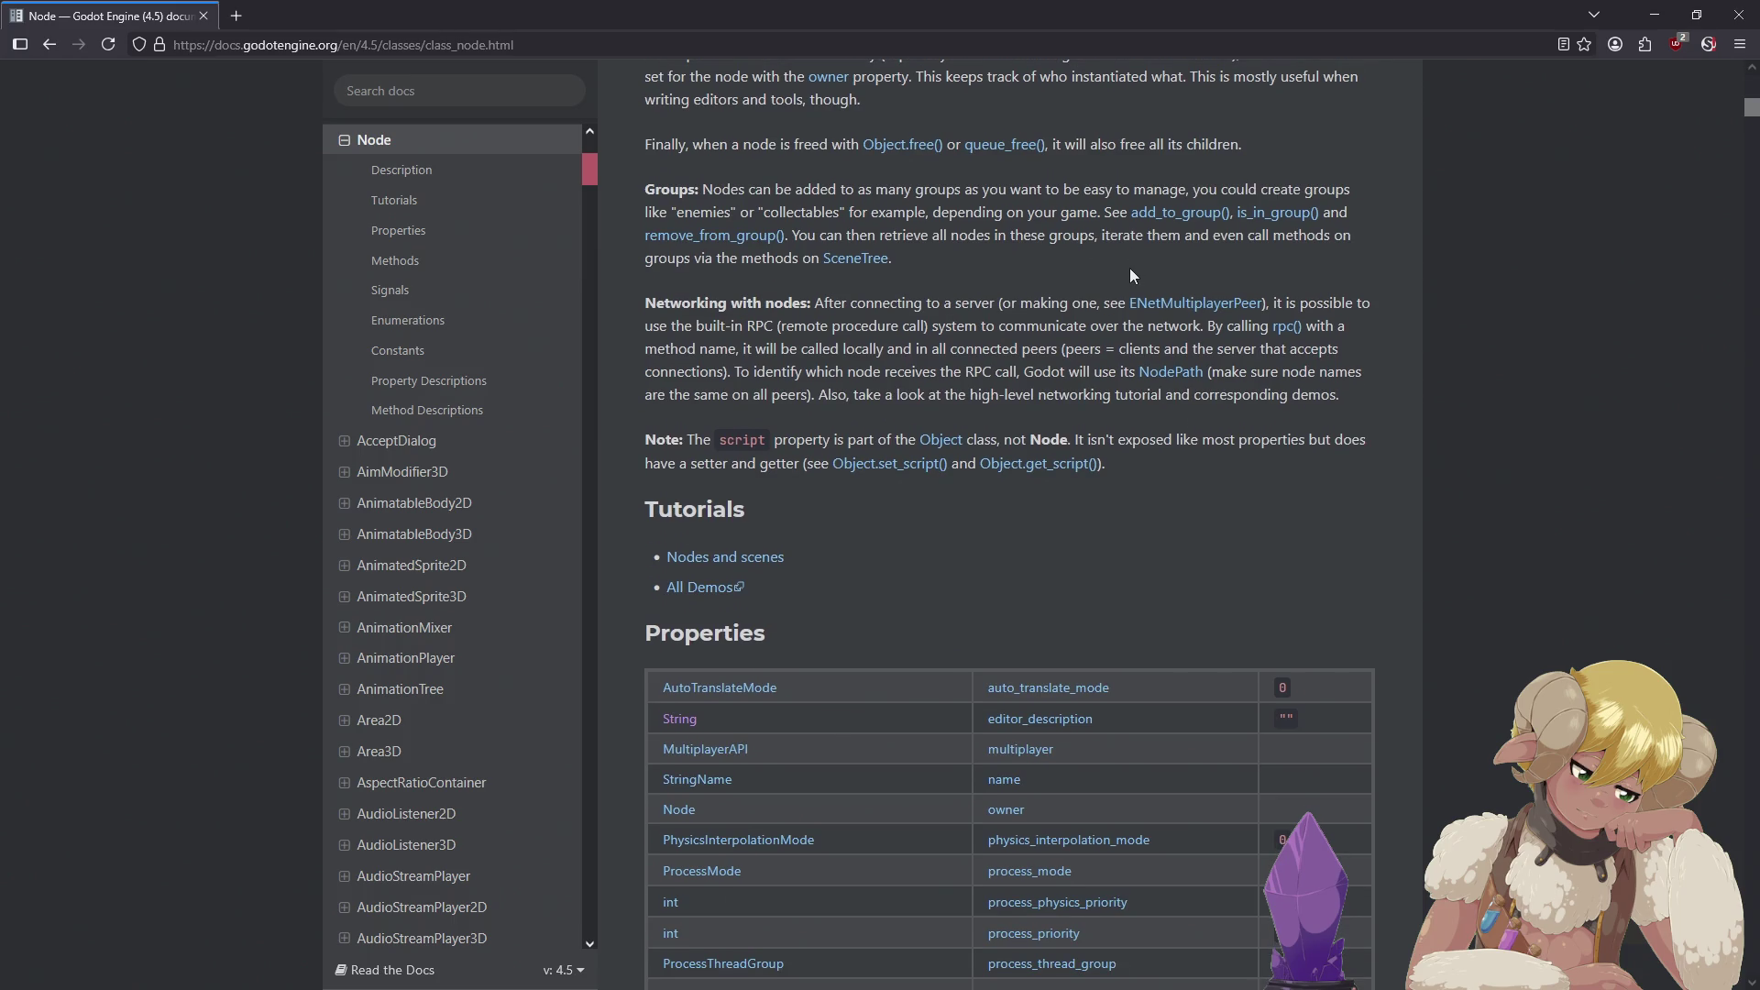
scroll(1129, 268, down, 1)
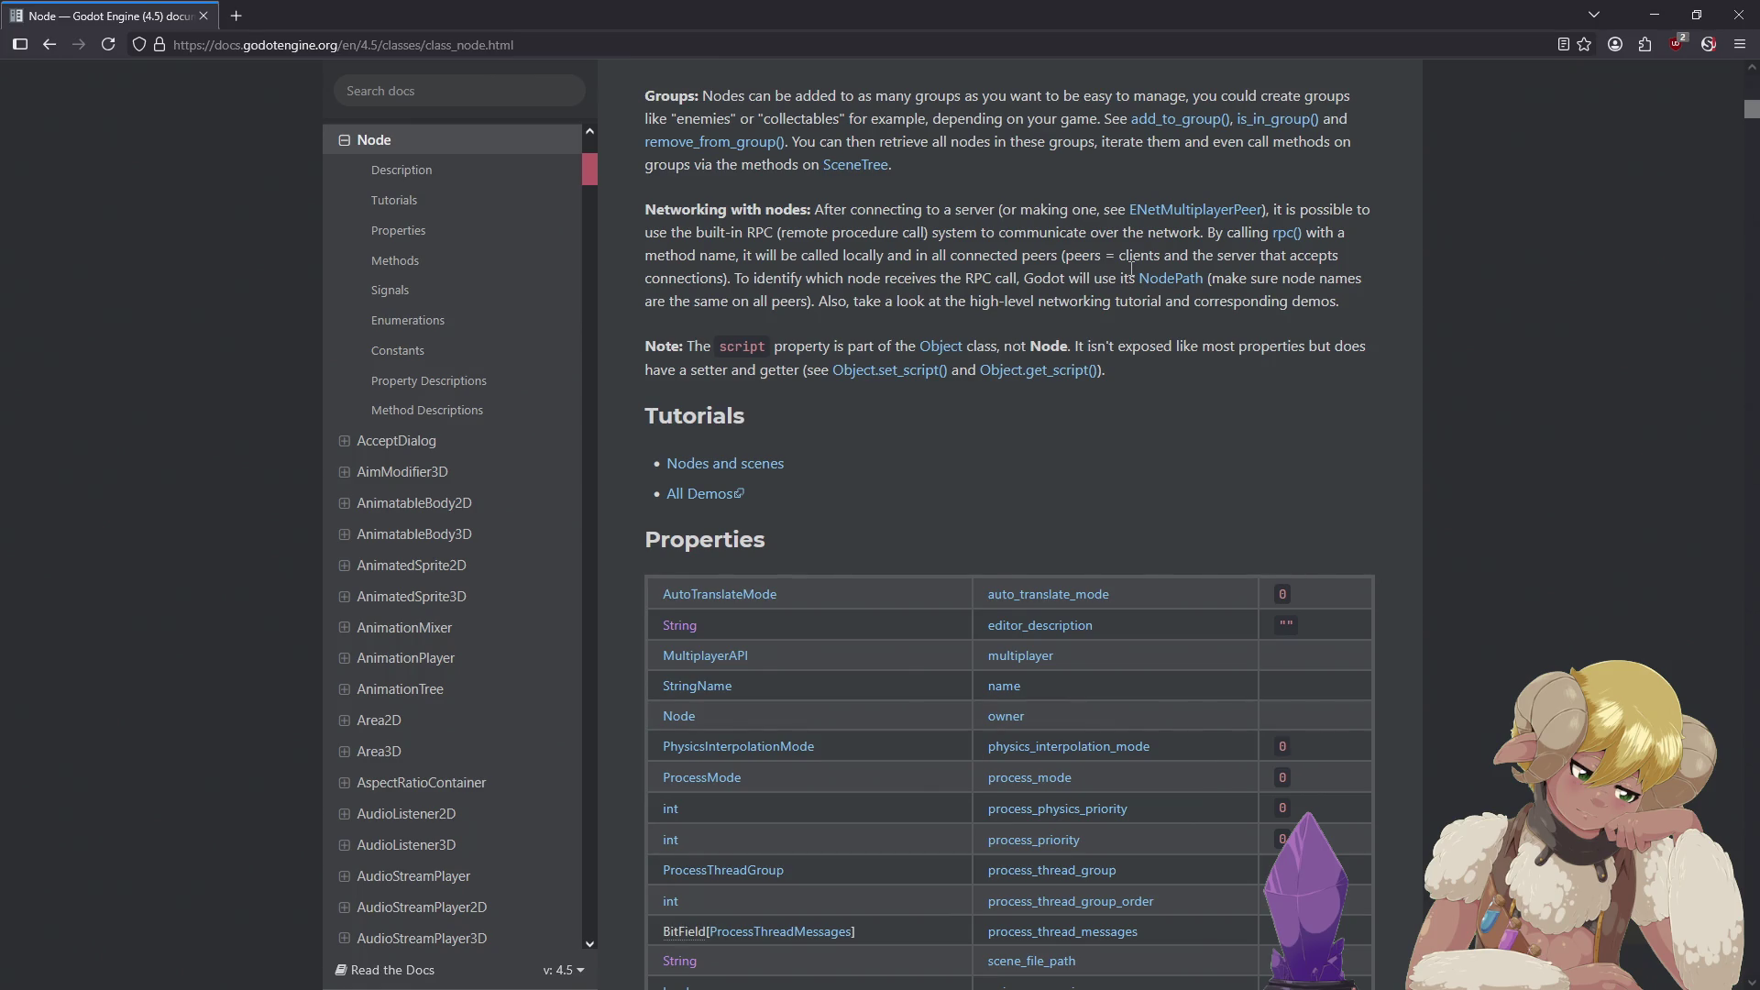
scroll(1131, 270, down, 3)
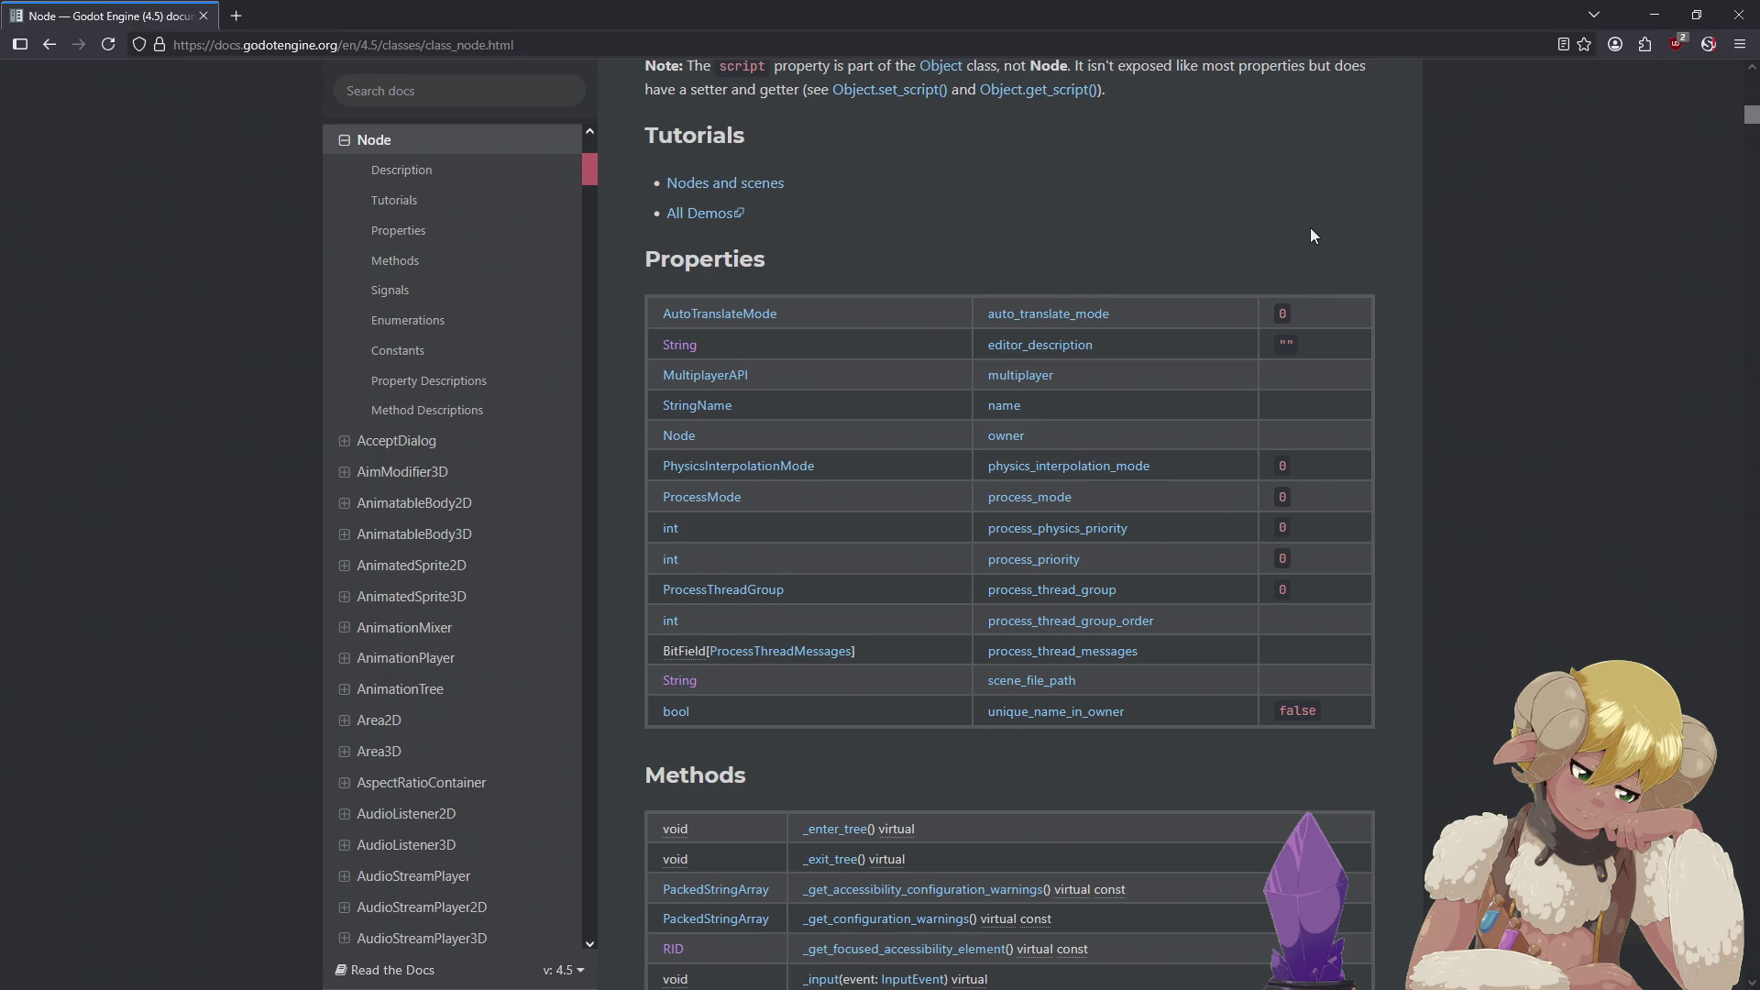
scroll(1311, 234, down, 6)
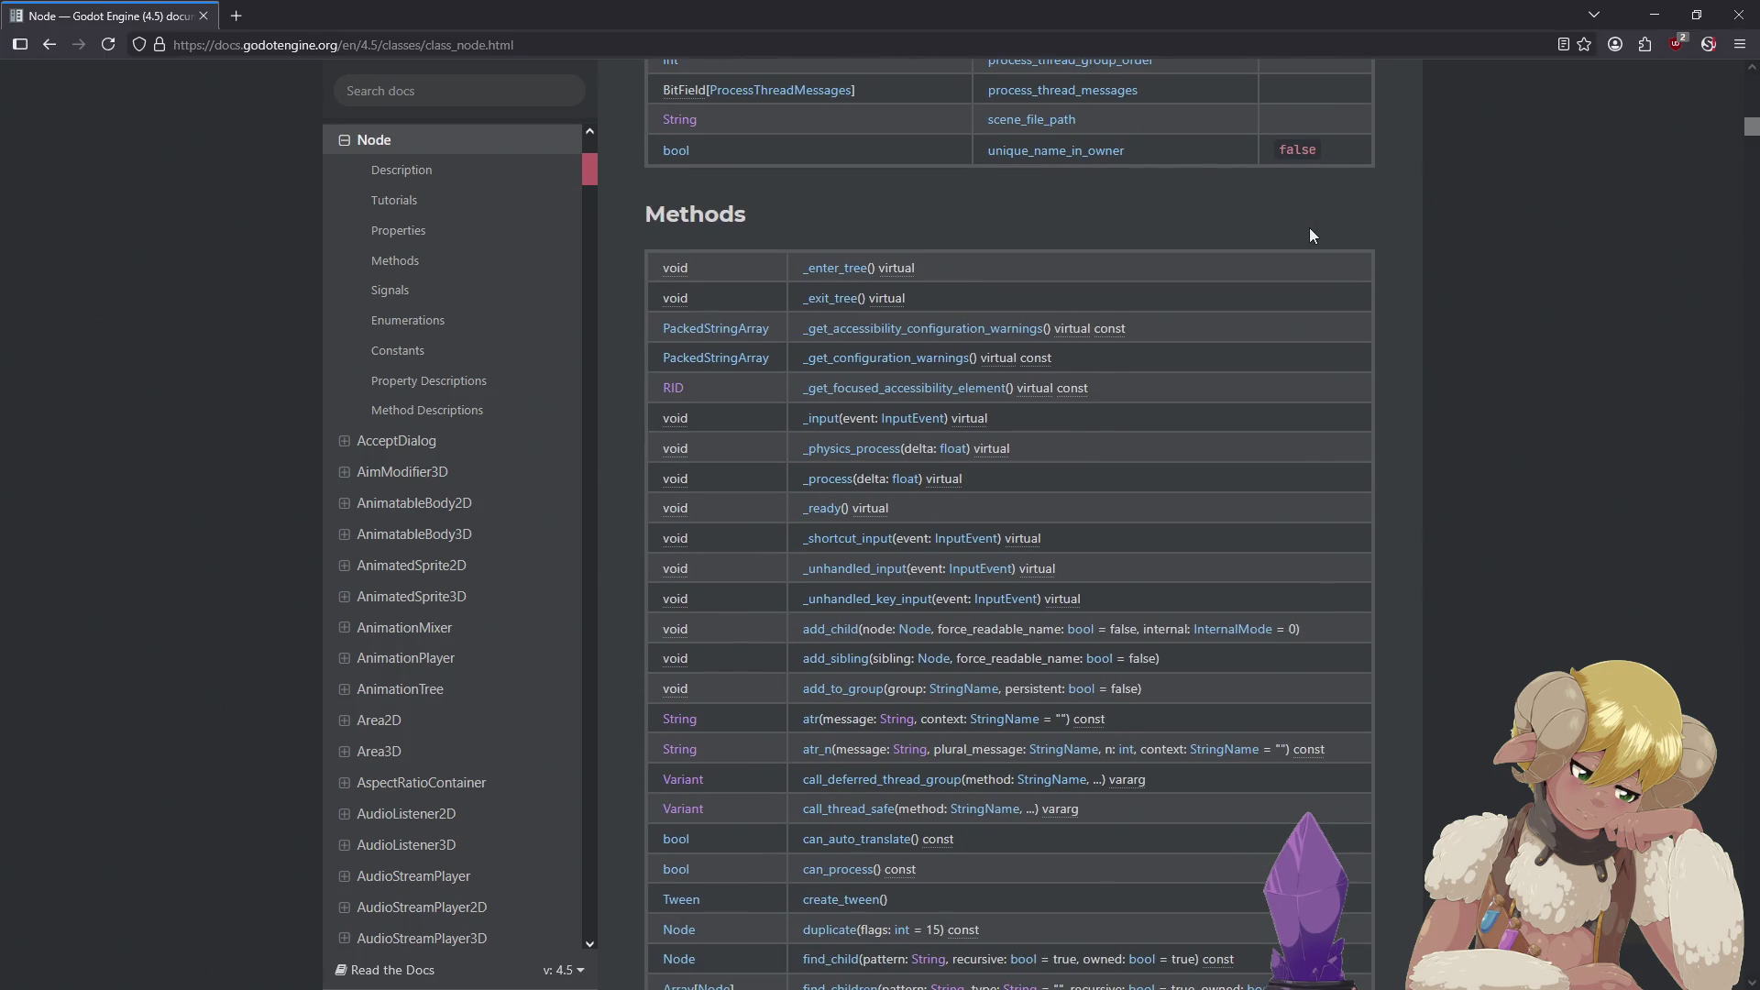
scroll(1311, 236, down, 8)
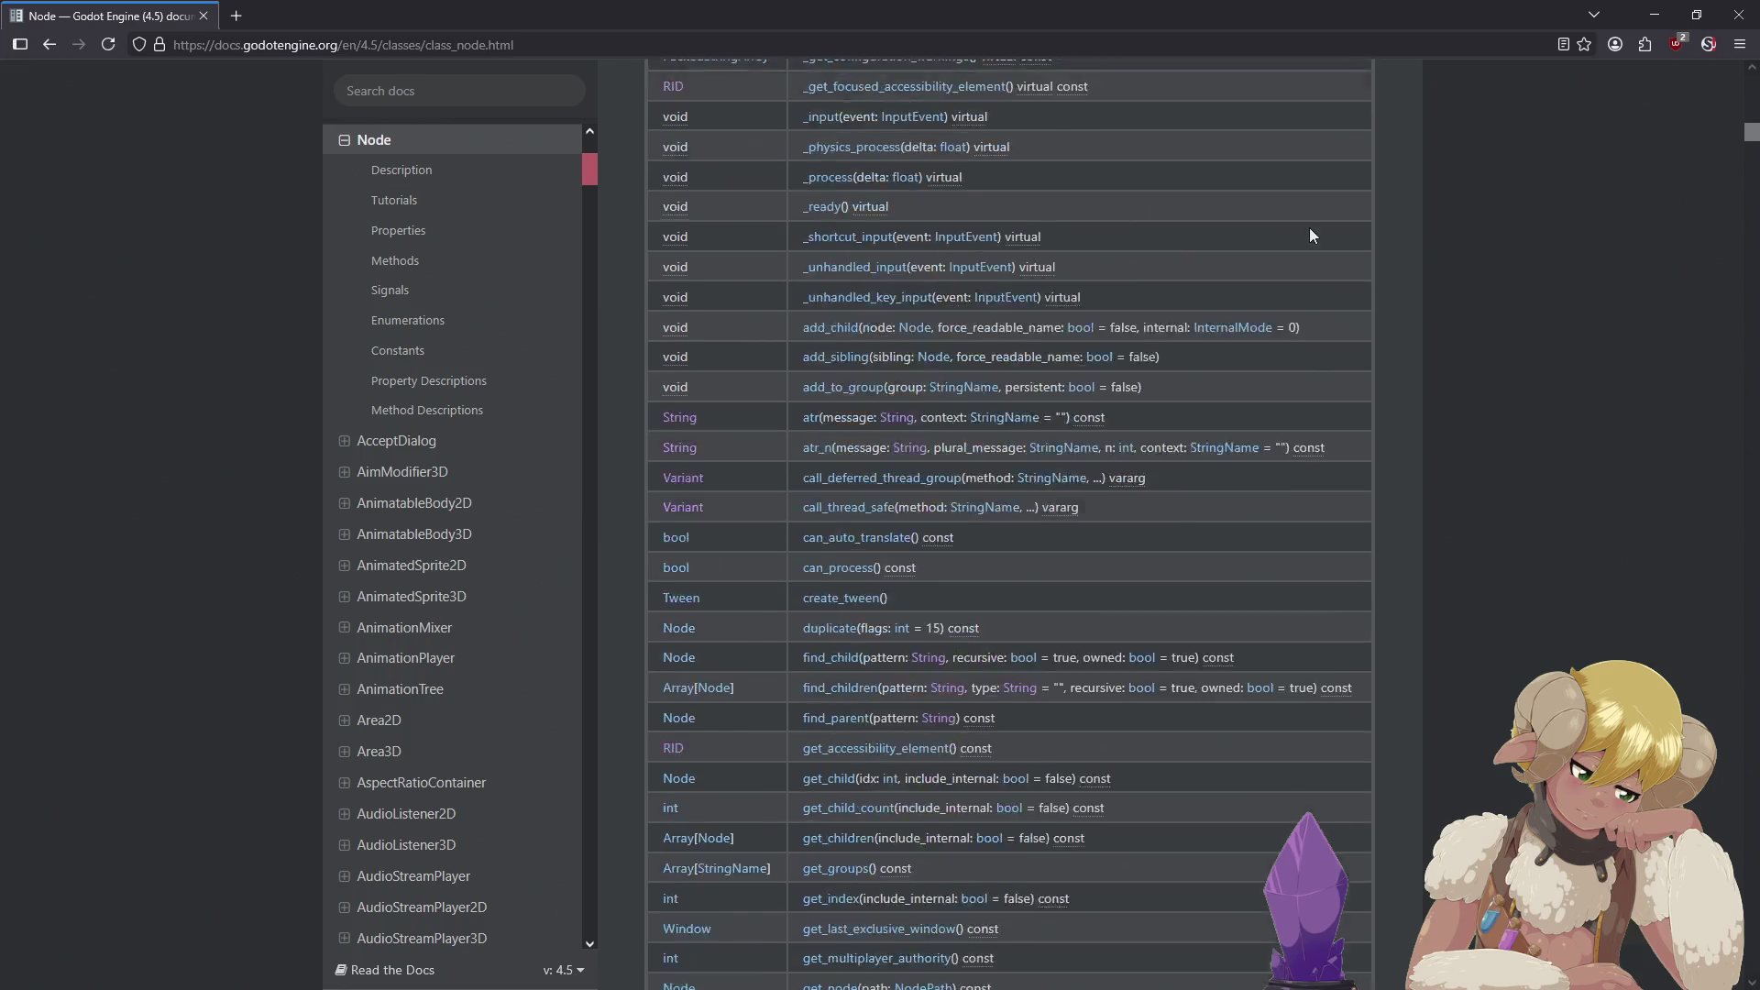
scroll(1307, 233, down, 6)
scroll(1302, 232, up, 5)
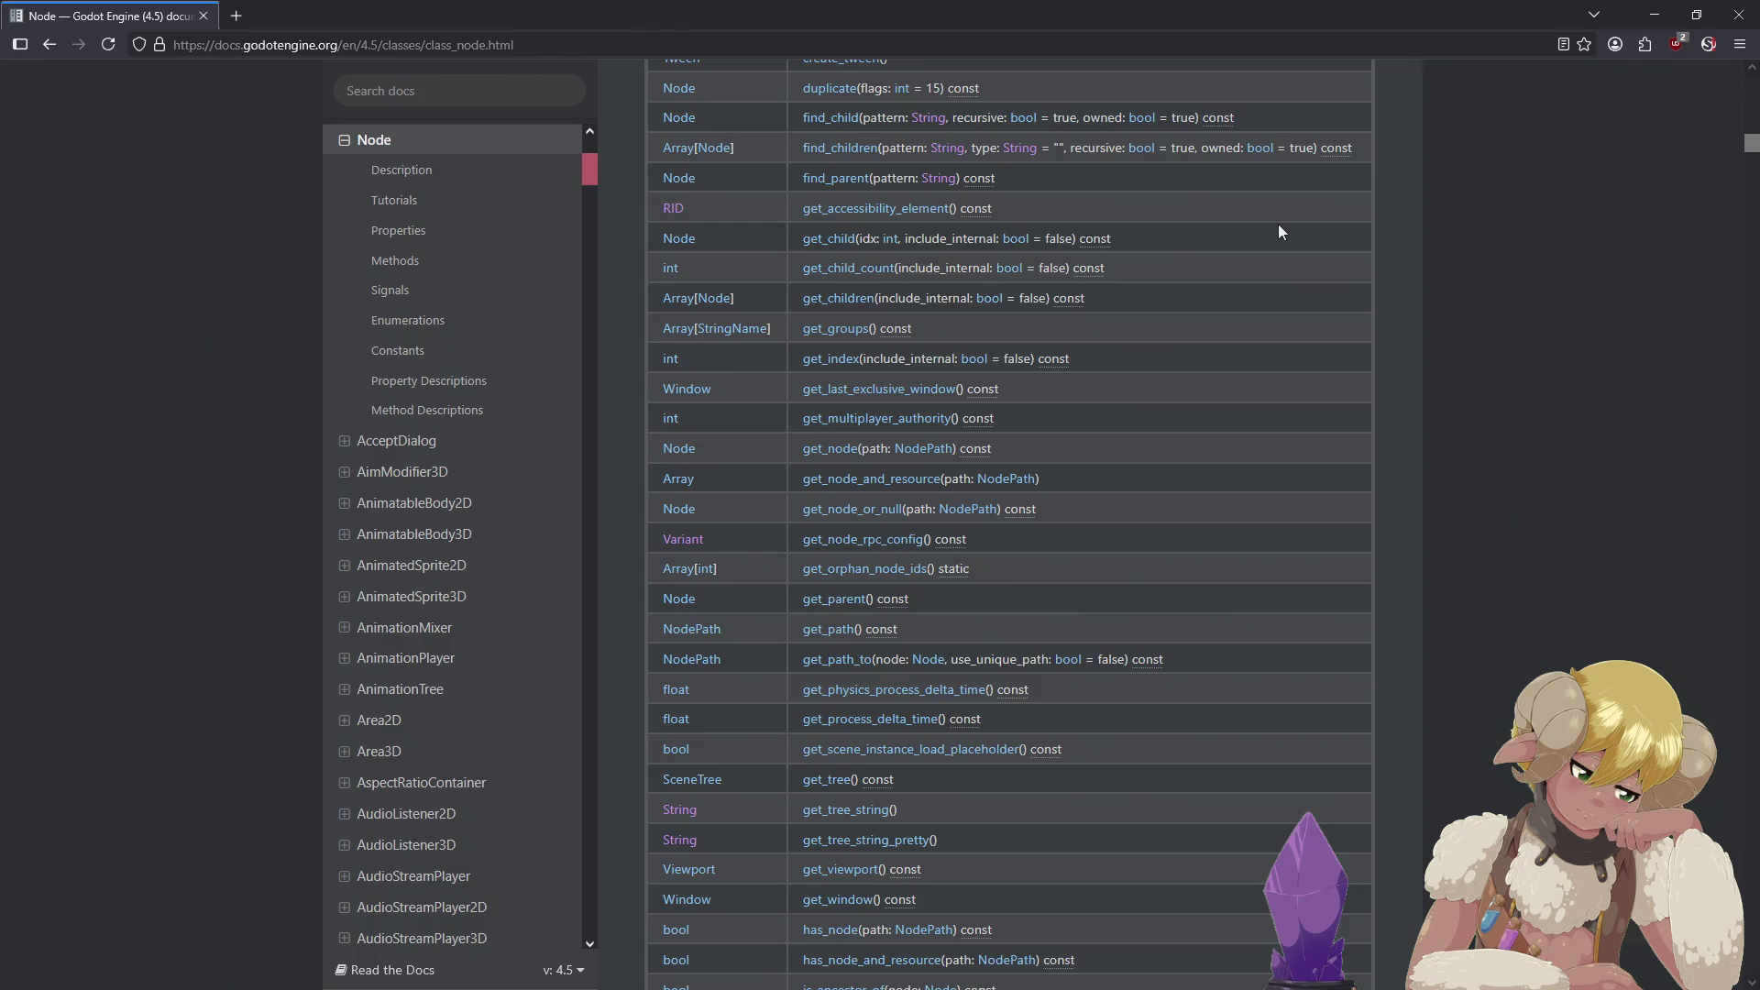
scroll(1278, 231, up, 2)
scroll(1274, 226, down, 4)
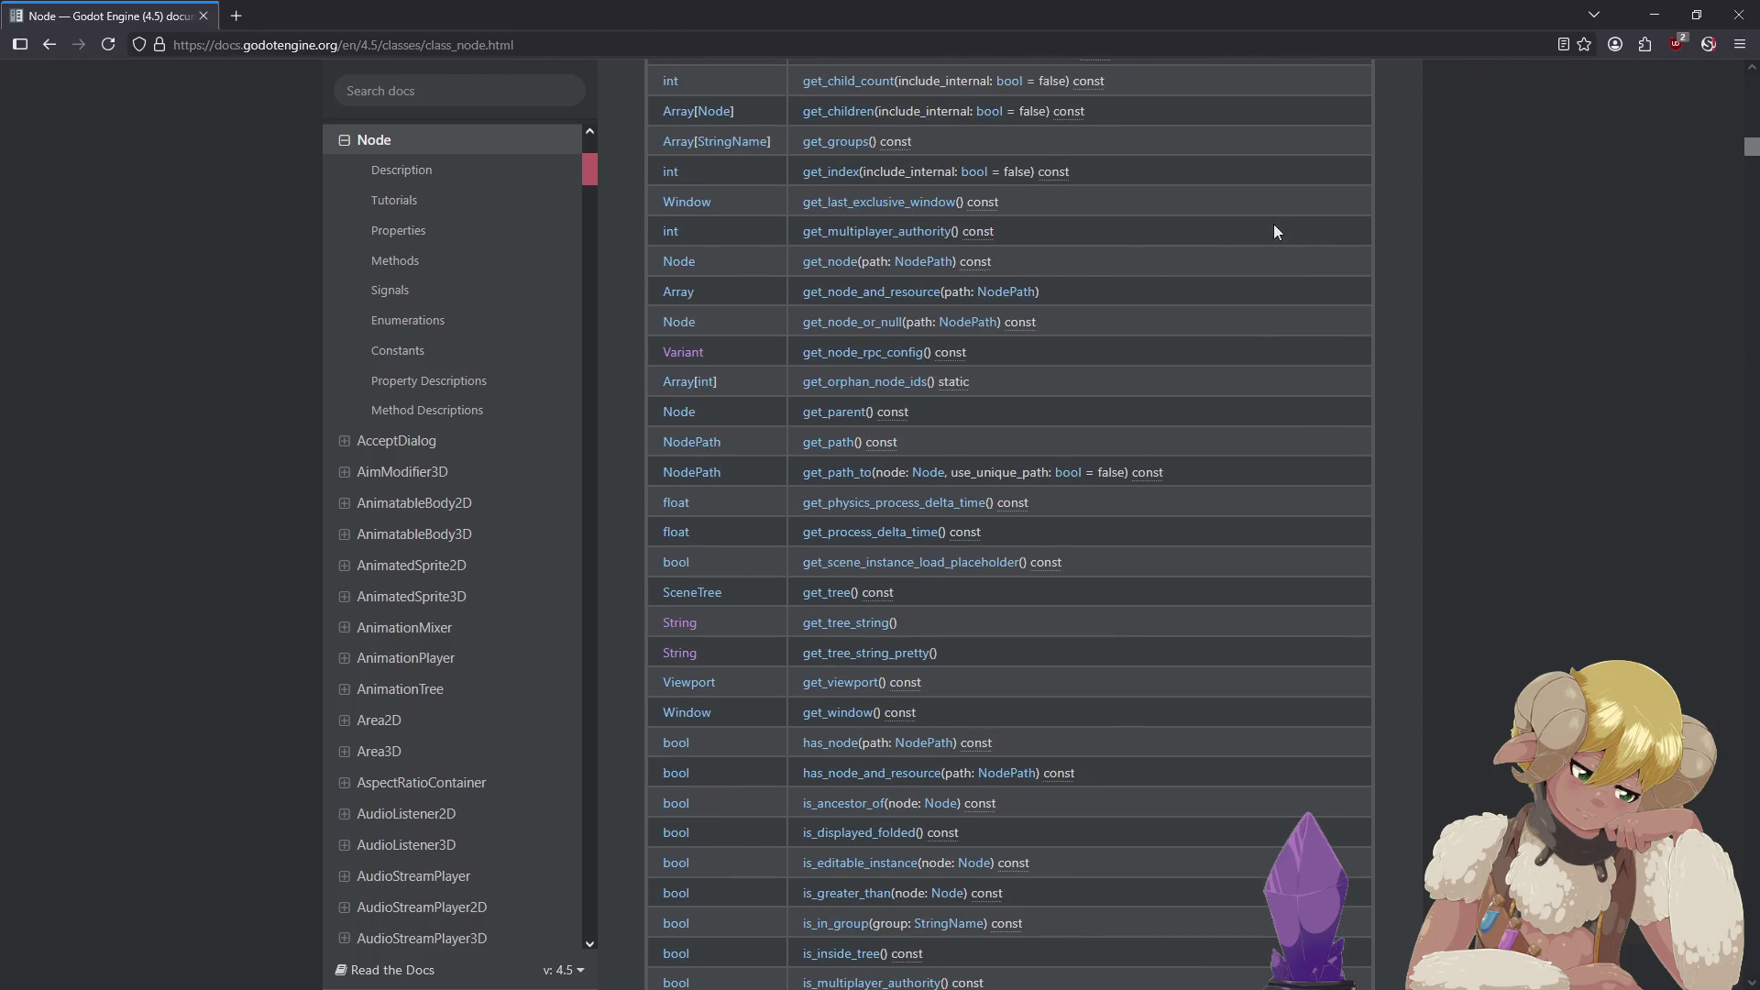
scroll(1271, 226, down, 2)
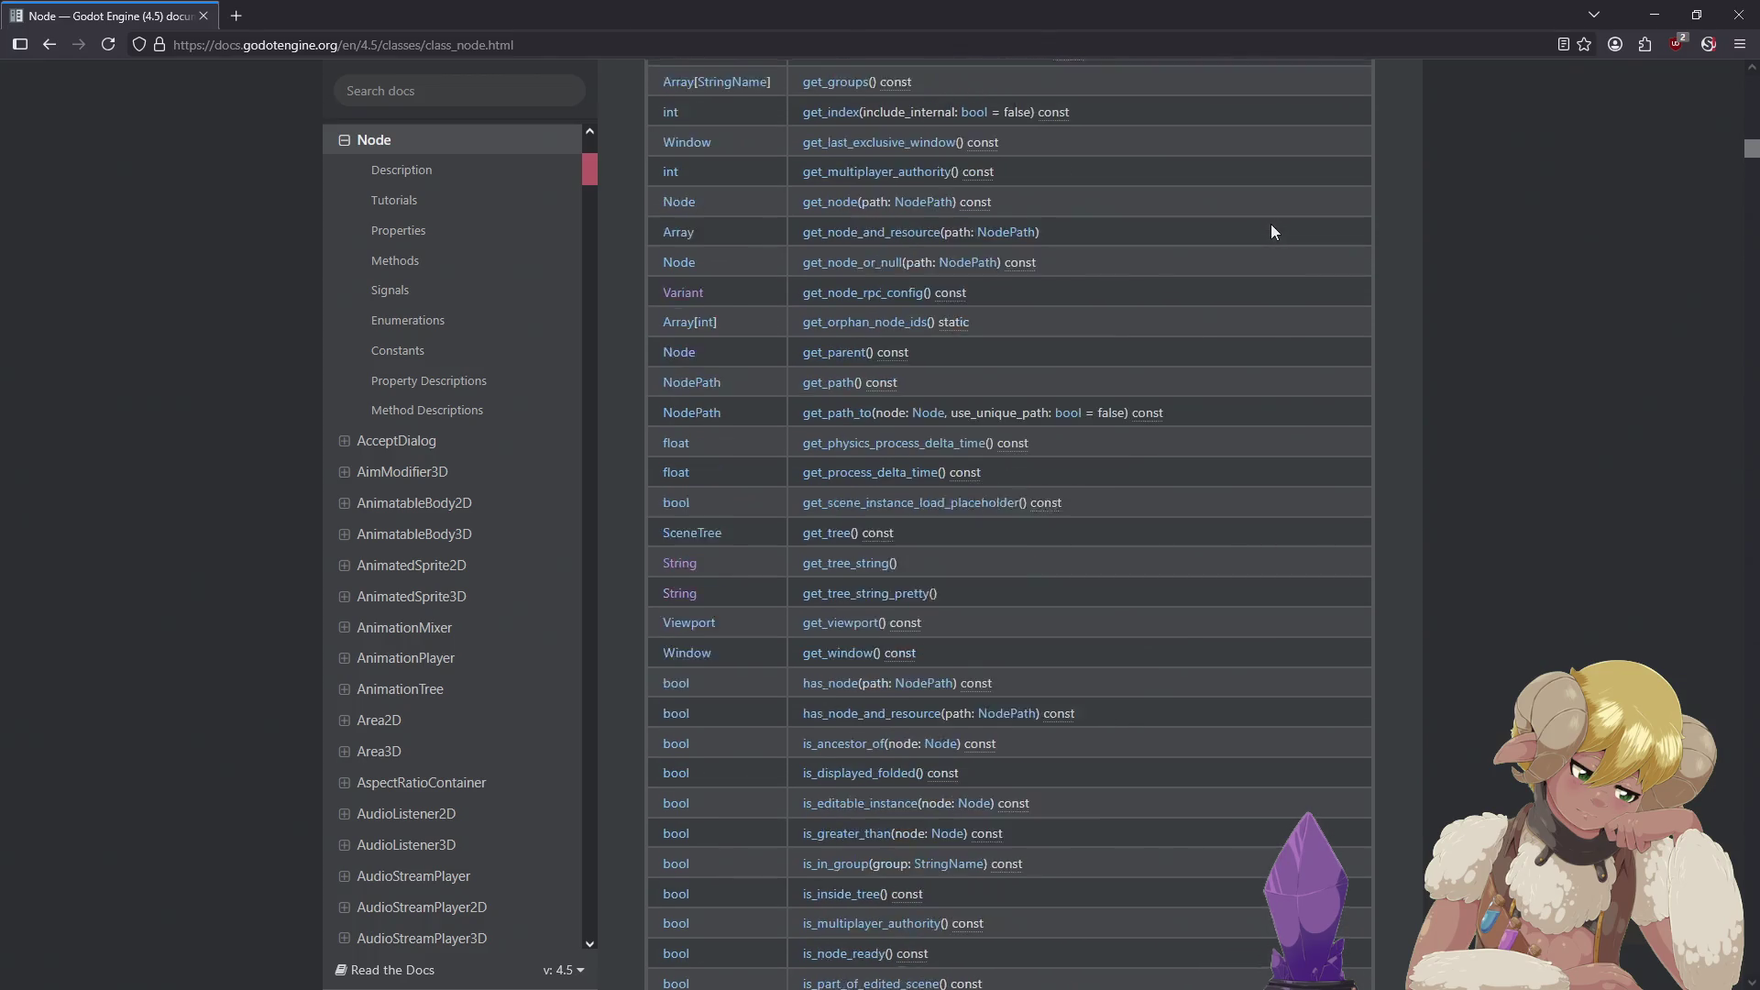
scroll(1270, 231, down, 4)
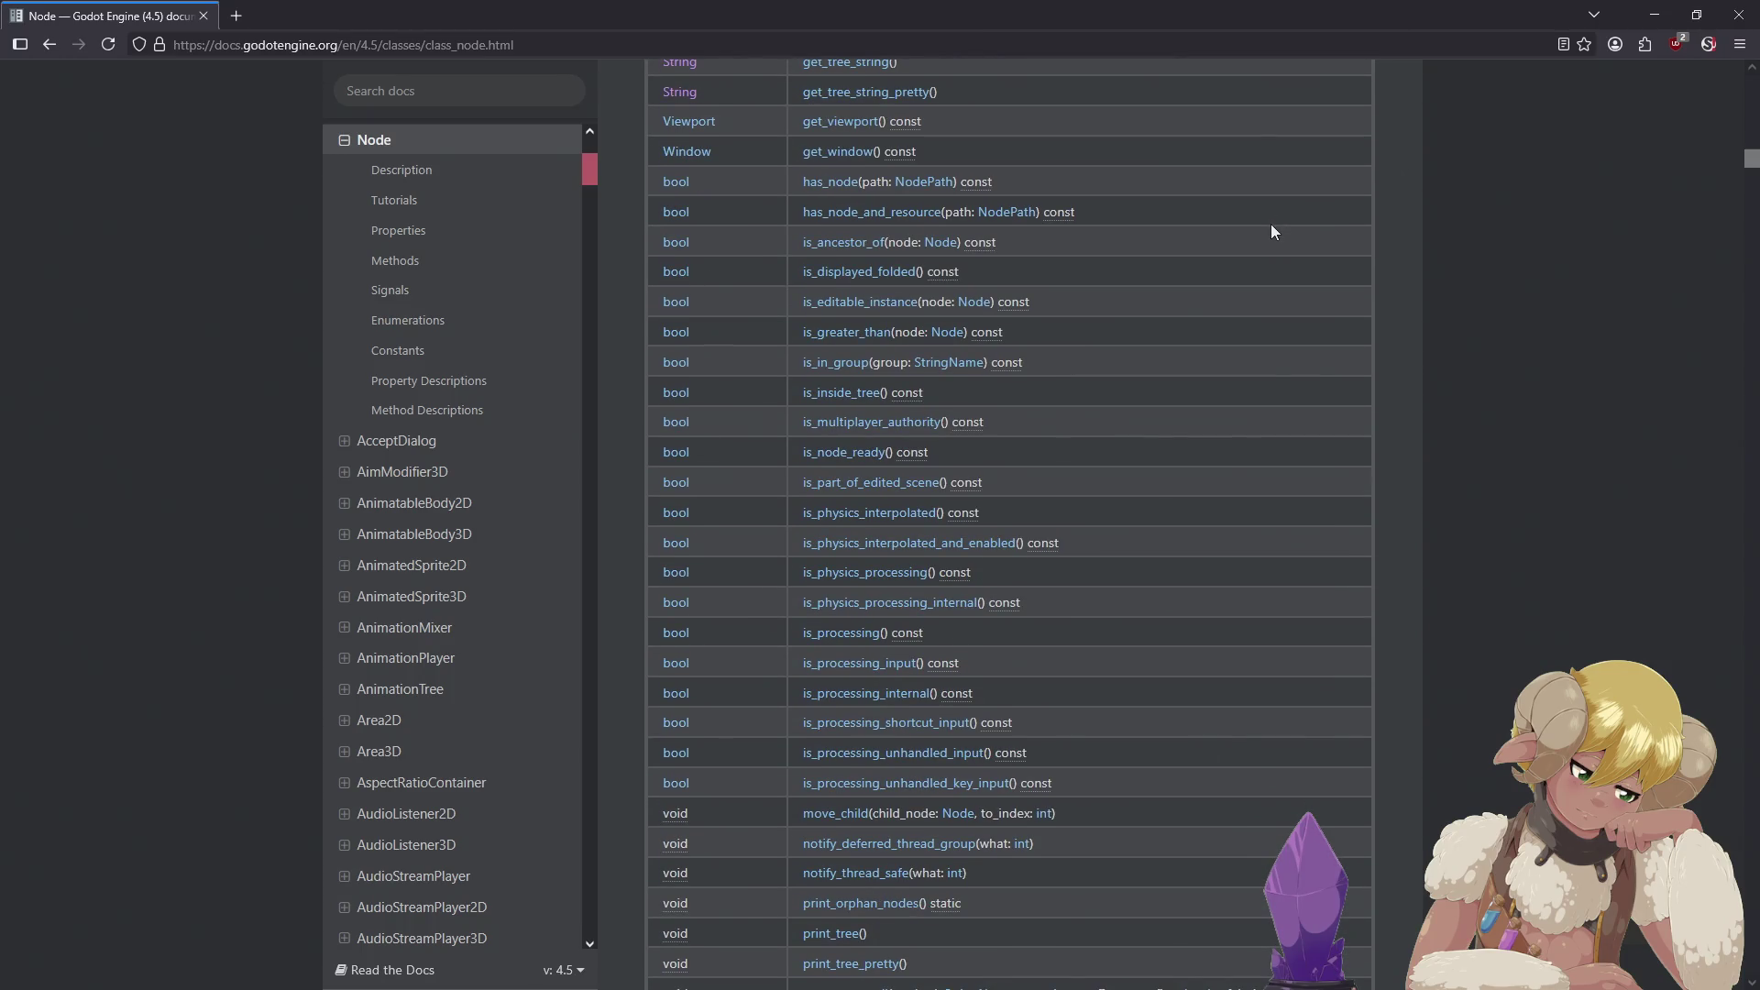
scroll(1270, 231, down, 5)
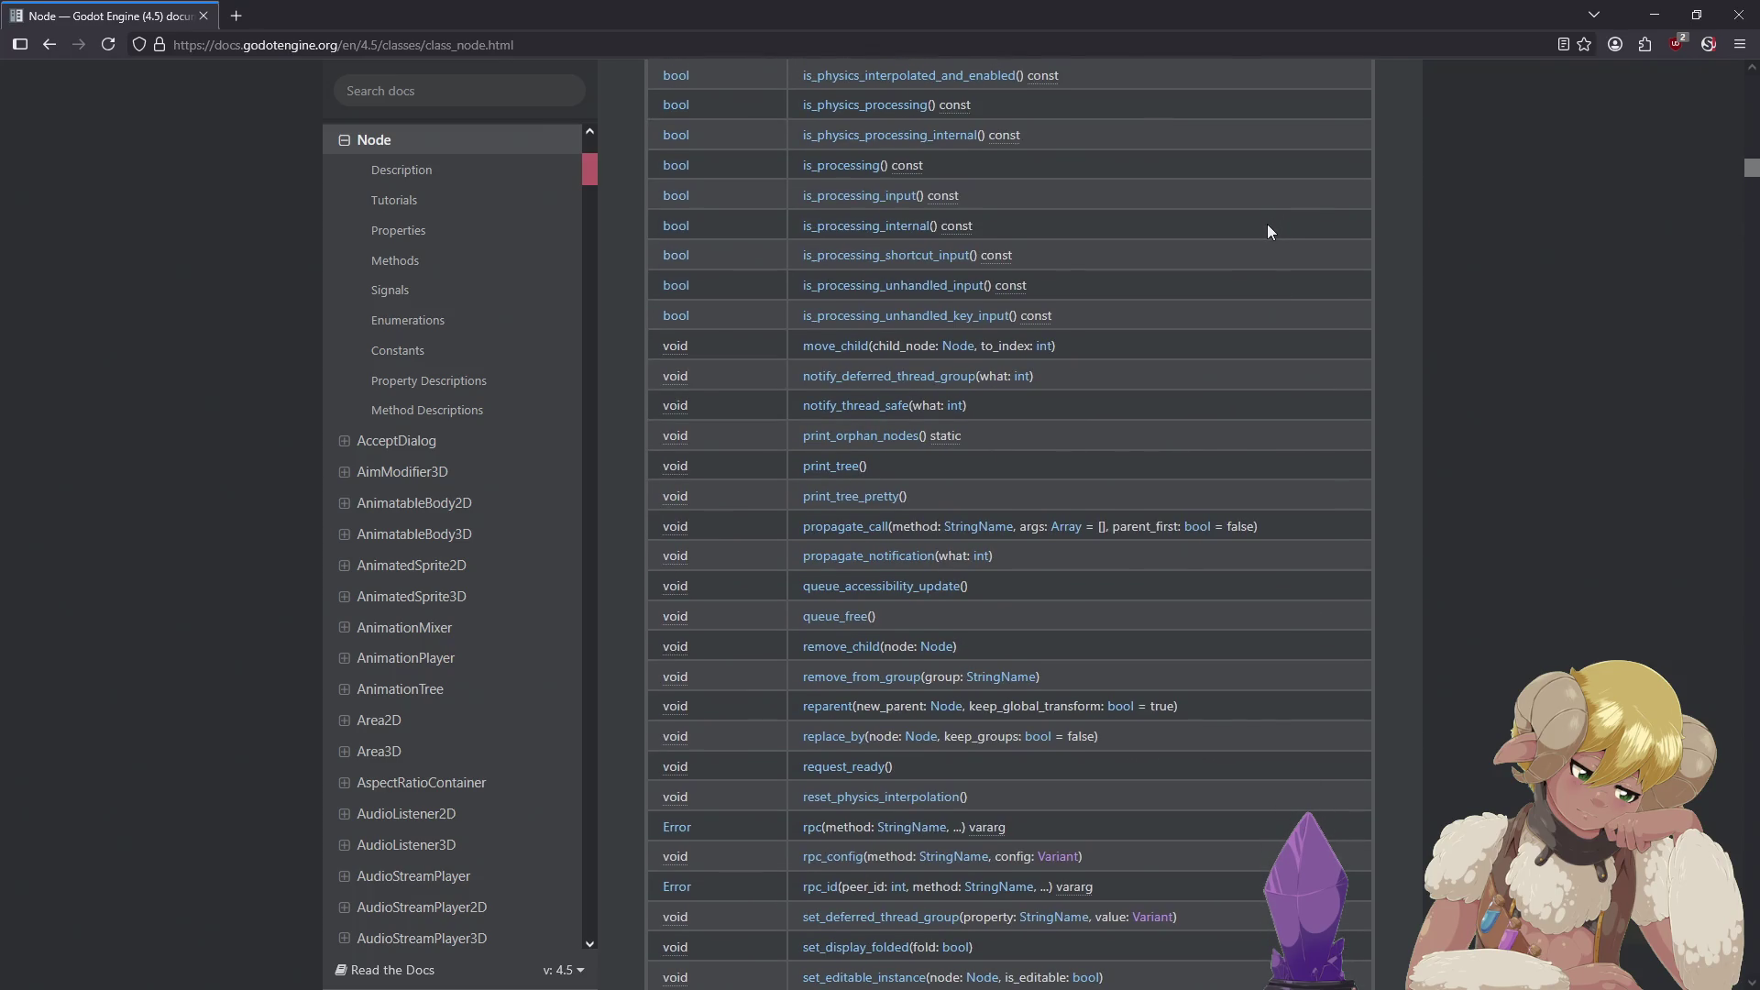
scroll(1268, 229, down, 9)
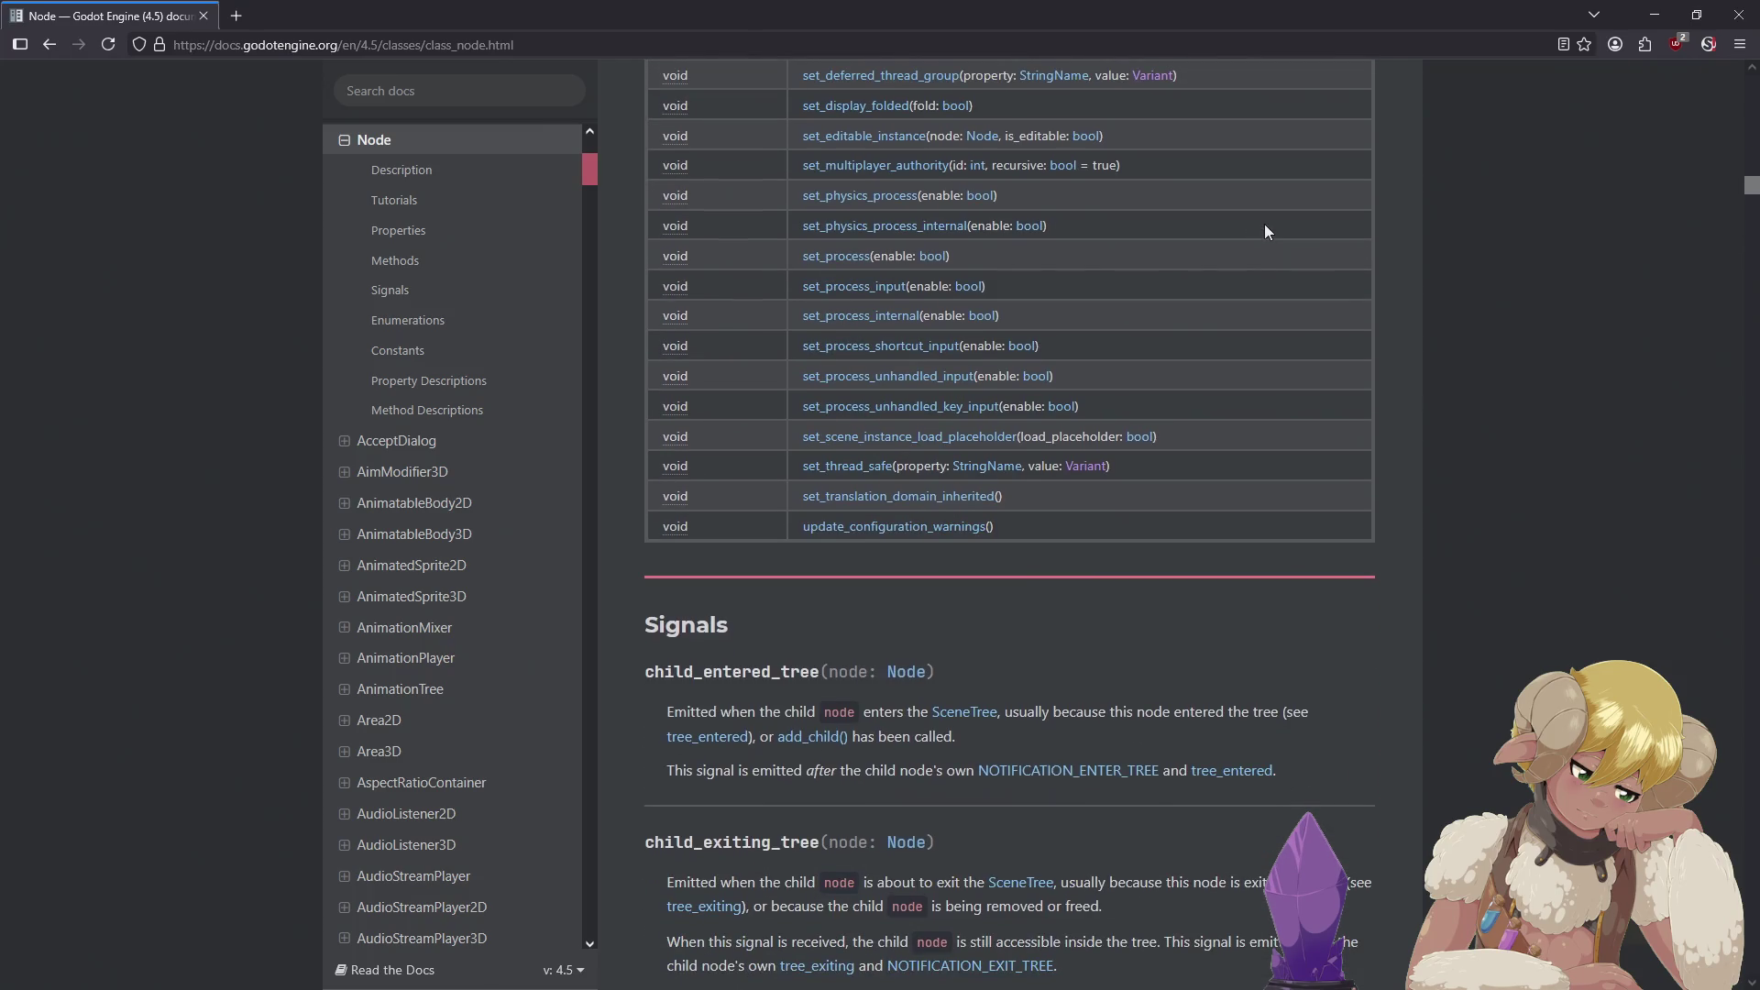
Step: Scroll the Node reference past Signals, Enumerations and Constants to the name and owner property descriptions
scroll(1258, 230, down, 6)
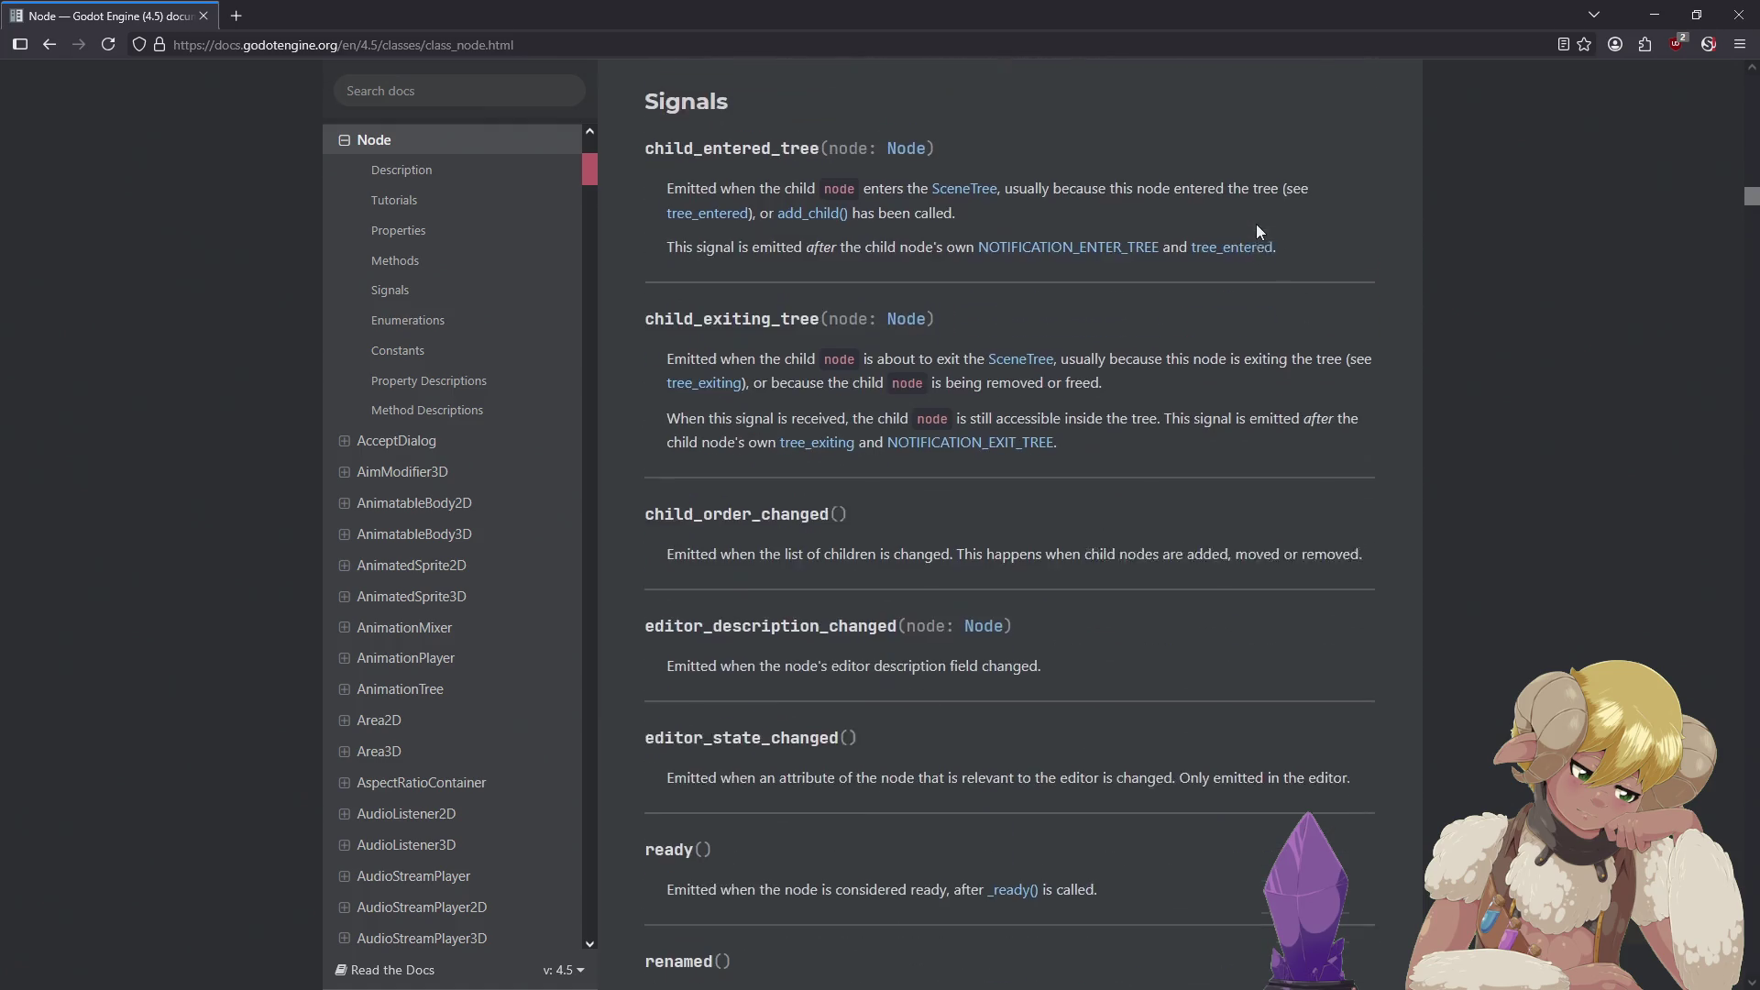
scroll(1250, 229, down, 2)
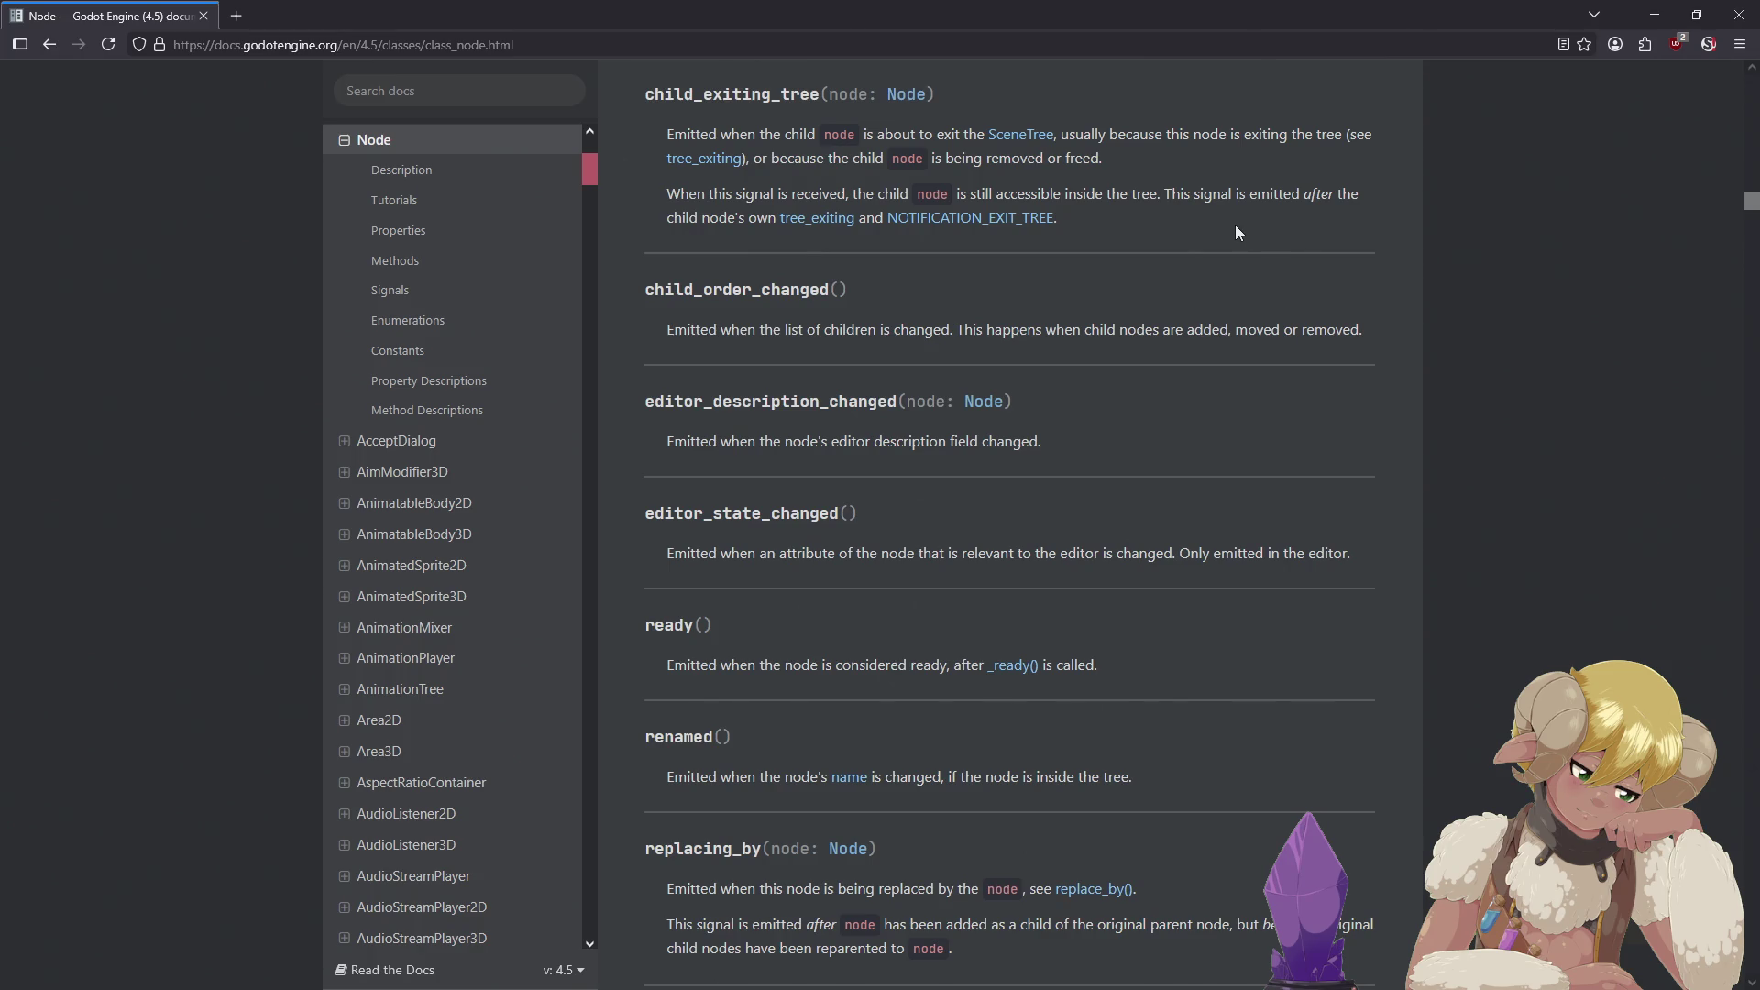
scroll(1235, 231, down, 1)
scroll(1235, 227, down, 2)
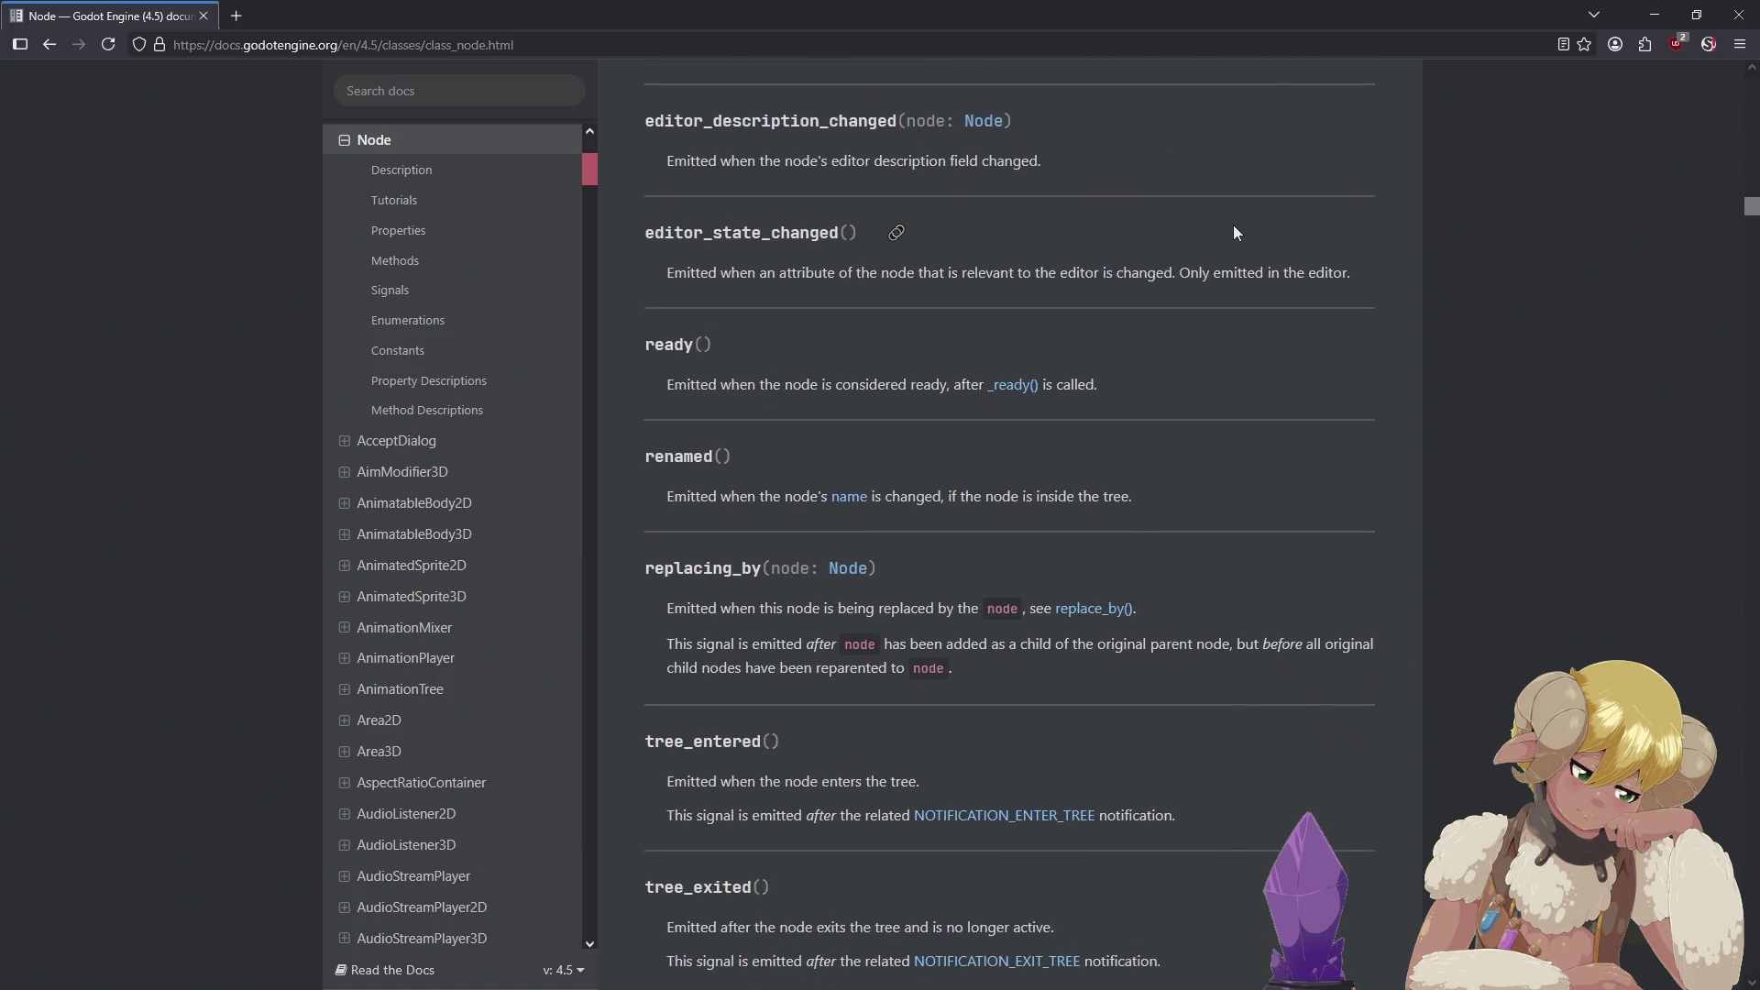
scroll(1234, 233, down, 7)
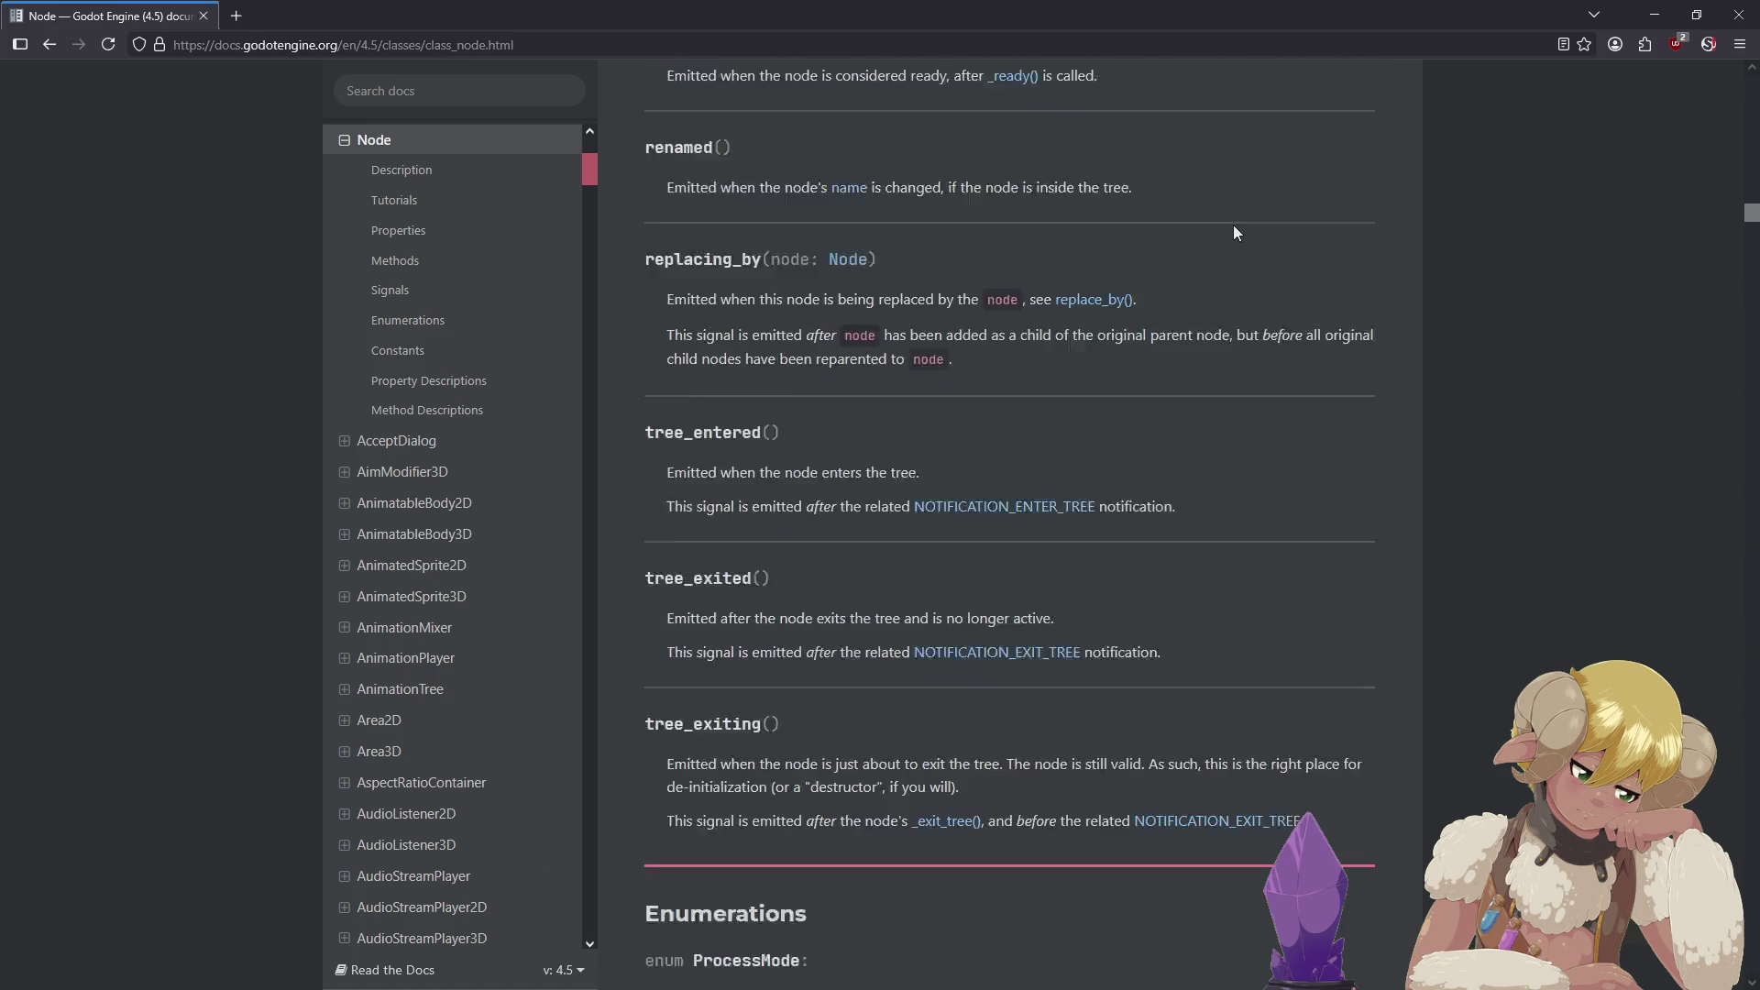
scroll(1234, 232, down, 4)
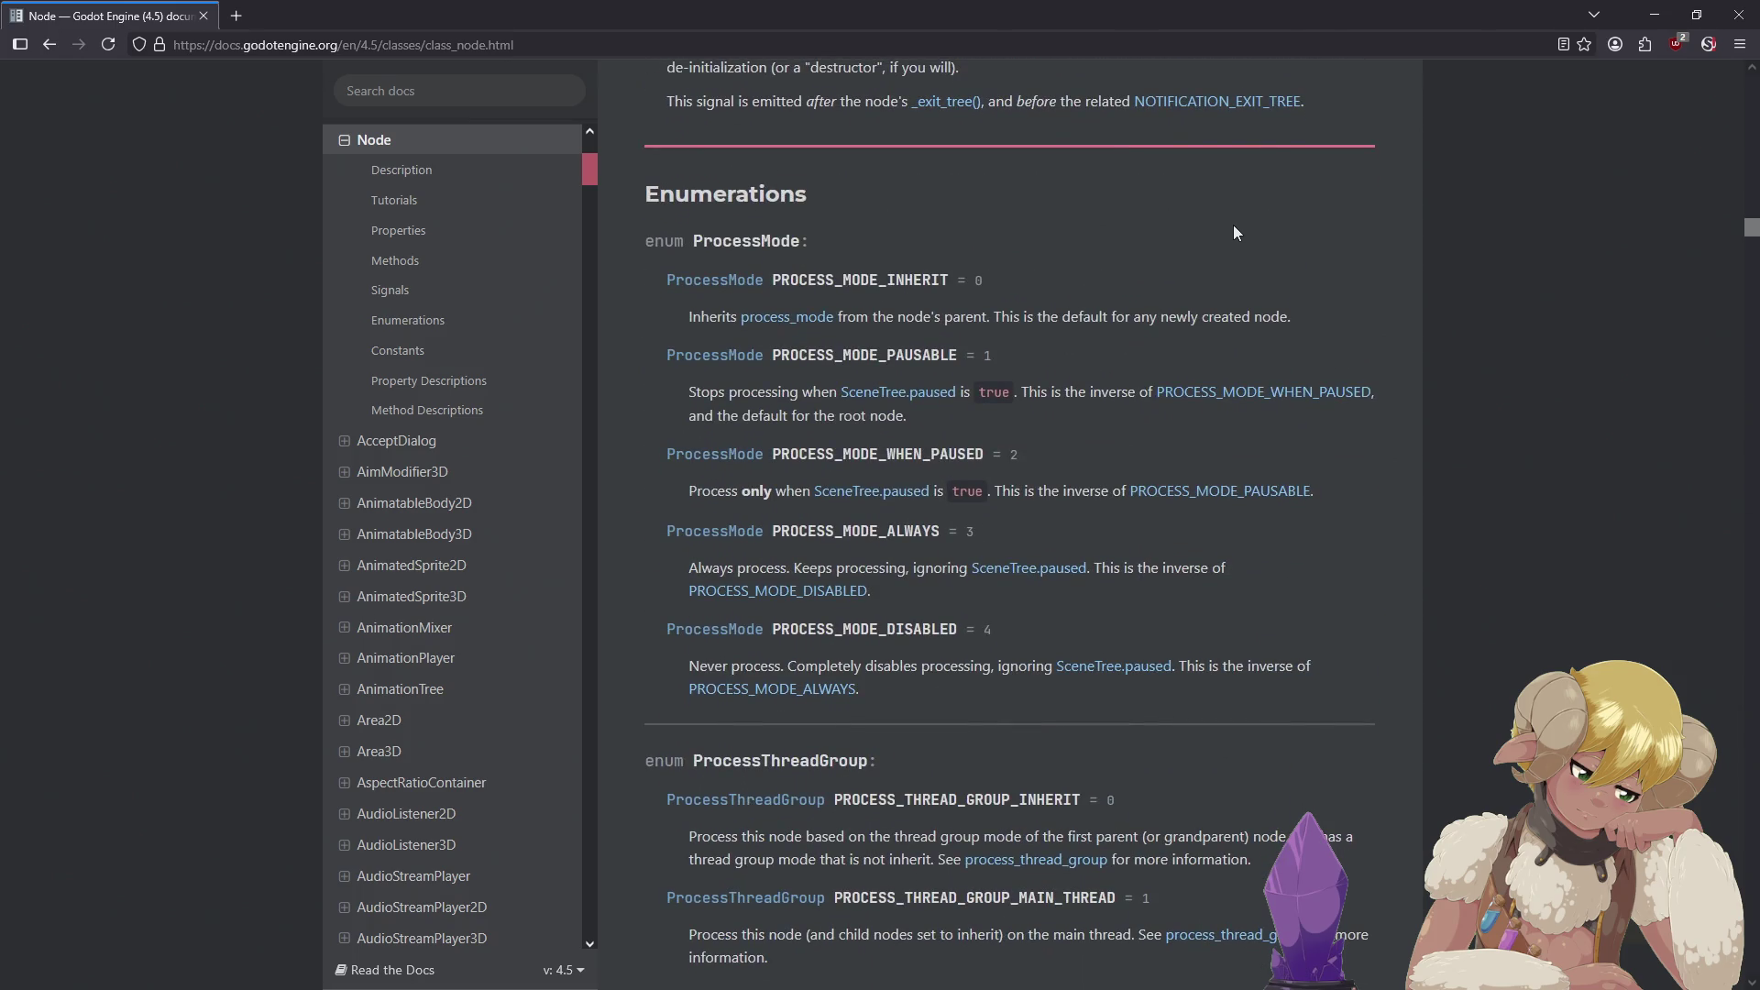
scroll(1234, 233, down, 11)
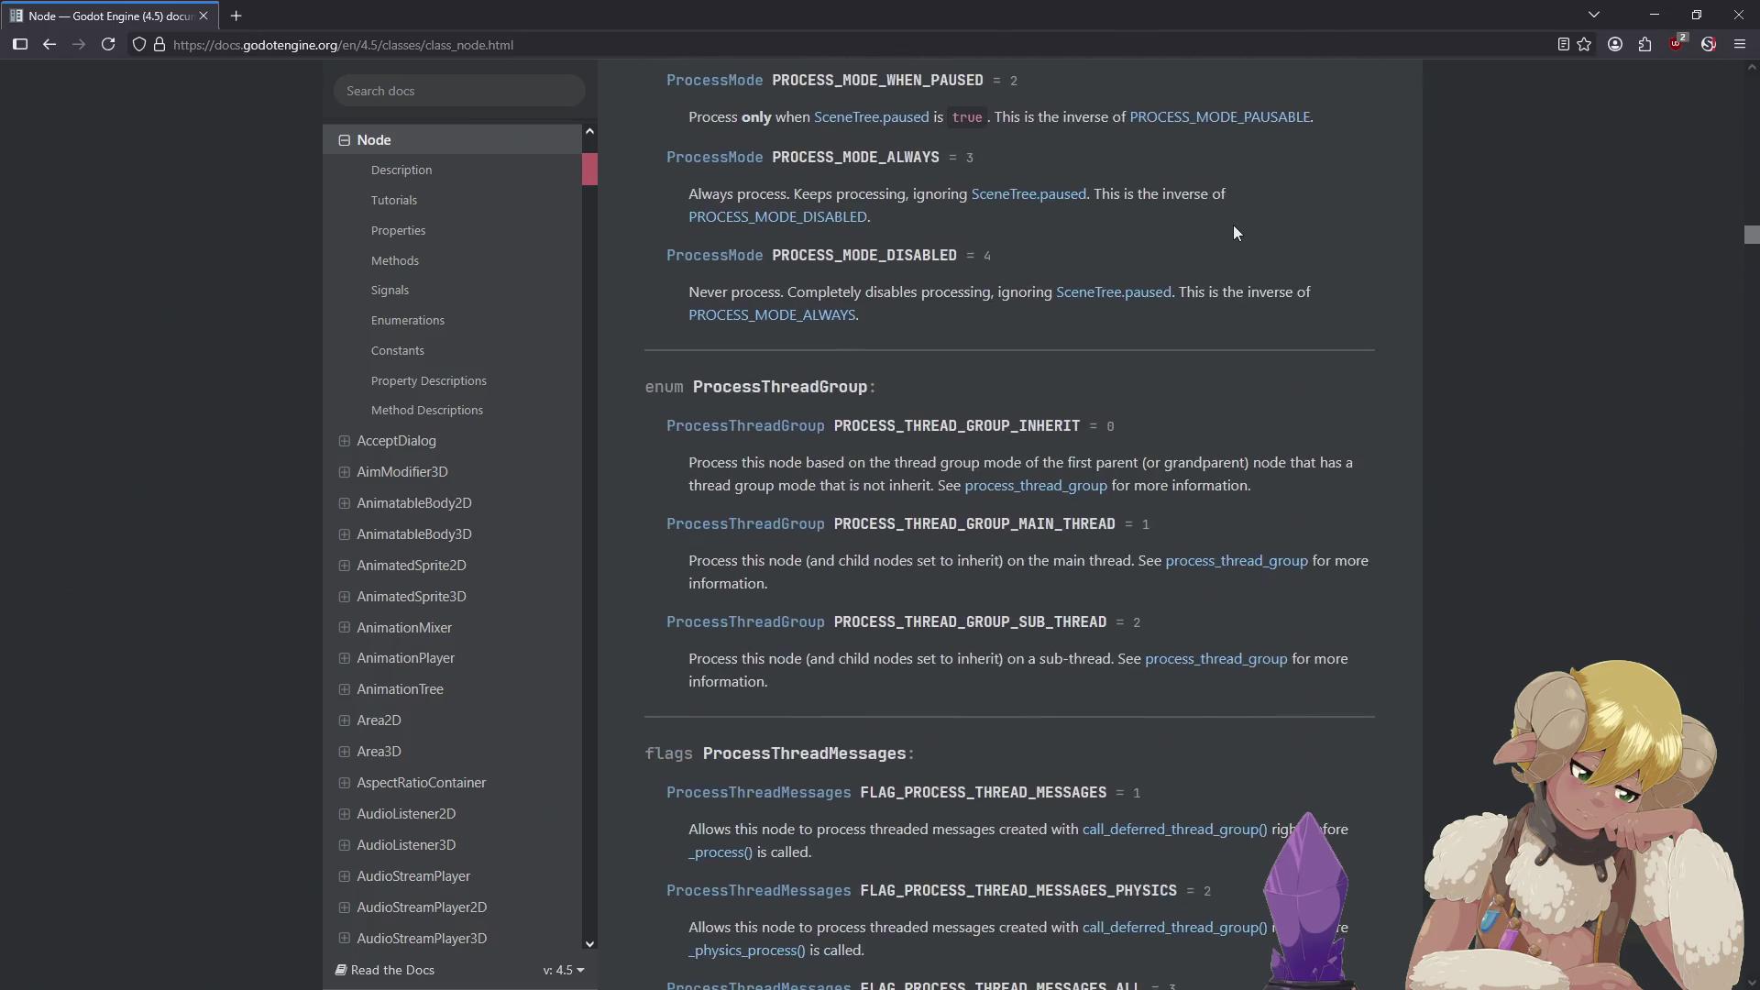
scroll(1233, 229, down, 9)
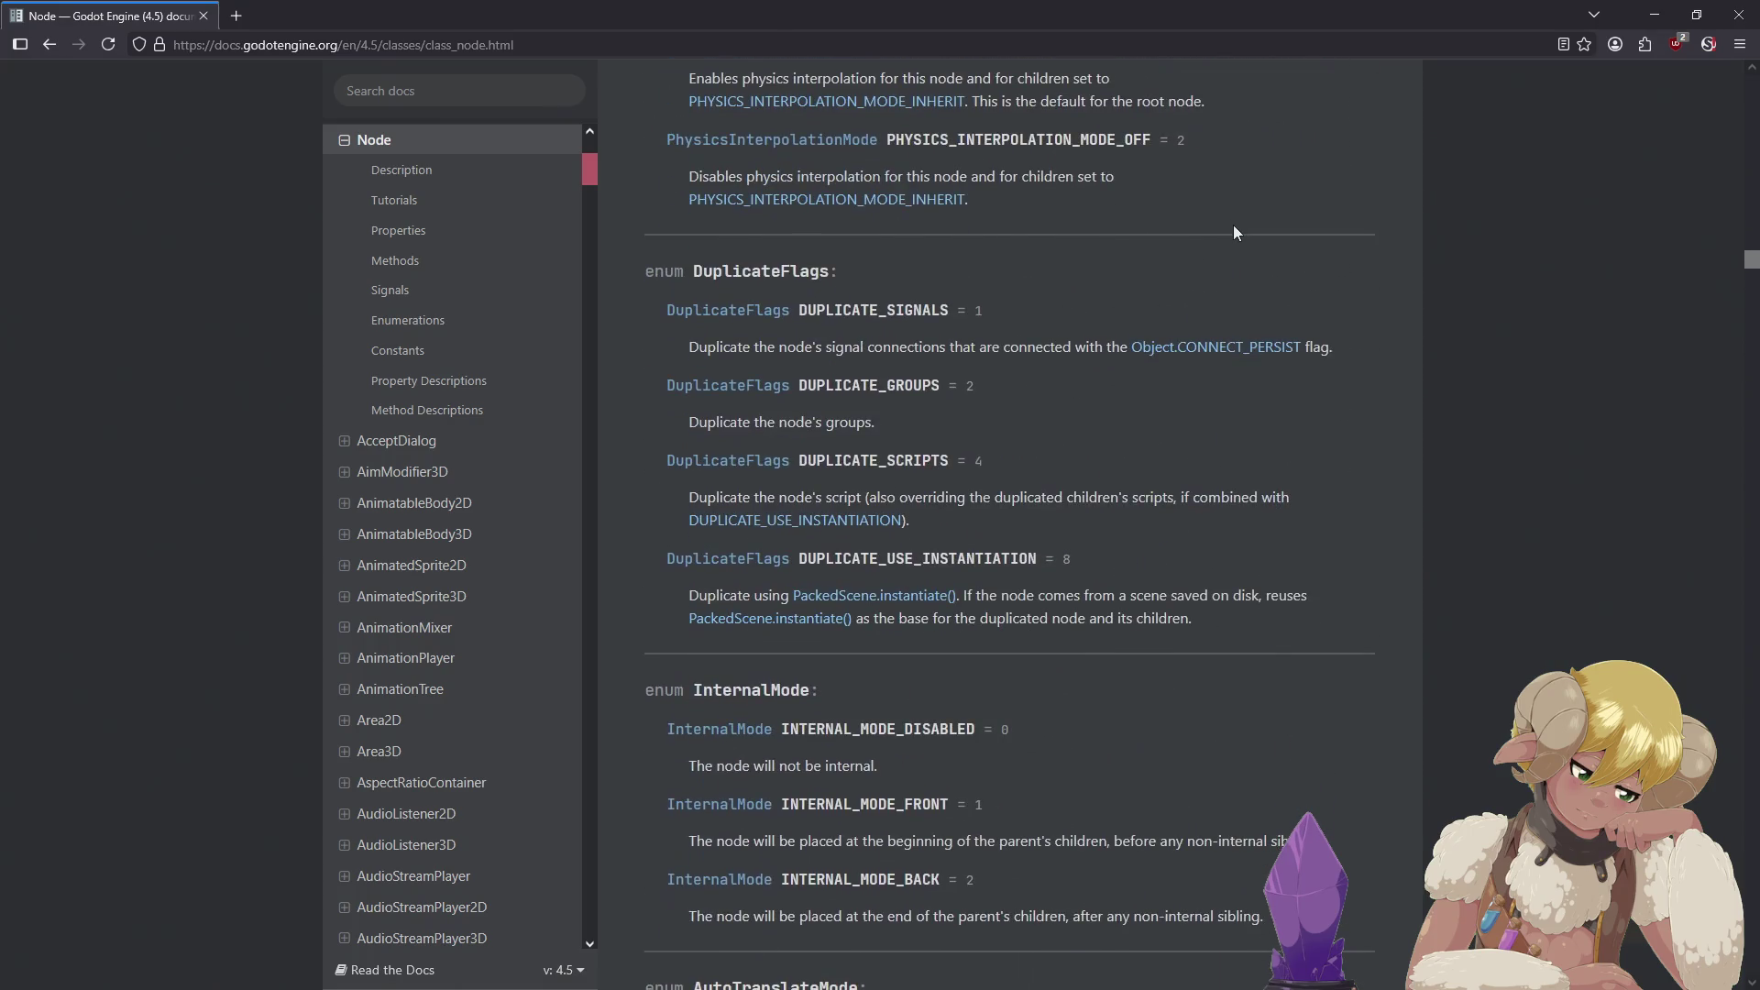
scroll(1235, 226, down, 5)
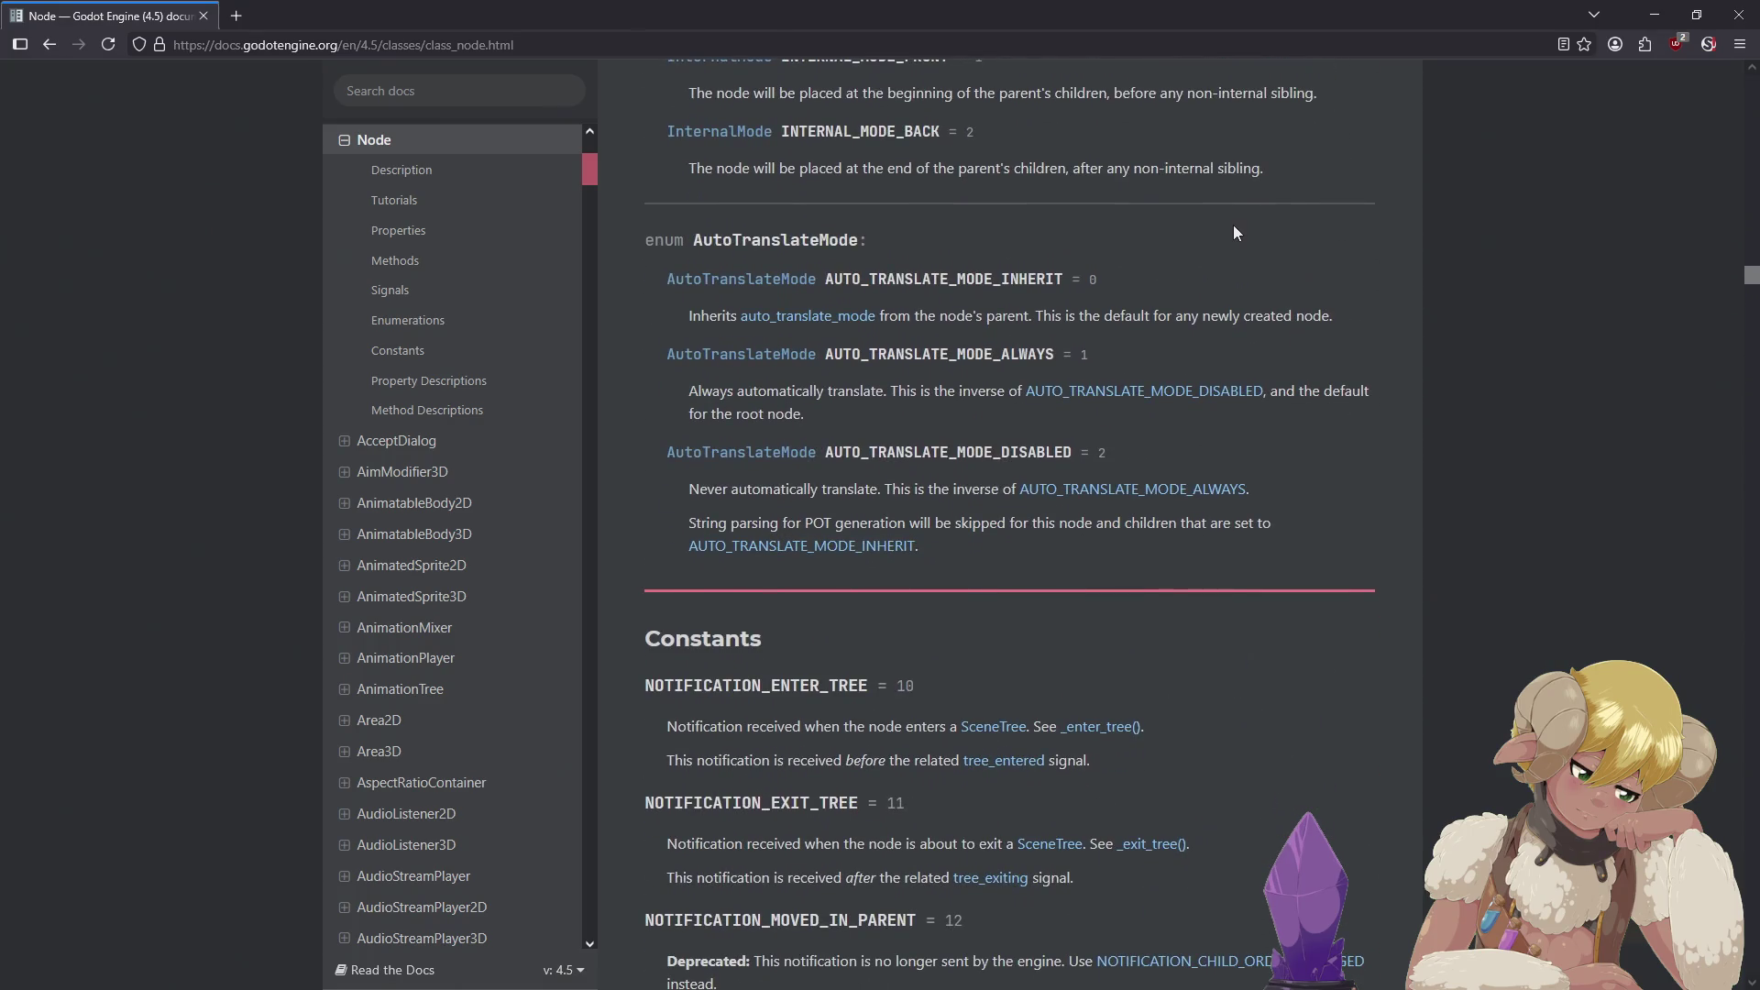
scroll(1228, 232, down, 15)
scroll(1227, 226, down, 20)
scroll(1207, 222, down, 18)
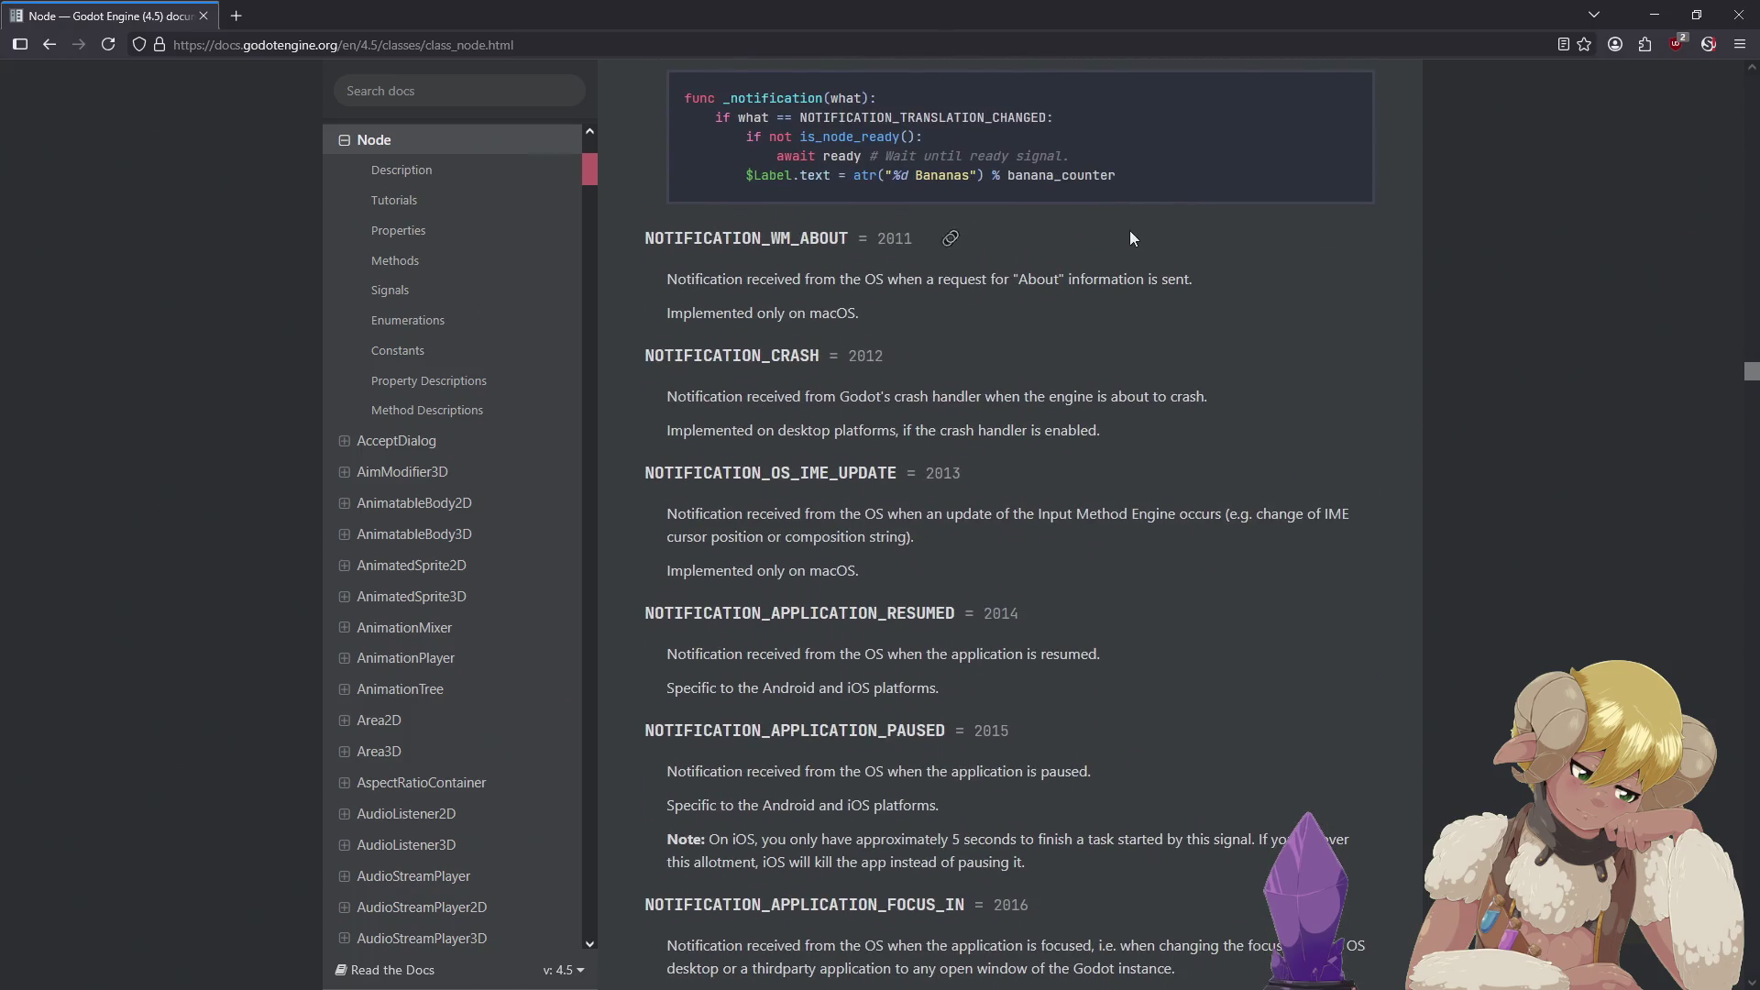
scroll(1131, 237, down, 13)
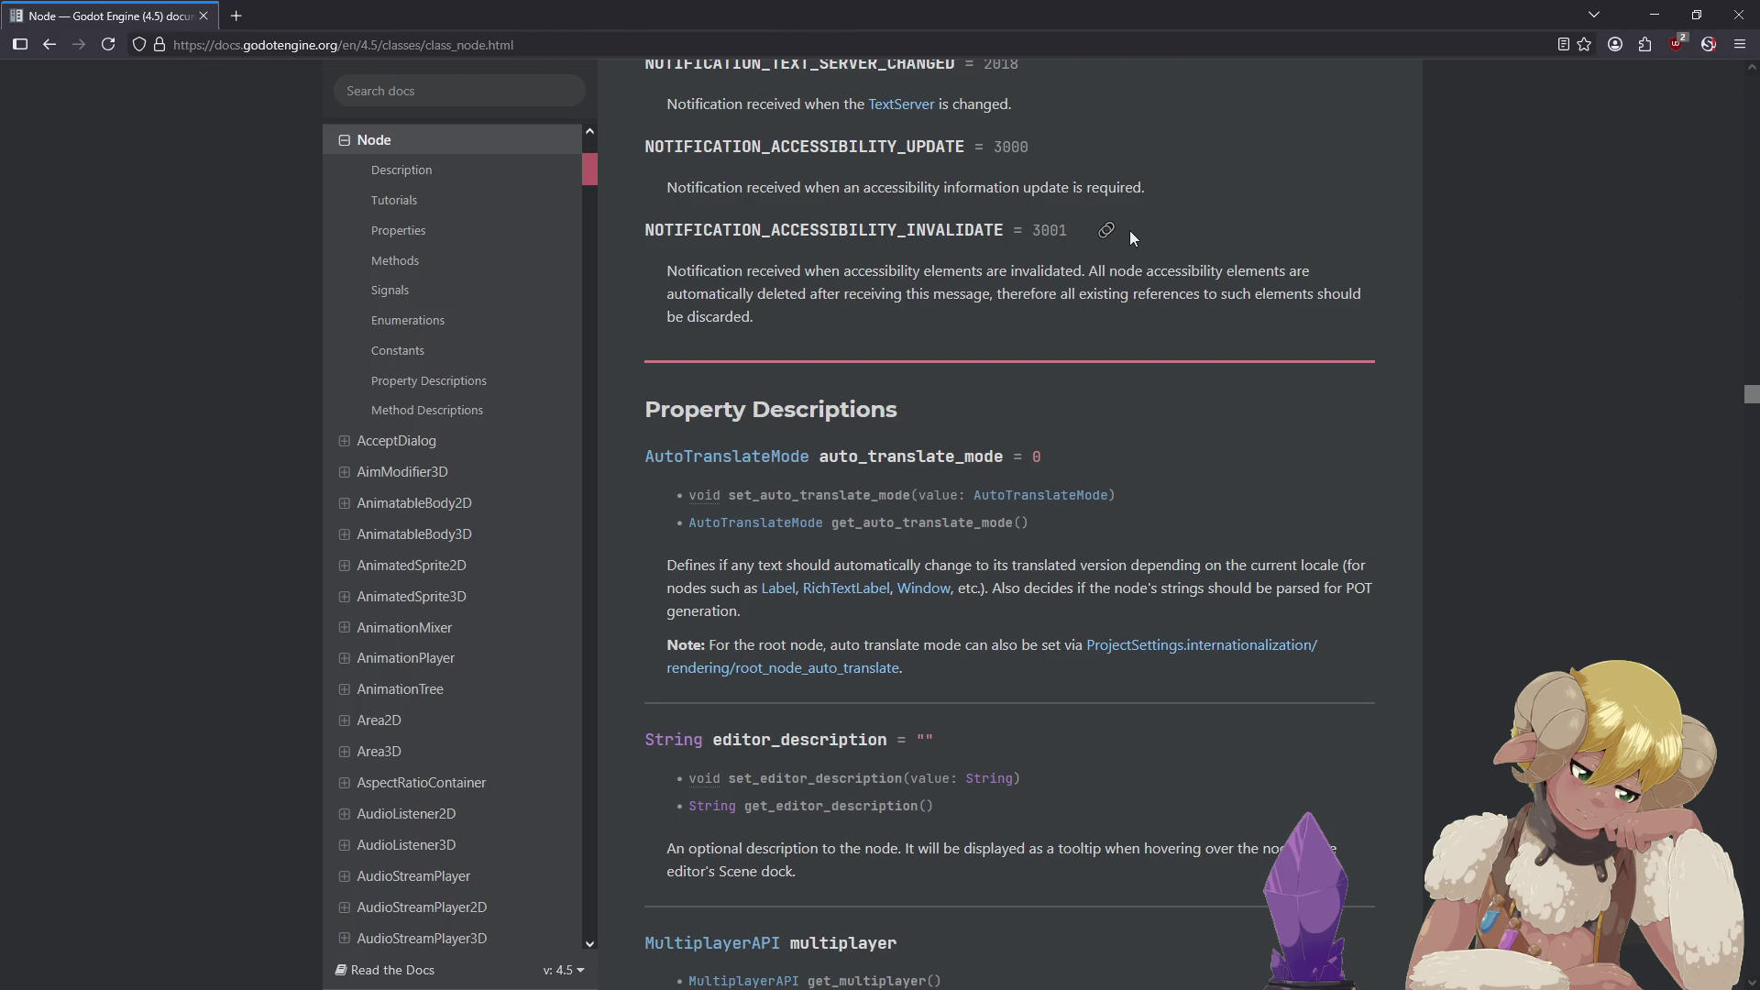
scroll(1133, 237, down, 4)
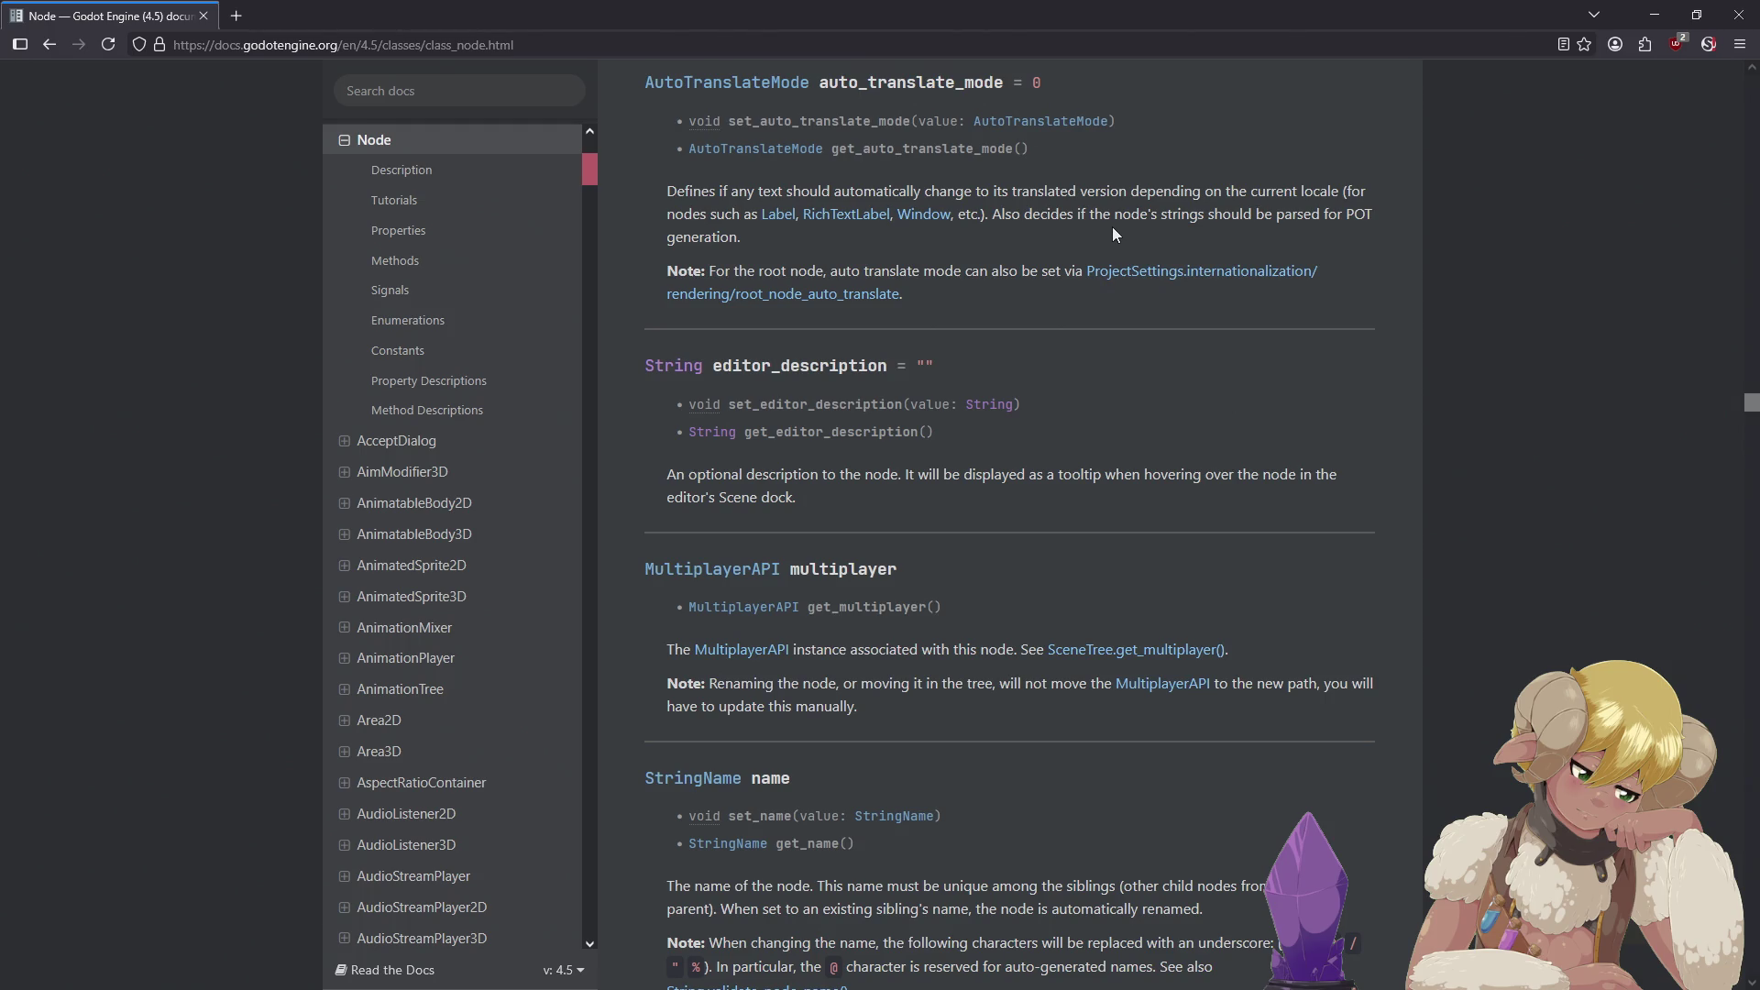
scroll(1106, 230, down, 2)
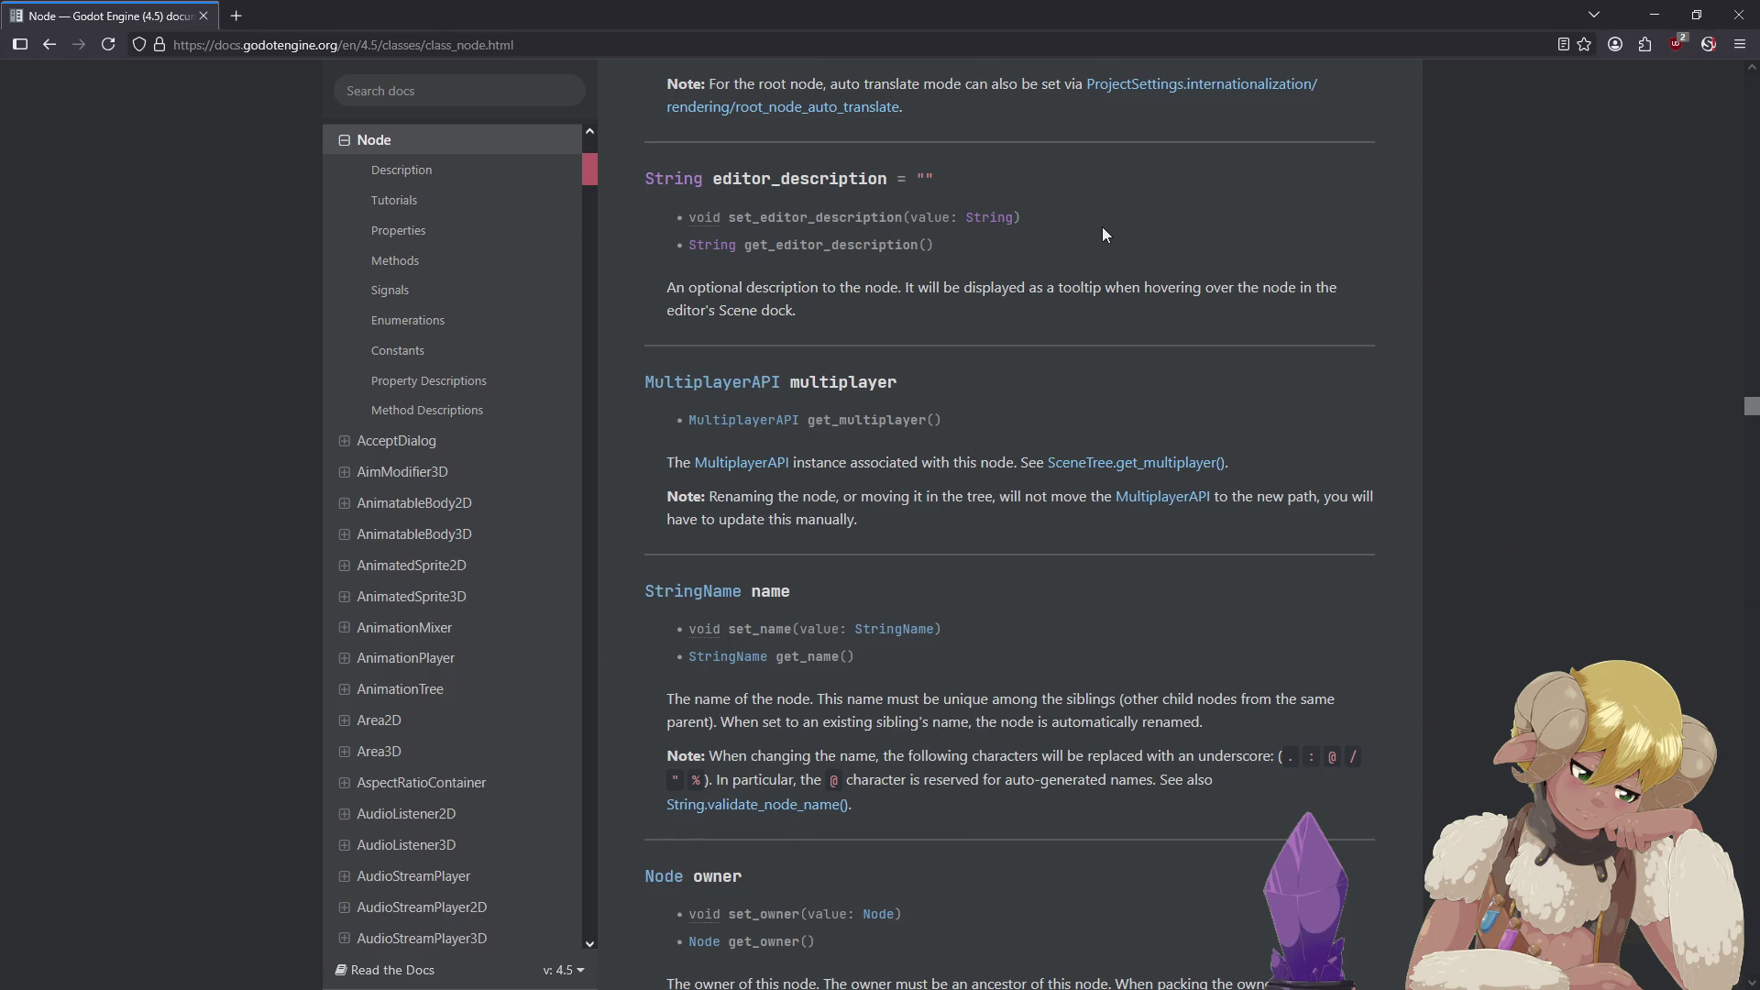
scroll(1099, 234, down, 3)
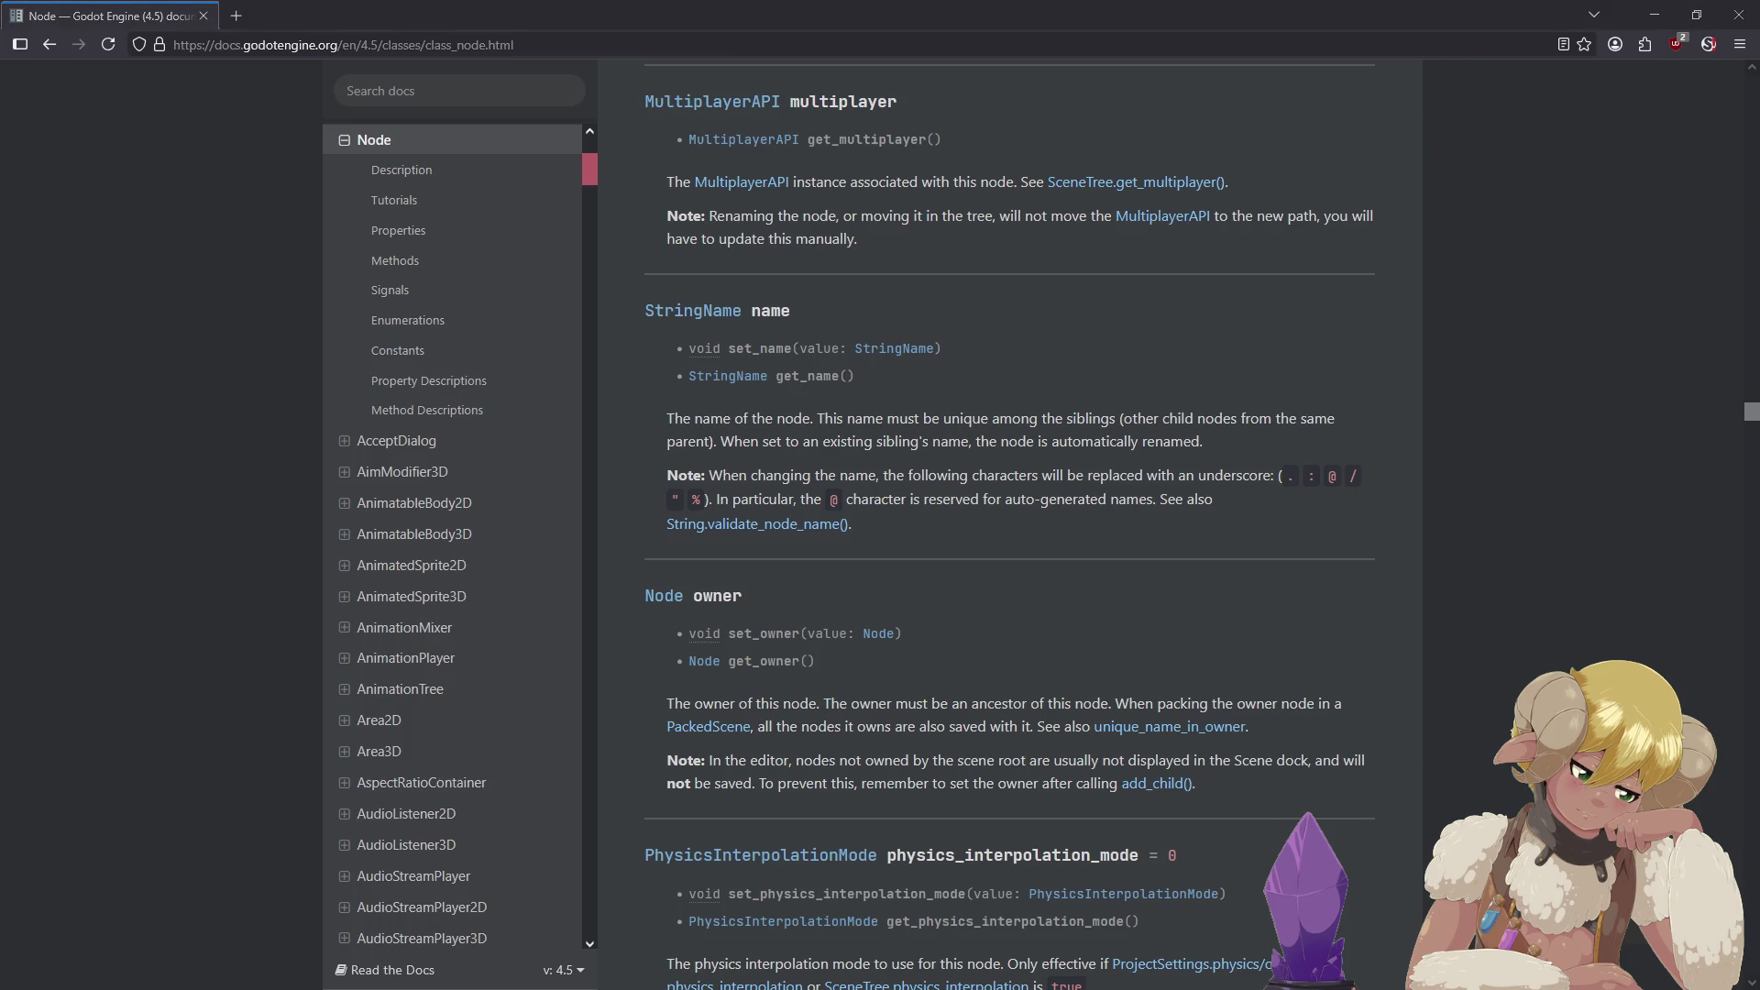
key(alt+Tab)
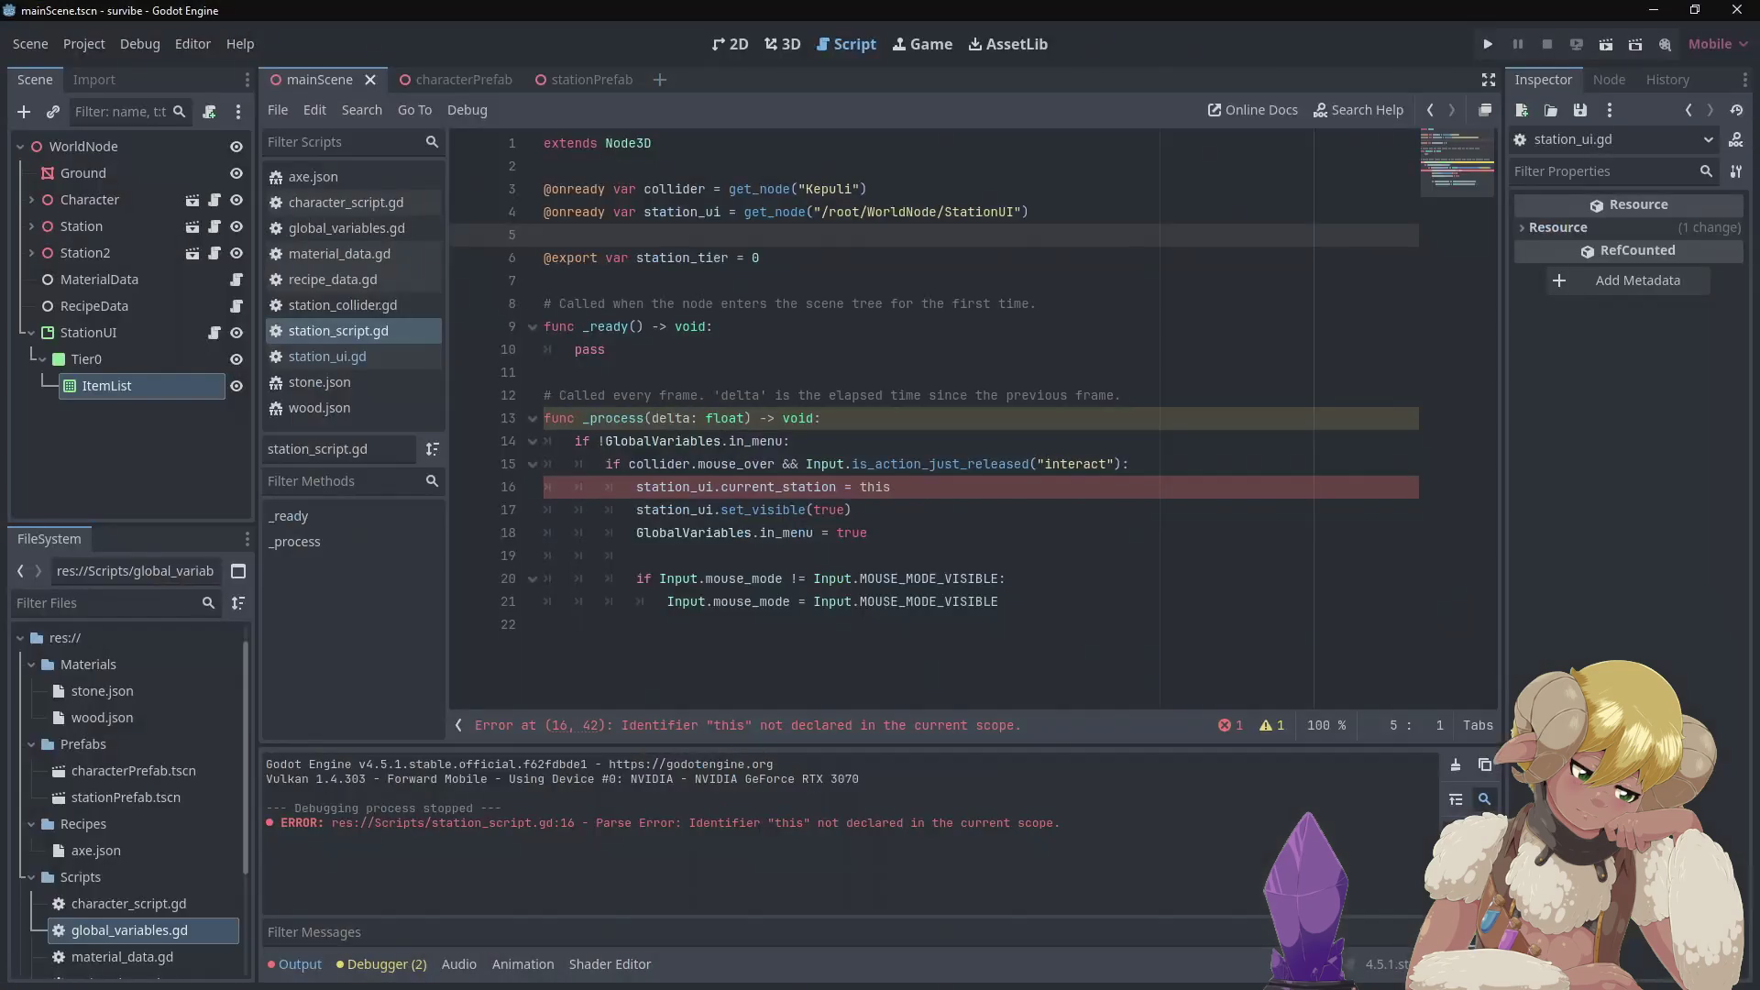
Step: Replace 'this' with 'self' on line 16 of station_script.gd, then open station_ui.gd
double_click(864, 486)
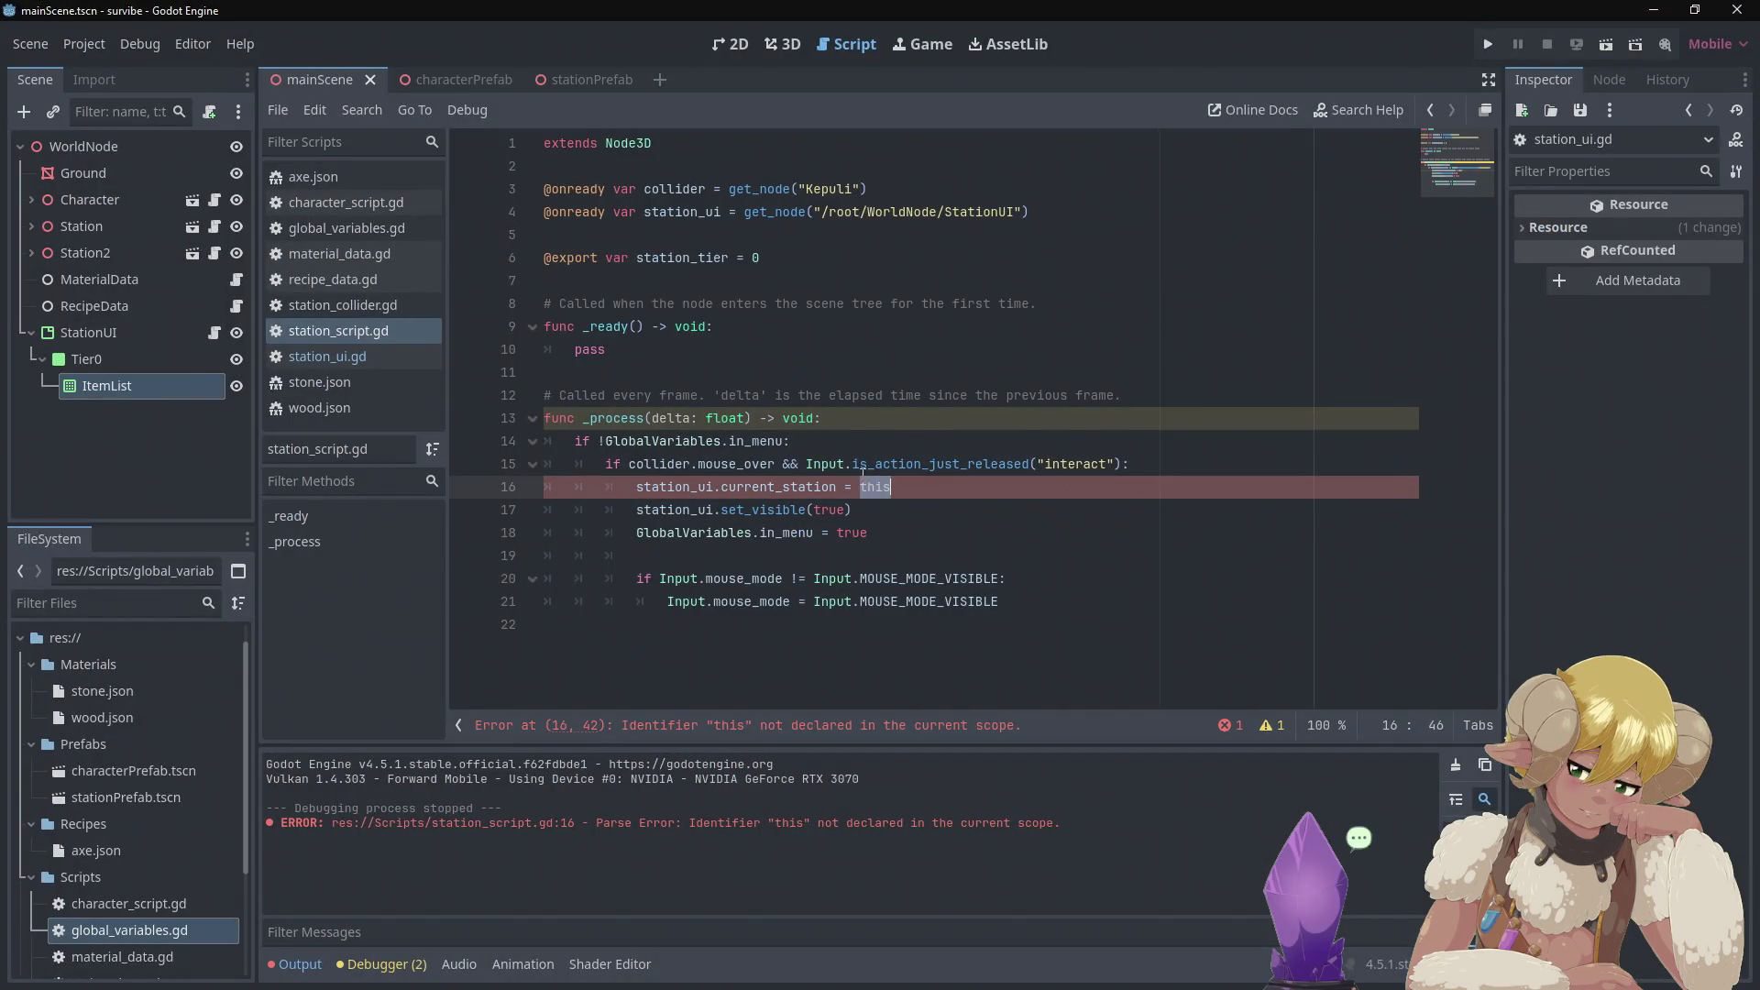
text(self)
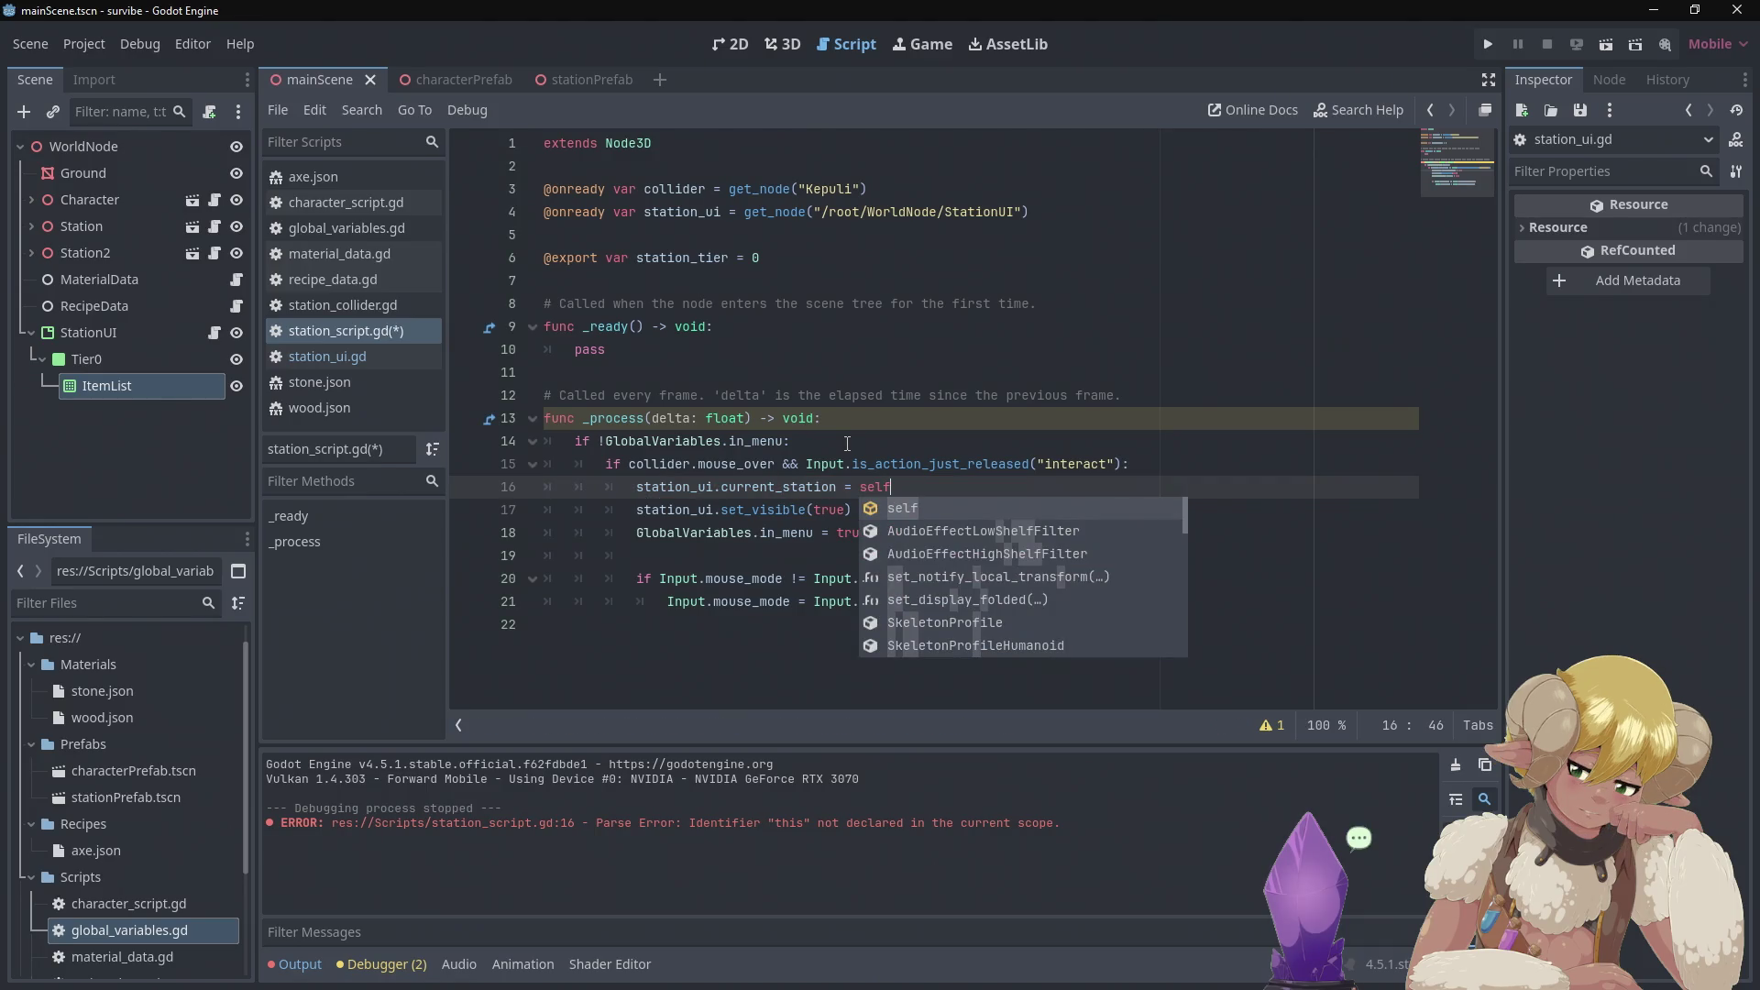
click(961, 394)
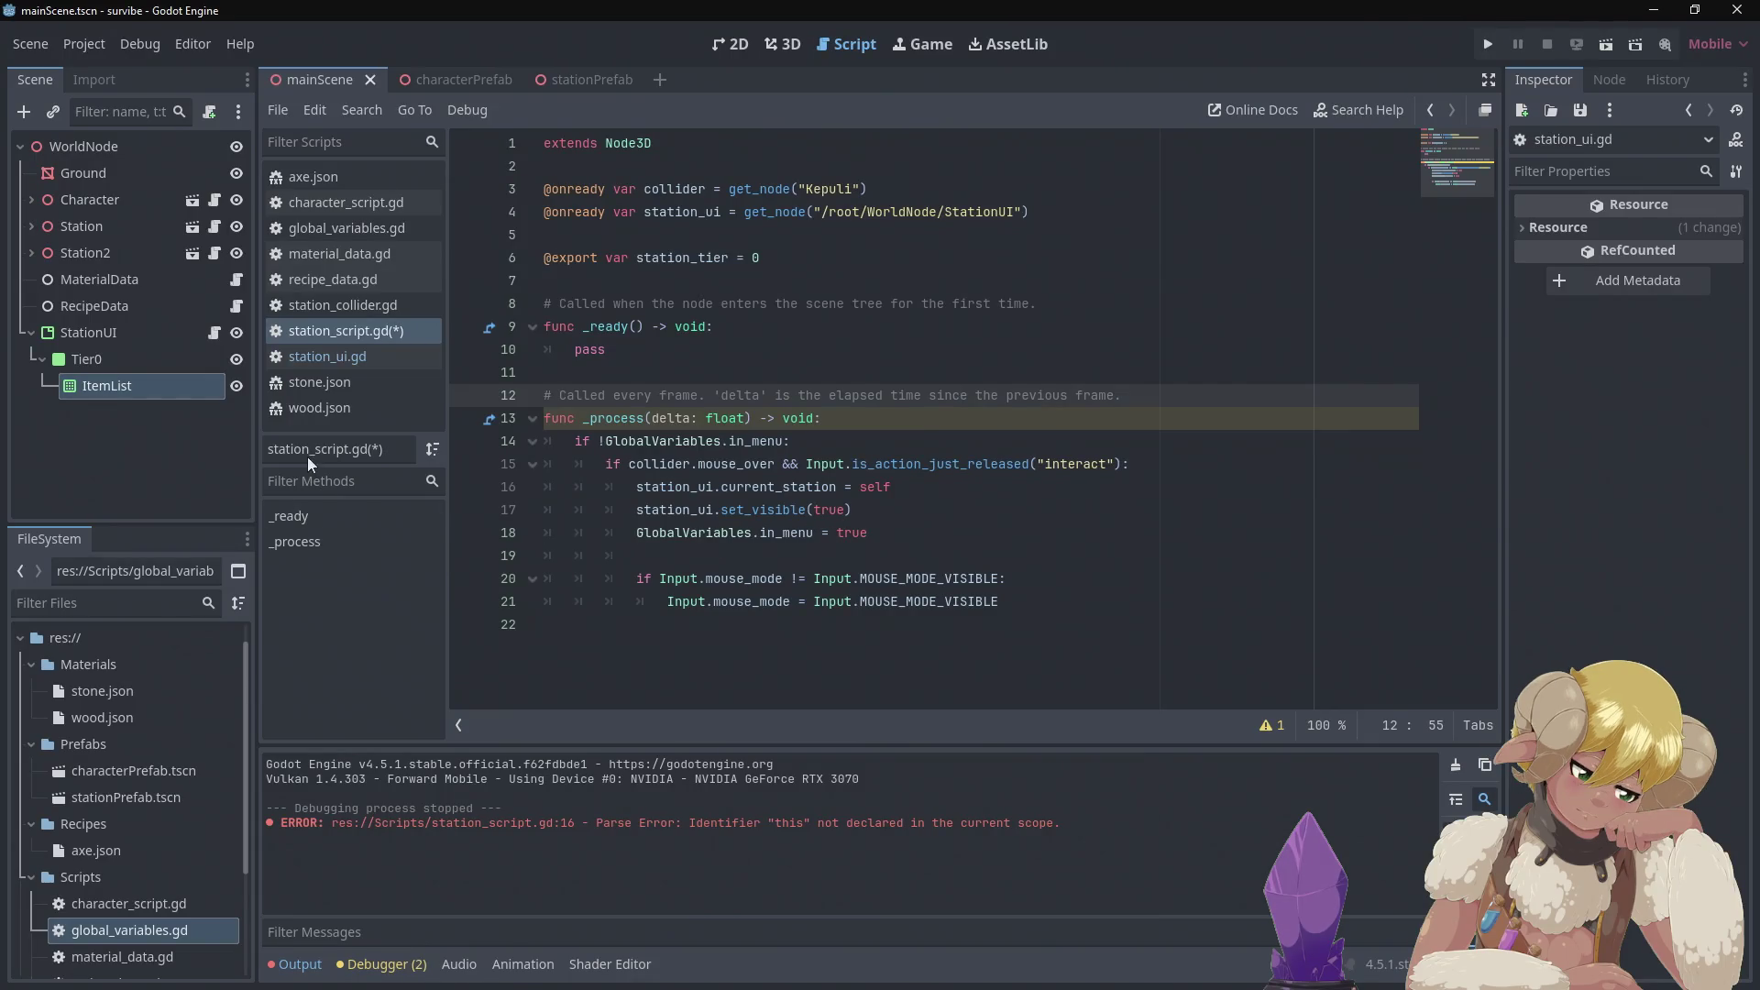
mouse_move(637, 438)
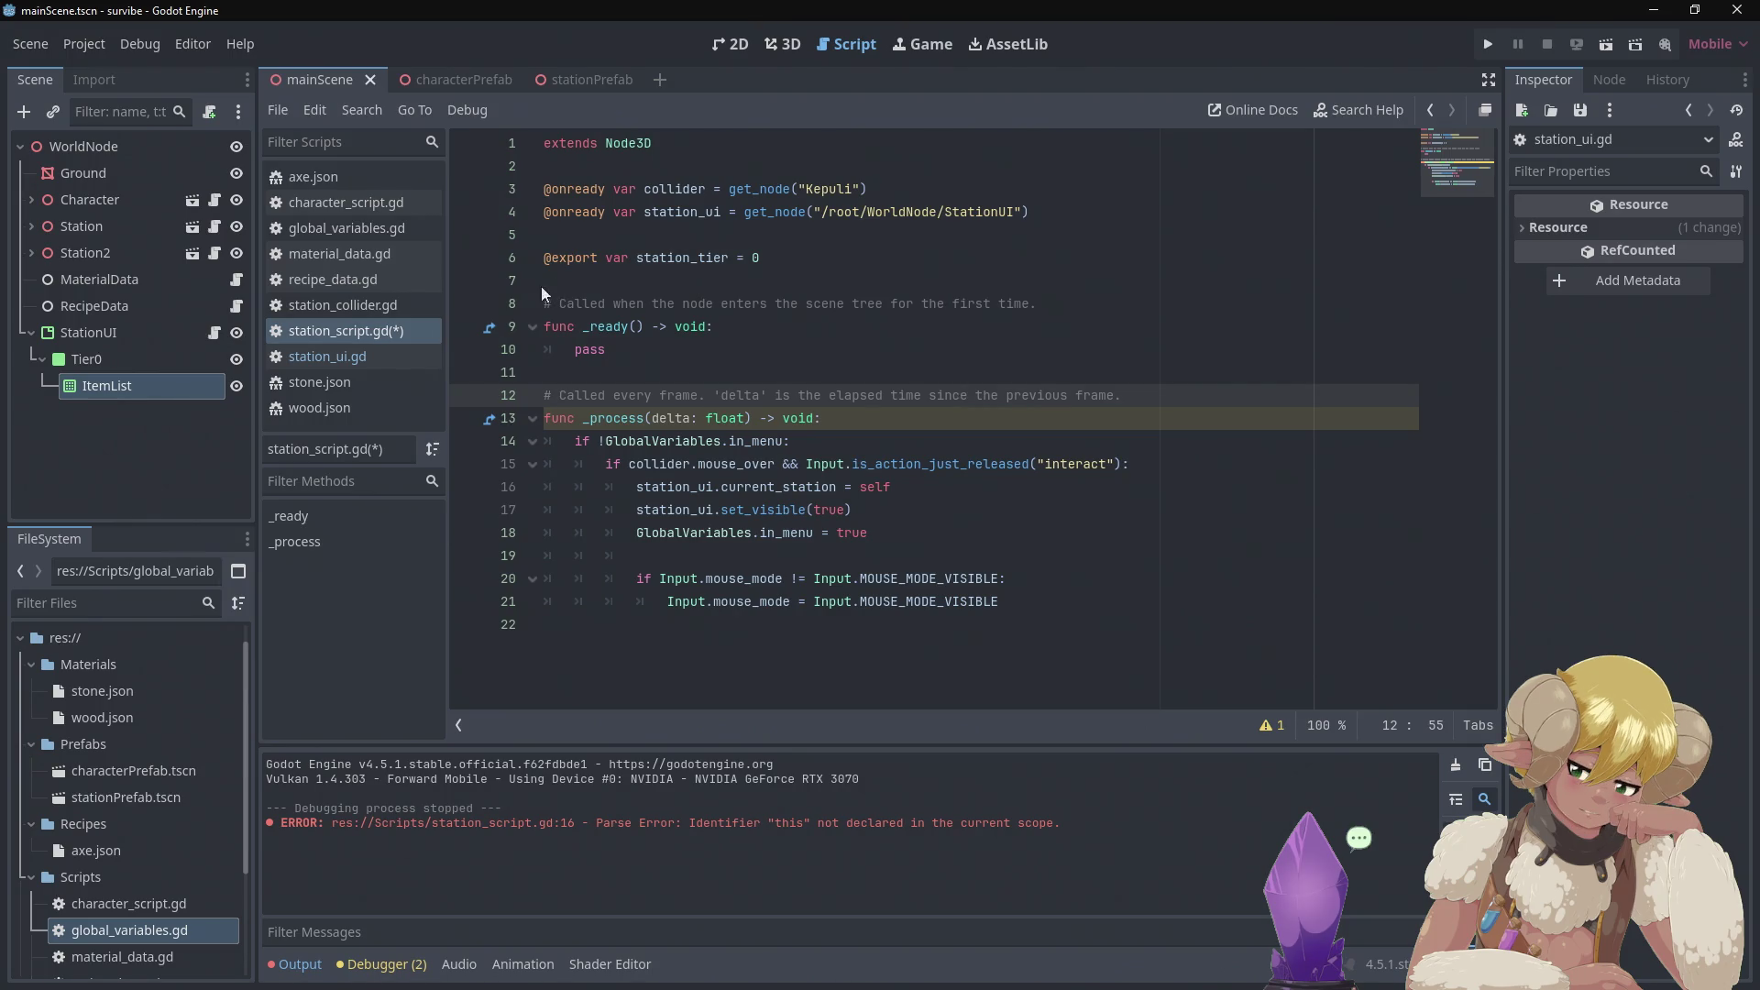
click(344, 363)
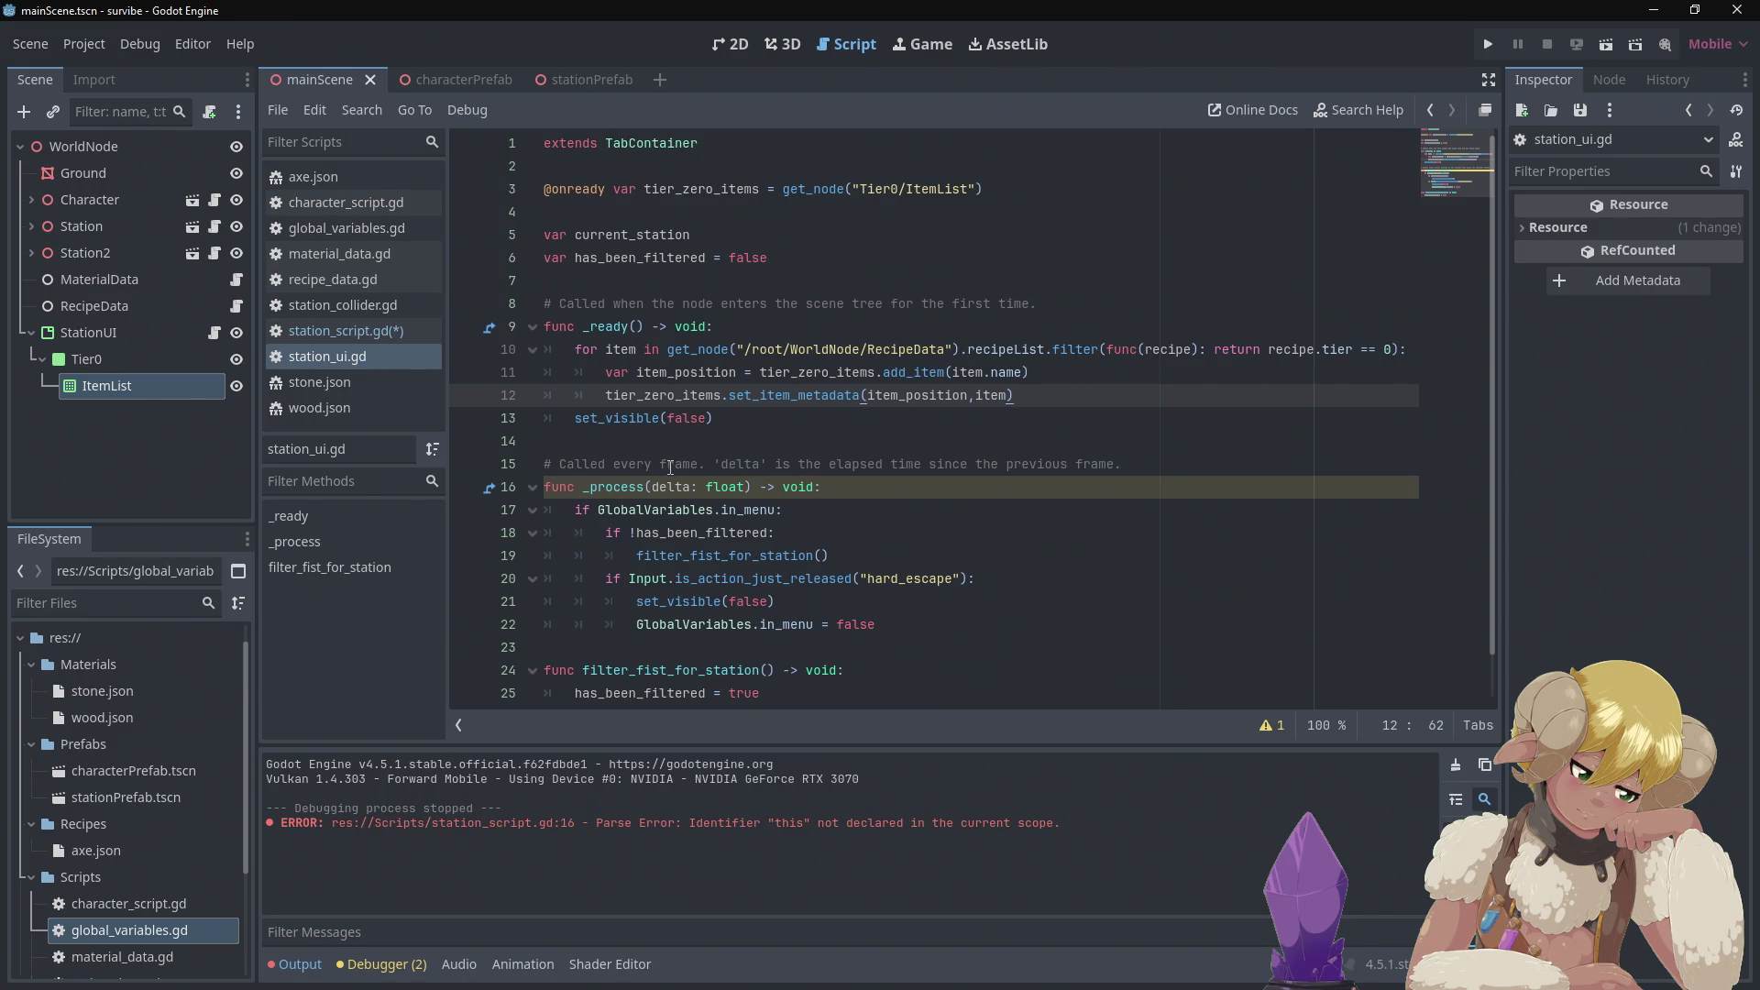
Step: Switch to the scene view and select the StationUI tab container in the Scene dock
scroll(670, 468, down, 1)
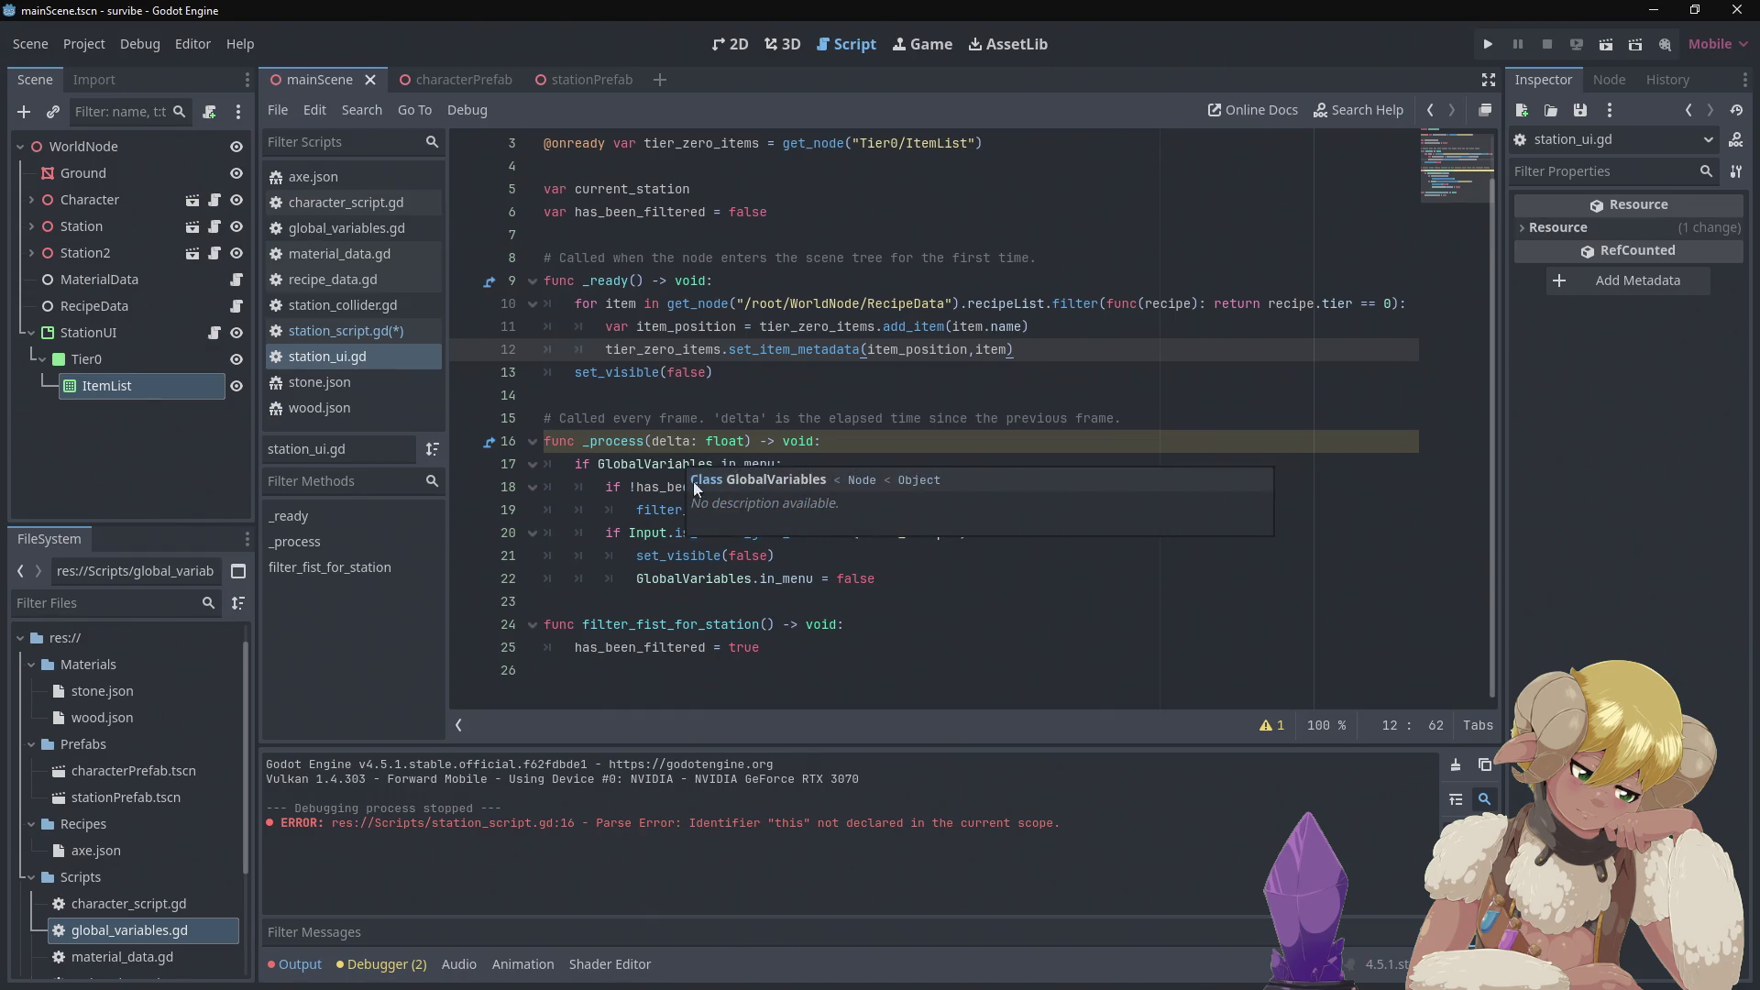
click(866, 624)
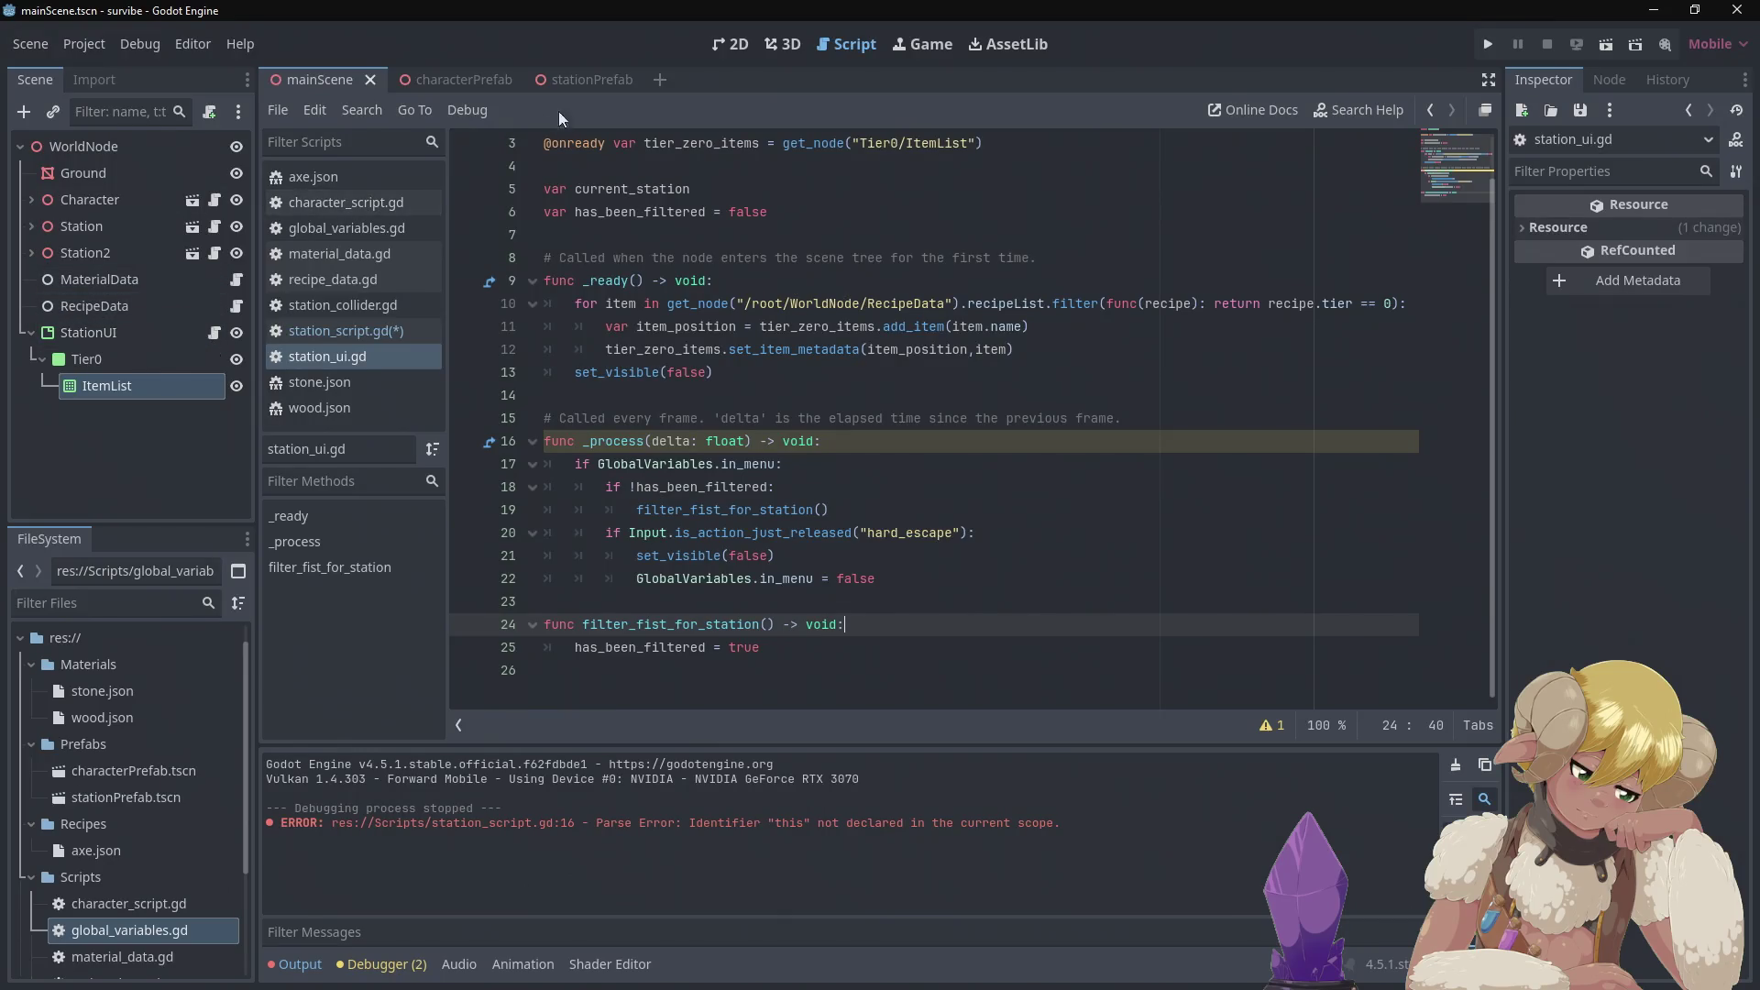
click(772, 47)
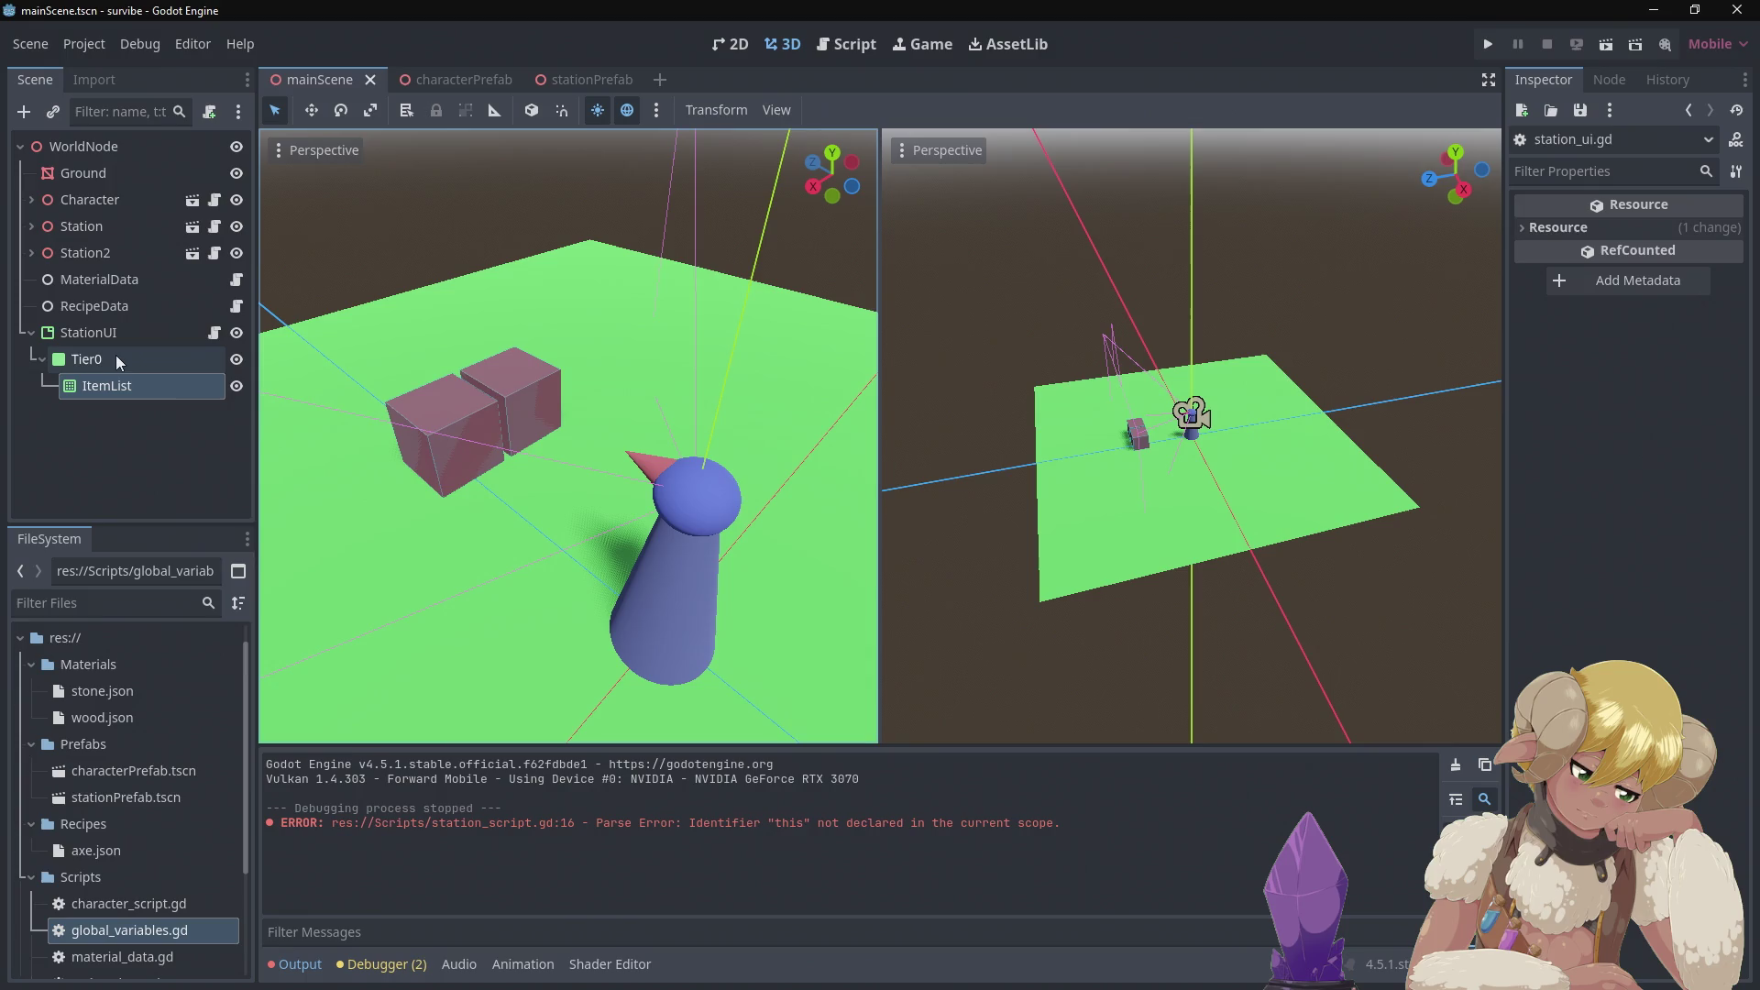
click(139, 339)
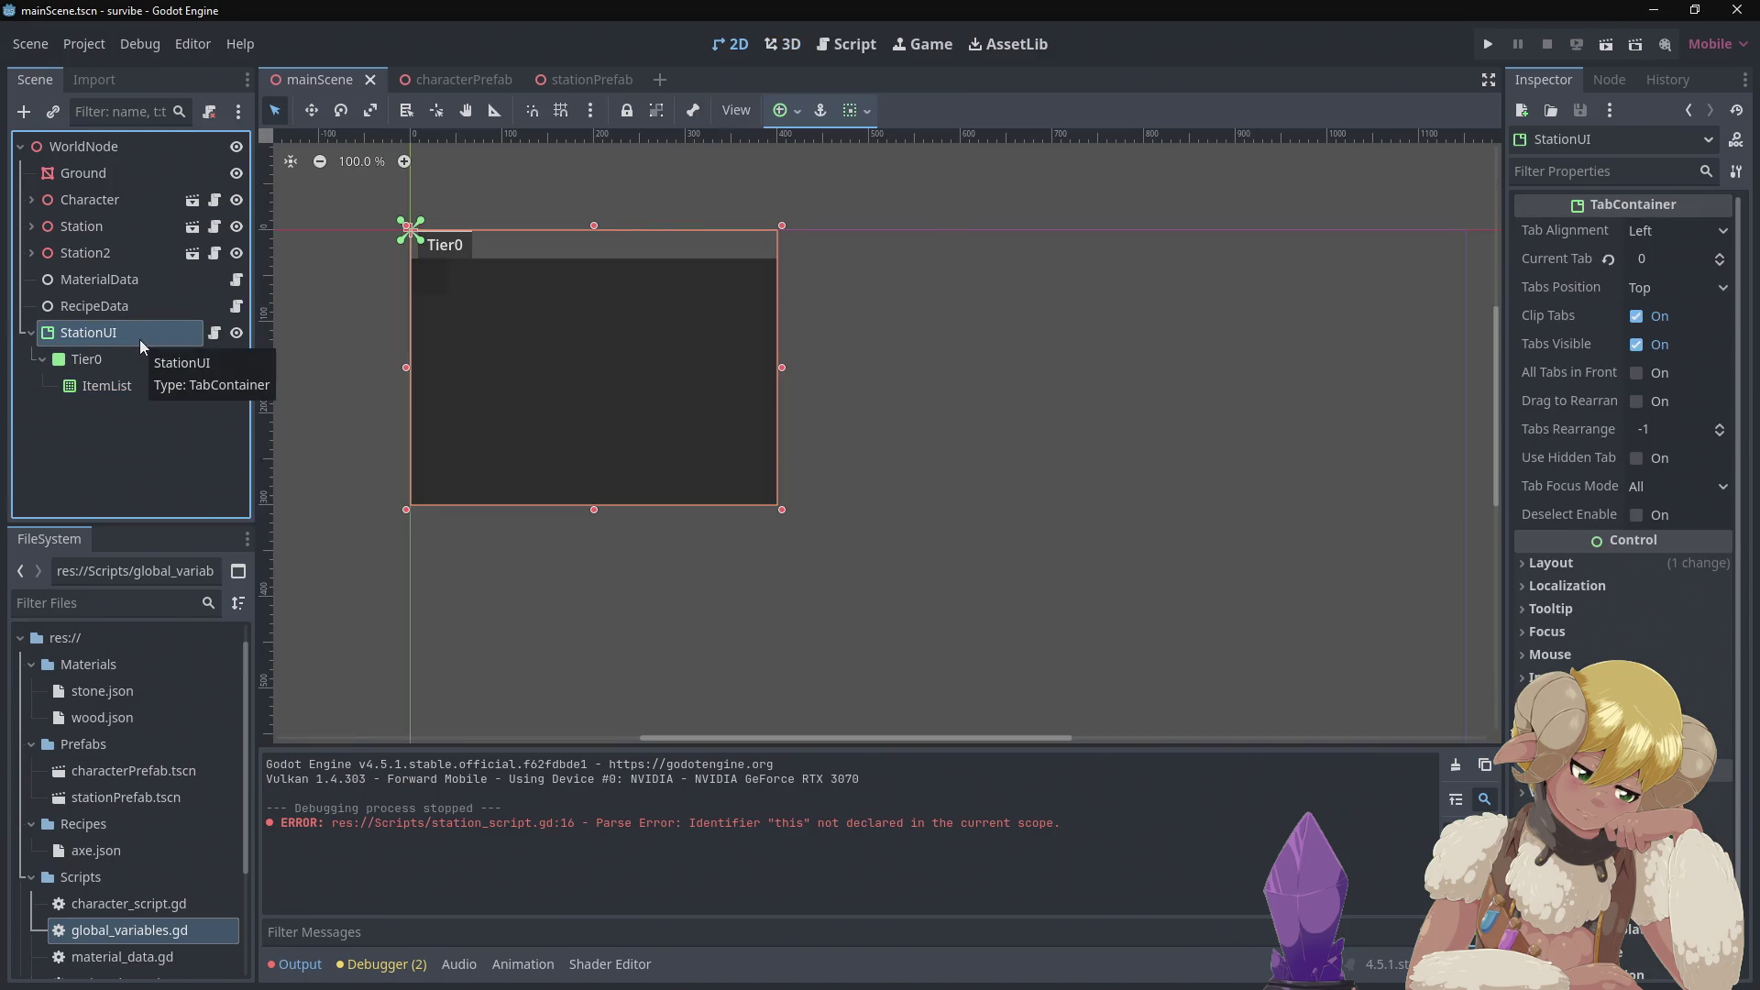
Step: Duplicate the Tier0 node into a new Tier1 tab and save the scene
right_click(81, 360)
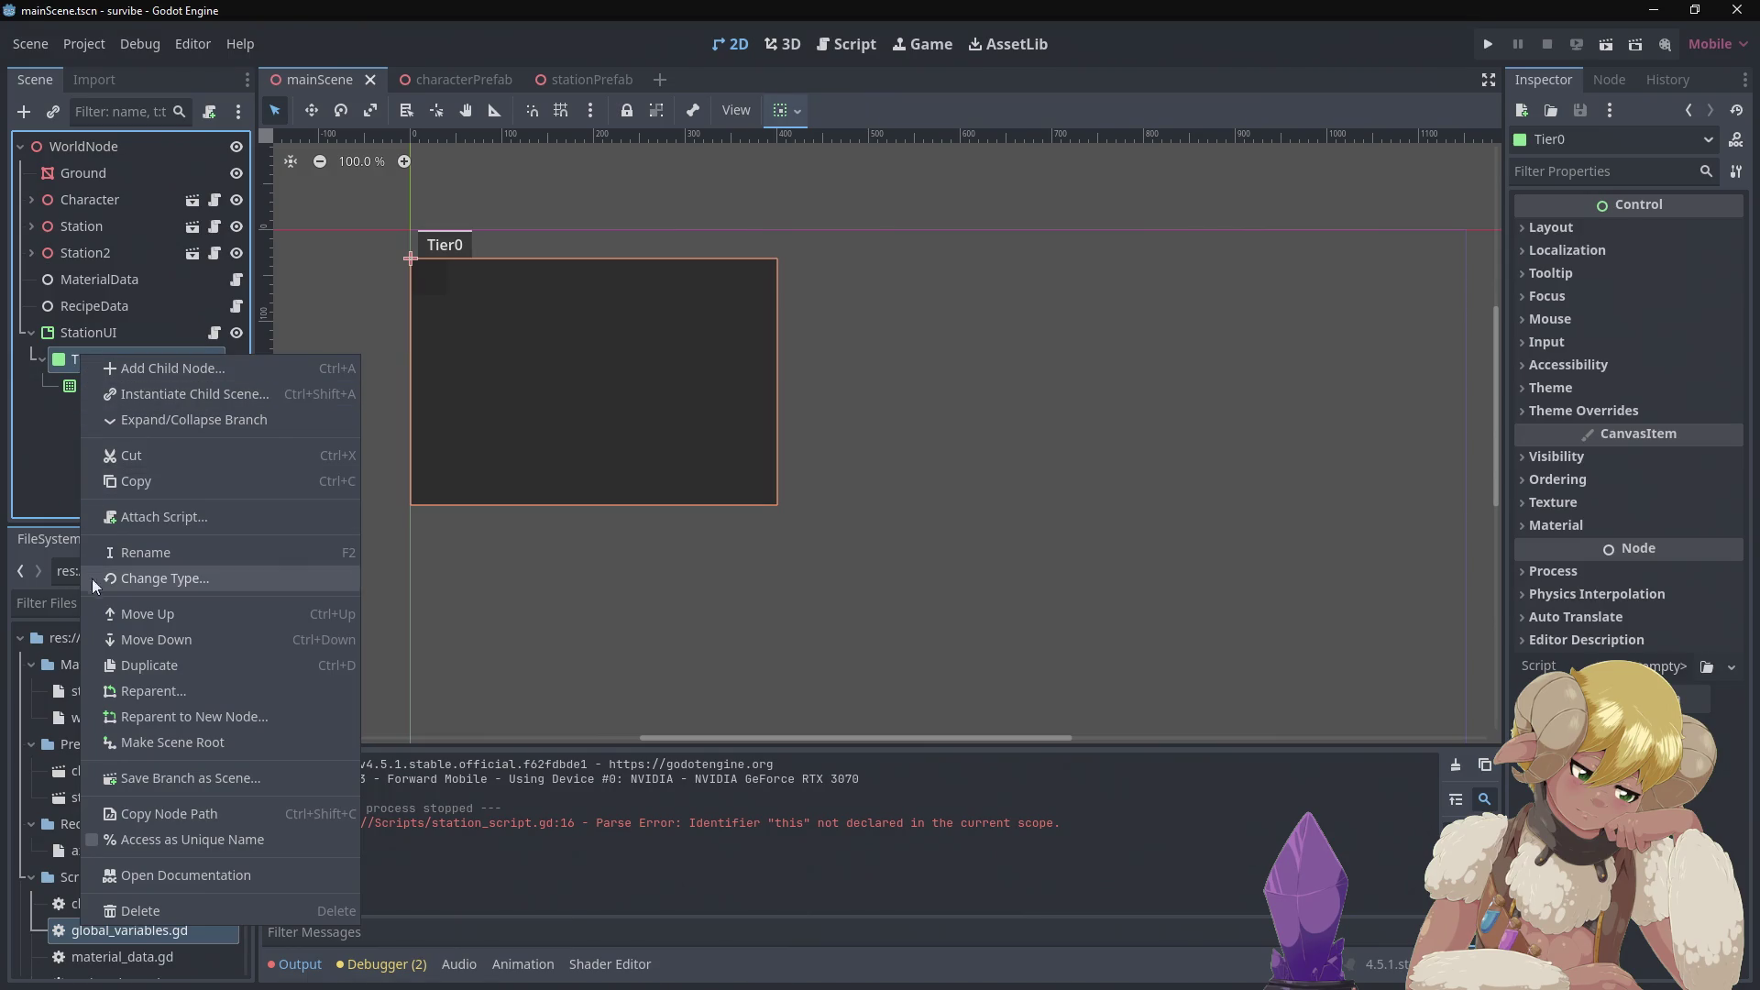
click(139, 665)
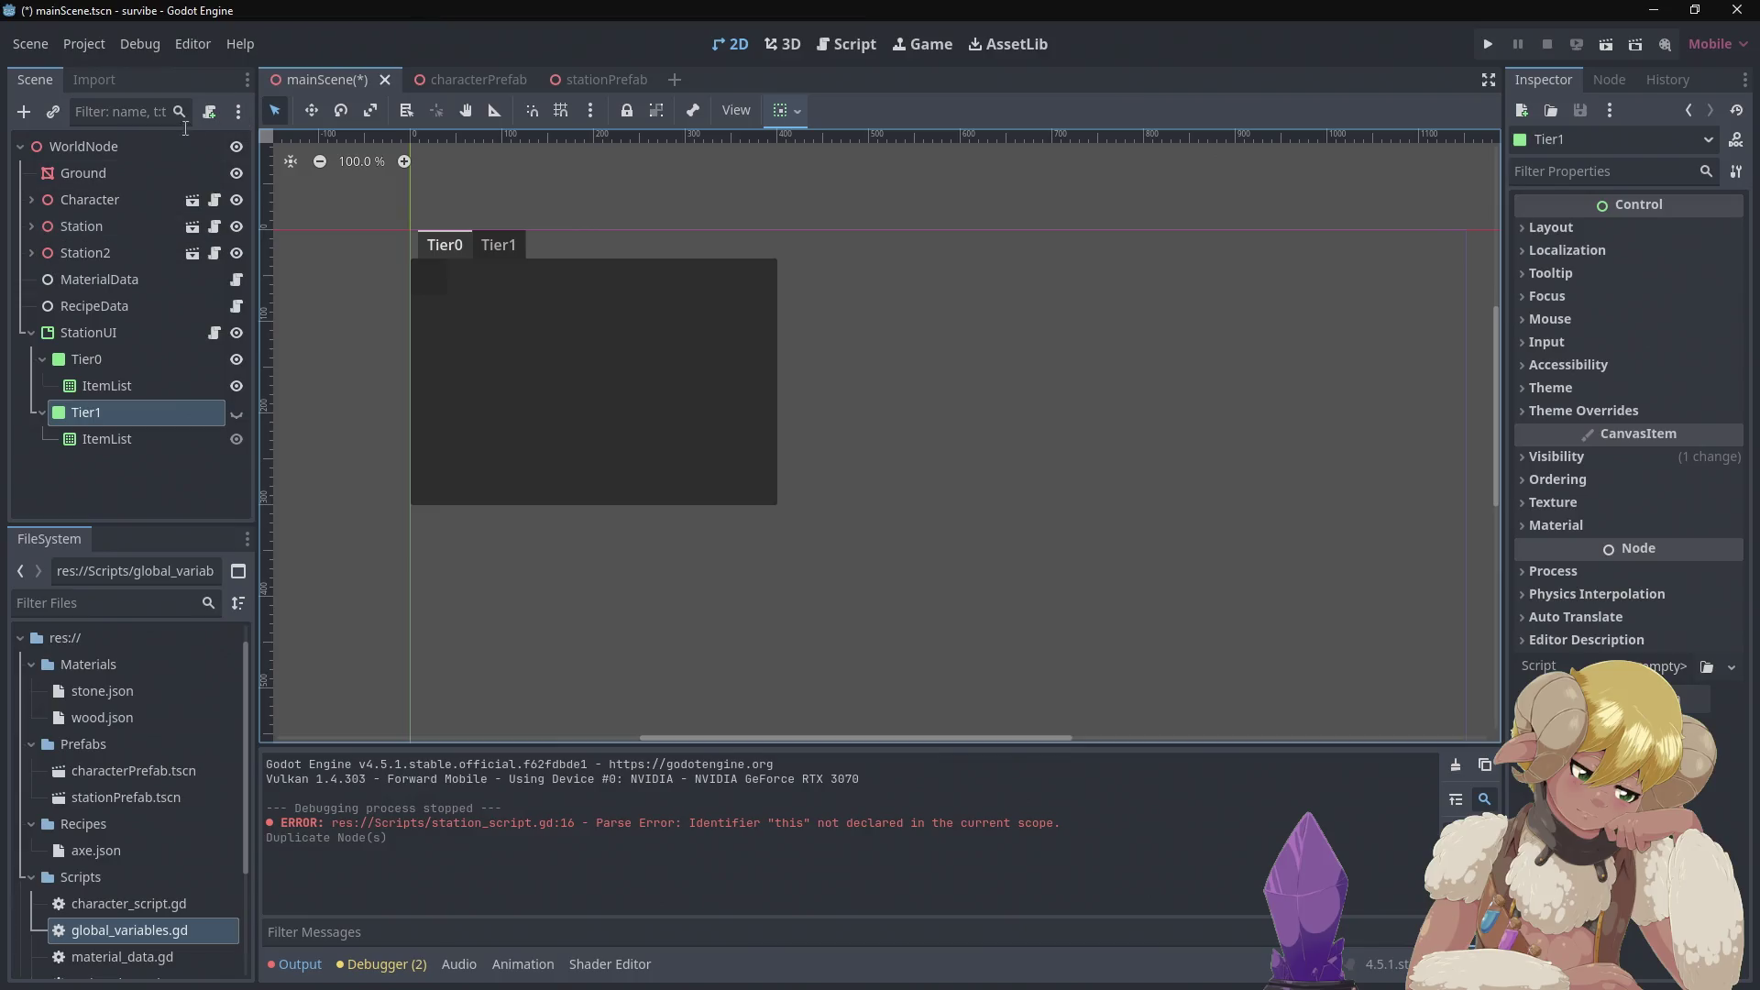
key(ctrl+s)
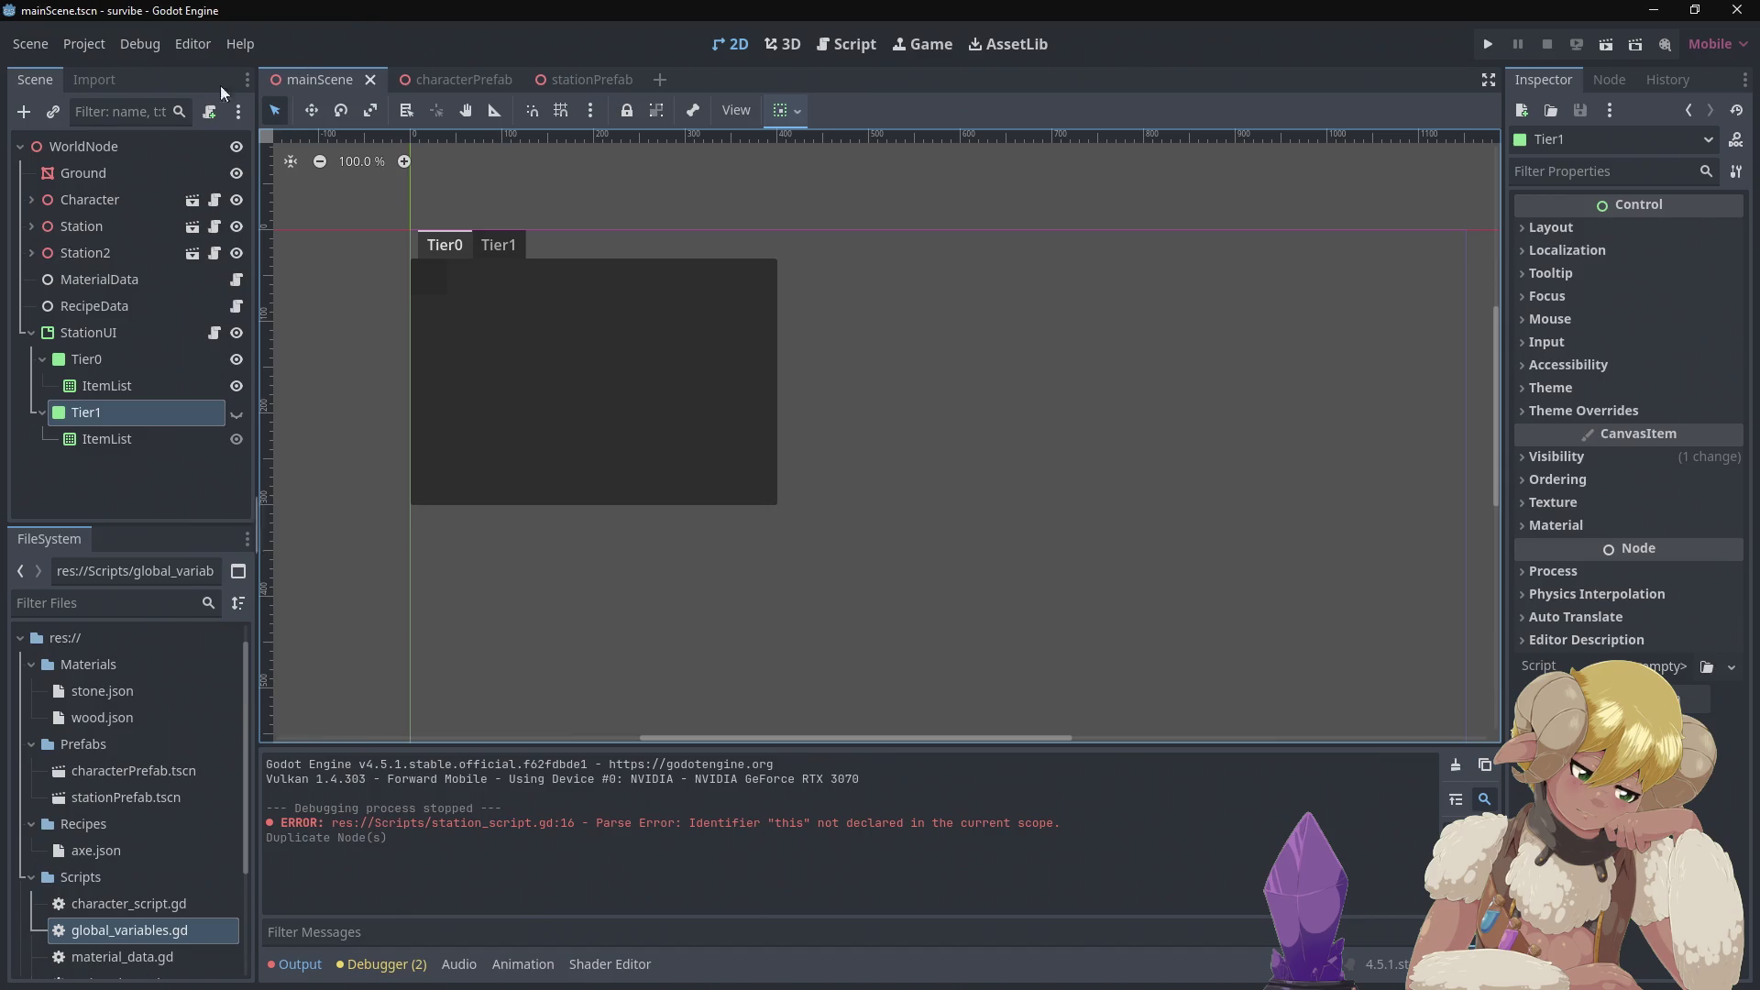
click(113, 151)
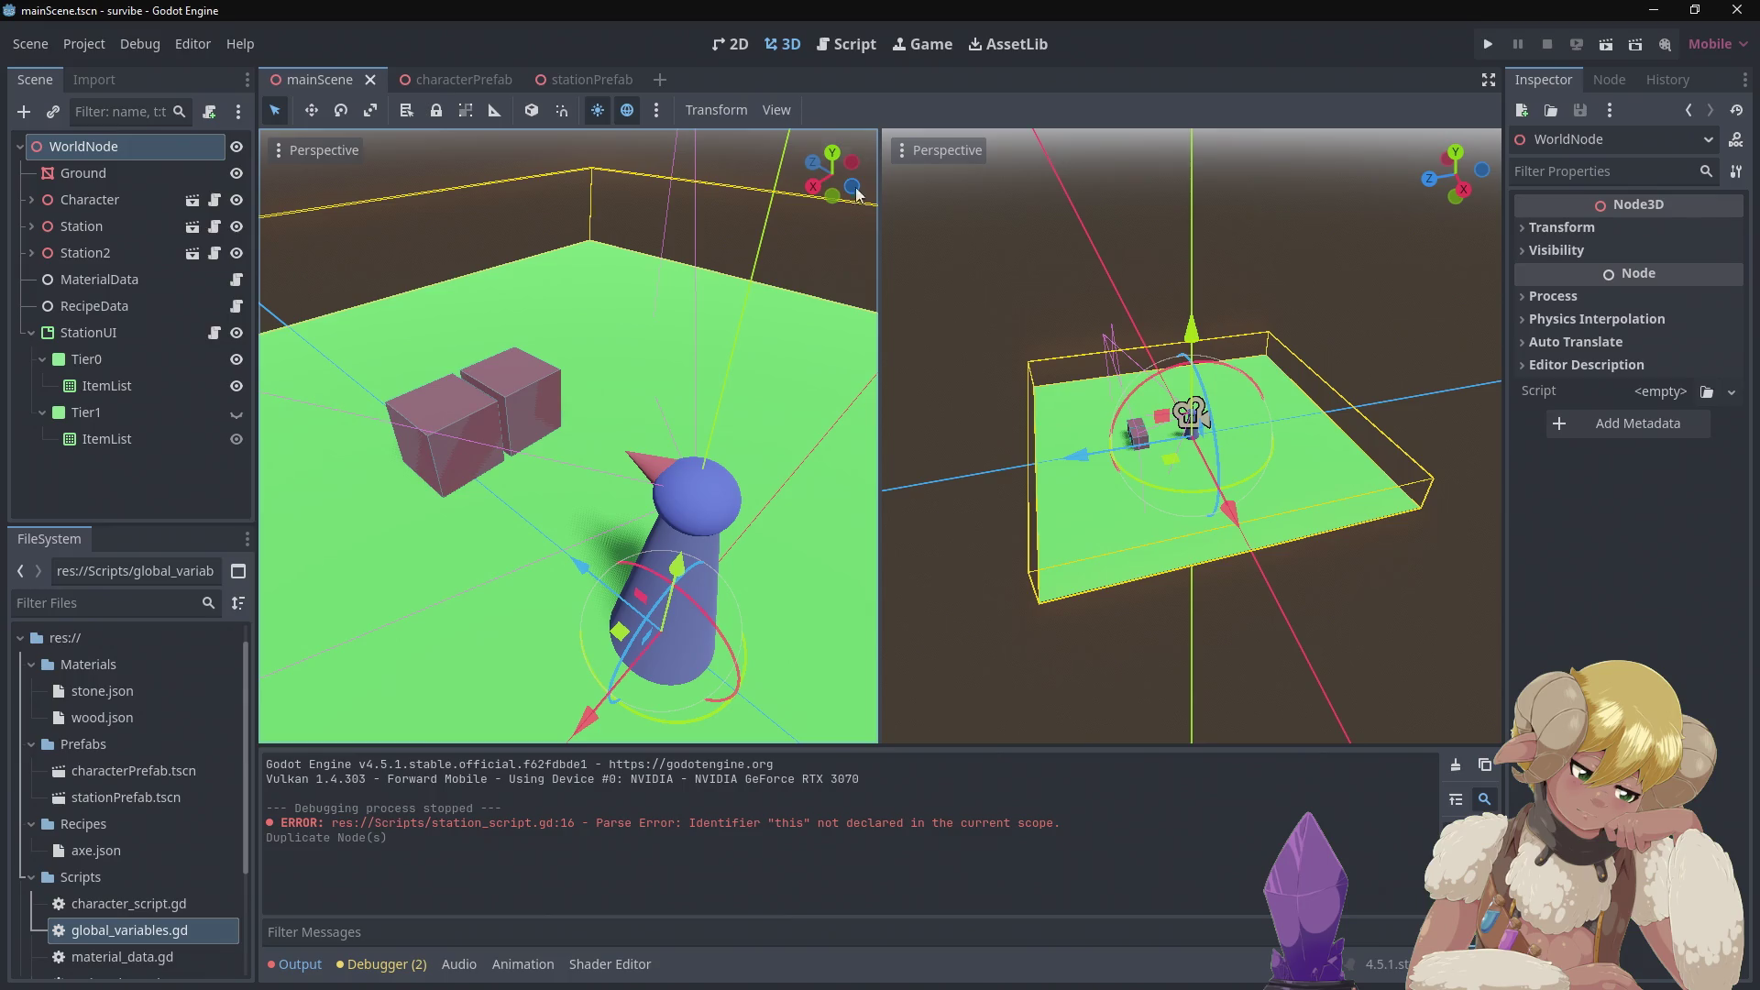
click(827, 48)
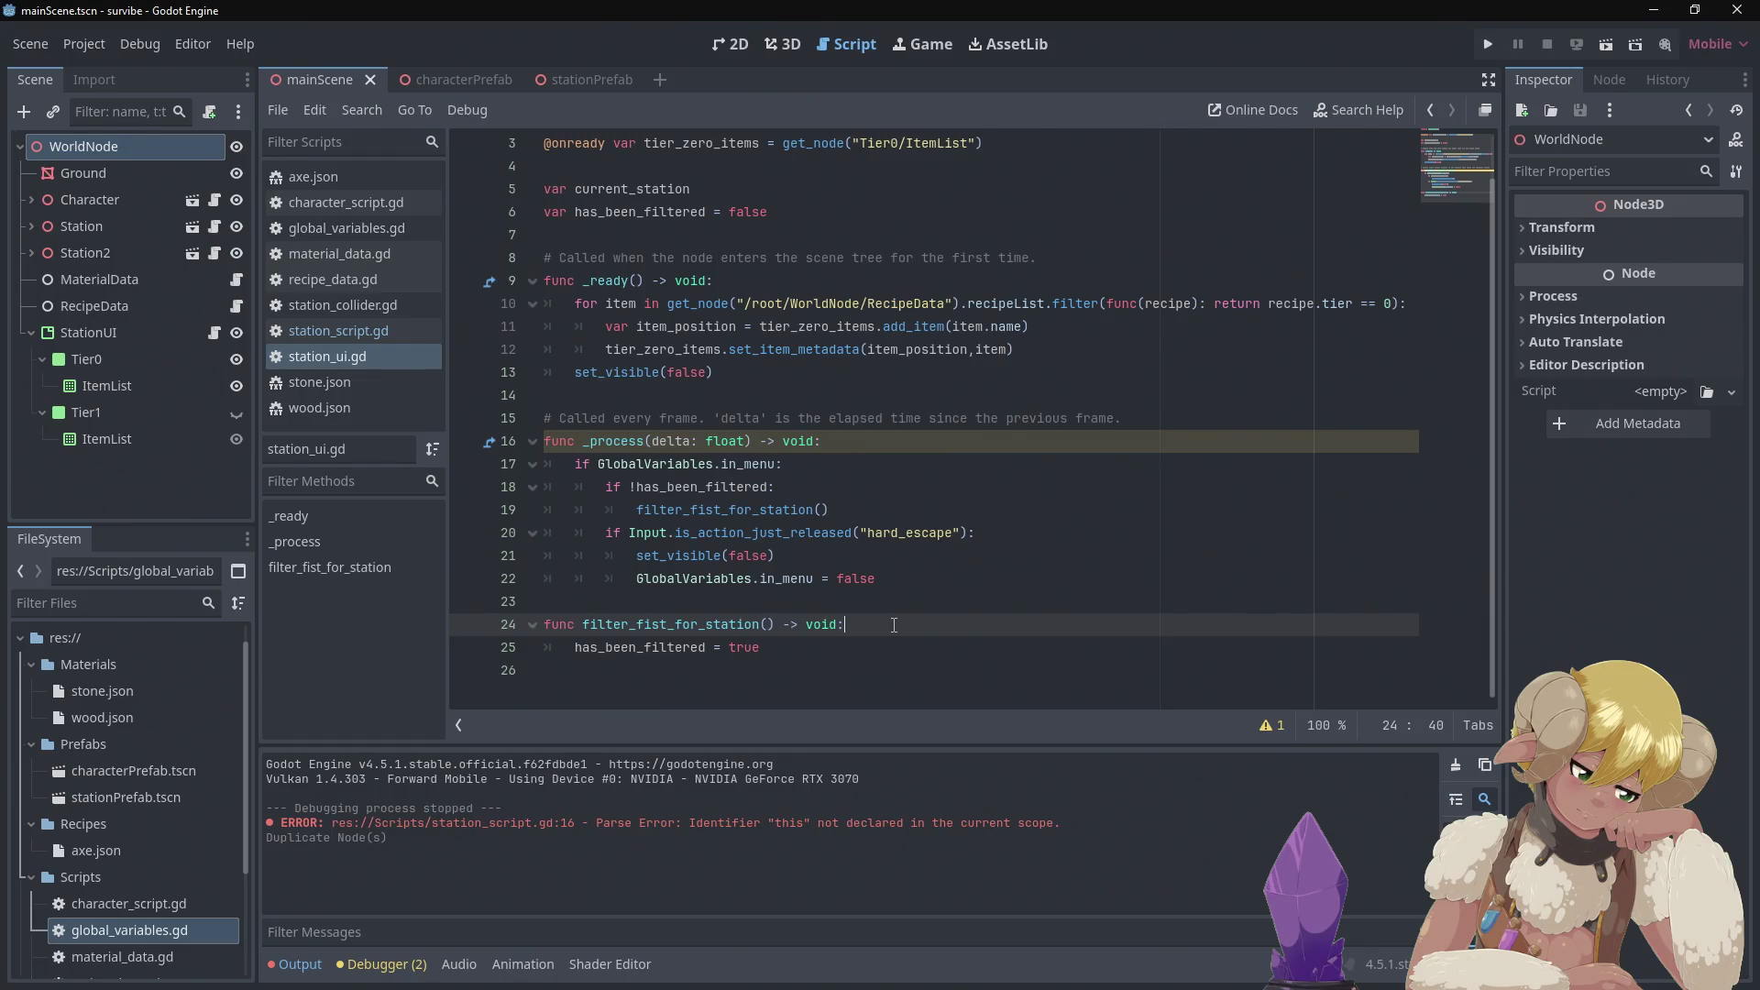
Step: Add a new line 25 reading 'if current_station.tier' at the start of filter_fist_for_station
key(Return)
text(if)
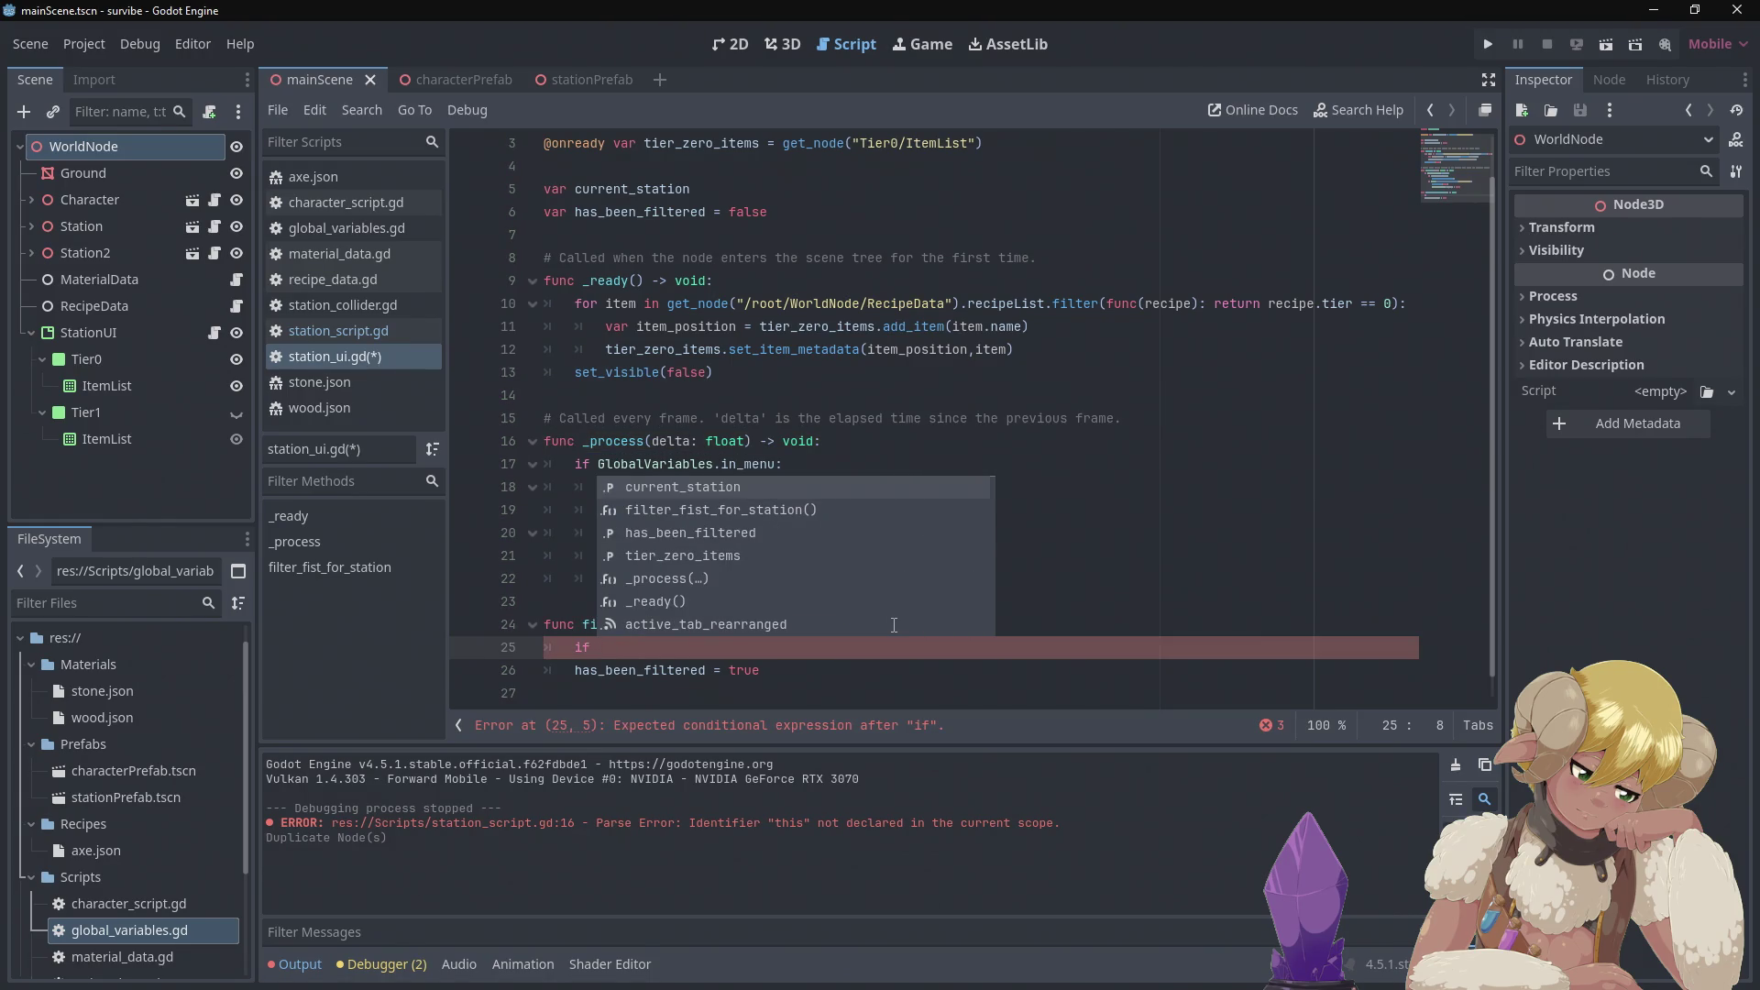
text( current)
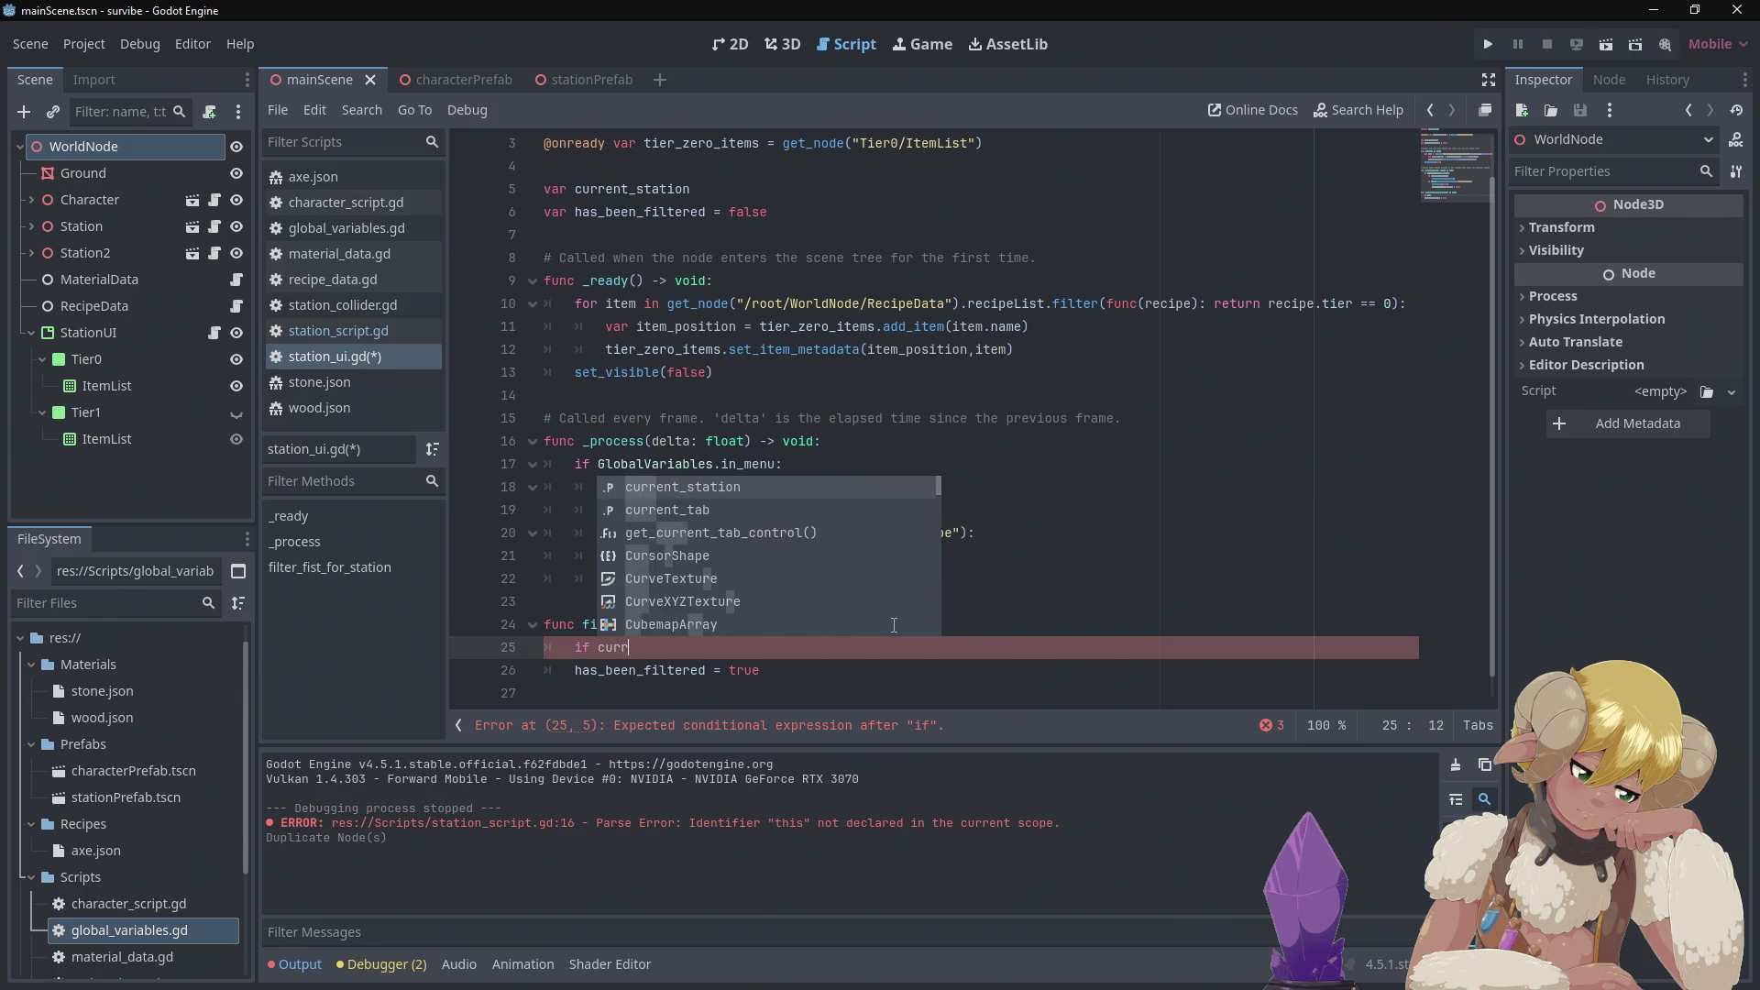
key(Return)
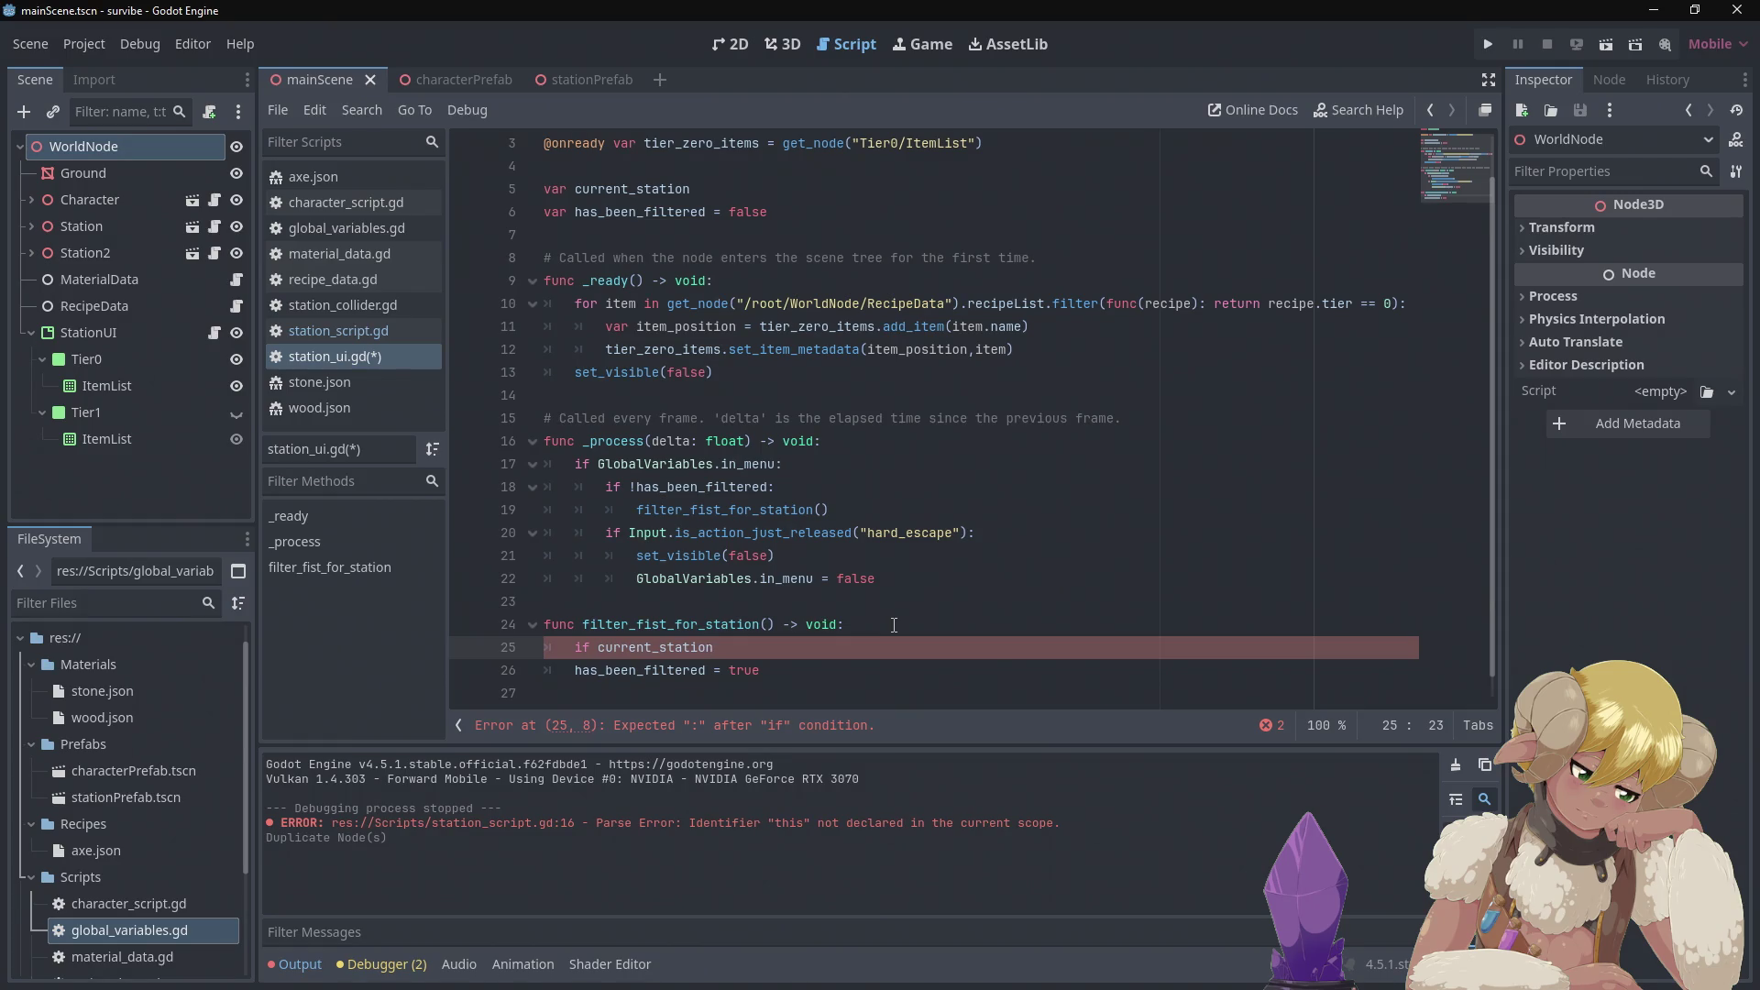
text(tier)
Step: Replace the if on line 25 with a Tier visibility assignment from current_station.tier >= 1
key(ctrl+Left)
key(ctrl+Left)
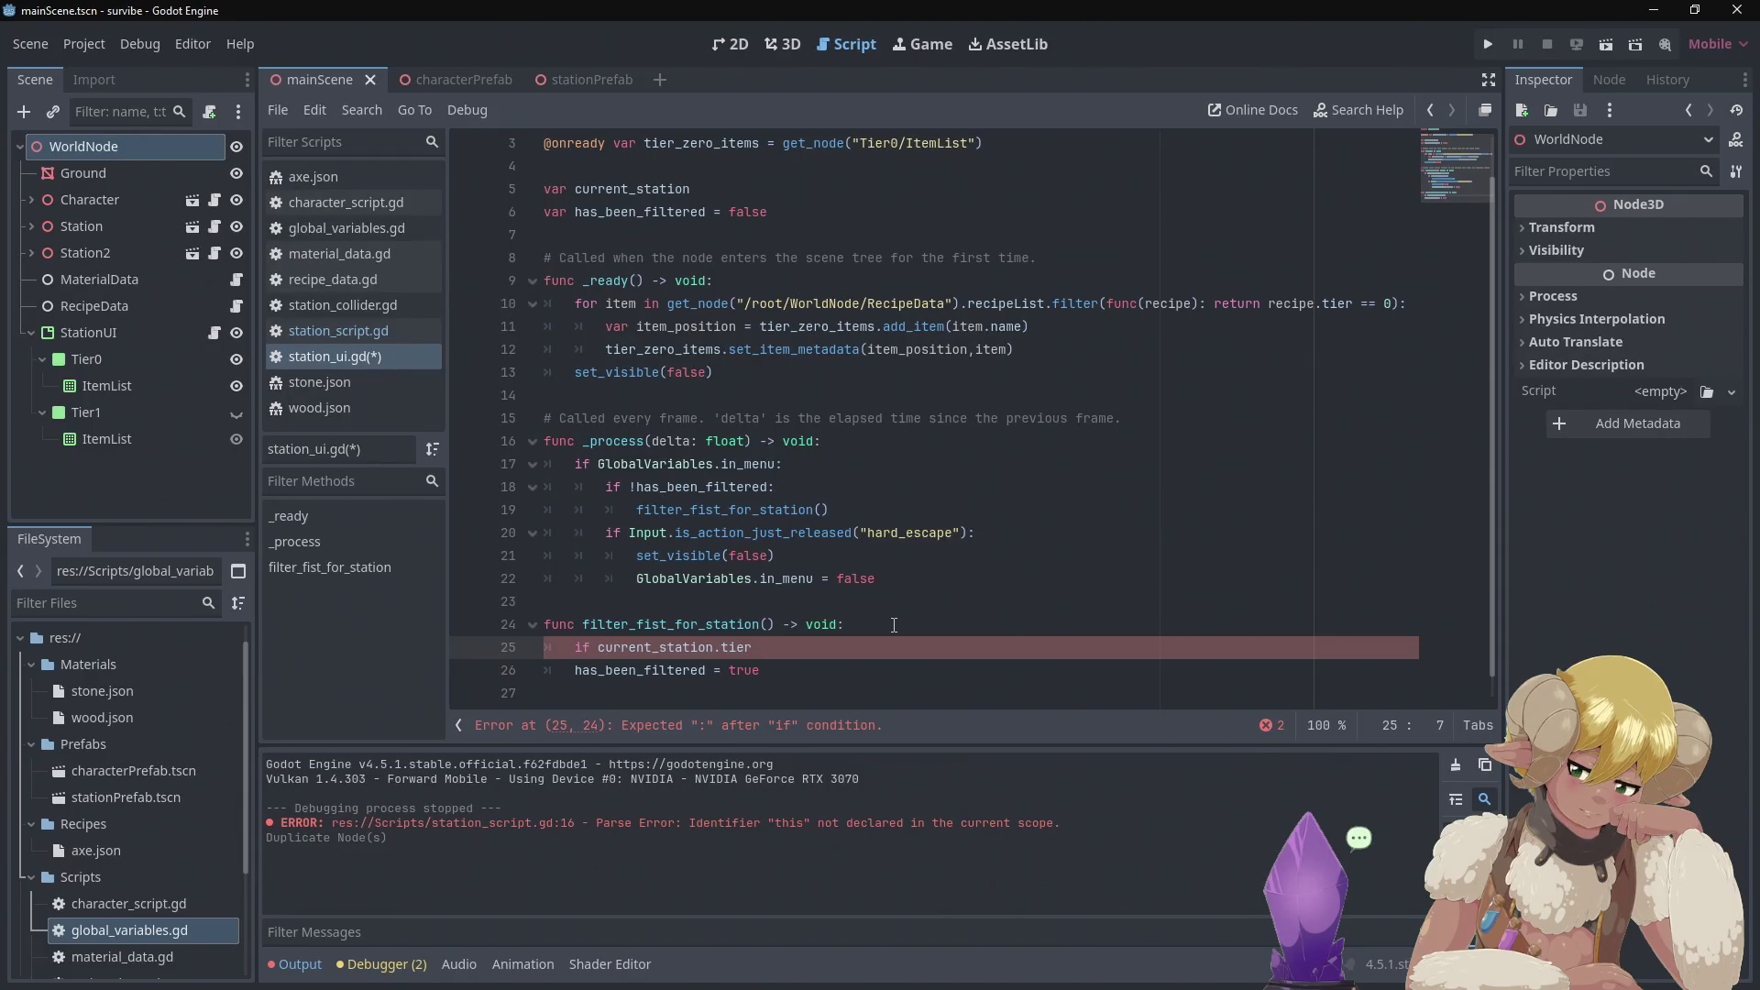
key(BackSpace)
key(BackSpace)
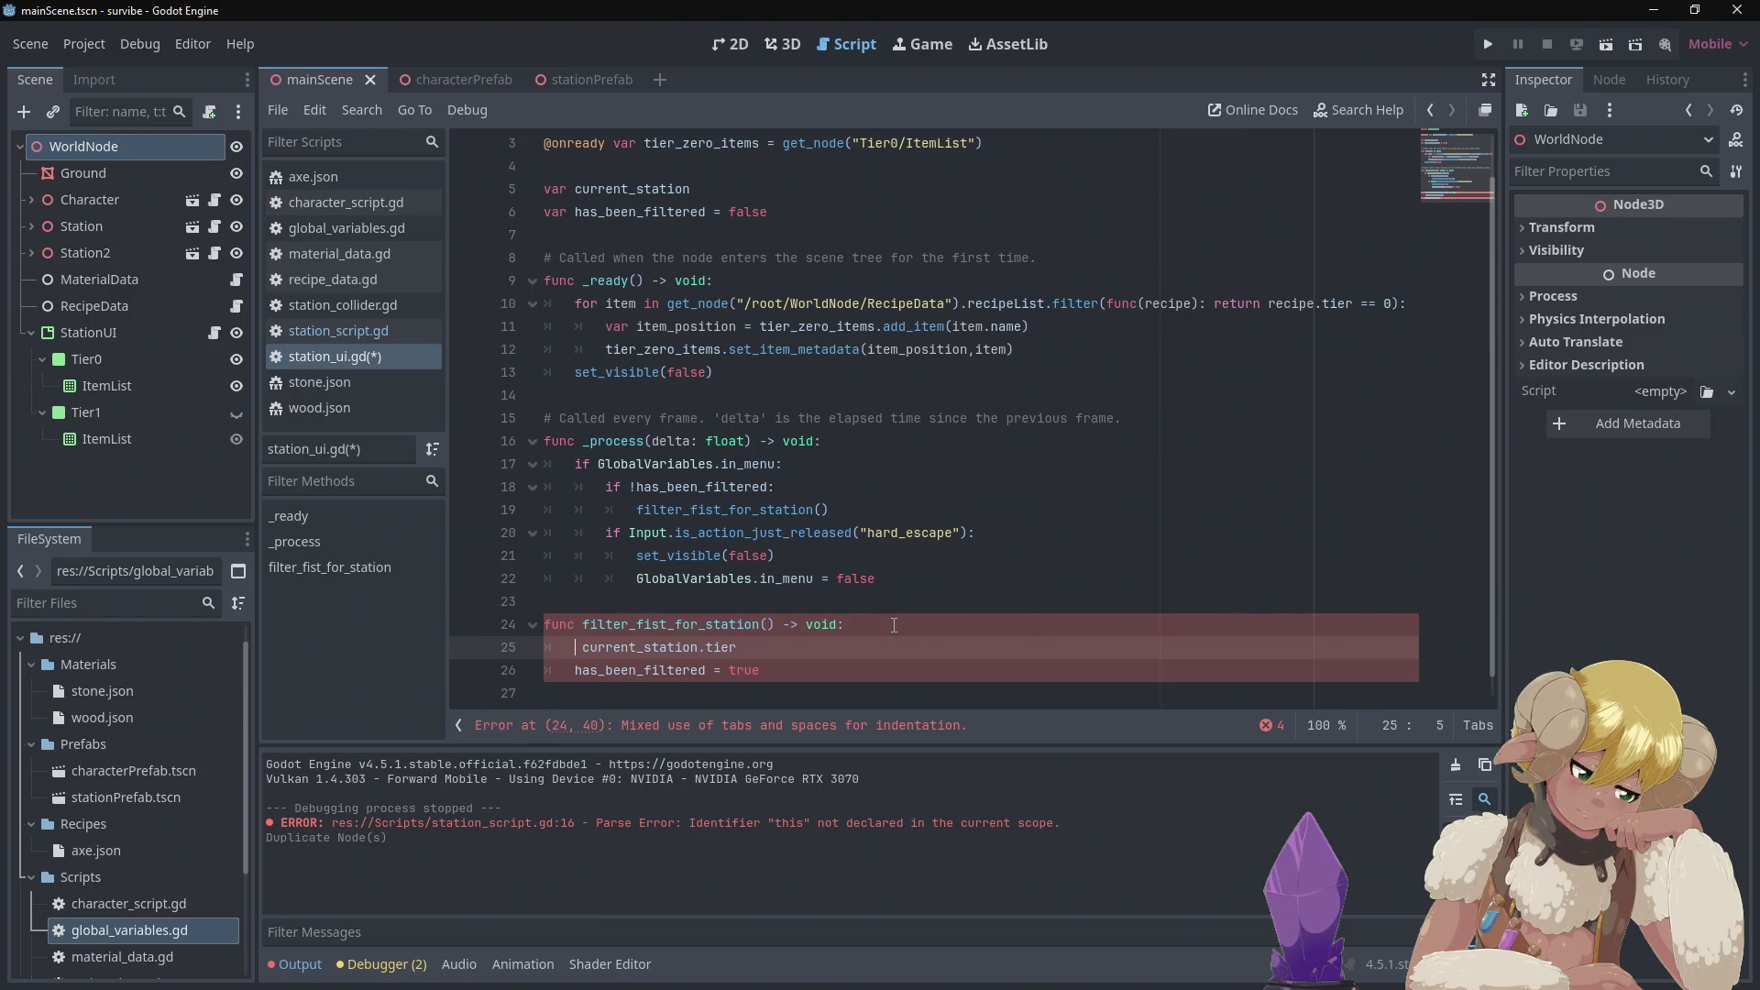
text(@)
text(Tier0)
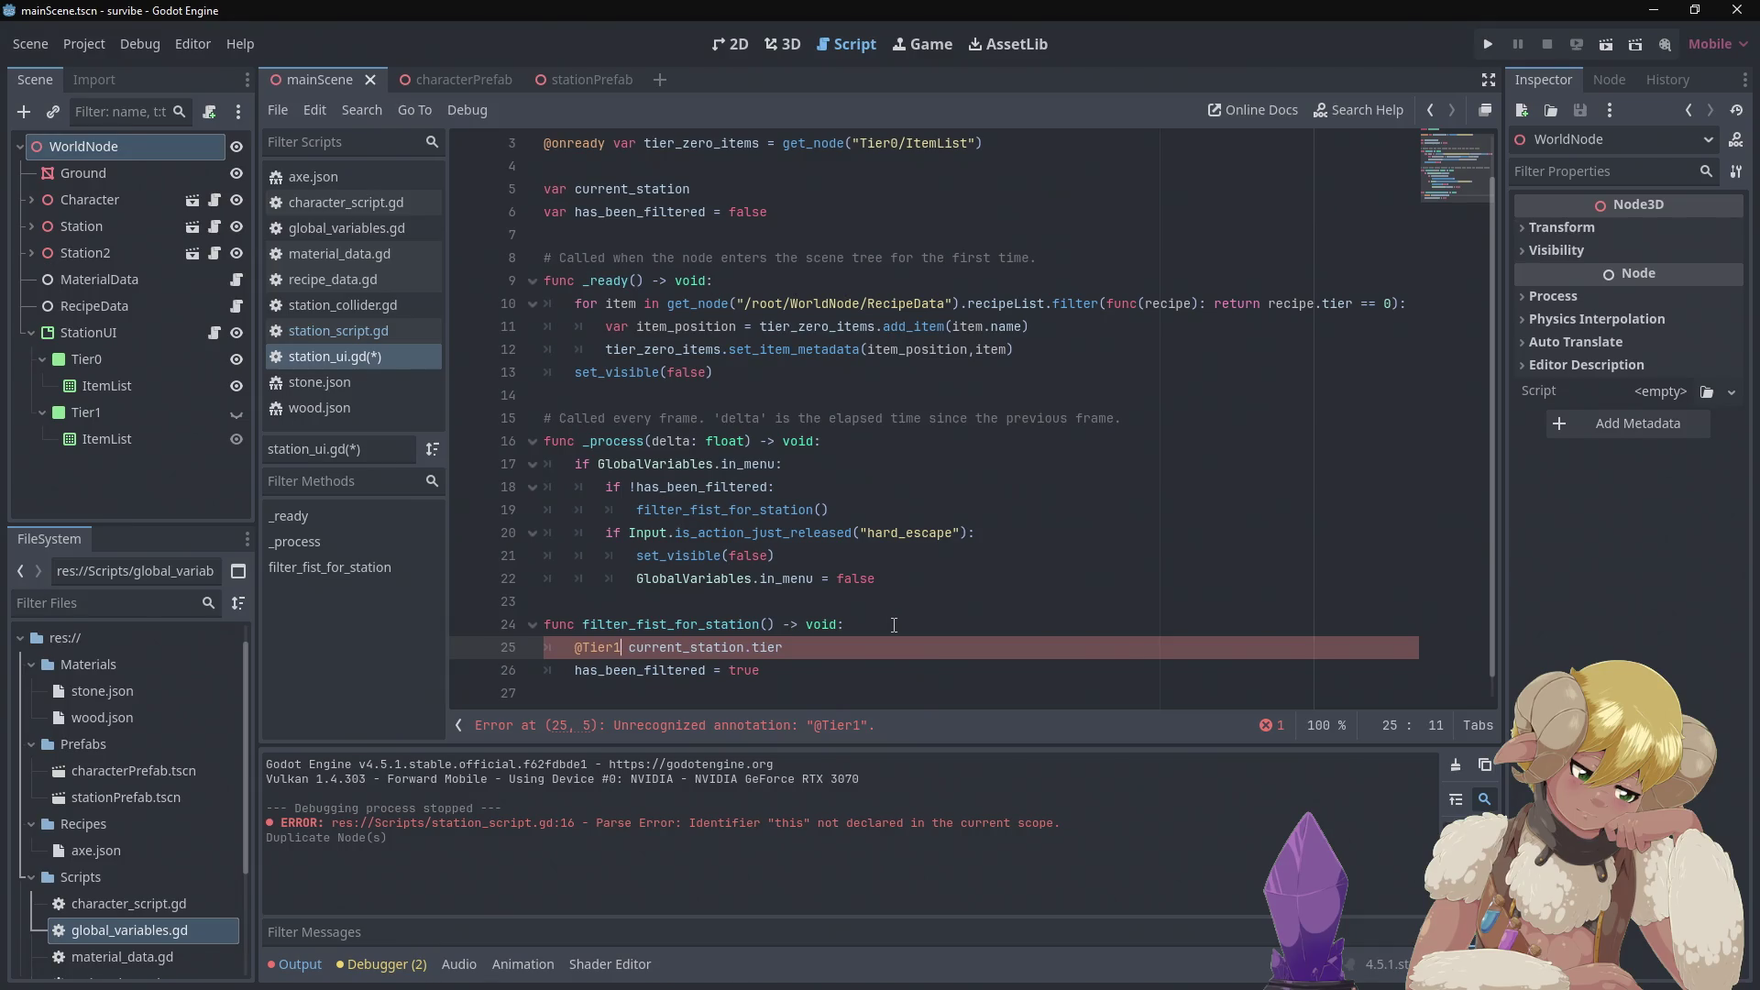
text(.v)
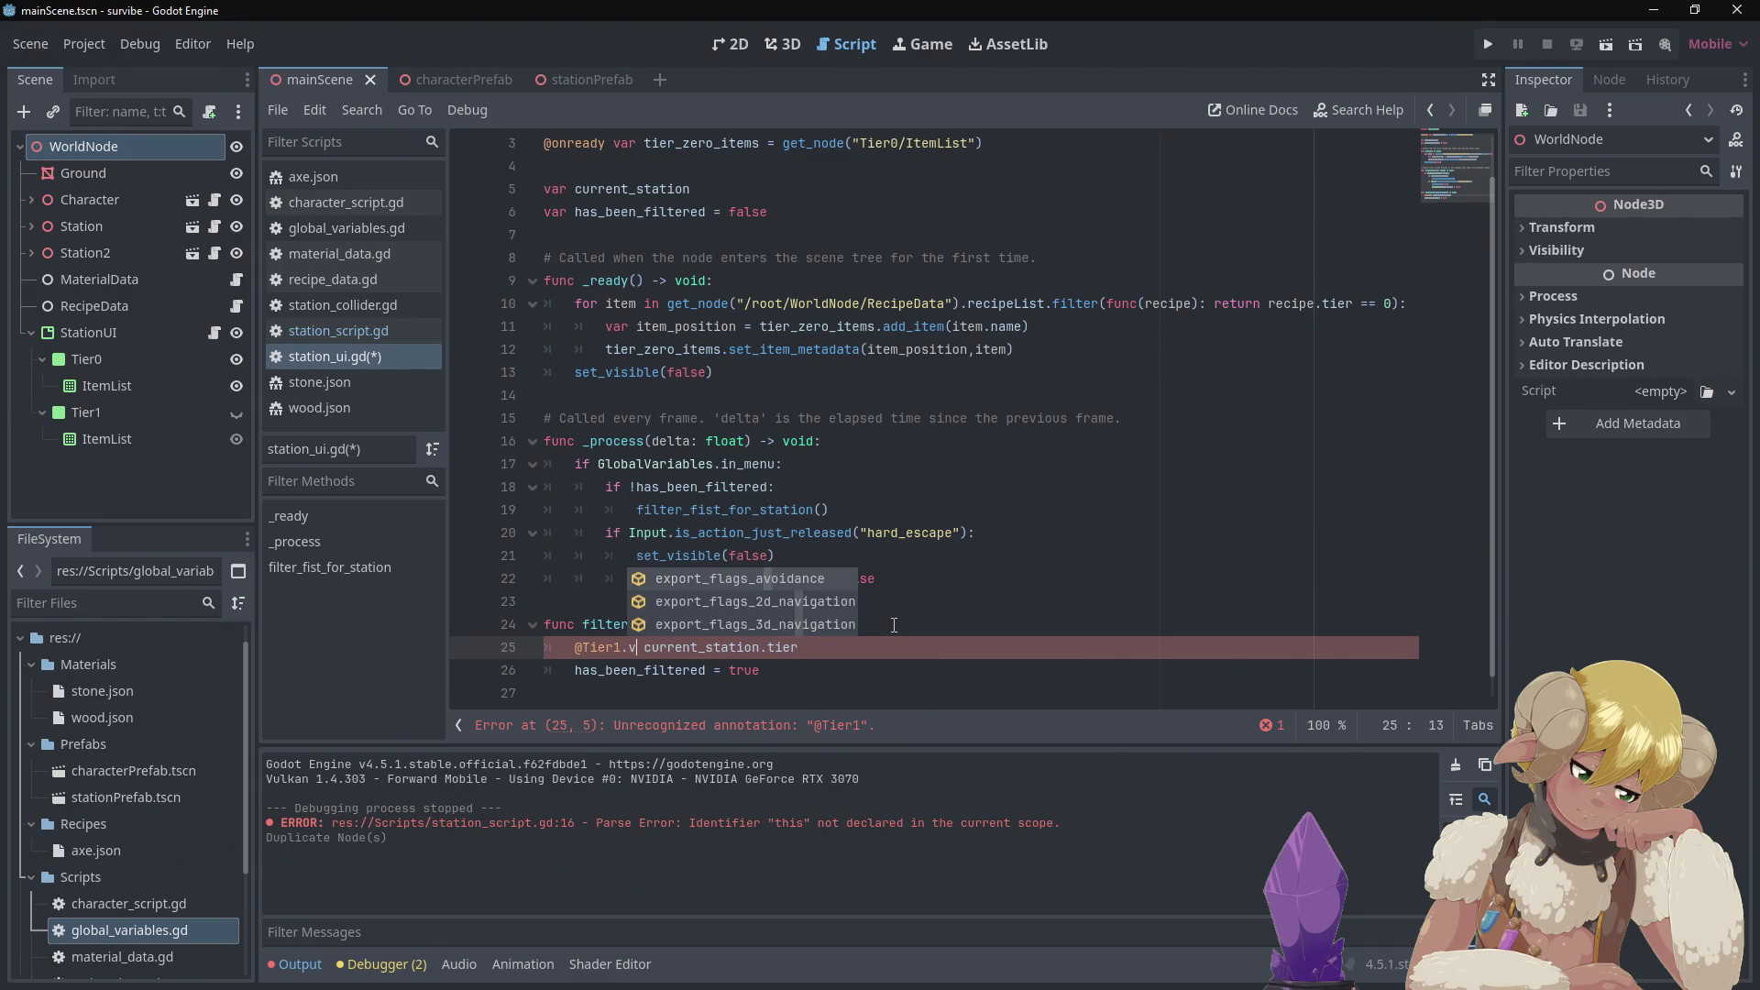
key(Escape)
text(isible)
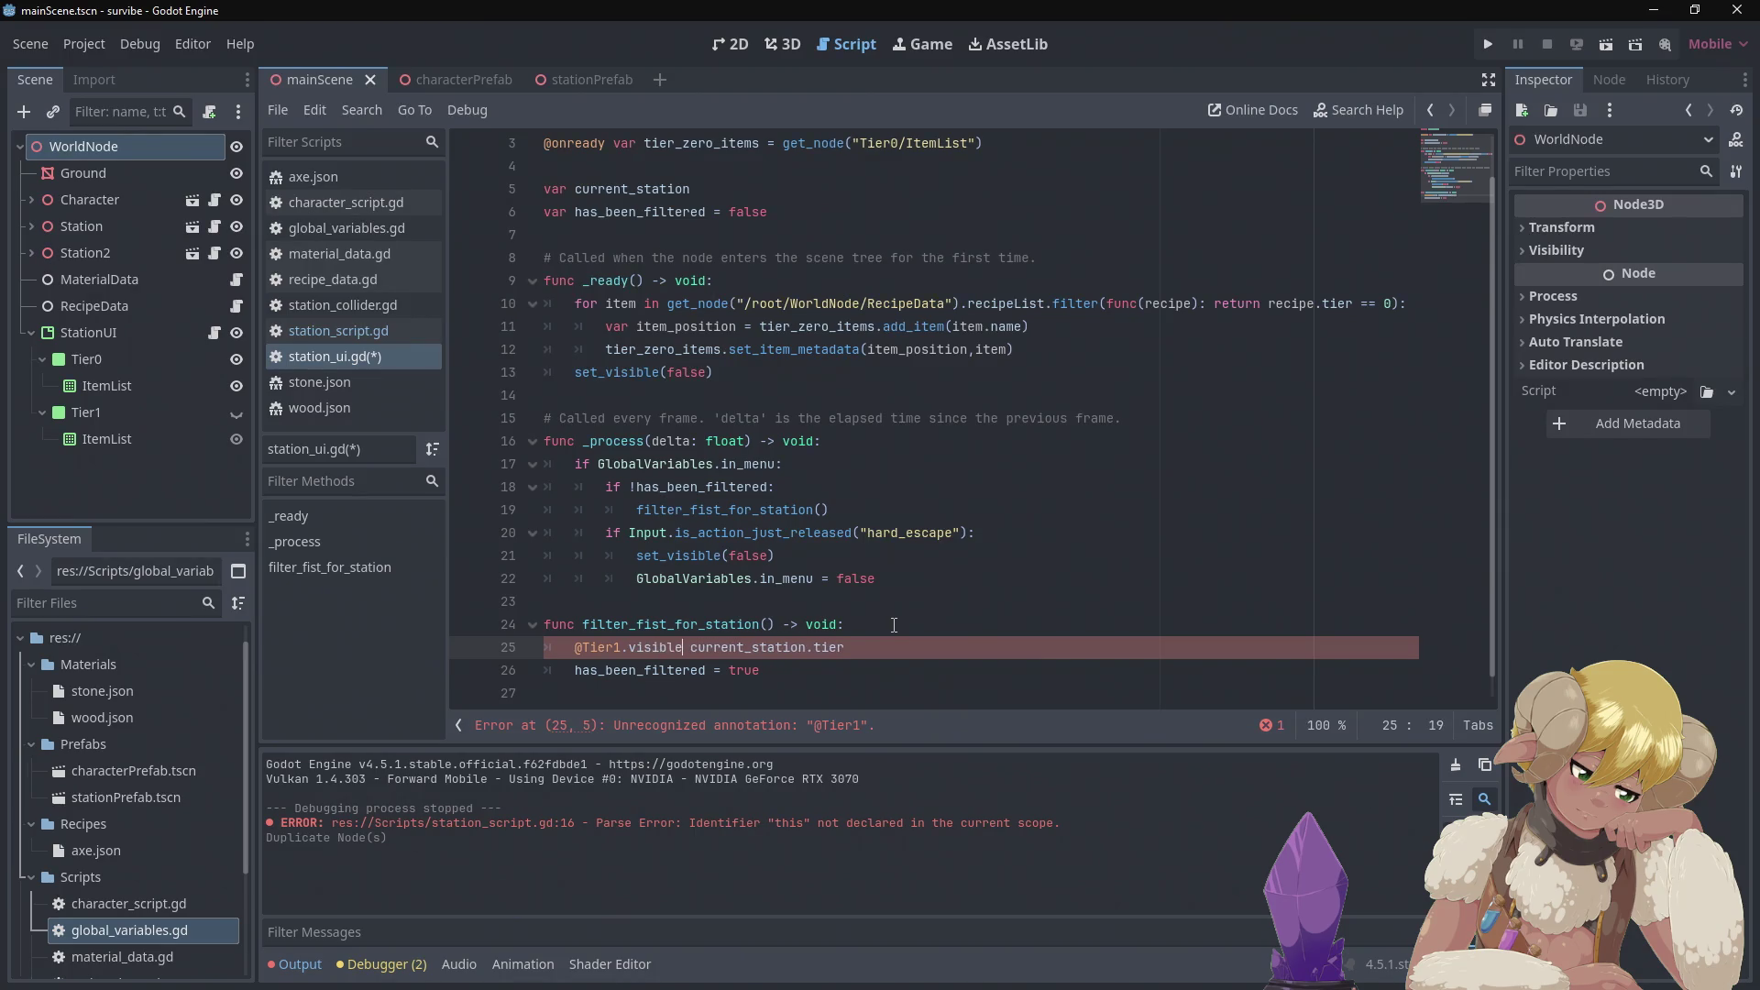
text( =)
key(Right)
key(Right)
key(Right)
text(>= 0)
key(BackSpace)
text(1)
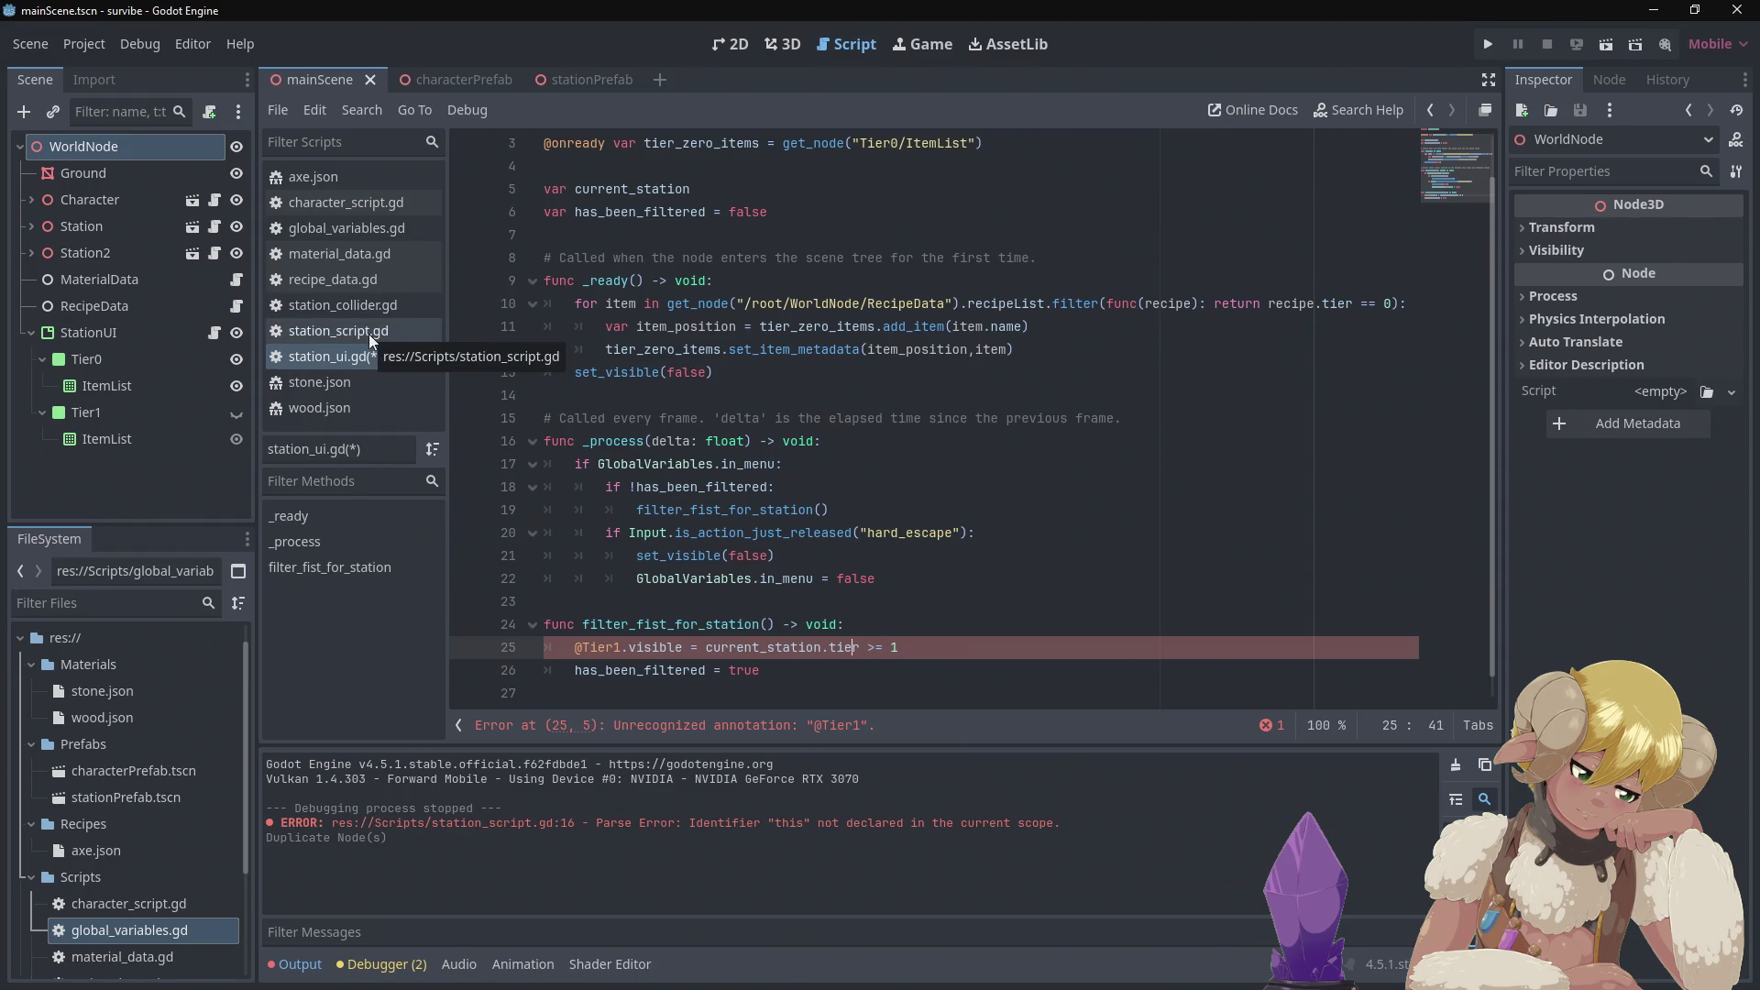
click(371, 356)
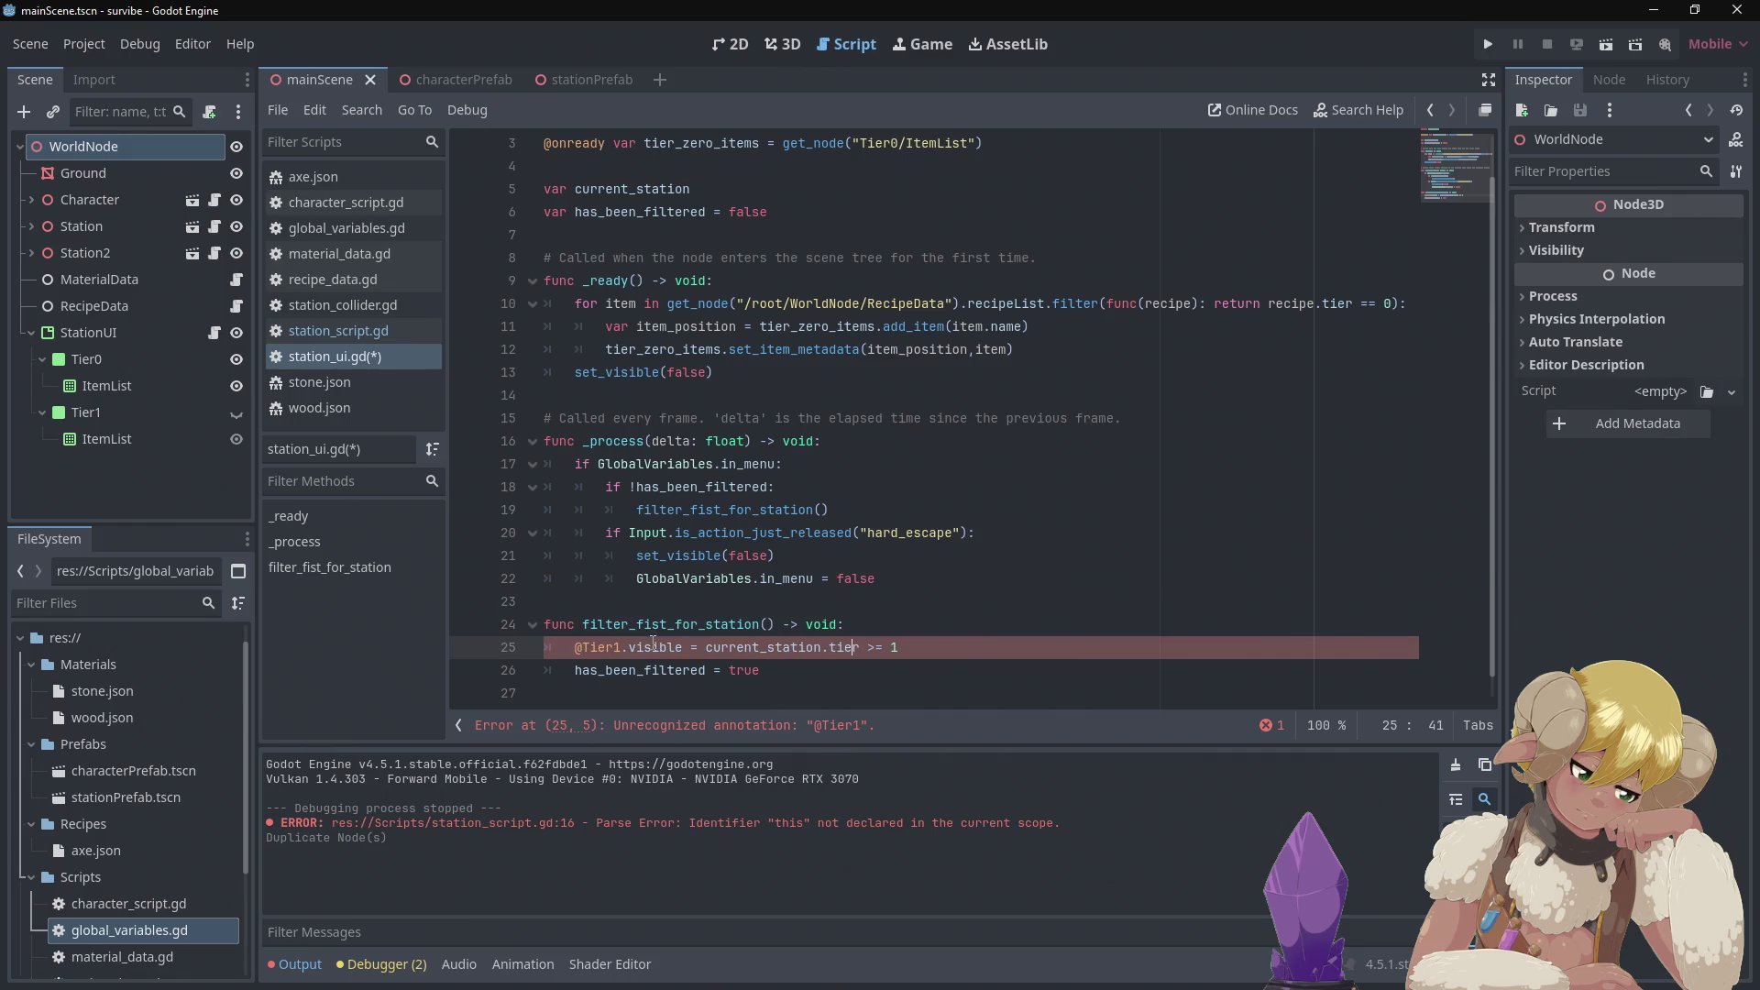
double_click(654, 645)
text(set_visible)
text())
key(Right)
key(Right)
key(Left)
key(BackSpace)
text(()
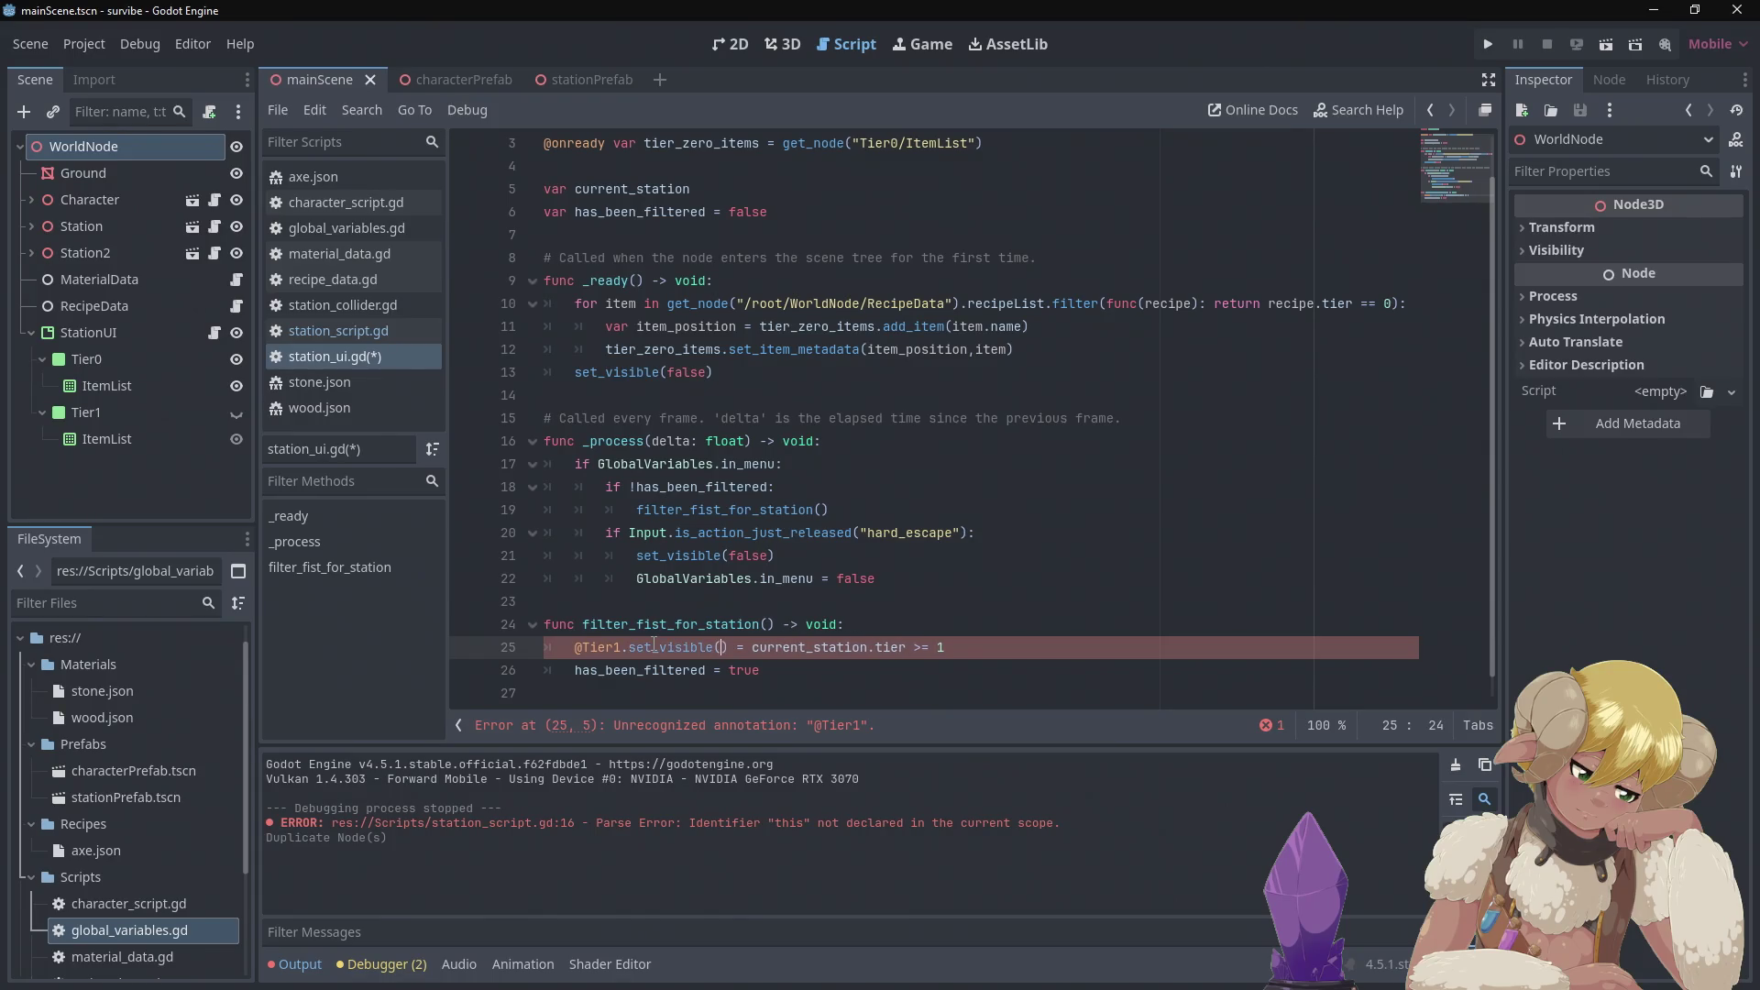
key(Right)
key(Right)
key(BackSpace)
key(BackSpace)
key(BackSpace)
key(End)
key(Left)
text())
click(875, 627)
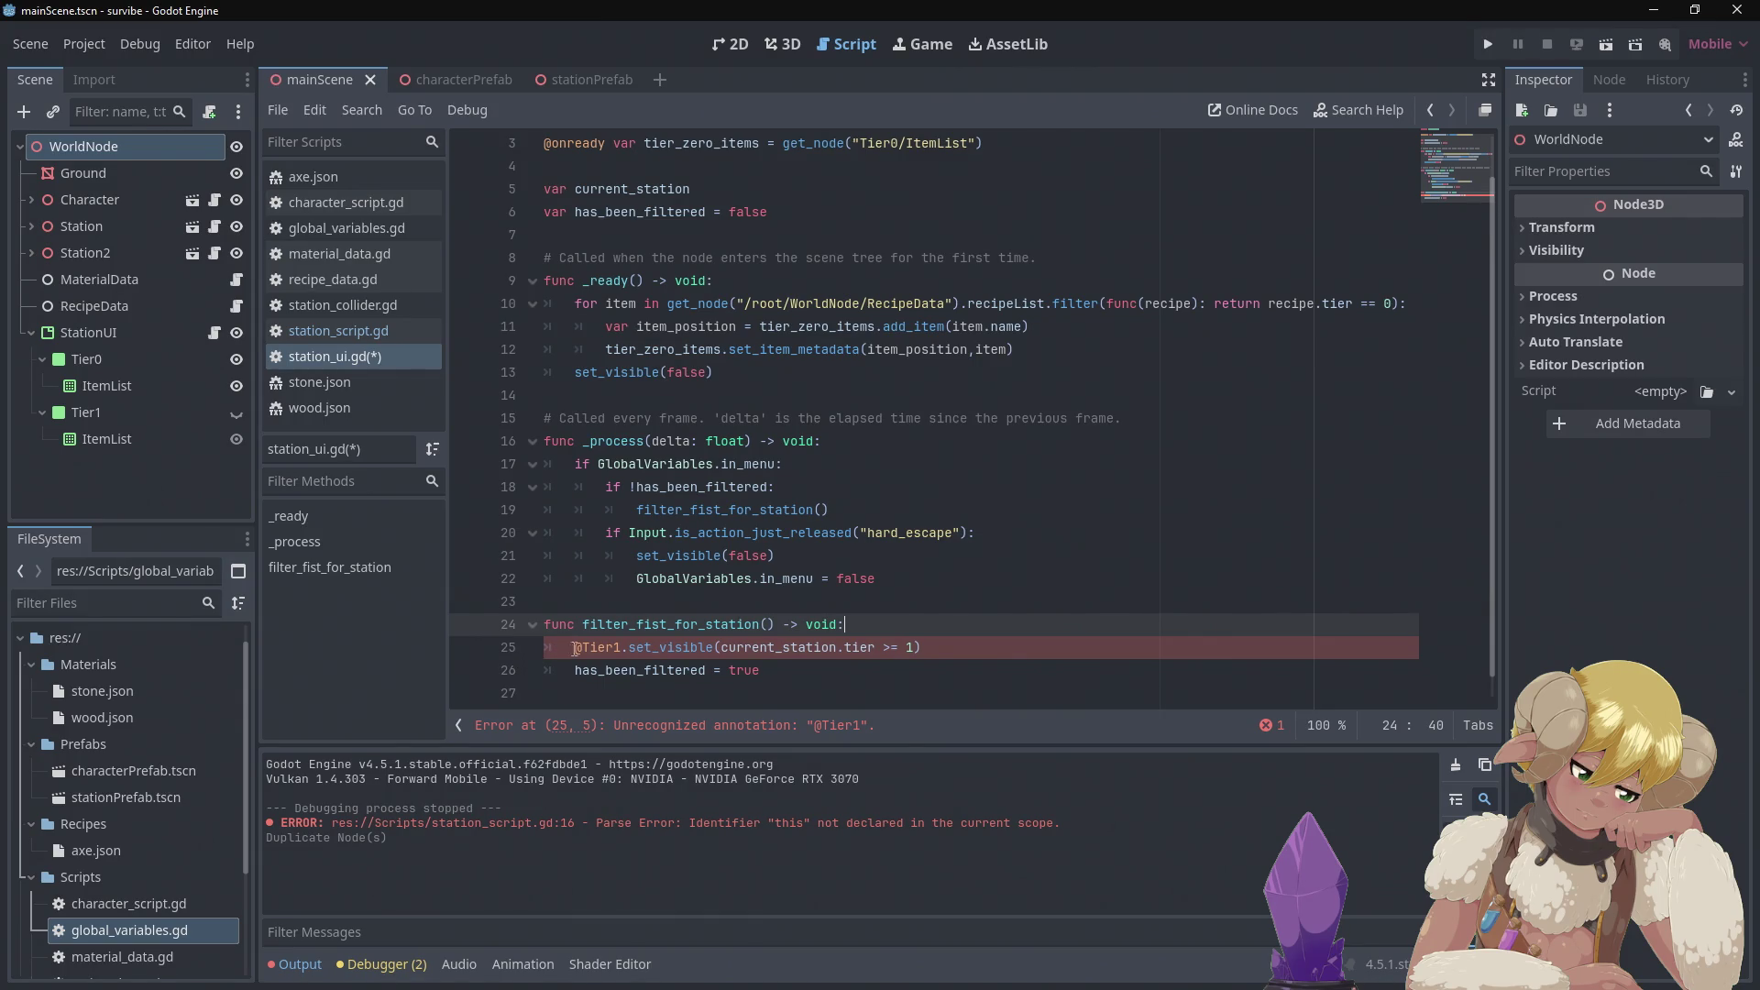
click(582, 647)
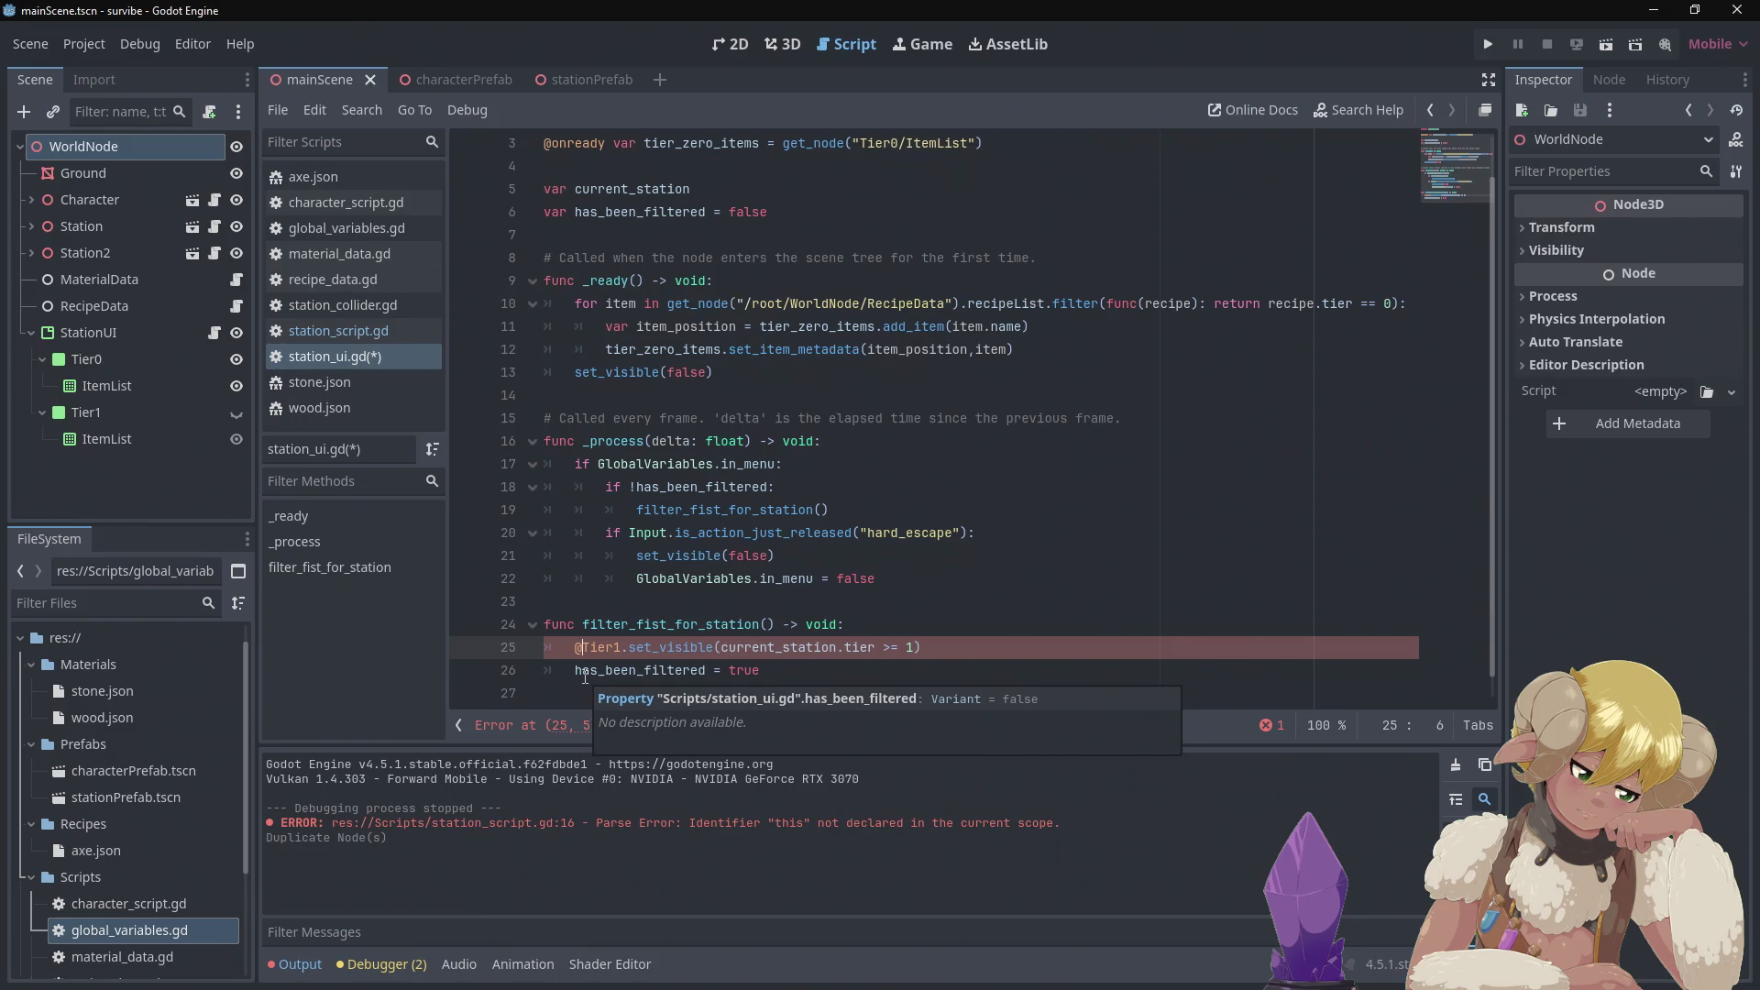
text(")
text(")
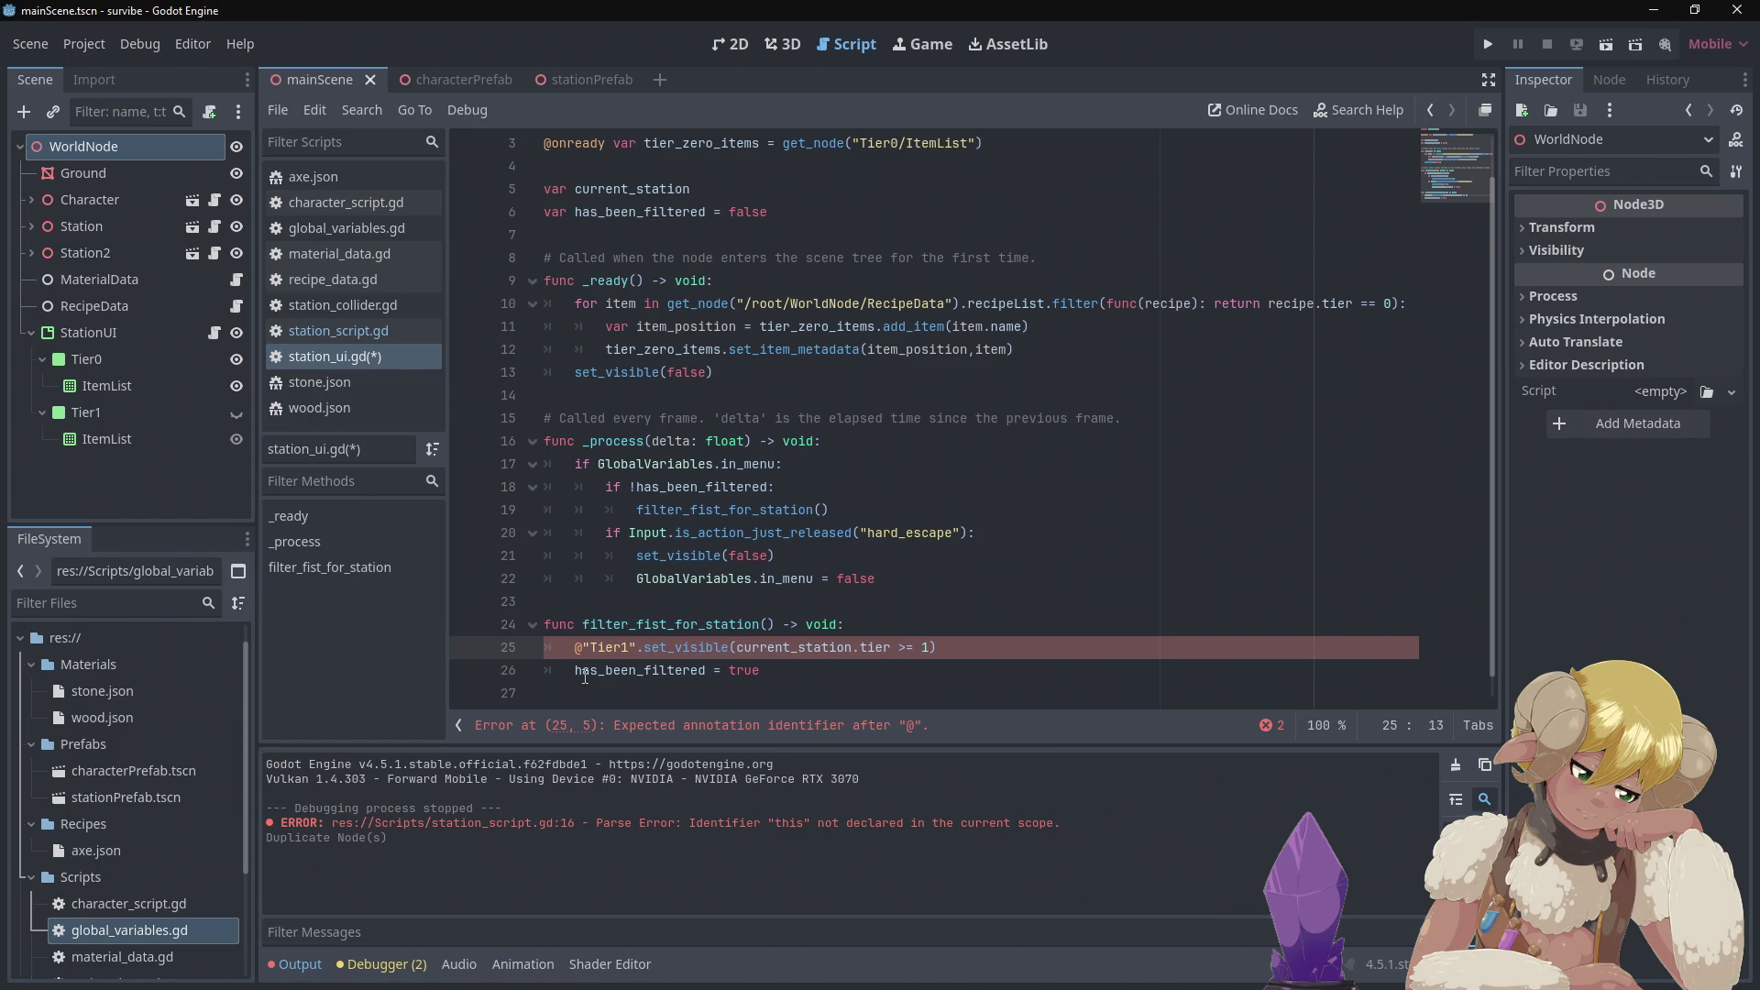
click(626, 622)
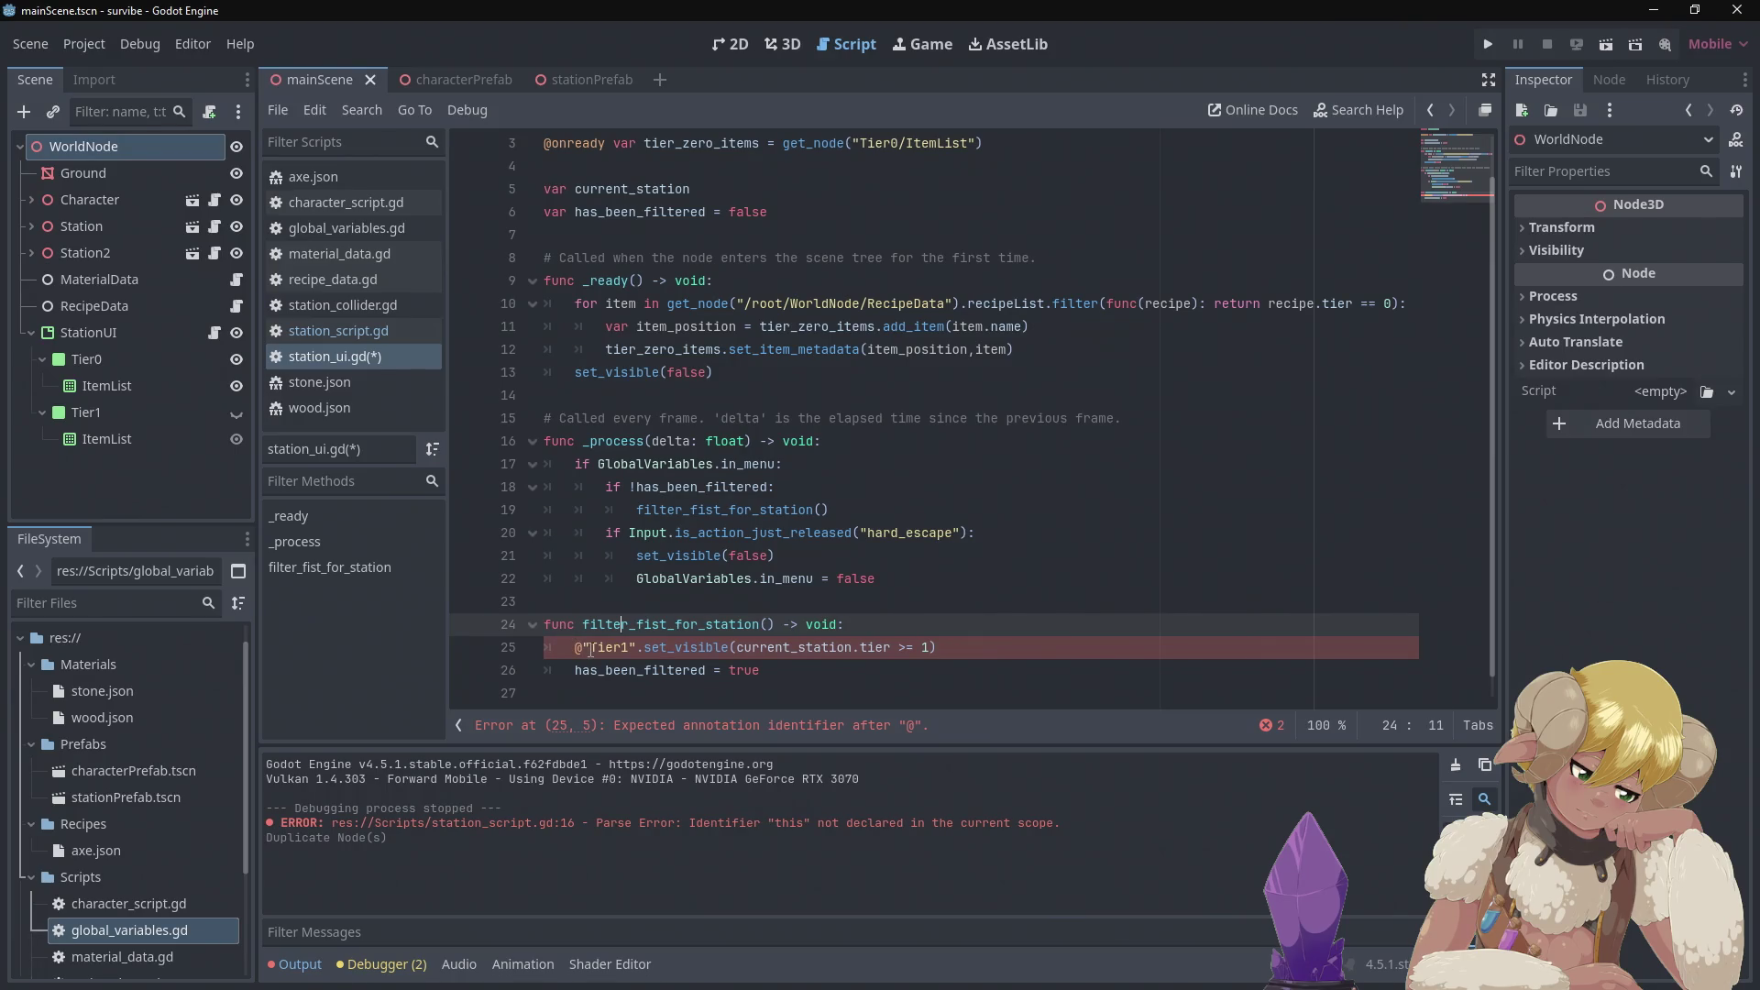
click(590, 650)
key(BackSpace)
click(633, 650)
key(BackSpace)
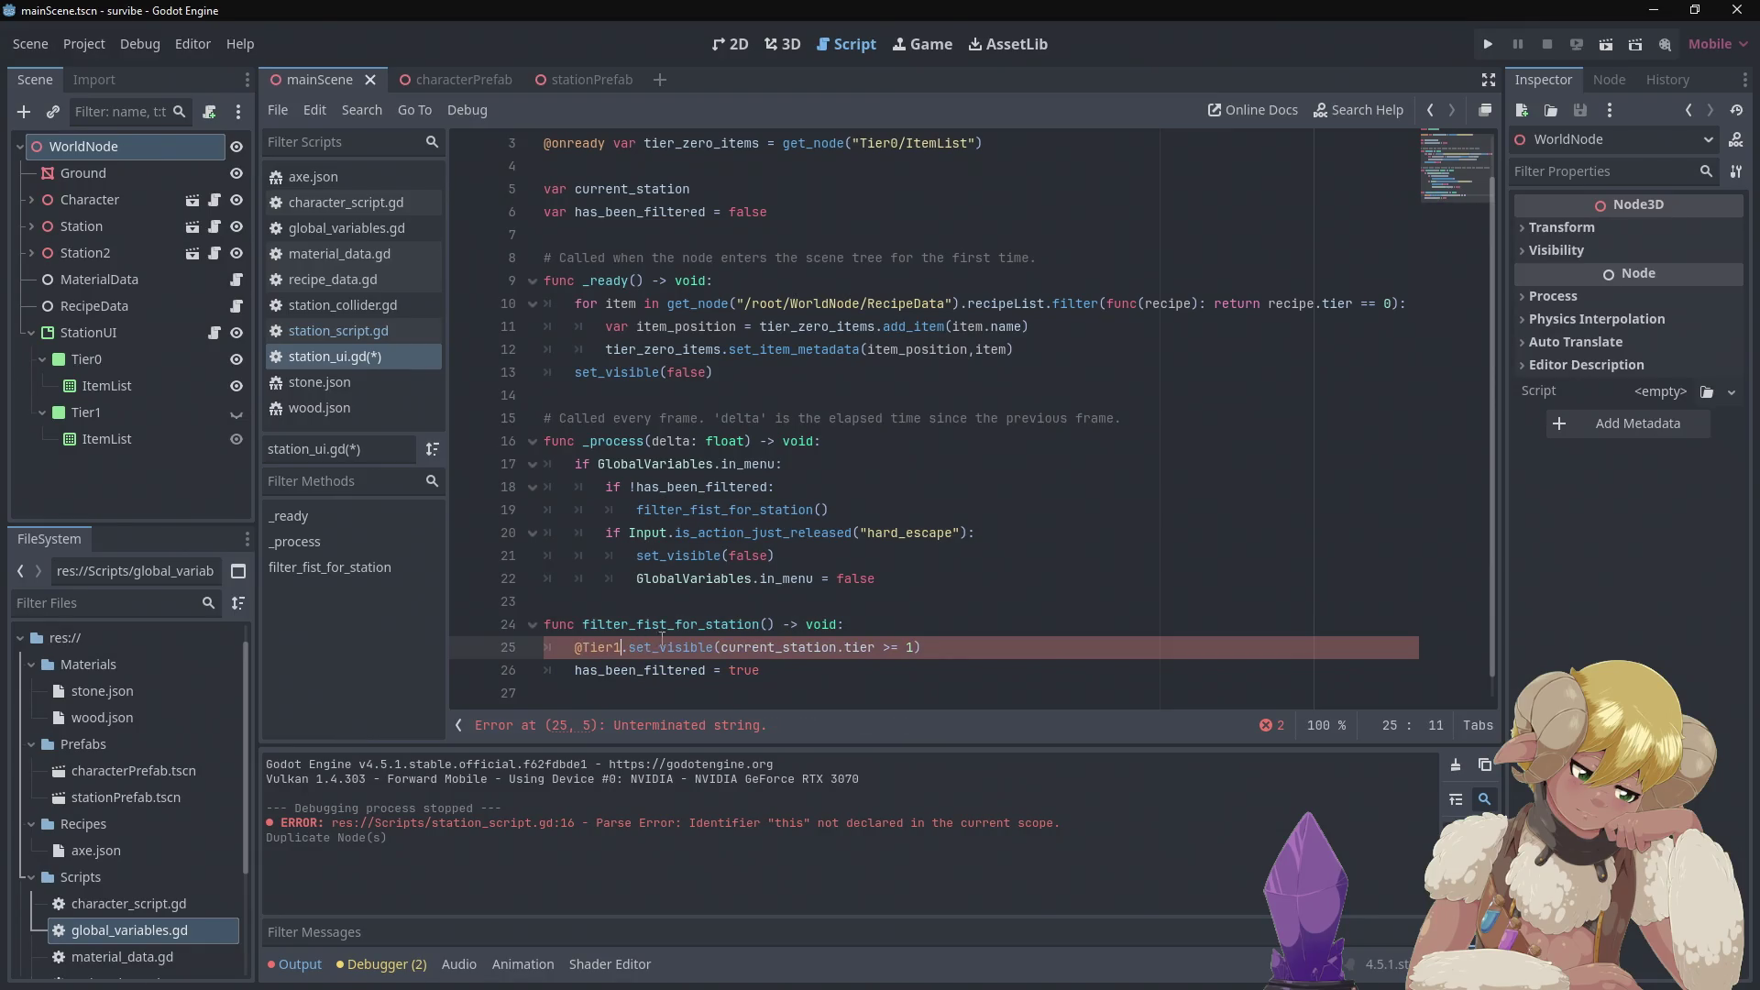
click(769, 603)
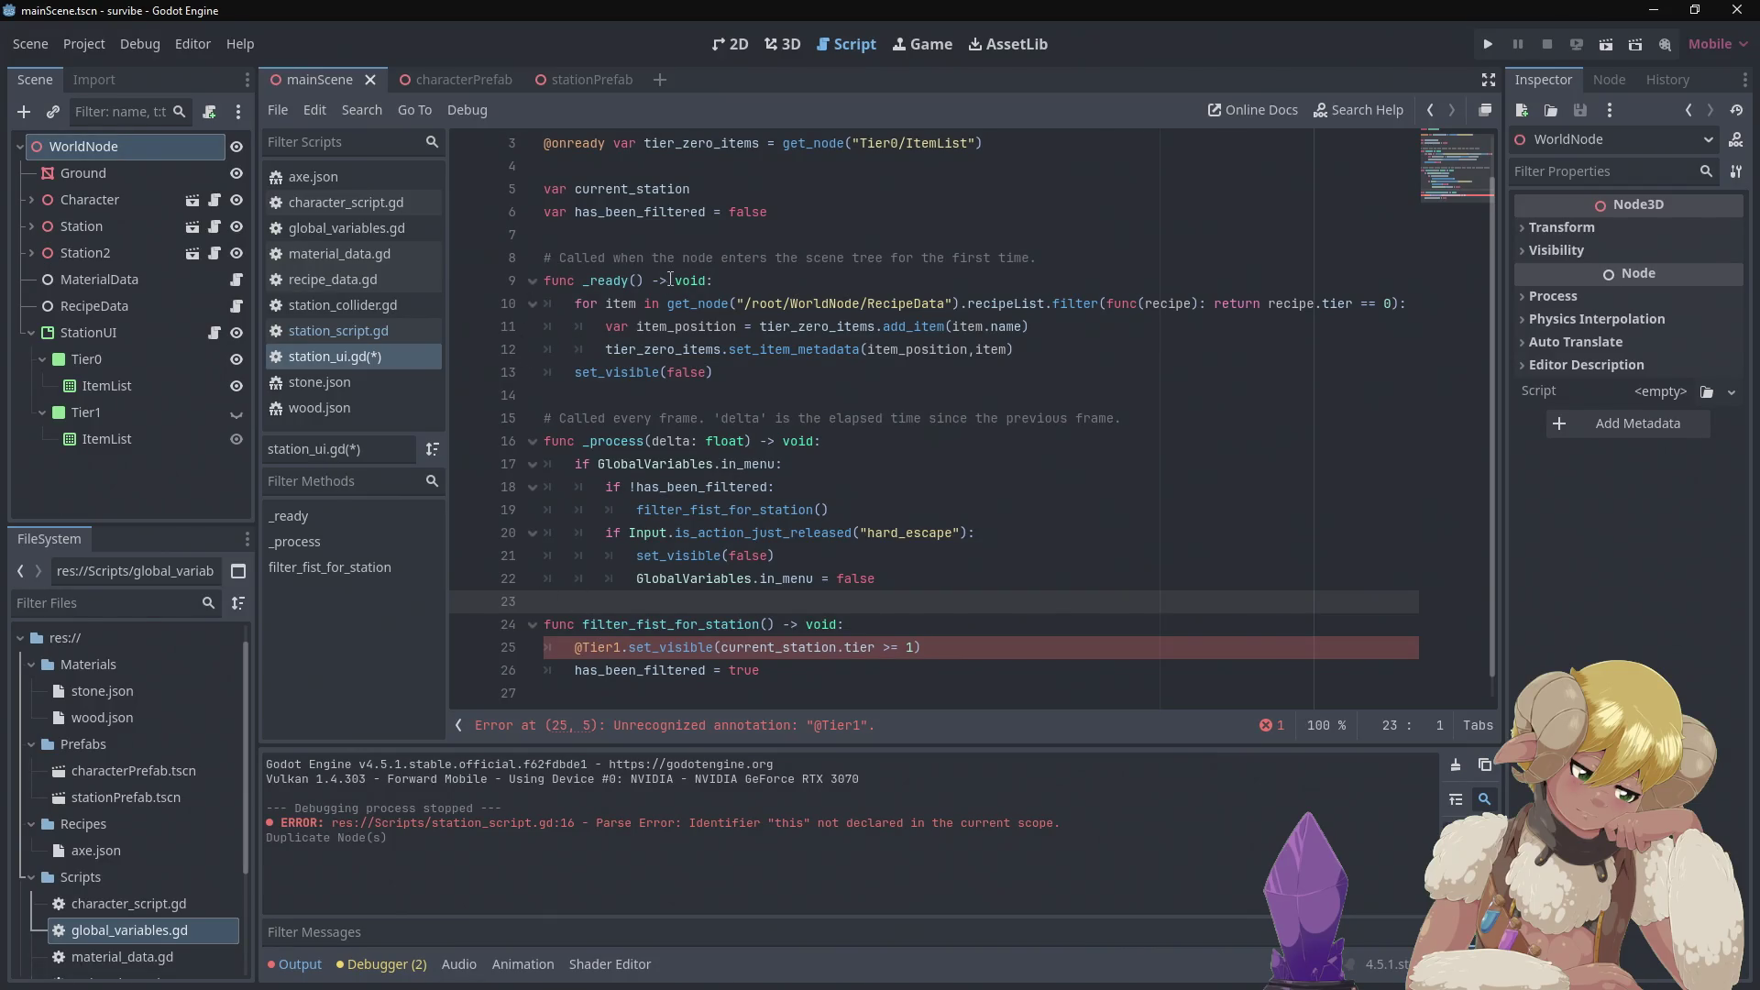
scroll(662, 301, up, 1)
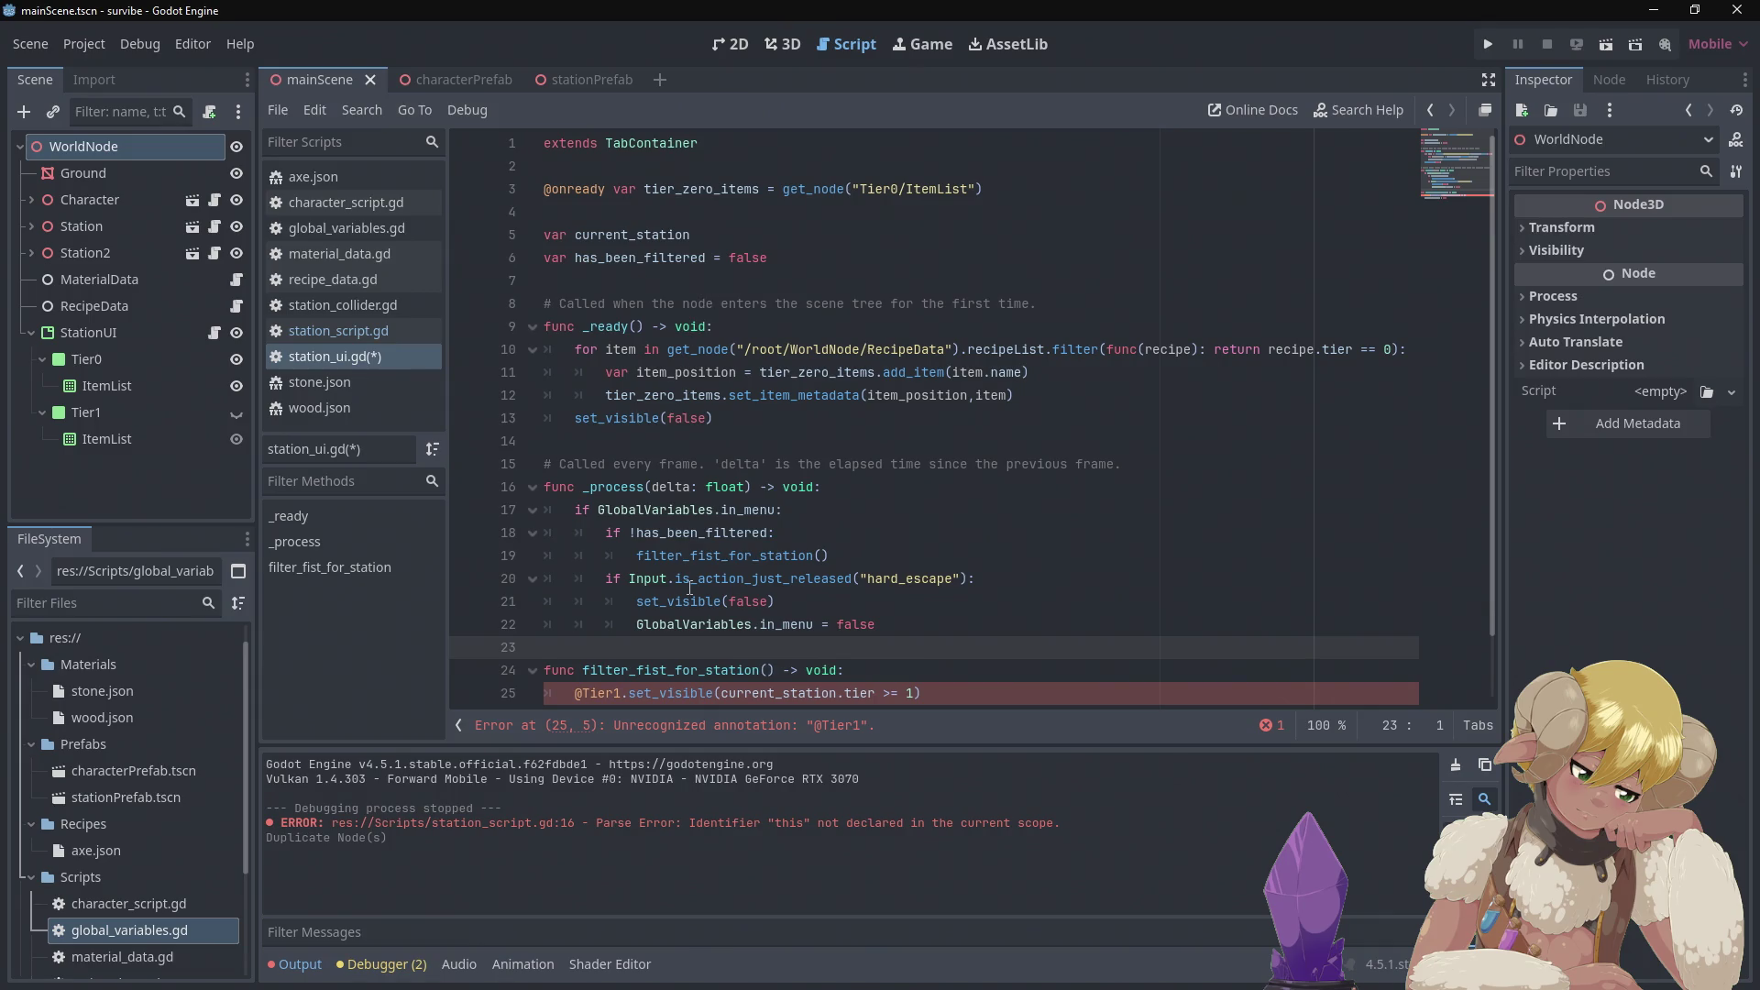
scroll(634, 651, down, 1)
scroll(614, 627, up, 3)
drag(899, 188, 784, 189)
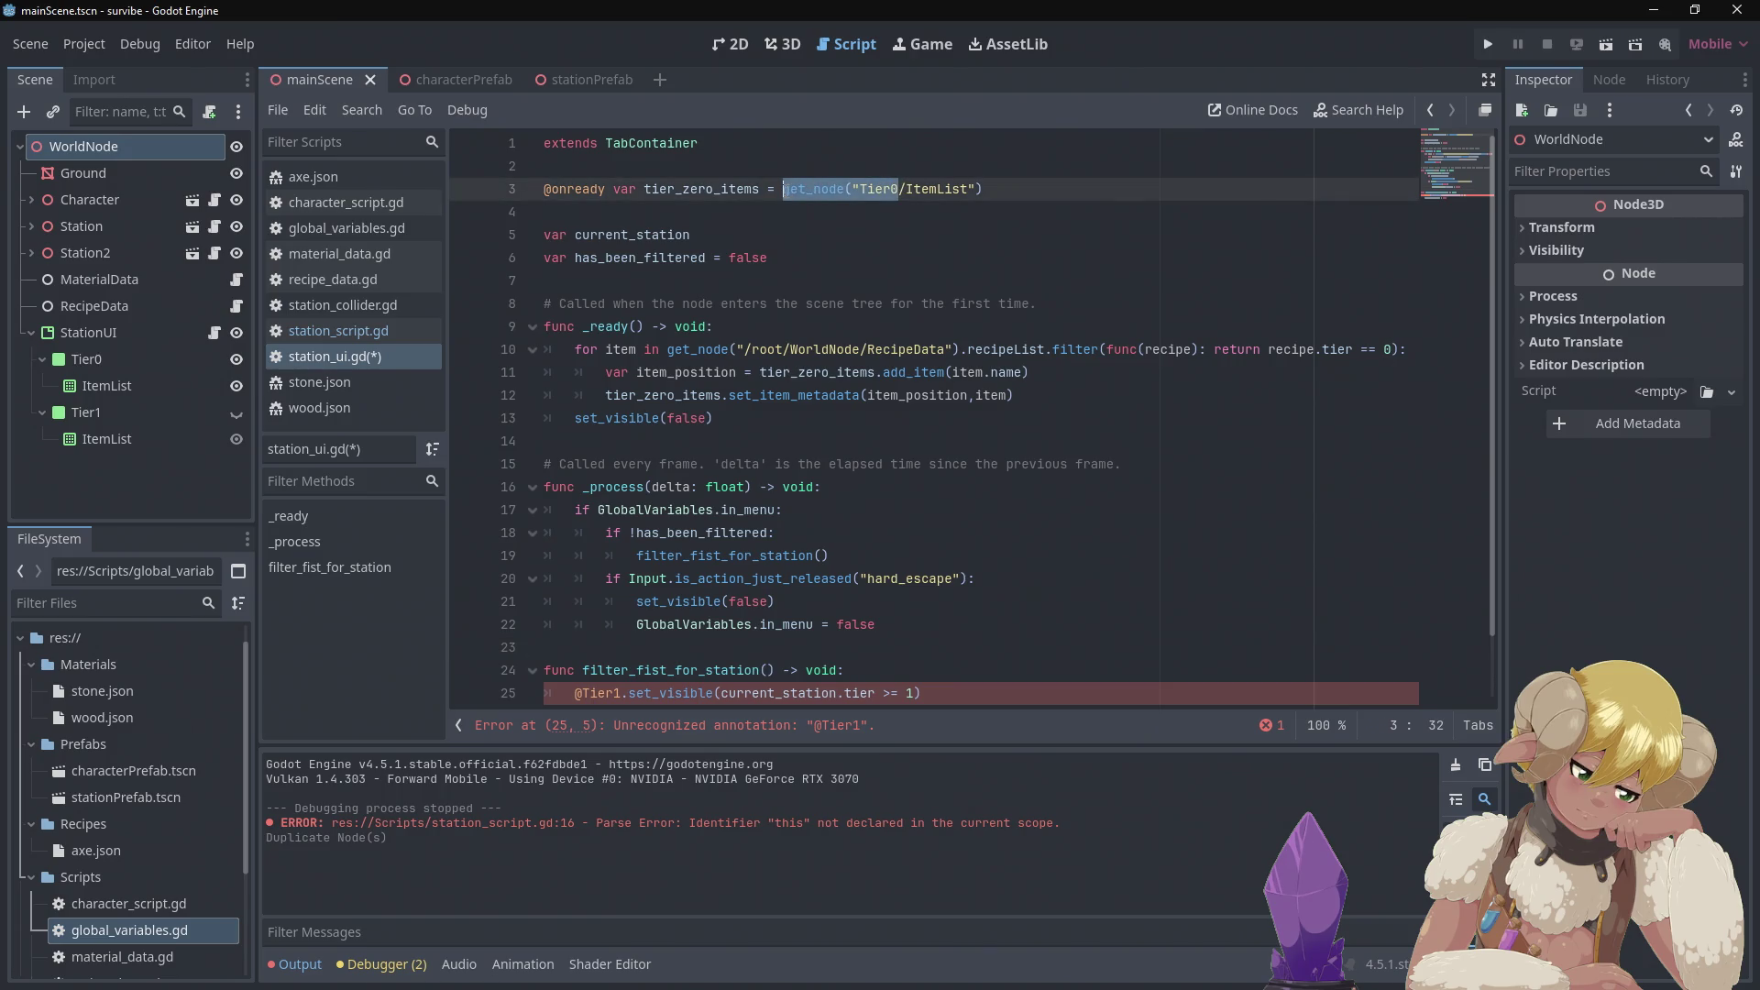
scroll(563, 697, down, 1)
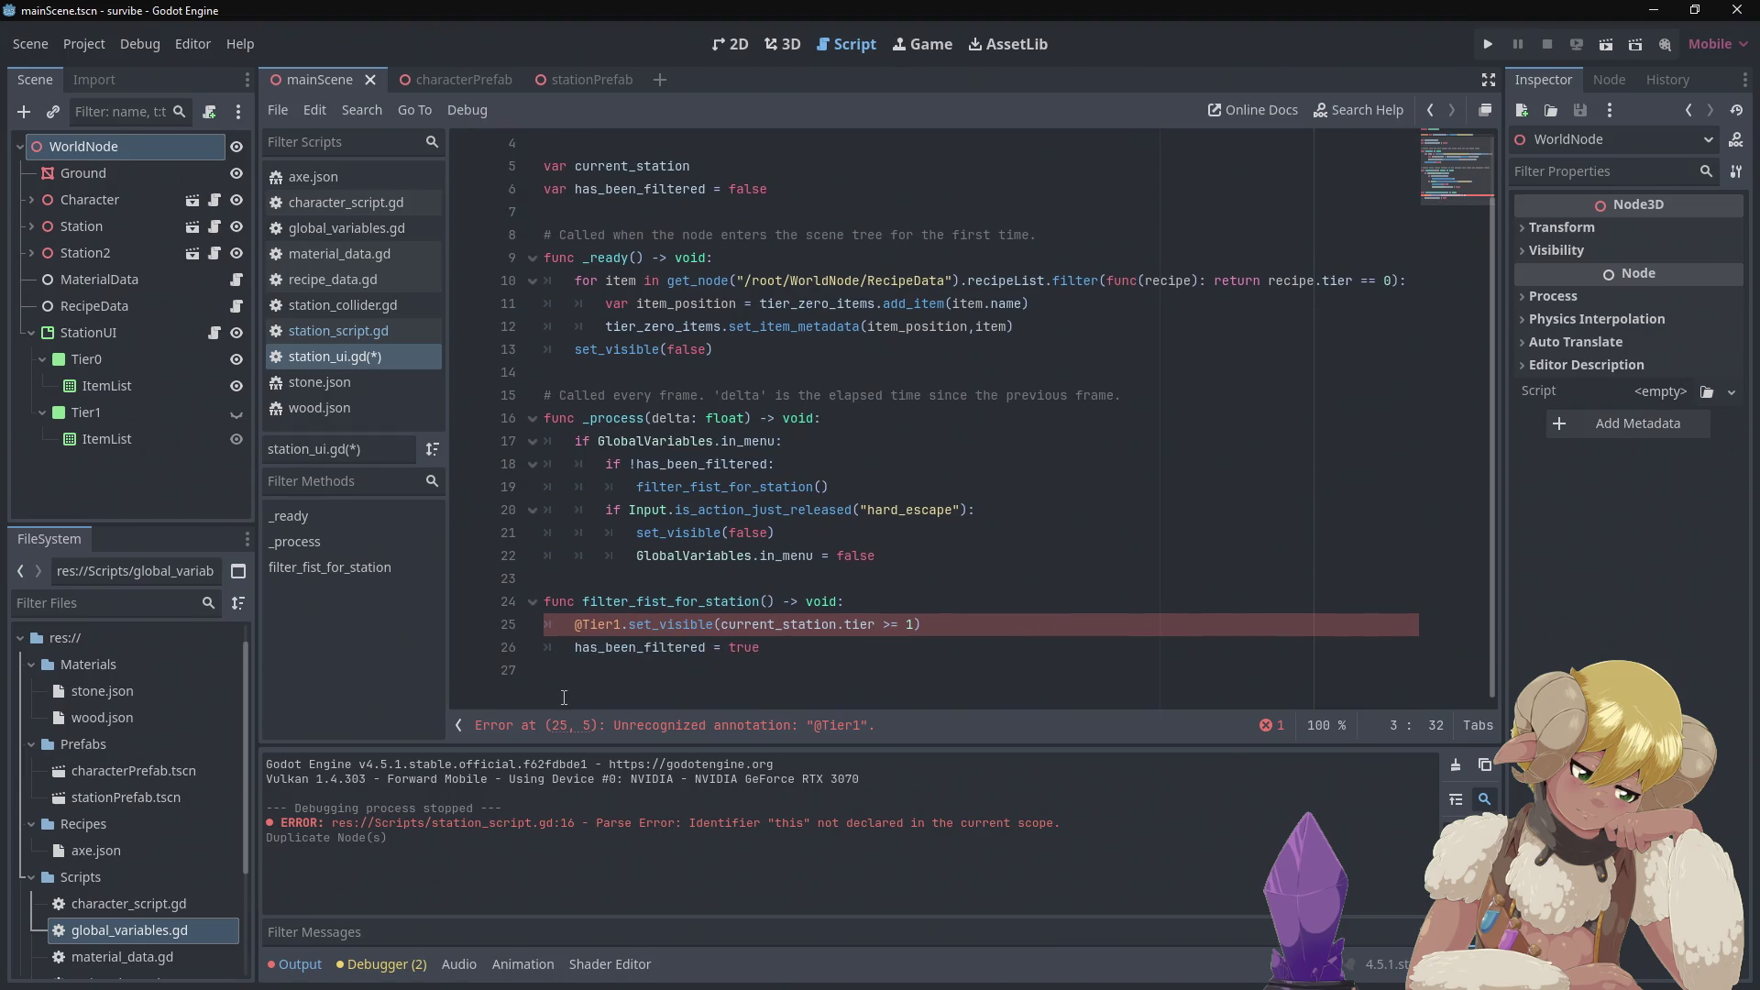
click(616, 623)
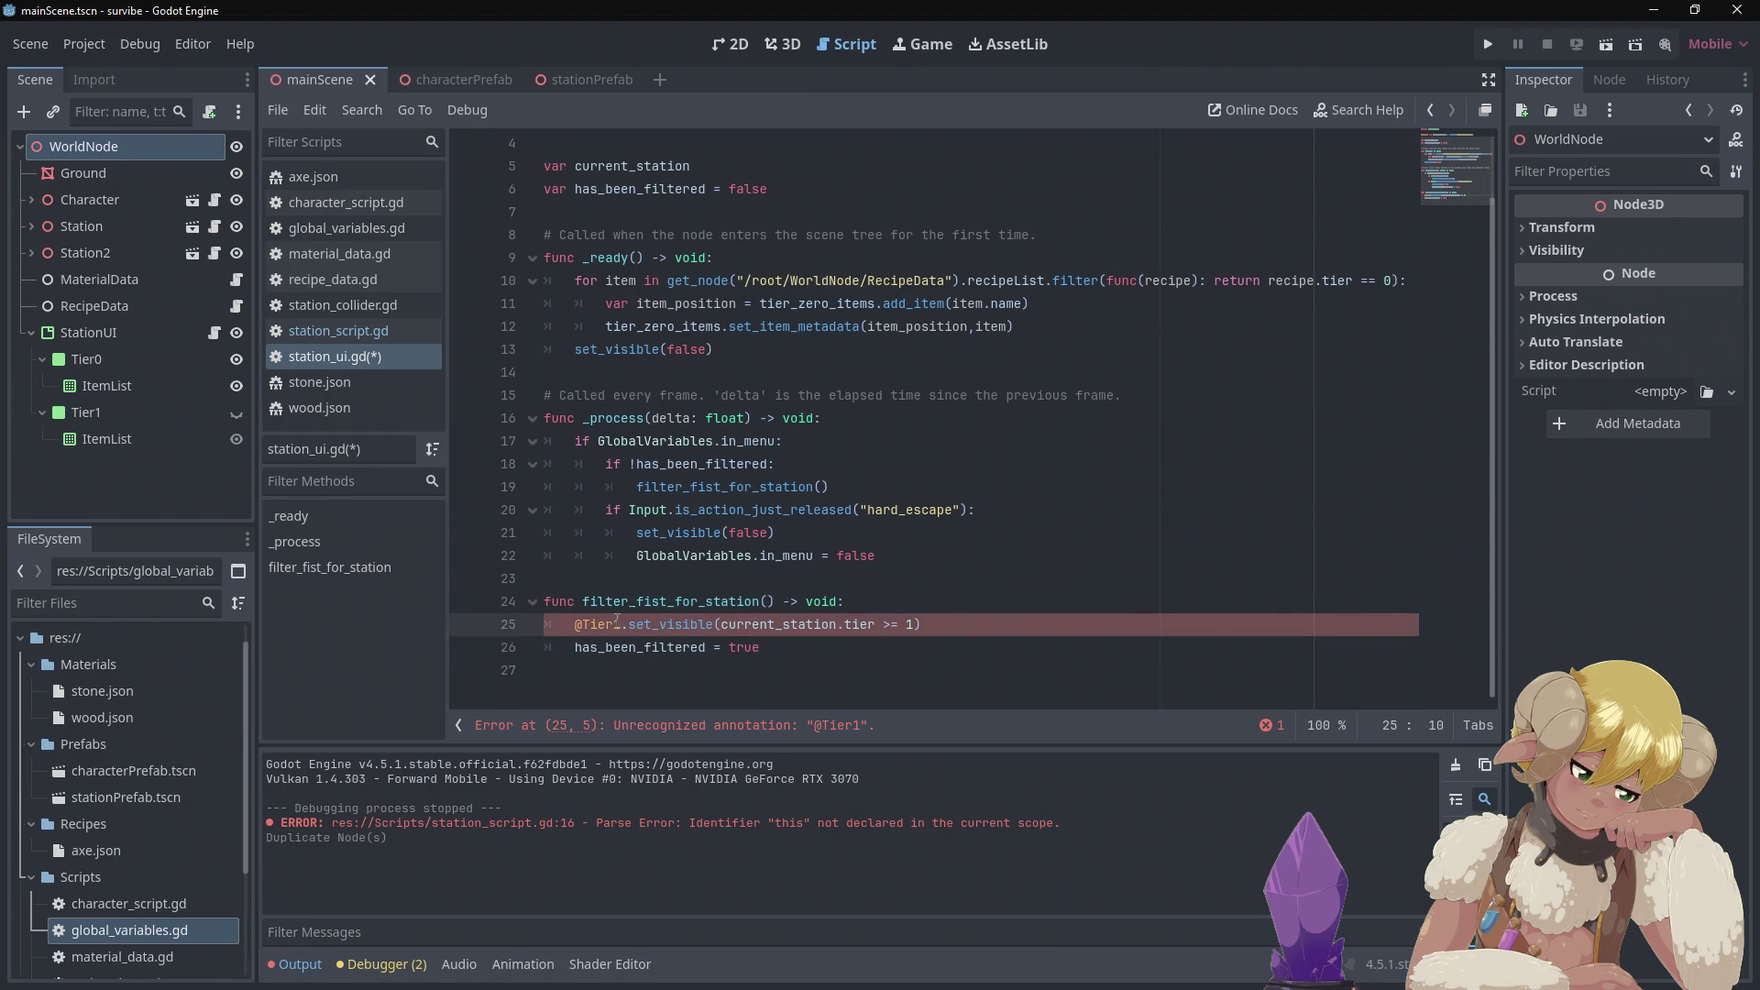
drag(618, 623, 597, 624)
double_click(596, 624)
key(shift+Left)
text(get_node("Tier0)
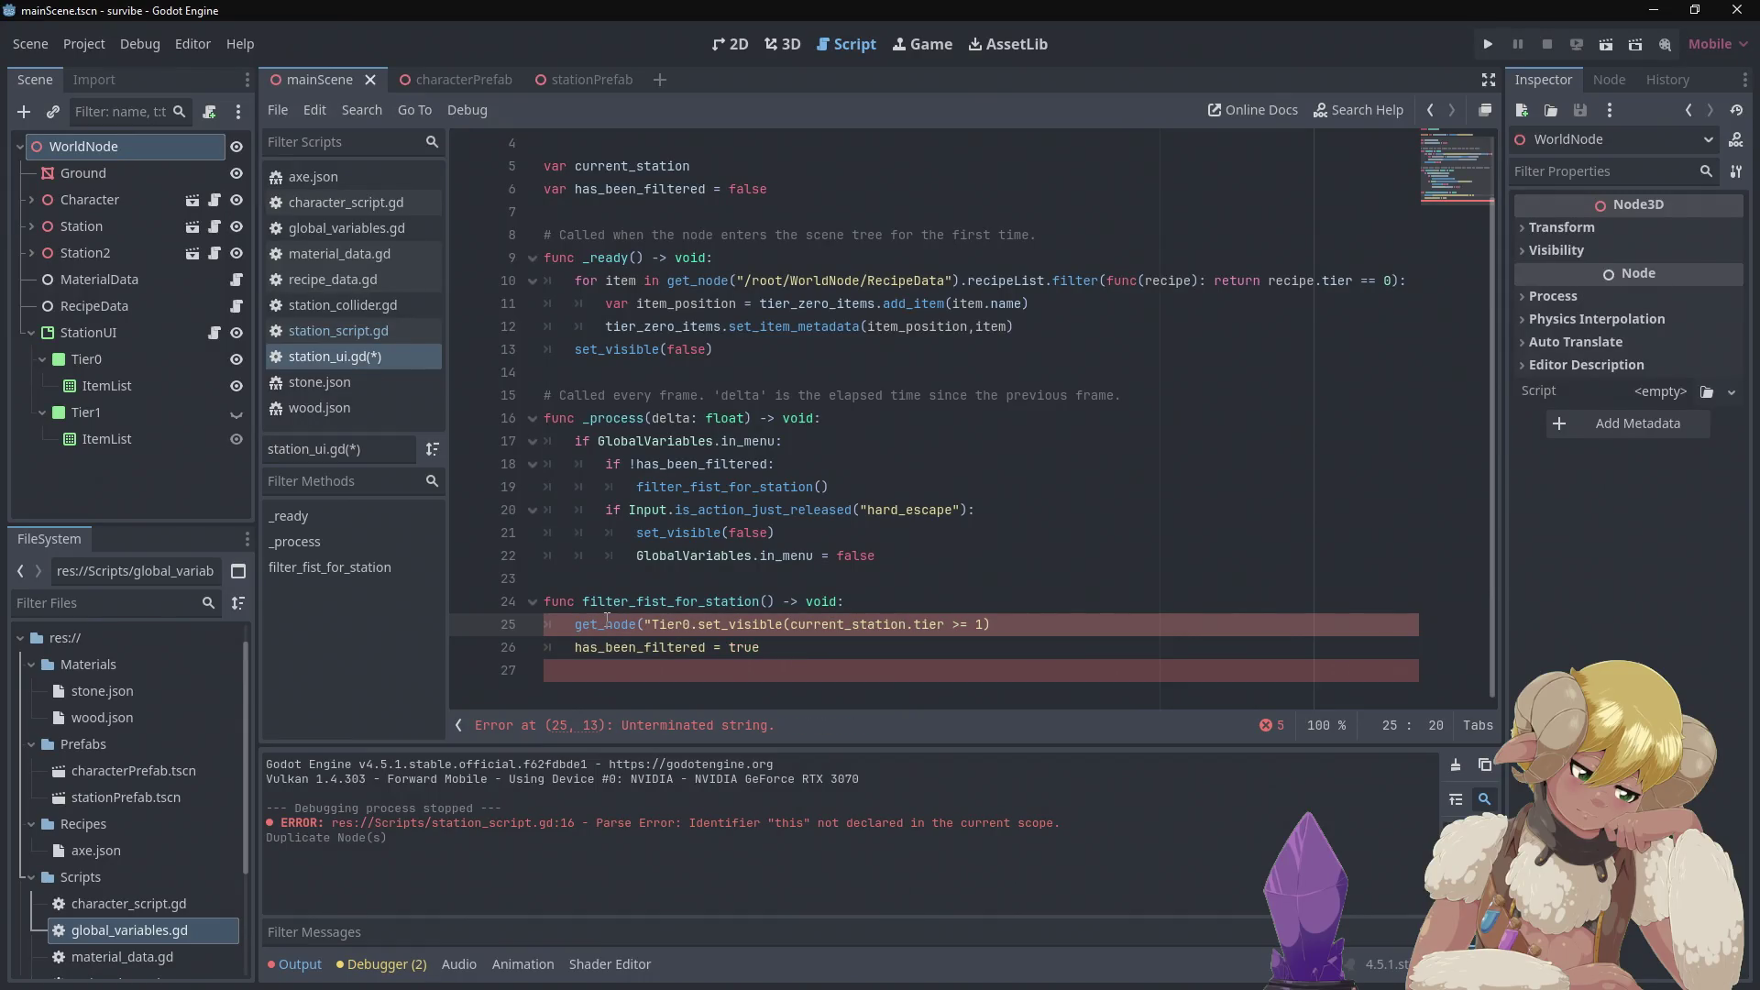
mouse_move(607, 619)
text("))
key(Left)
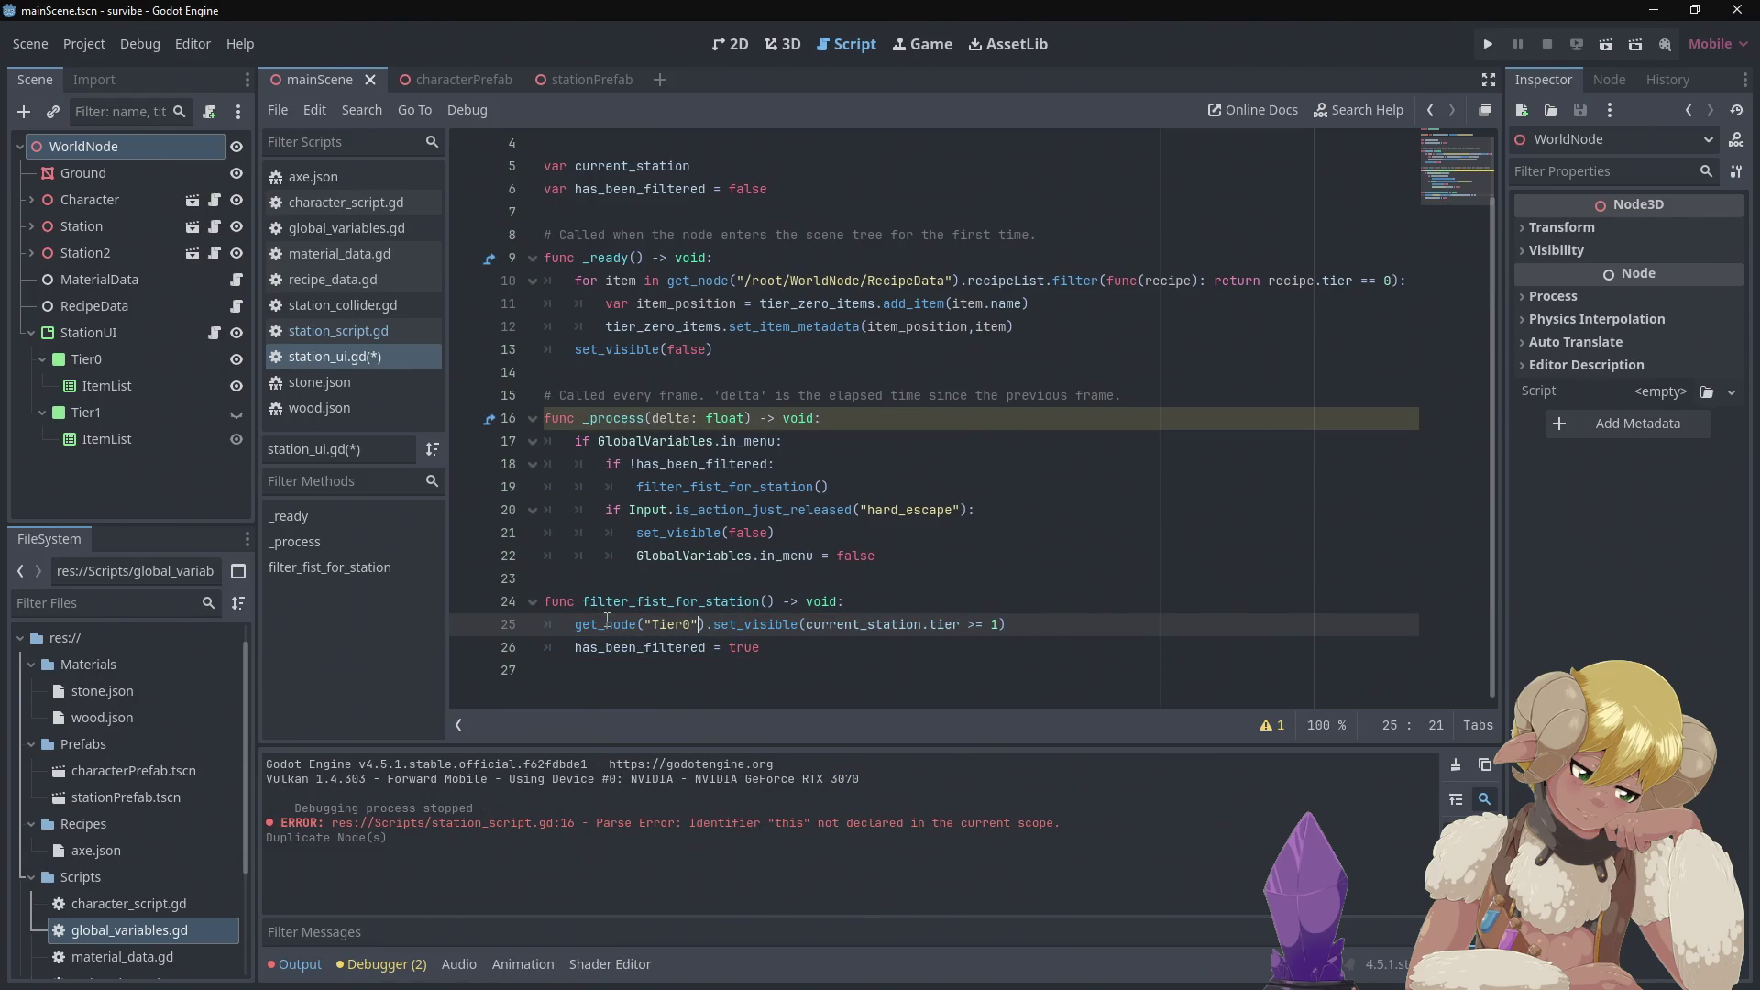
key(BackSpace)
text(1)
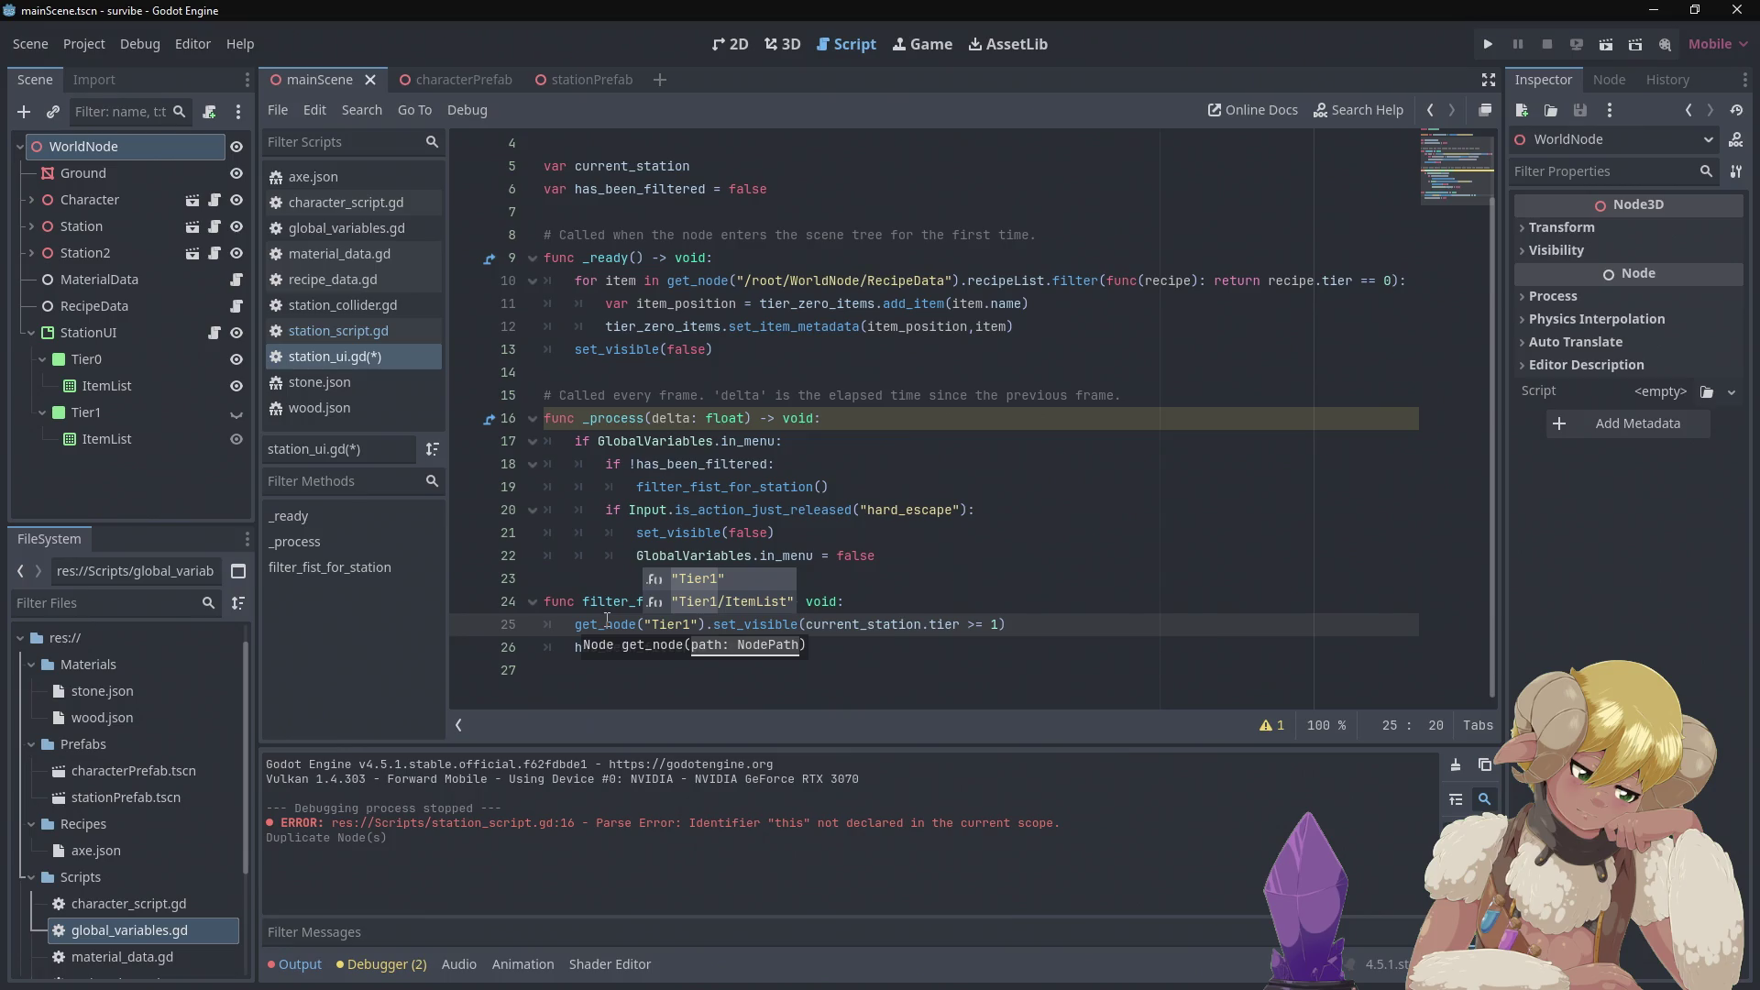
click(975, 534)
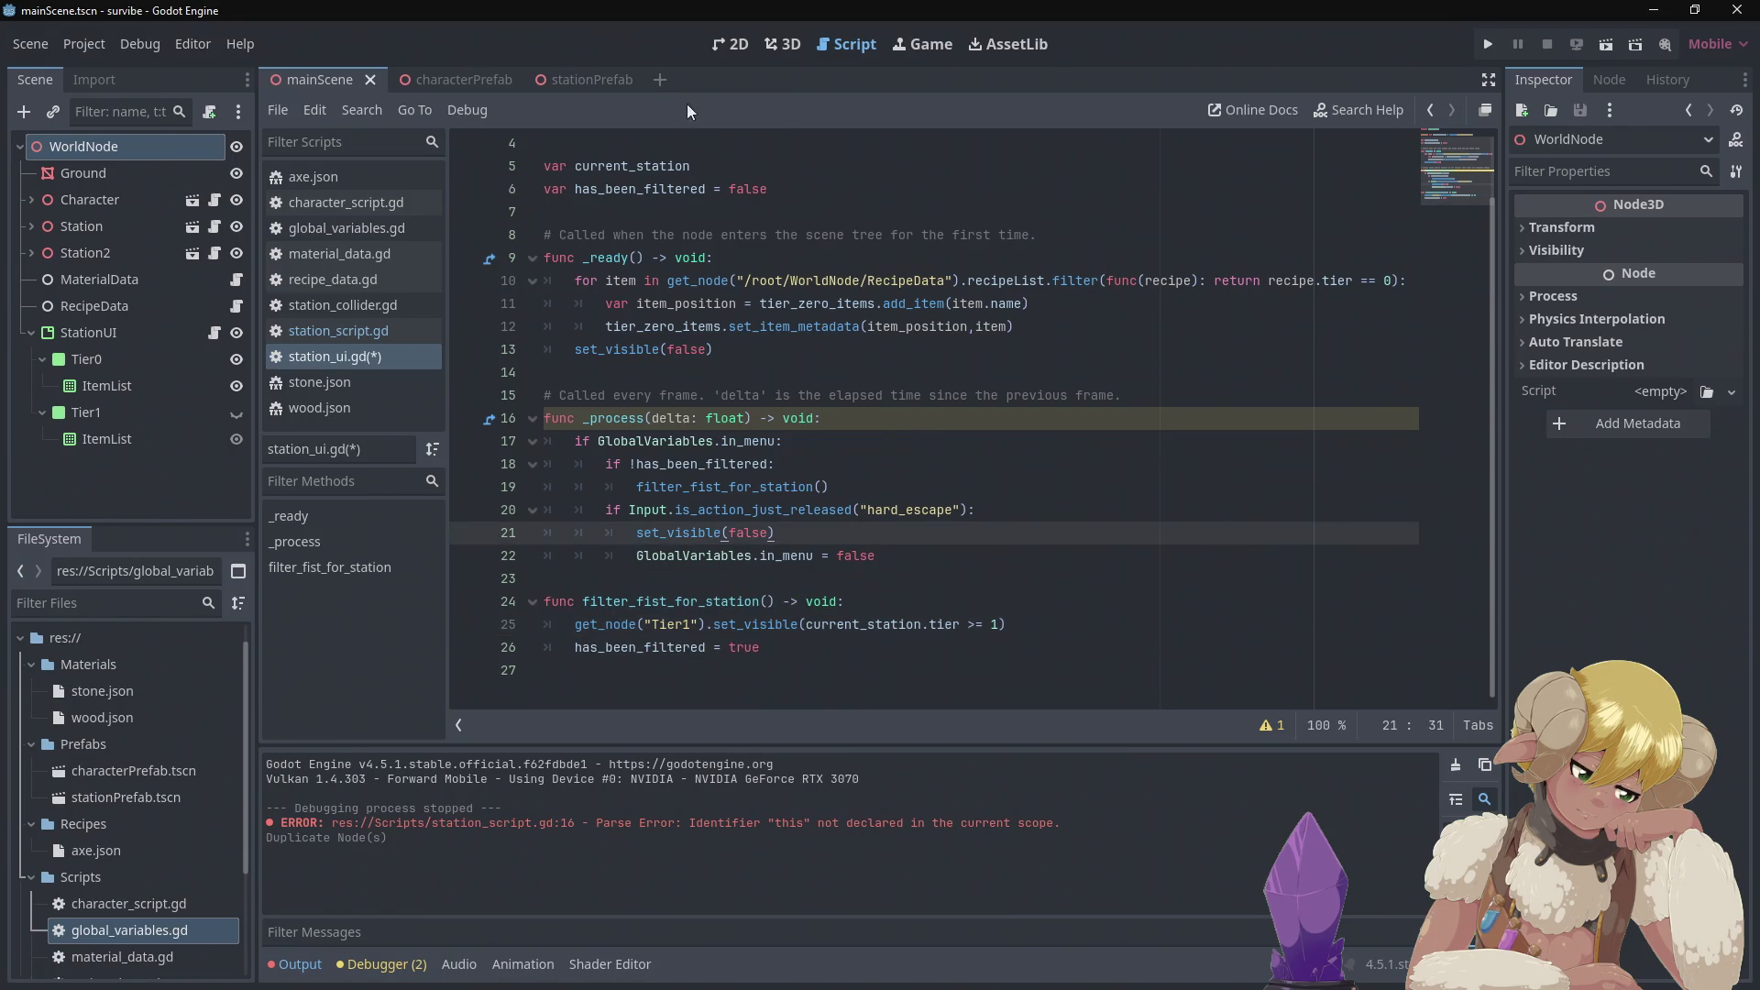
click(1487, 44)
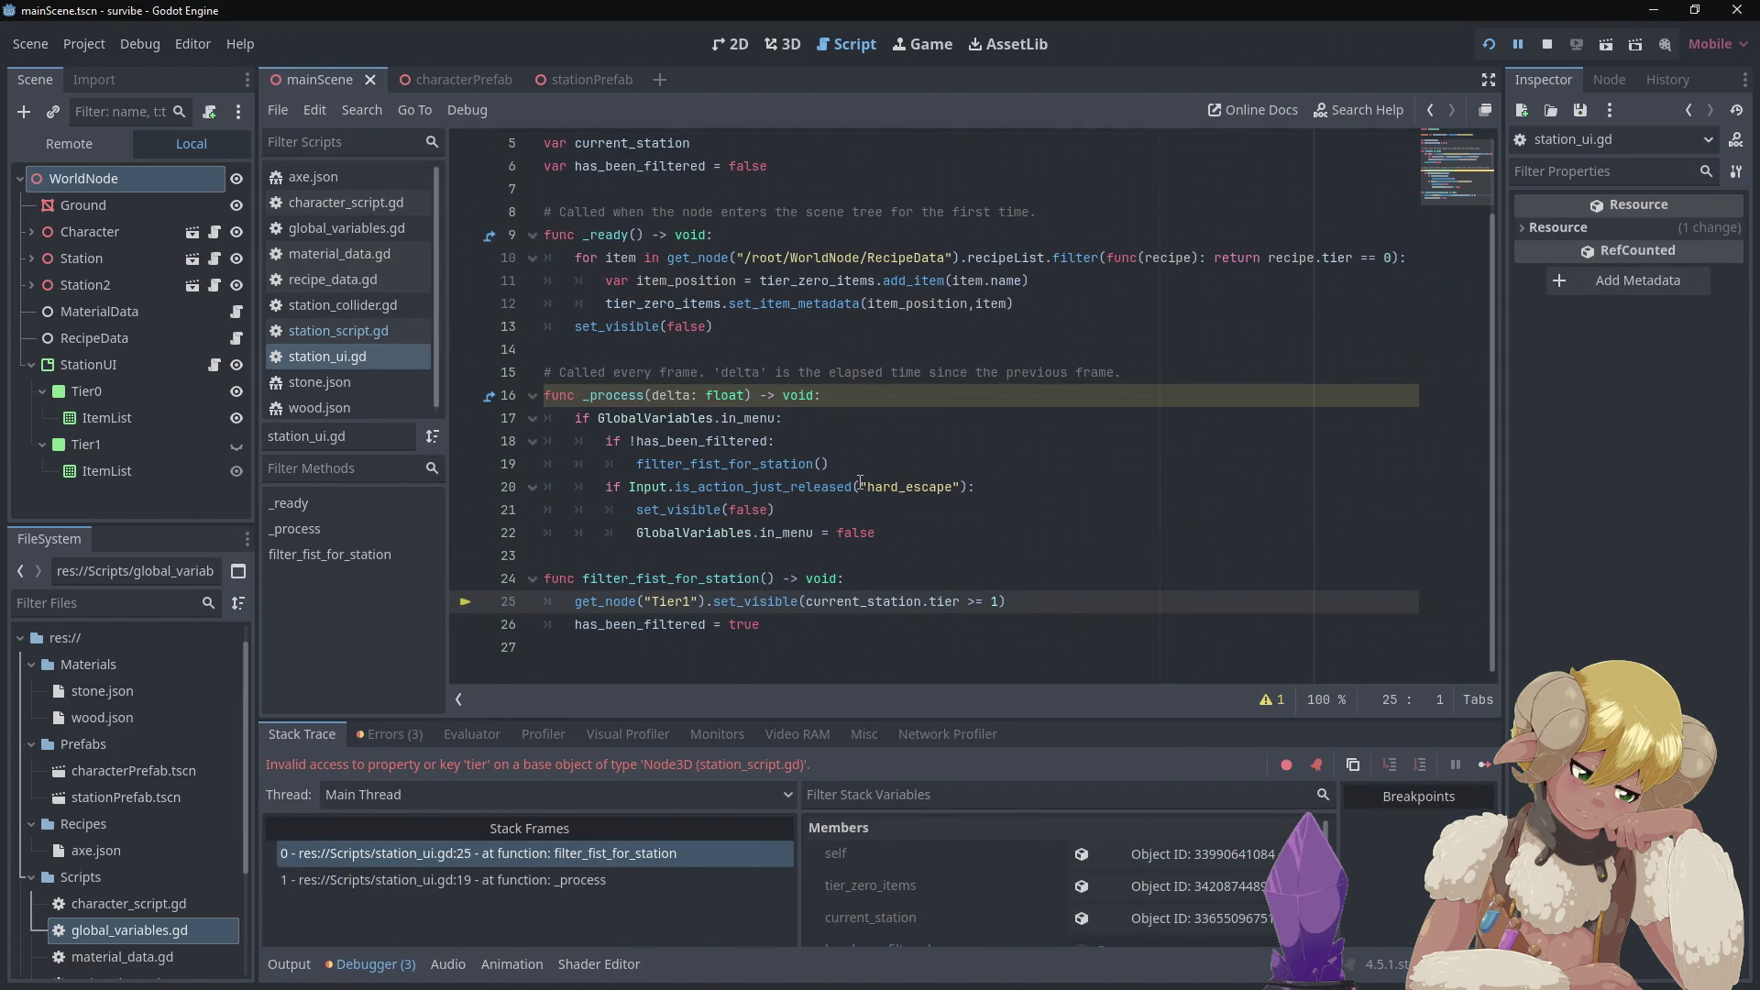
Step: Inspect the invalid 'tier' access error on current_station, then stop the game
mouse_move(833, 476)
mouse_move(912, 598)
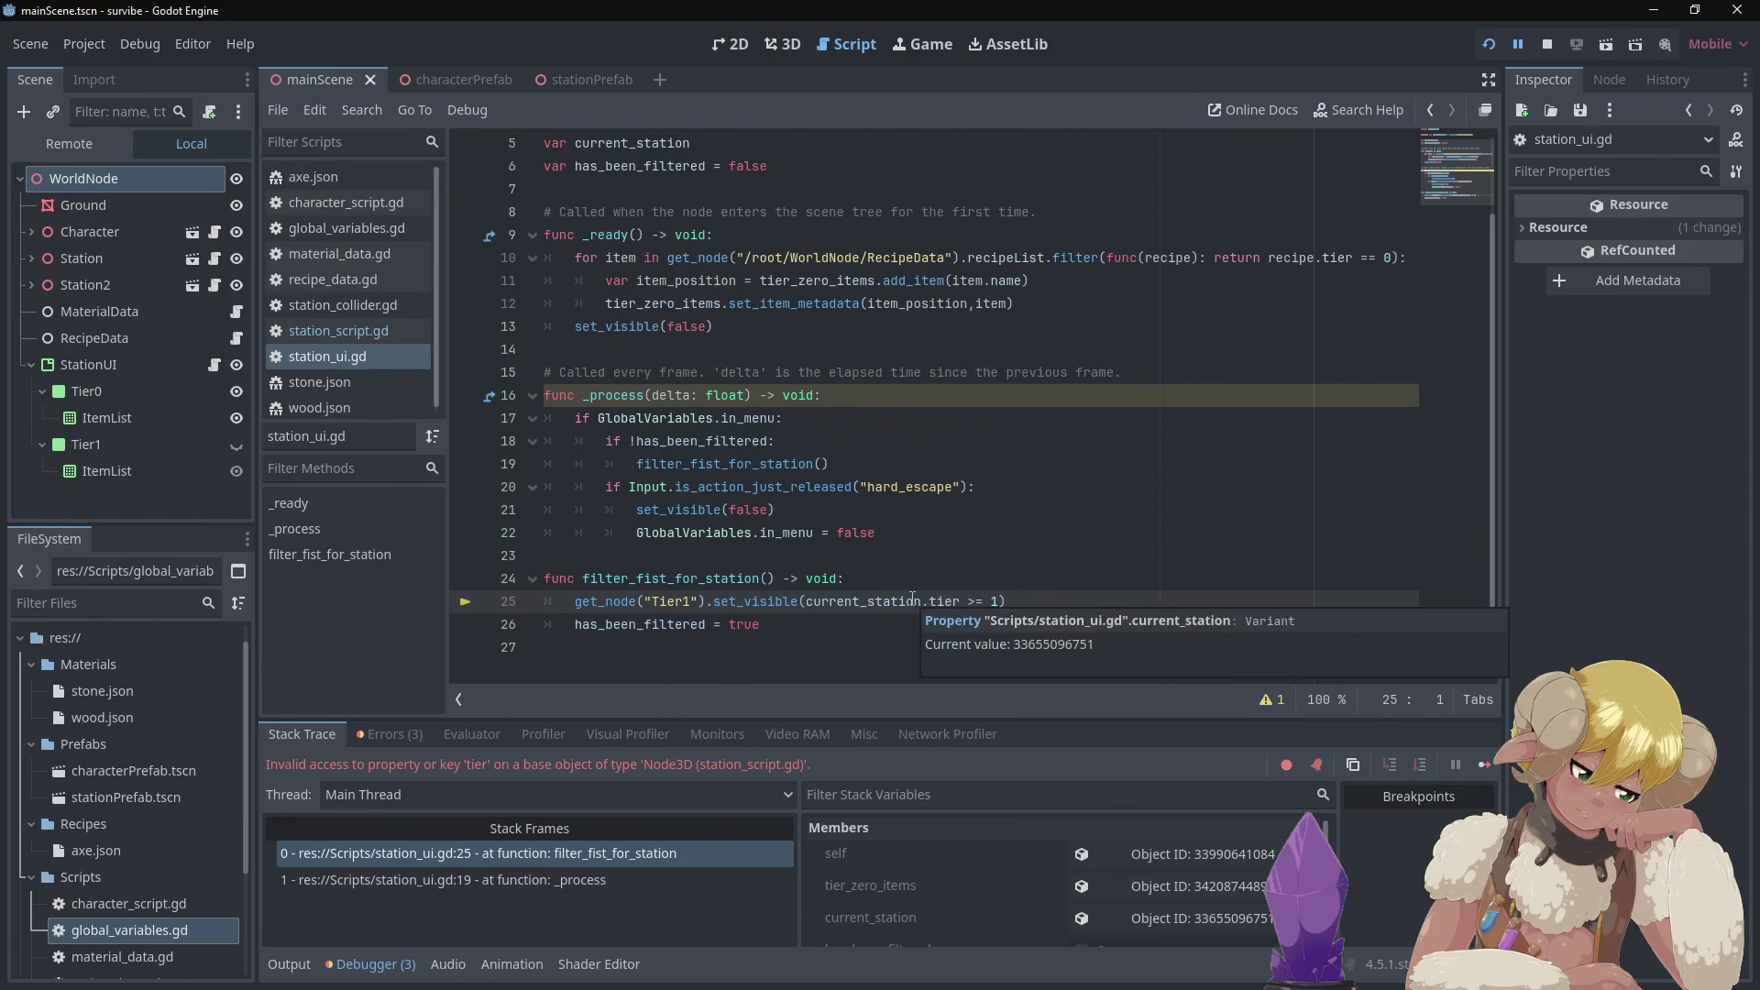
click(1560, 34)
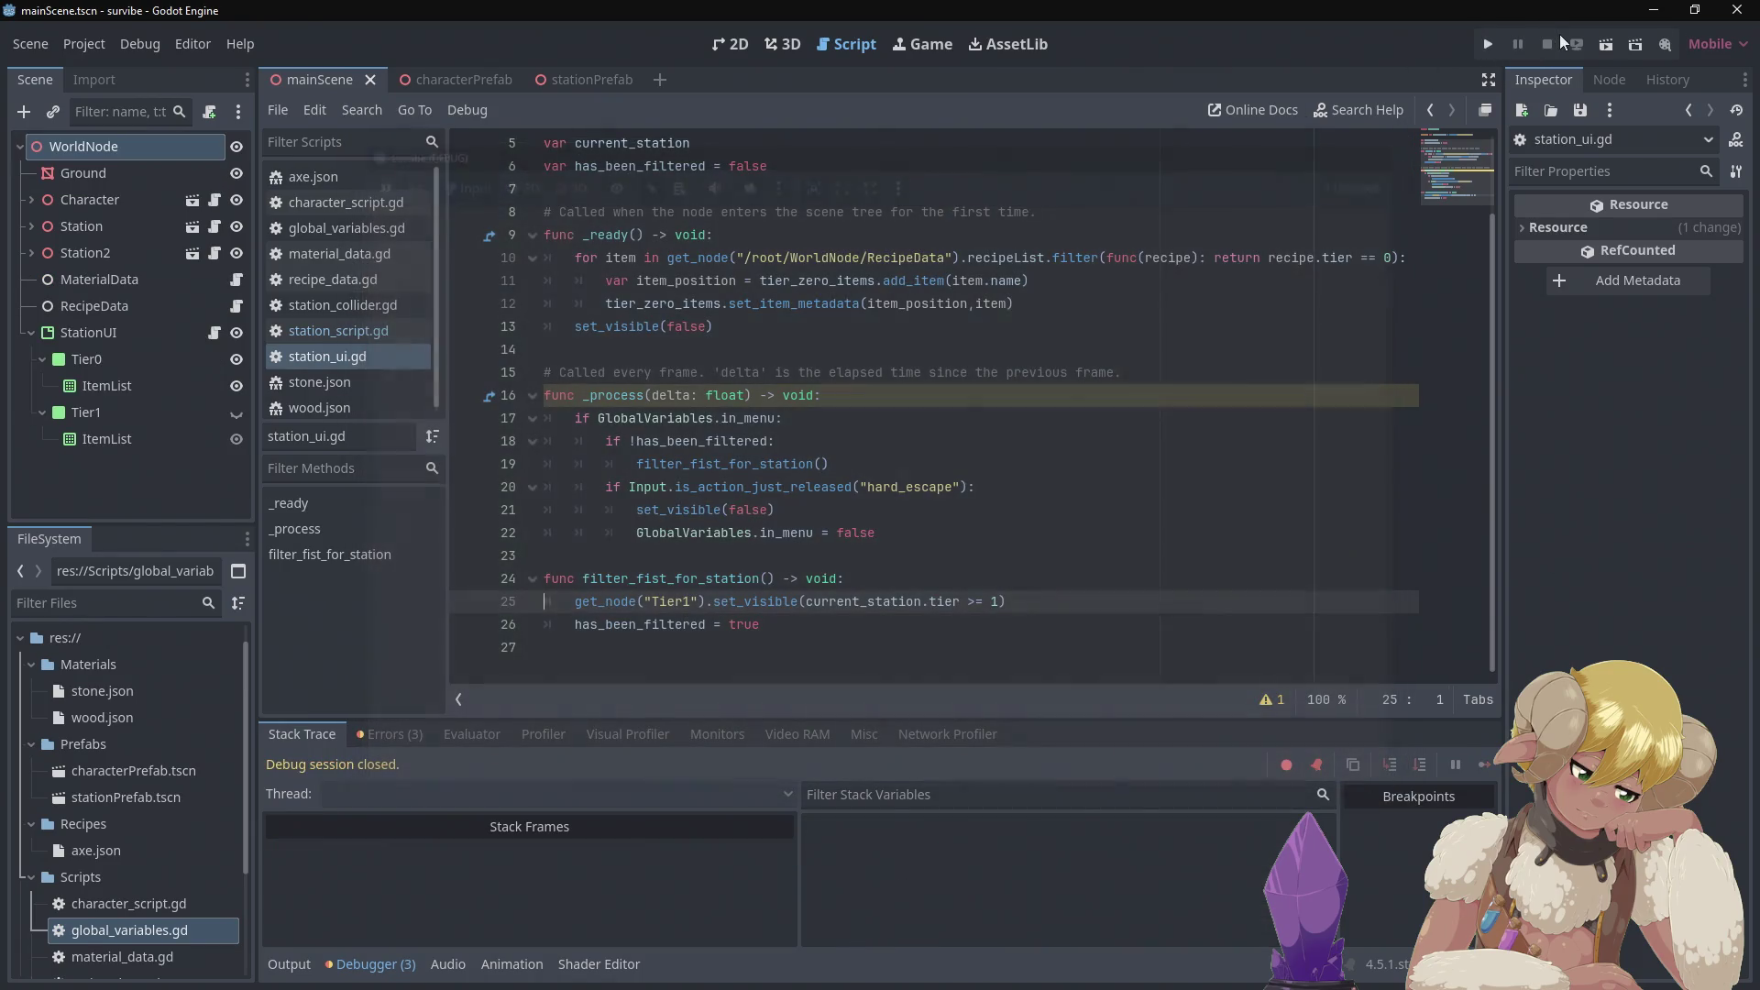
Step: Check station_script.gd's variable name, then make line 25 use current_station.station_tier and rerun
click(315, 338)
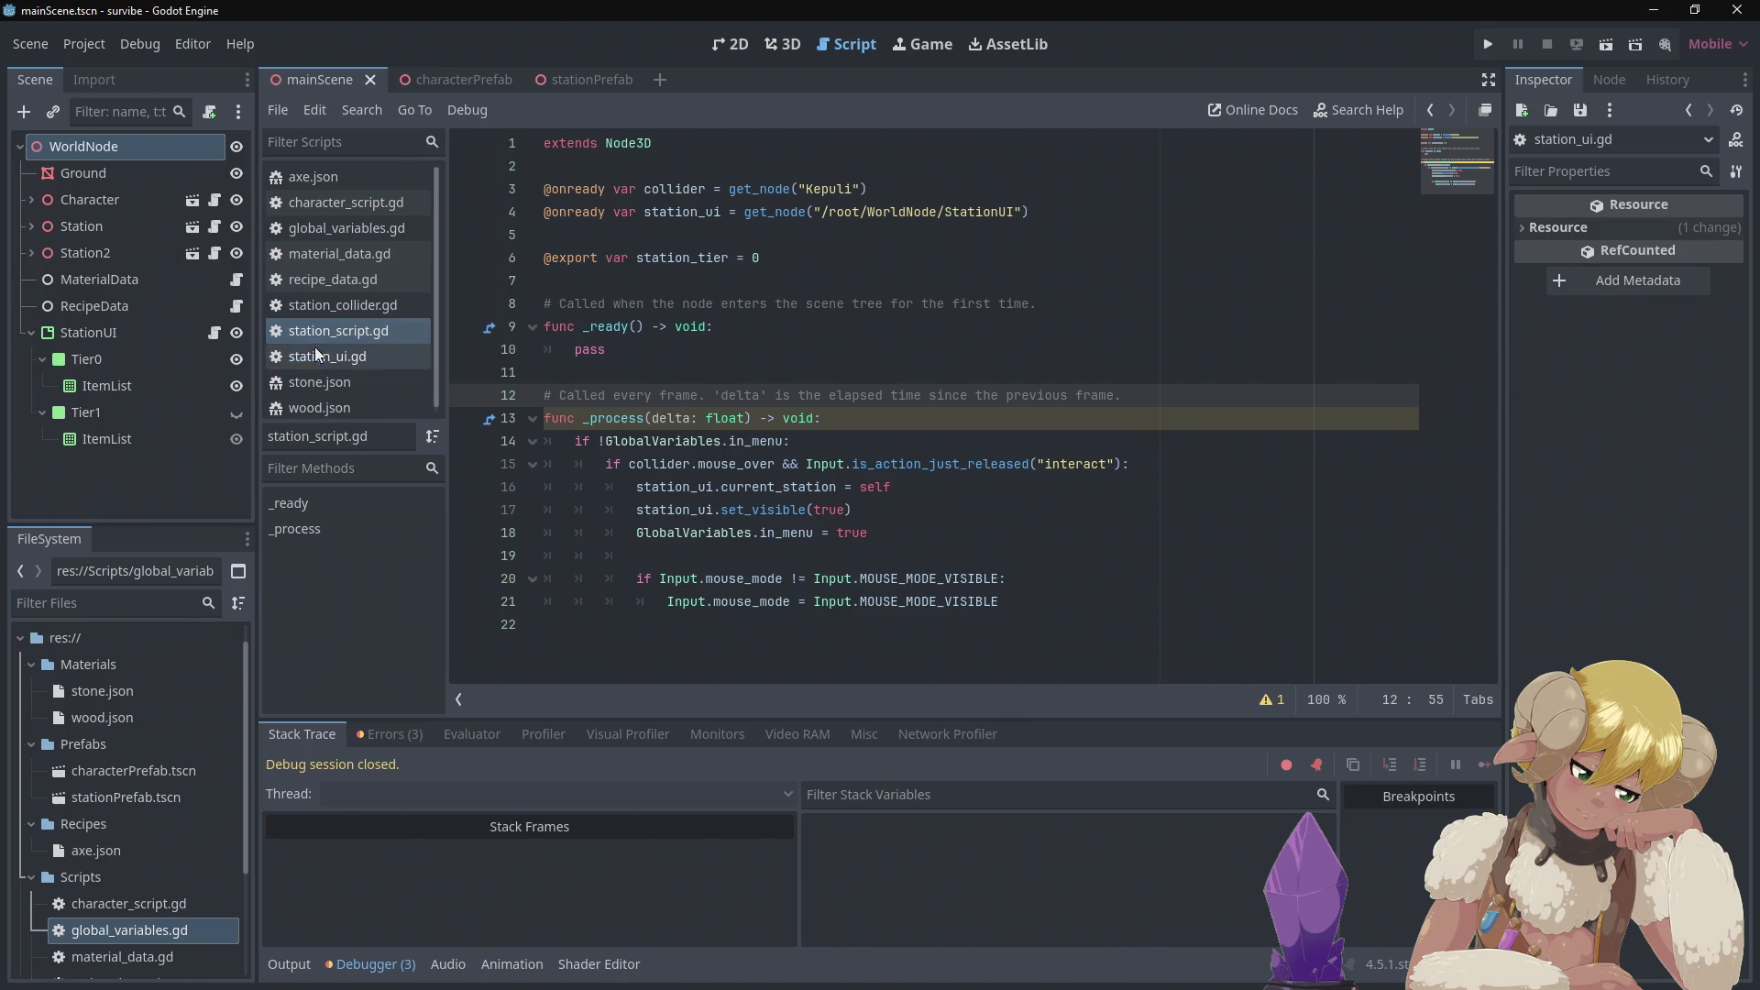
click(317, 354)
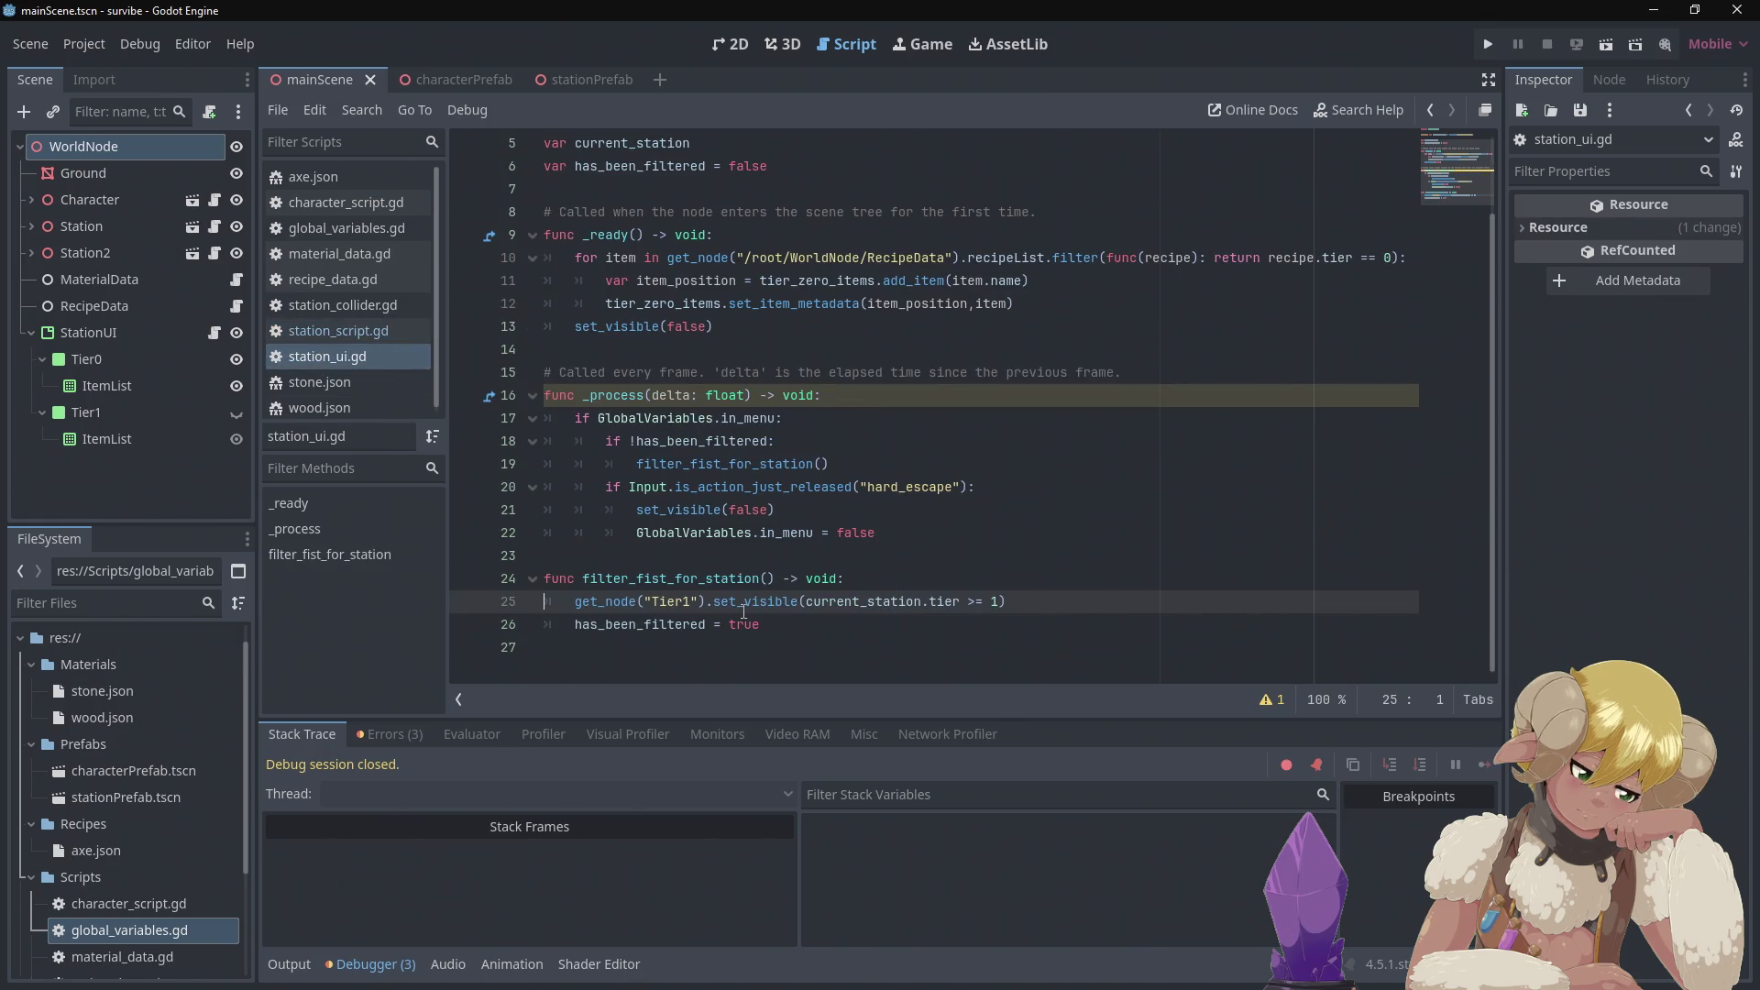
click(930, 603)
text(station_)
click(1486, 44)
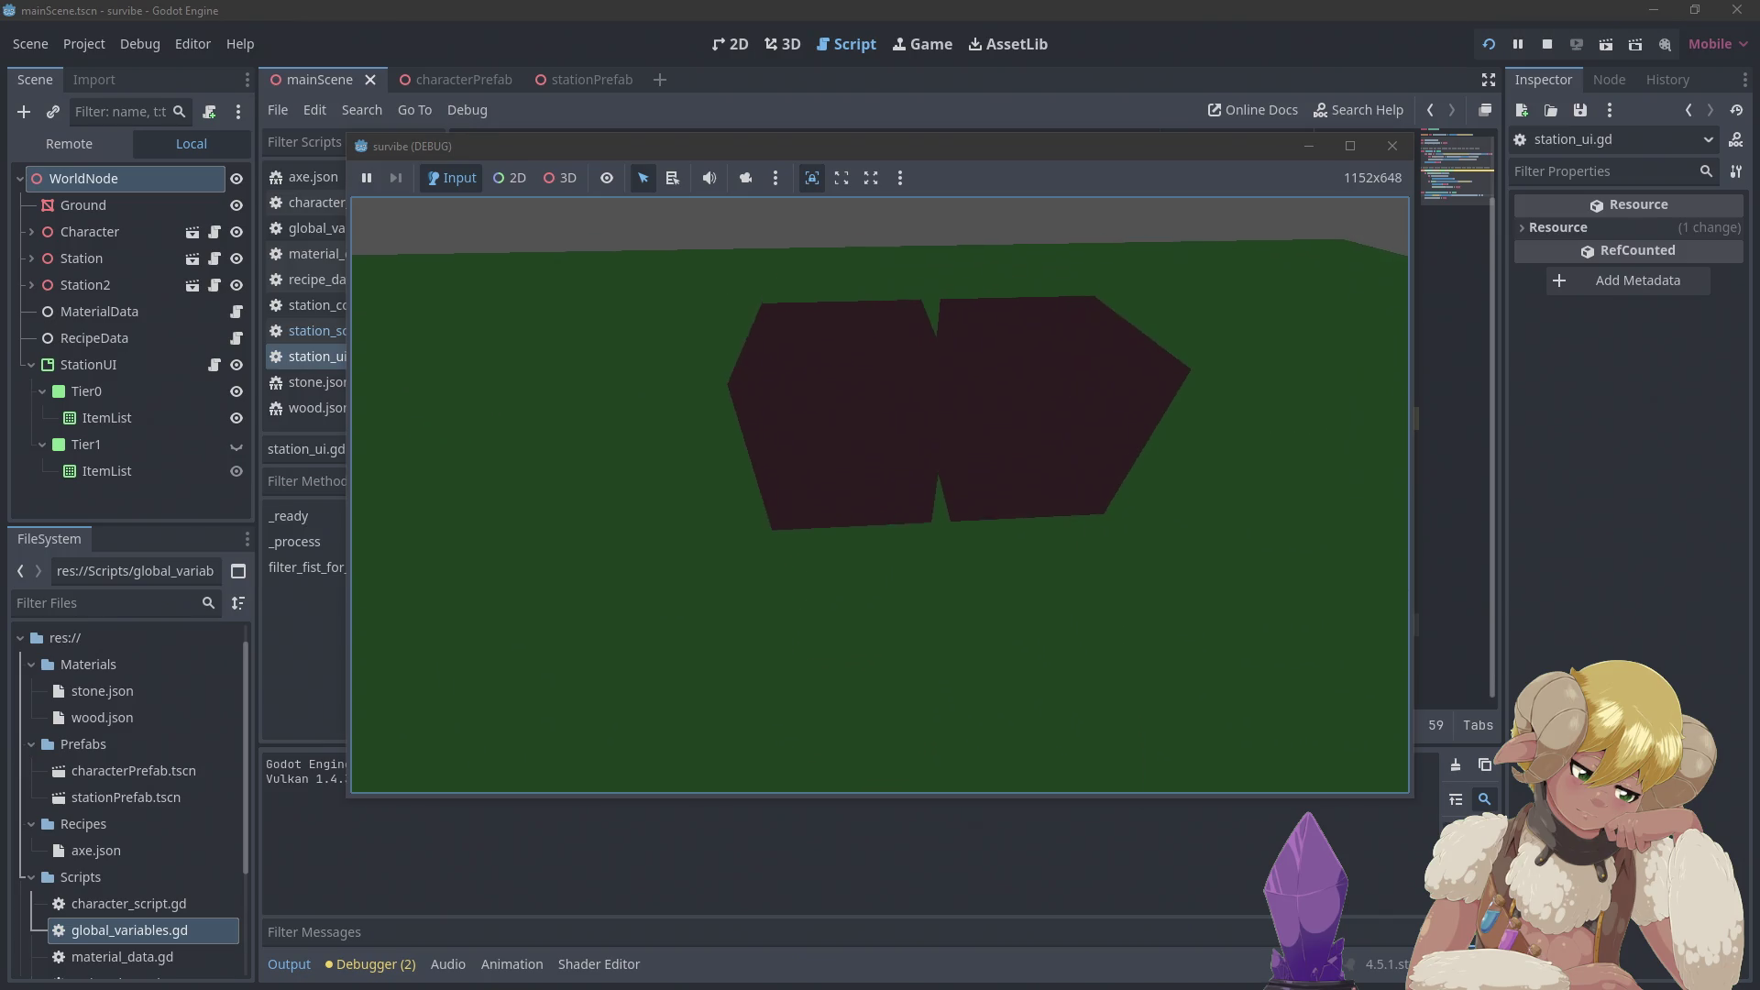
Step: Open the station panel, switch between the Tier1 and Tier0 tabs, close it, and stop with F8
key(e)
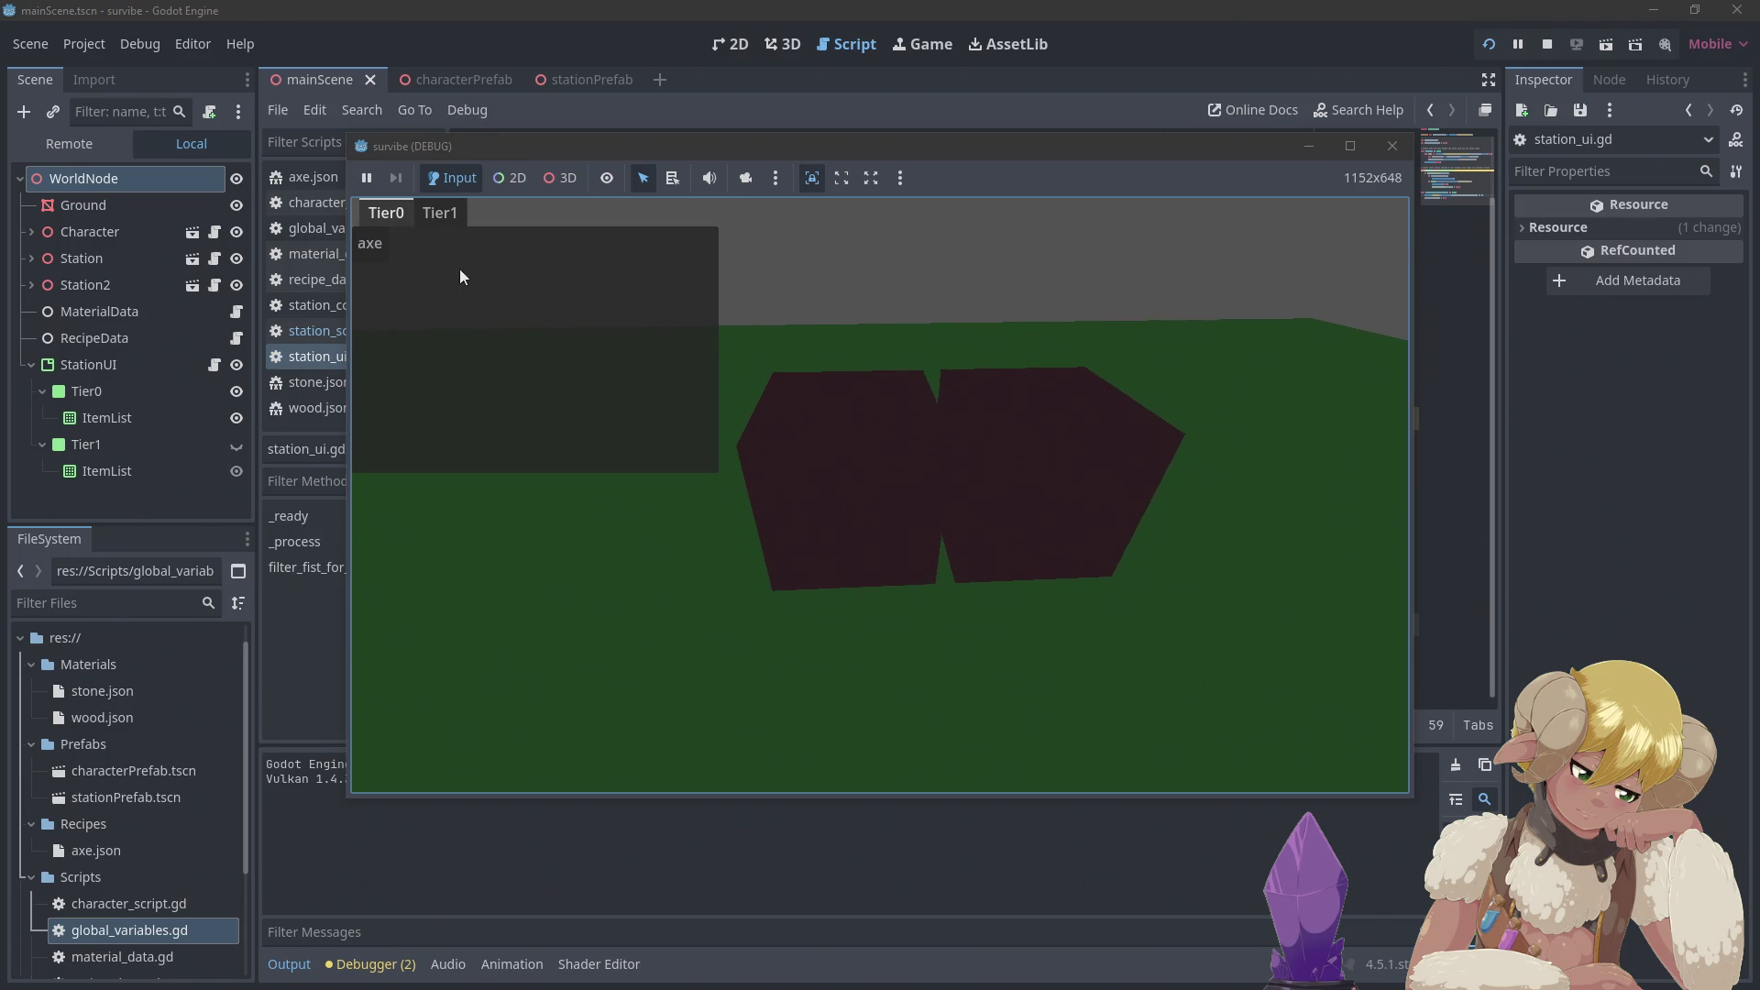
click(447, 212)
click(393, 218)
key(e)
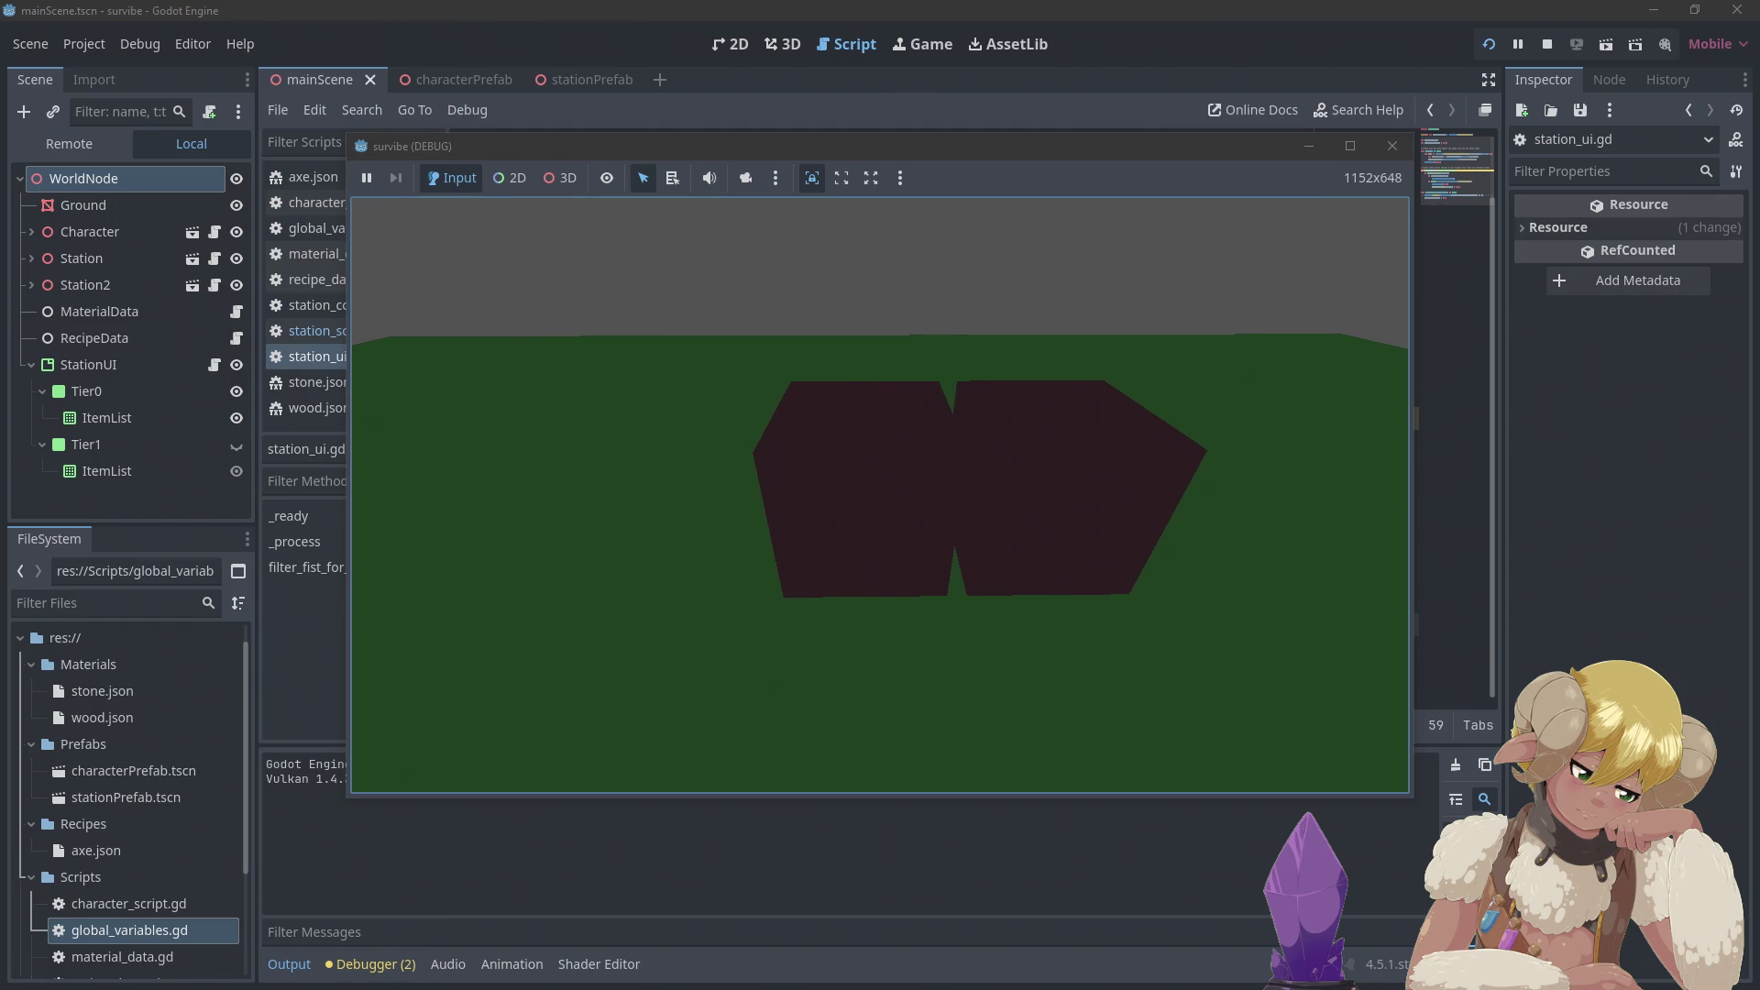
key(F8)
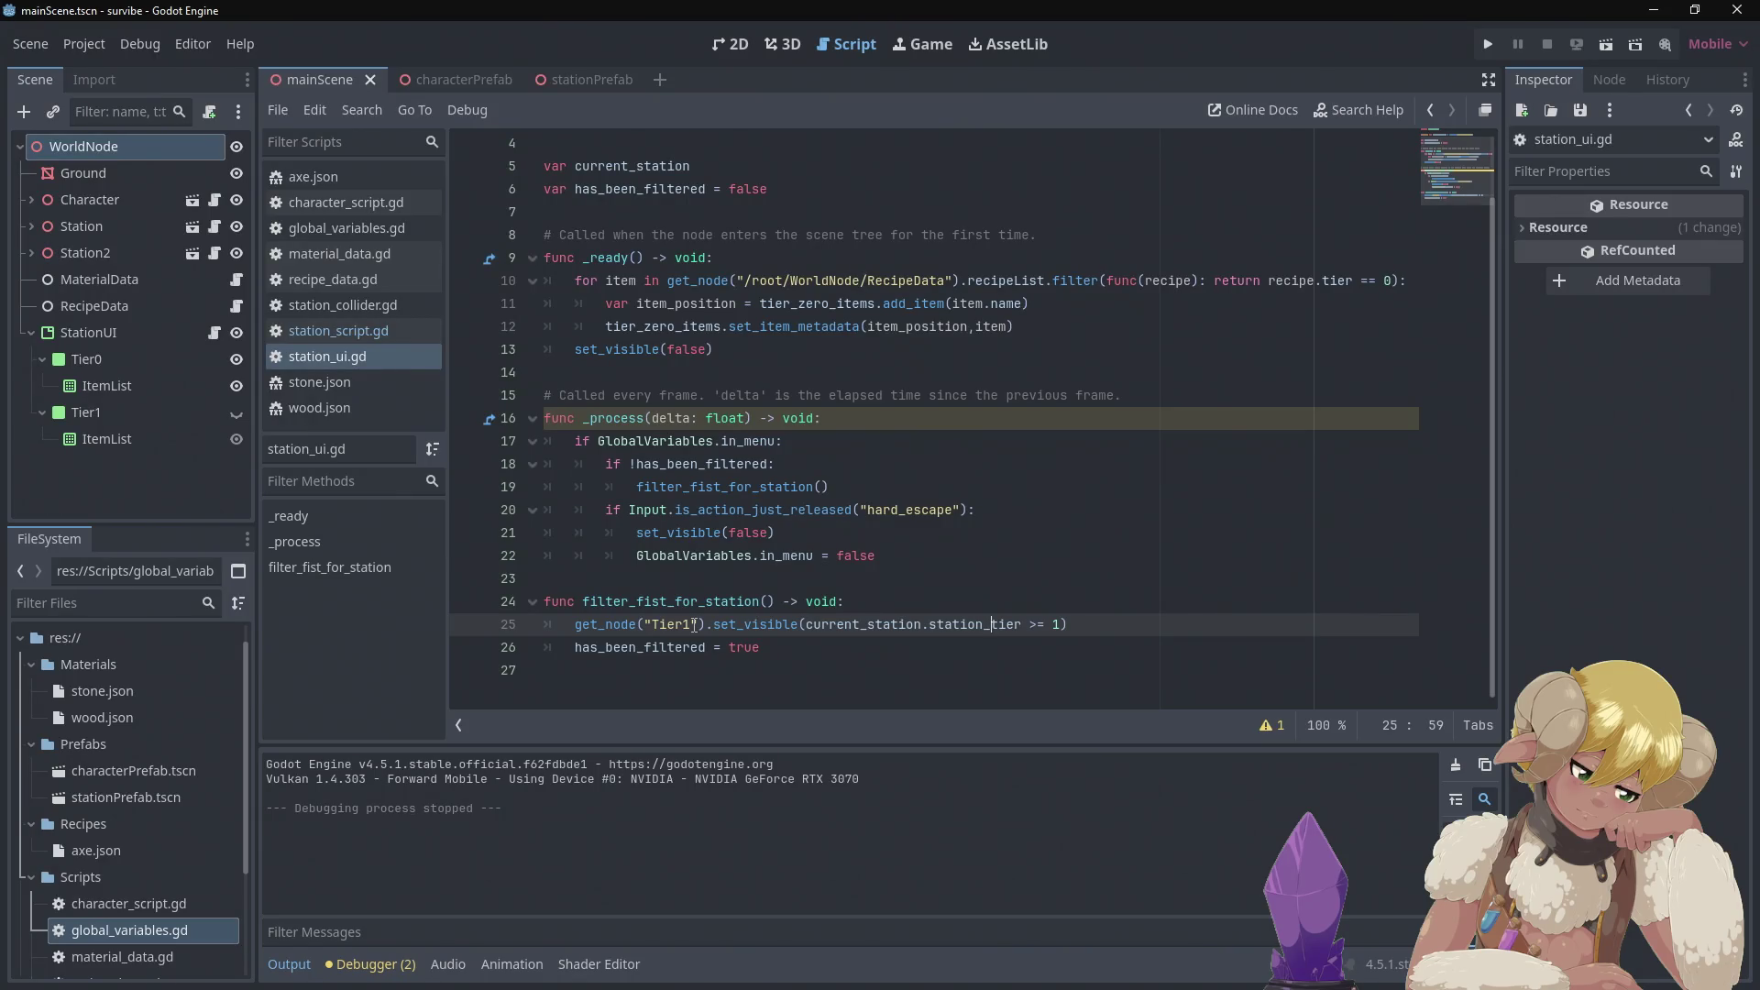
scroll(862, 530, up, 1)
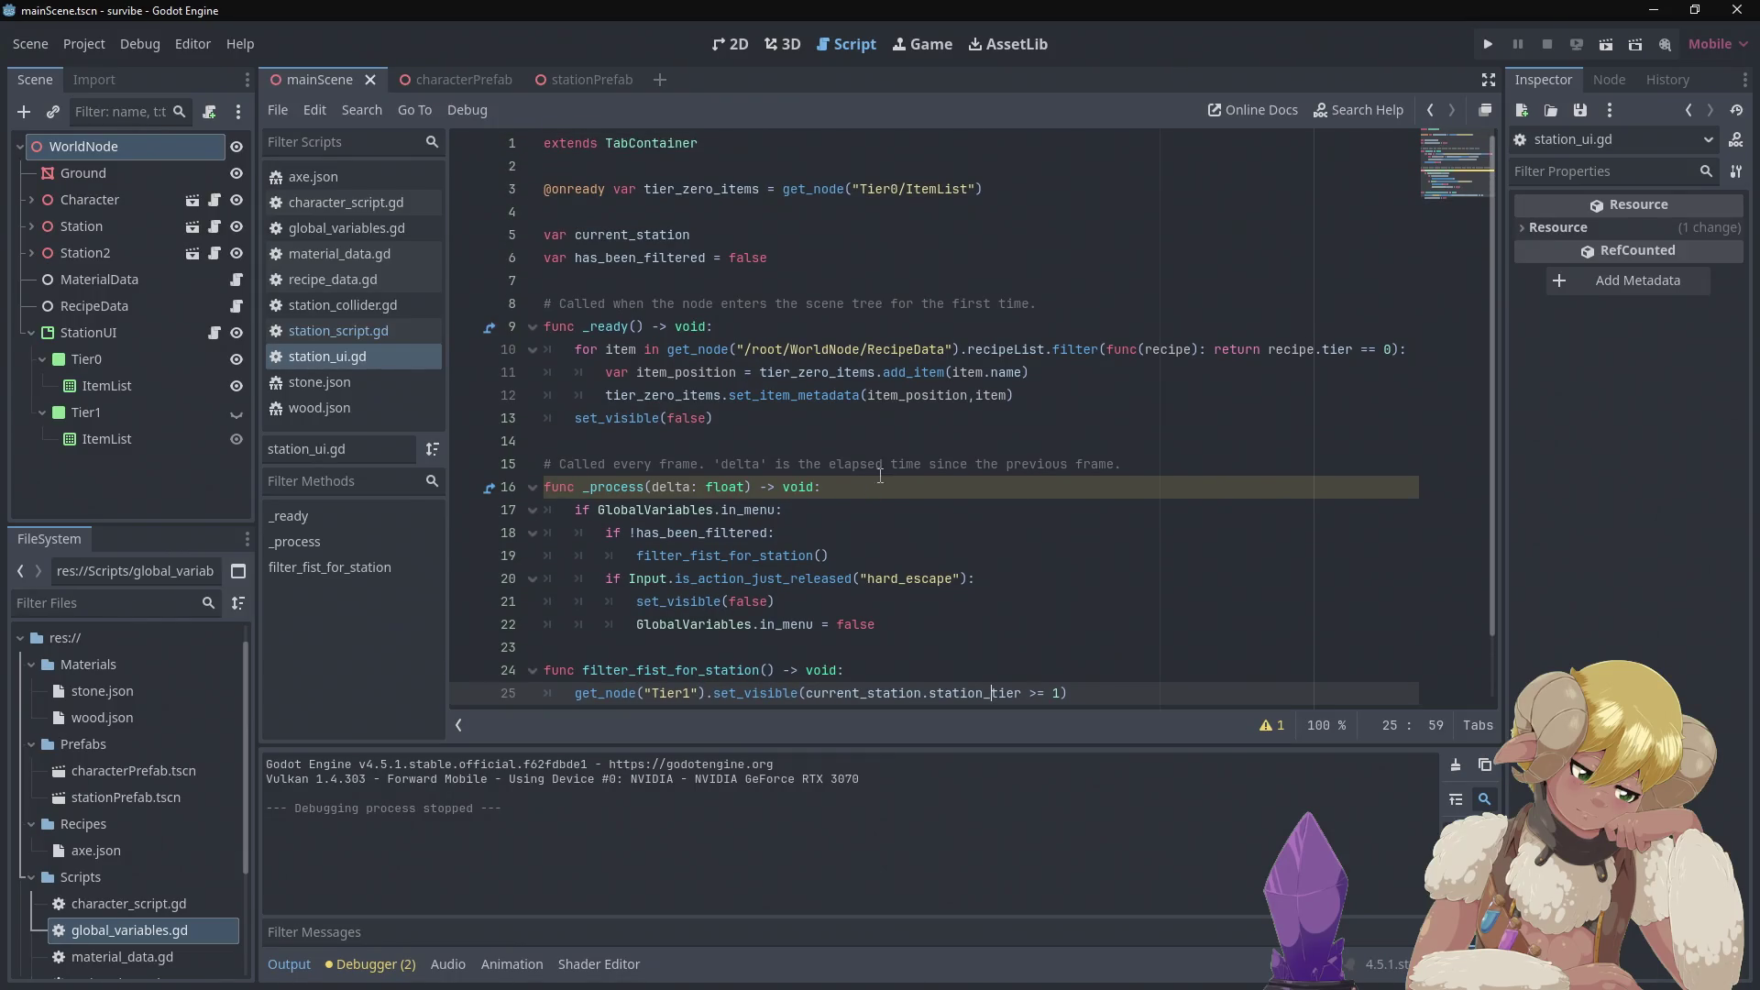
scroll(890, 464, down, 1)
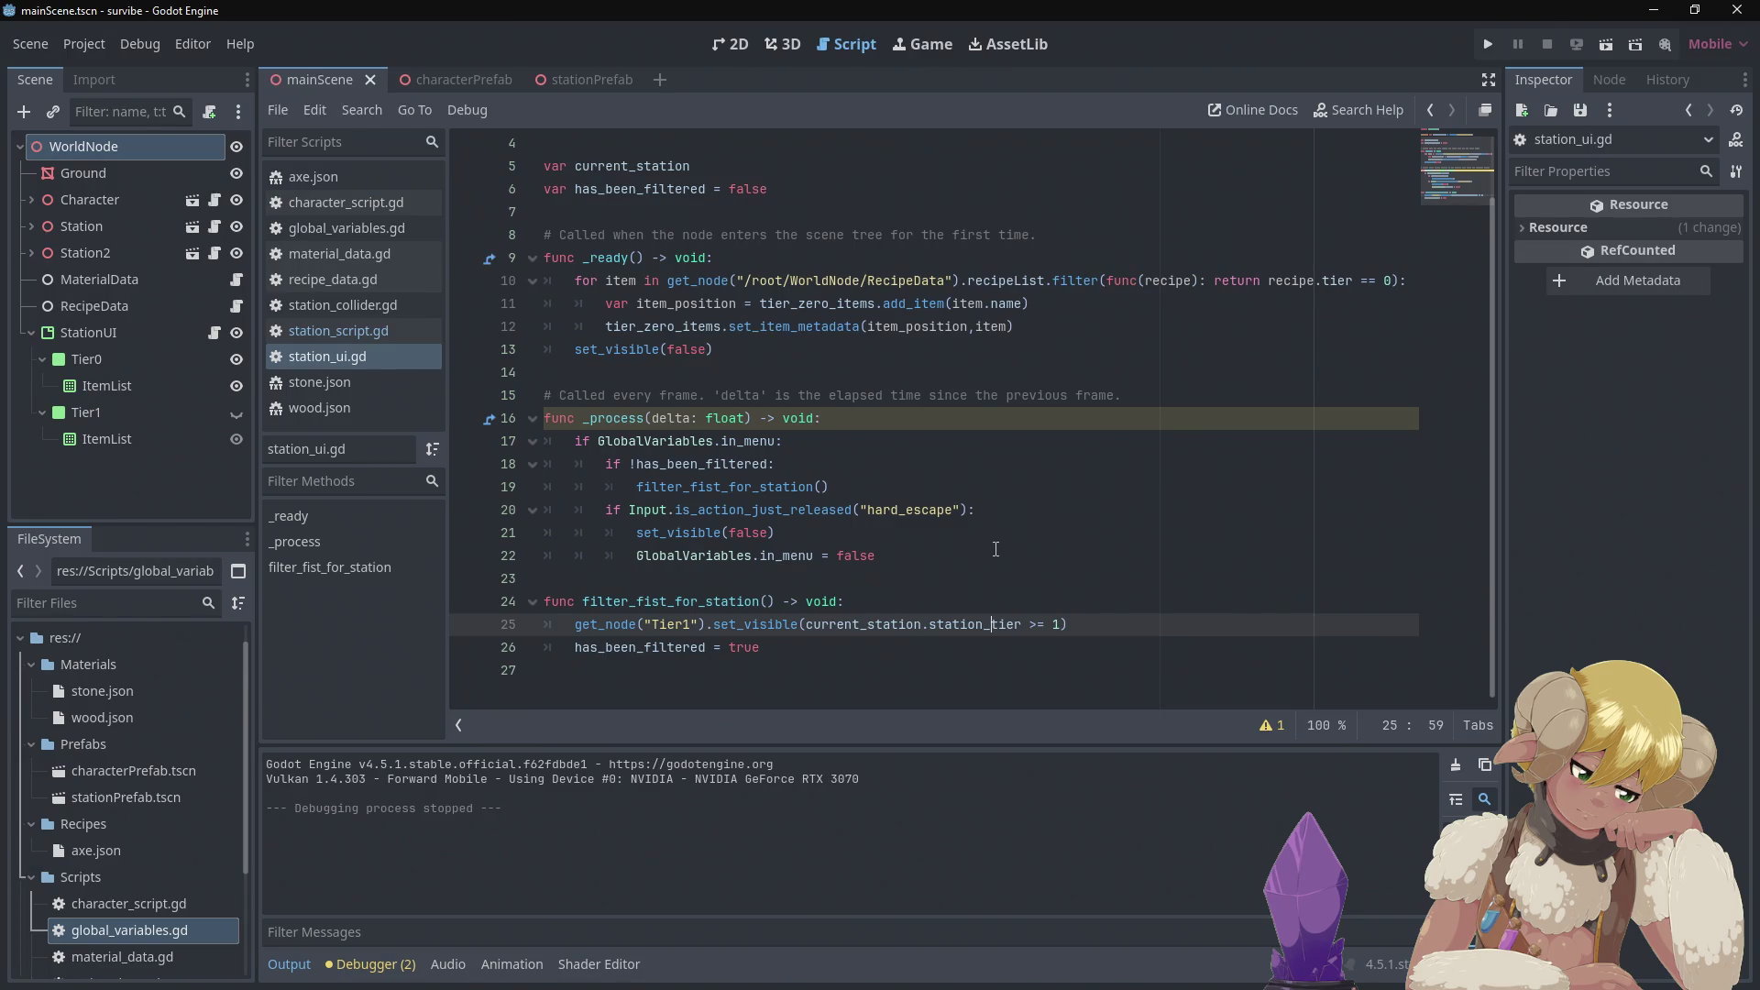
Step: Switch to the Godot Docs in the browser and search for 'panel'
scroll(991, 544, up, 1)
scroll(988, 540, down, 1)
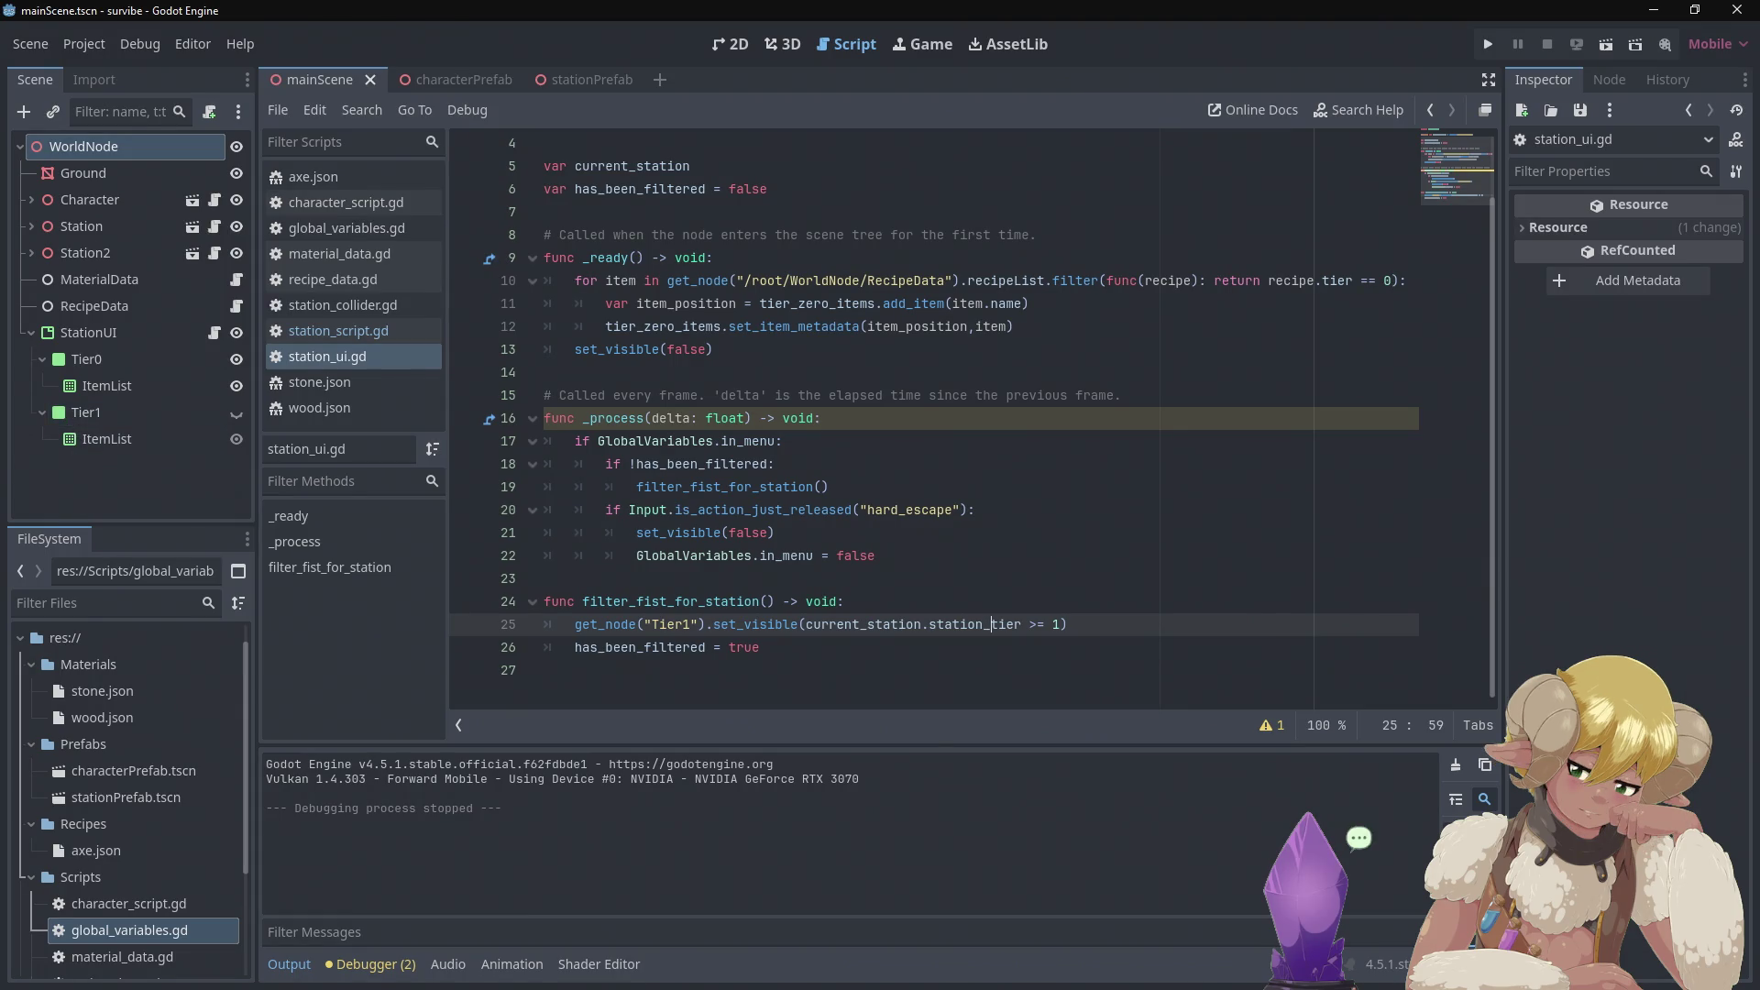
key(alt+Tab)
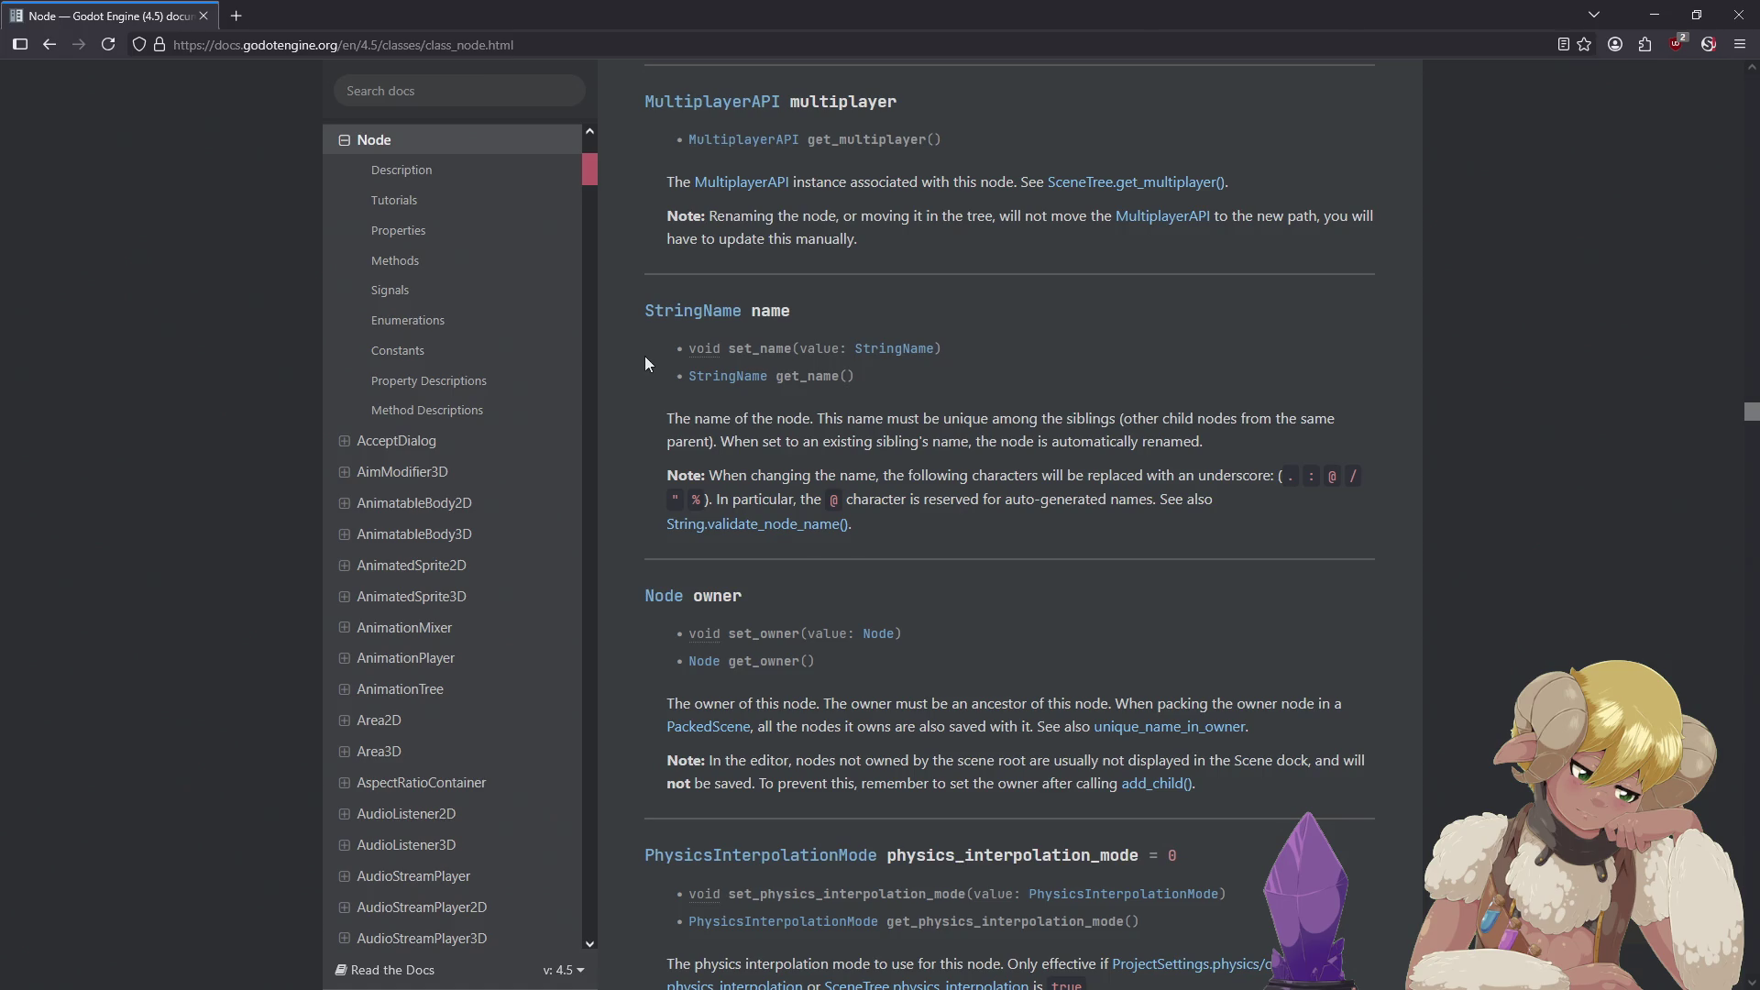
scroll(646, 358, up, 2)
scroll(658, 365, down, 1)
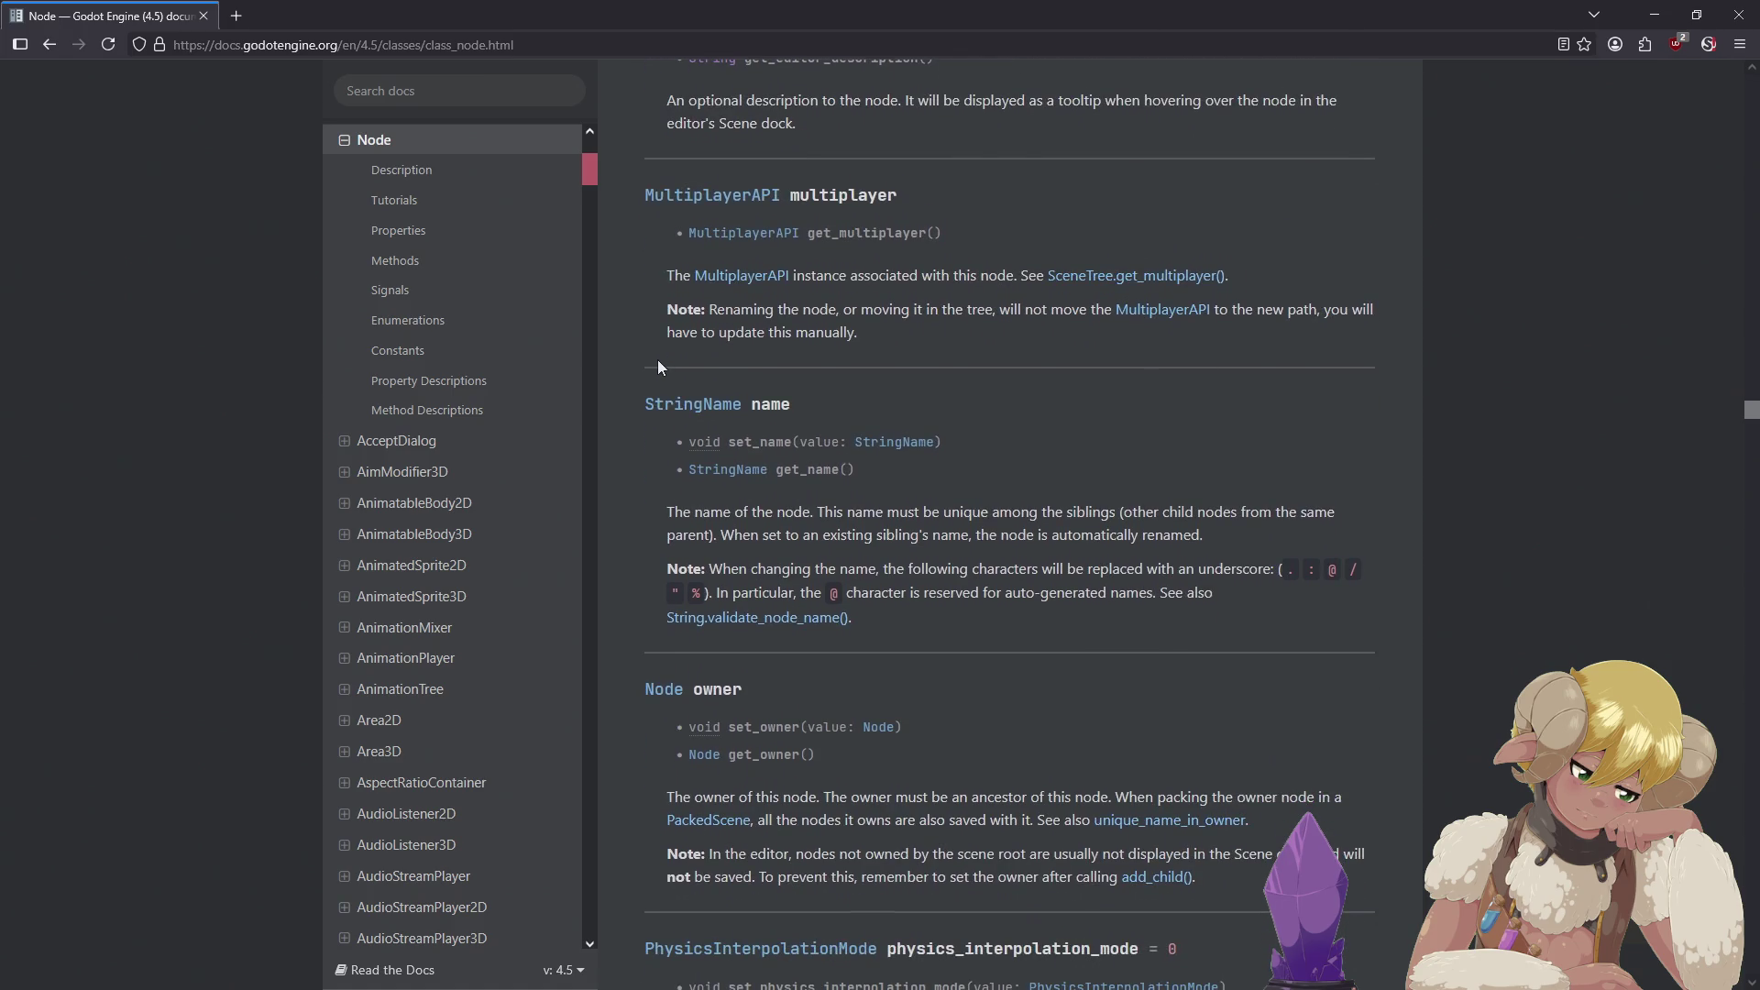
click(463, 95)
text(panel)
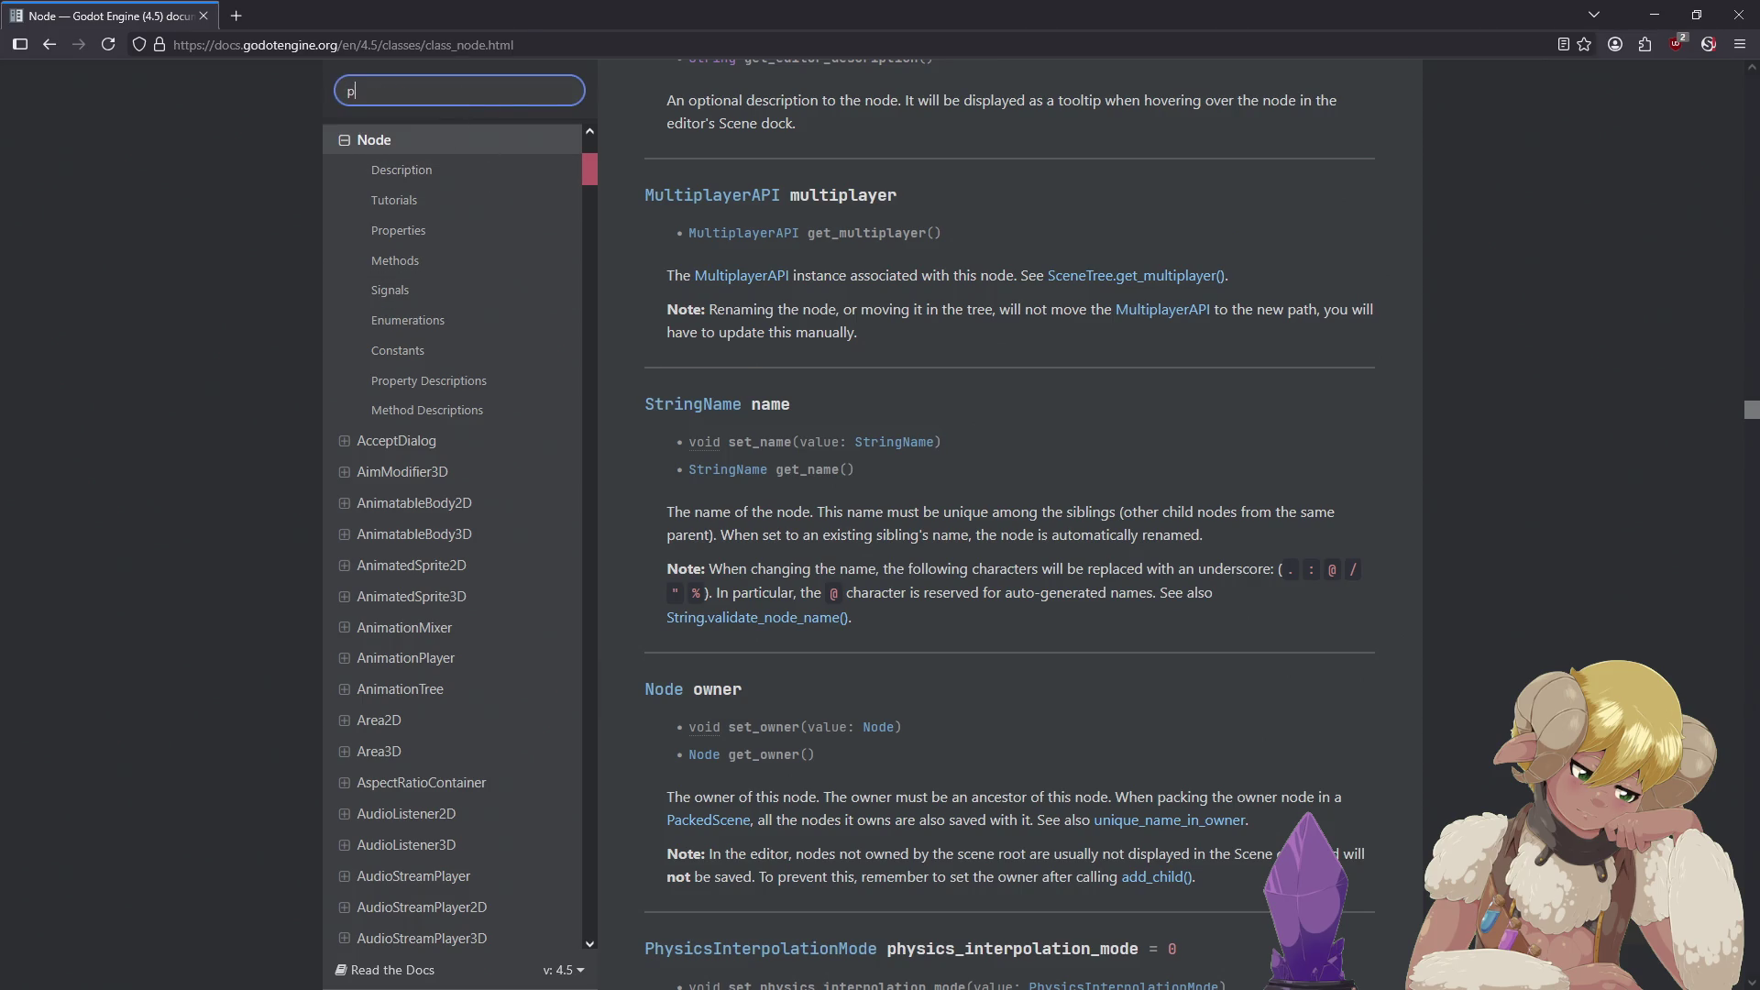
key(Return)
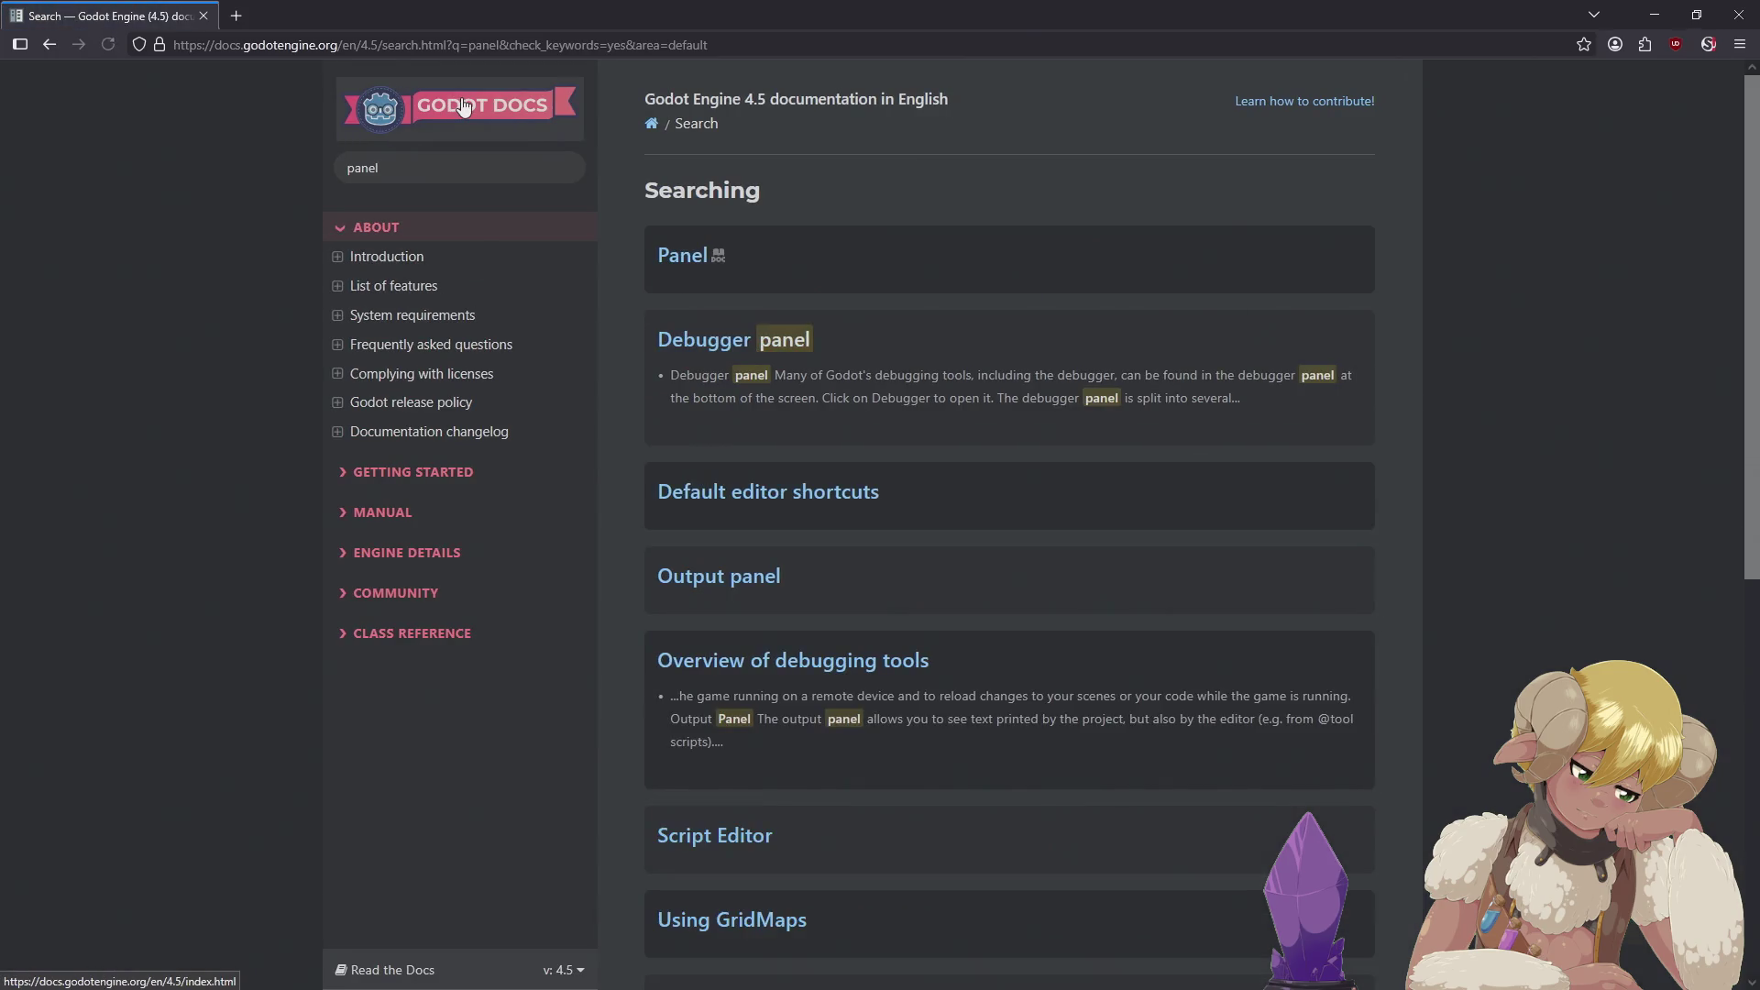
Step: Open the Panel class reference, dismiss the NoScript warning, and read the page
click(682, 251)
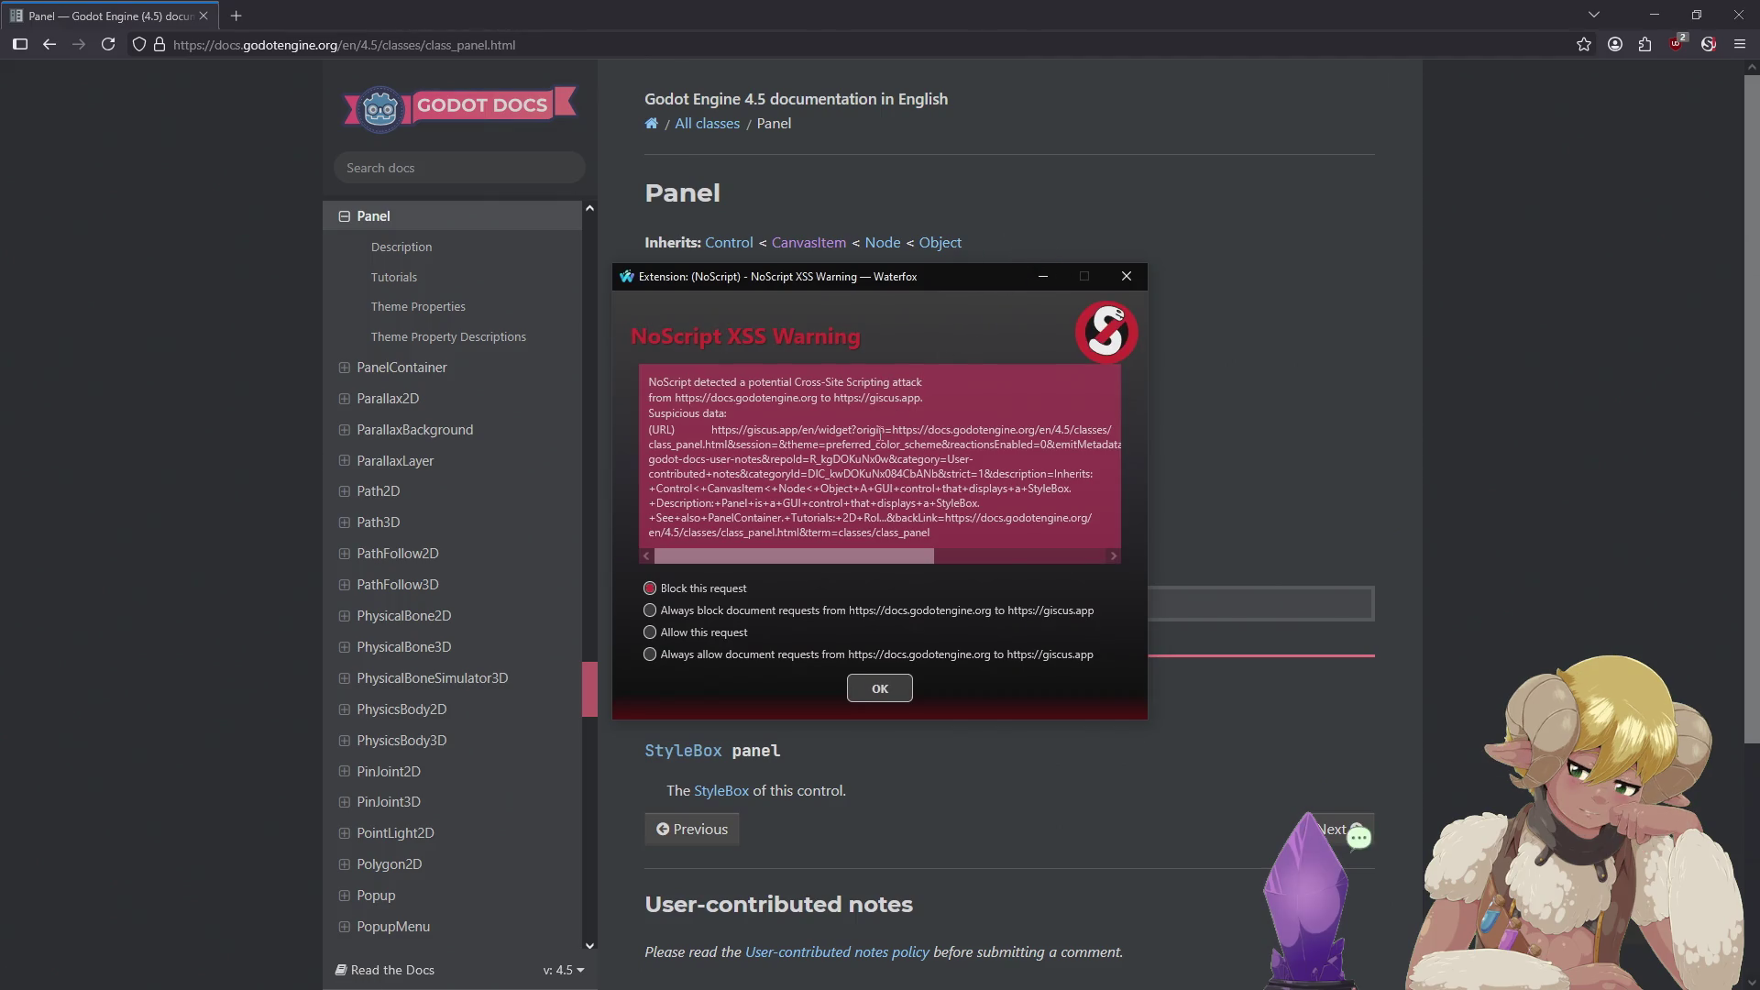
click(885, 695)
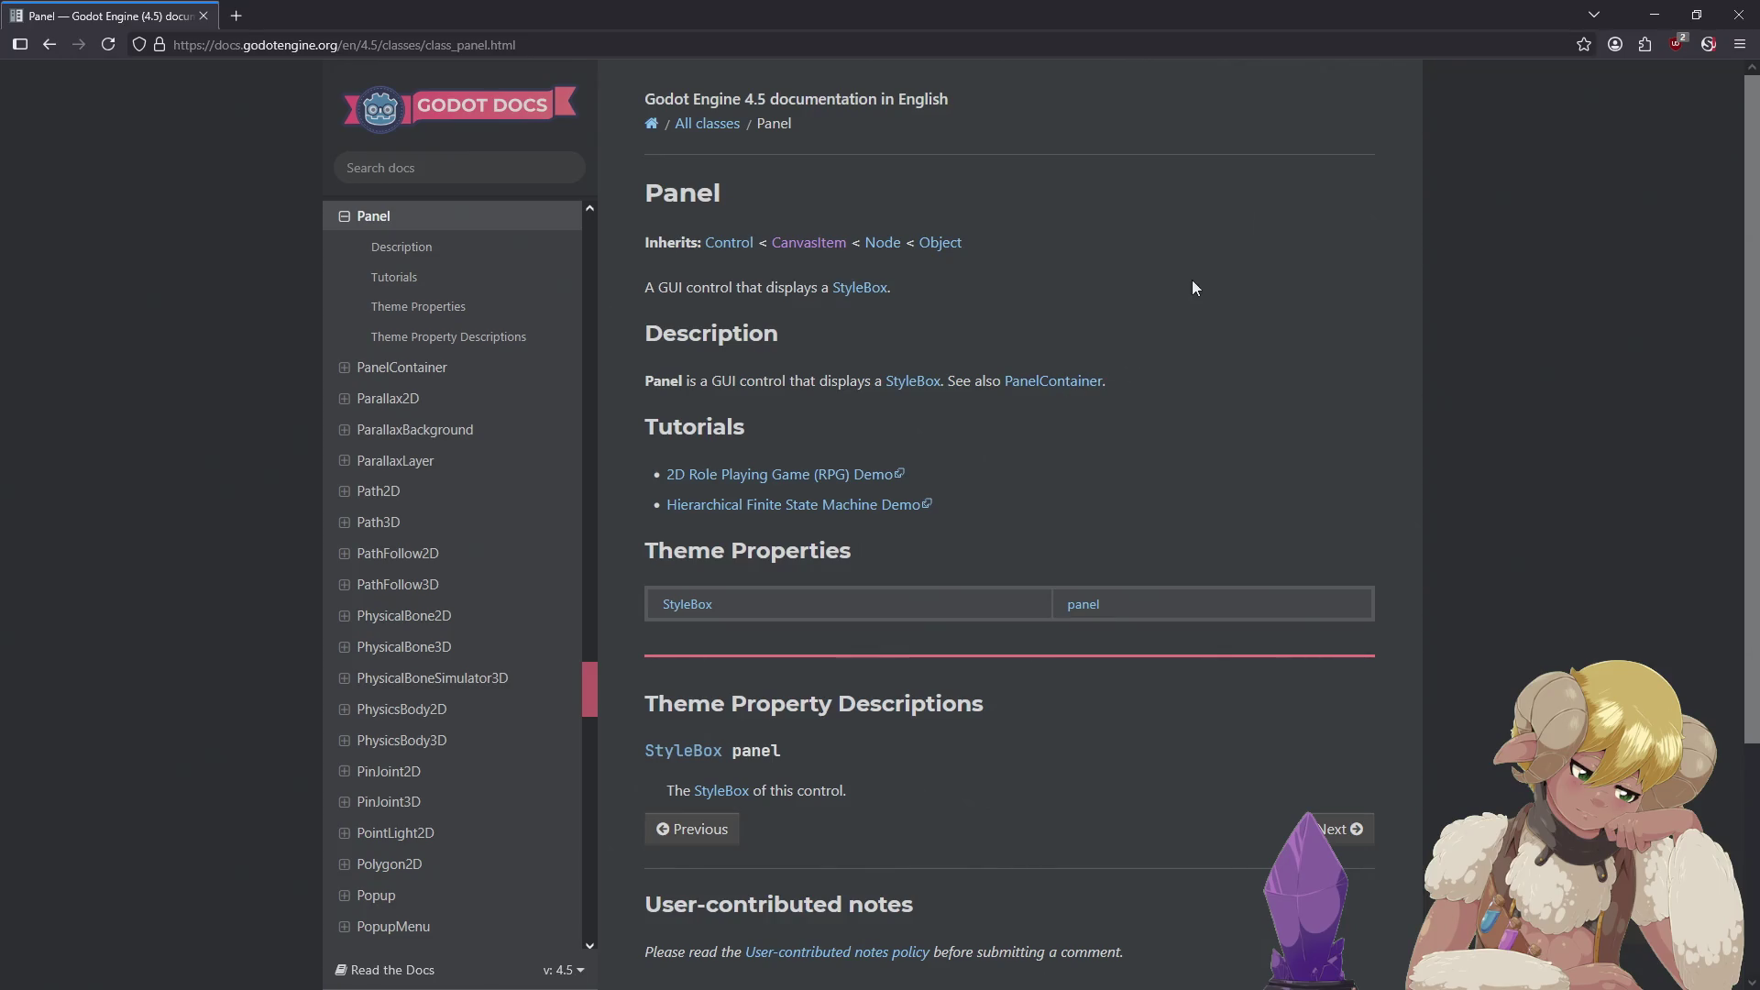
scroll(1192, 287, down, 2)
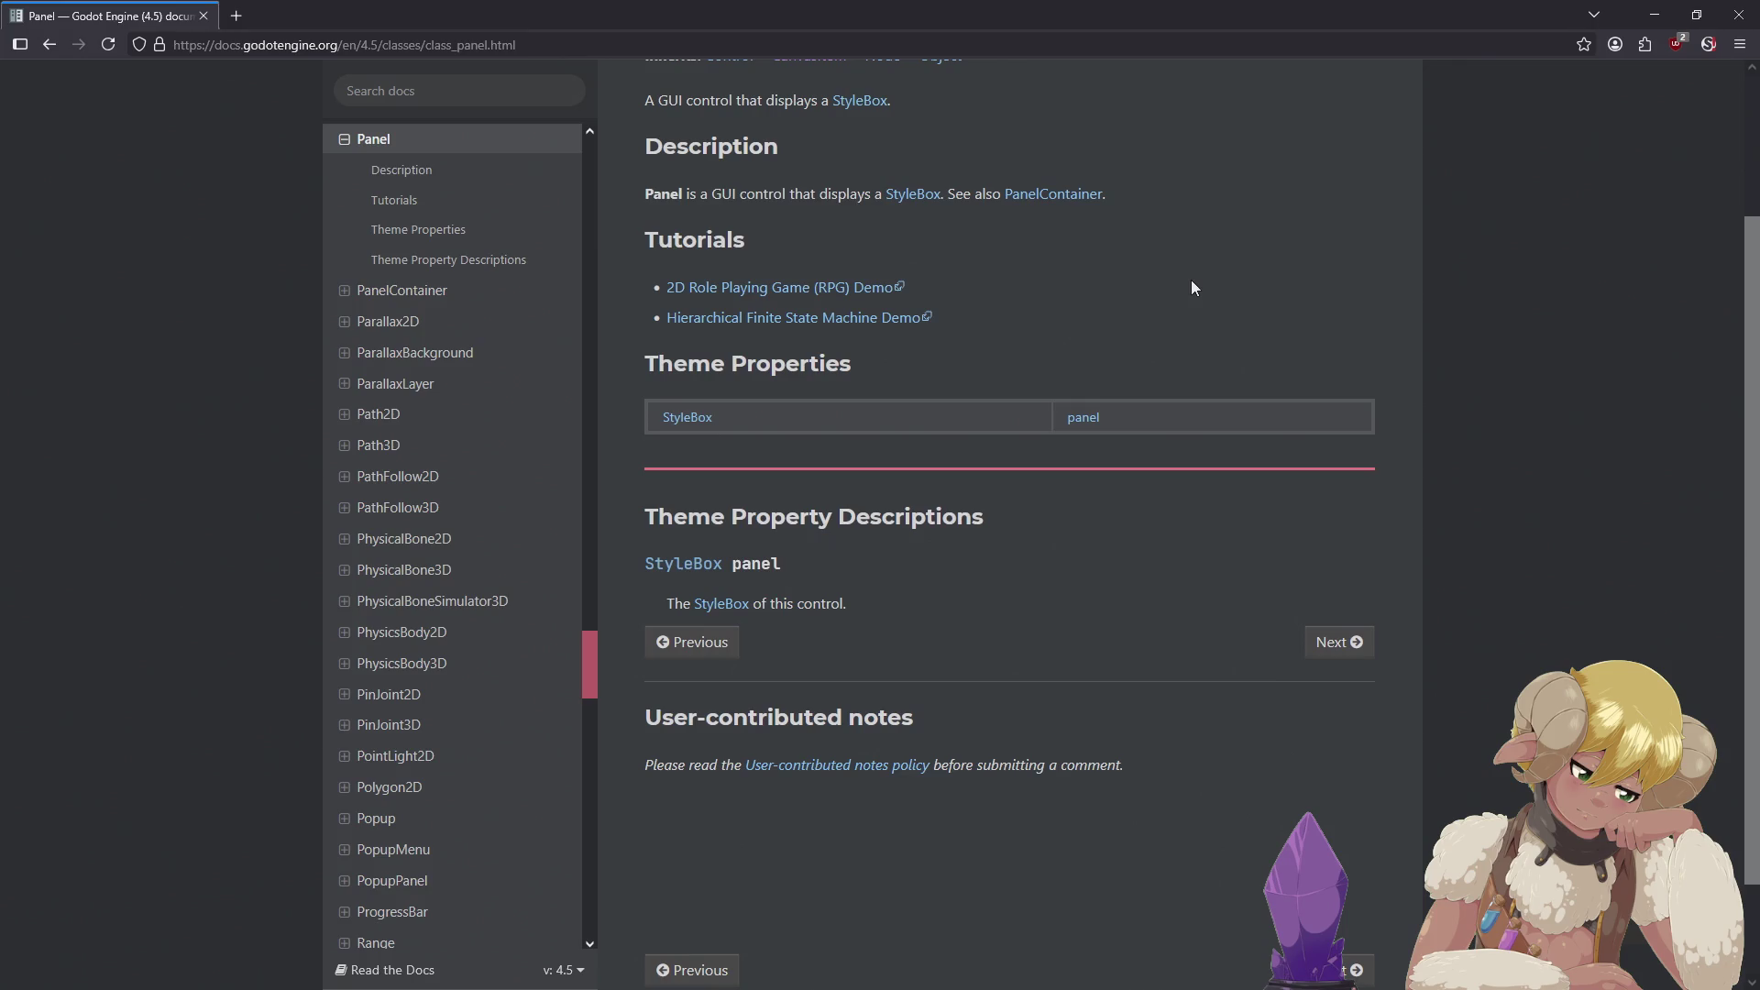
scroll(1192, 287, up, 2)
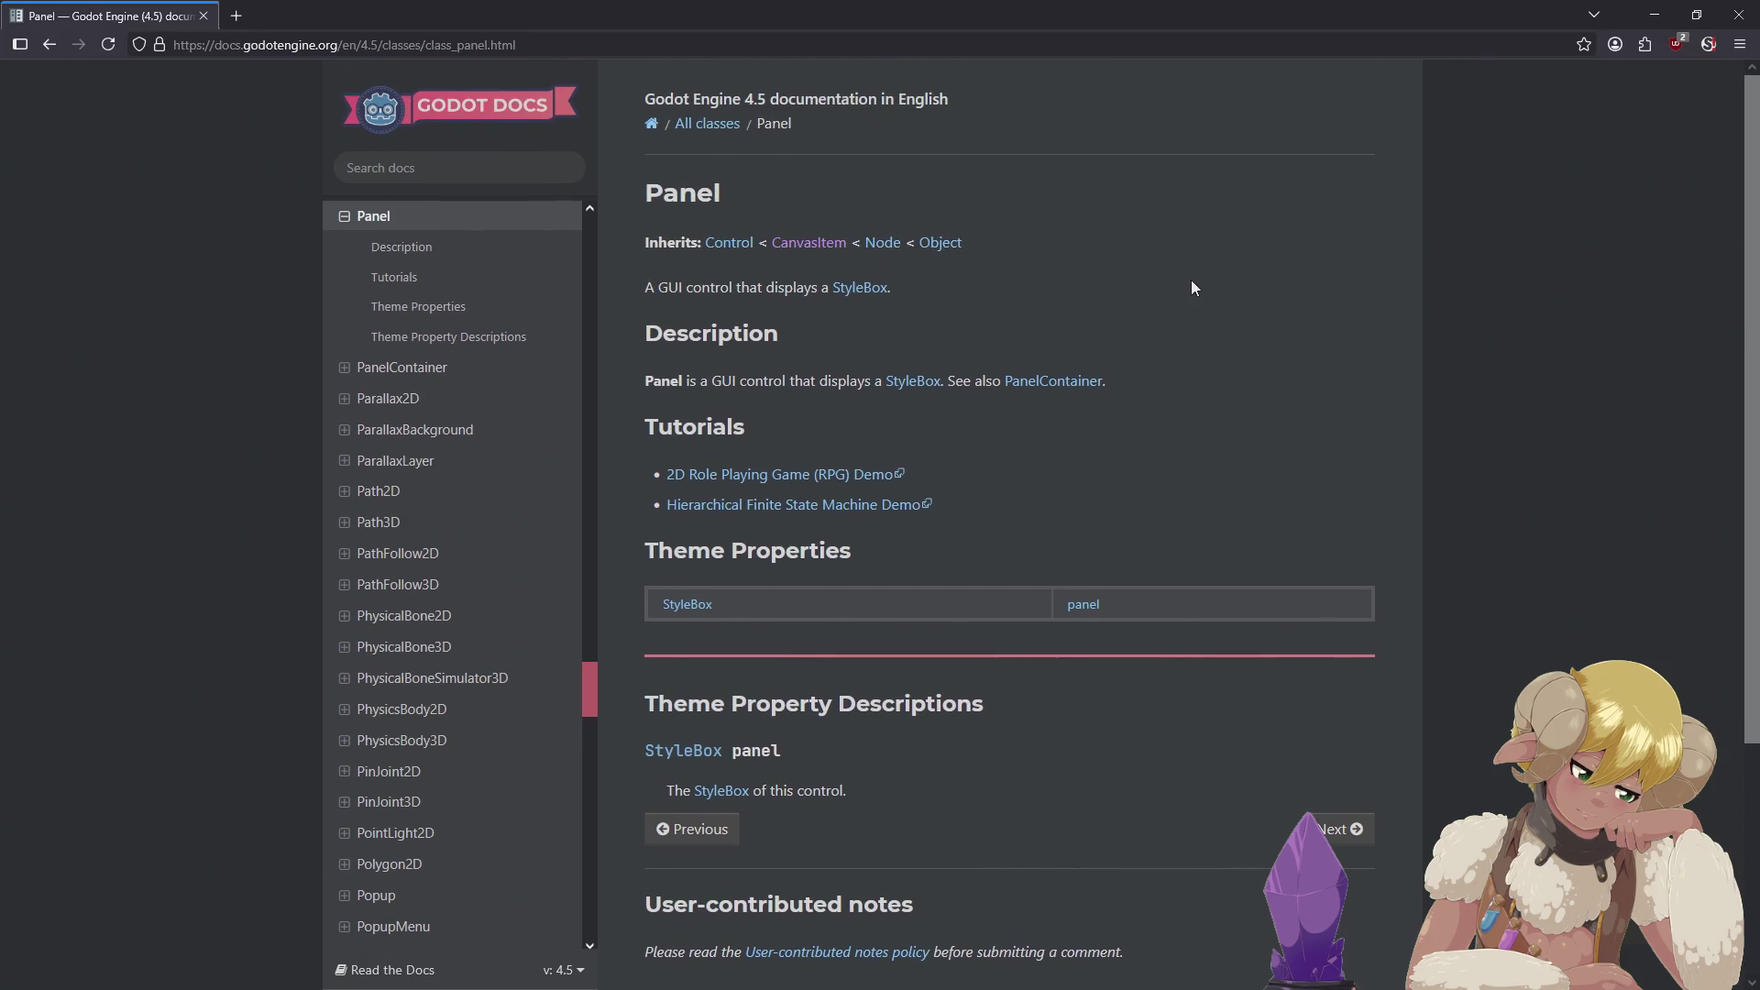
scroll(1192, 287, down, 2)
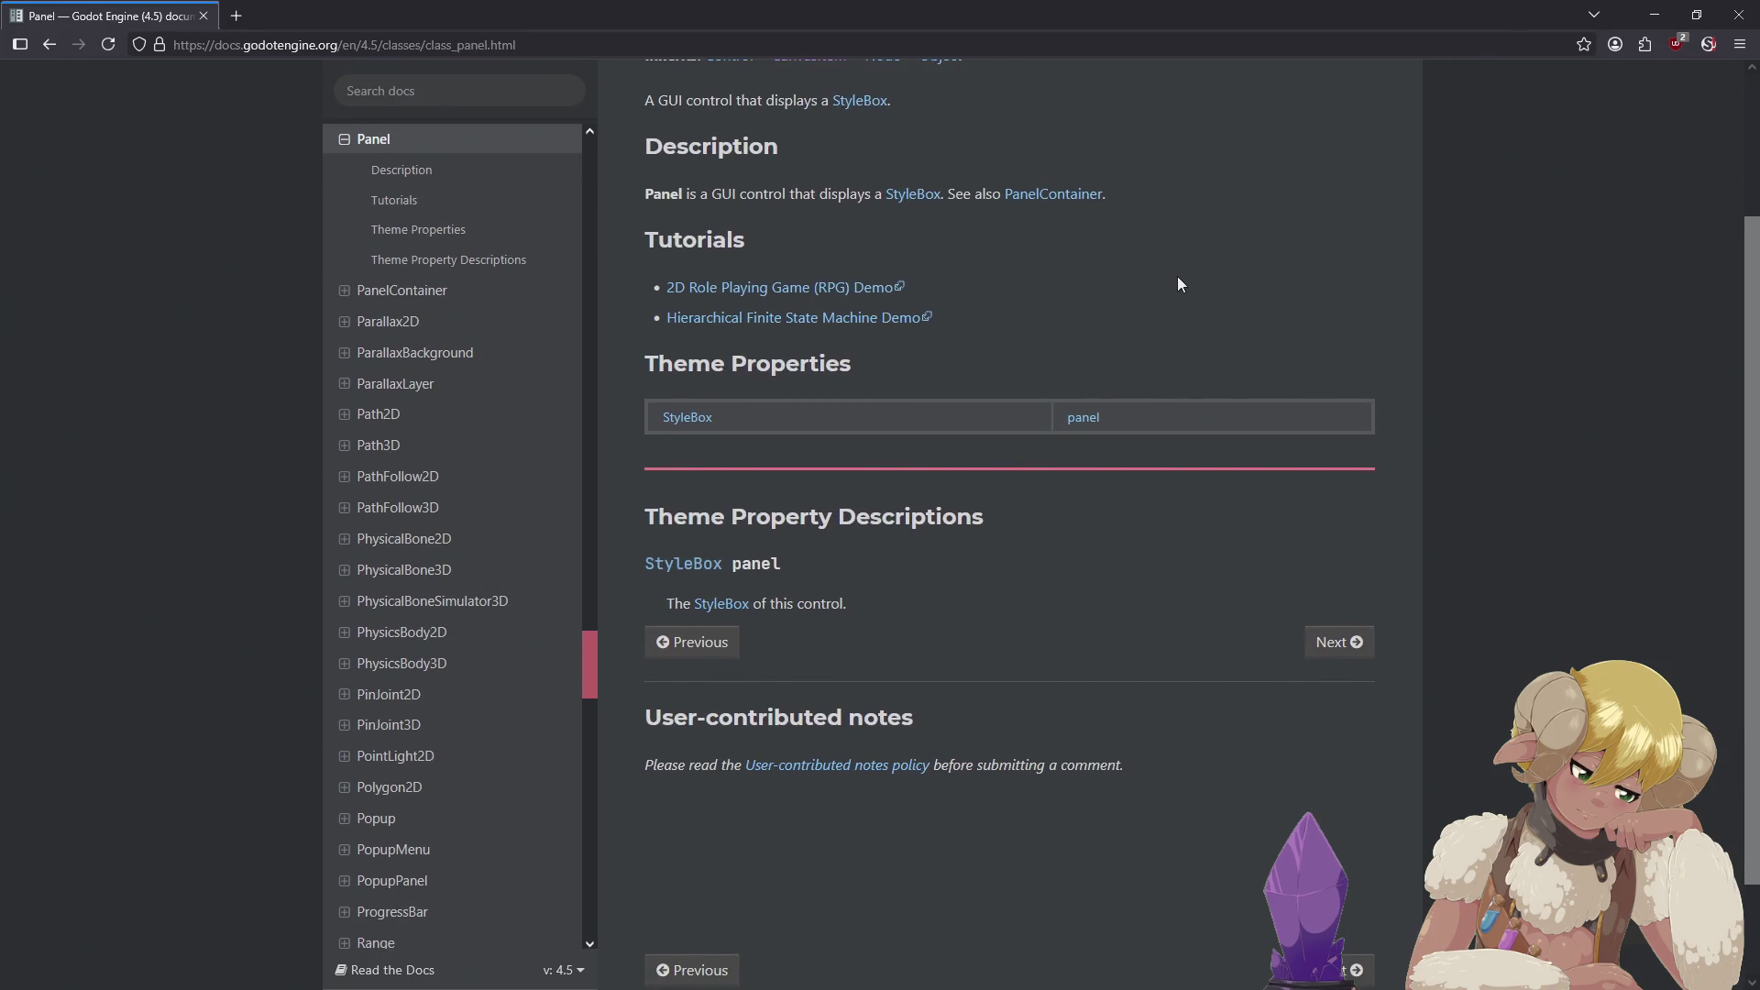
scroll(1177, 277, down, 2)
scroll(1177, 282, up, 3)
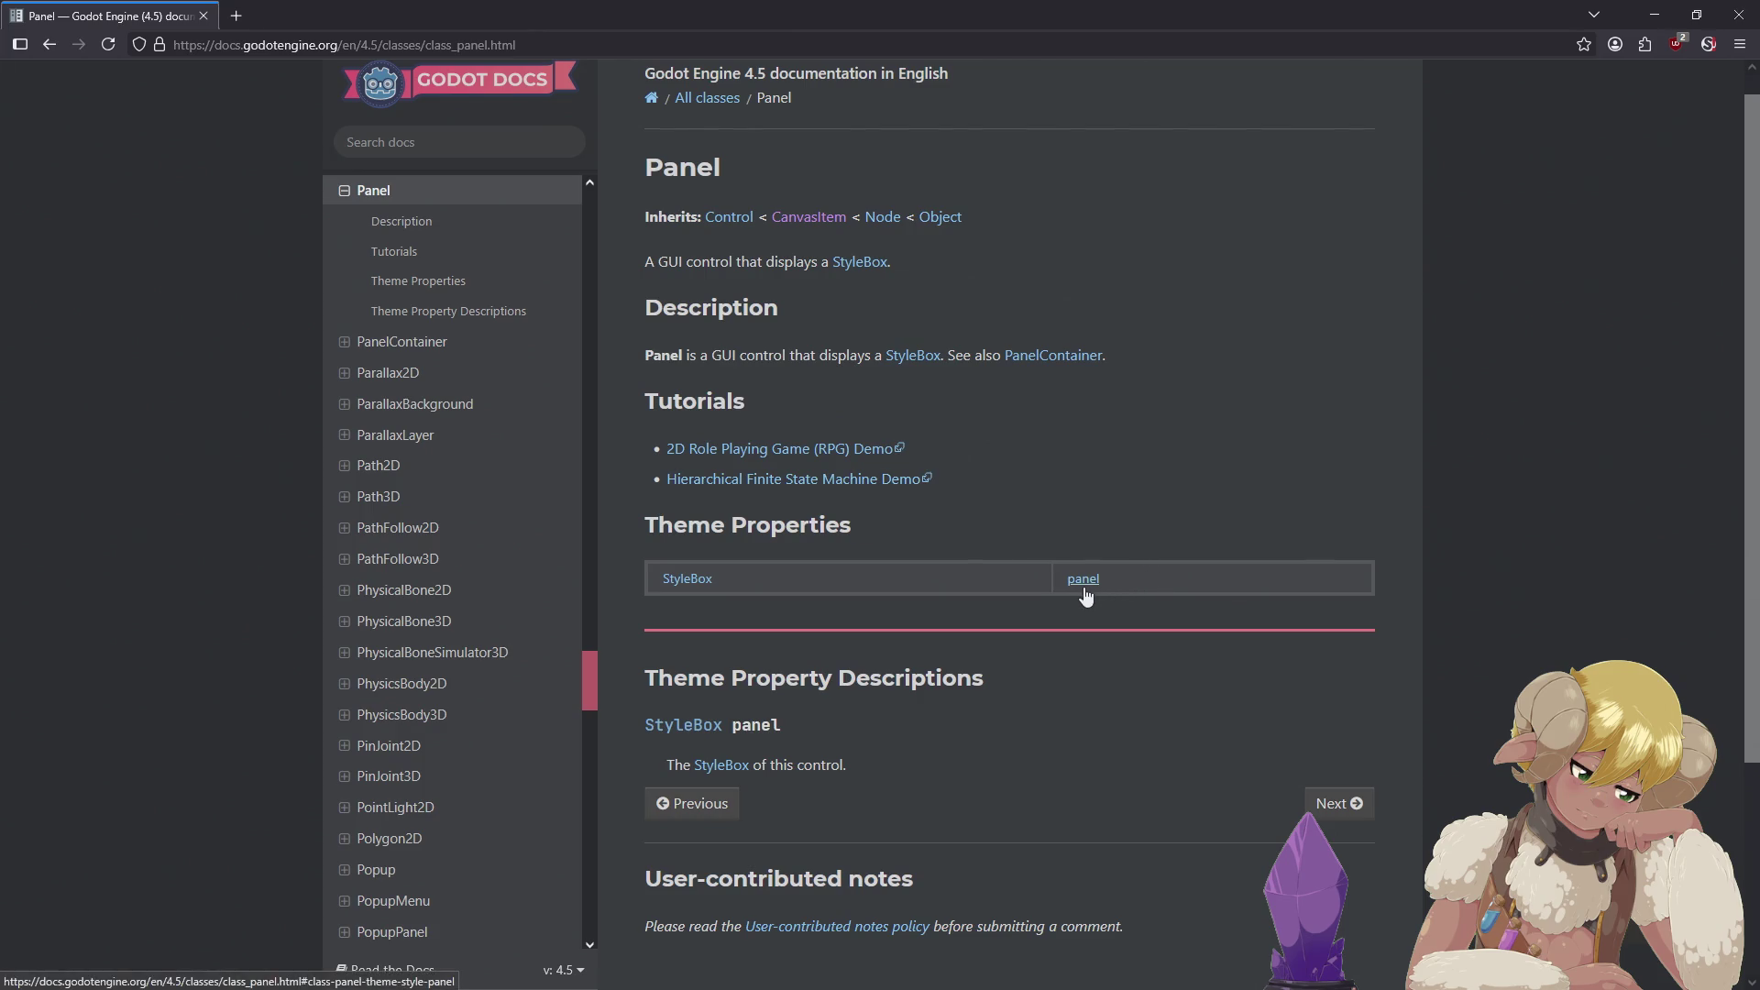
scroll(1045, 570, up, 1)
scroll(1044, 570, up, 1)
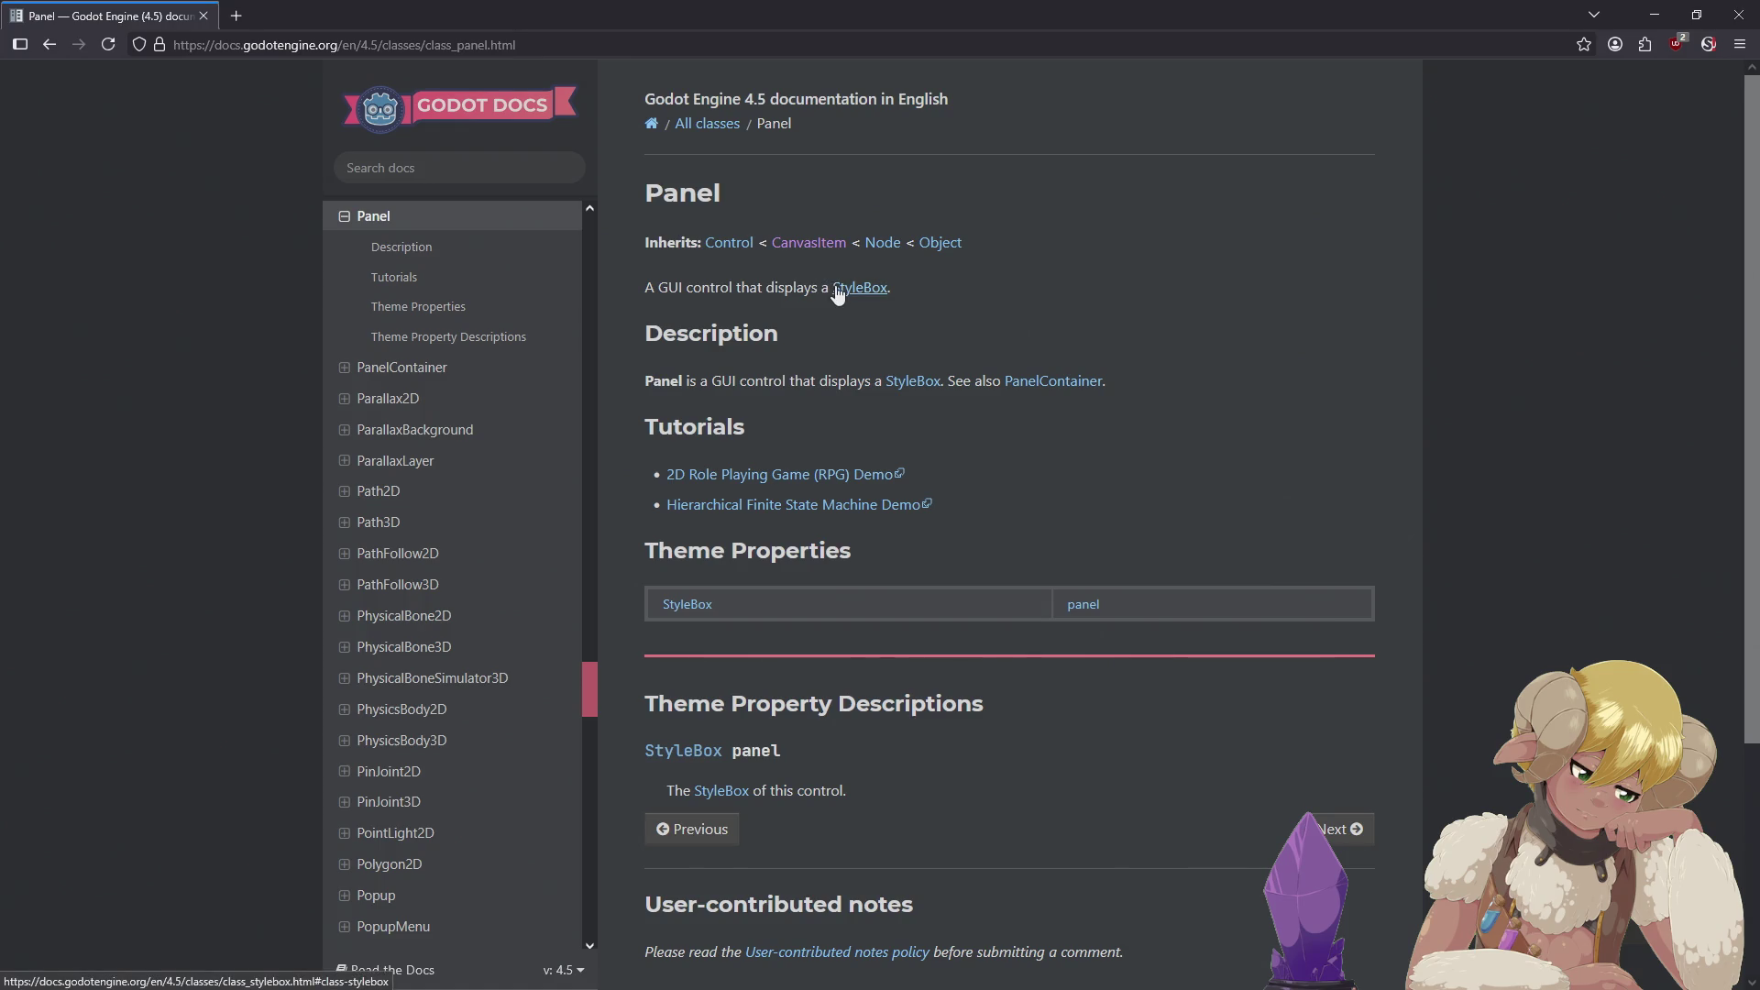
Step: Read the hide() method description in the CanvasItem class reference, then return to the editor
click(817, 243)
scroll(906, 339, down, 5)
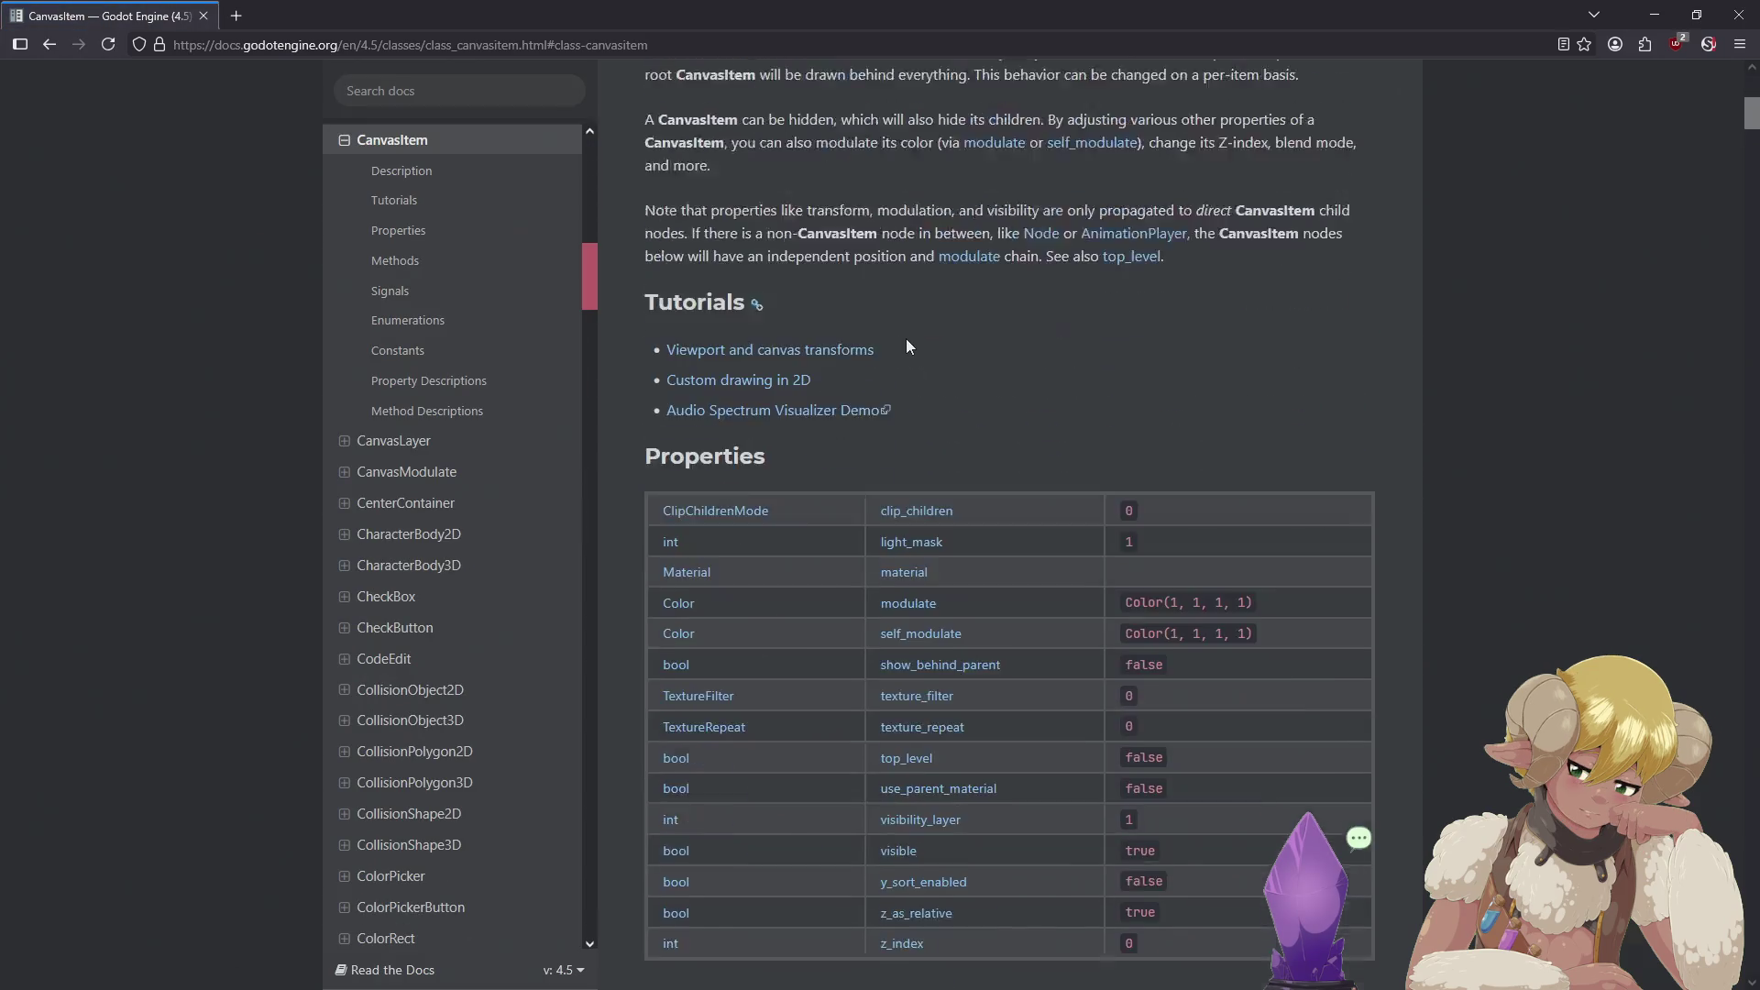
scroll(907, 341, down, 4)
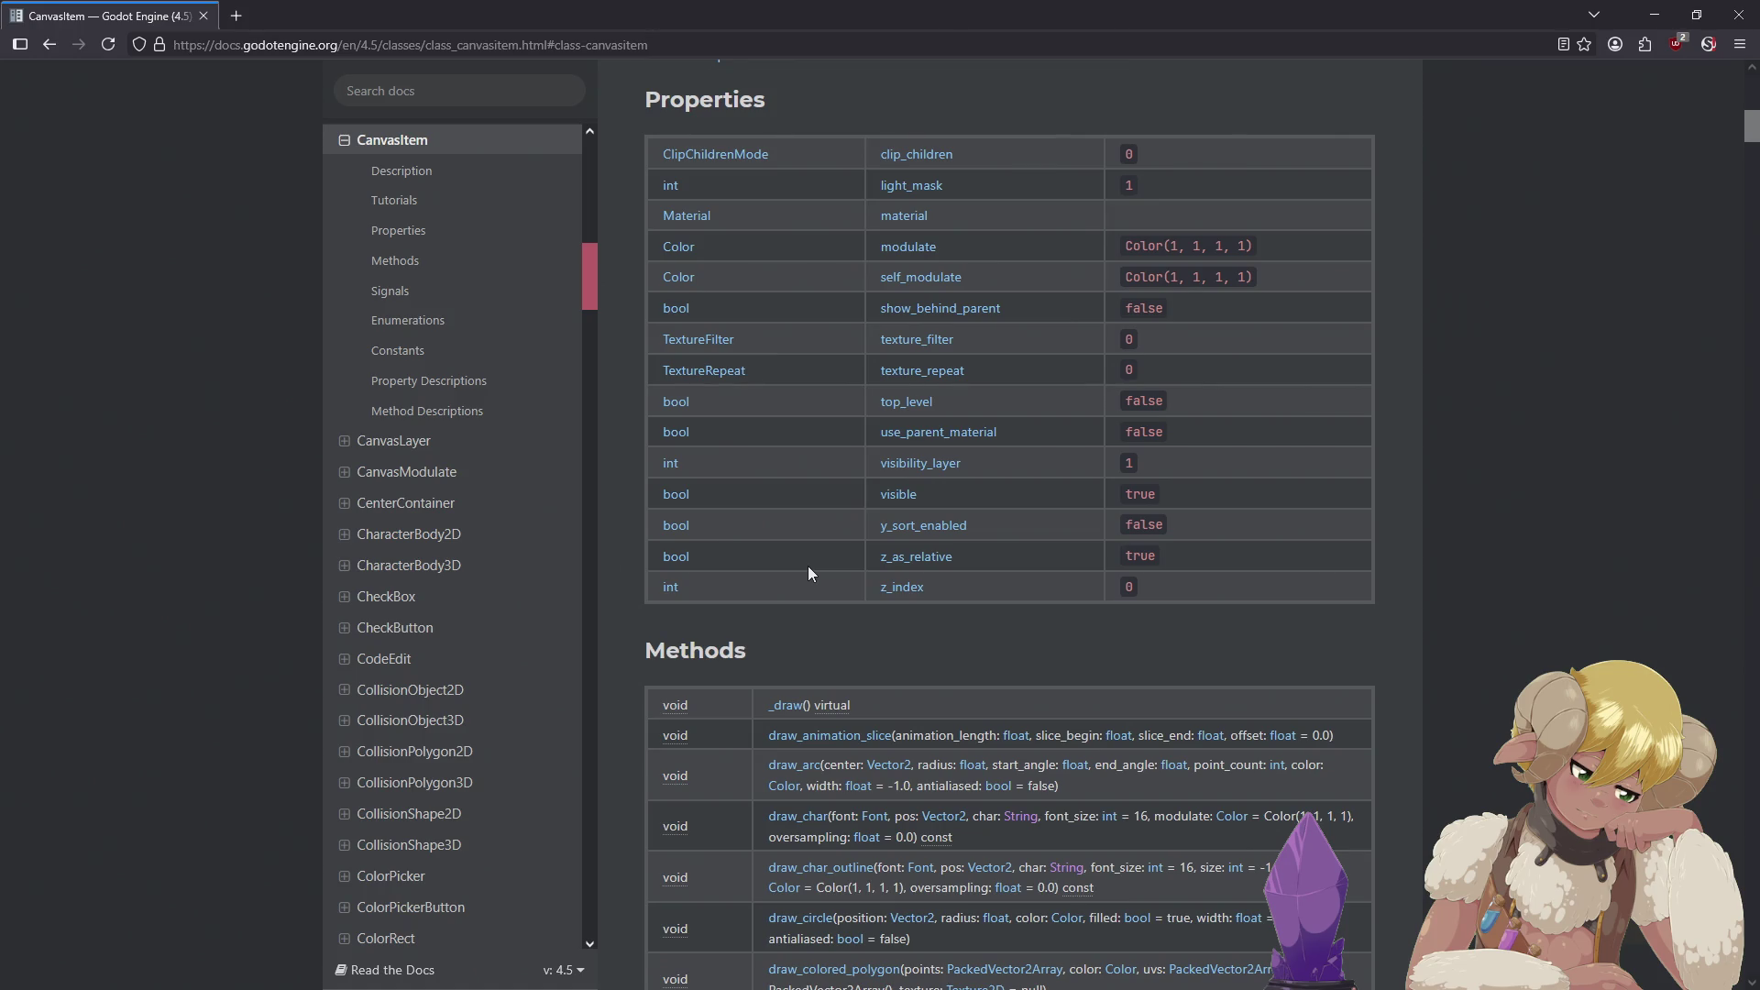
scroll(808, 568, down, 3)
scroll(808, 568, down, 3)
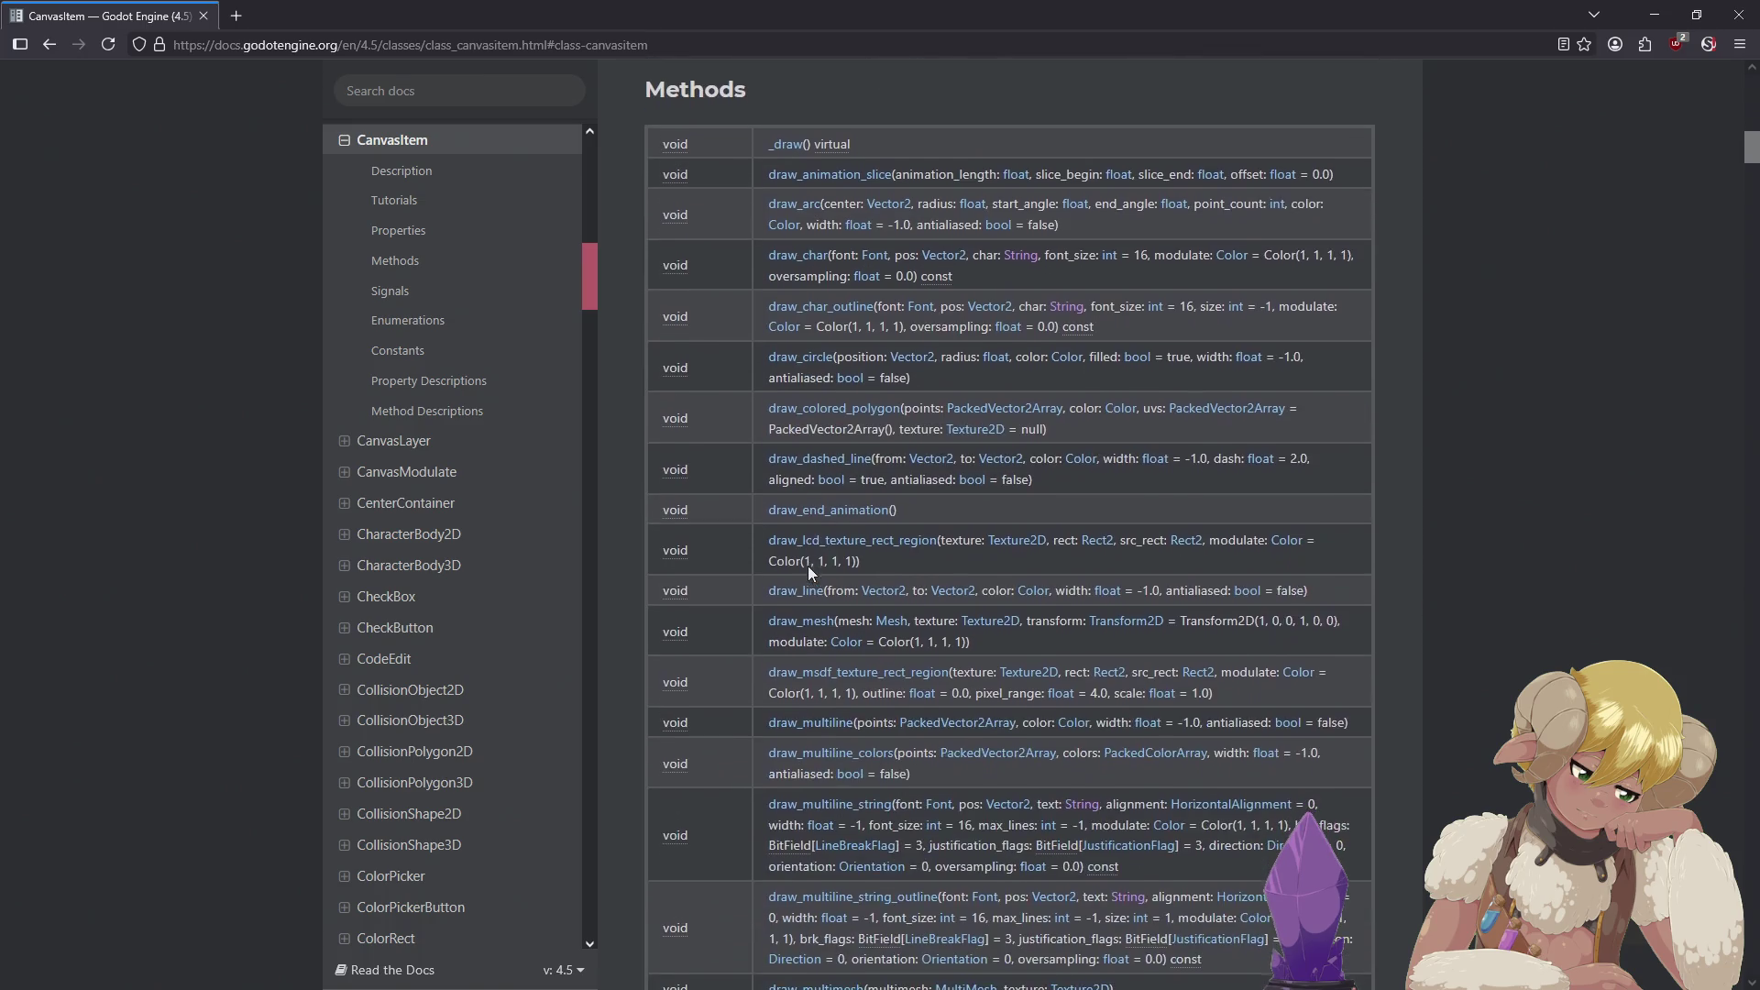
scroll(807, 566, down, 14)
scroll(823, 562, down, 6)
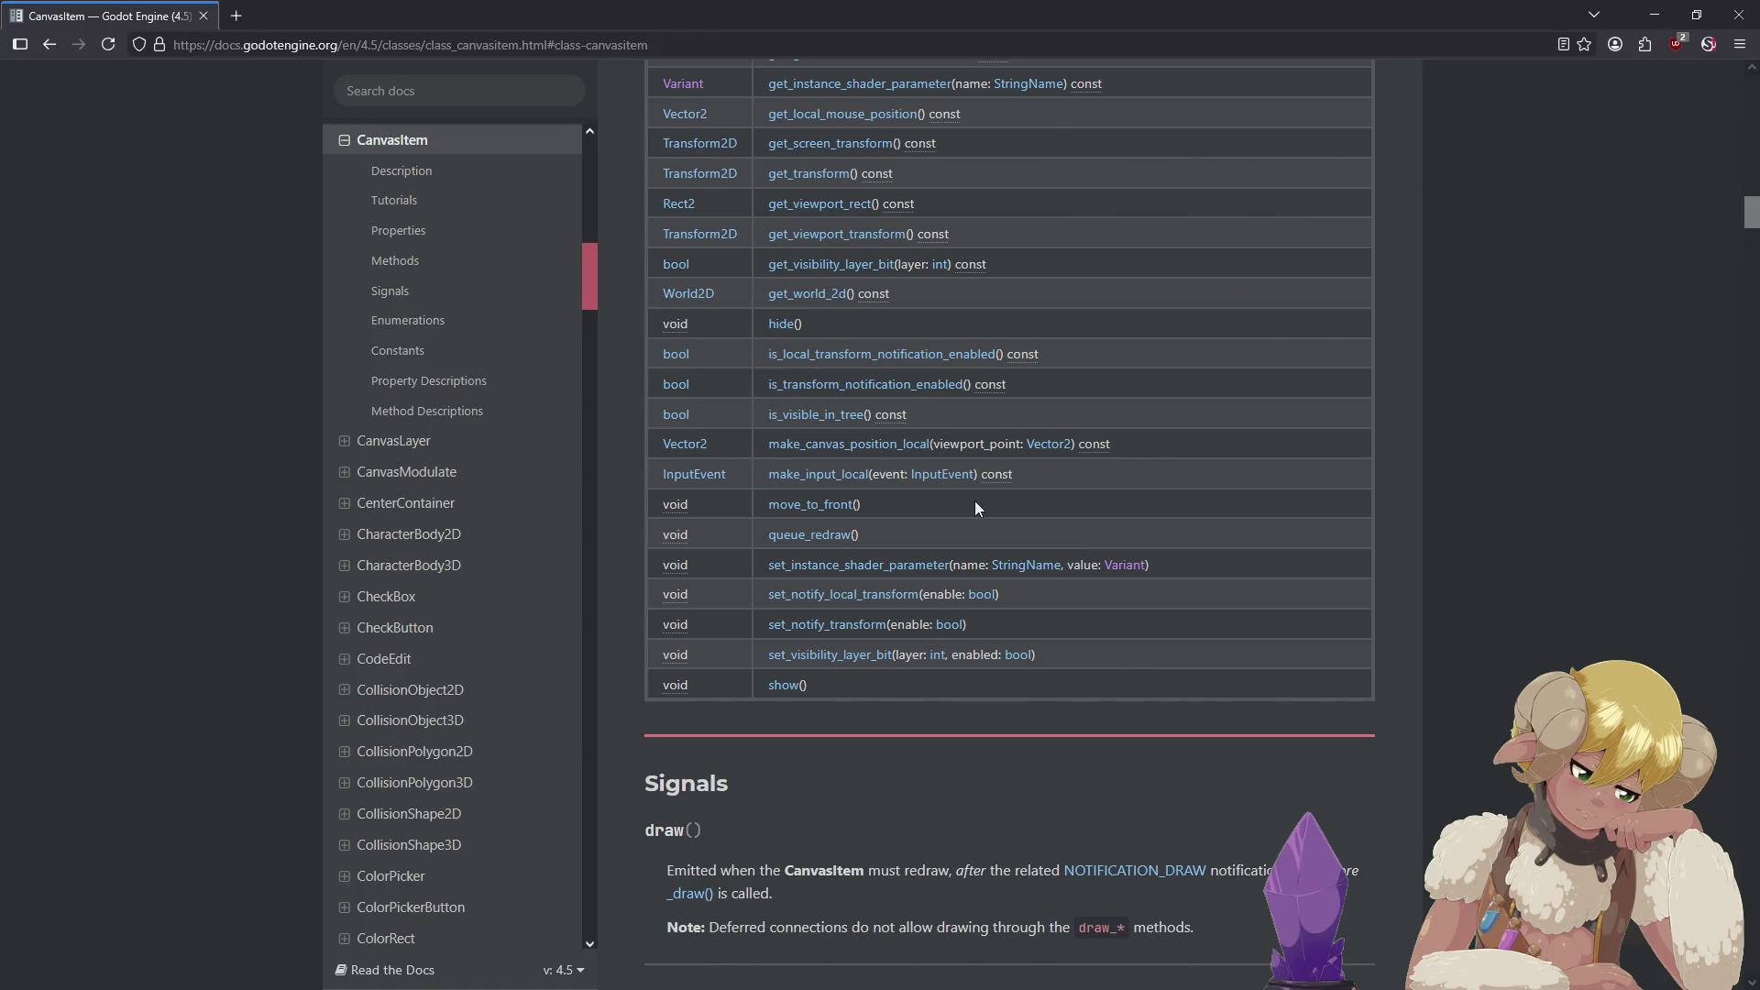
click(774, 325)
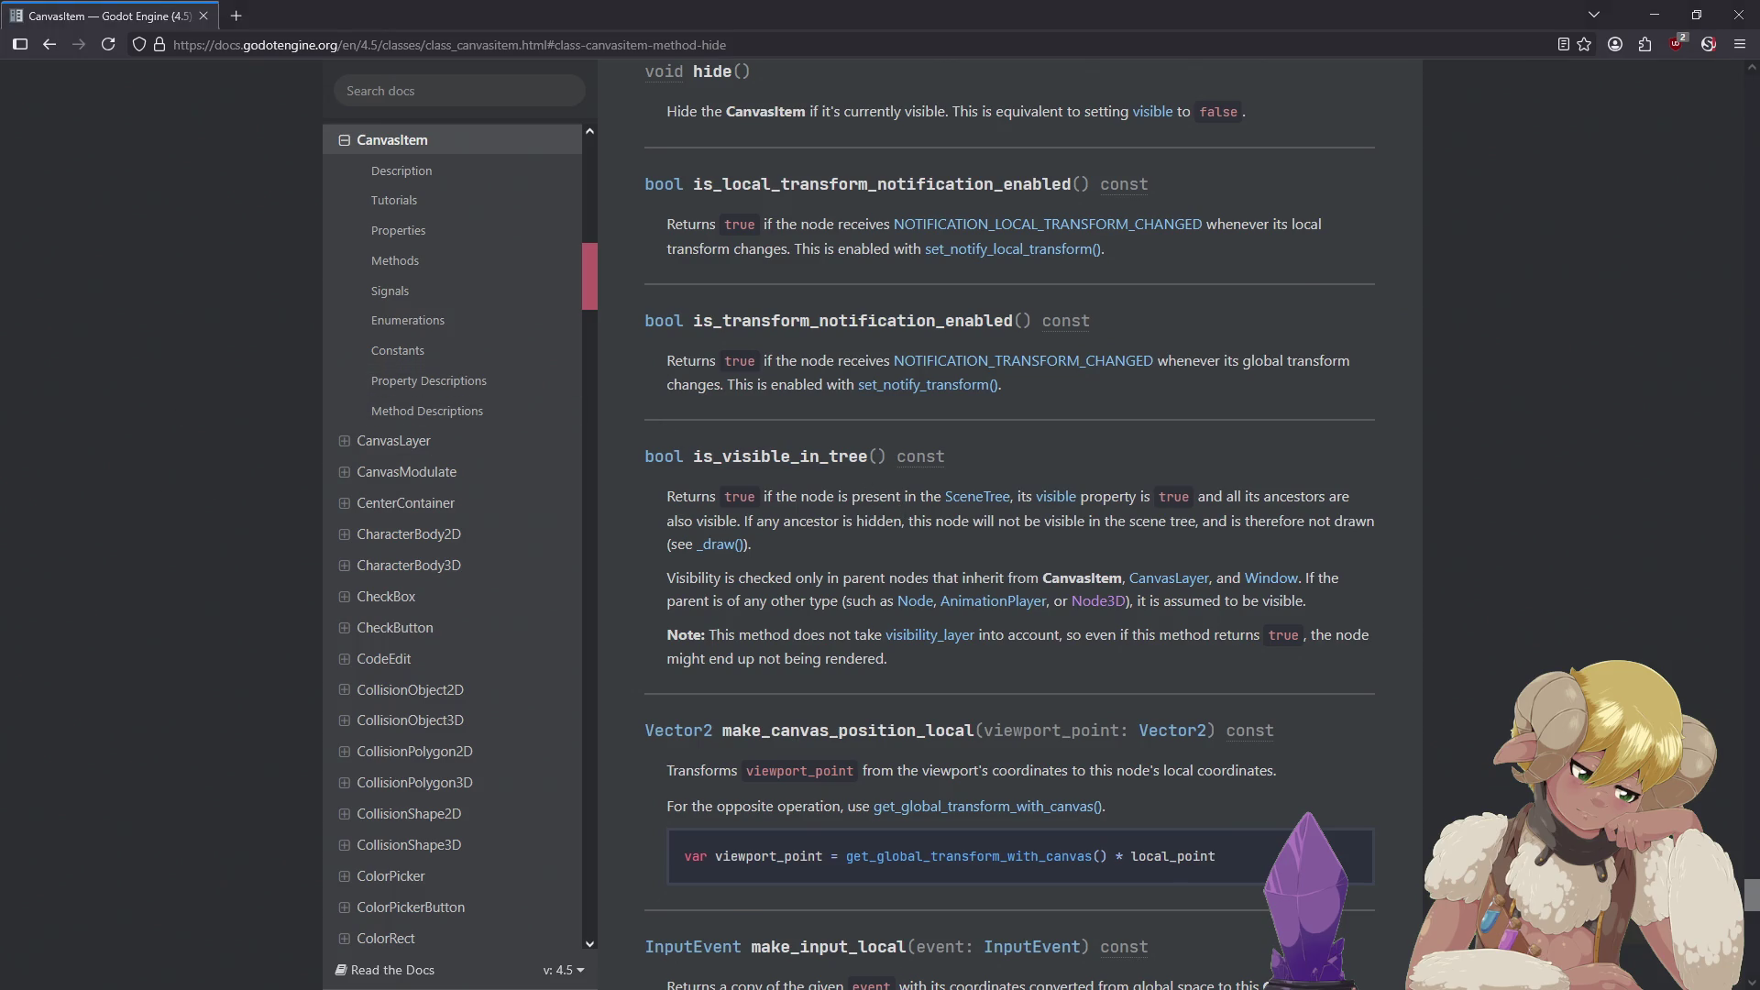
key(alt+Tab)
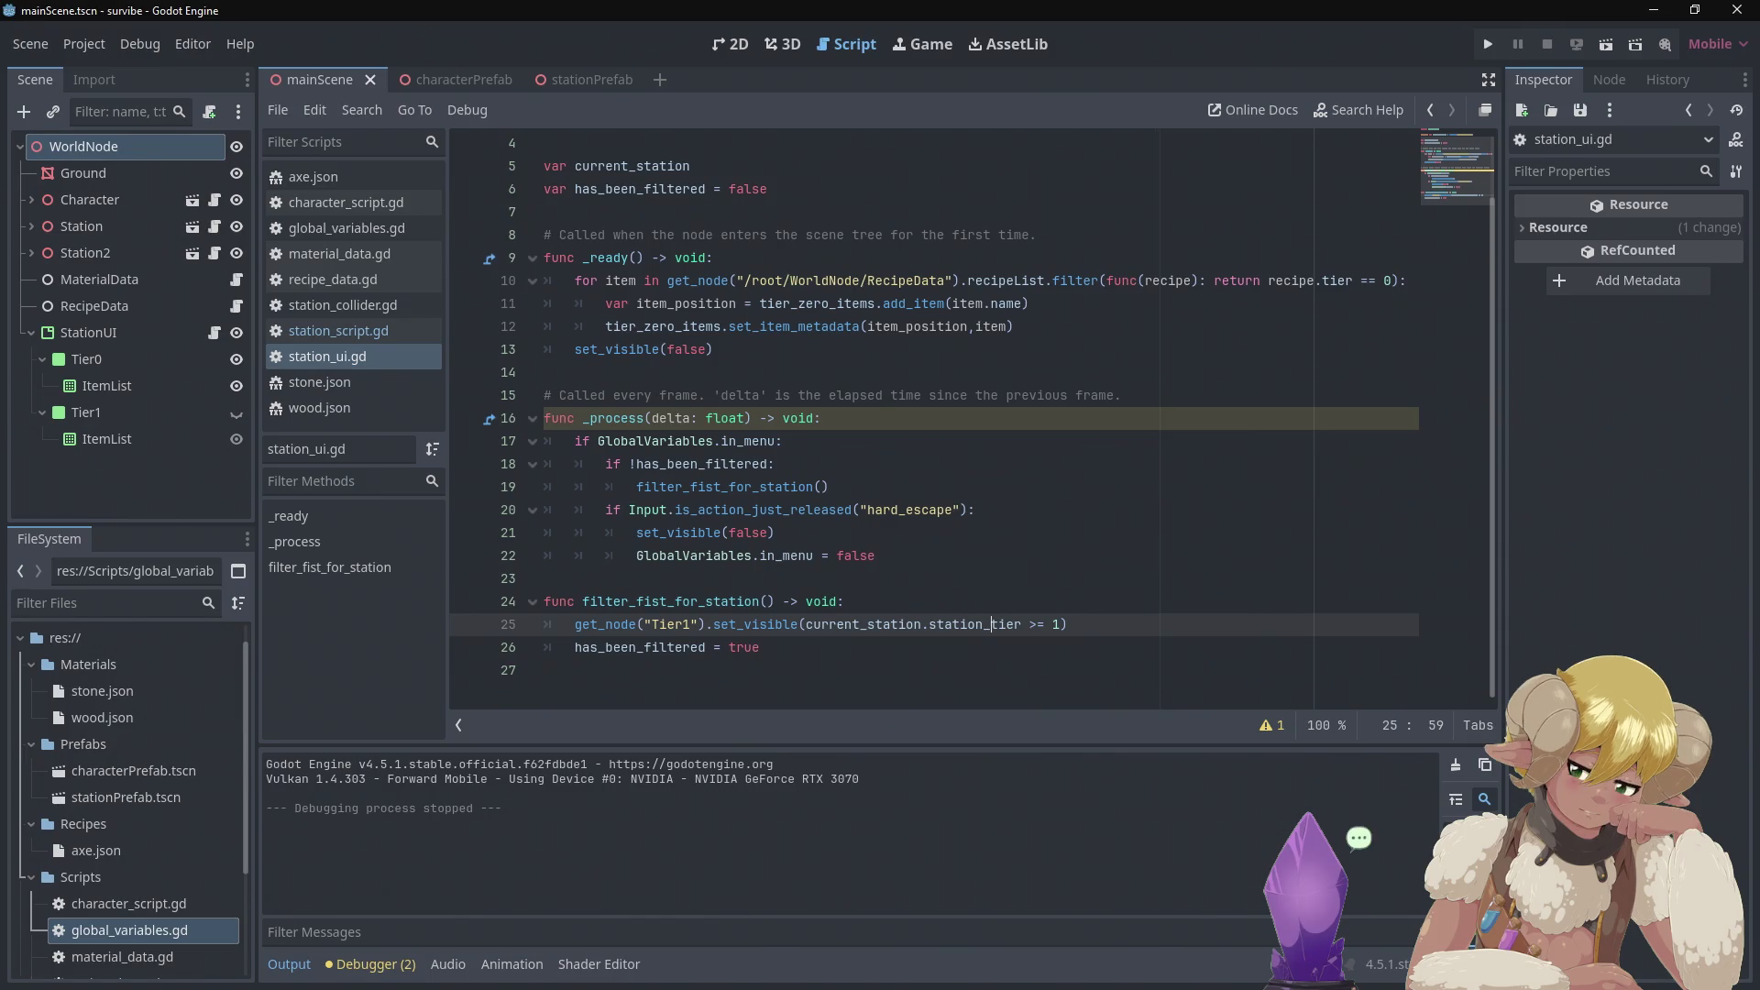
Step: Search the Godot Docs for 'tabcontainer' and open the TabContainer class reference
key(alt+Tab)
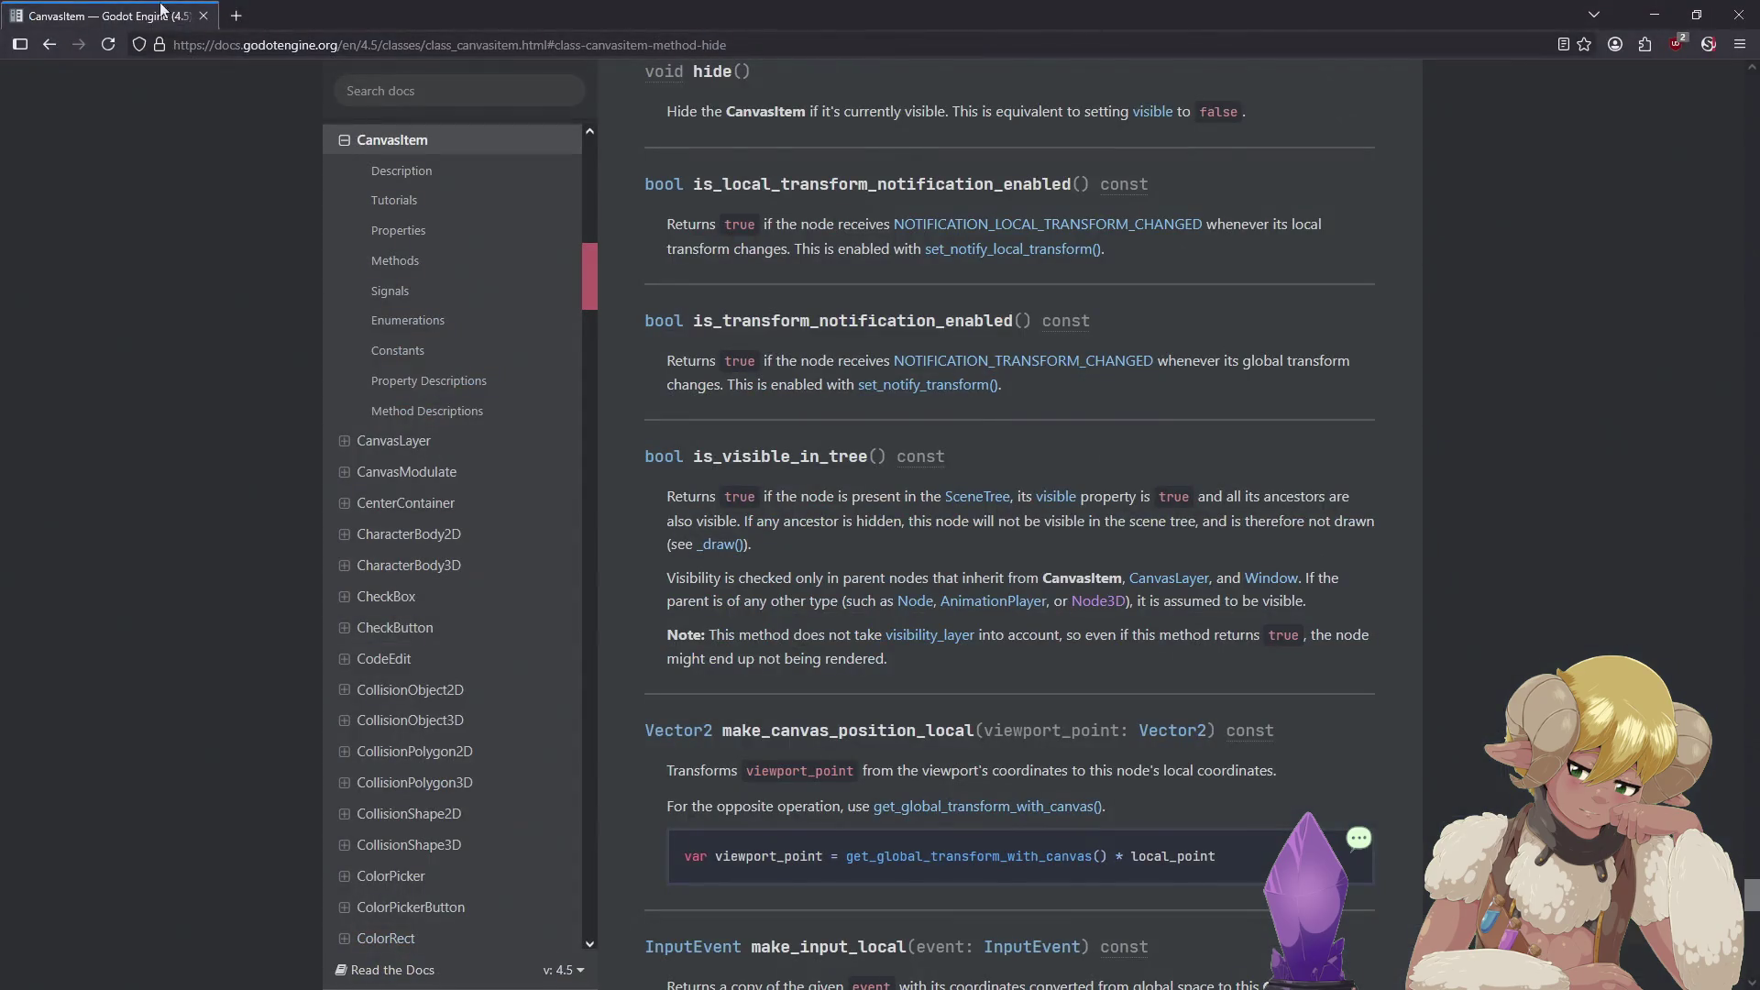
click(460, 91)
text(tabc)
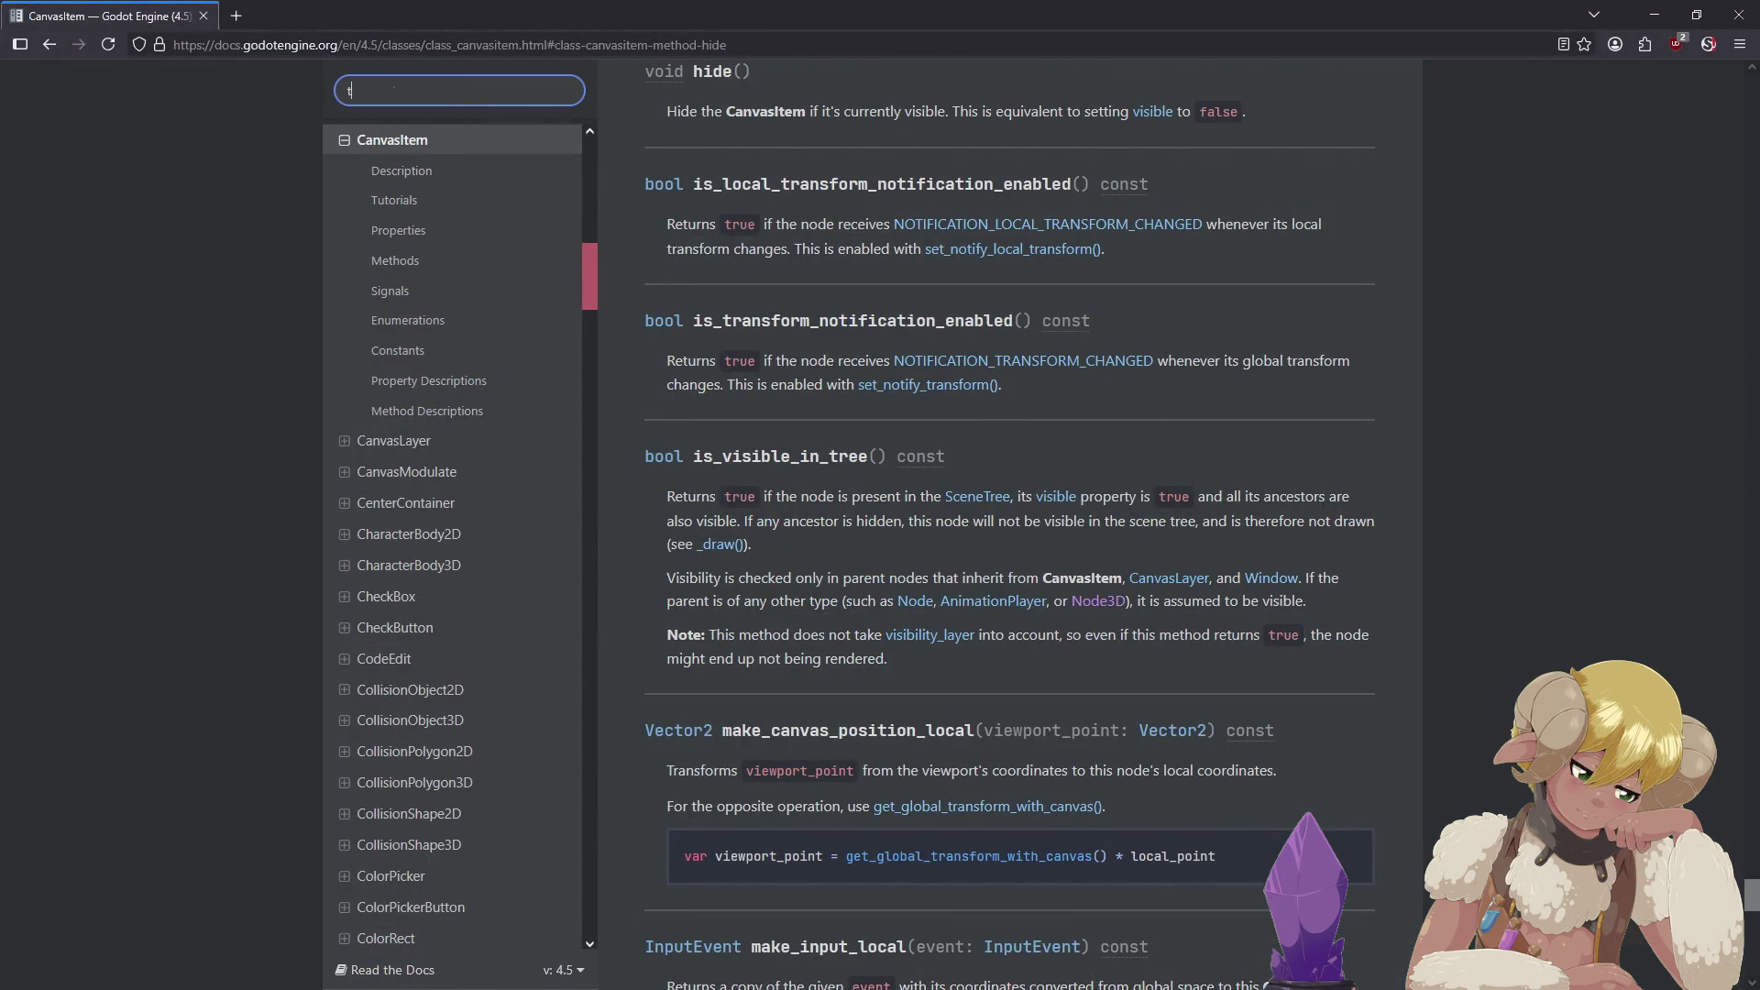
text(ontainer)
key(Return)
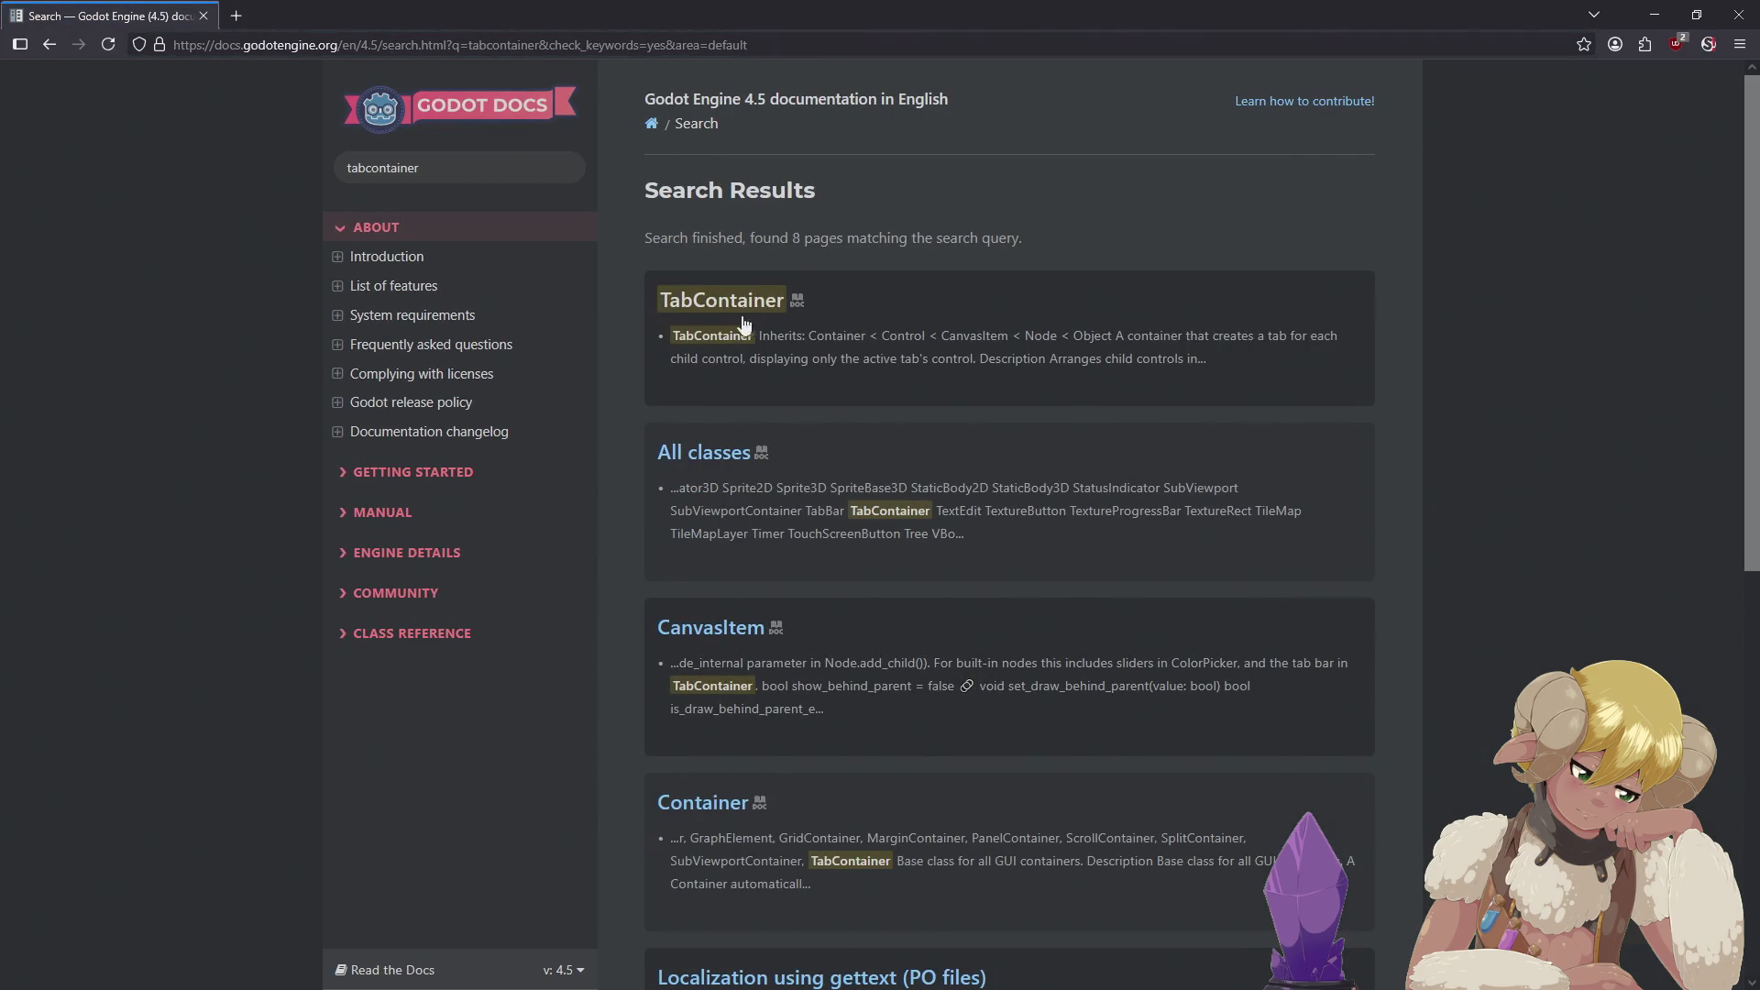
click(757, 302)
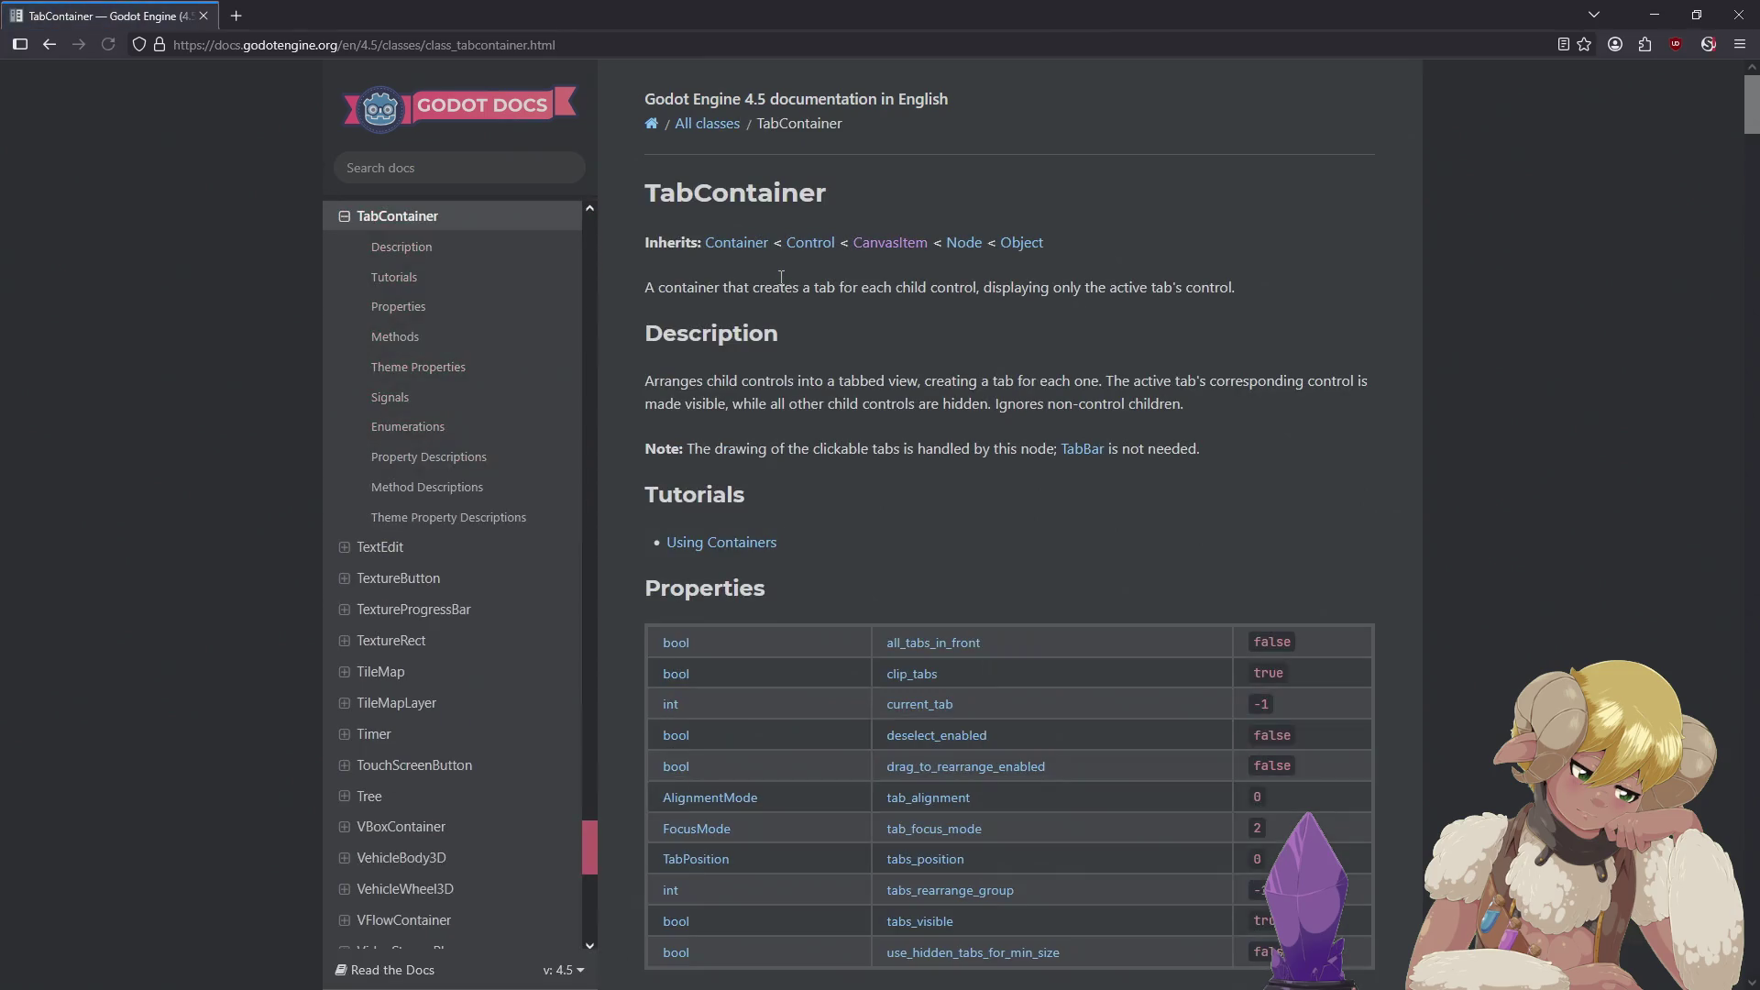
Step: Read the set_tab_hidden description, then select the get_node("Tier1"). prefix on line 25
scroll(964, 307, down, 3)
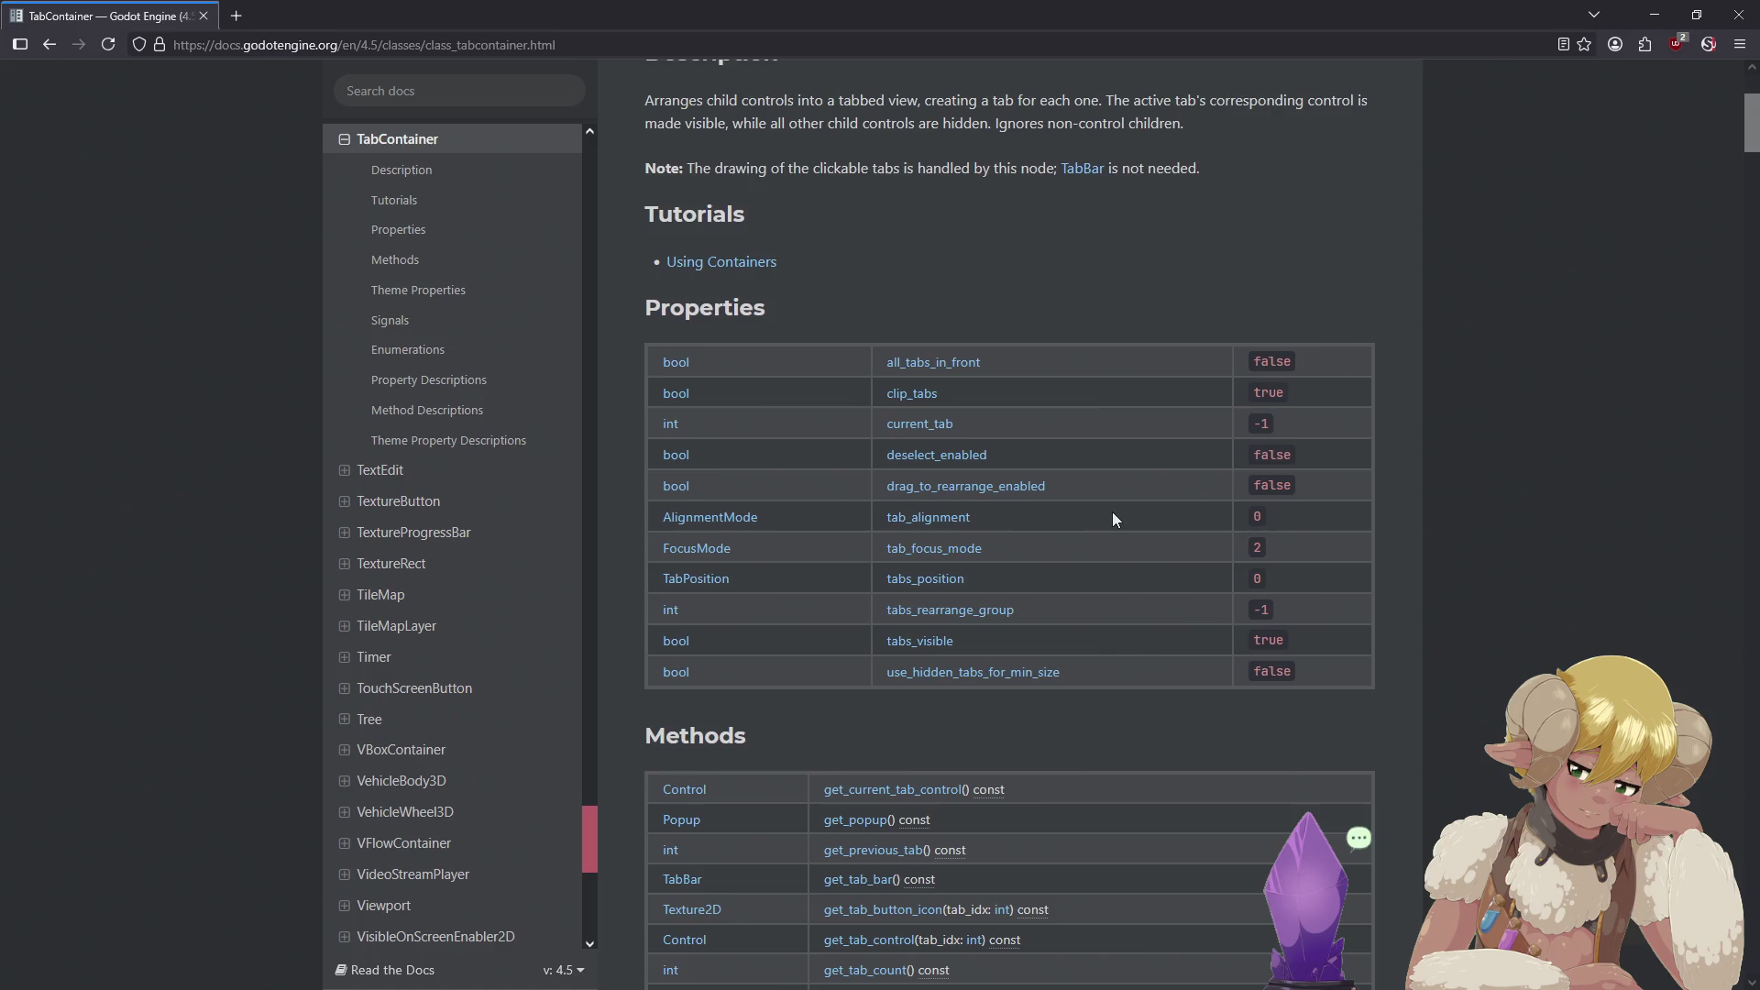
scroll(1112, 512, down, 3)
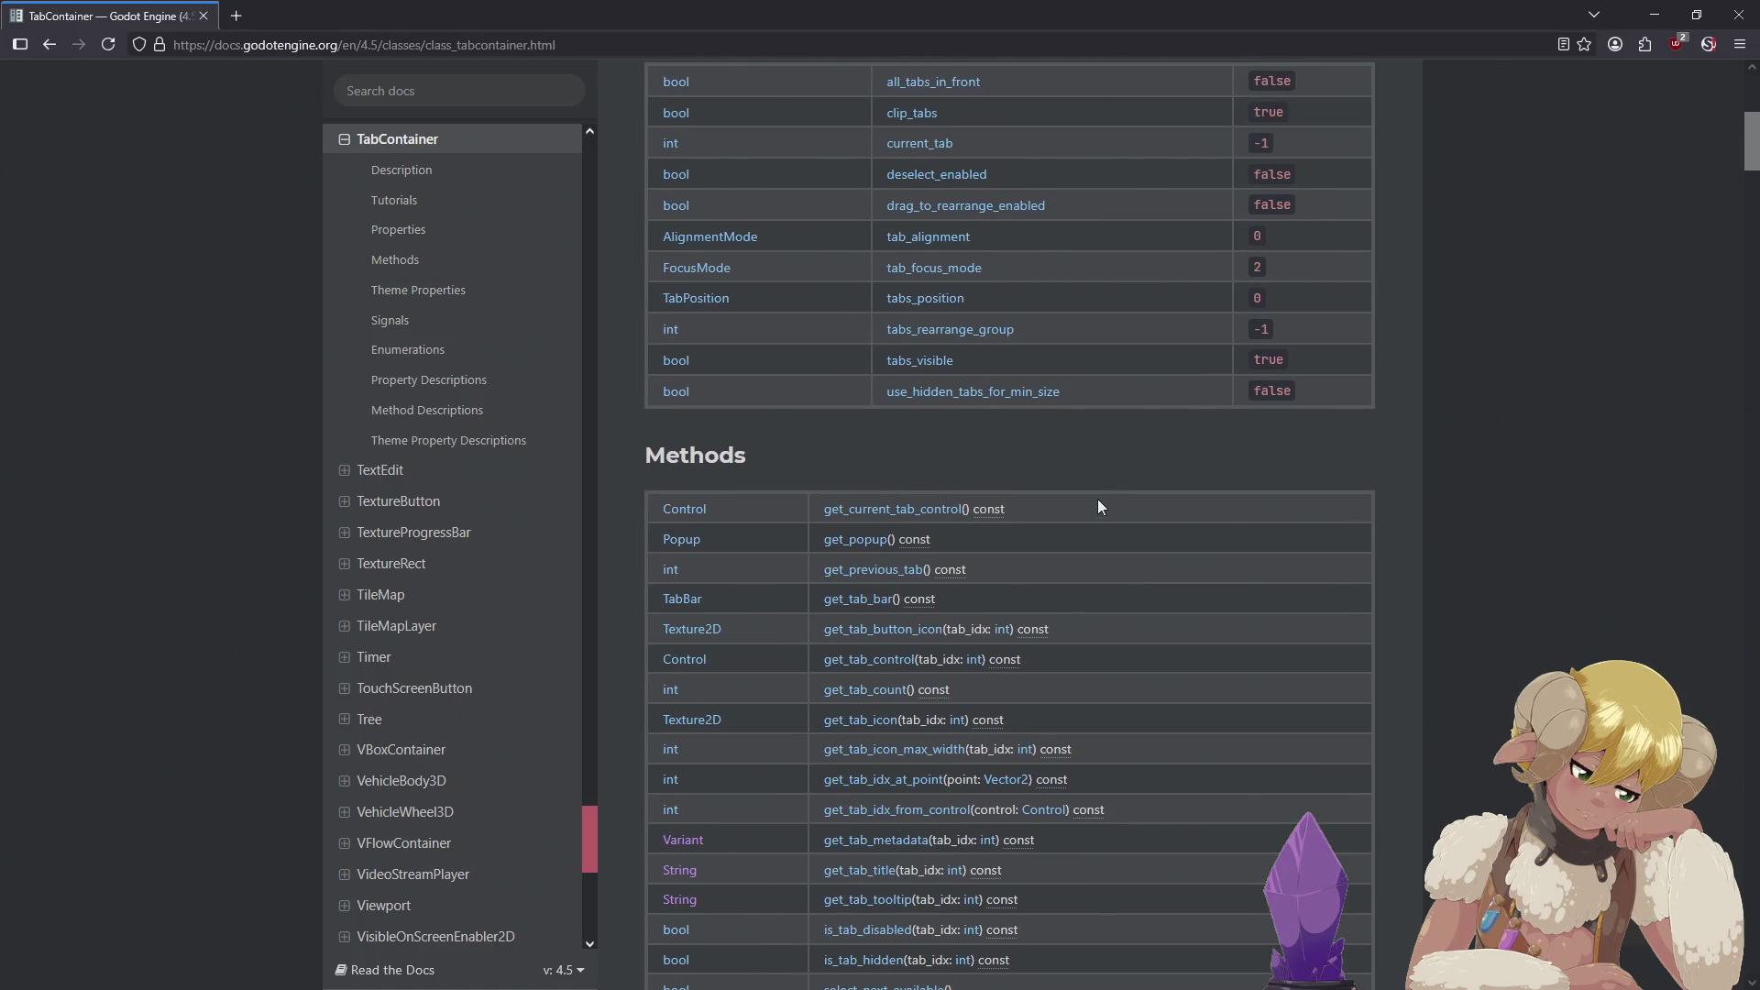
scroll(1089, 502, down, 5)
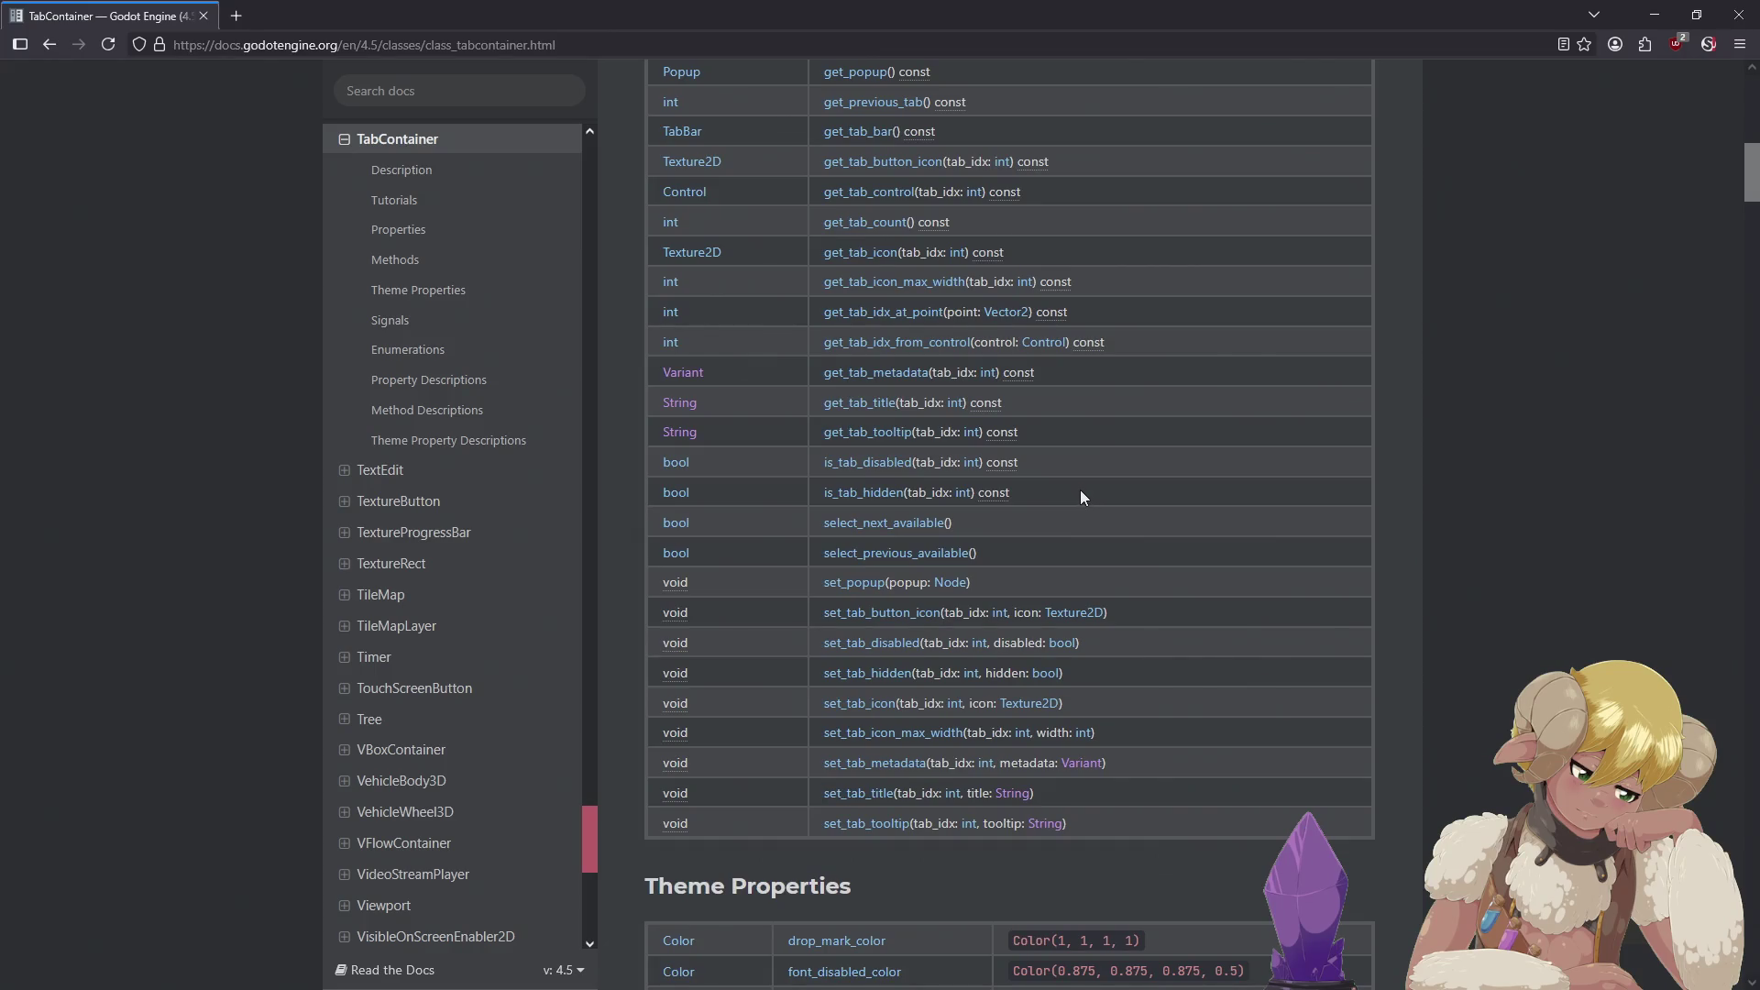
click(882, 679)
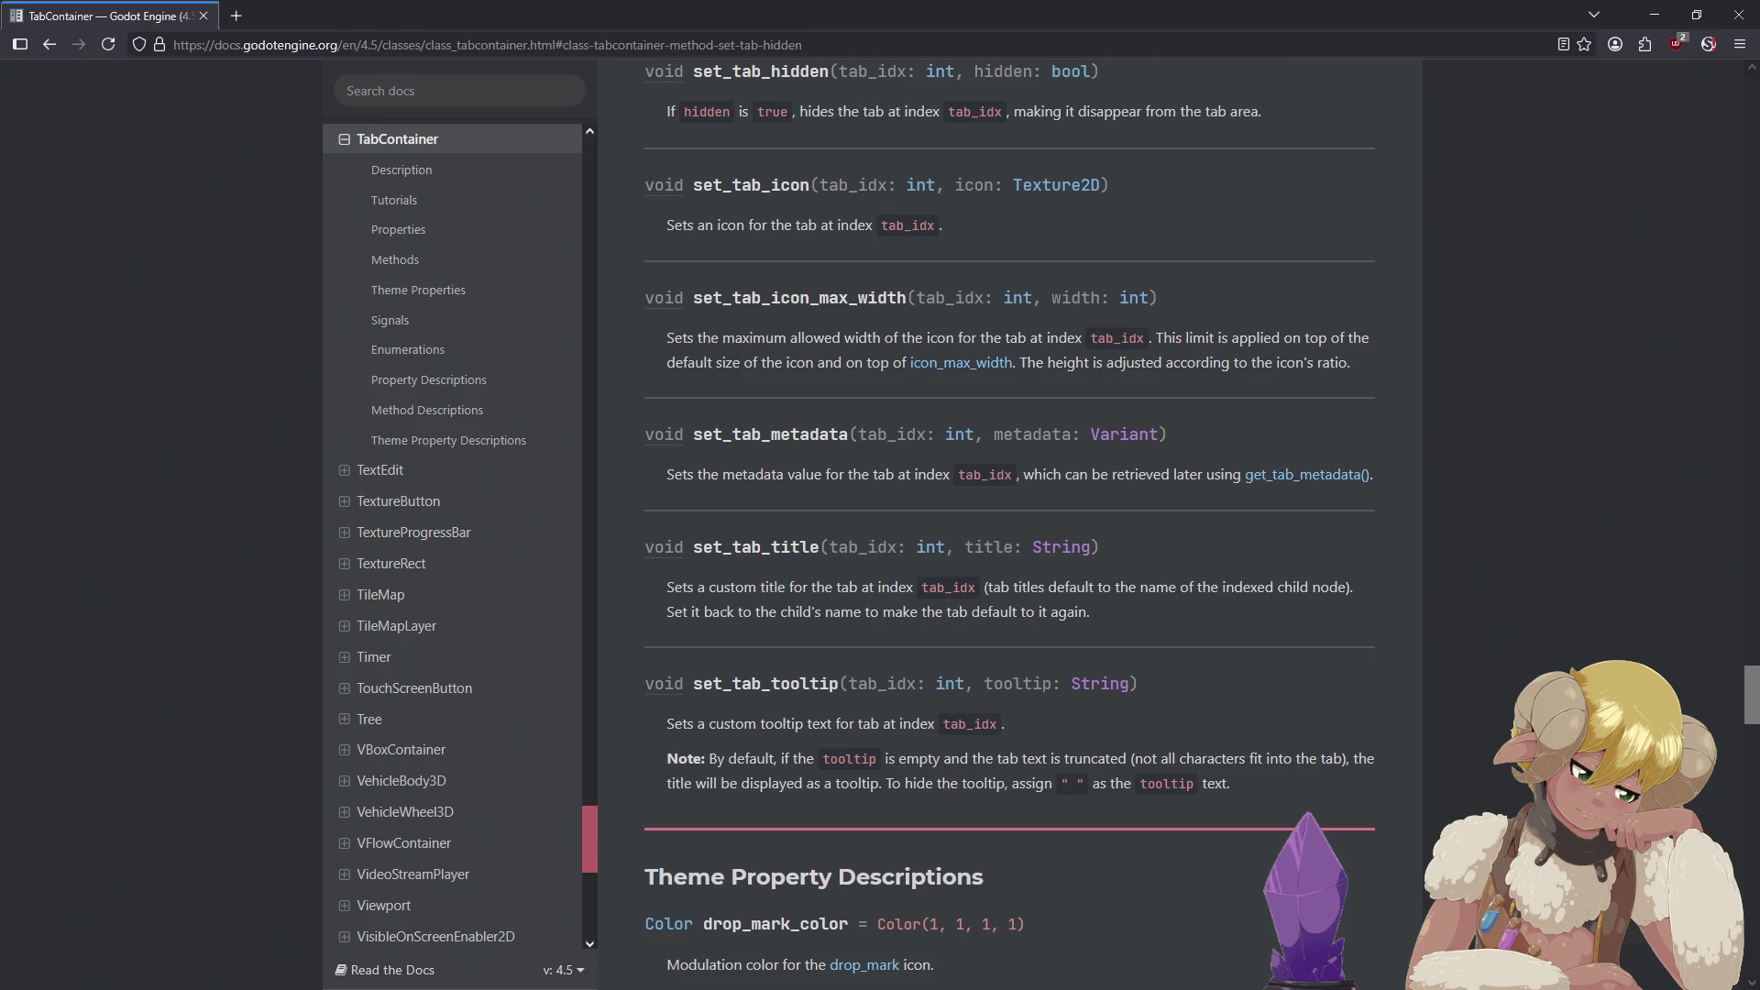
key(alt+Tab)
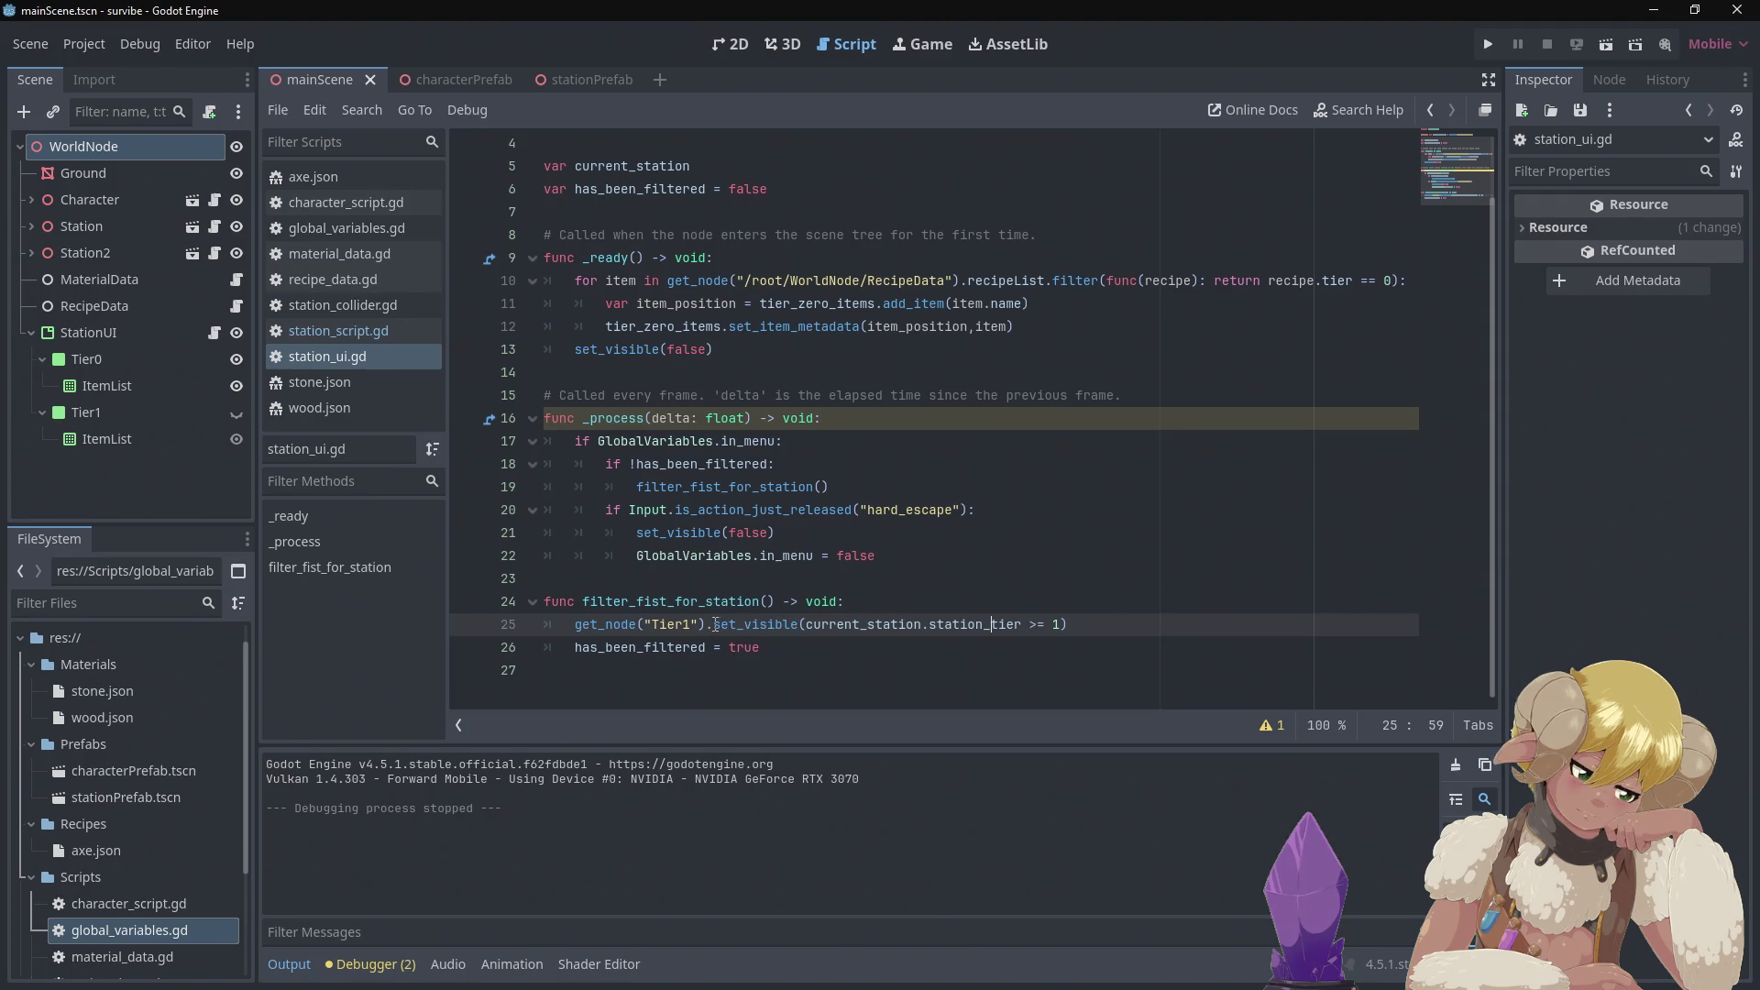
mouse_move(715, 624)
mouse_down()
mouse_move(641, 602)
mouse_move(574, 624)
mouse_up()
Step: Change line 25 to set_tab_hidden(1, current_station.station_tier >= 1) and run the game
key(BackSpace)
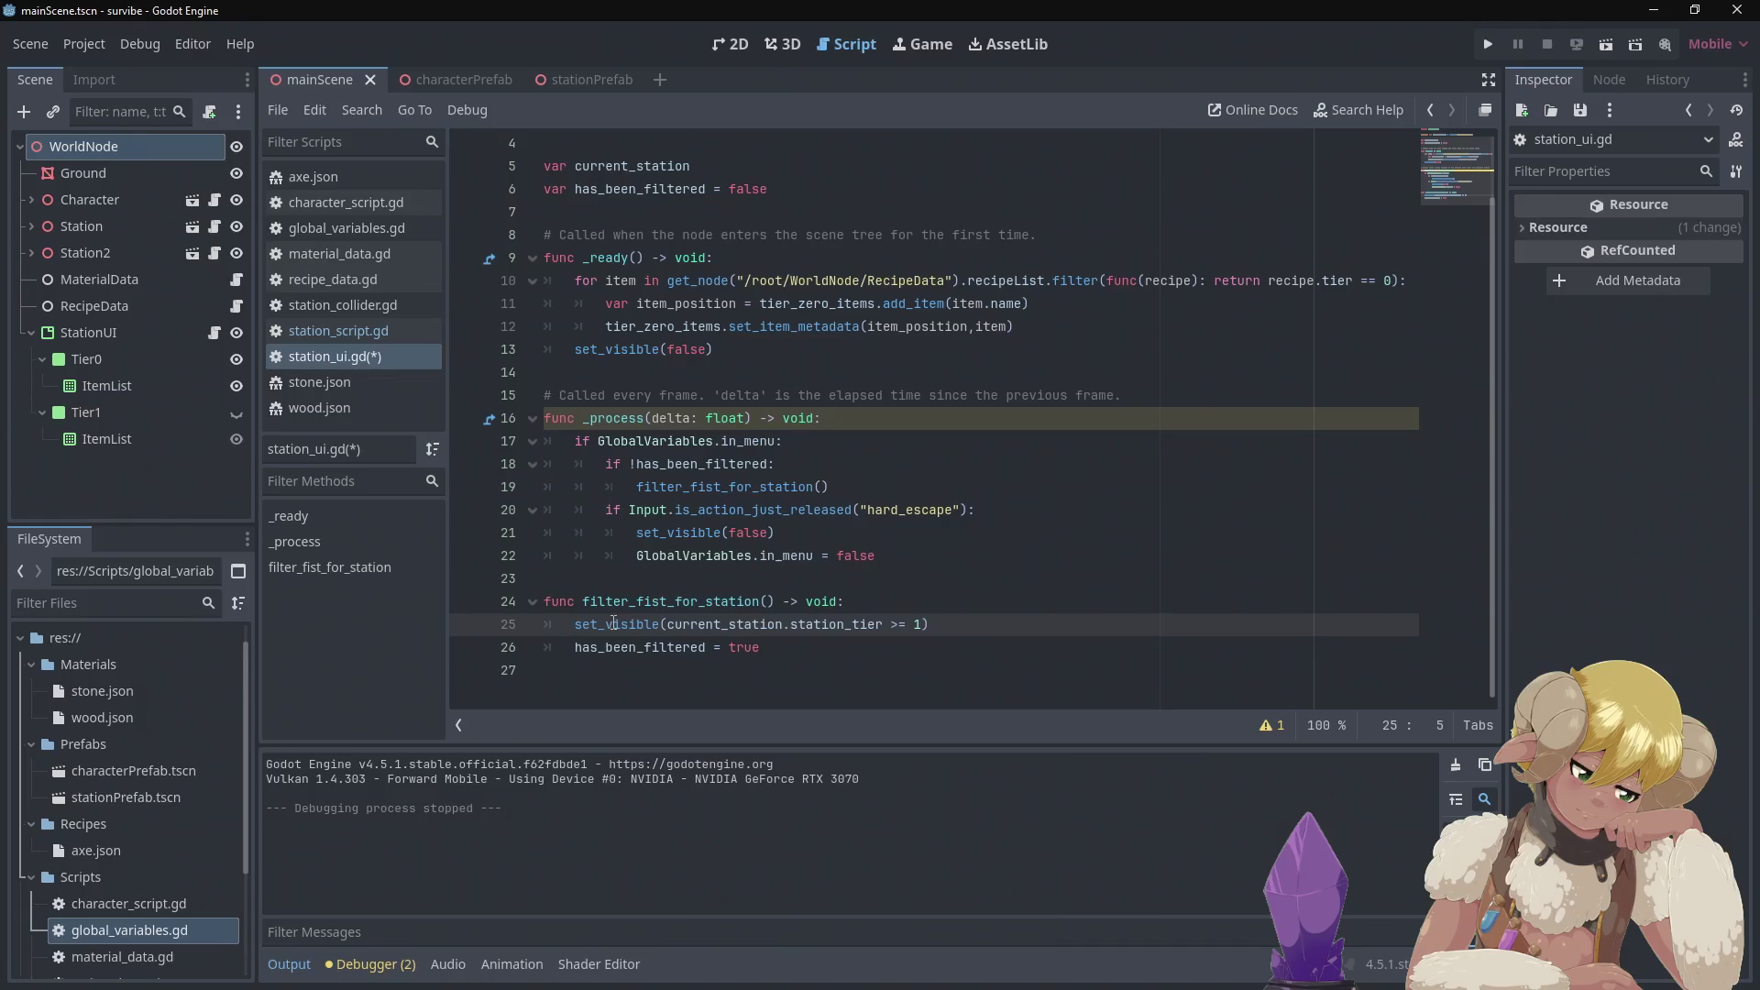
double_click(614, 624)
text(set_tab)
text(_)
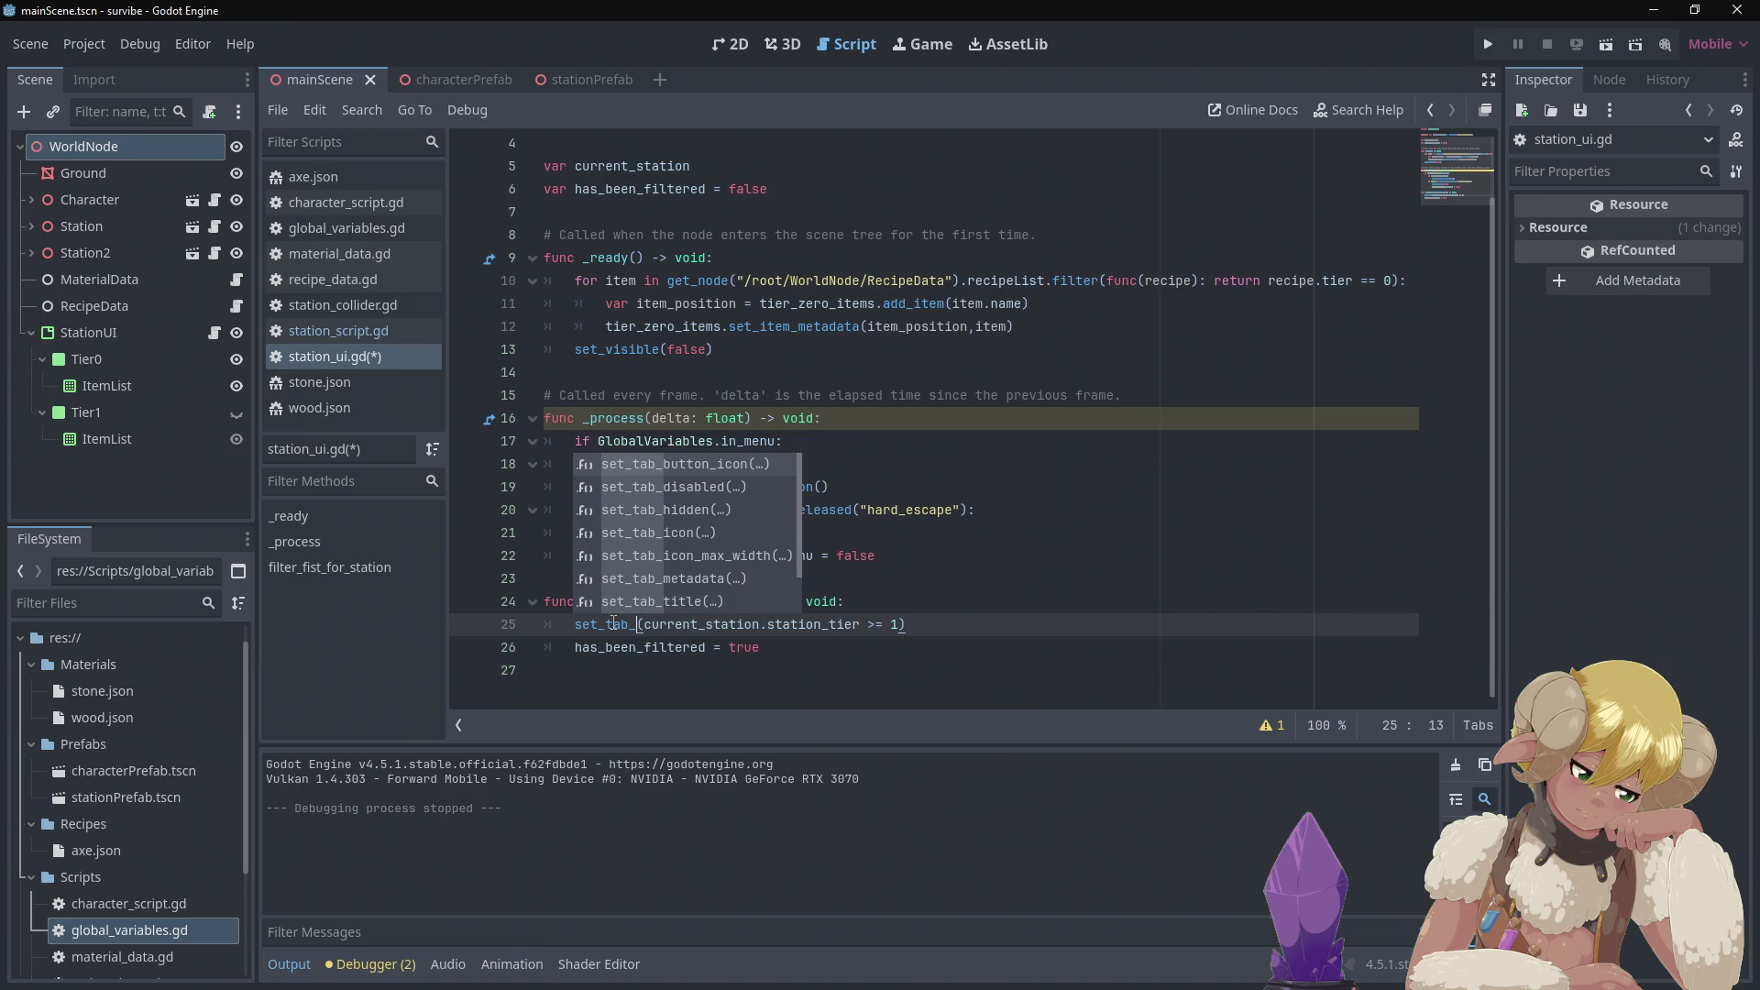
text(hi)
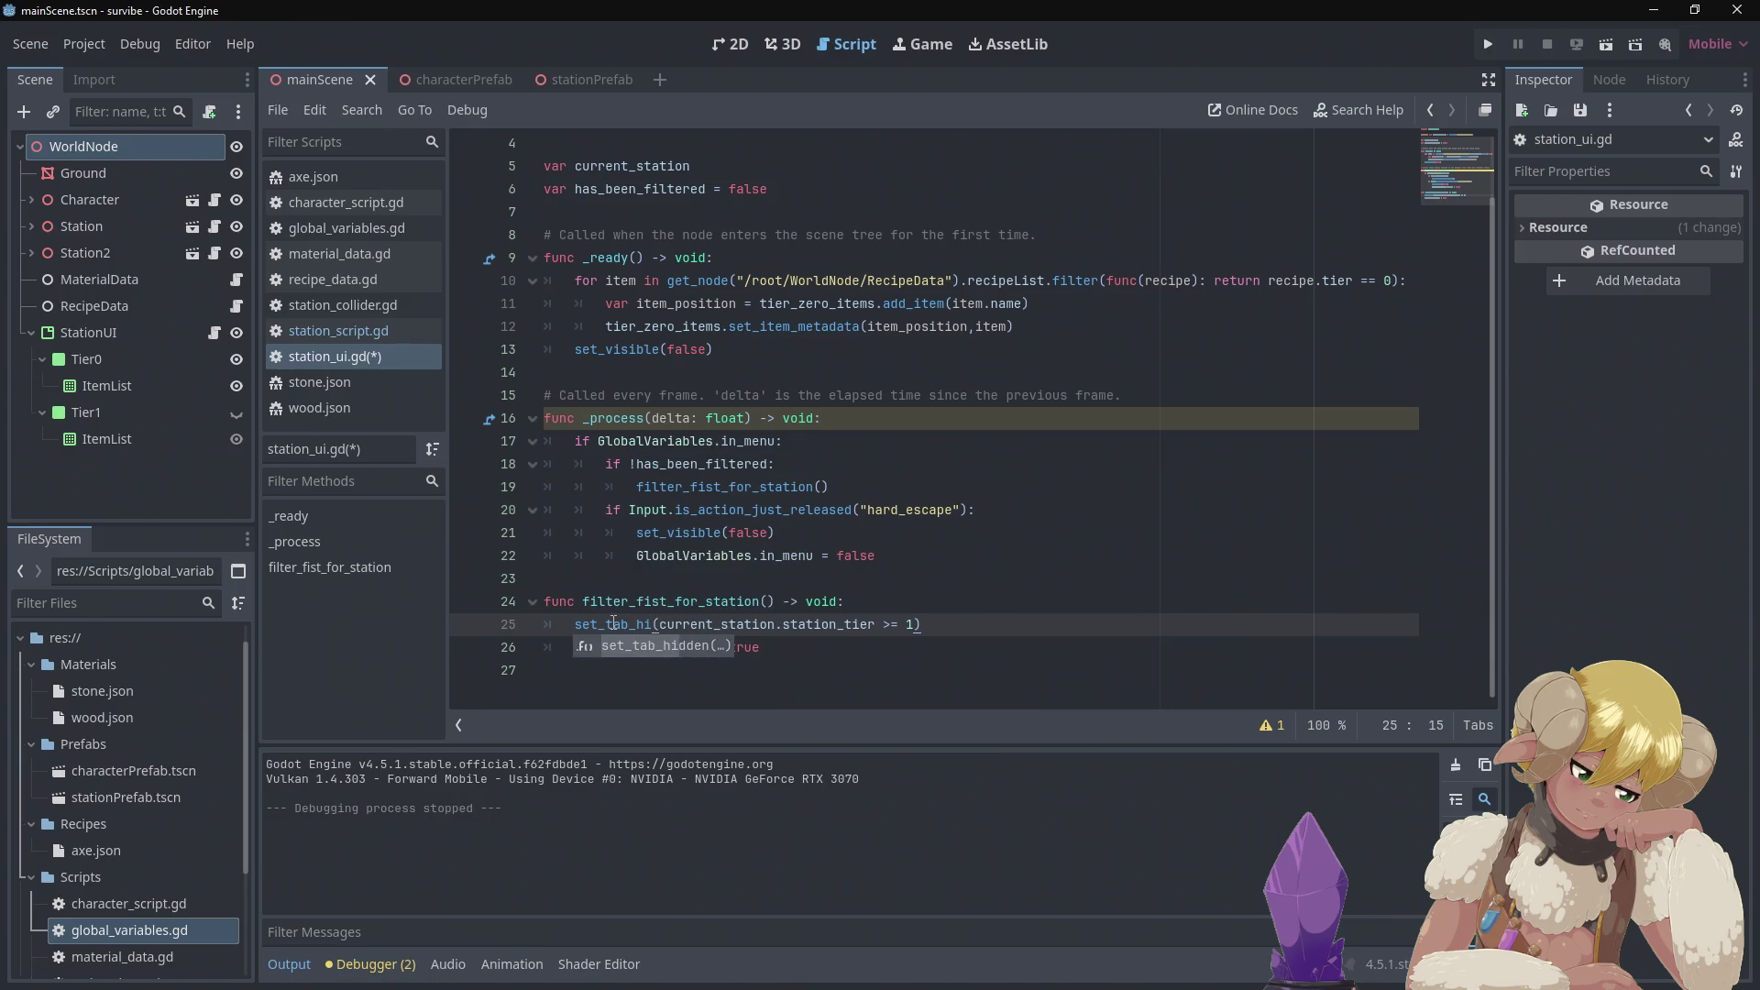
key(Return)
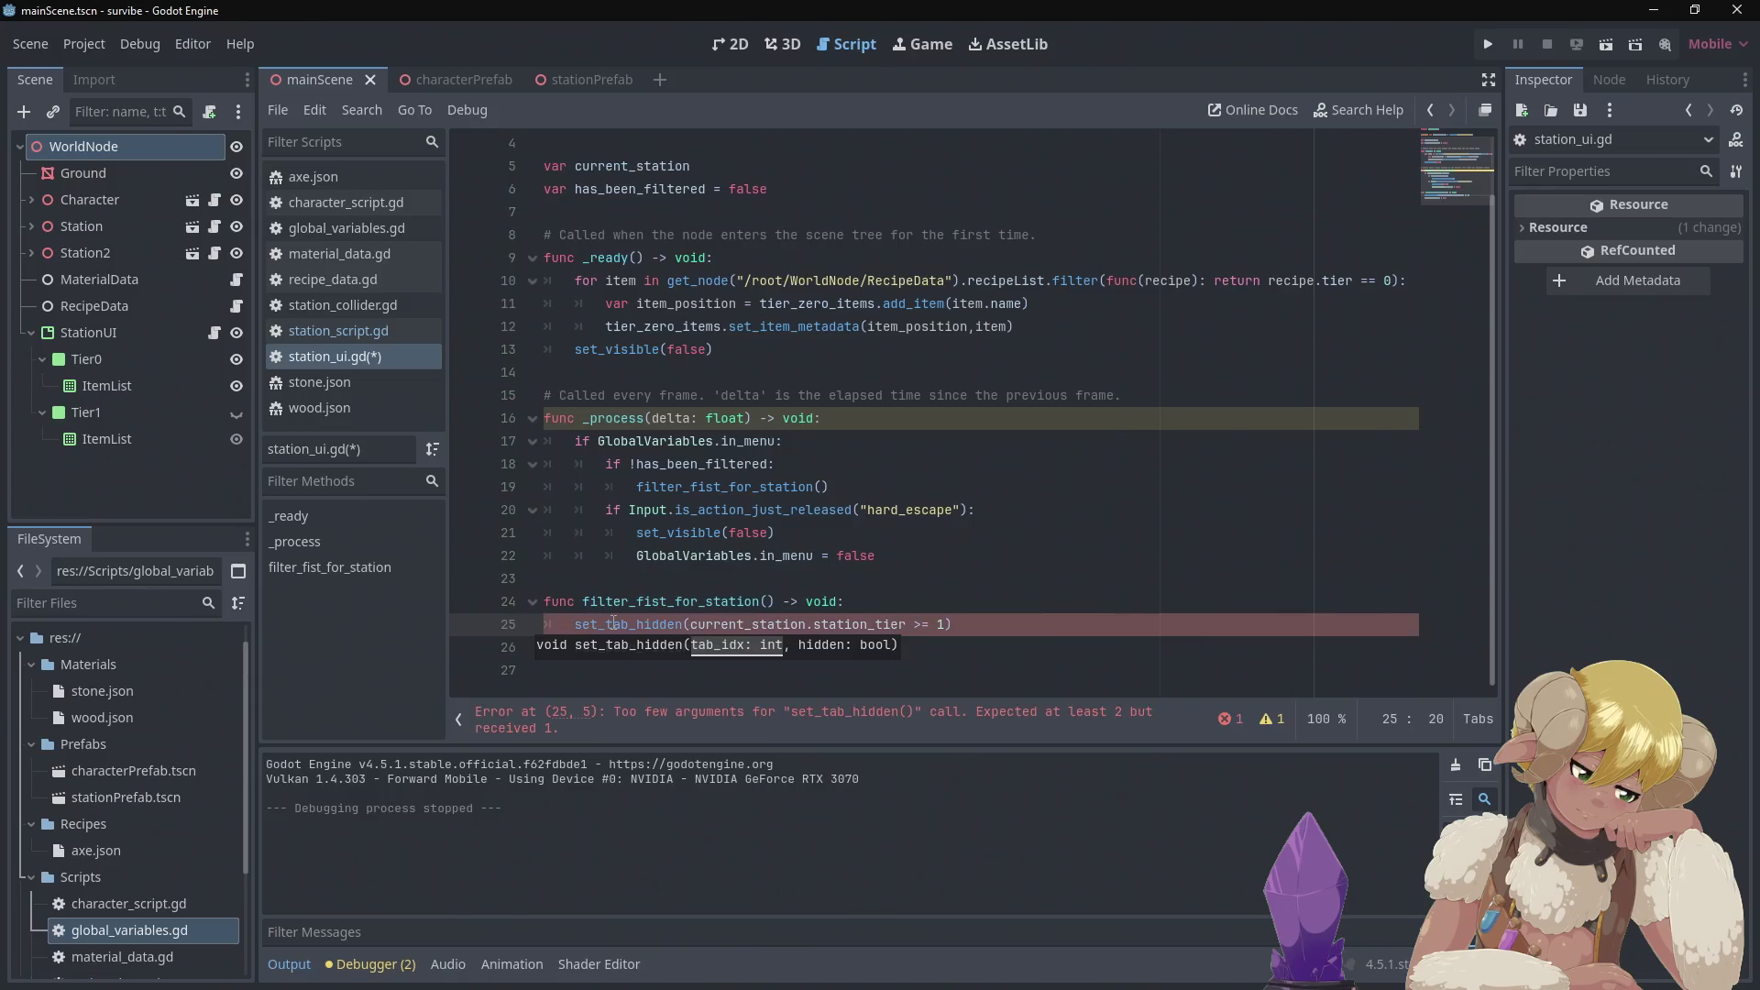
text(1,)
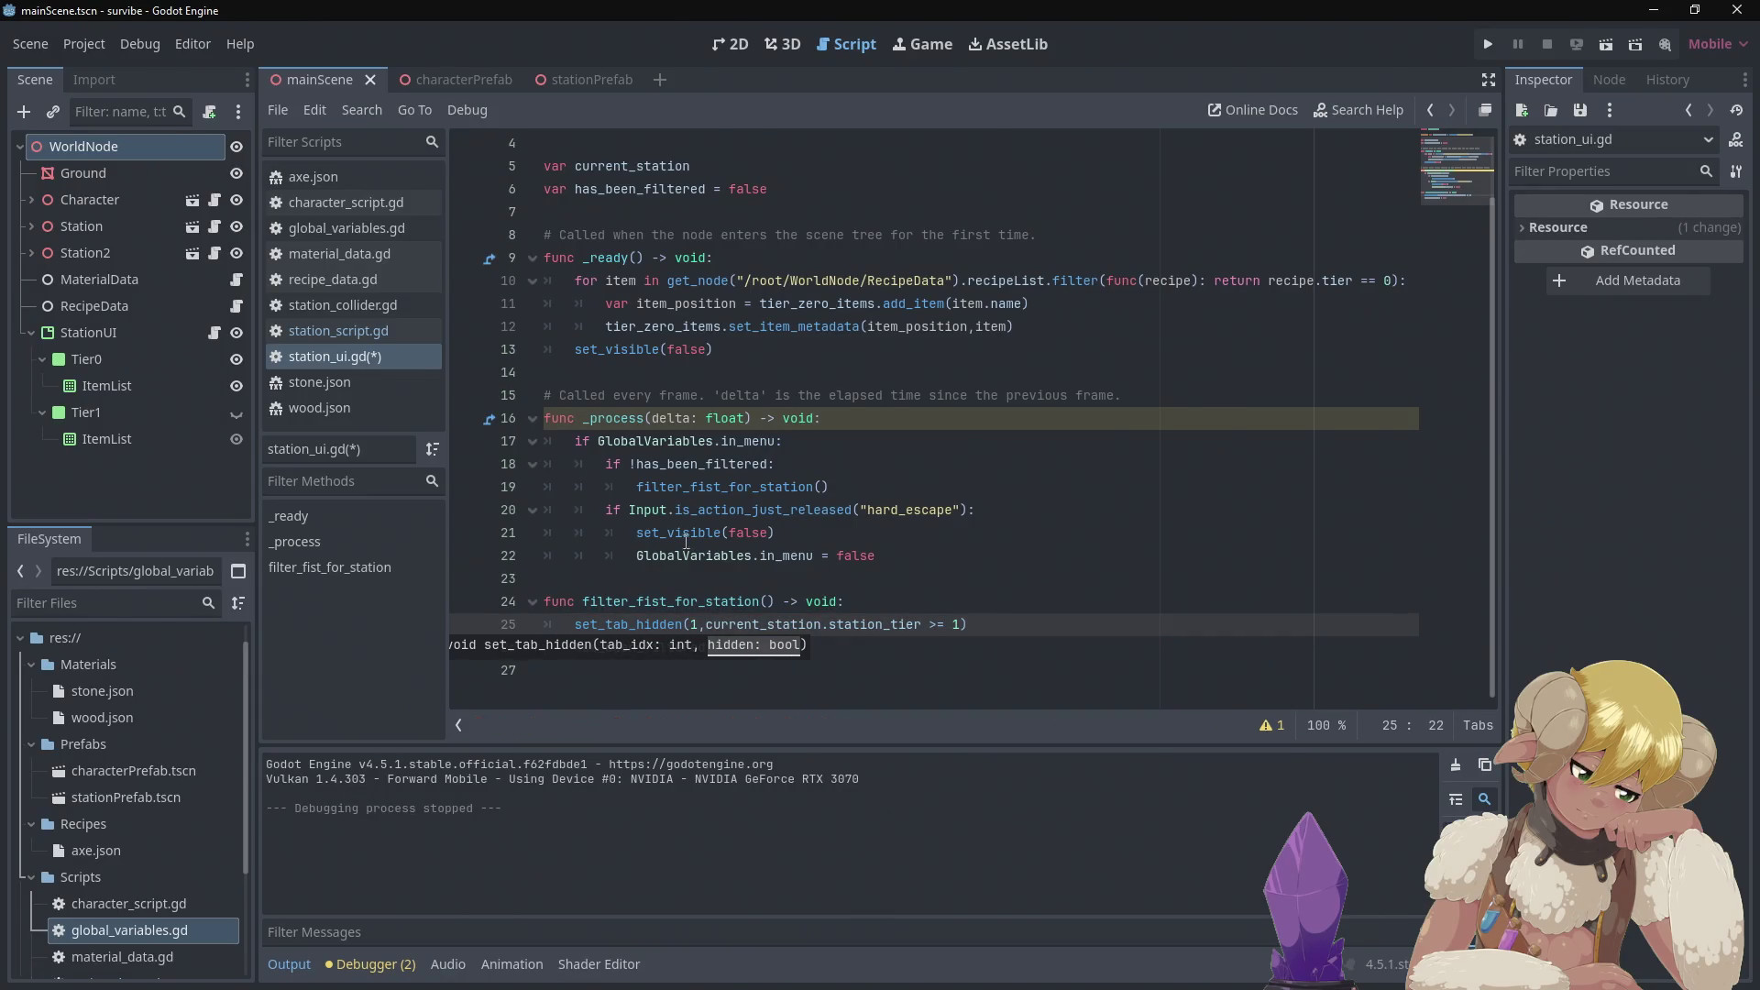
click(1027, 529)
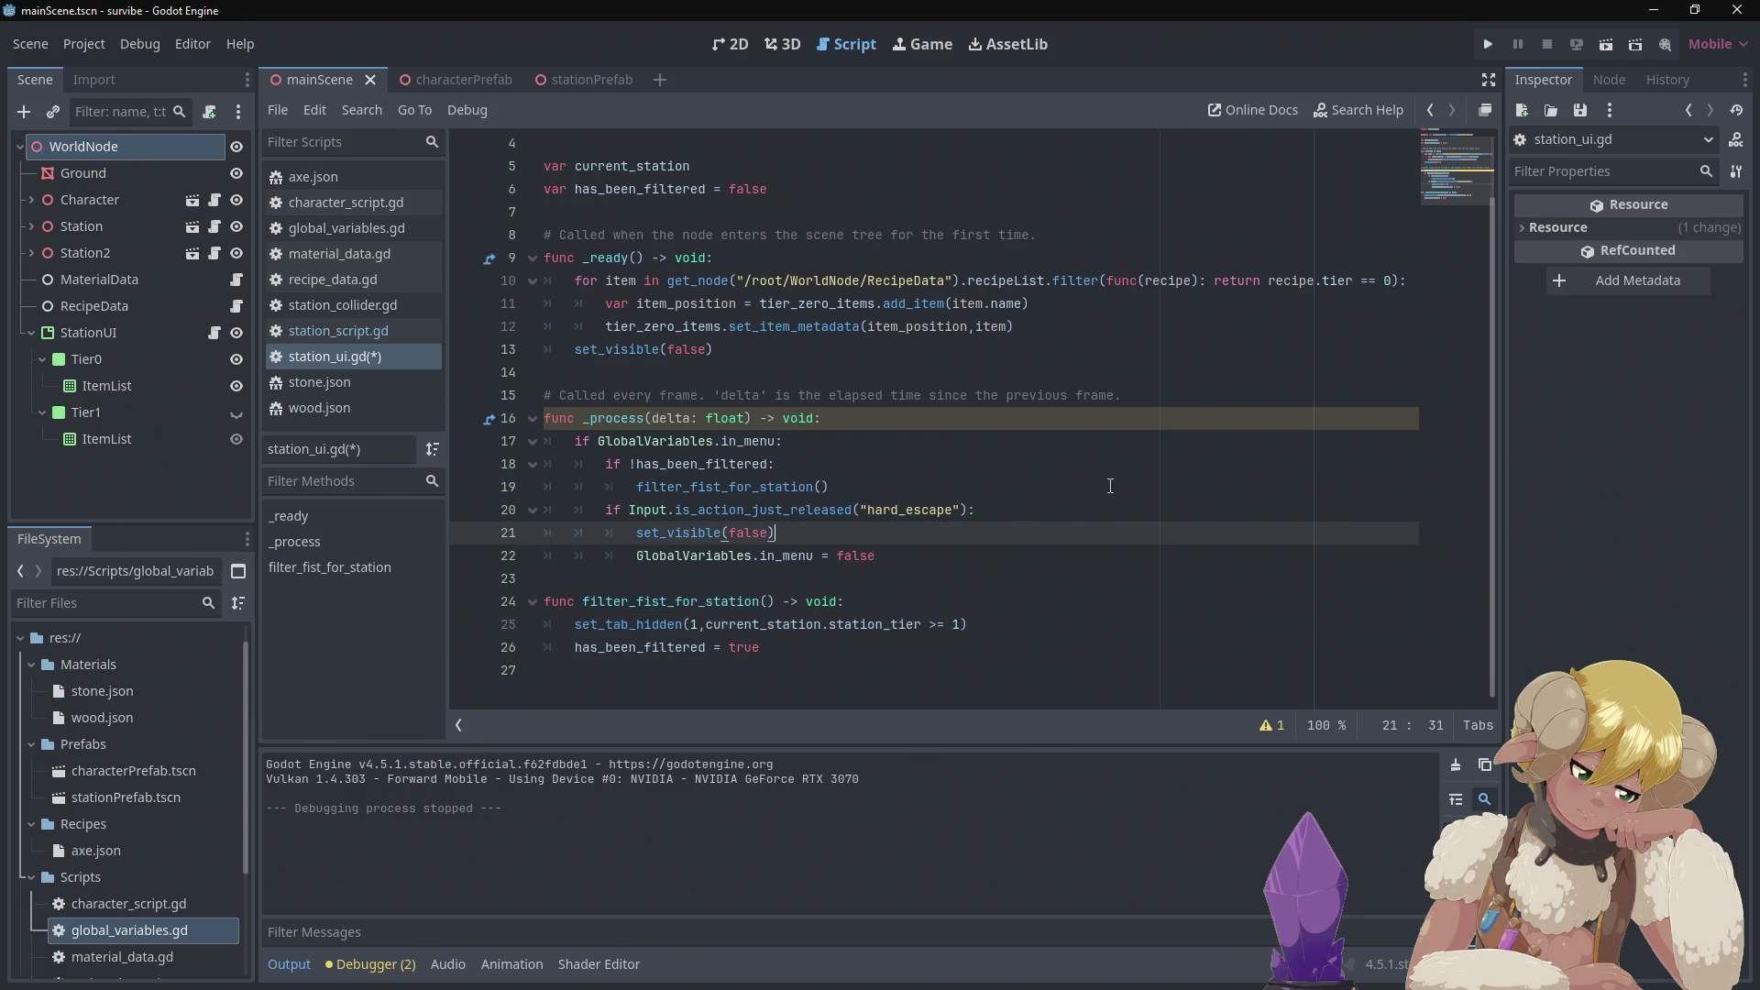
click(1484, 48)
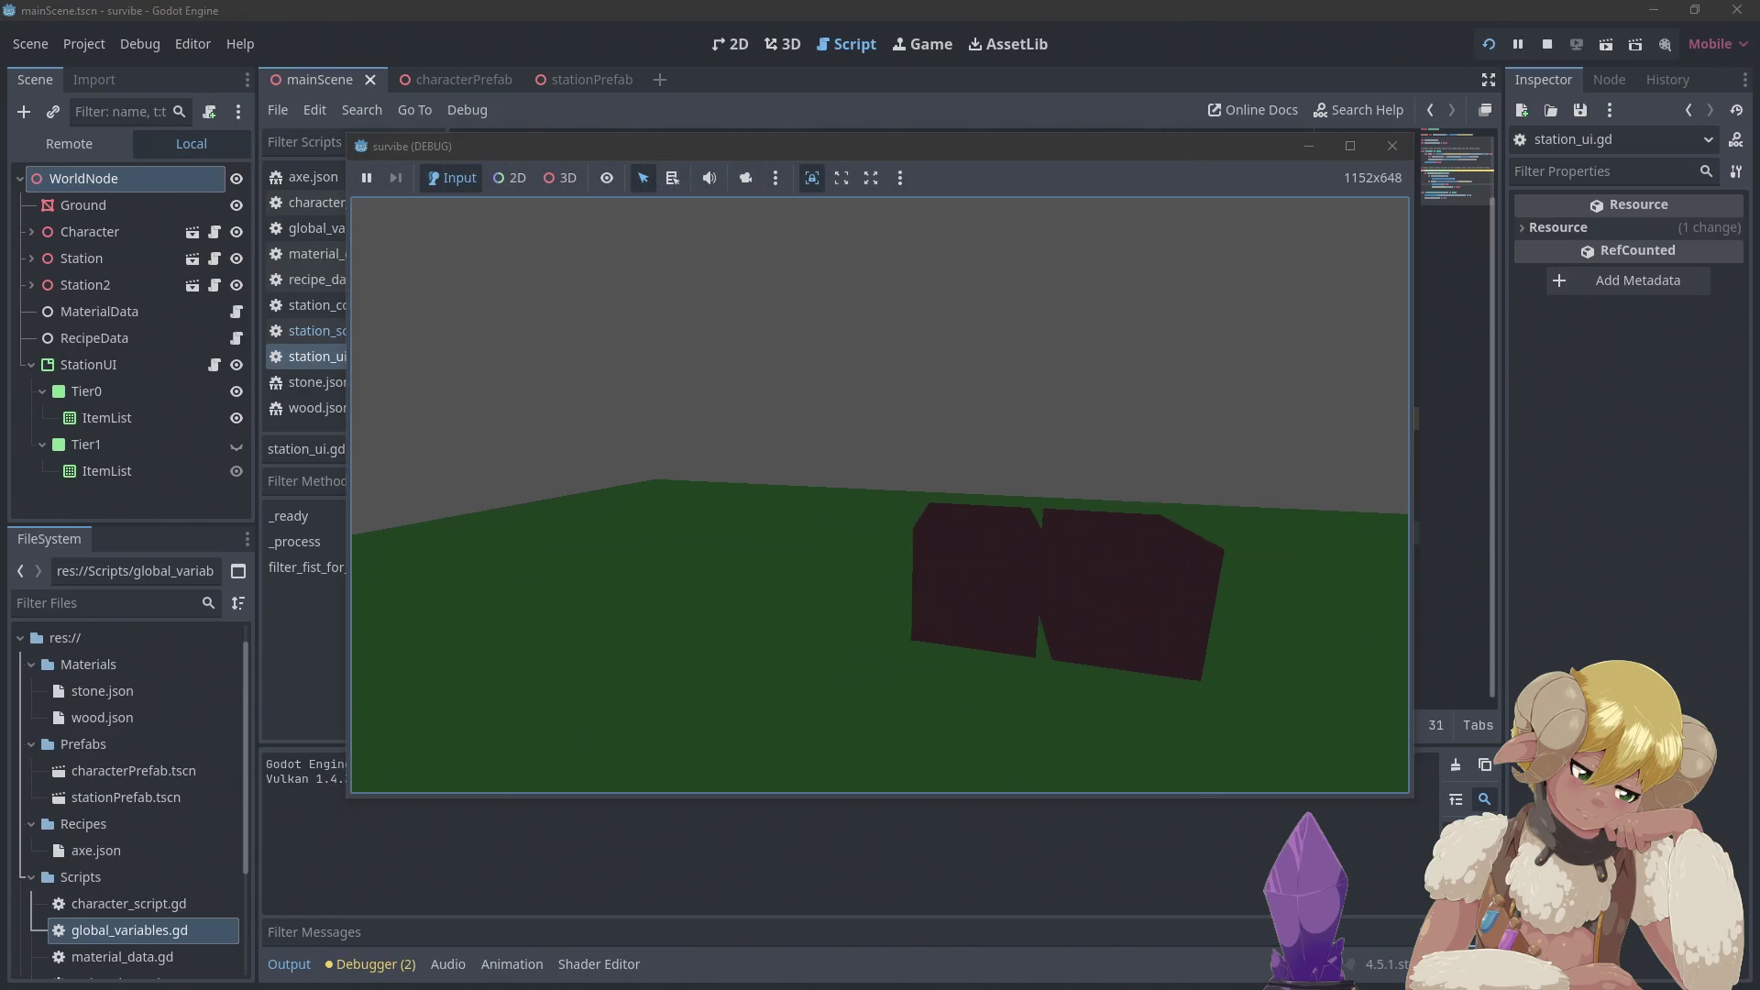
key(w)
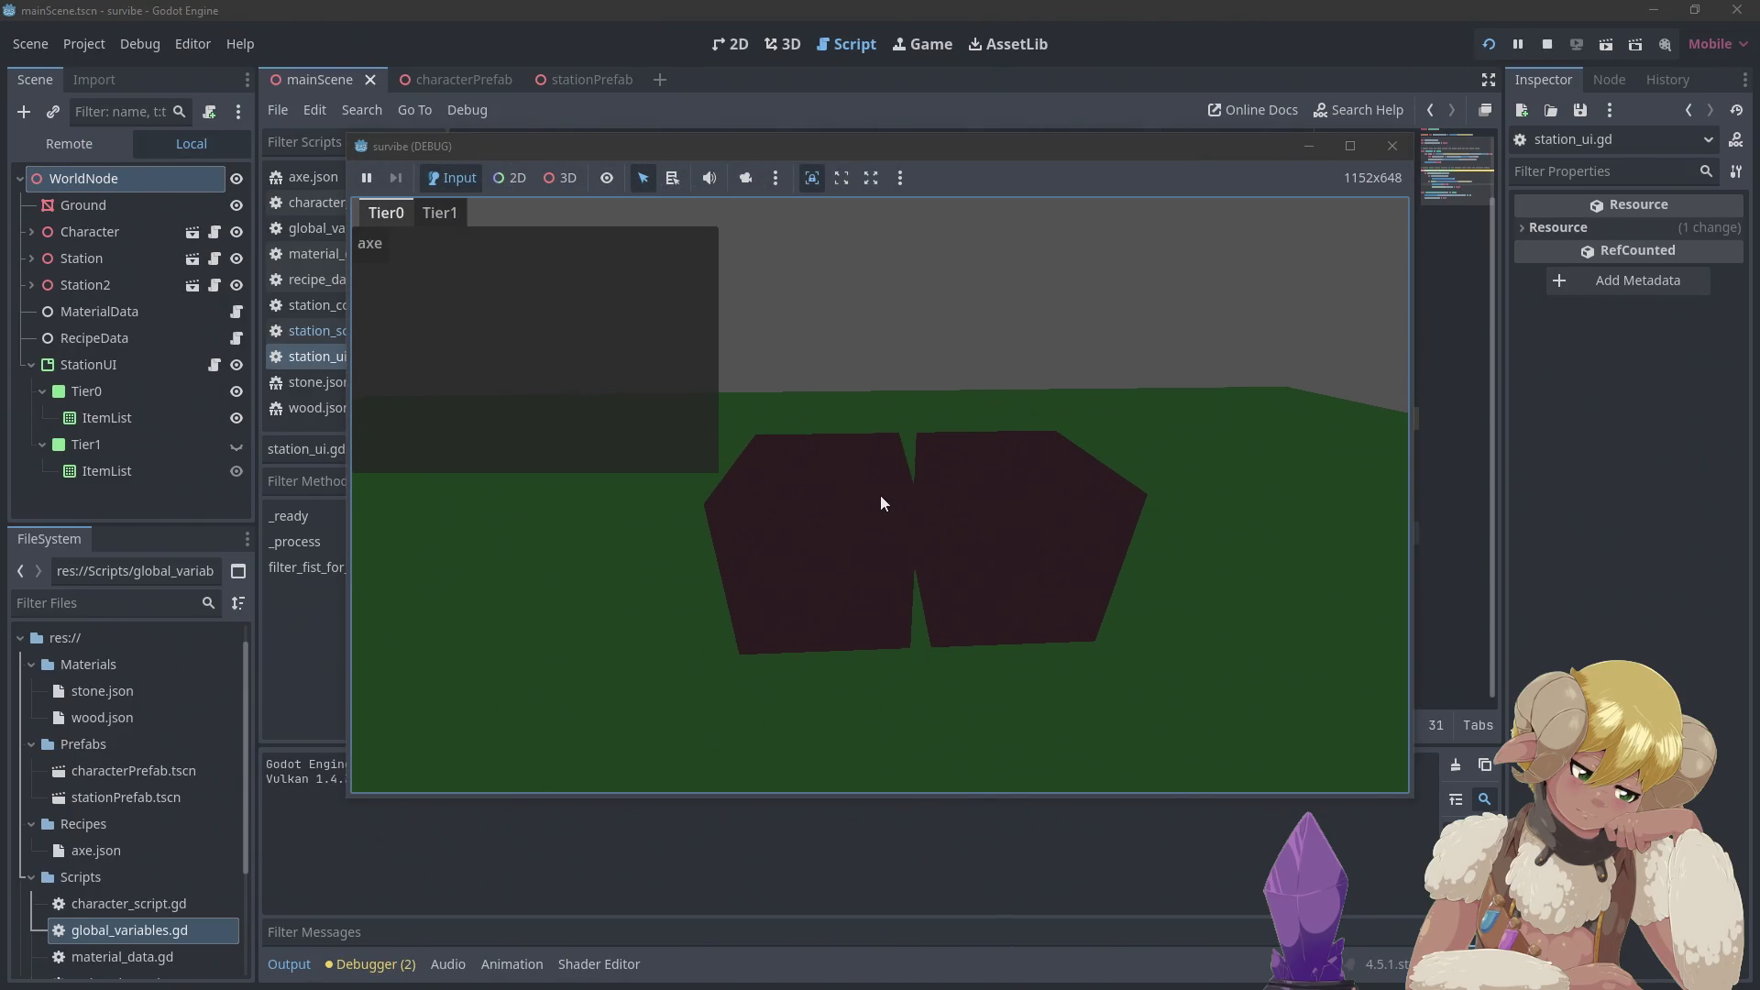
click(421, 216)
click(401, 219)
click(431, 213)
click(396, 217)
click(433, 213)
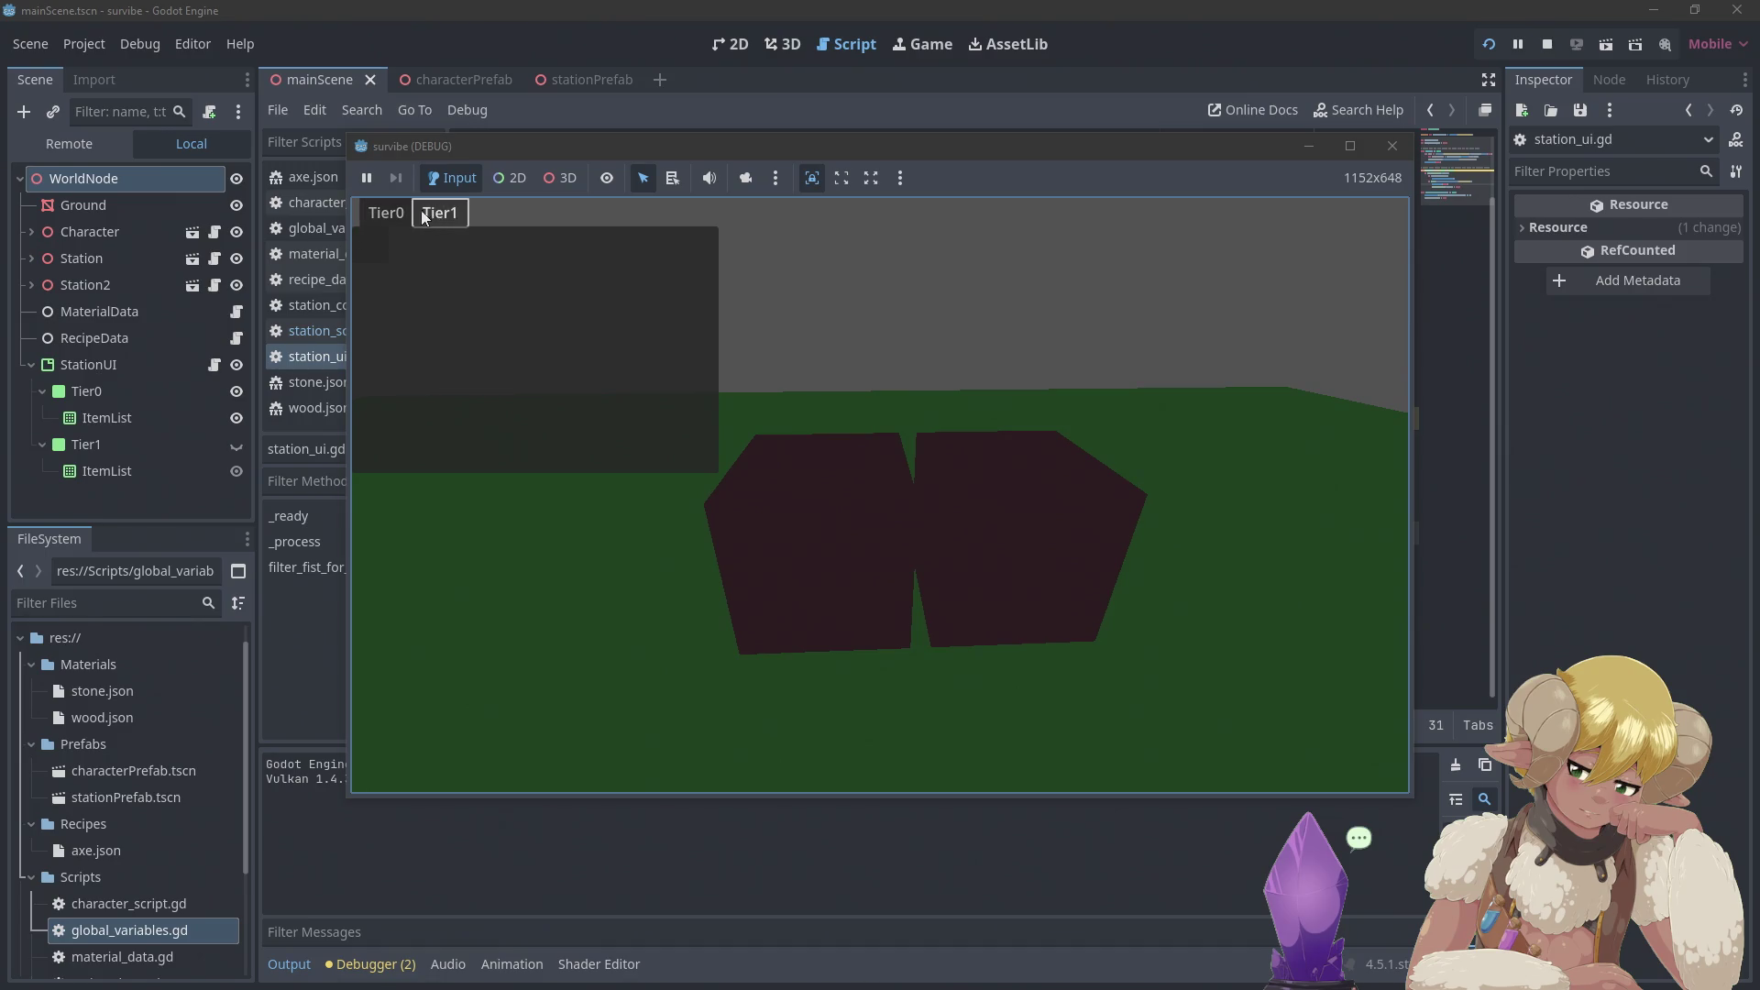
click(392, 217)
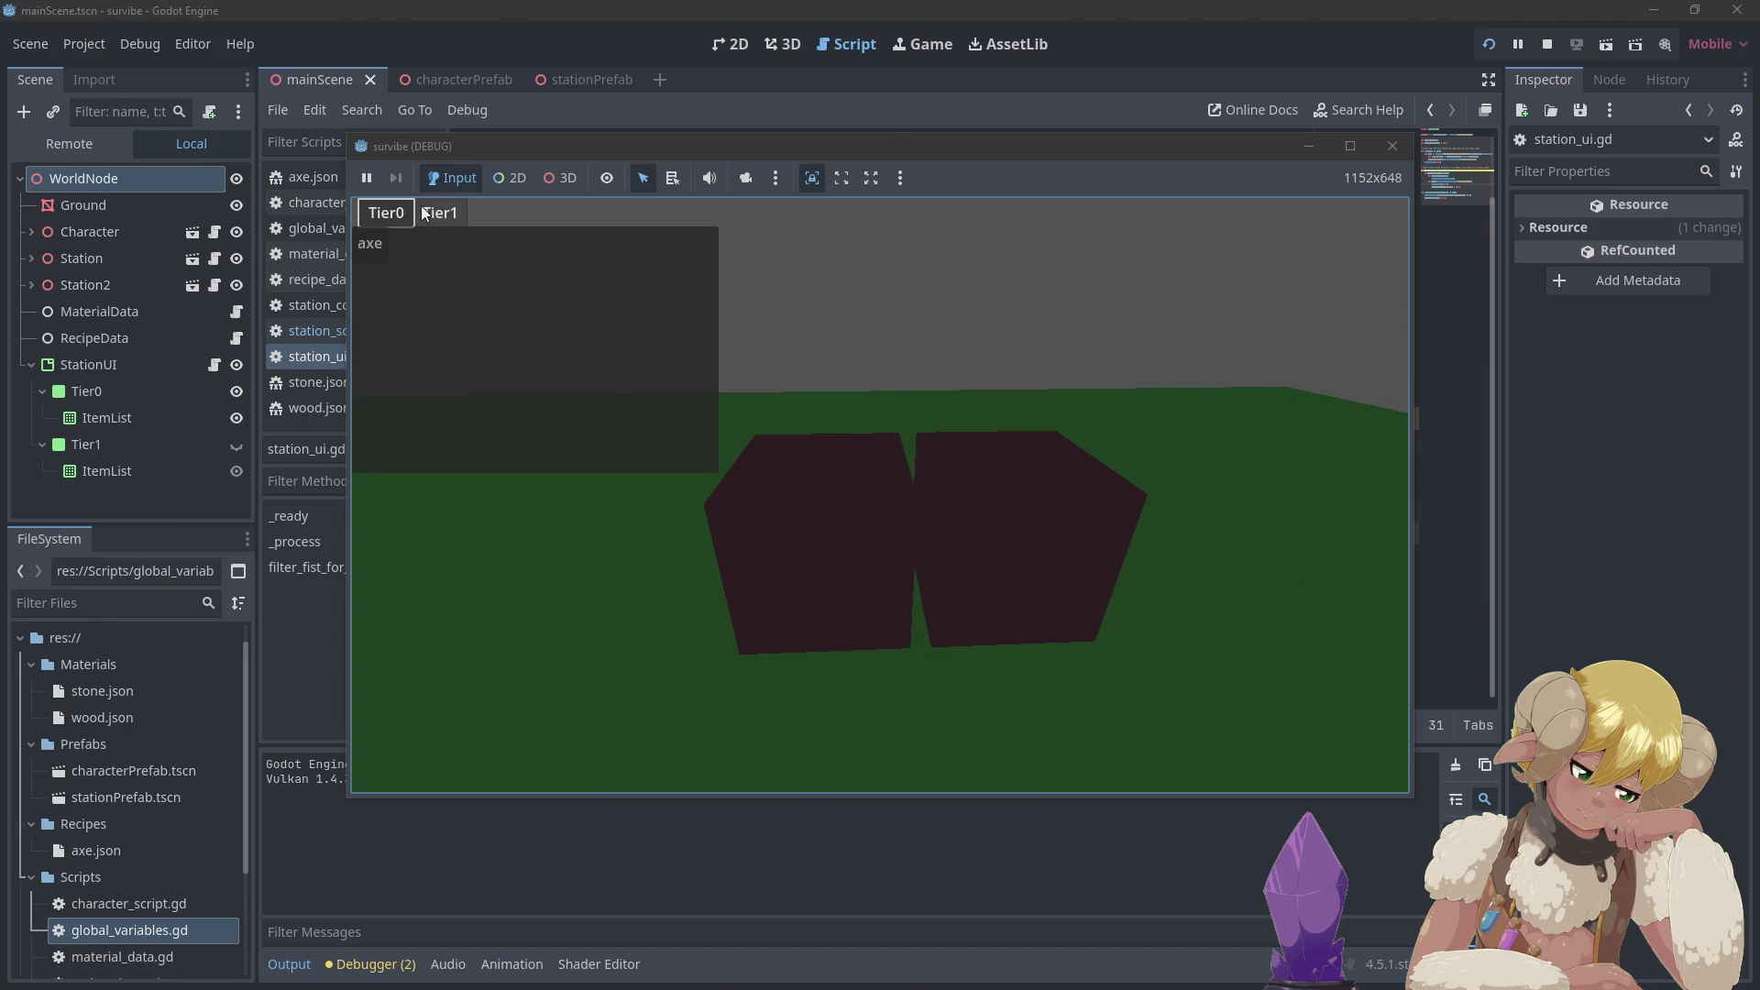
key(F8)
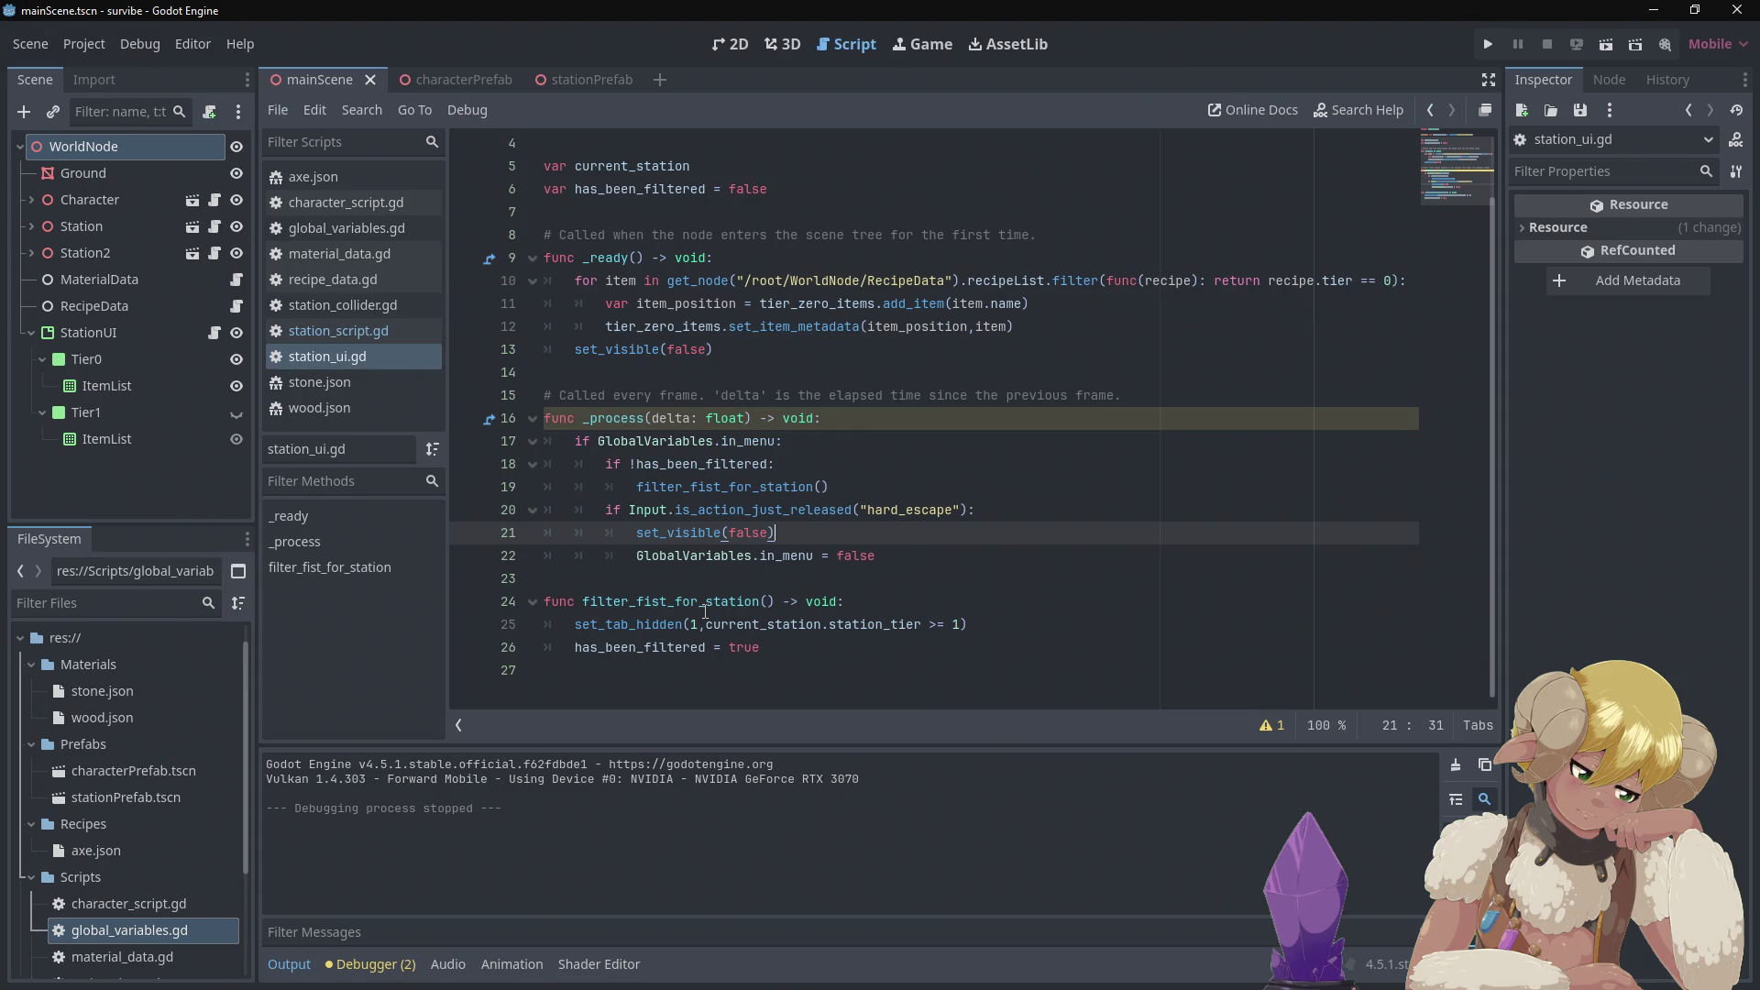
Step: Insert print("get filtered noob") as the first line of filter_fist_for_station and run the game
mouse_move(620, 624)
mouse_move(648, 463)
click(865, 590)
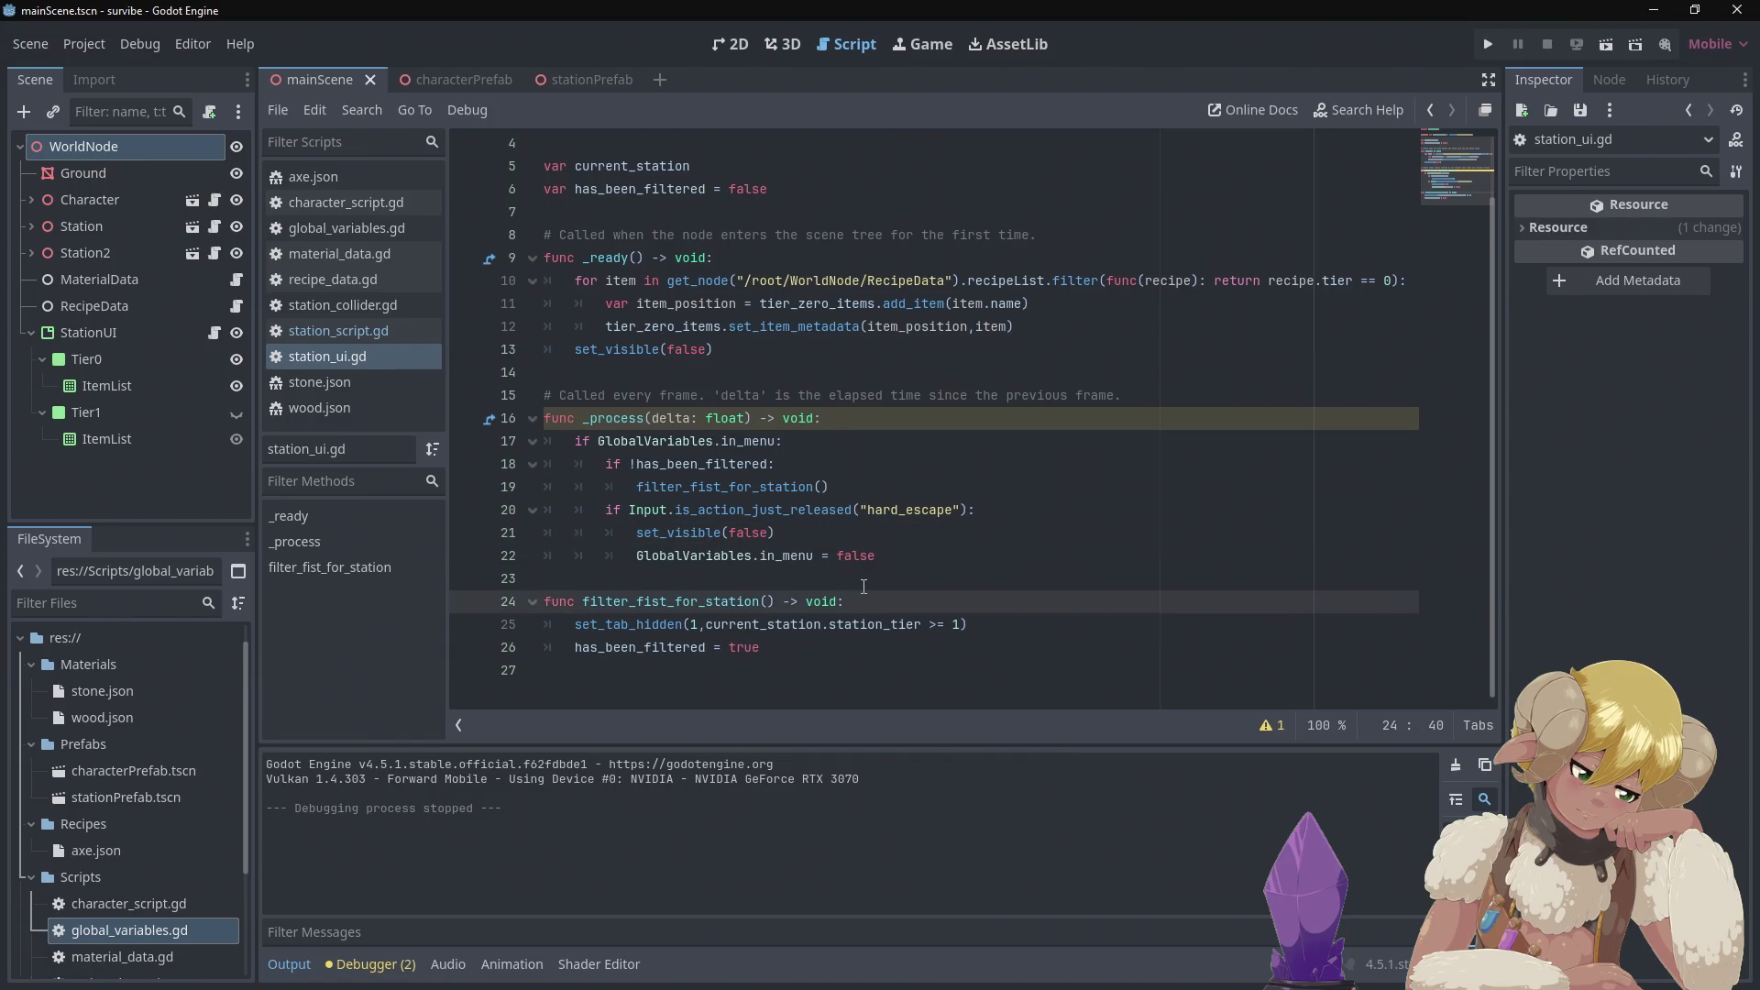
key(Return)
text(print)
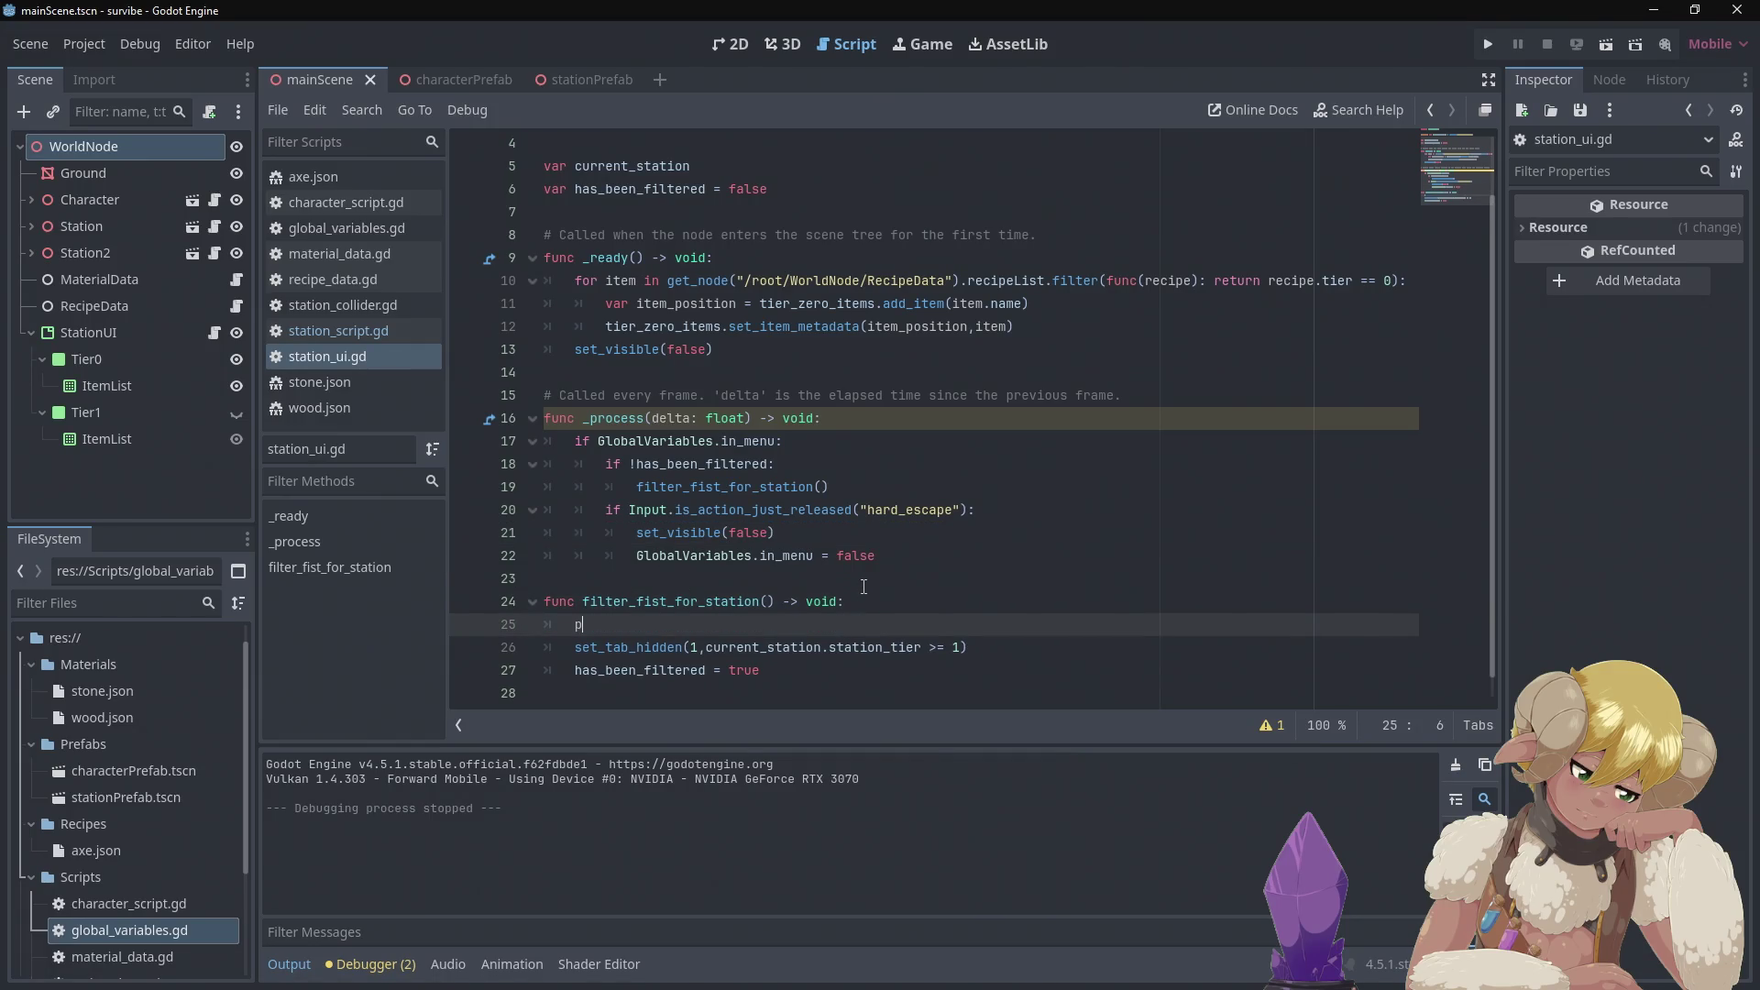
text(())
text(")
text(get filtere)
text(d noob)
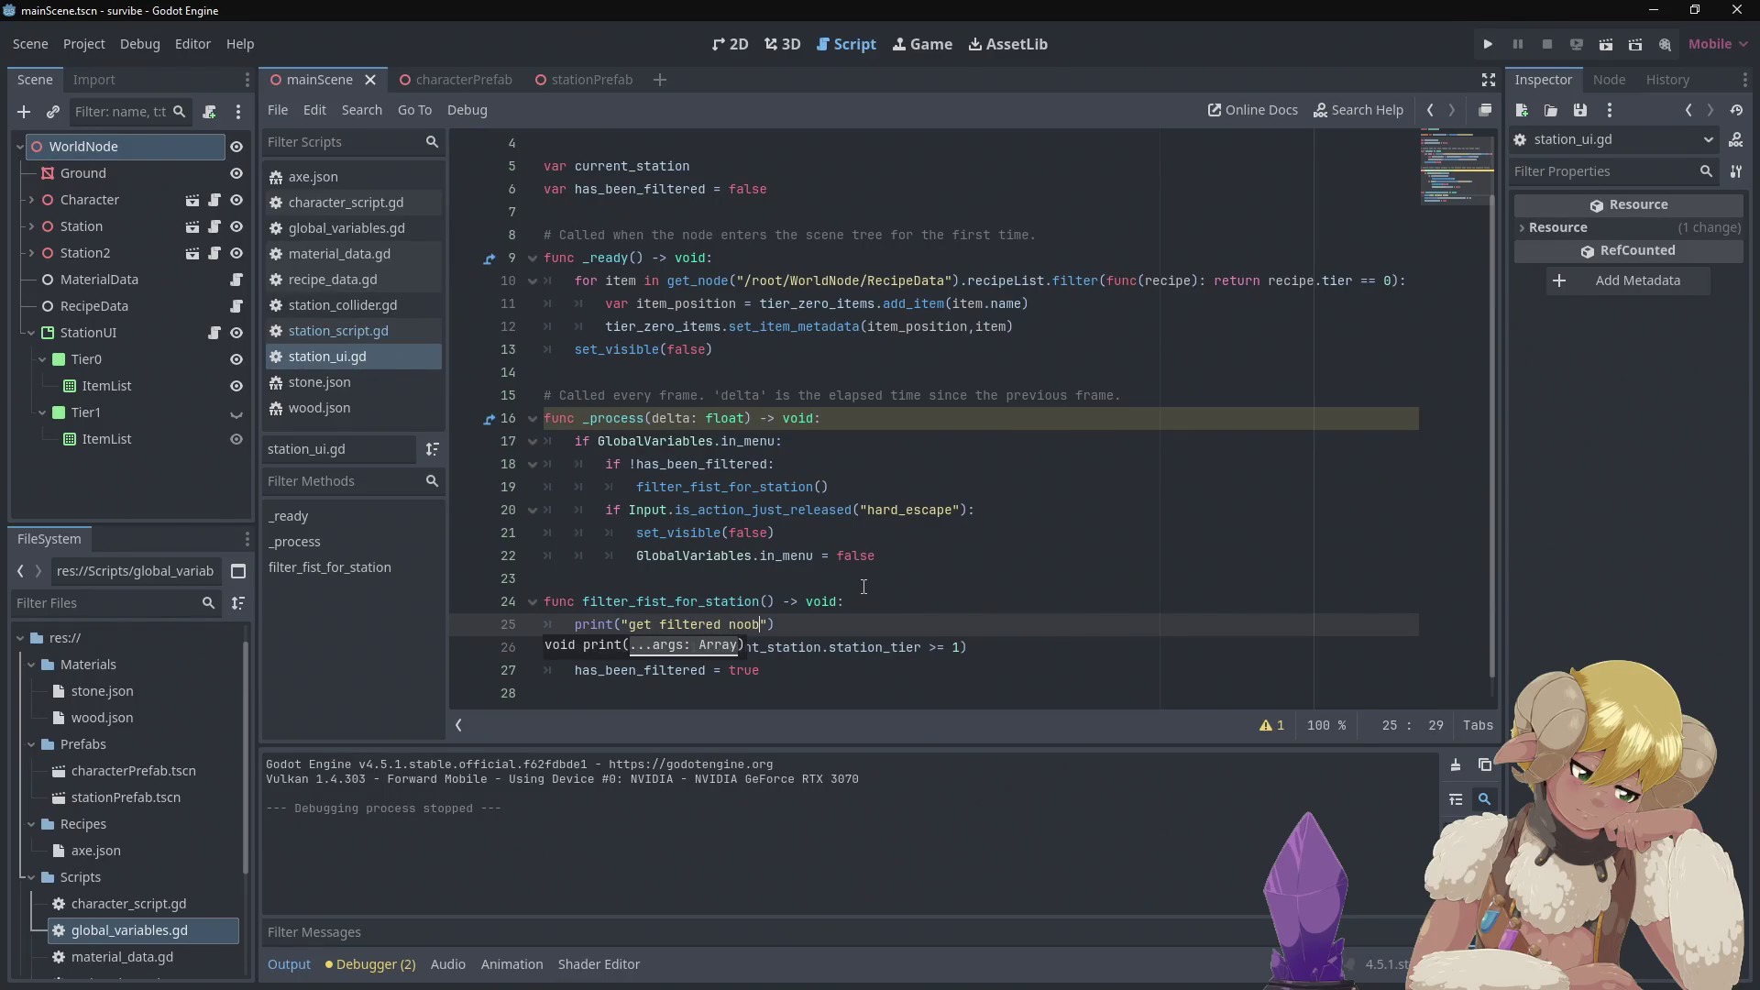
click(1487, 44)
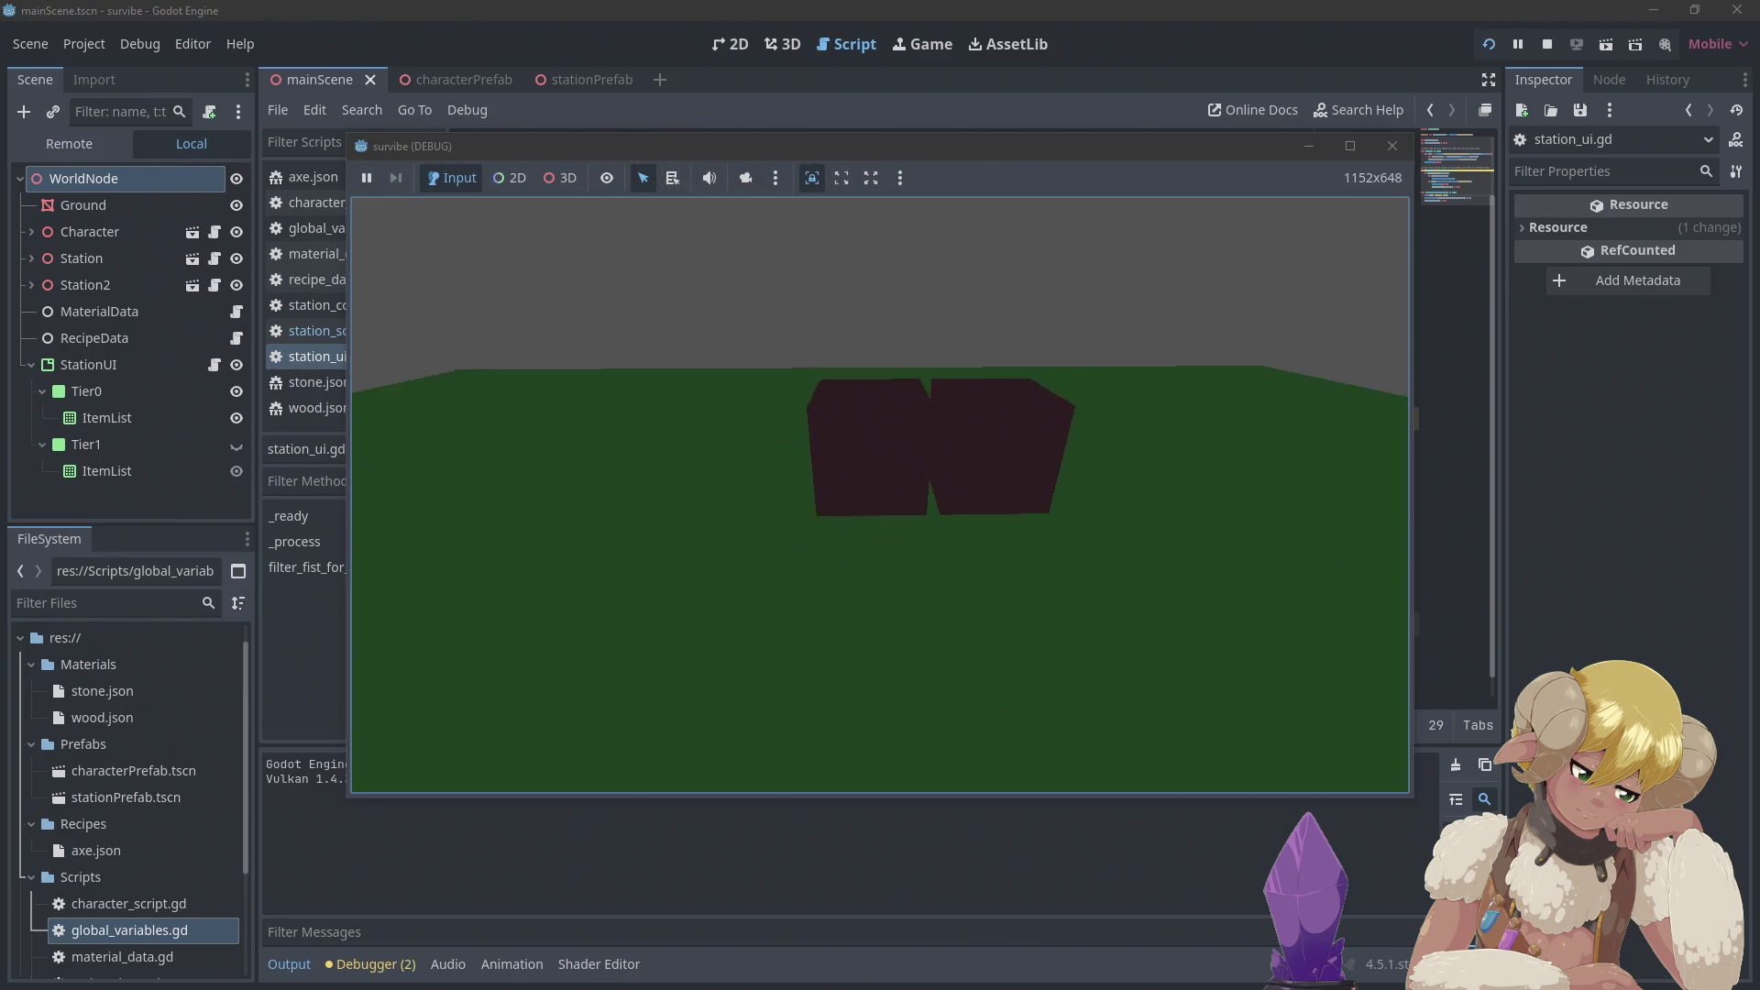
Step: Open the station menu in-game, switch between the Tier1 and Tier0 tabs, then close the game
key(e)
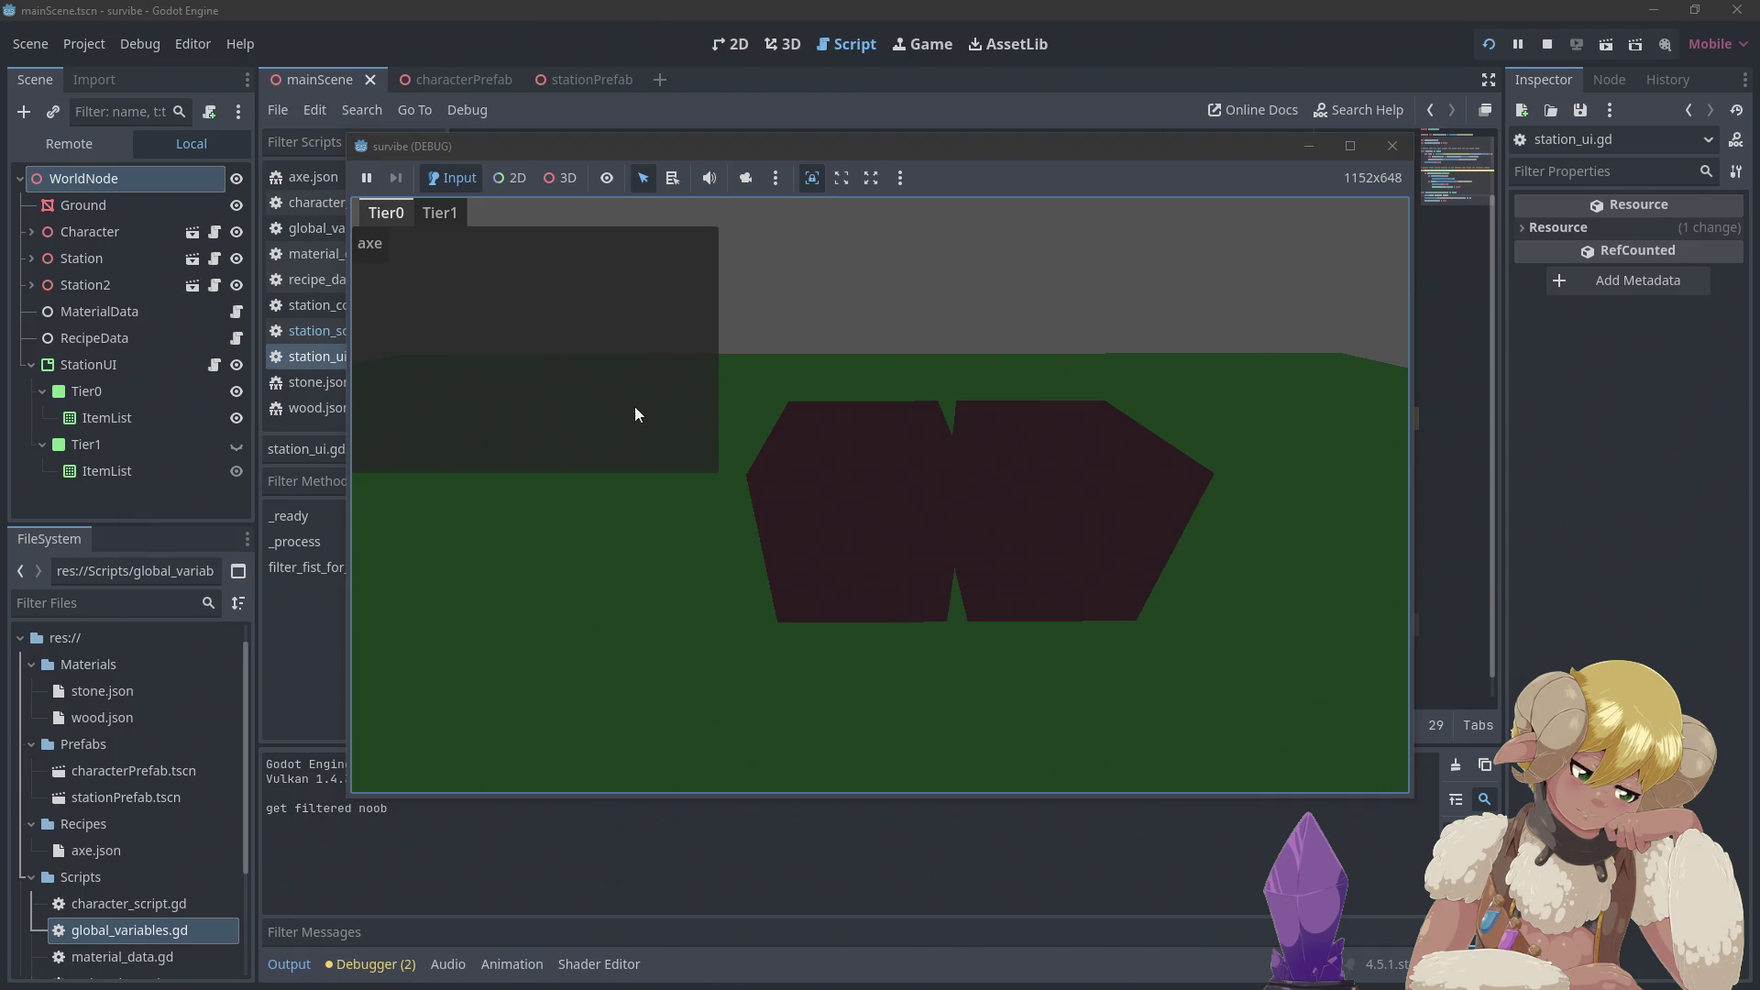
click(424, 223)
click(408, 218)
click(378, 243)
key(alt+F4)
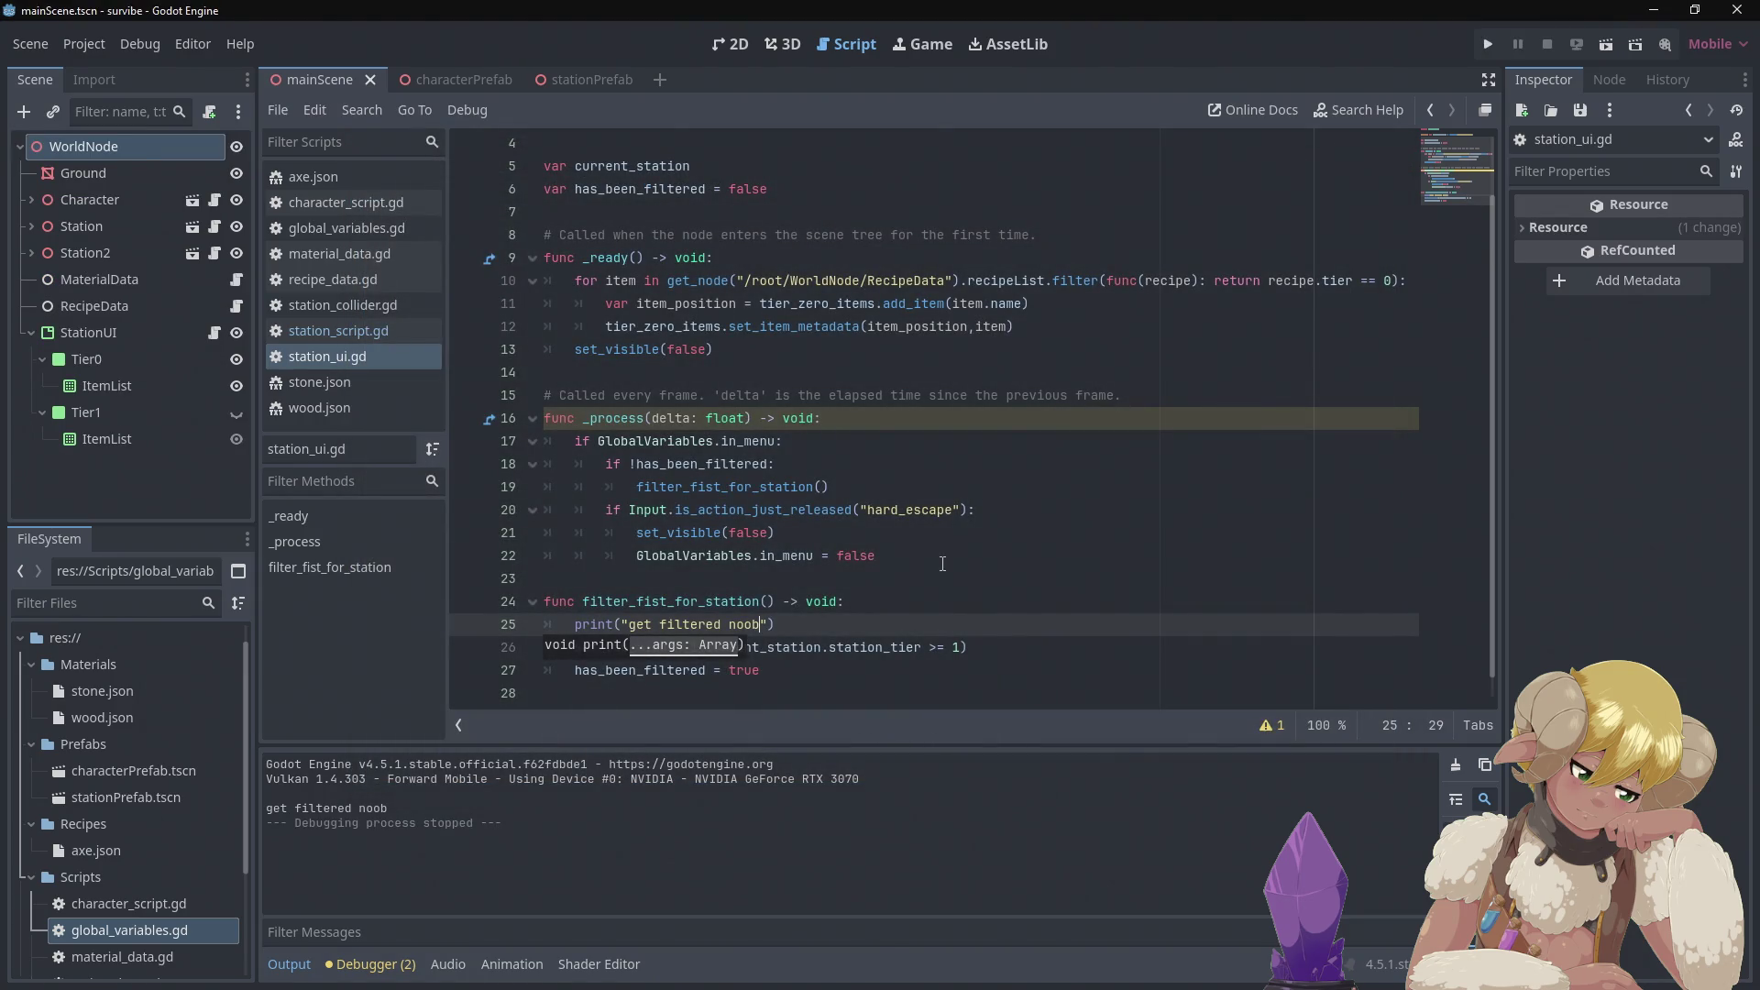
click(947, 566)
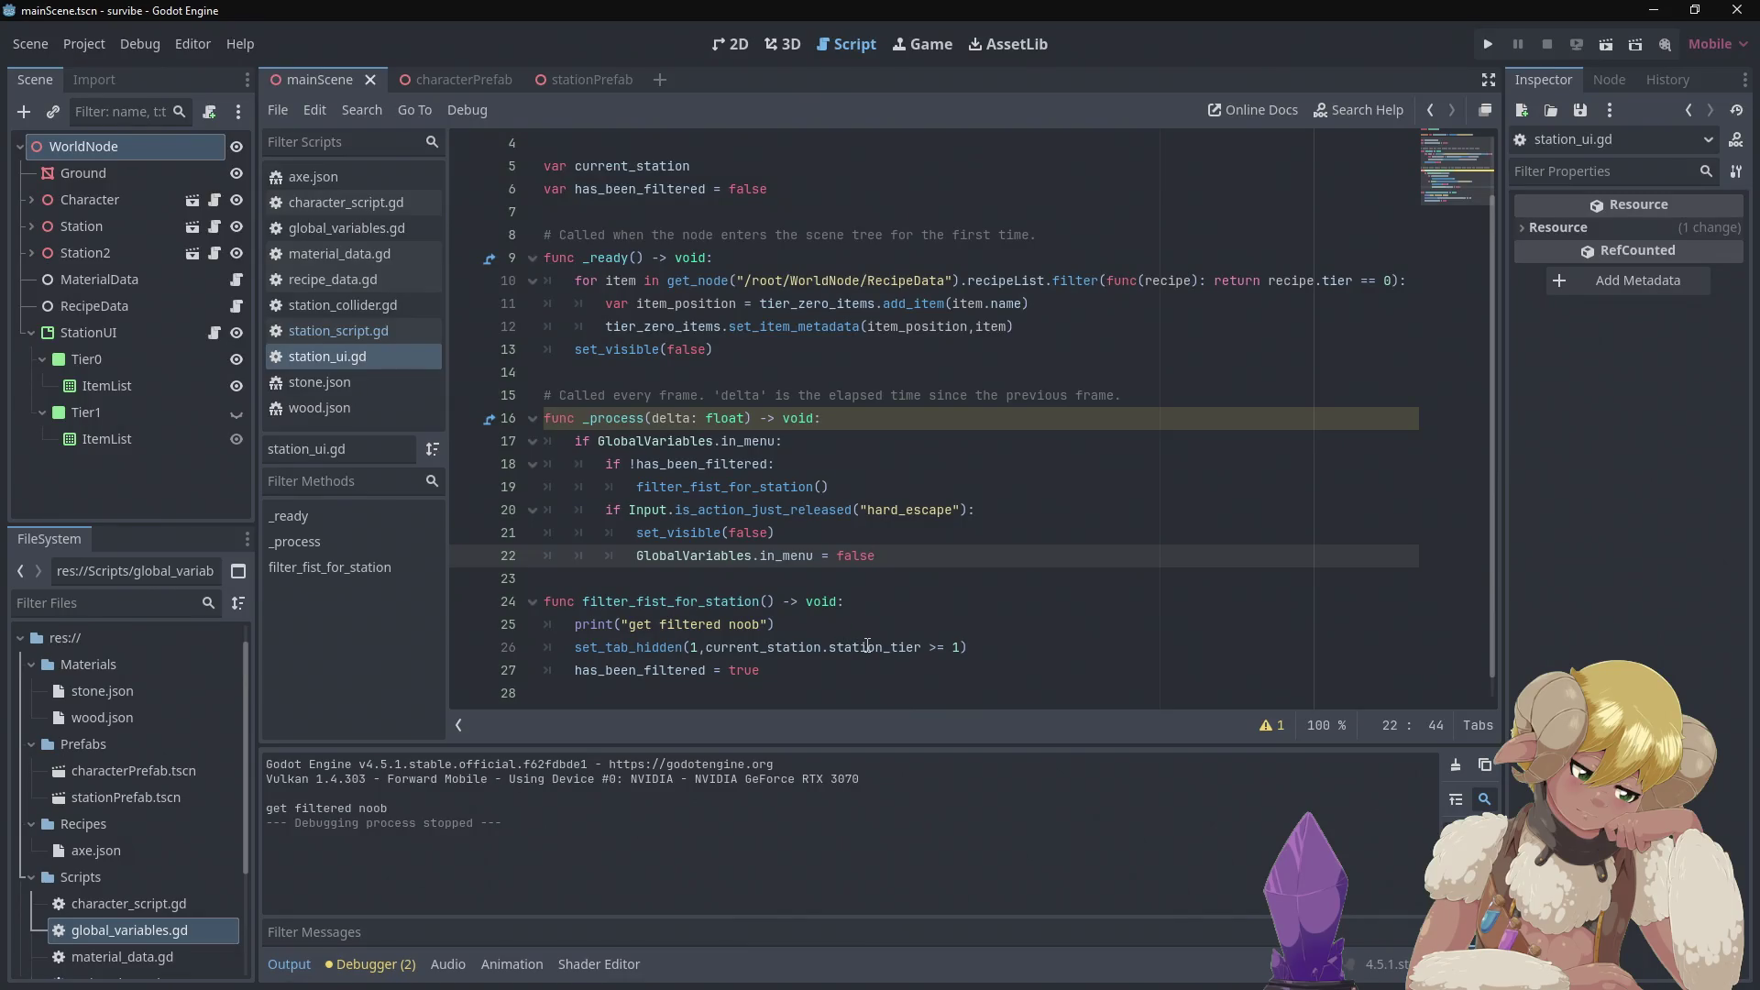
mouse_move(812, 650)
scroll(636, 376, up, 2)
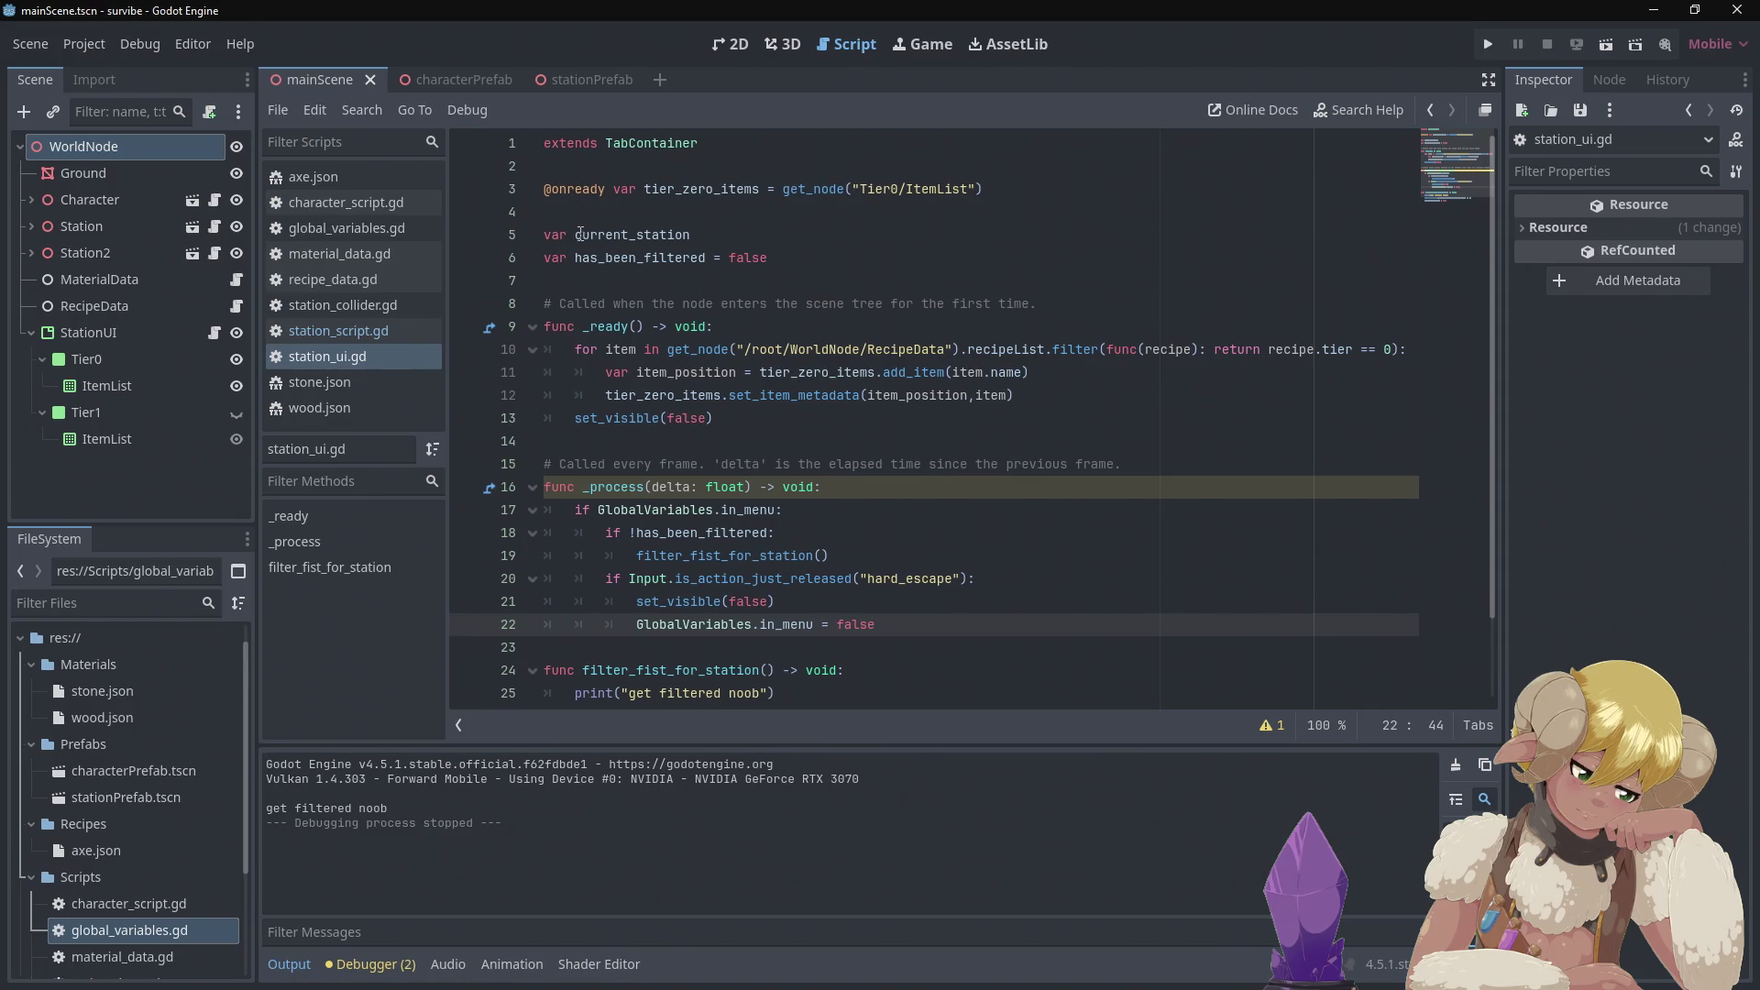
click(363, 331)
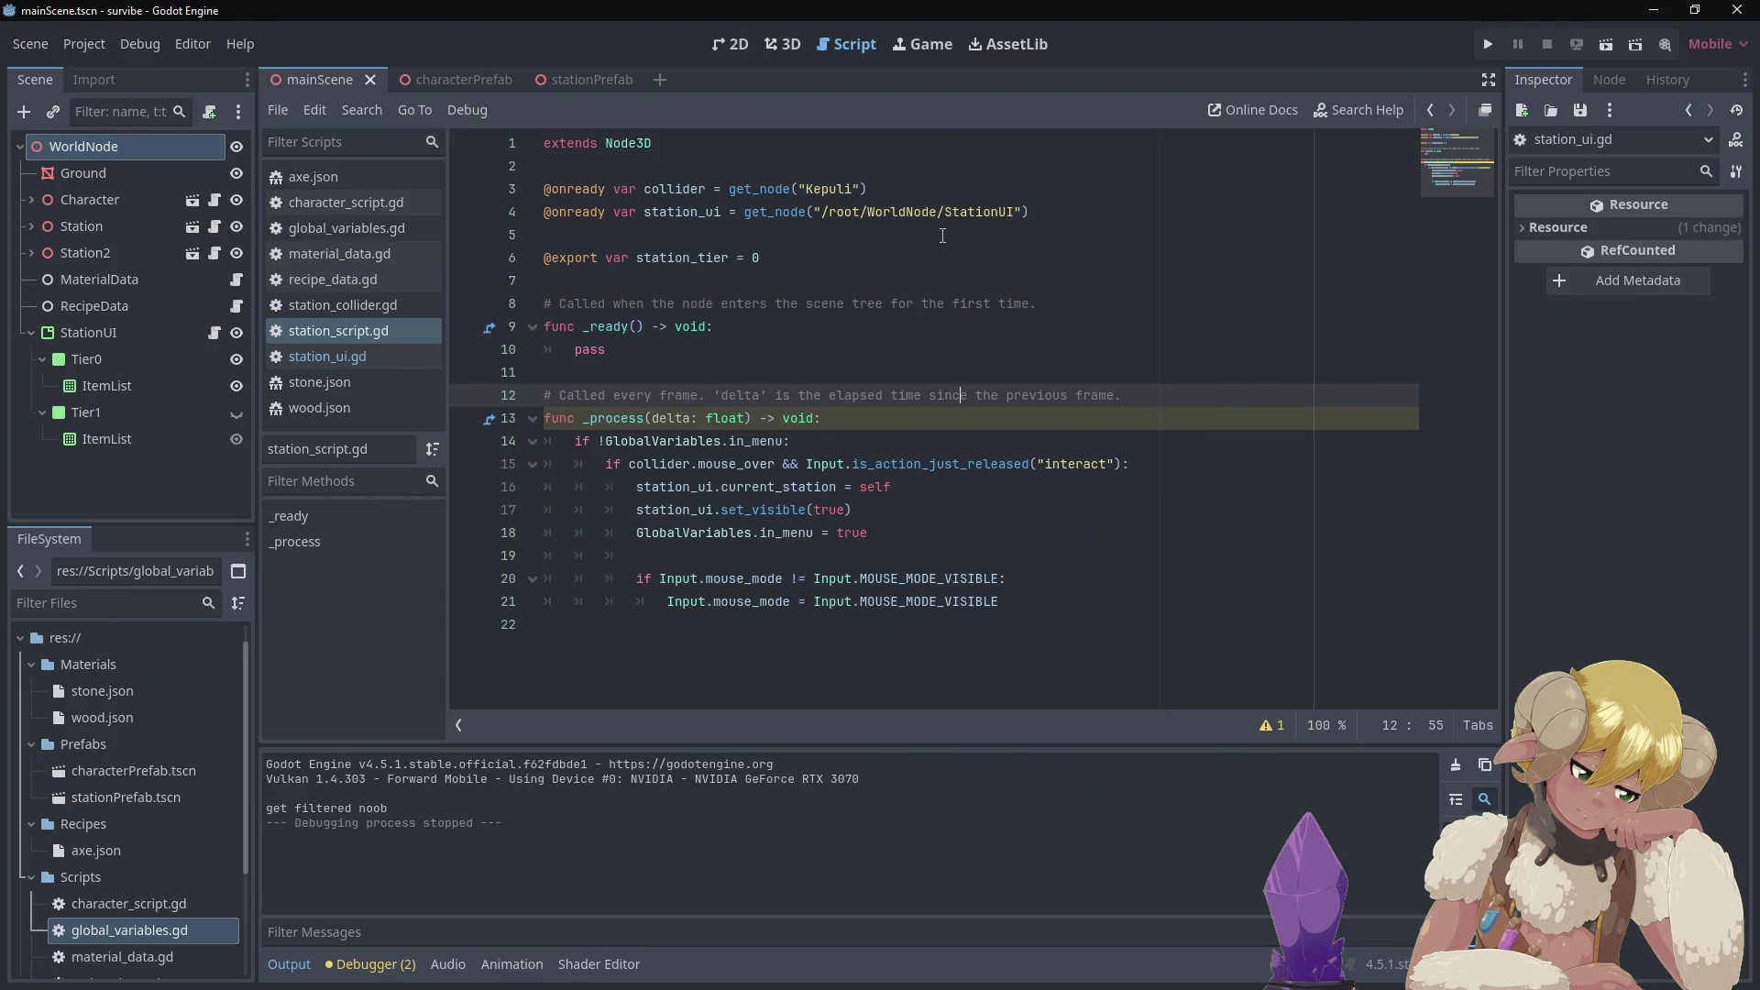
click(372, 347)
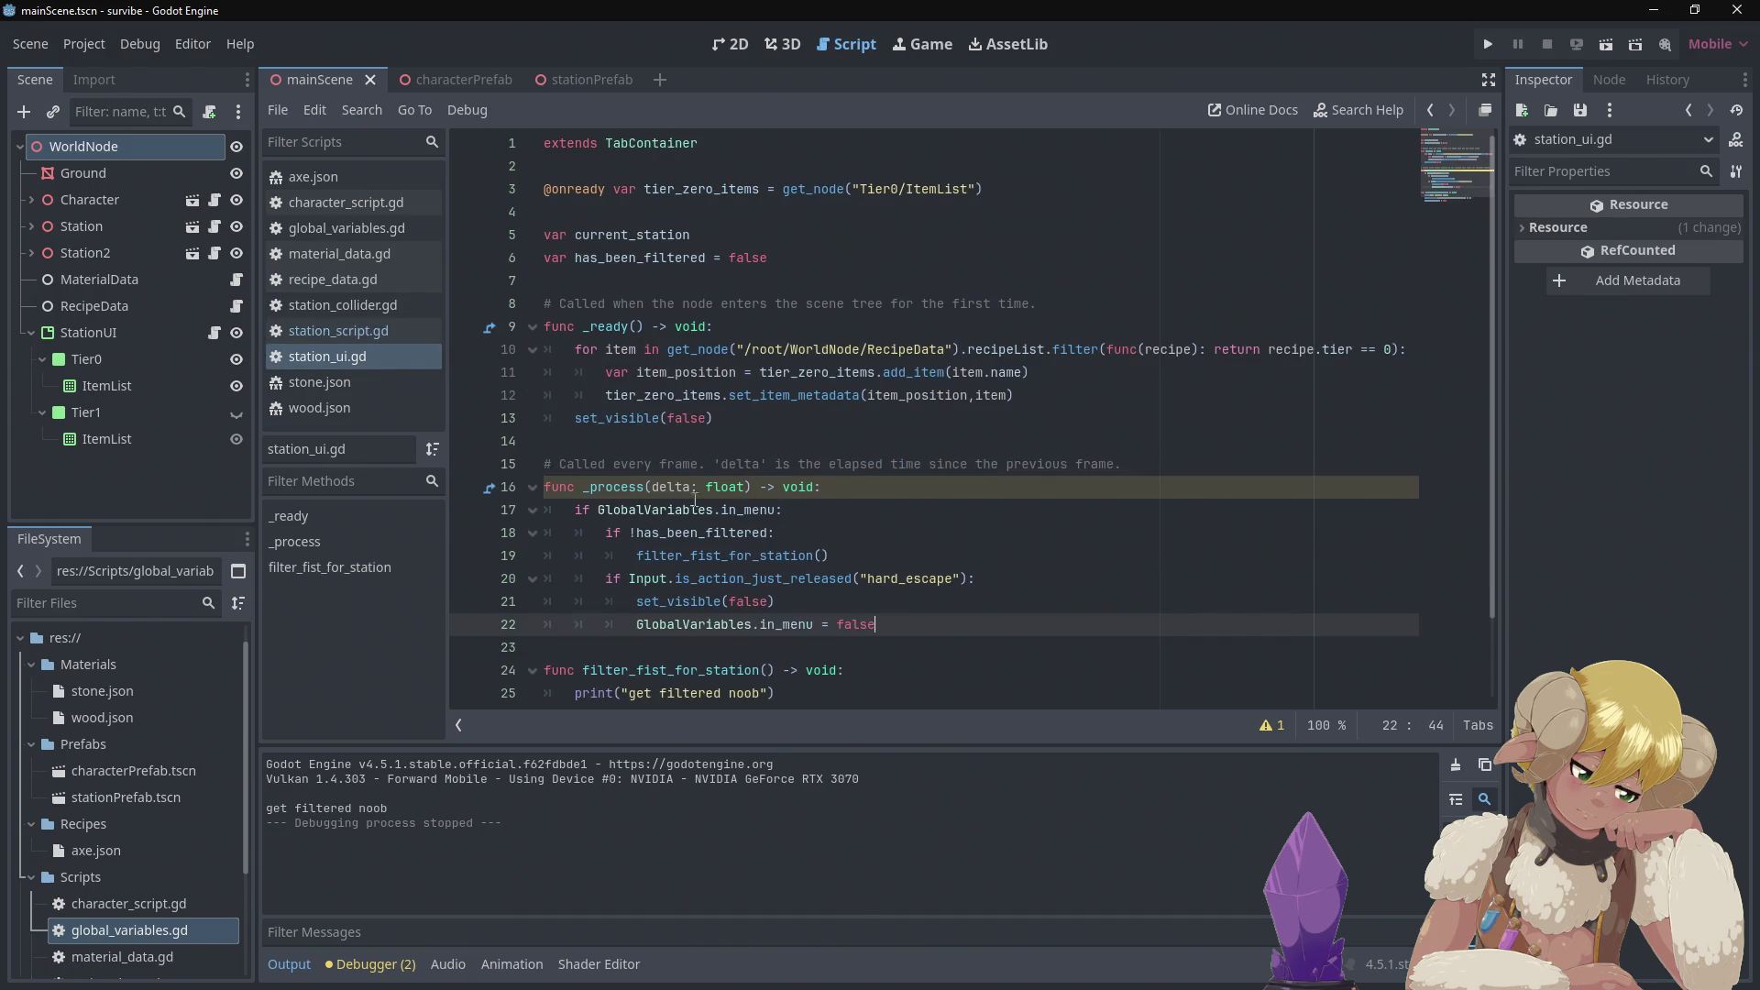
scroll(756, 479, down, 2)
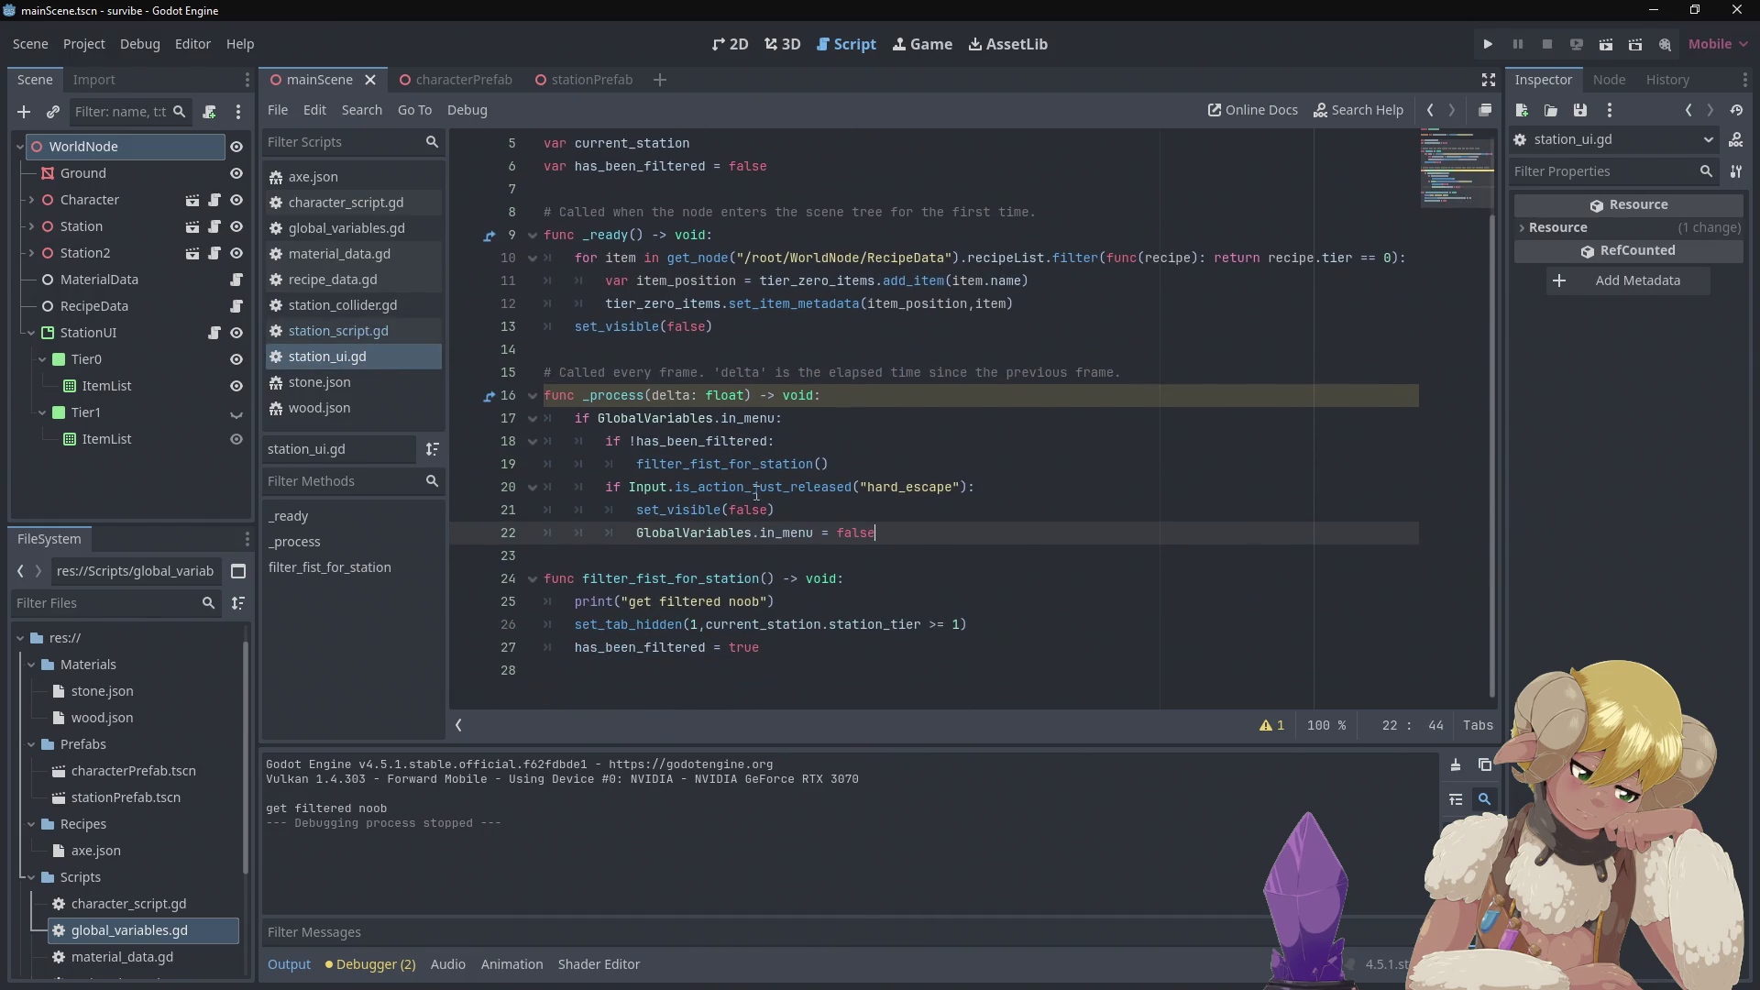
click(761, 600)
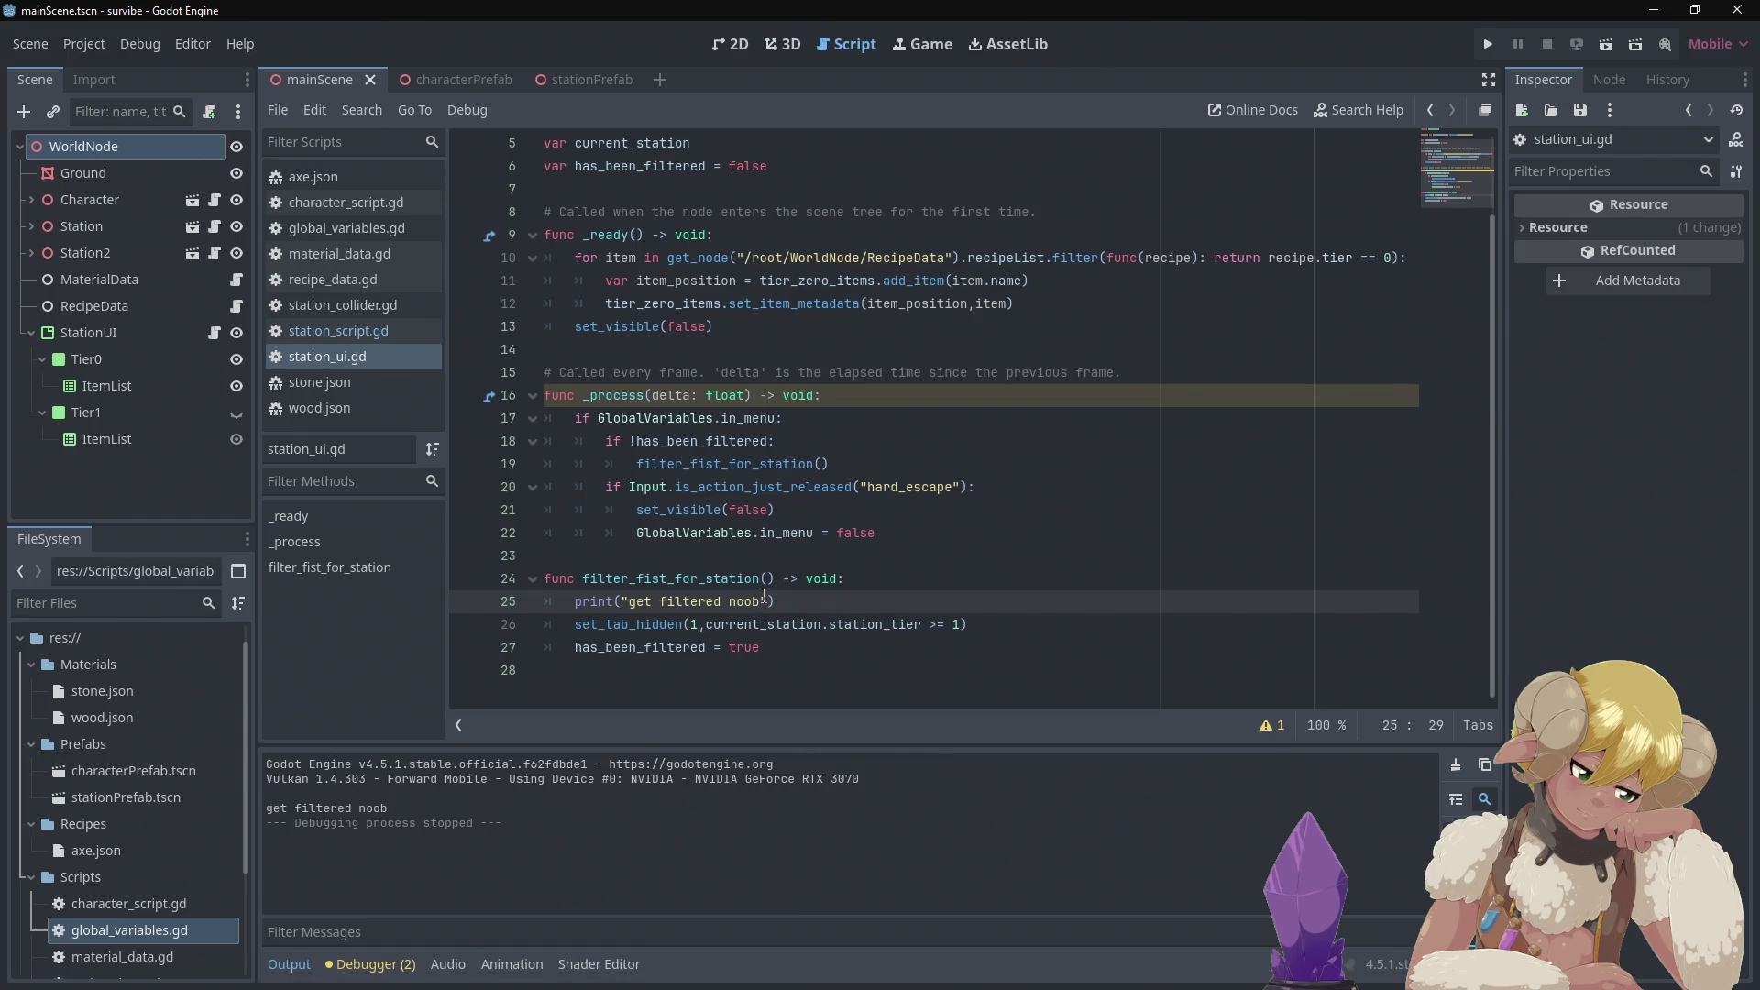
Step: Append + current_station to the print message, run the game, and stop it after the error
text(")
text(+current)
text(_)
key(Return)
click(771, 594)
click(1485, 44)
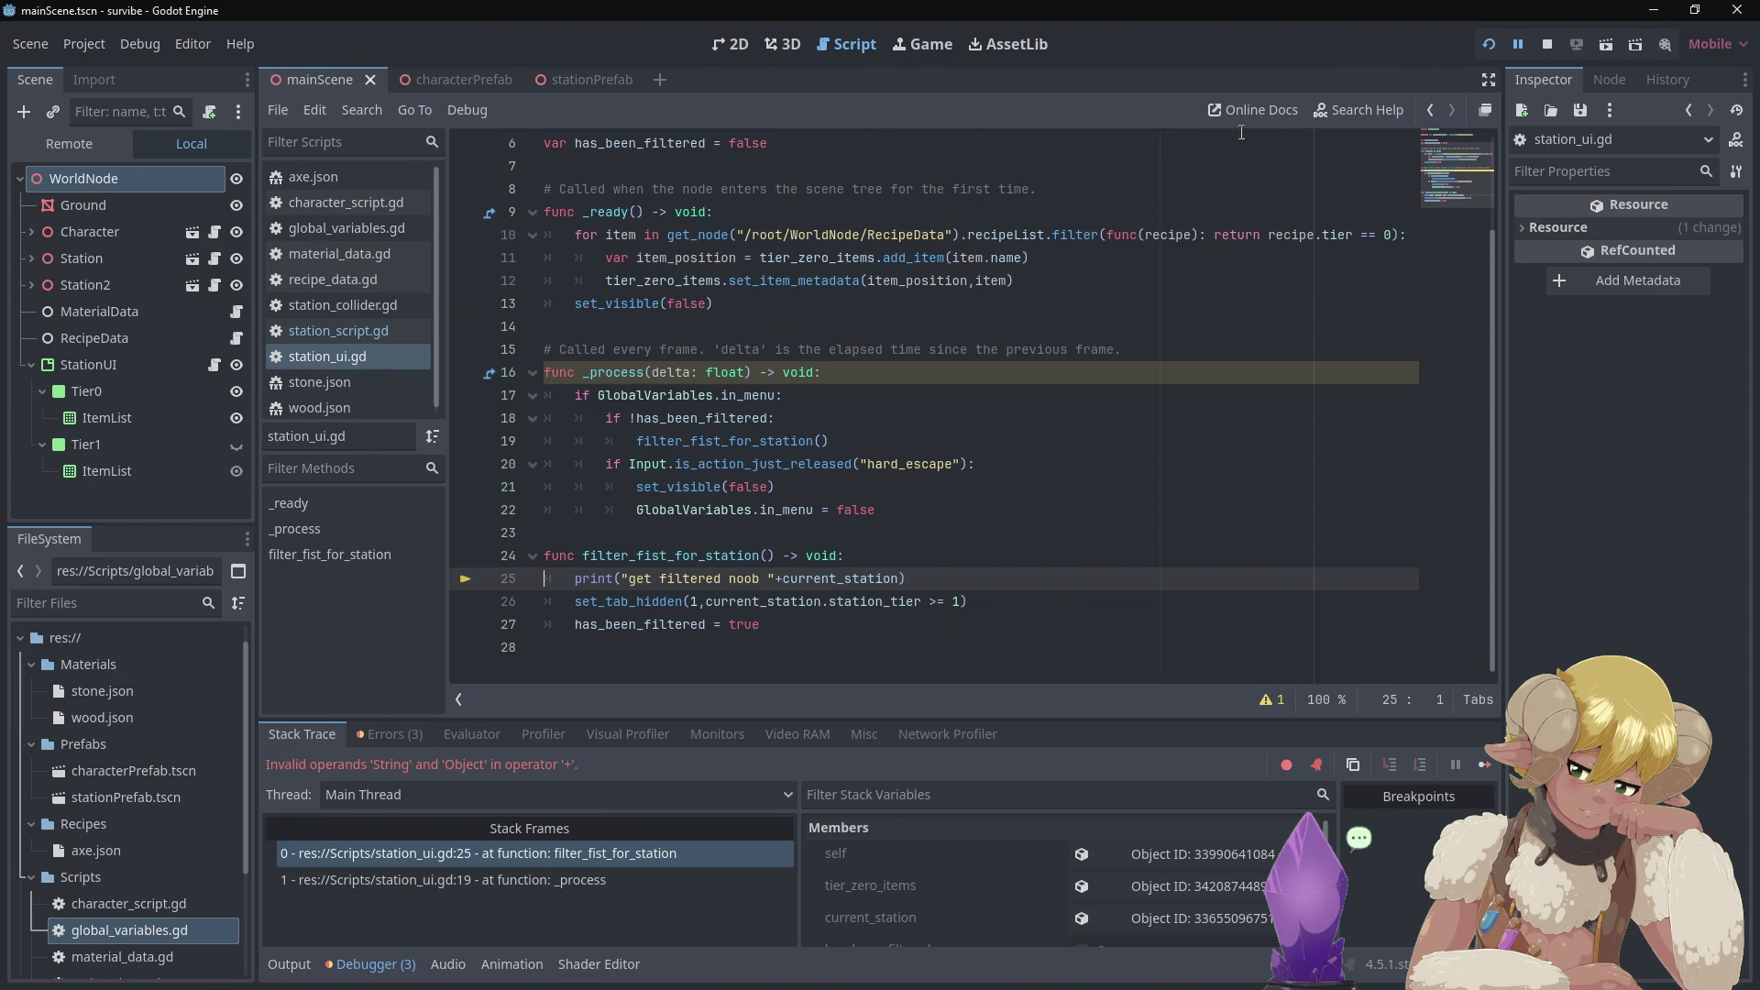
click(1546, 44)
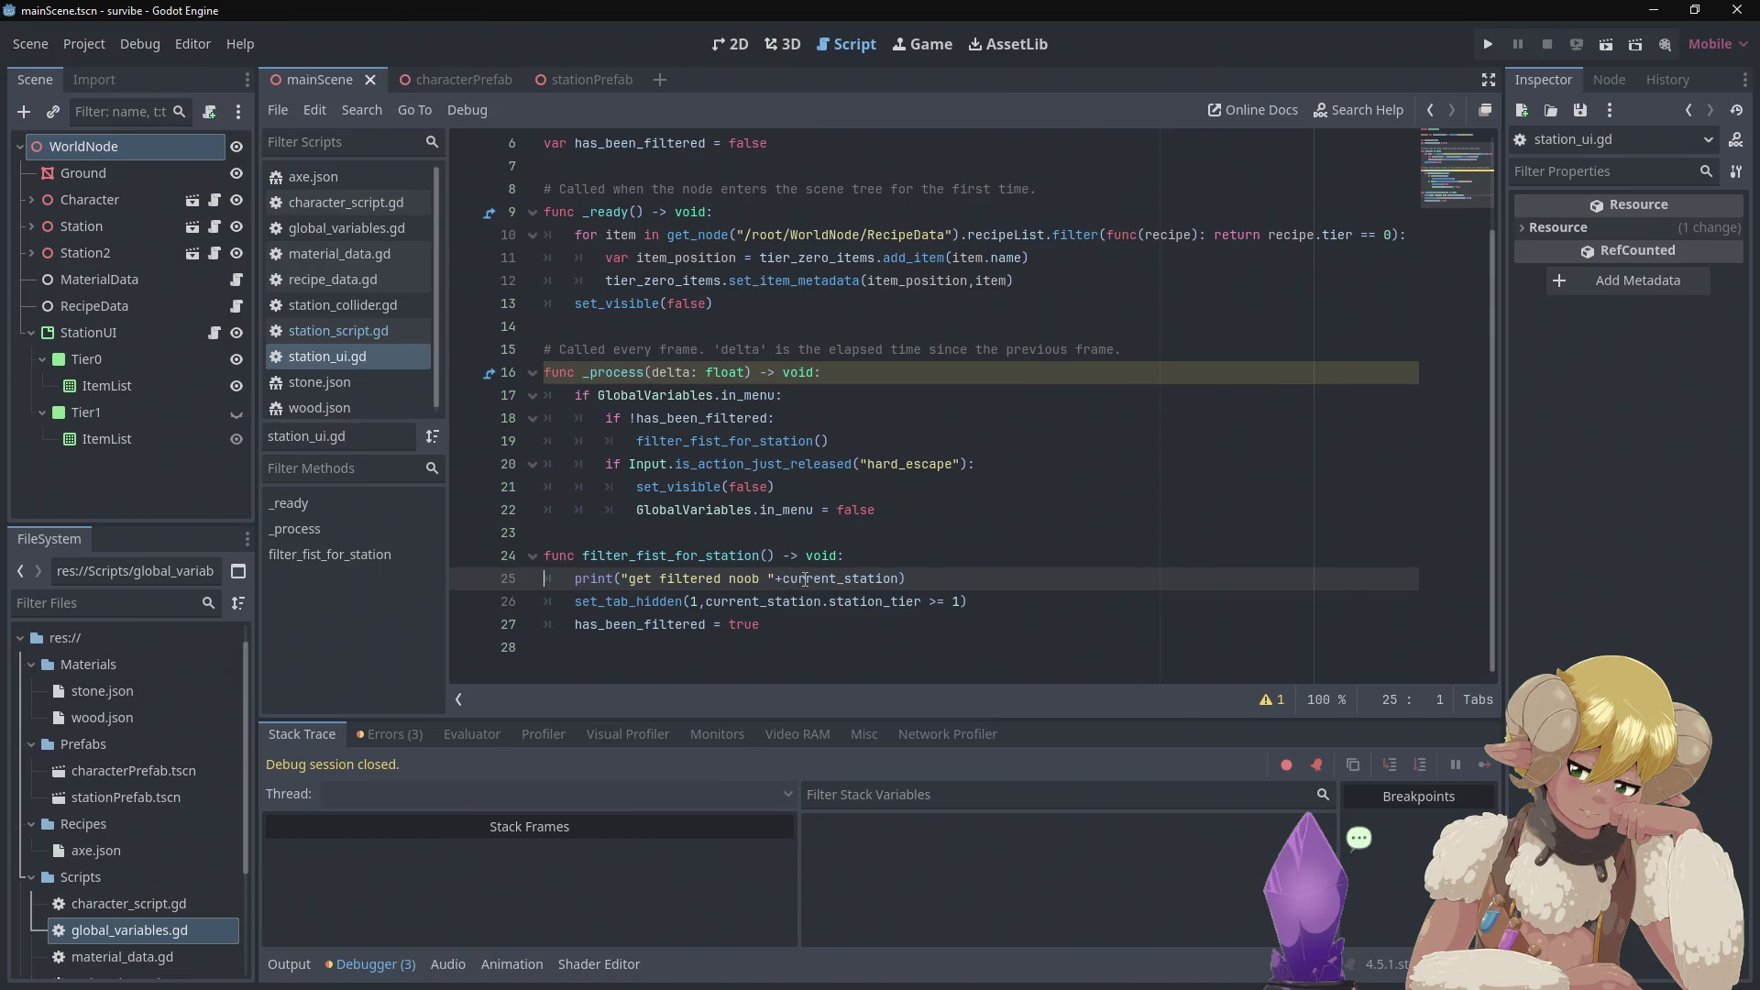
Step: Delete the message string and plus so the line reads print(current_station)
mouse_move(791, 572)
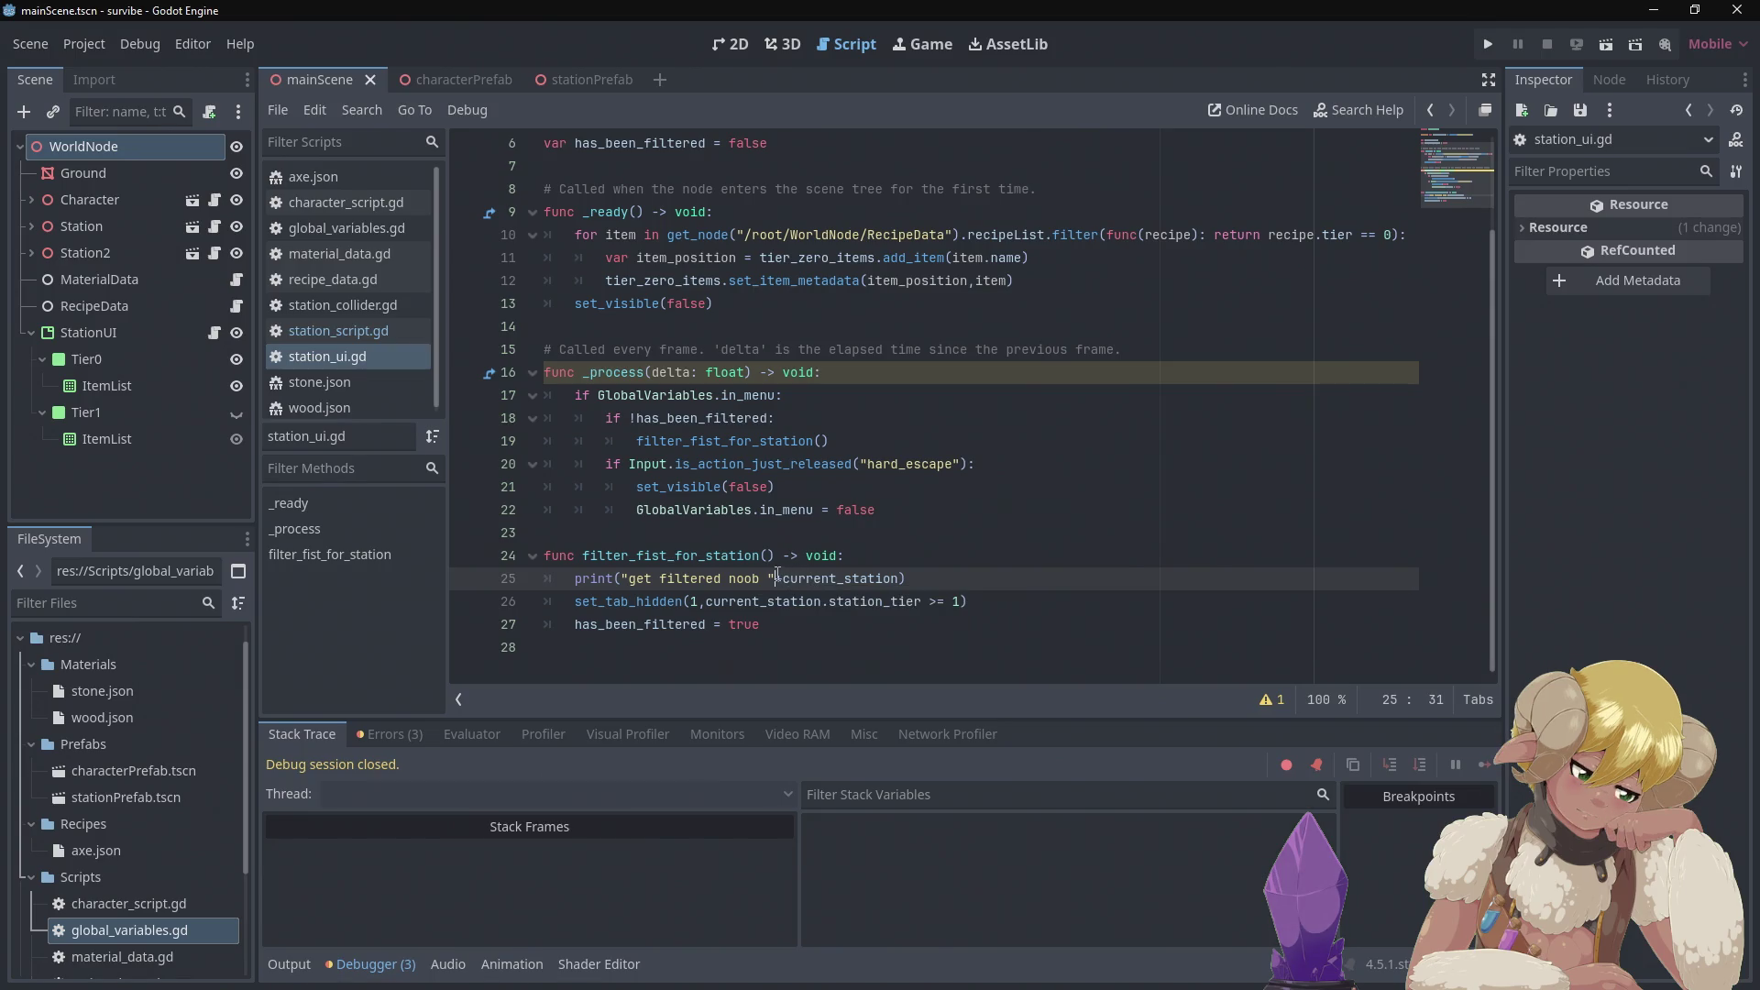
drag(780, 578, 630, 580)
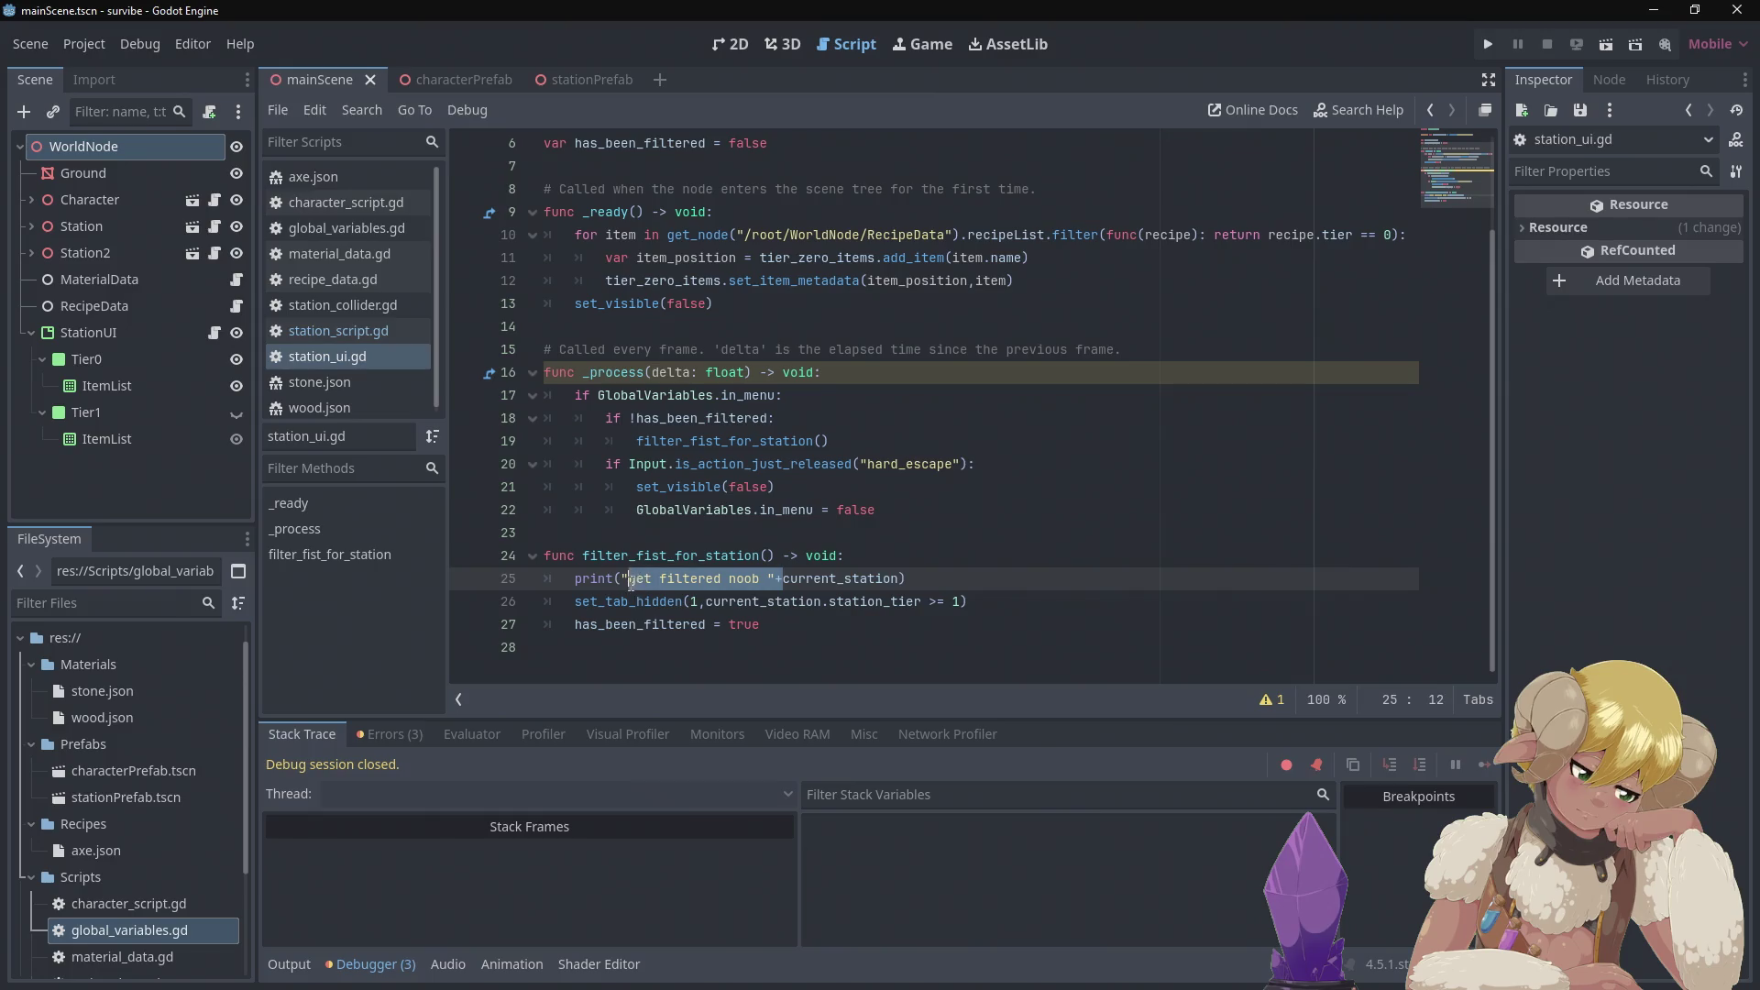
key(BackSpace)
click(866, 545)
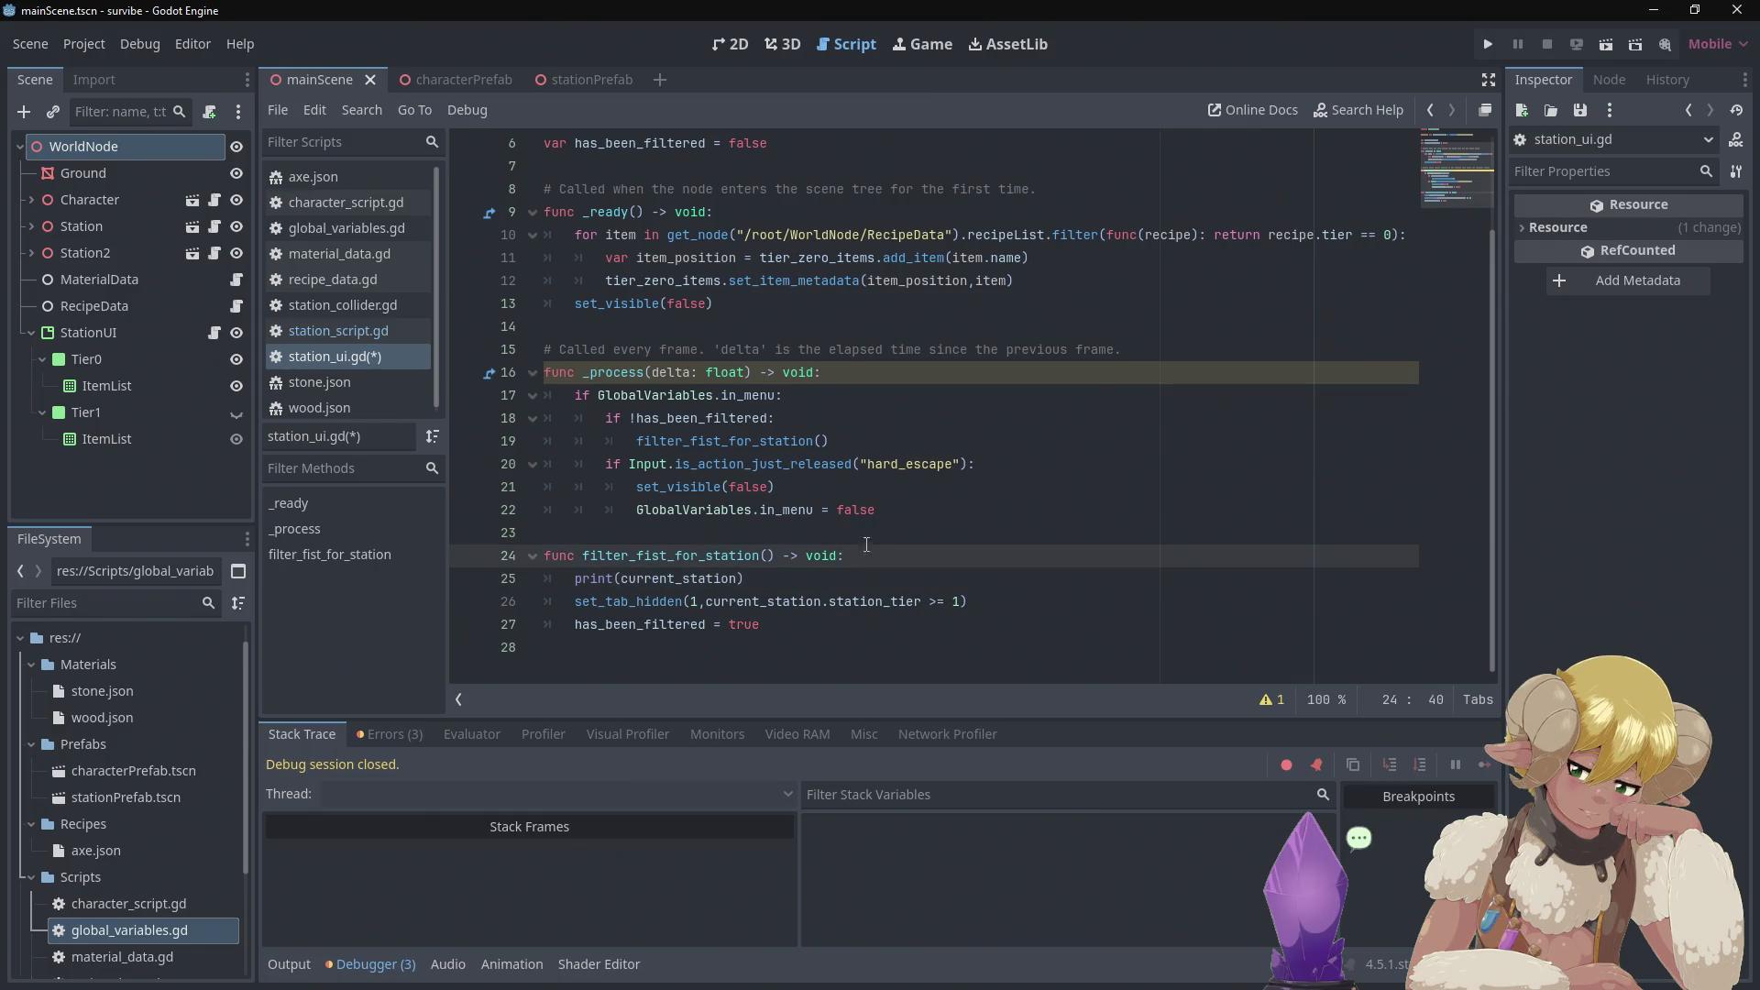
key(Up)
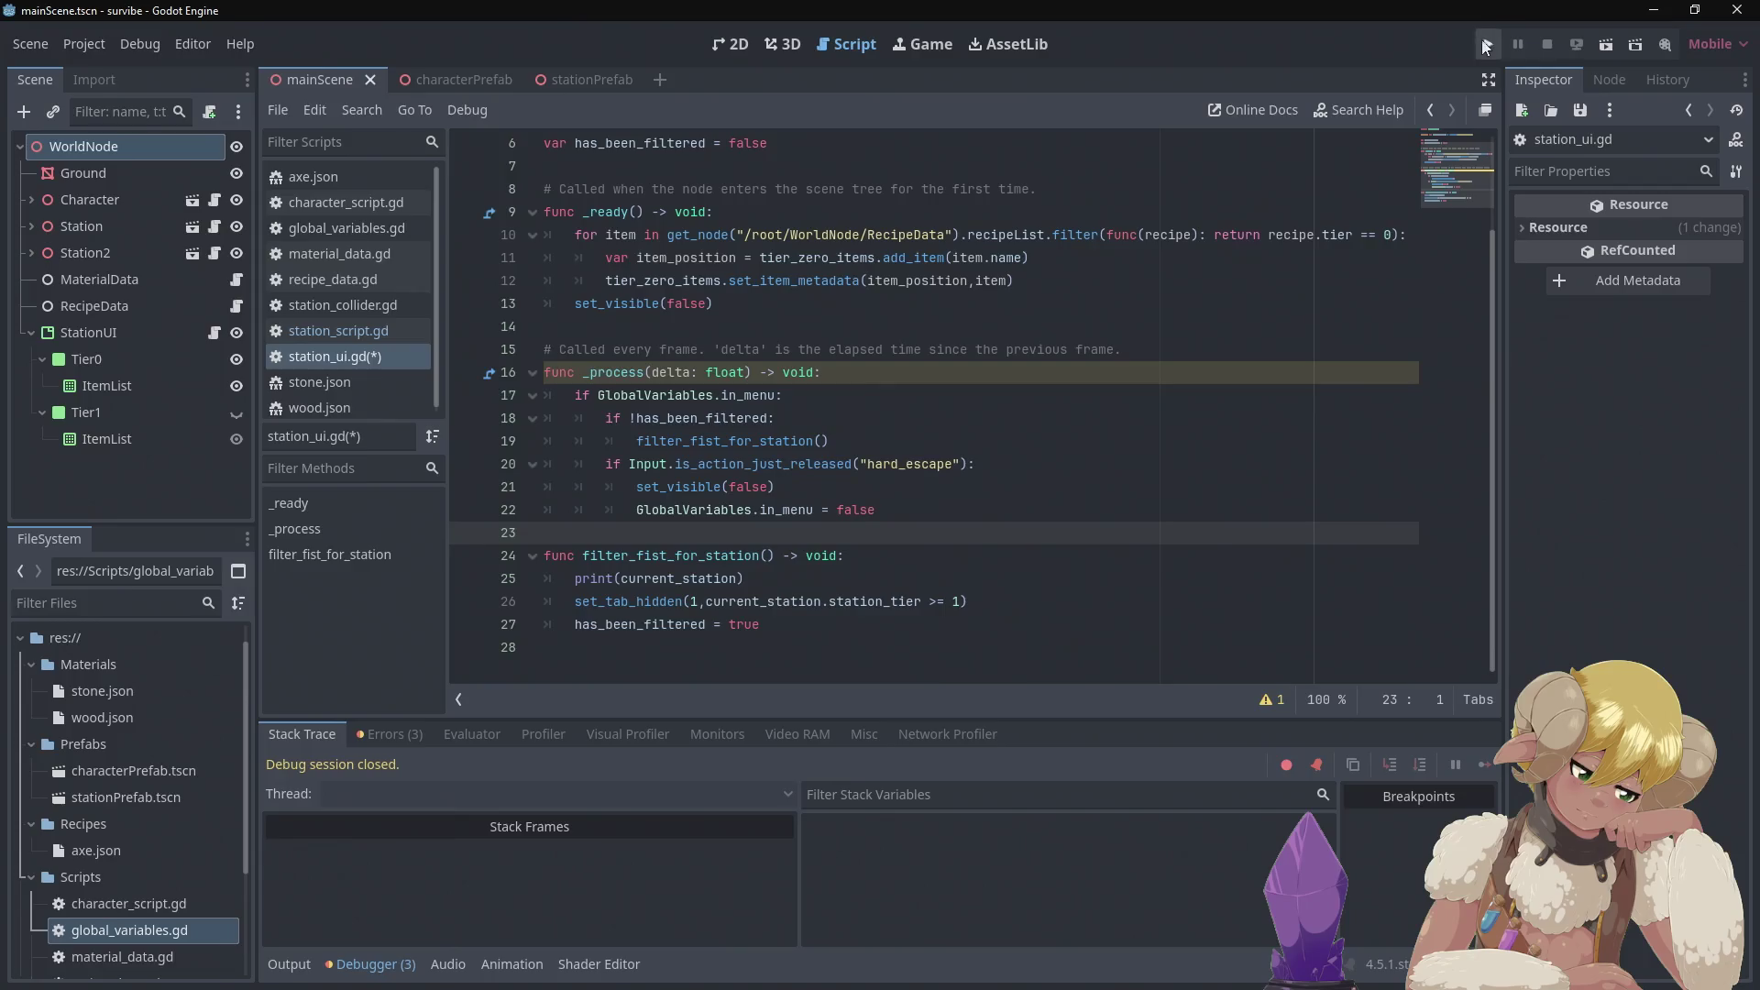
Step: Run the game with the simplified print, open the station menu, and stop with F8
click(1486, 44)
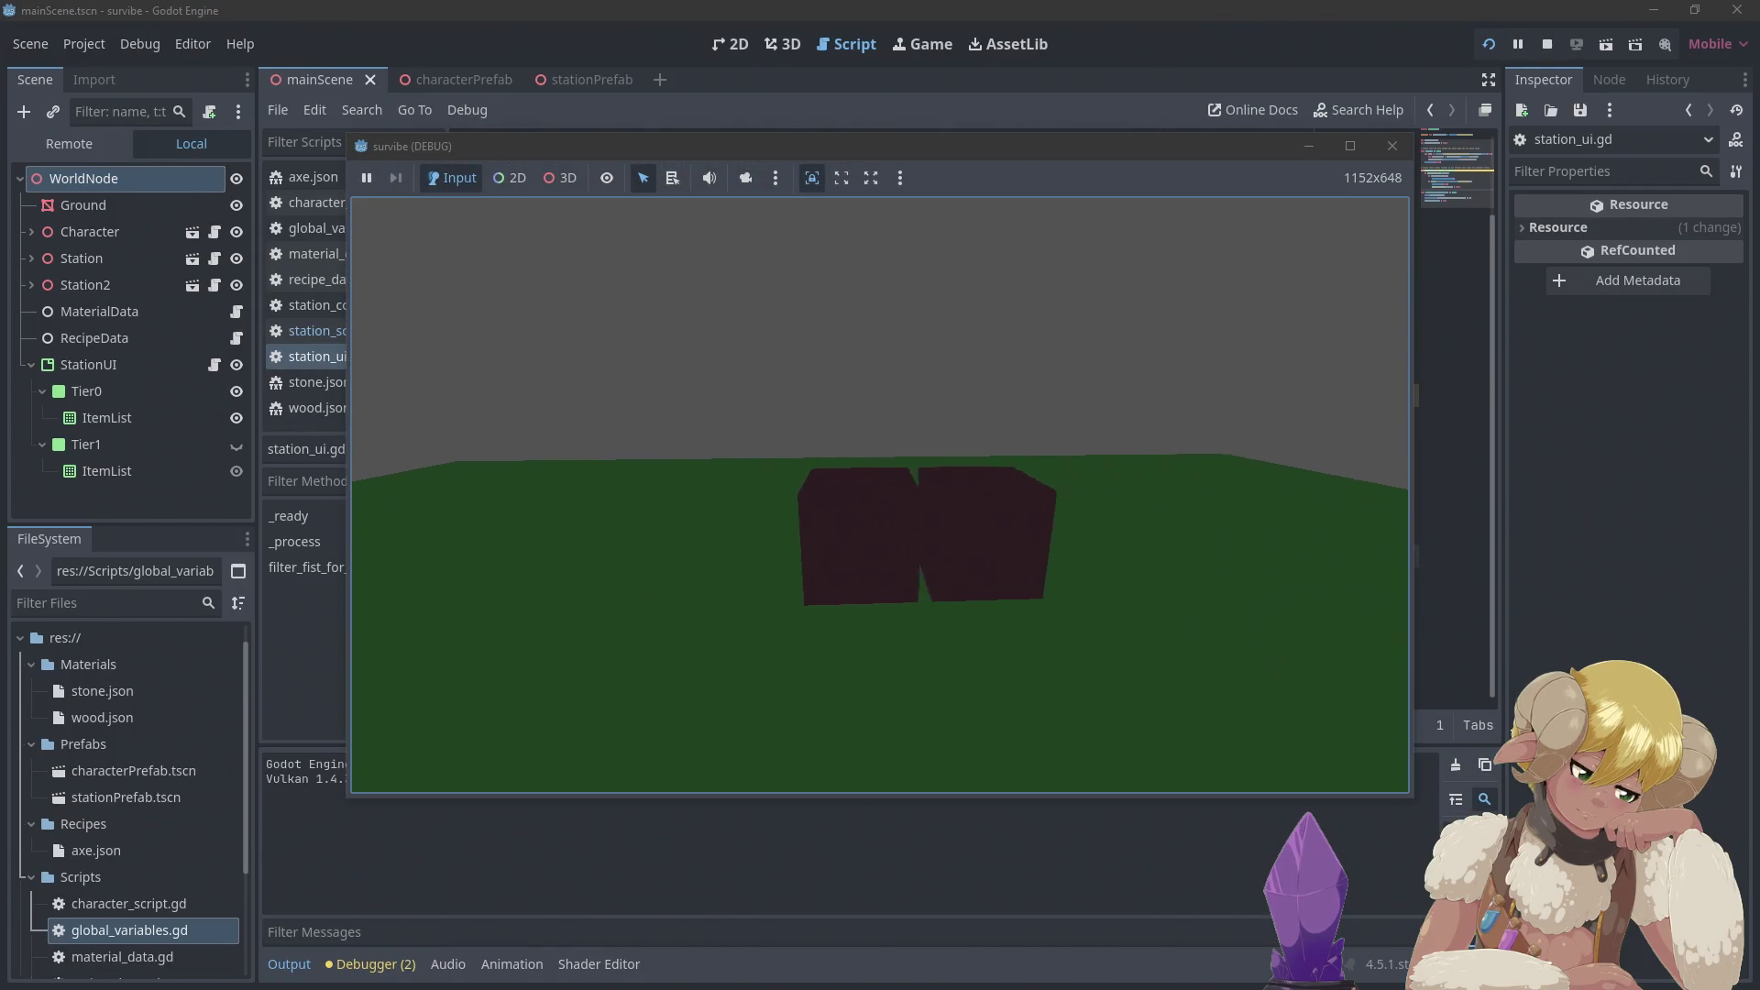
key(w)
click(883, 493)
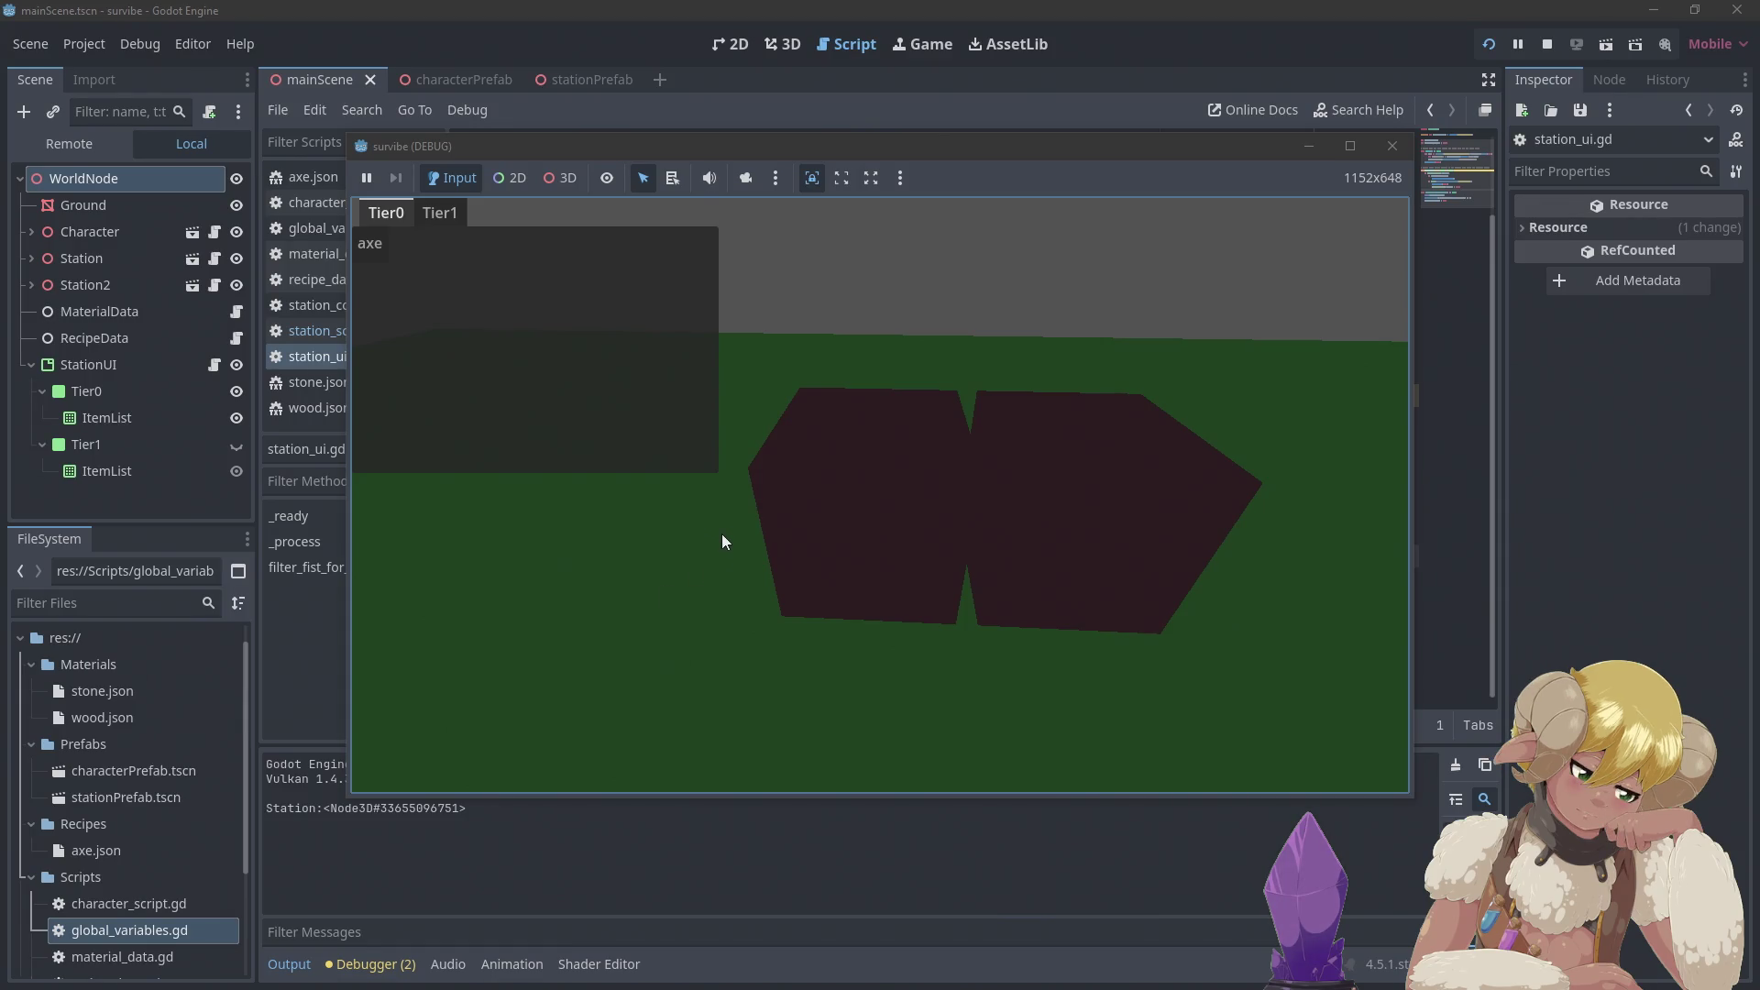
key(F8)
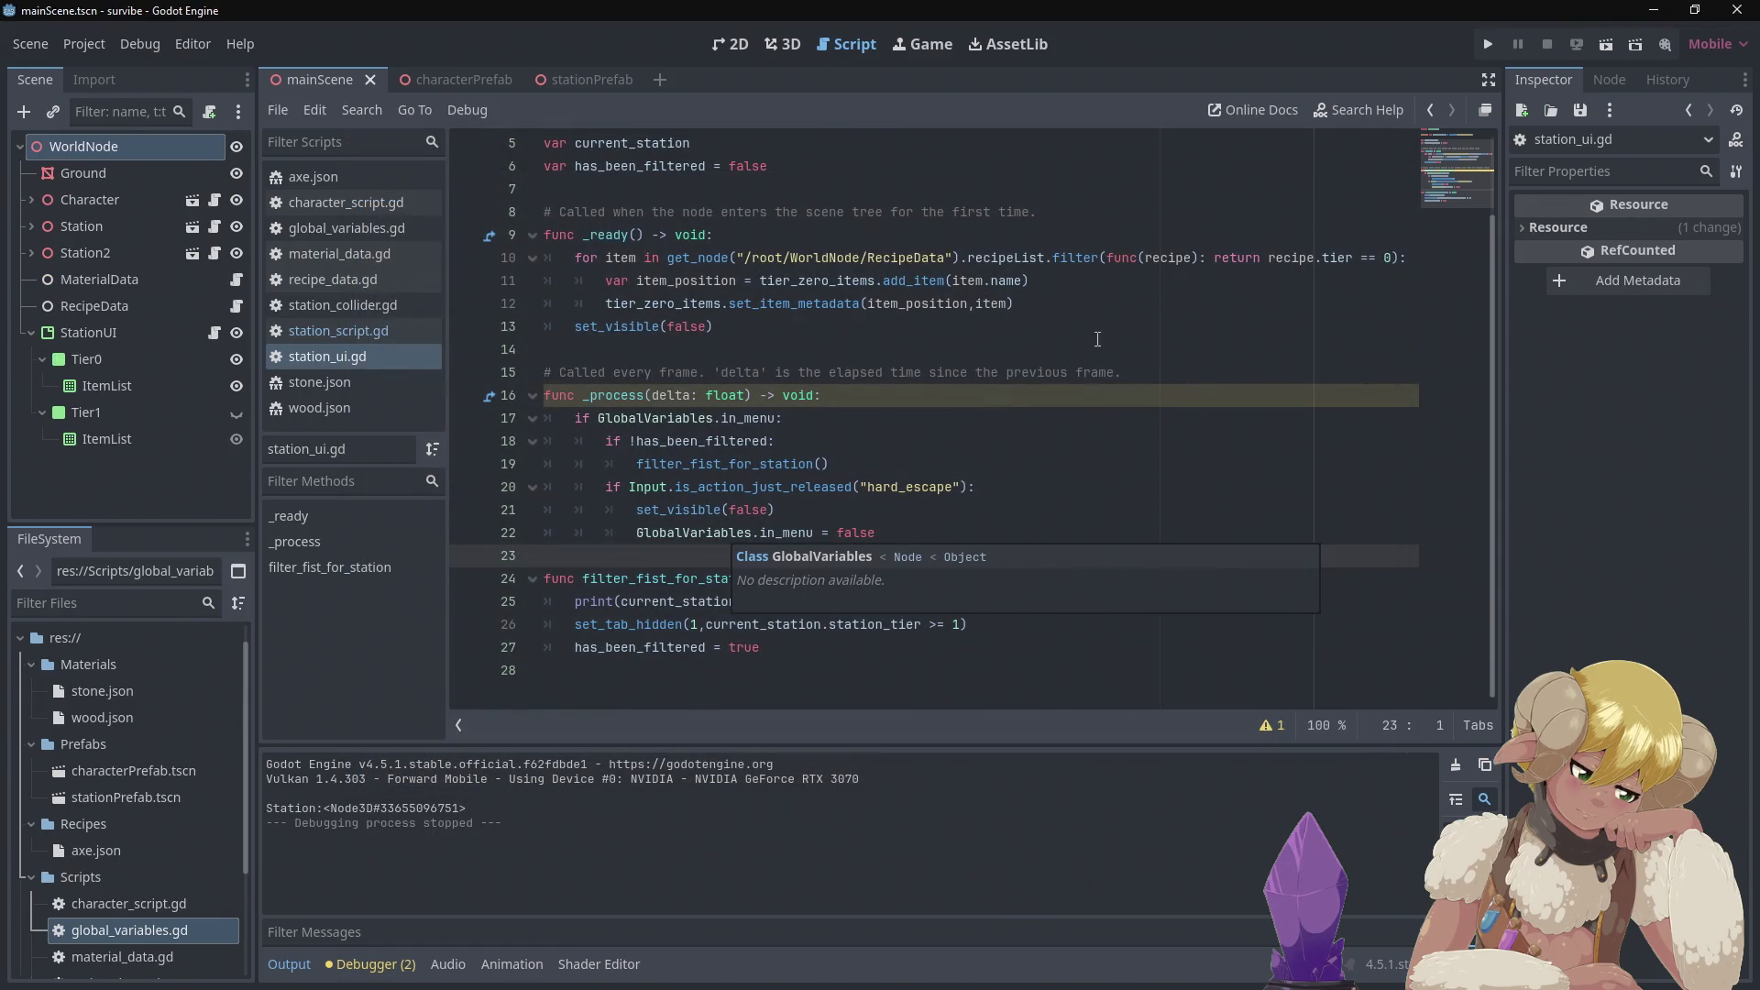
Step: Run the game again, close the station's tier panel, and escape out of the game
click(1491, 44)
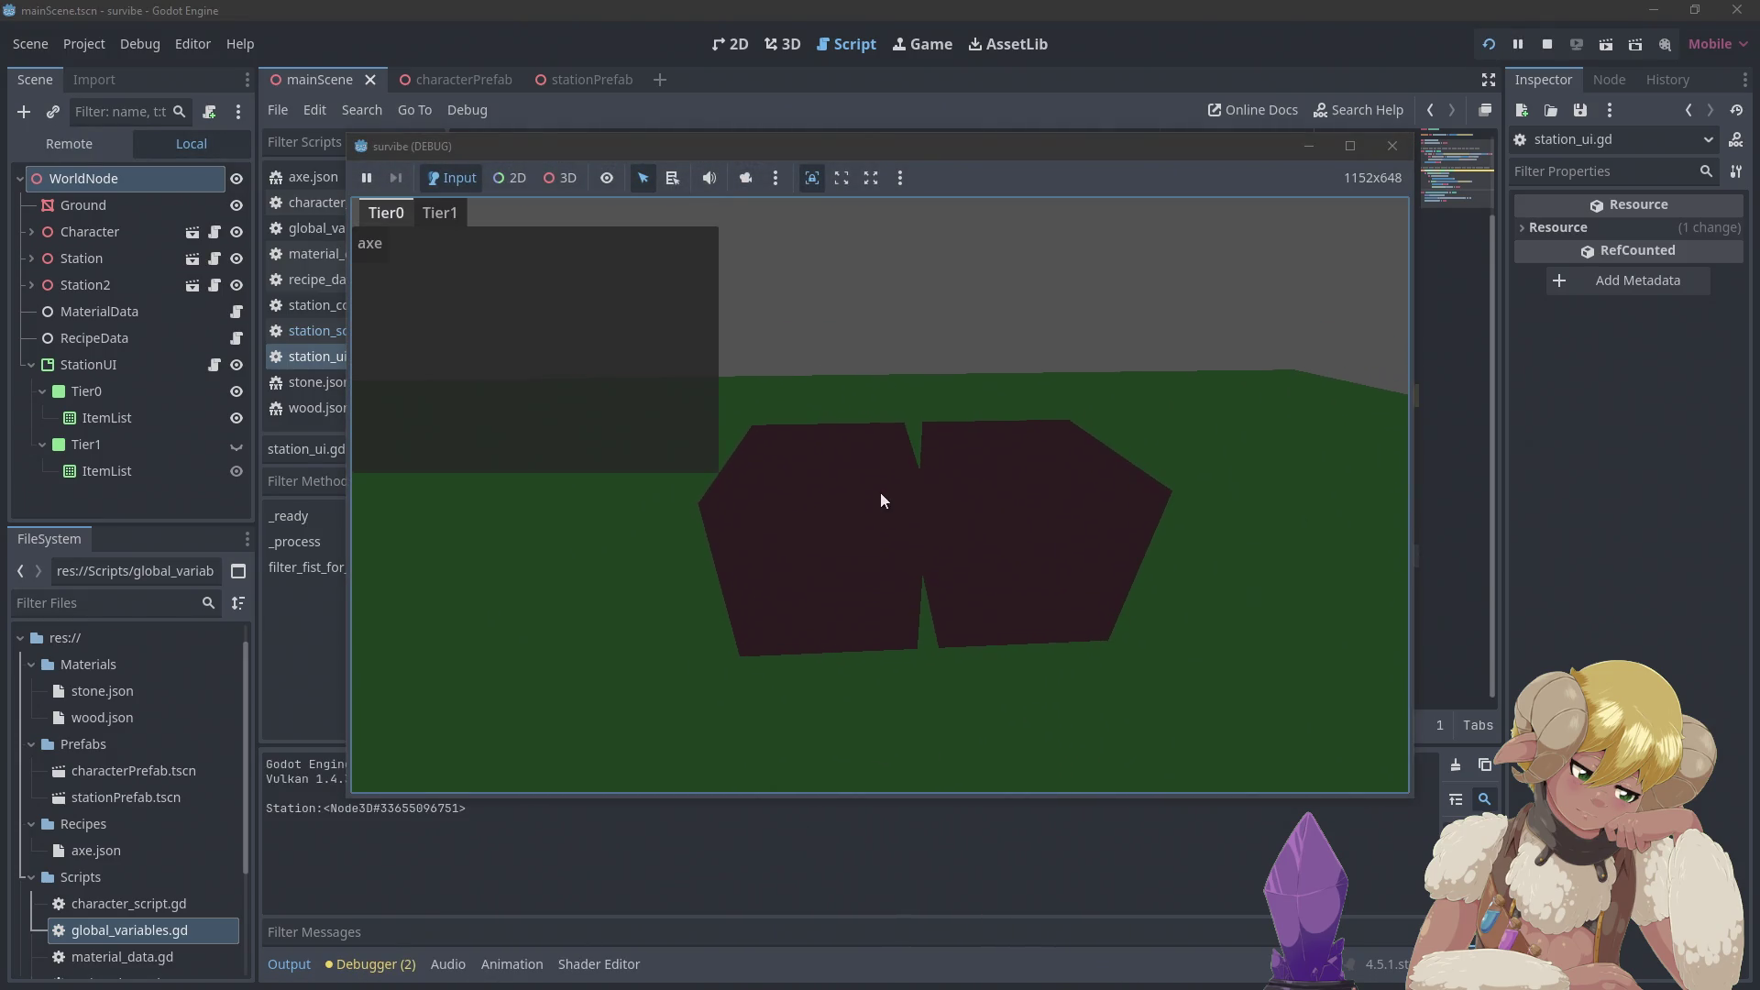
click(880, 486)
key(w)
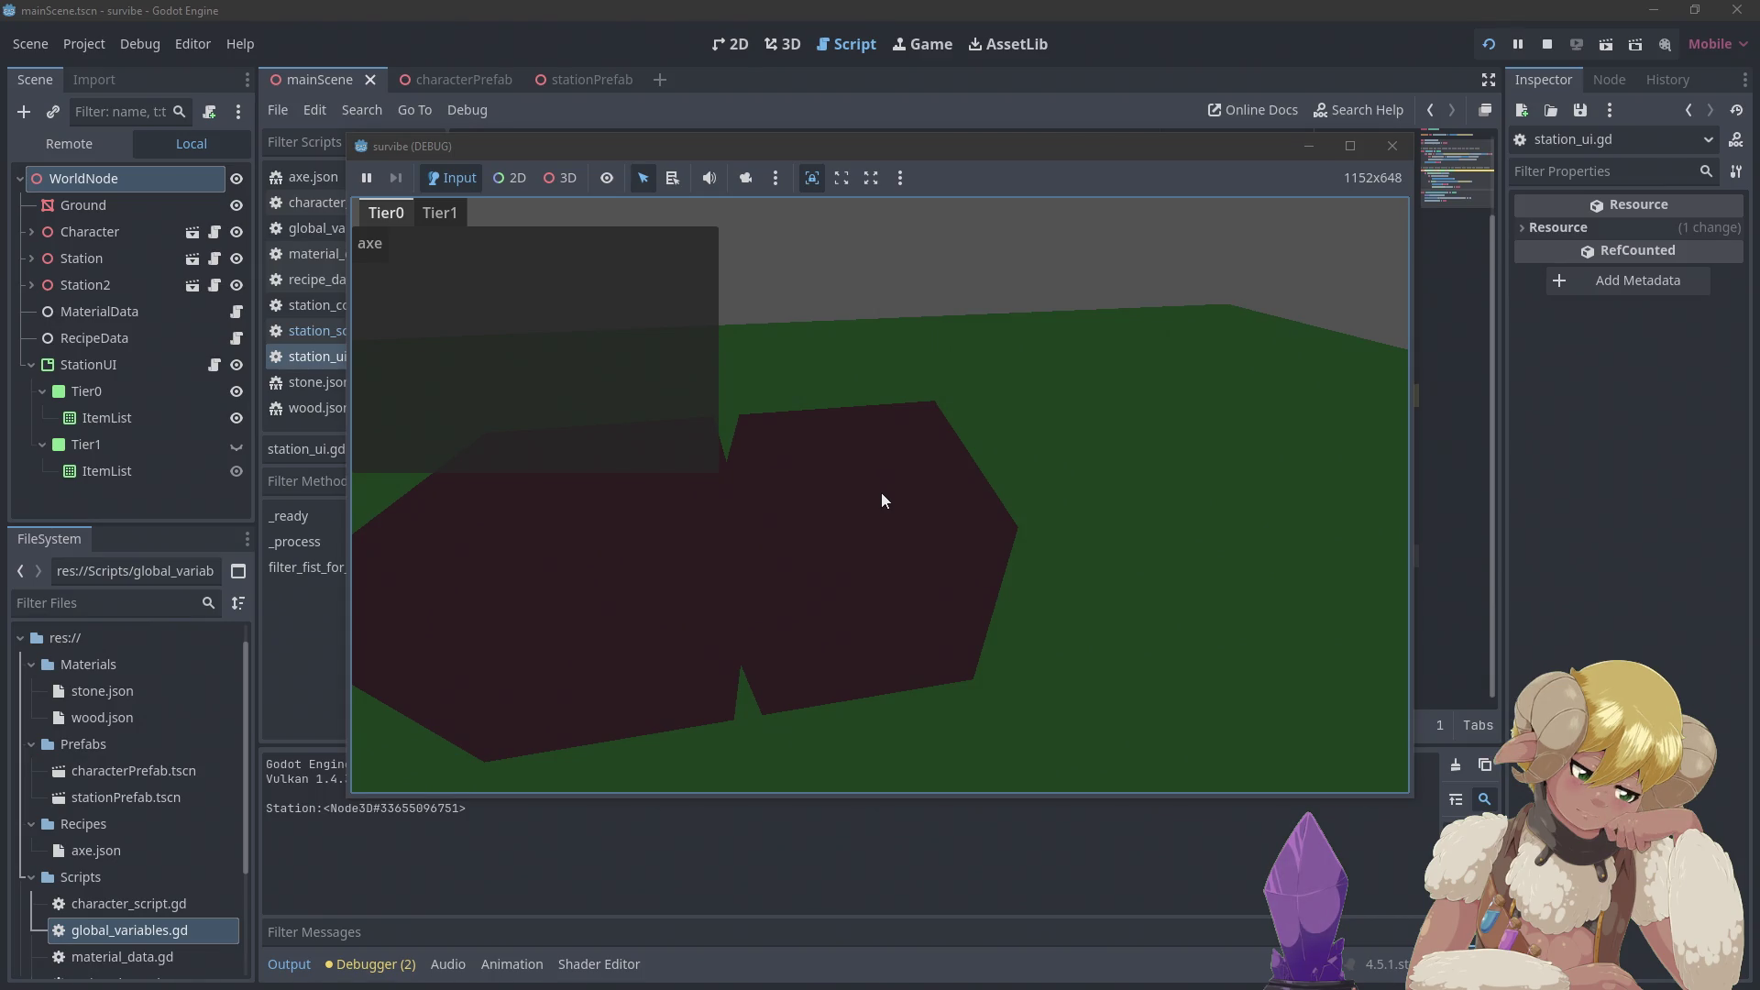
key(Escape)
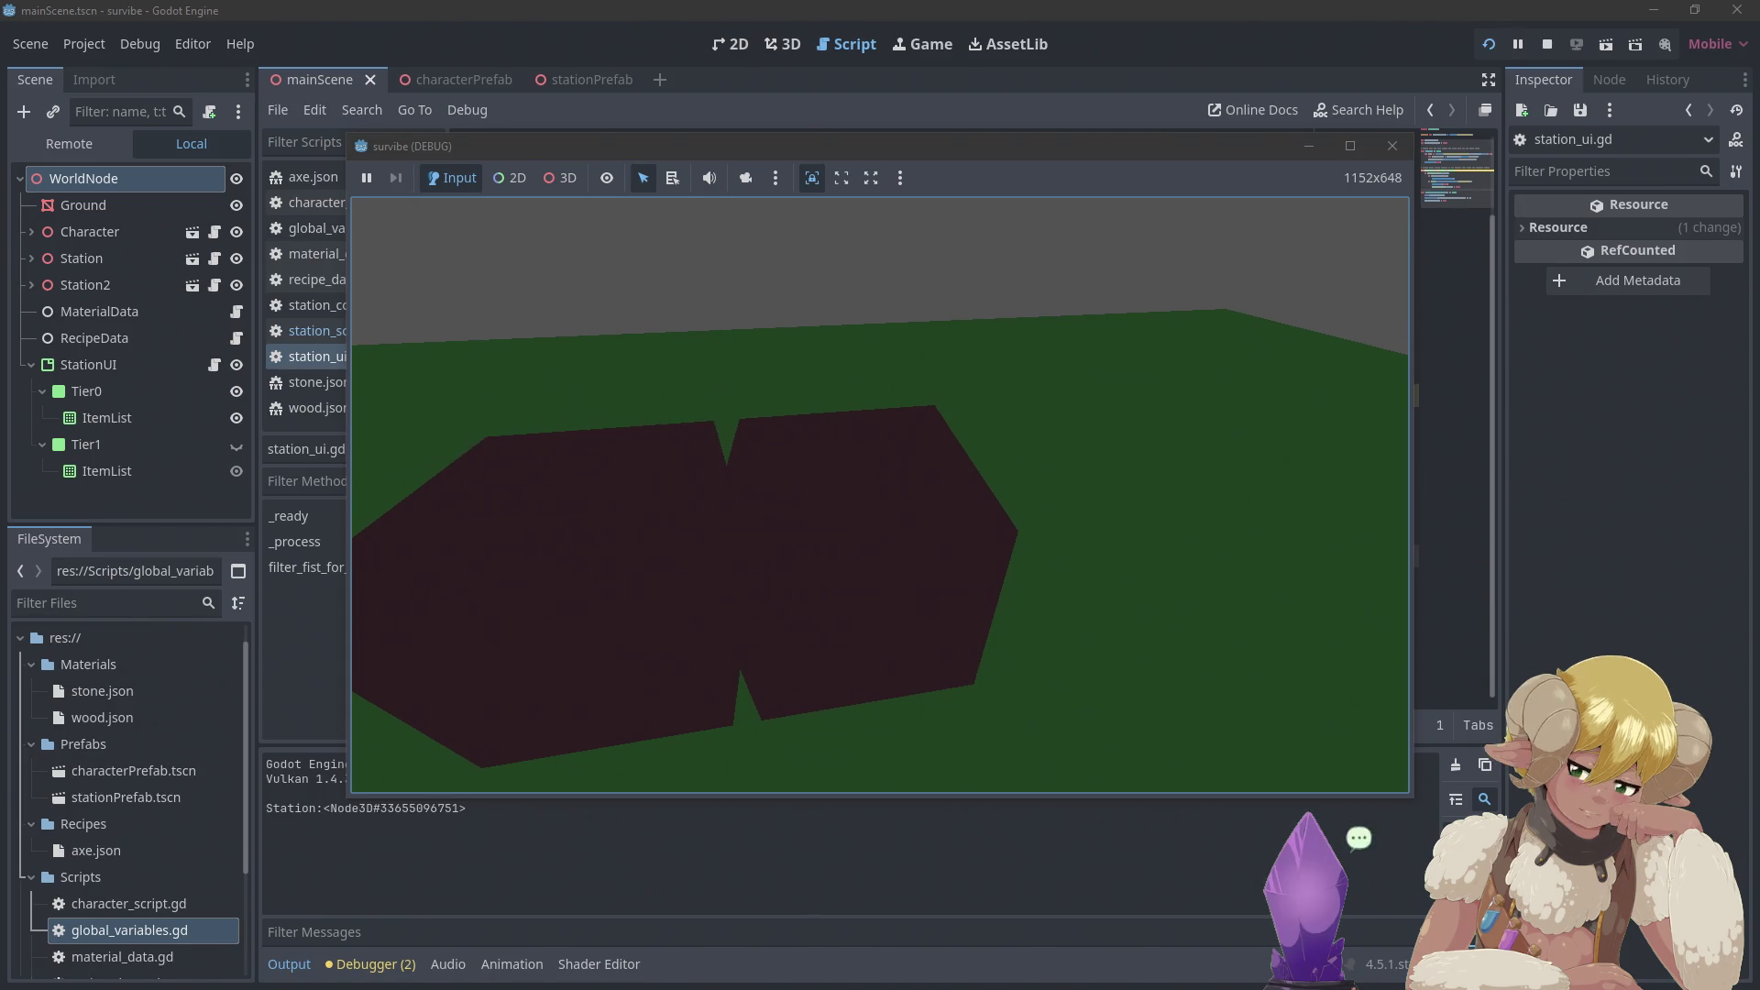
key(Escape)
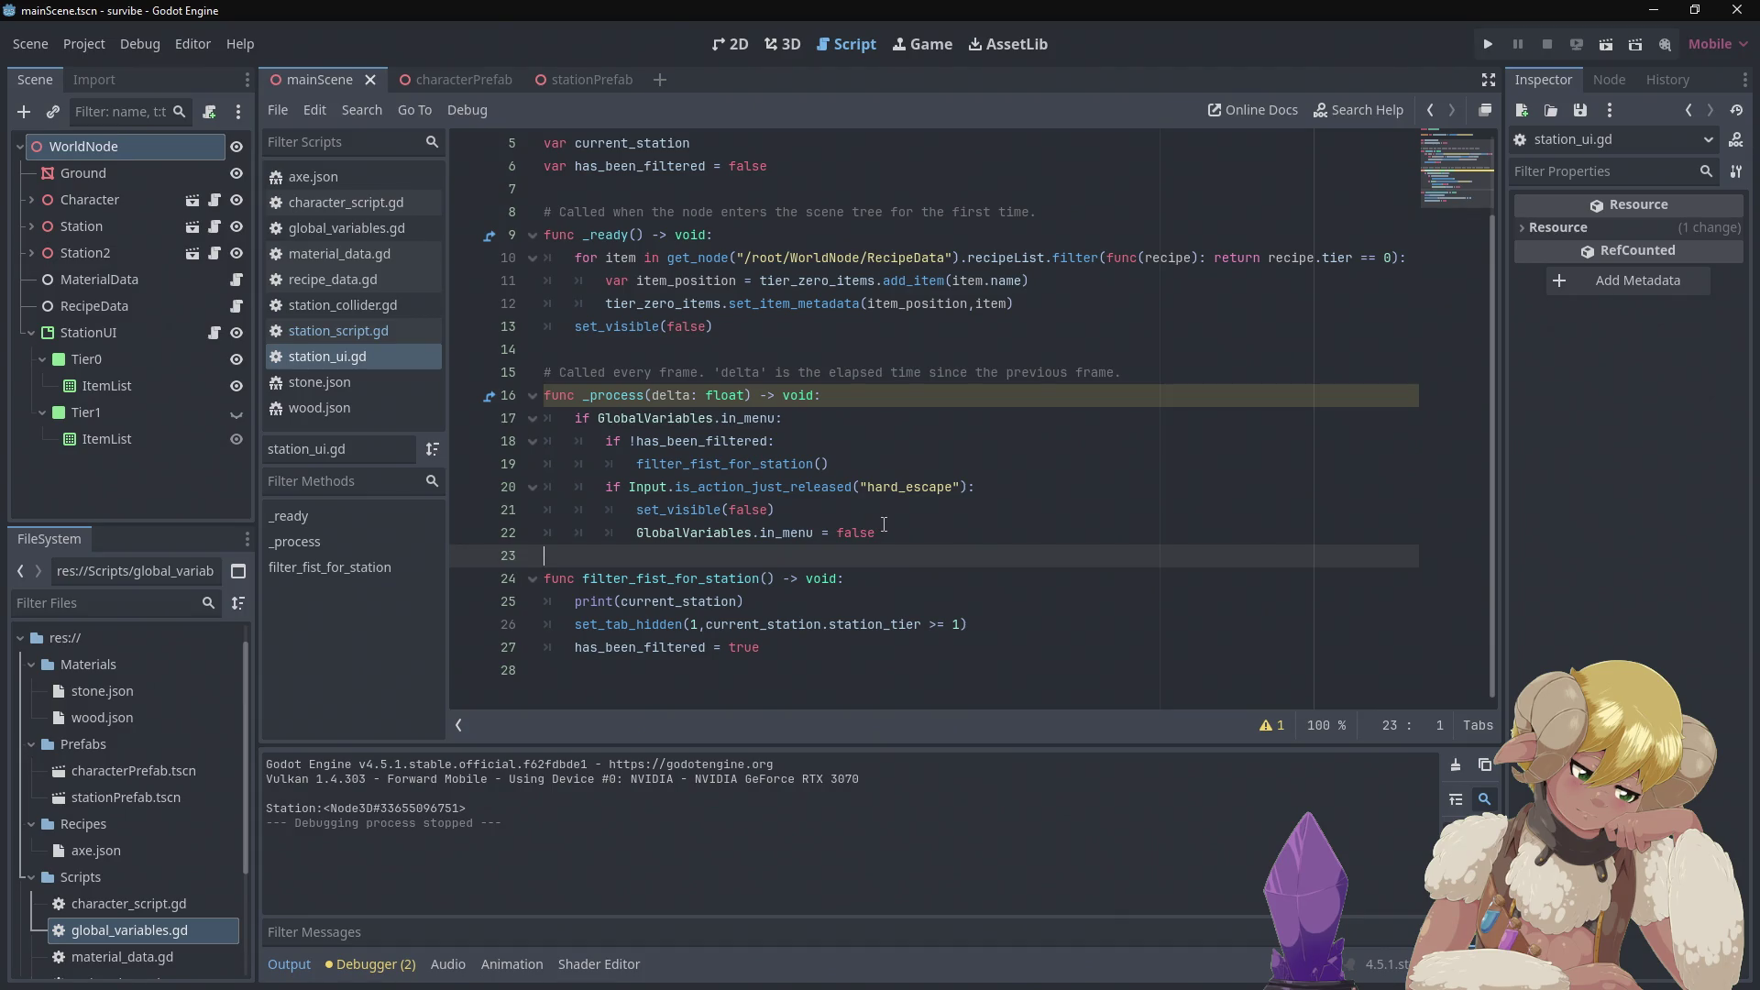
Step: Add has_been_filtered = false below set_visible(false) and save station_ui.gd
click(802, 509)
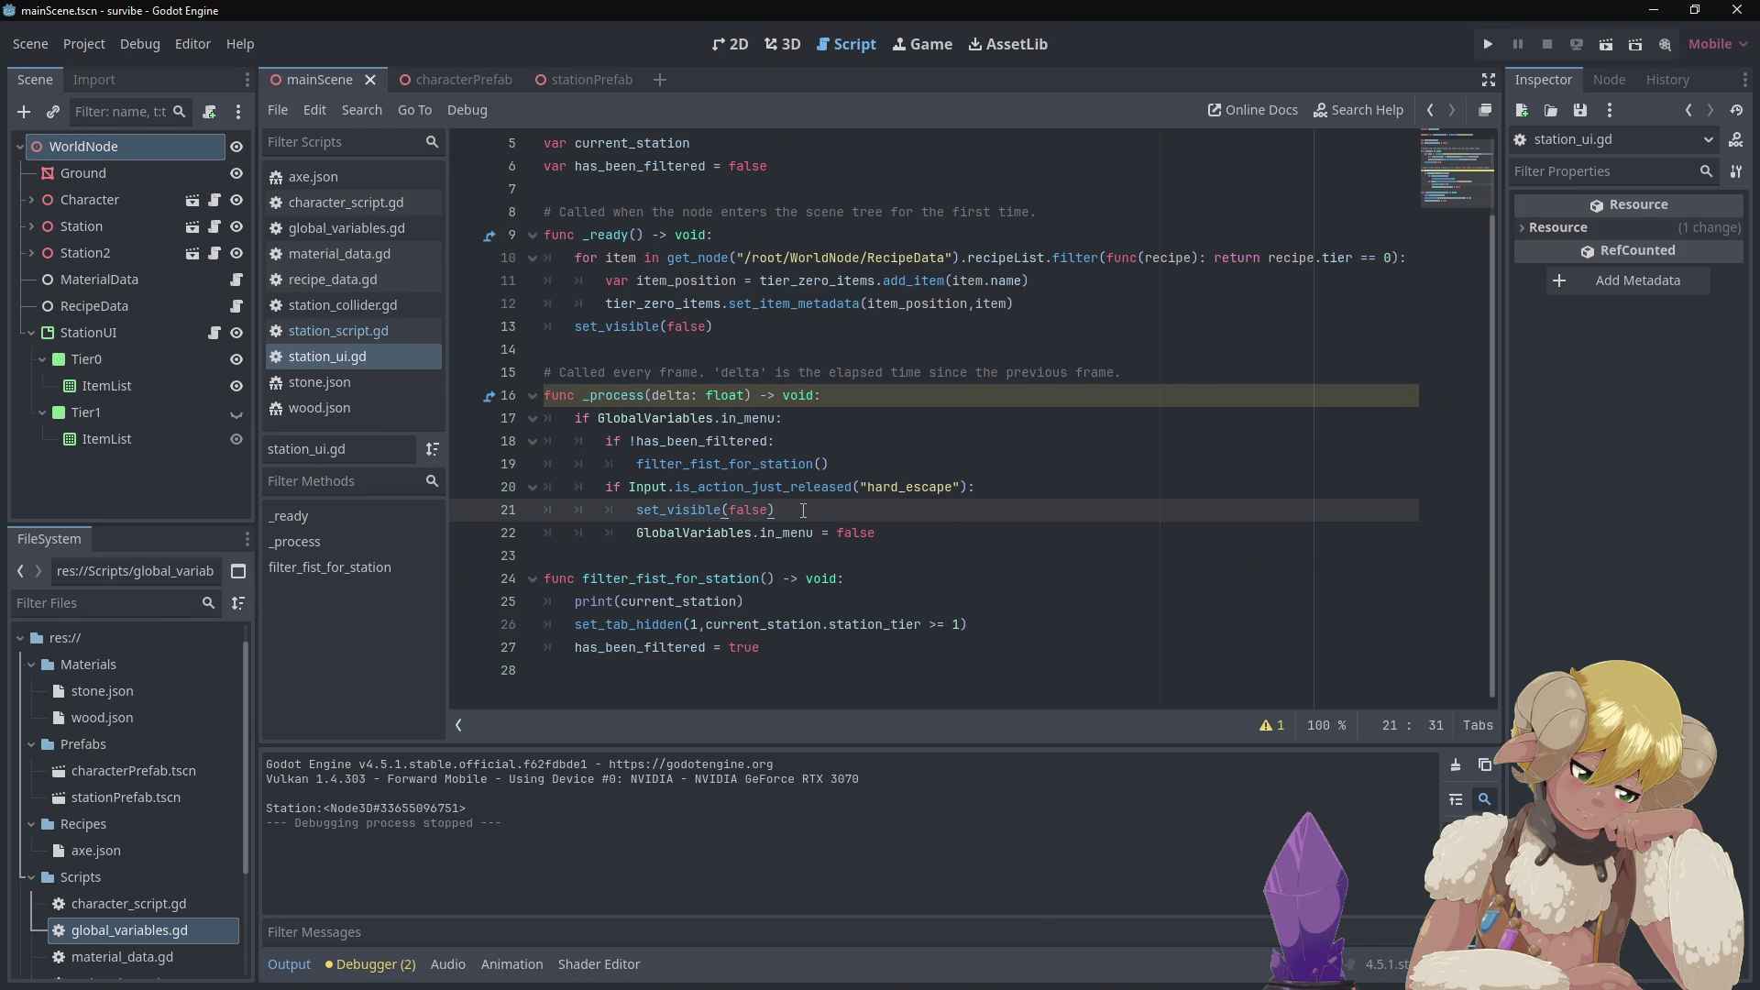
key(Return)
text(has)
key(Return)
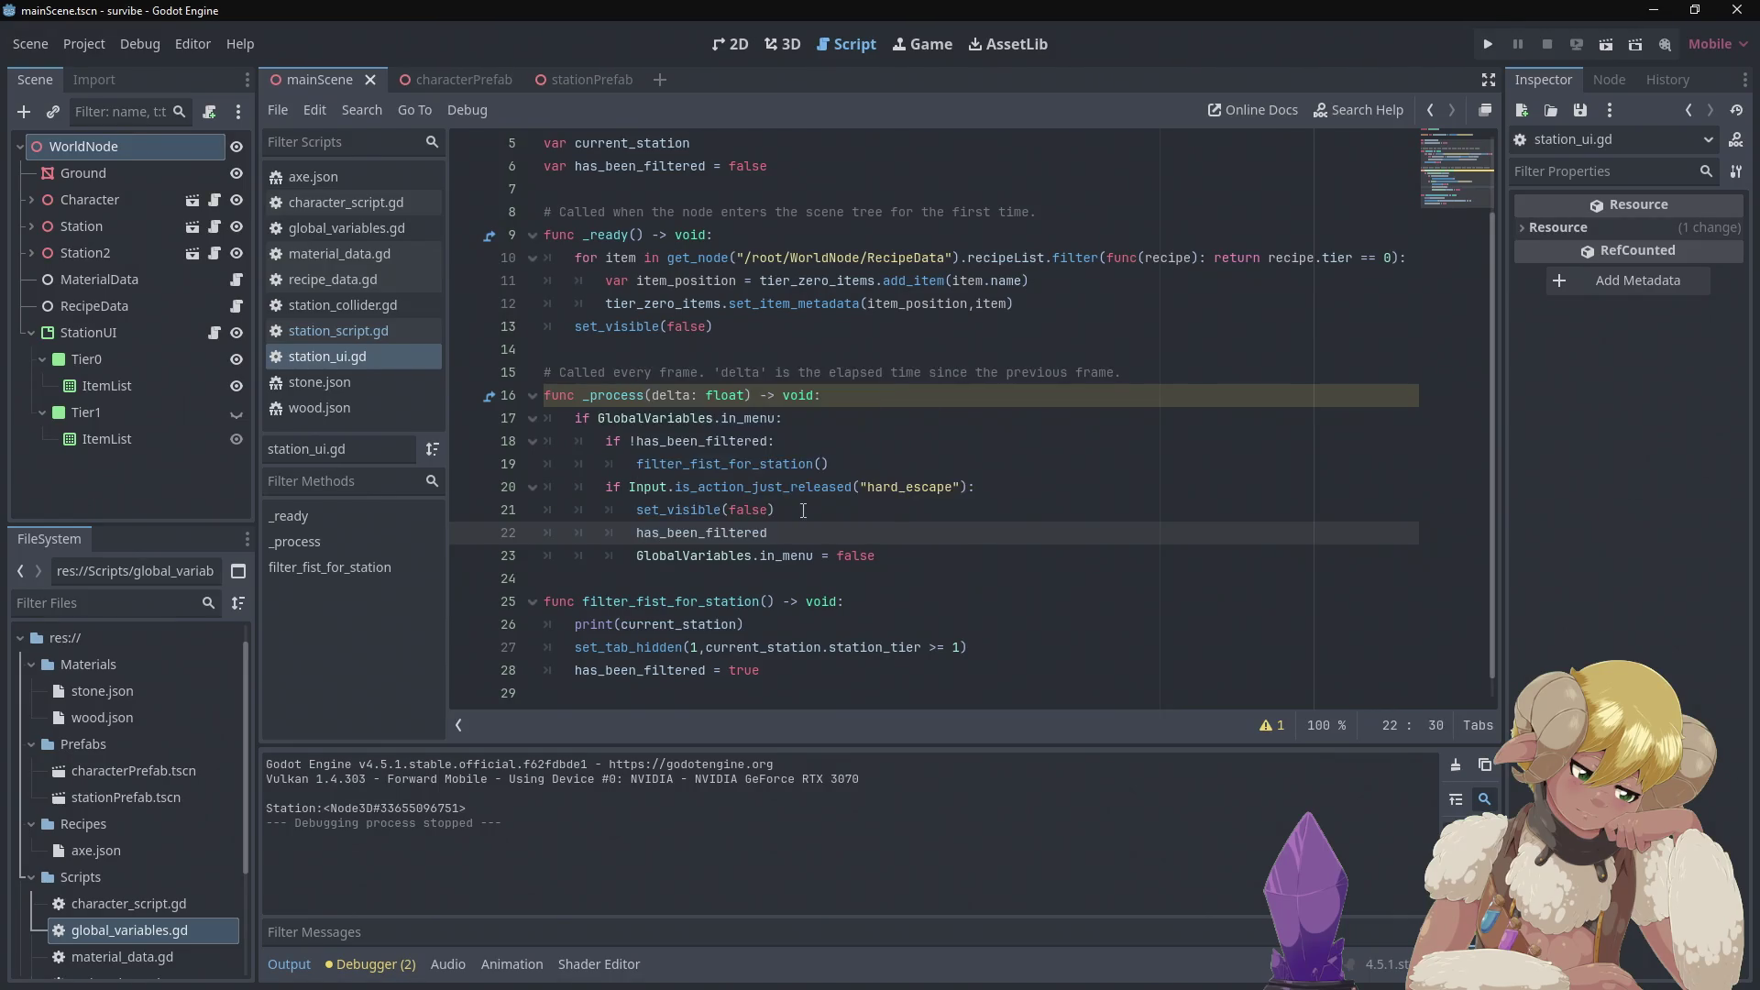
text(= false)
key(ctrl+s)
Step: Run the game, open and close both stations' tier panels, then stop with F8
click(1494, 41)
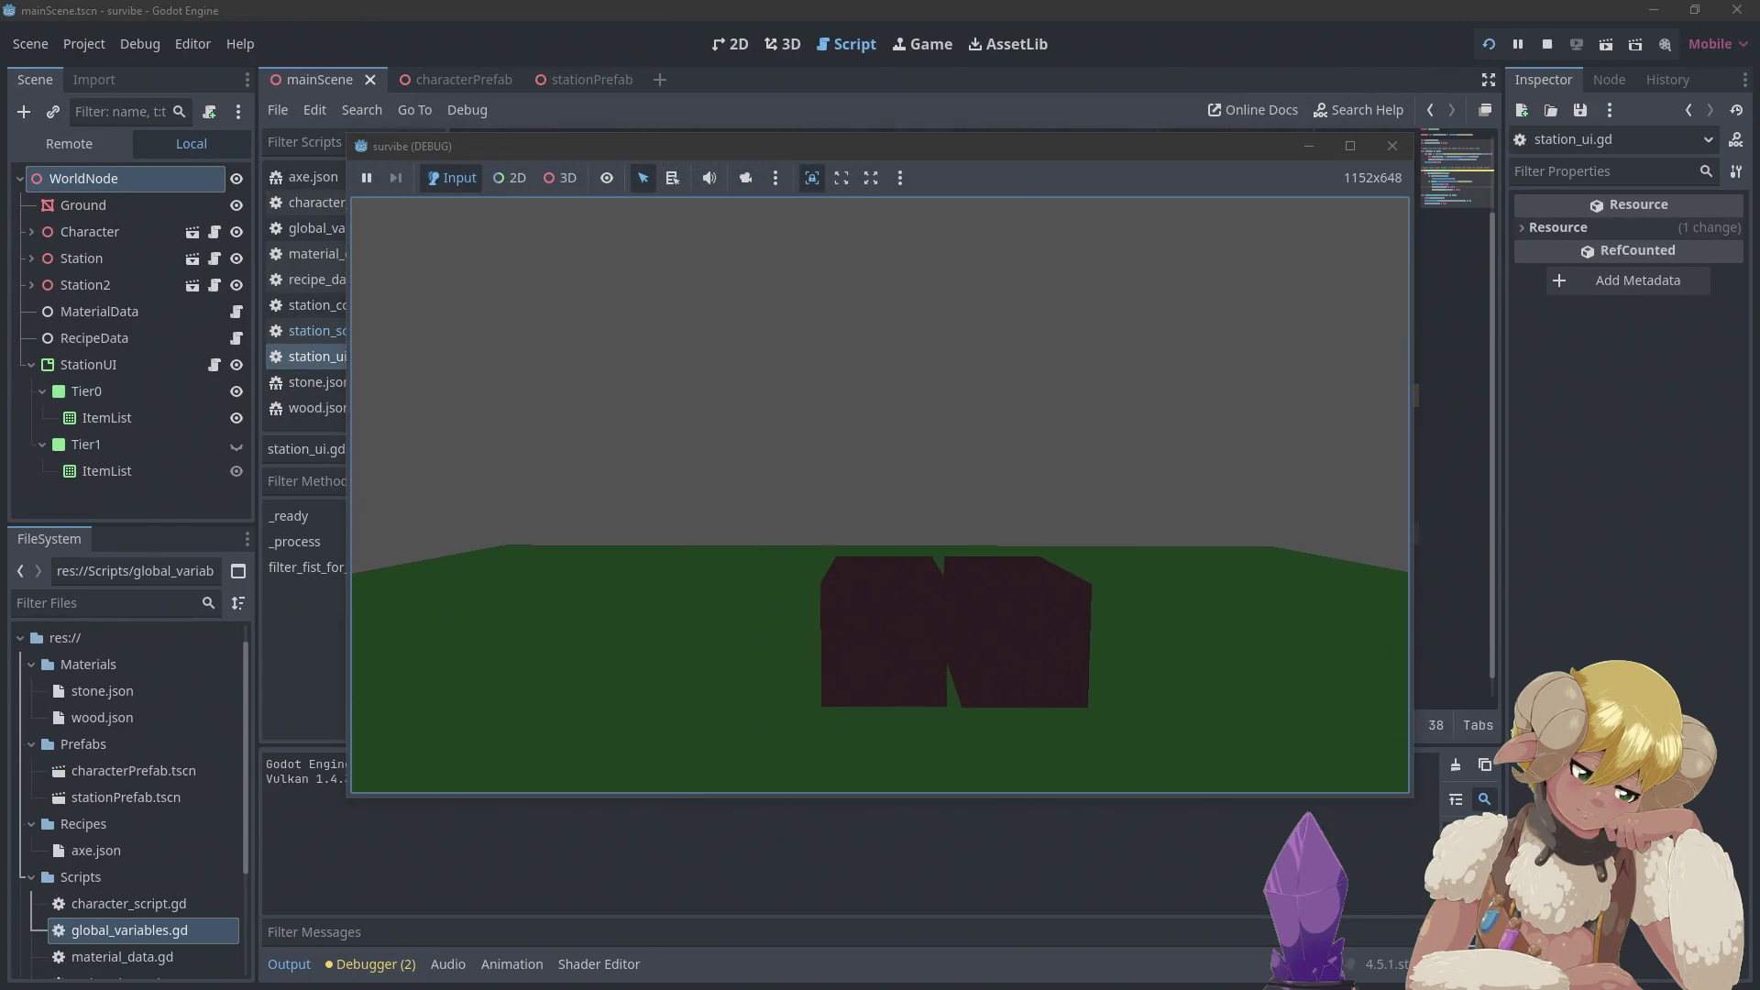
click(880, 493)
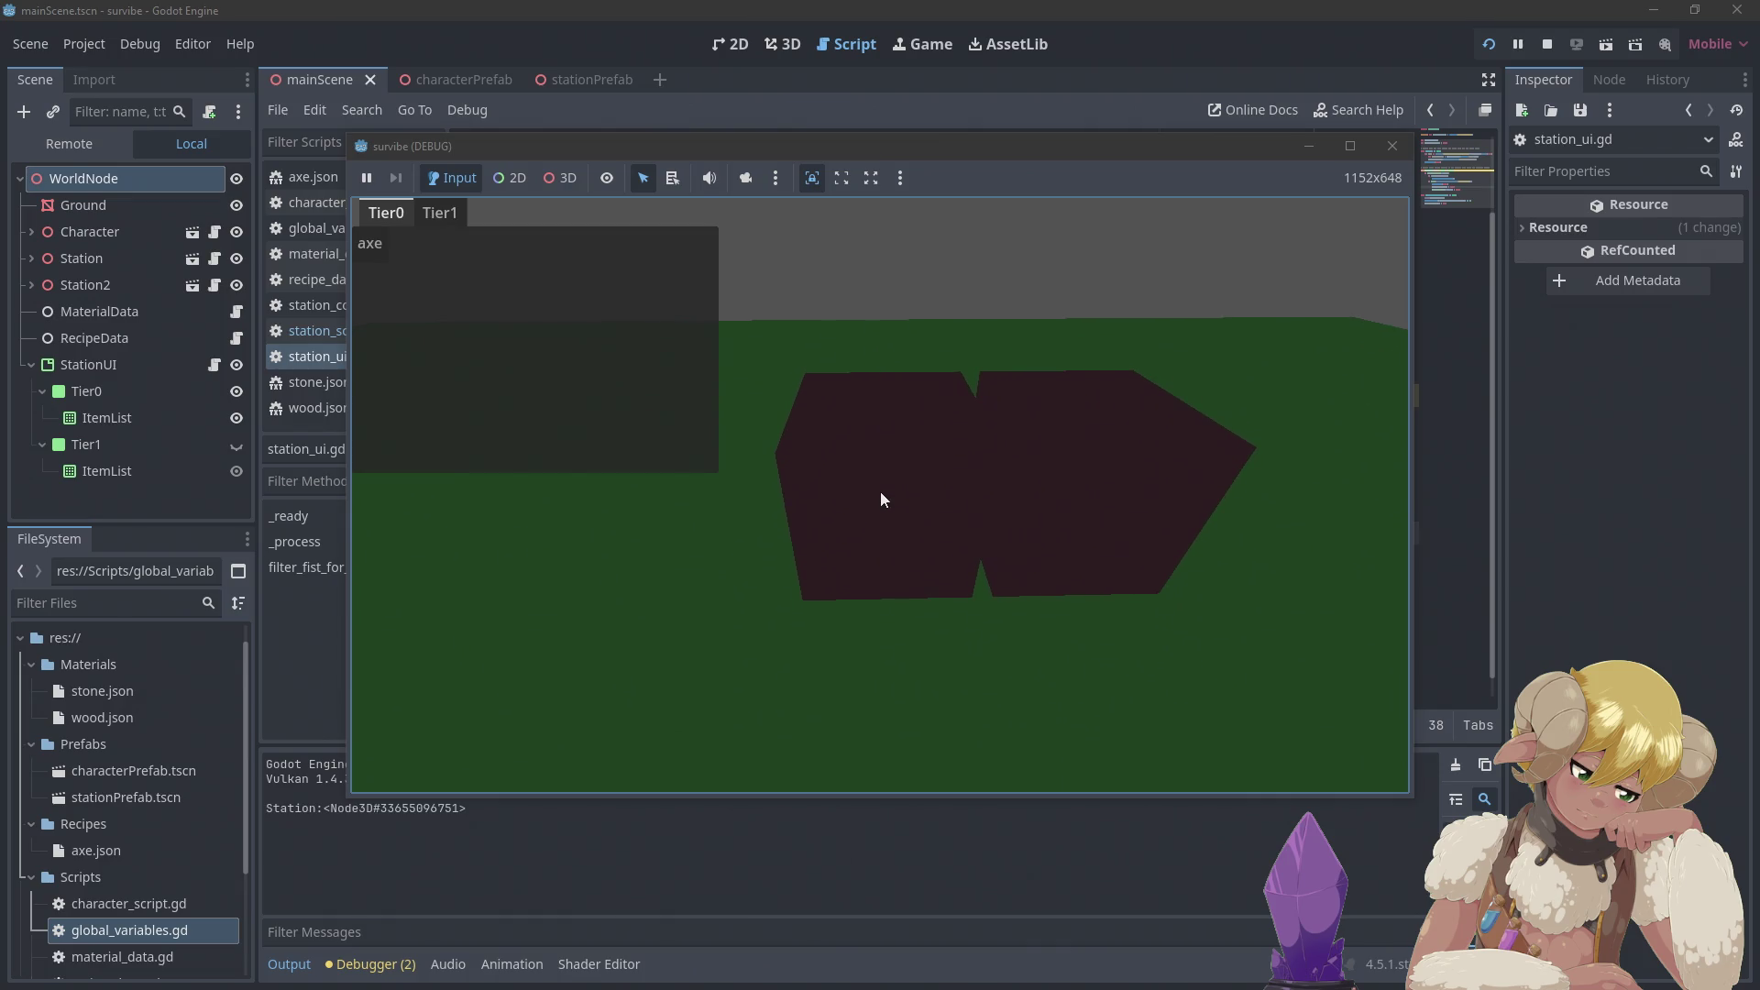
click(880, 491)
click(880, 500)
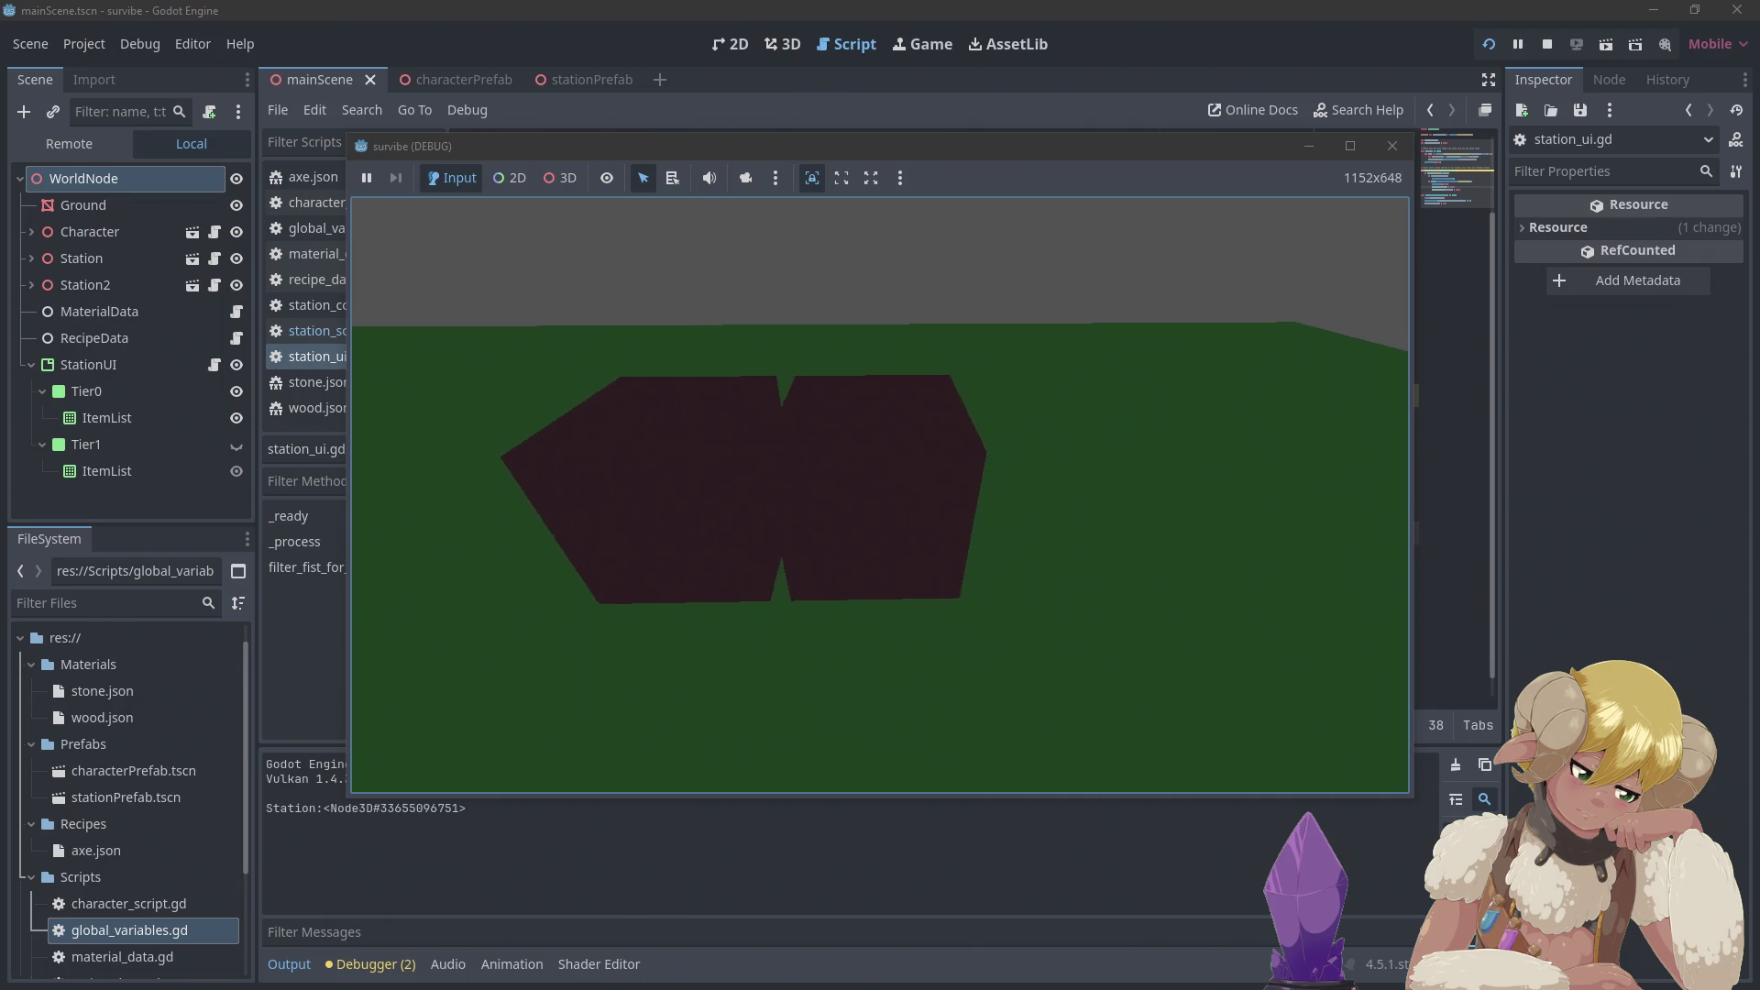
click(881, 496)
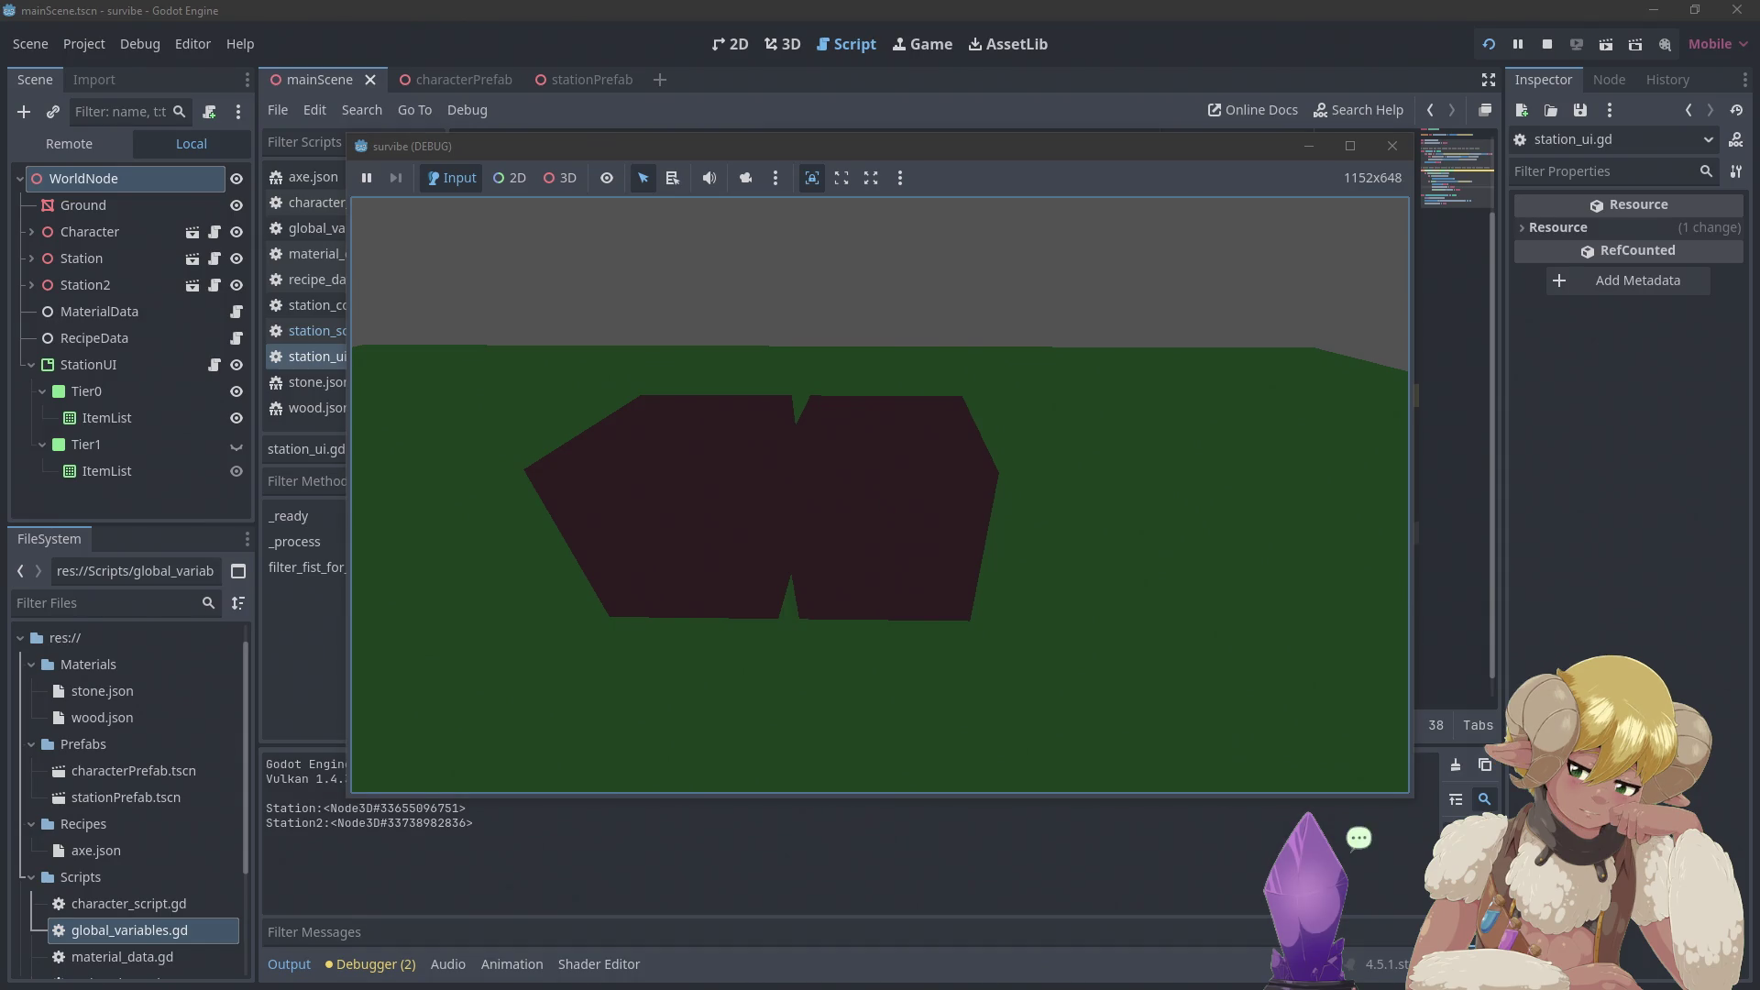
key(F8)
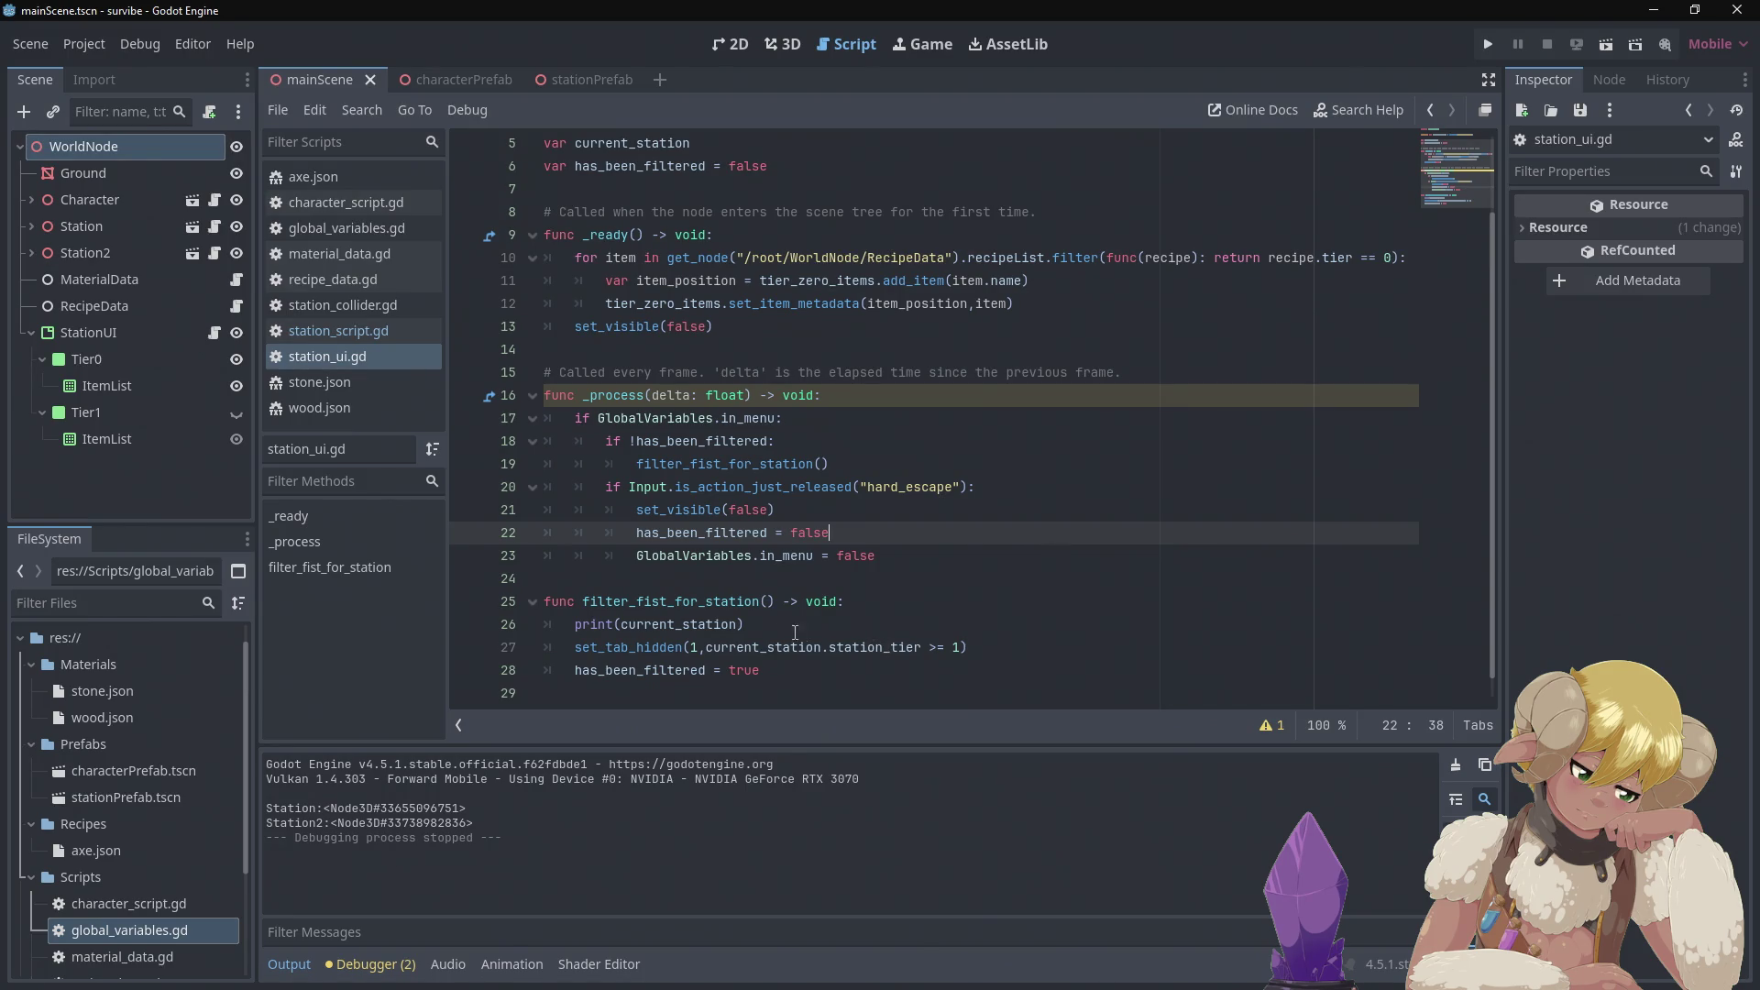
click(740, 624)
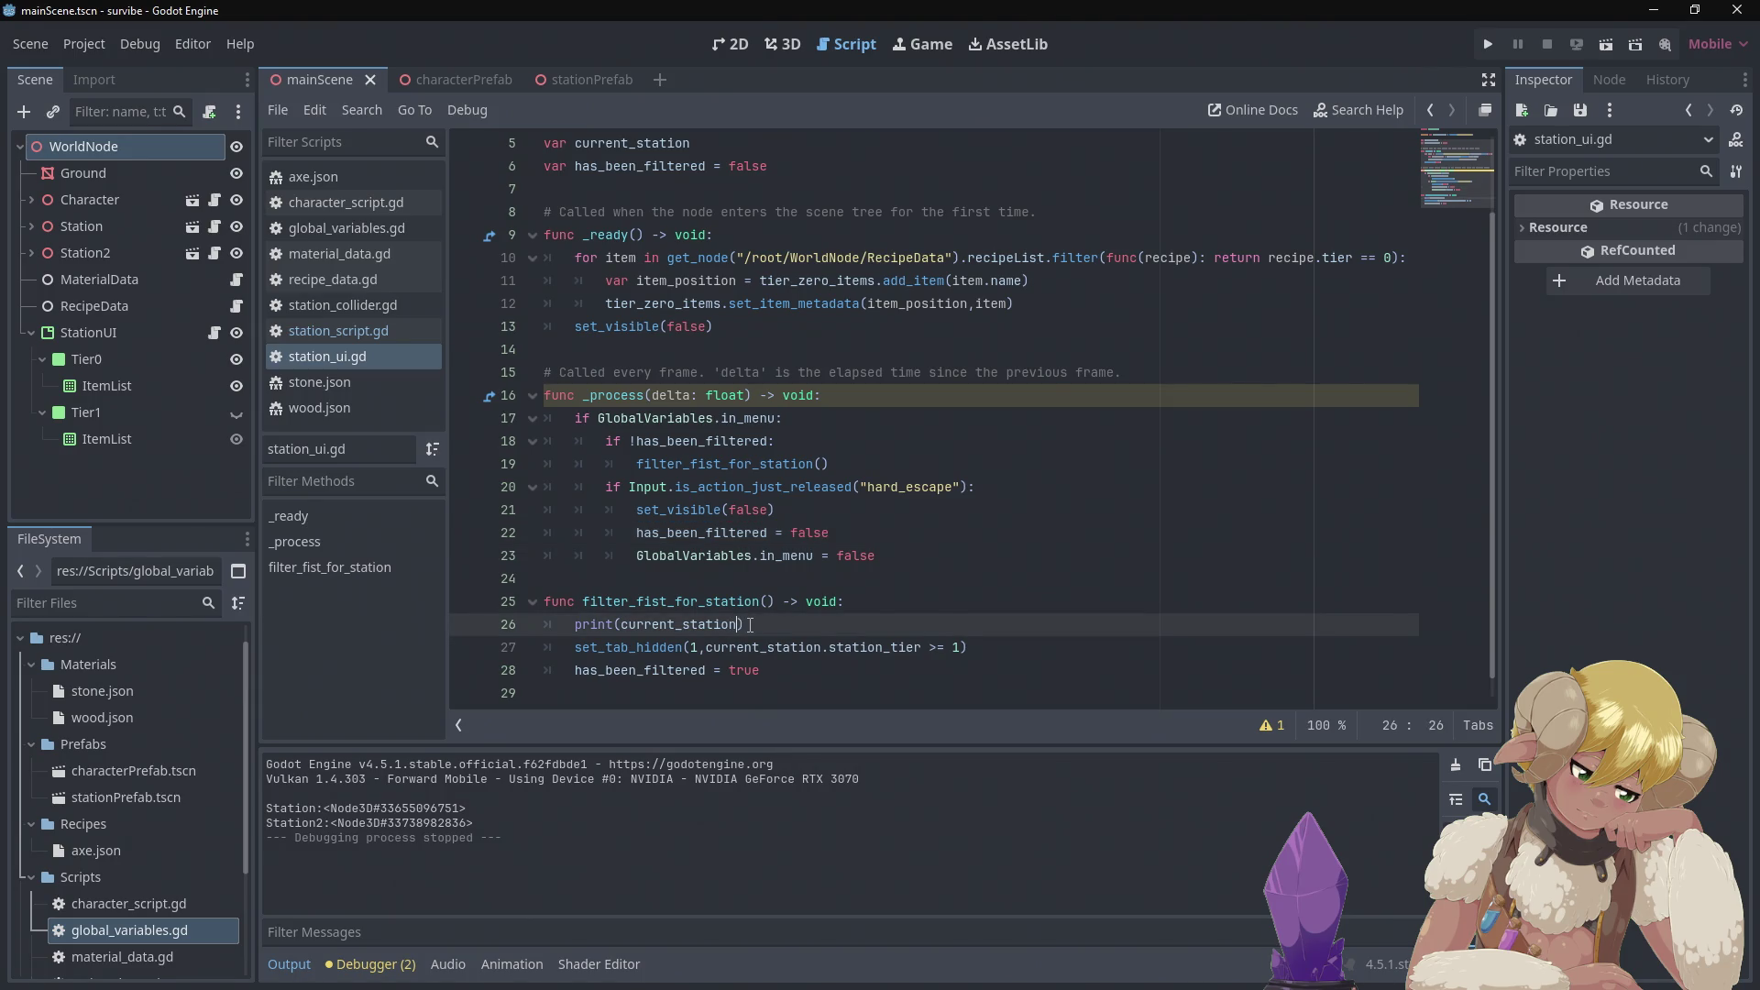
Step: Print current_station.station_tier, test a station panel (logs 0), then select set_tab_hidden's index 1
text(.station_tier)
click(1487, 45)
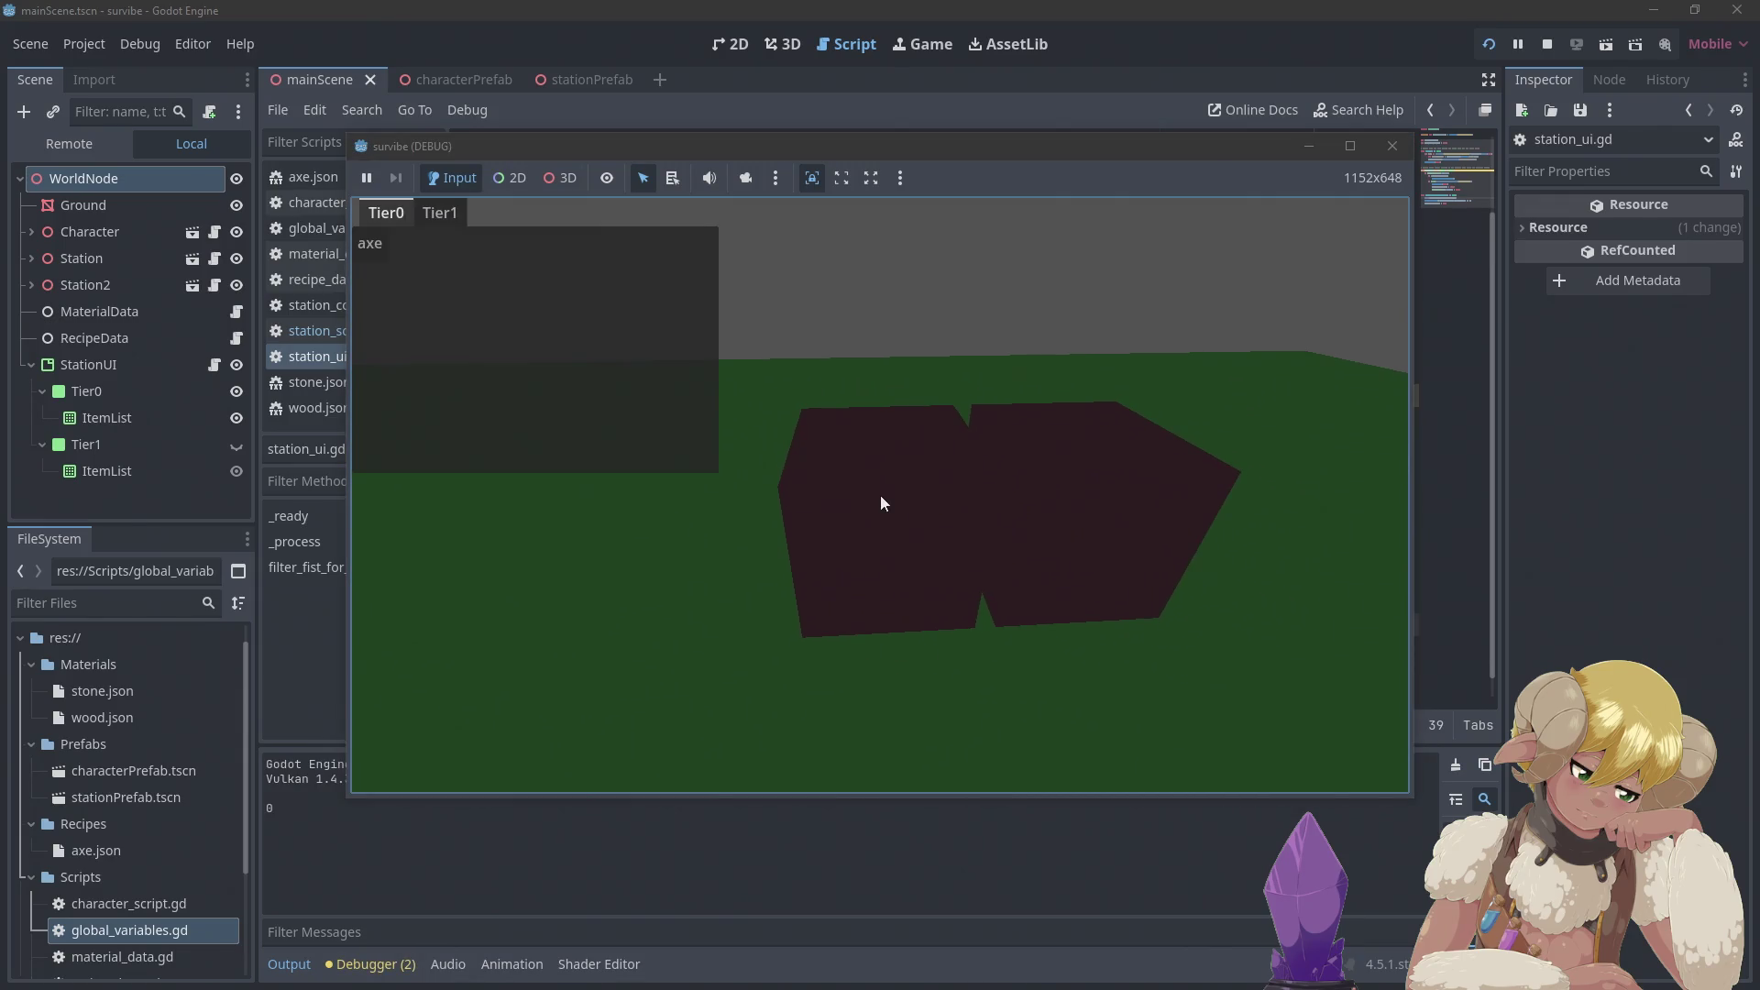
key(d)
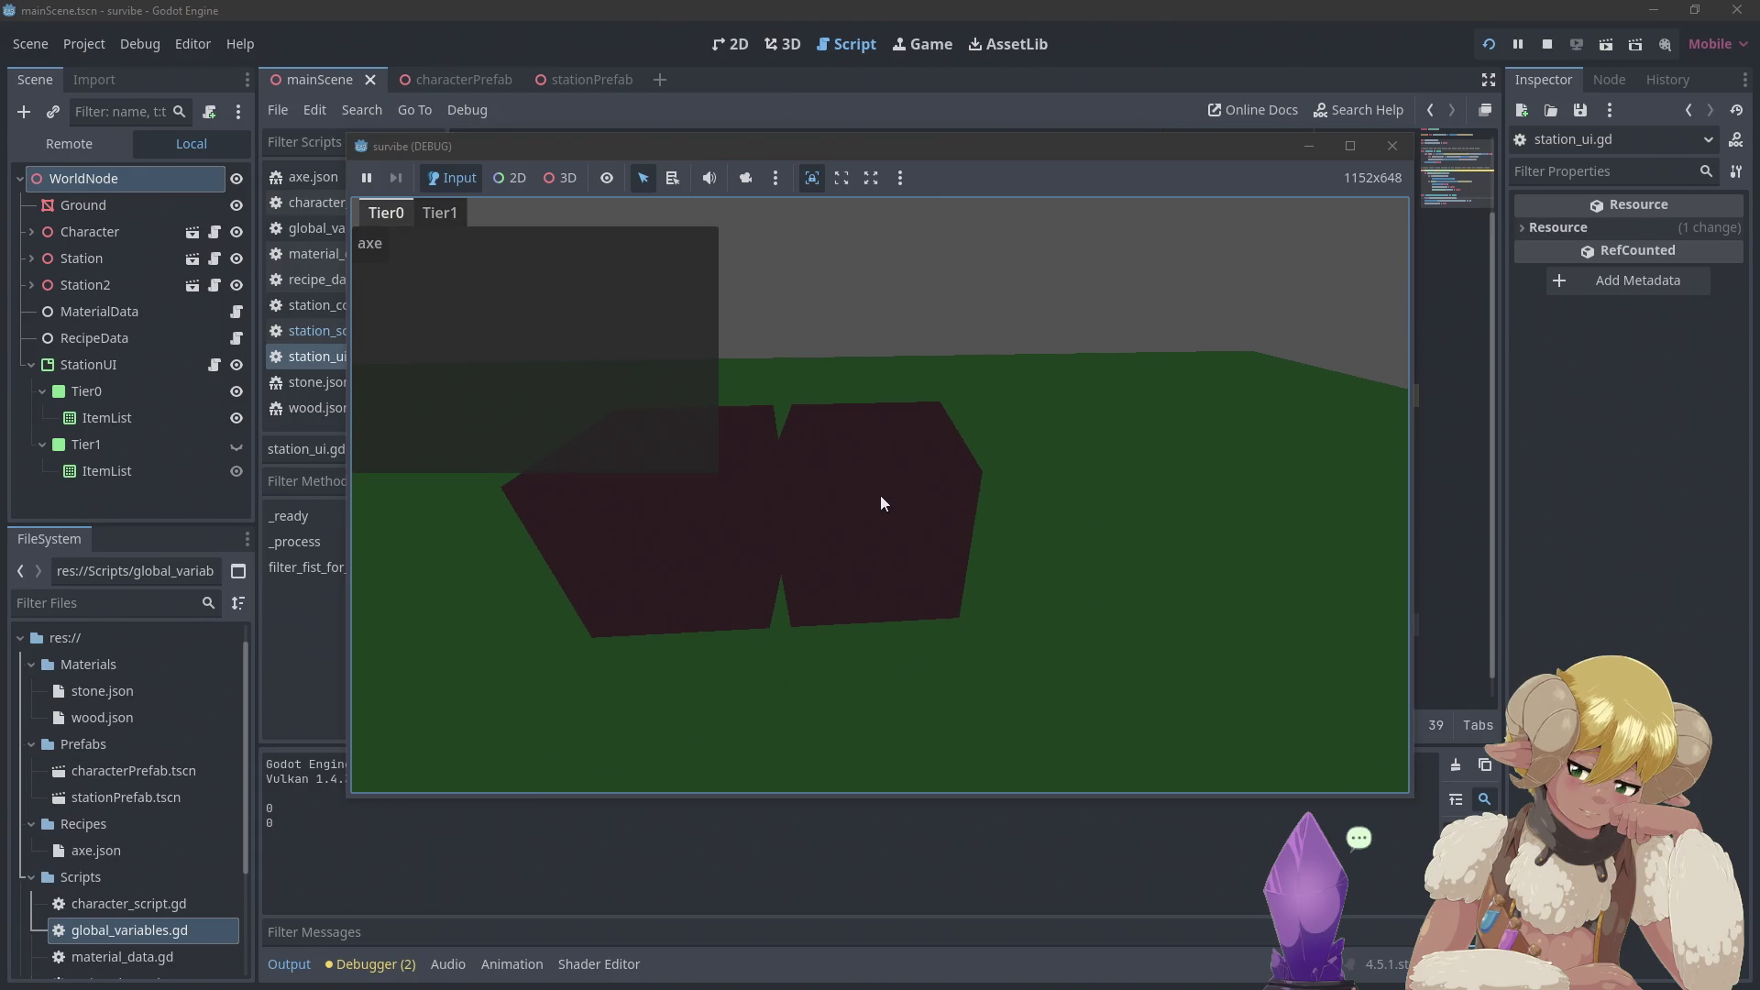
key(a)
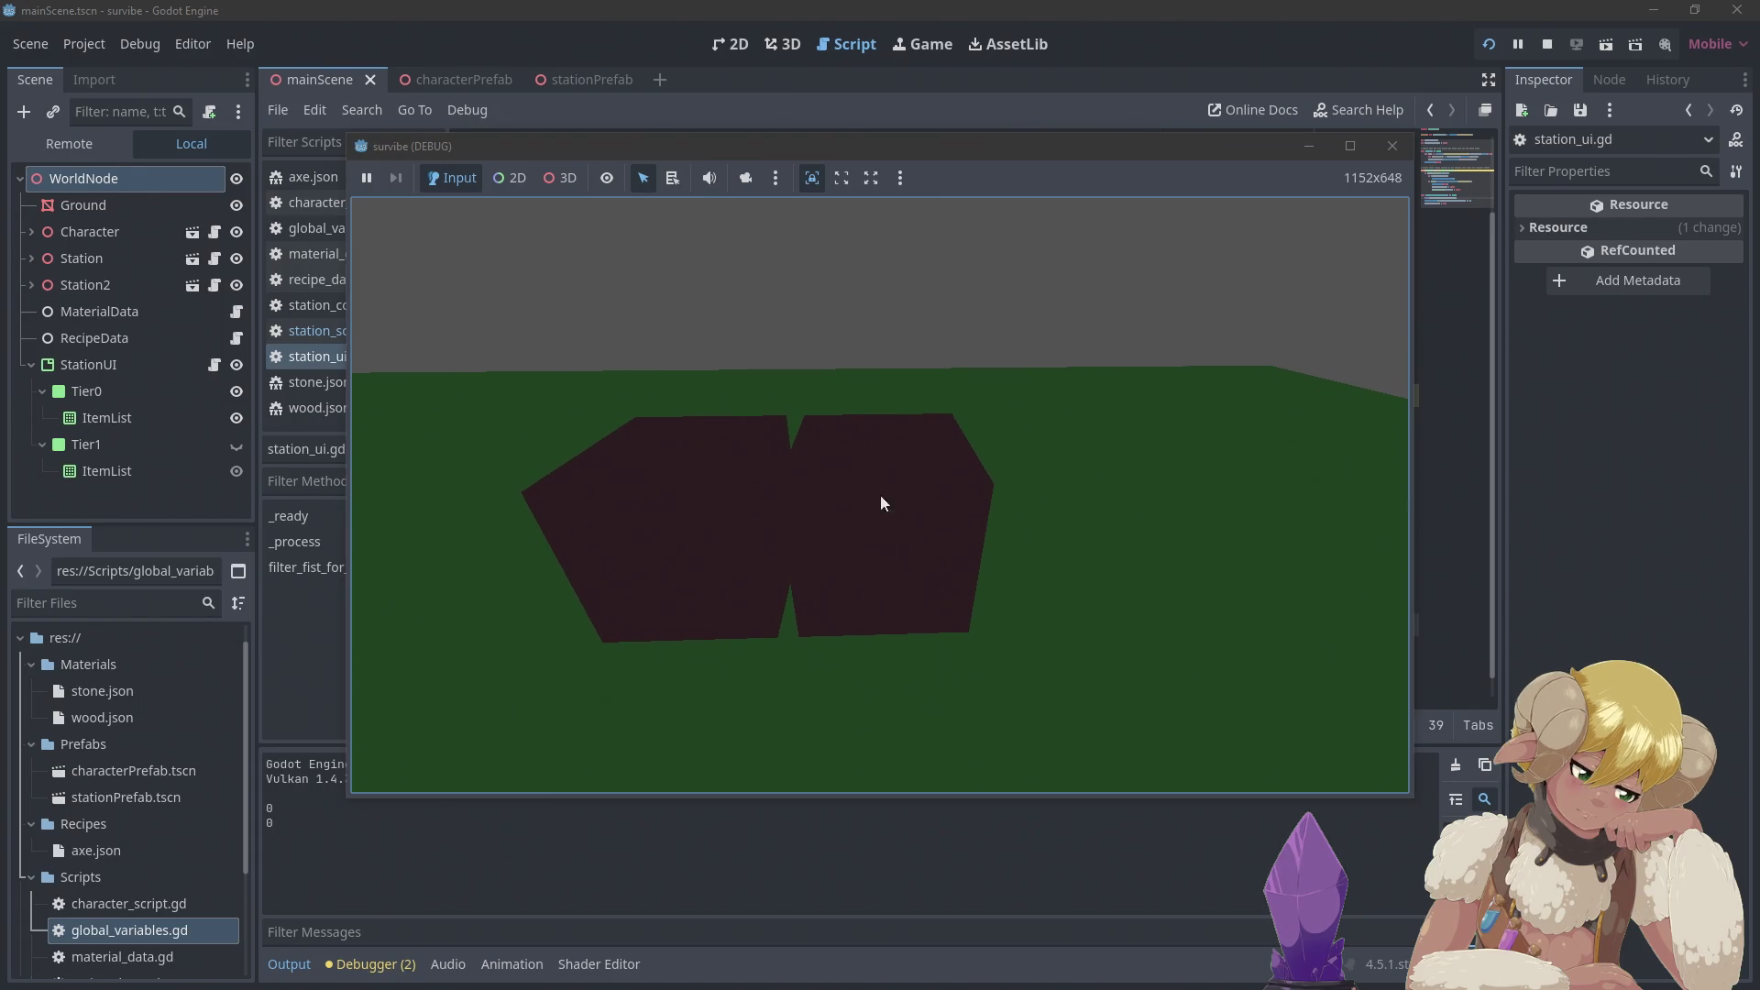
key(F8)
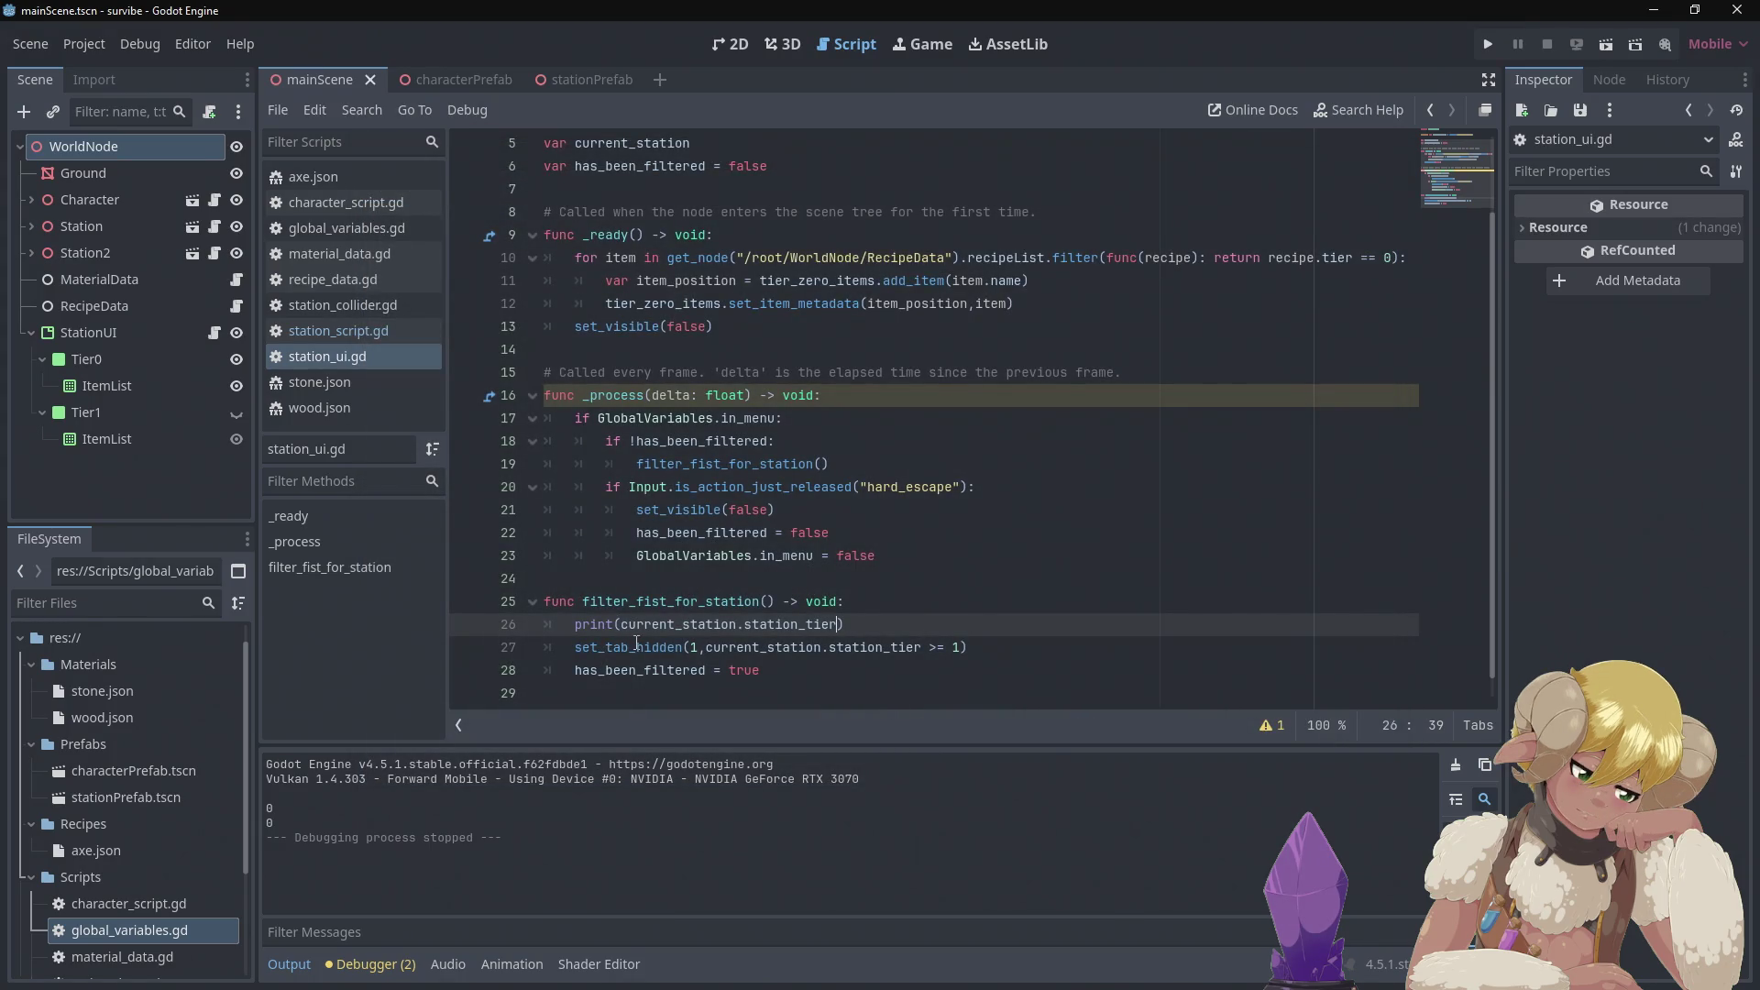
mouse_move(641, 644)
double_click(694, 647)
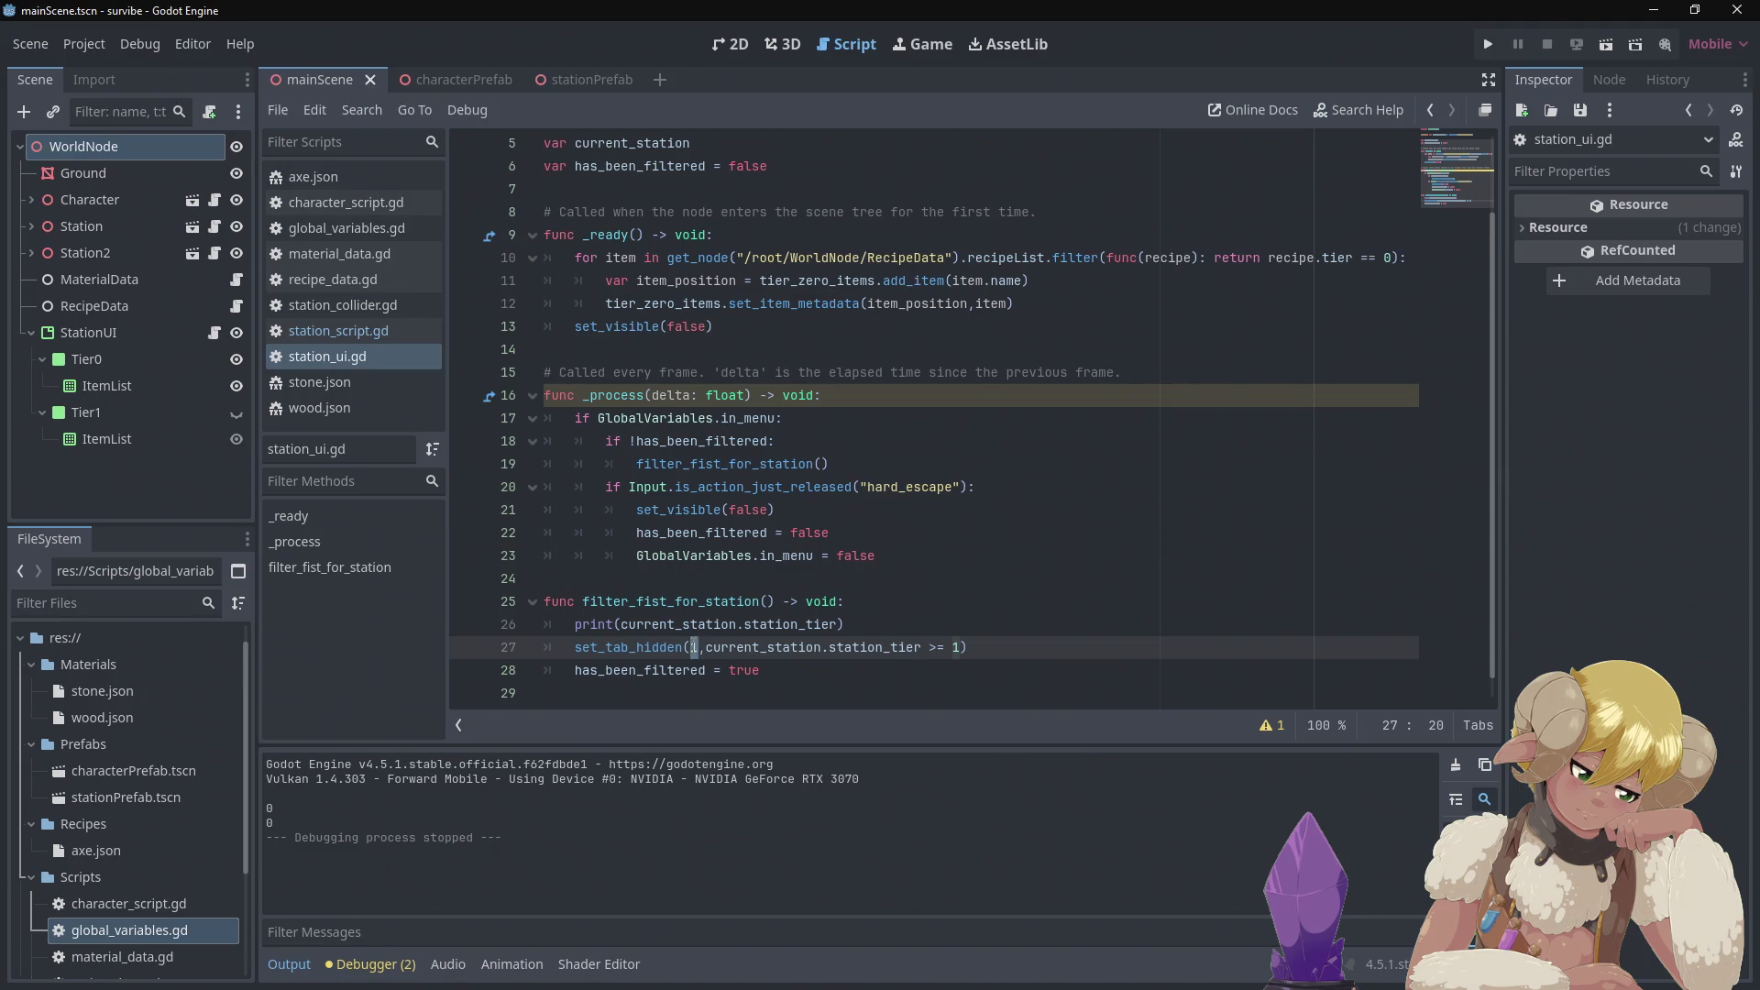
Step: Change the tab index in set_tab_hidden on line 27 from 1 to 2
click(652, 647)
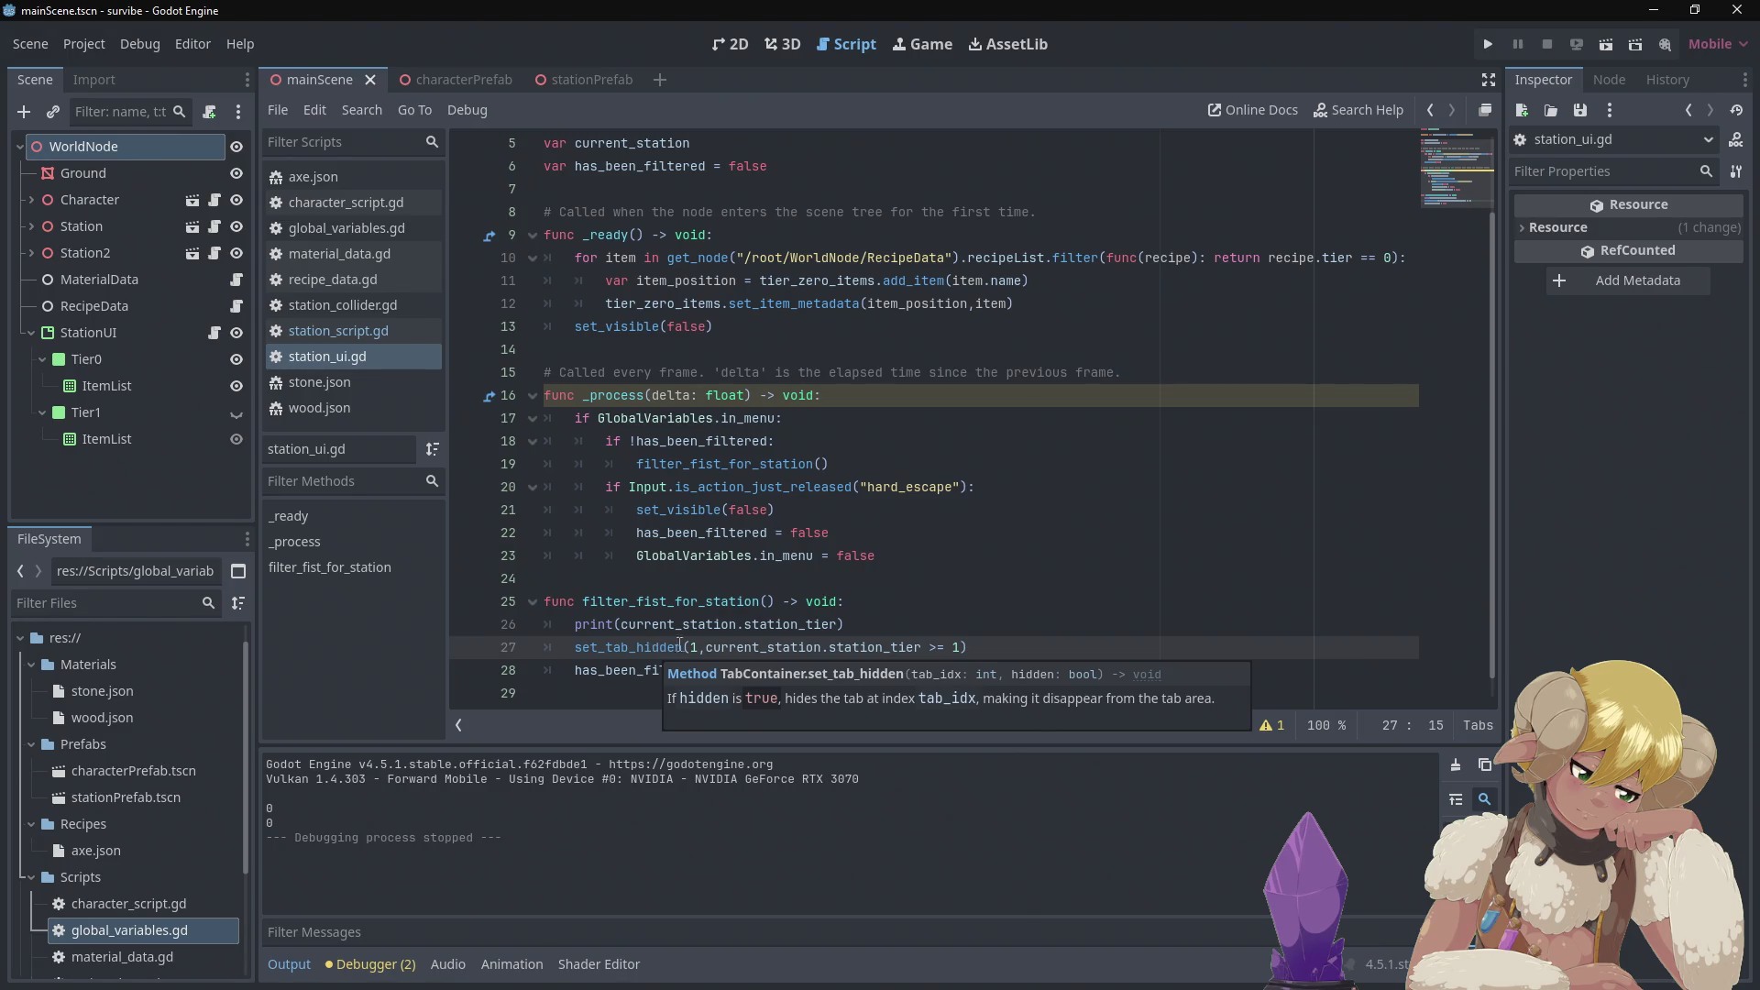
click(697, 647)
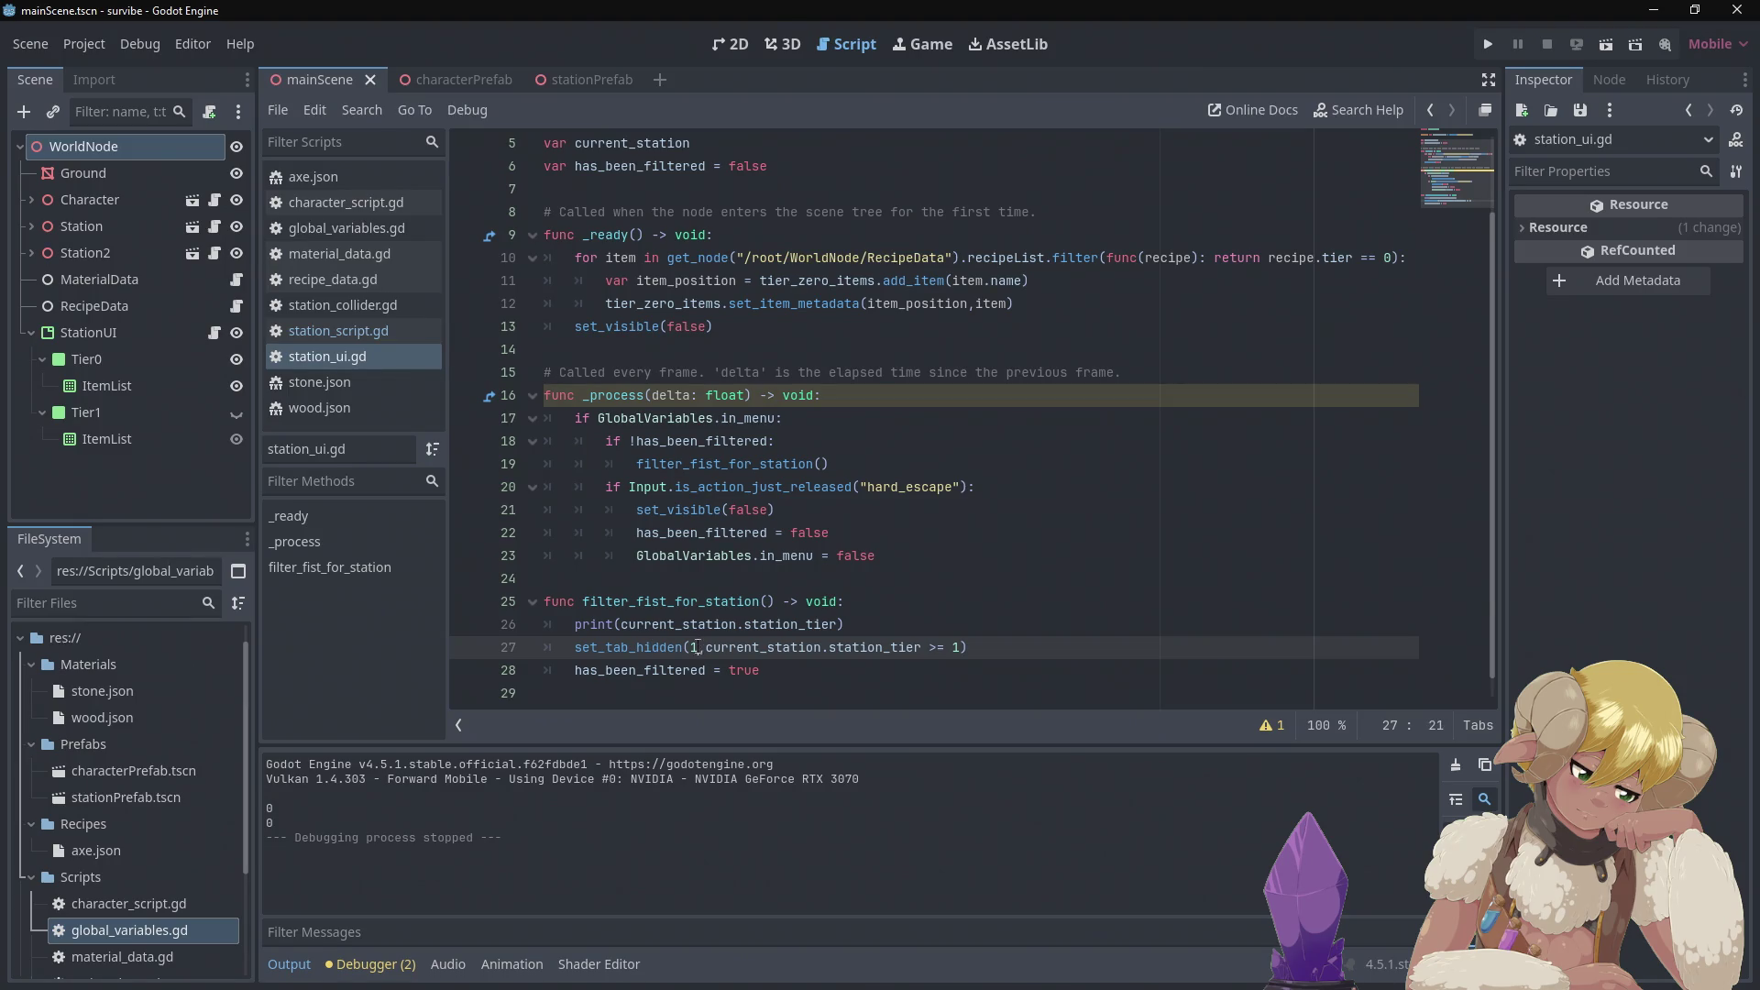
key(BackSpace)
text(2)
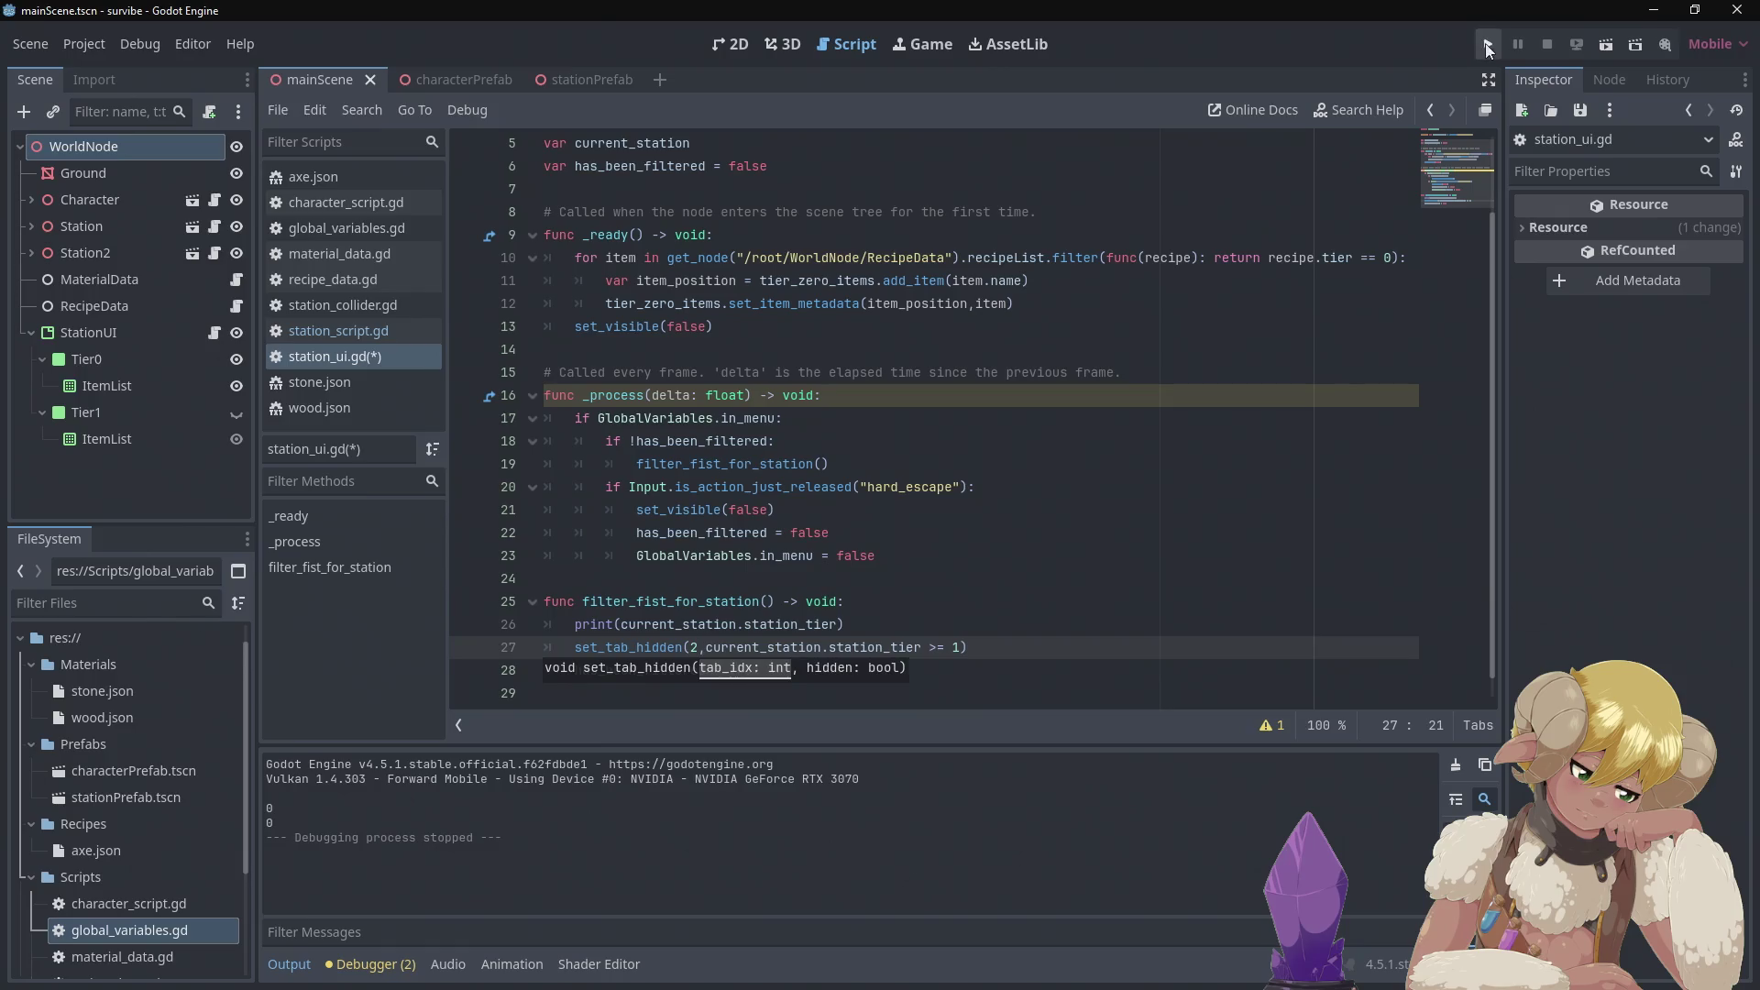
Step: Run the game, open and close the station's tier panel, then stop the game
click(1486, 44)
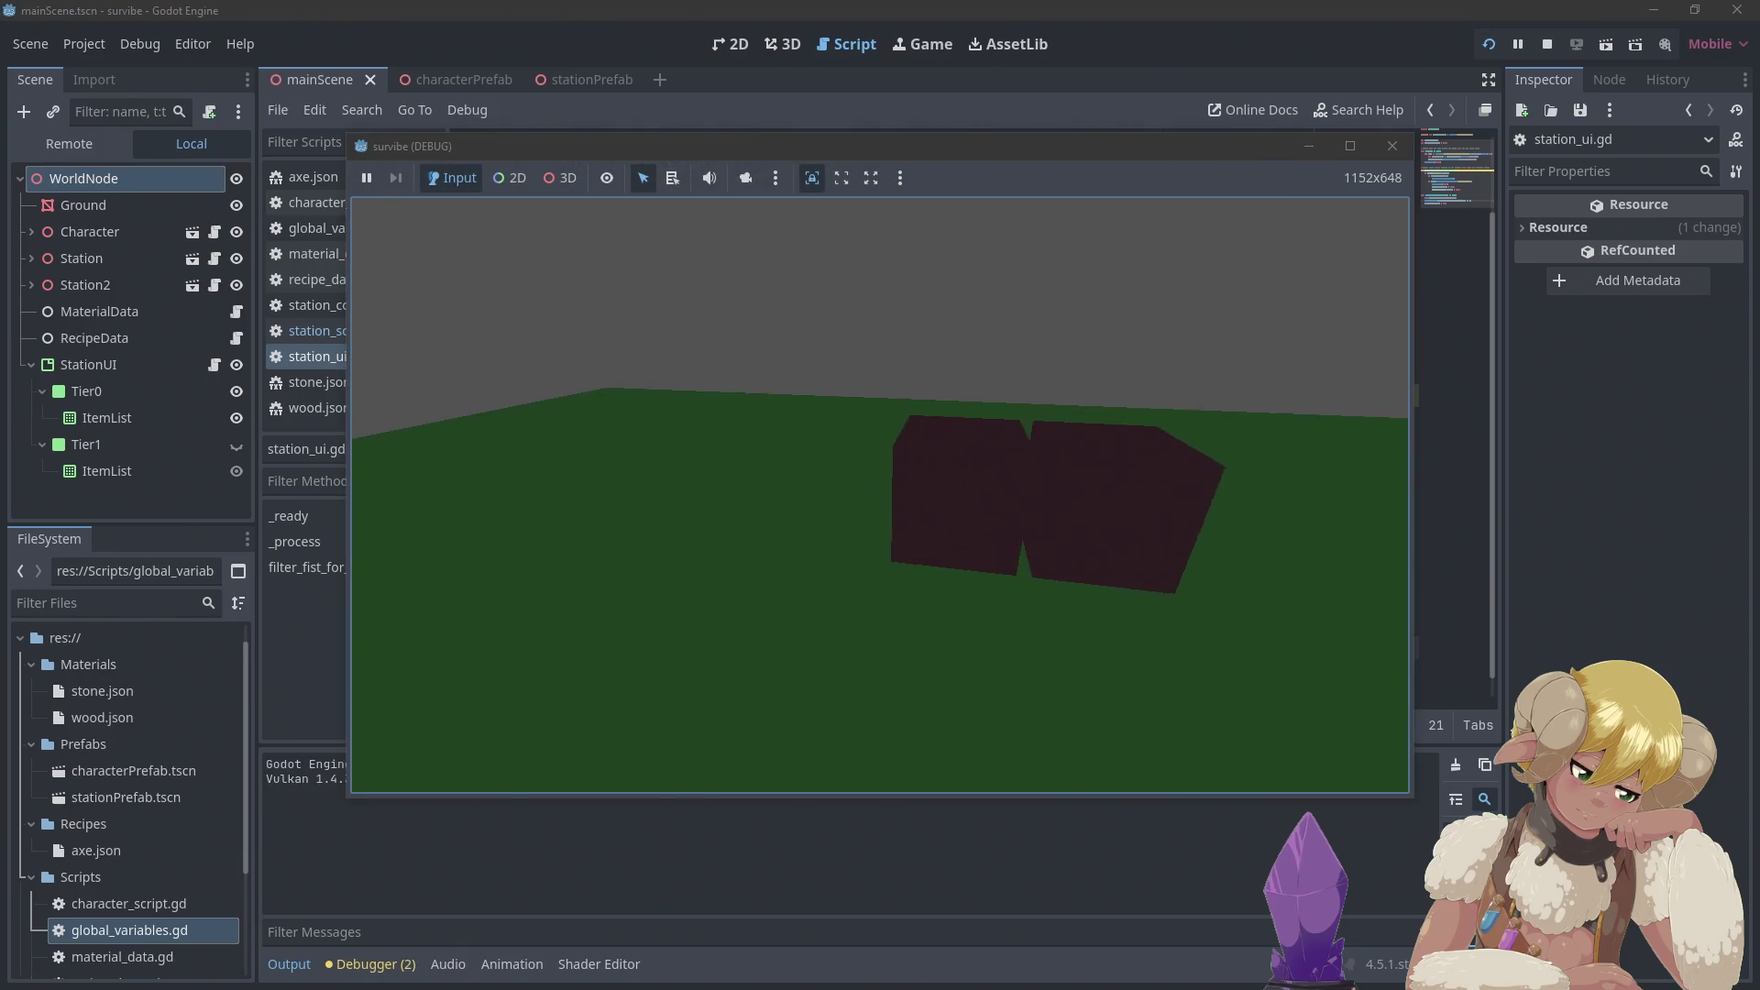
click(880, 497)
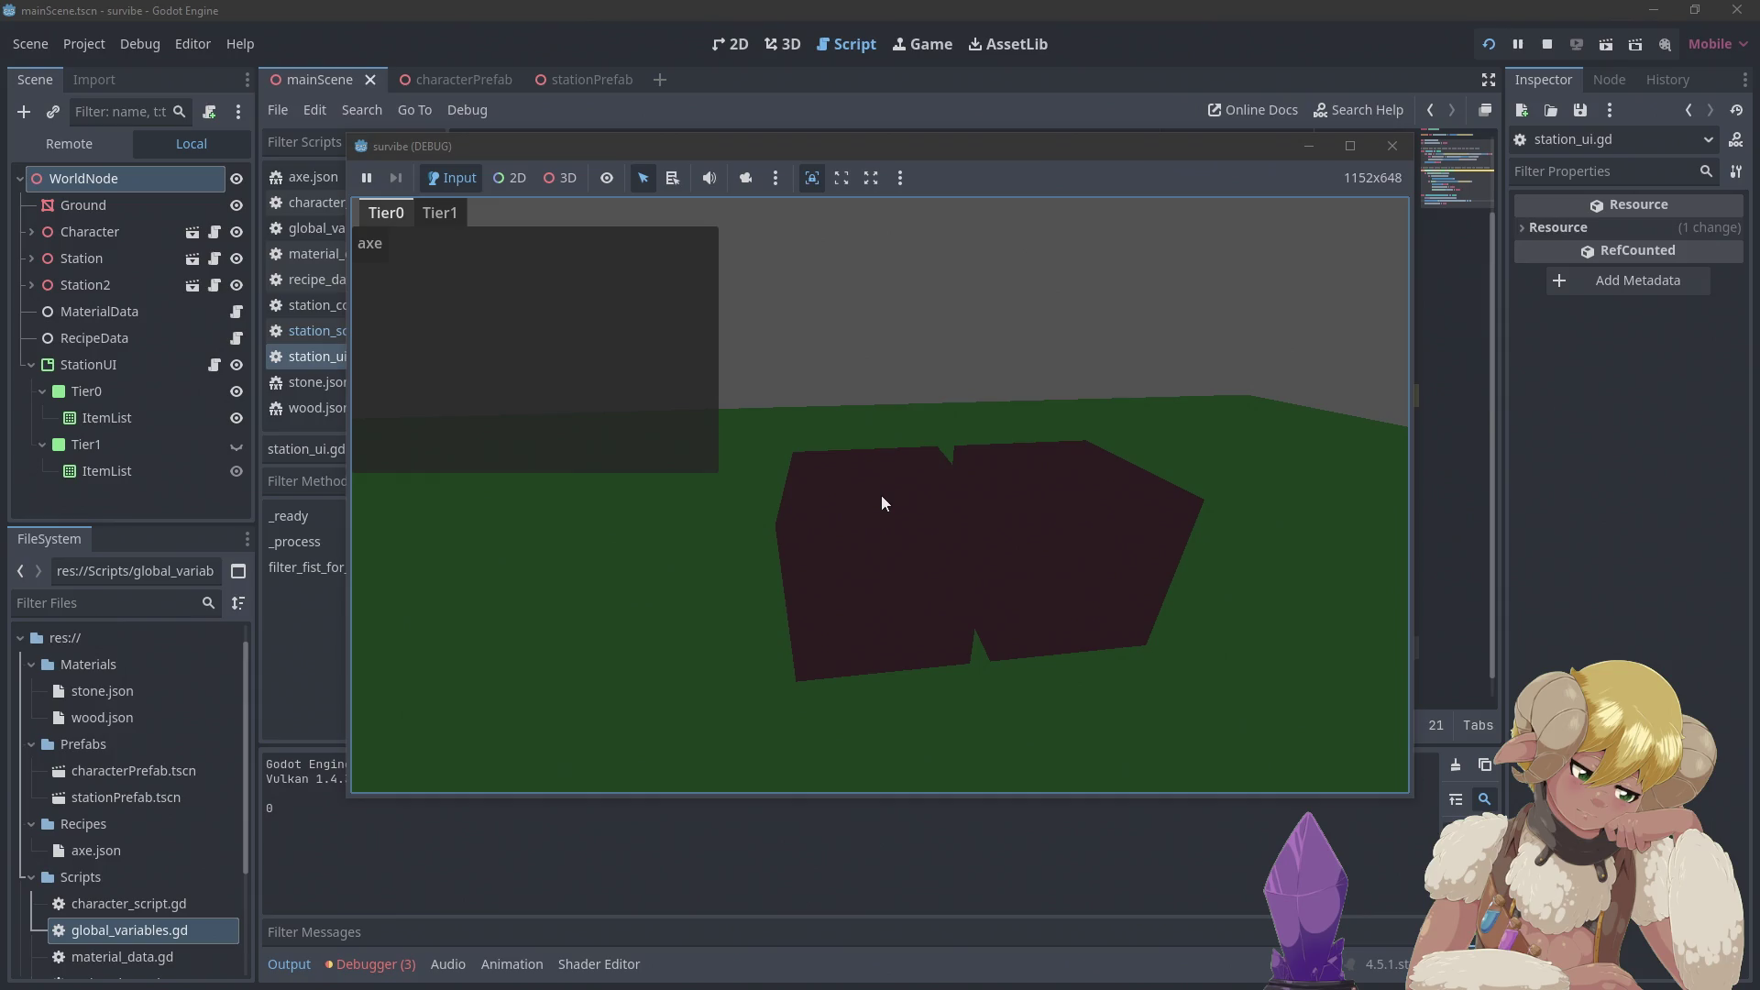
click(917, 460)
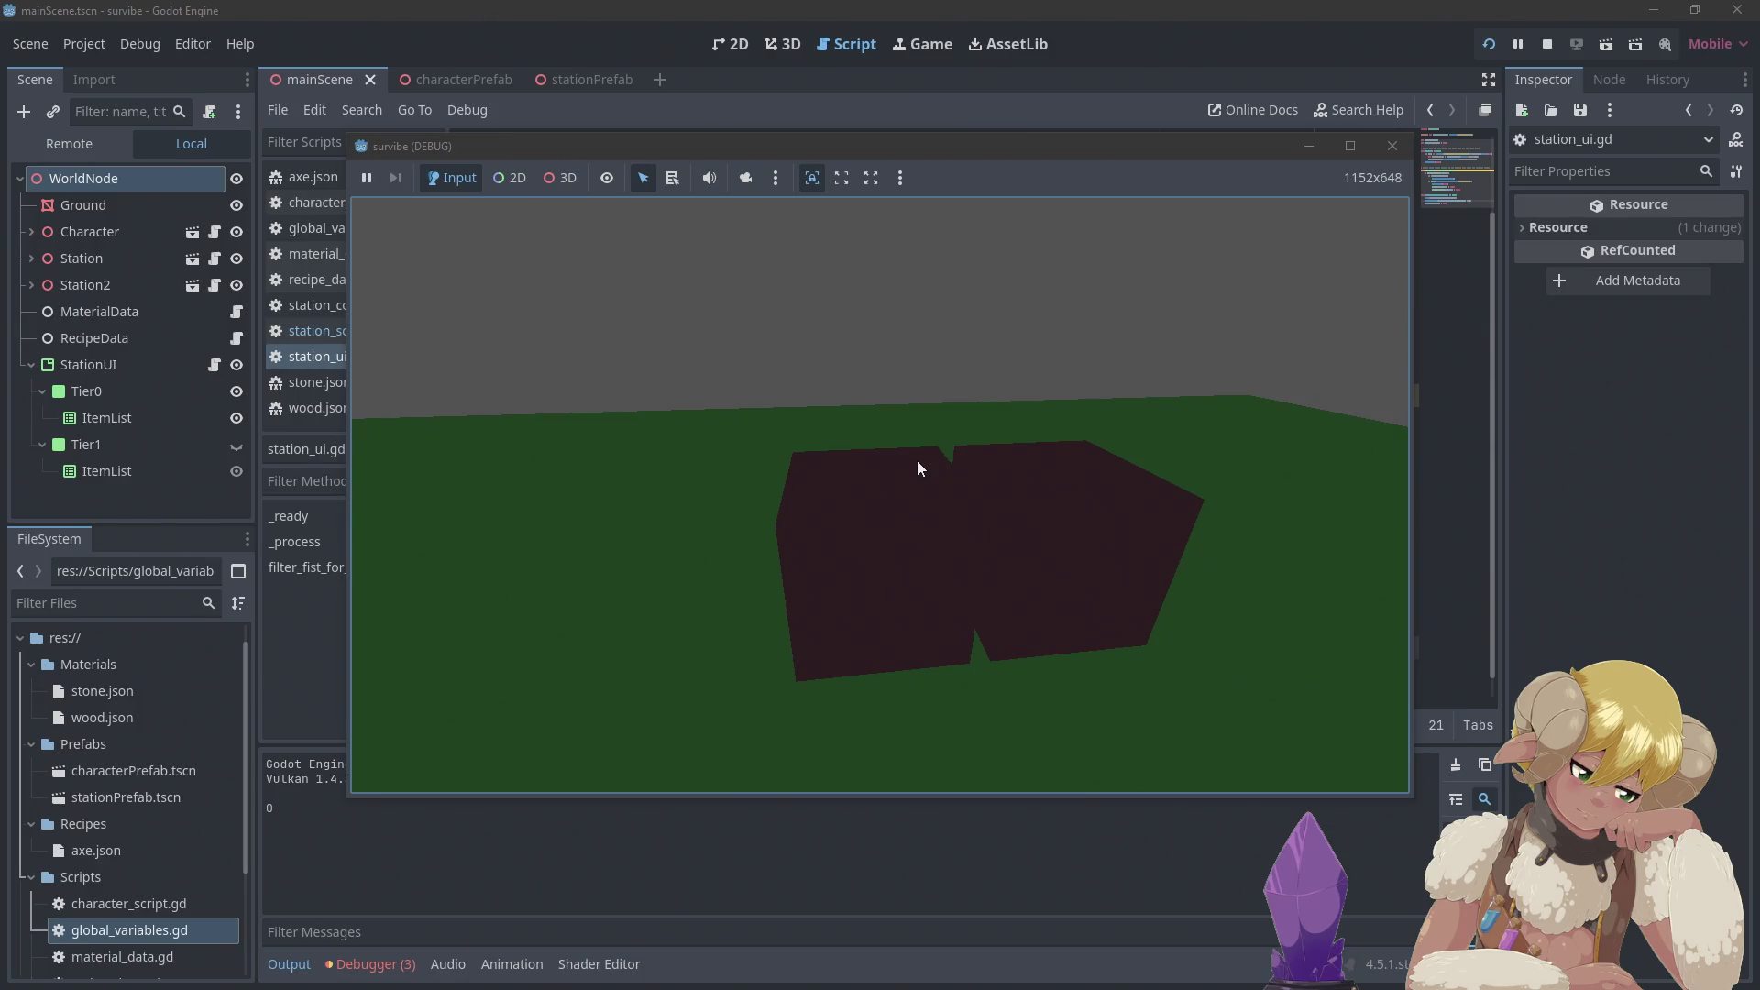
key(Escape)
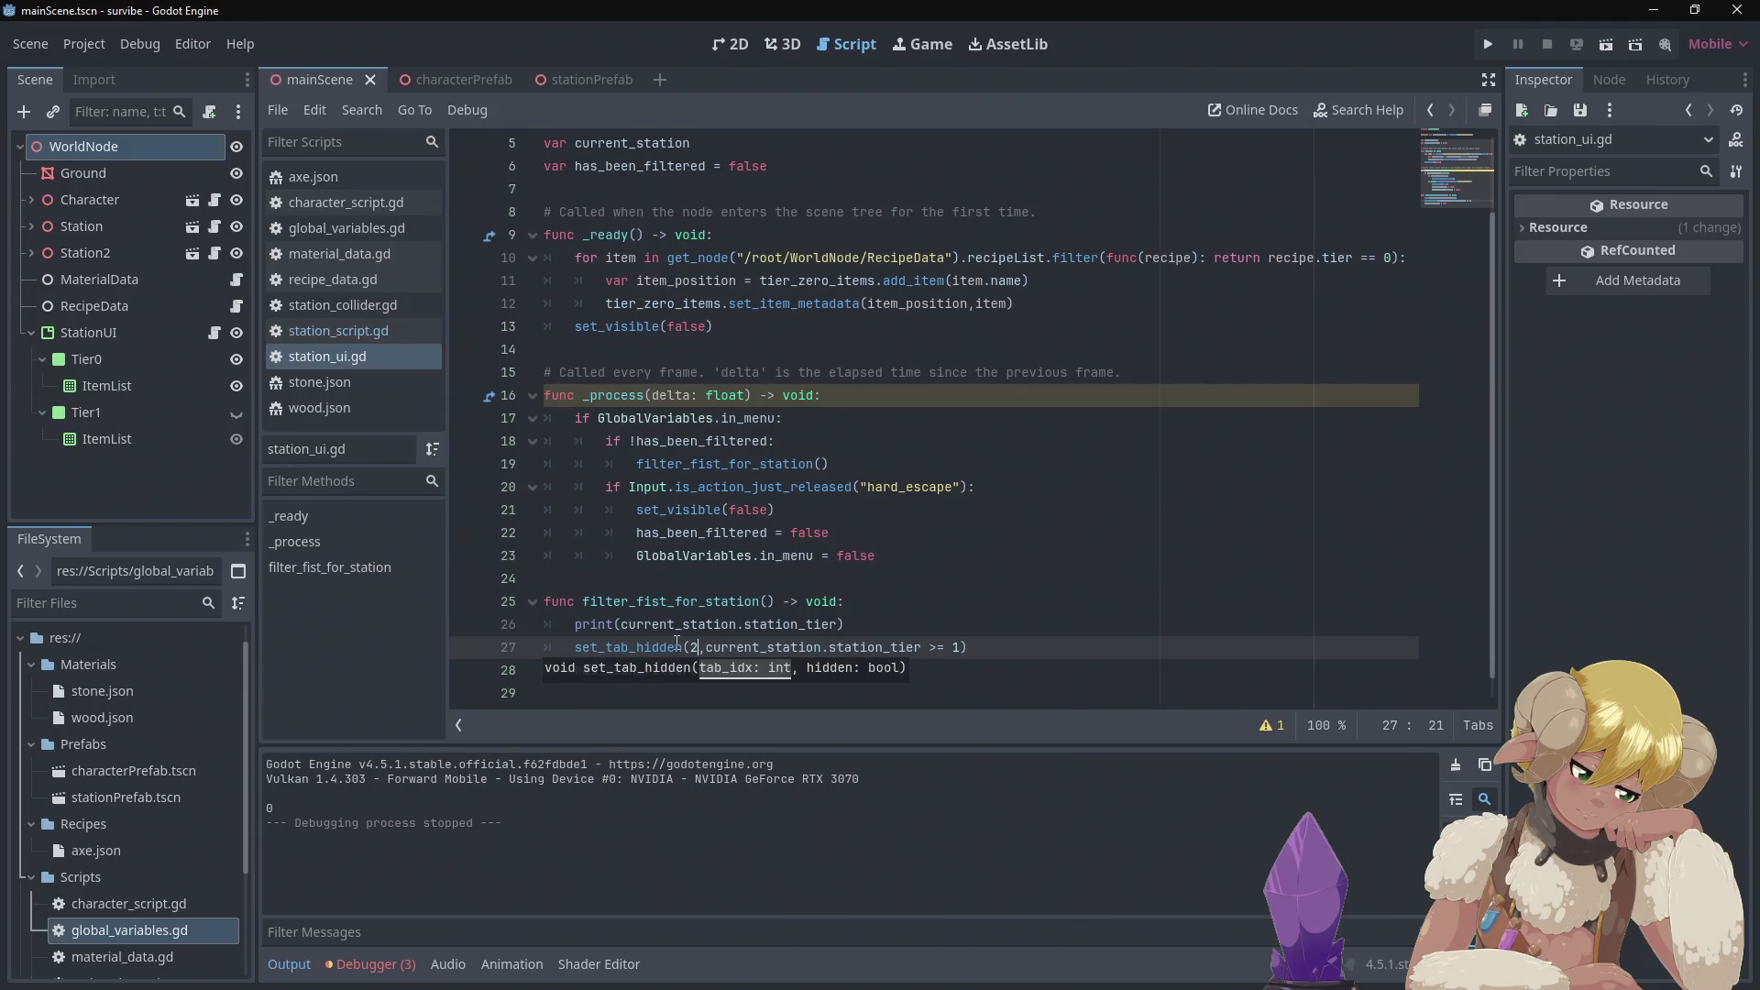
Step: Read the set_tab_hidden tooltip on line 27, then go to the browser's TabContainer documentation
mouse_move(673, 639)
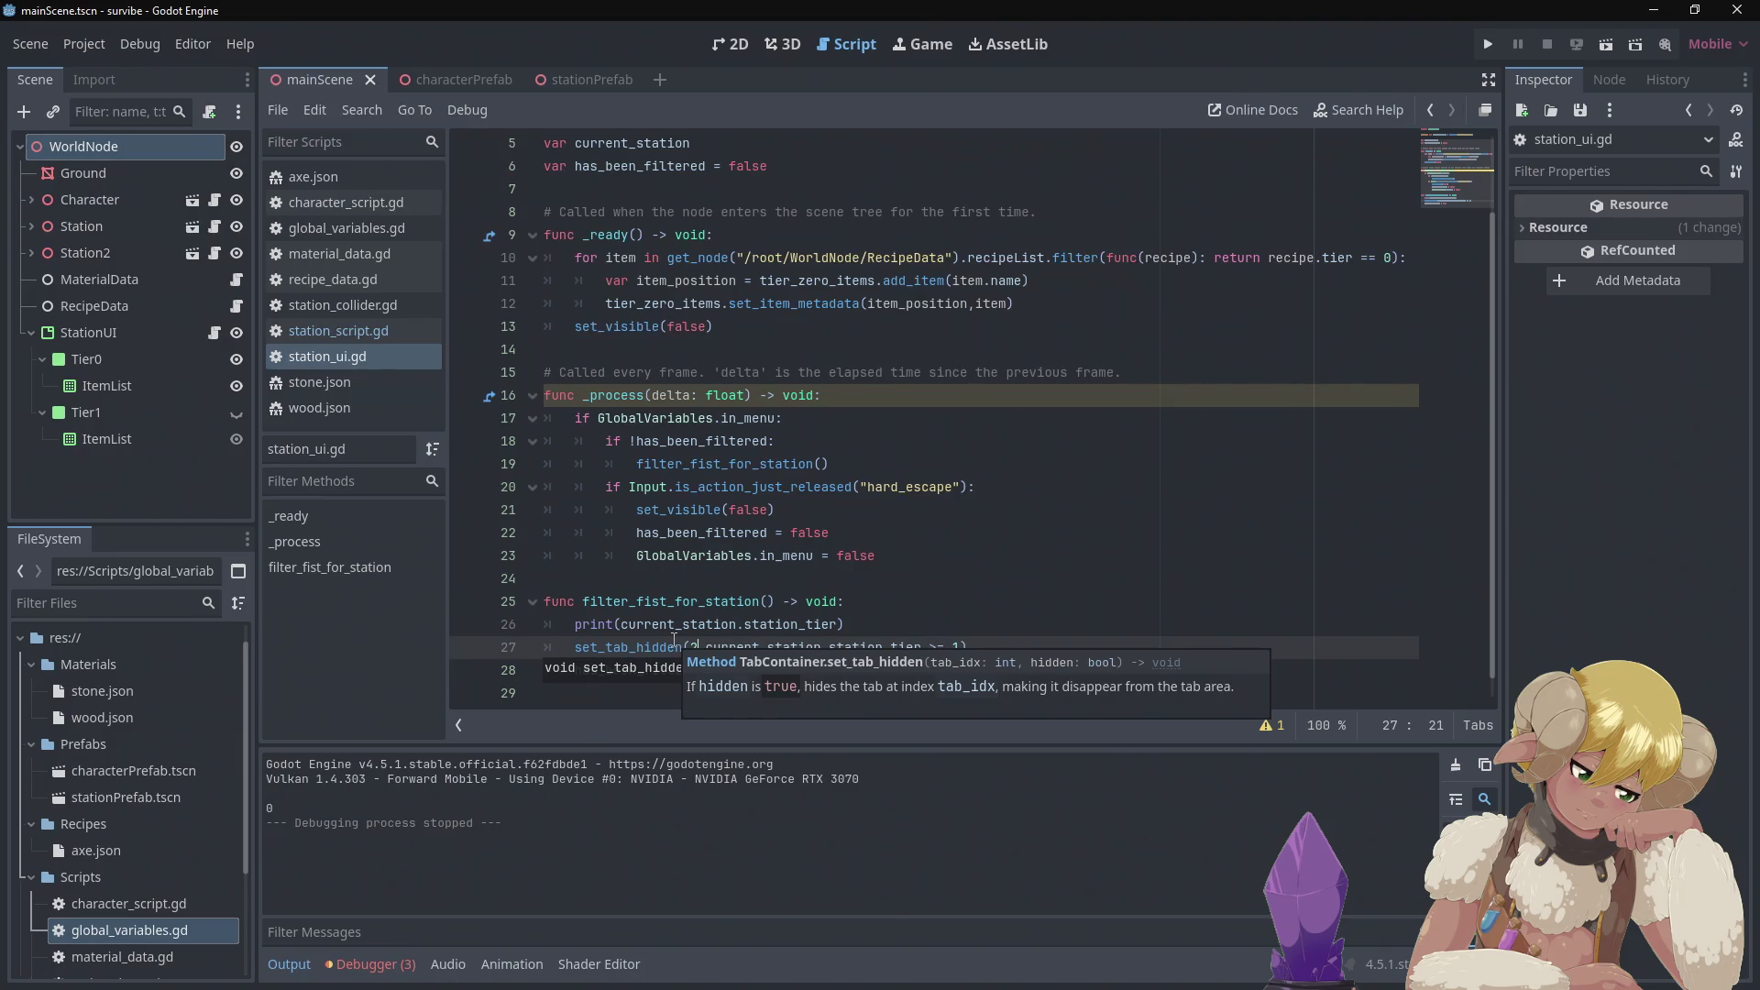
click(840, 602)
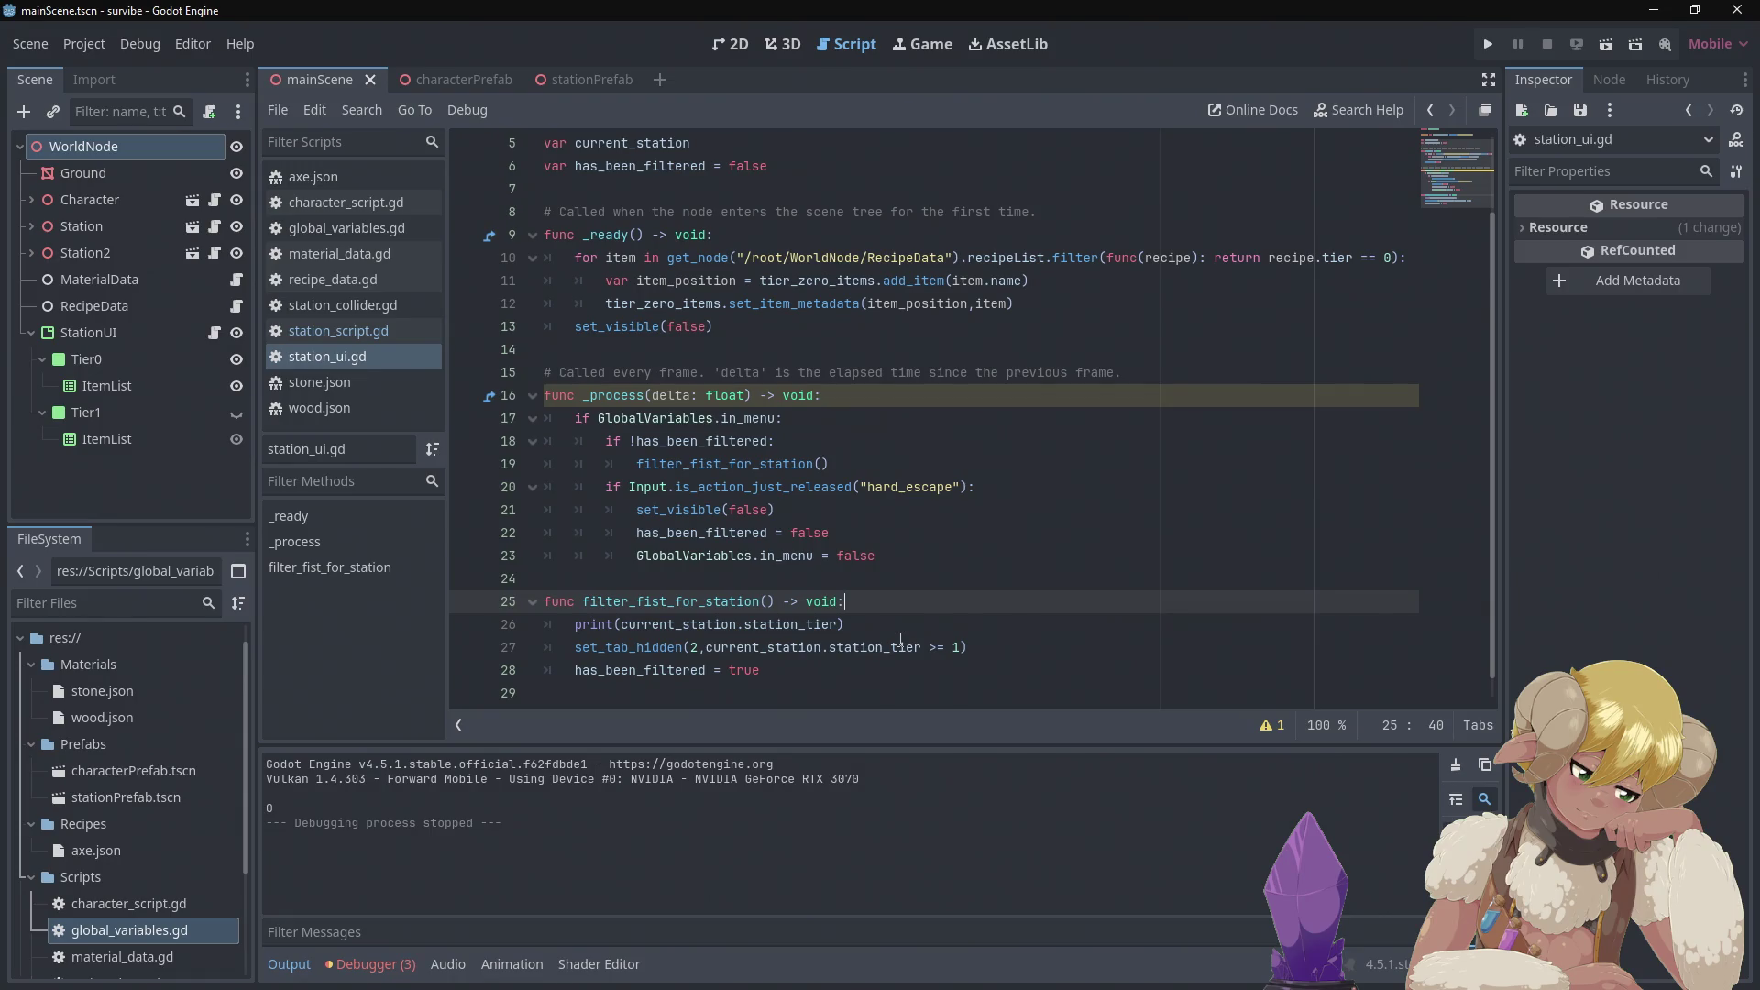
click(692, 647)
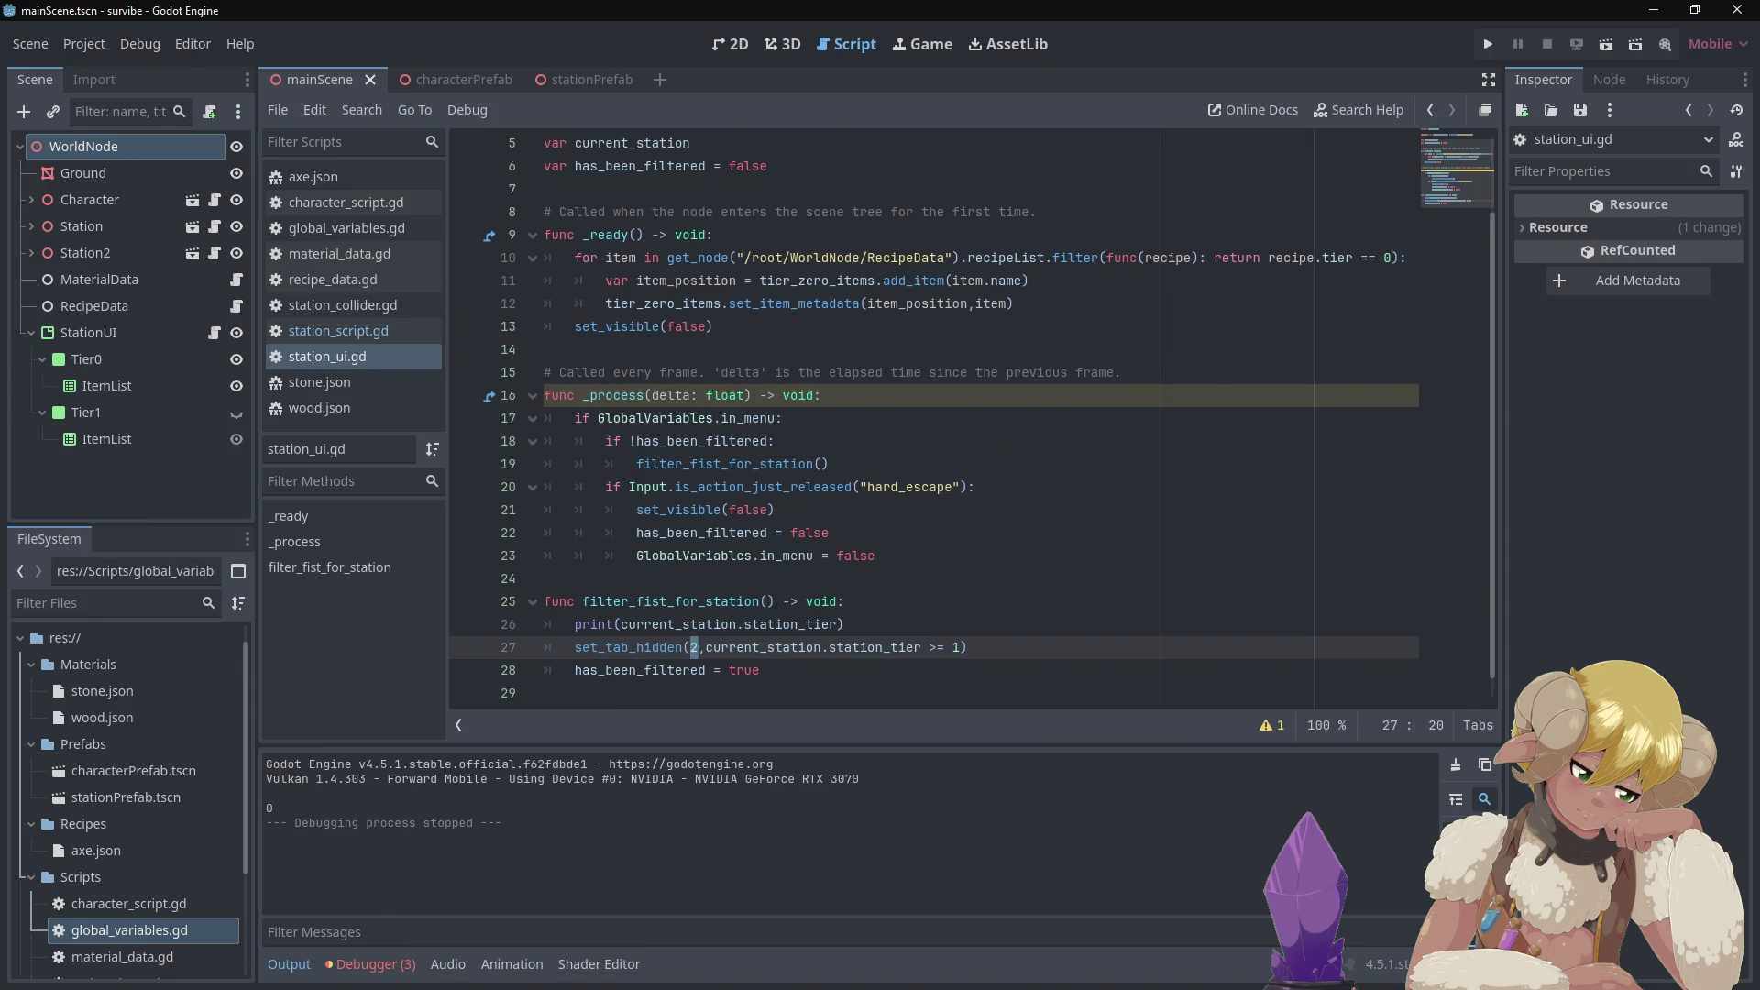
key(alt+Tab)
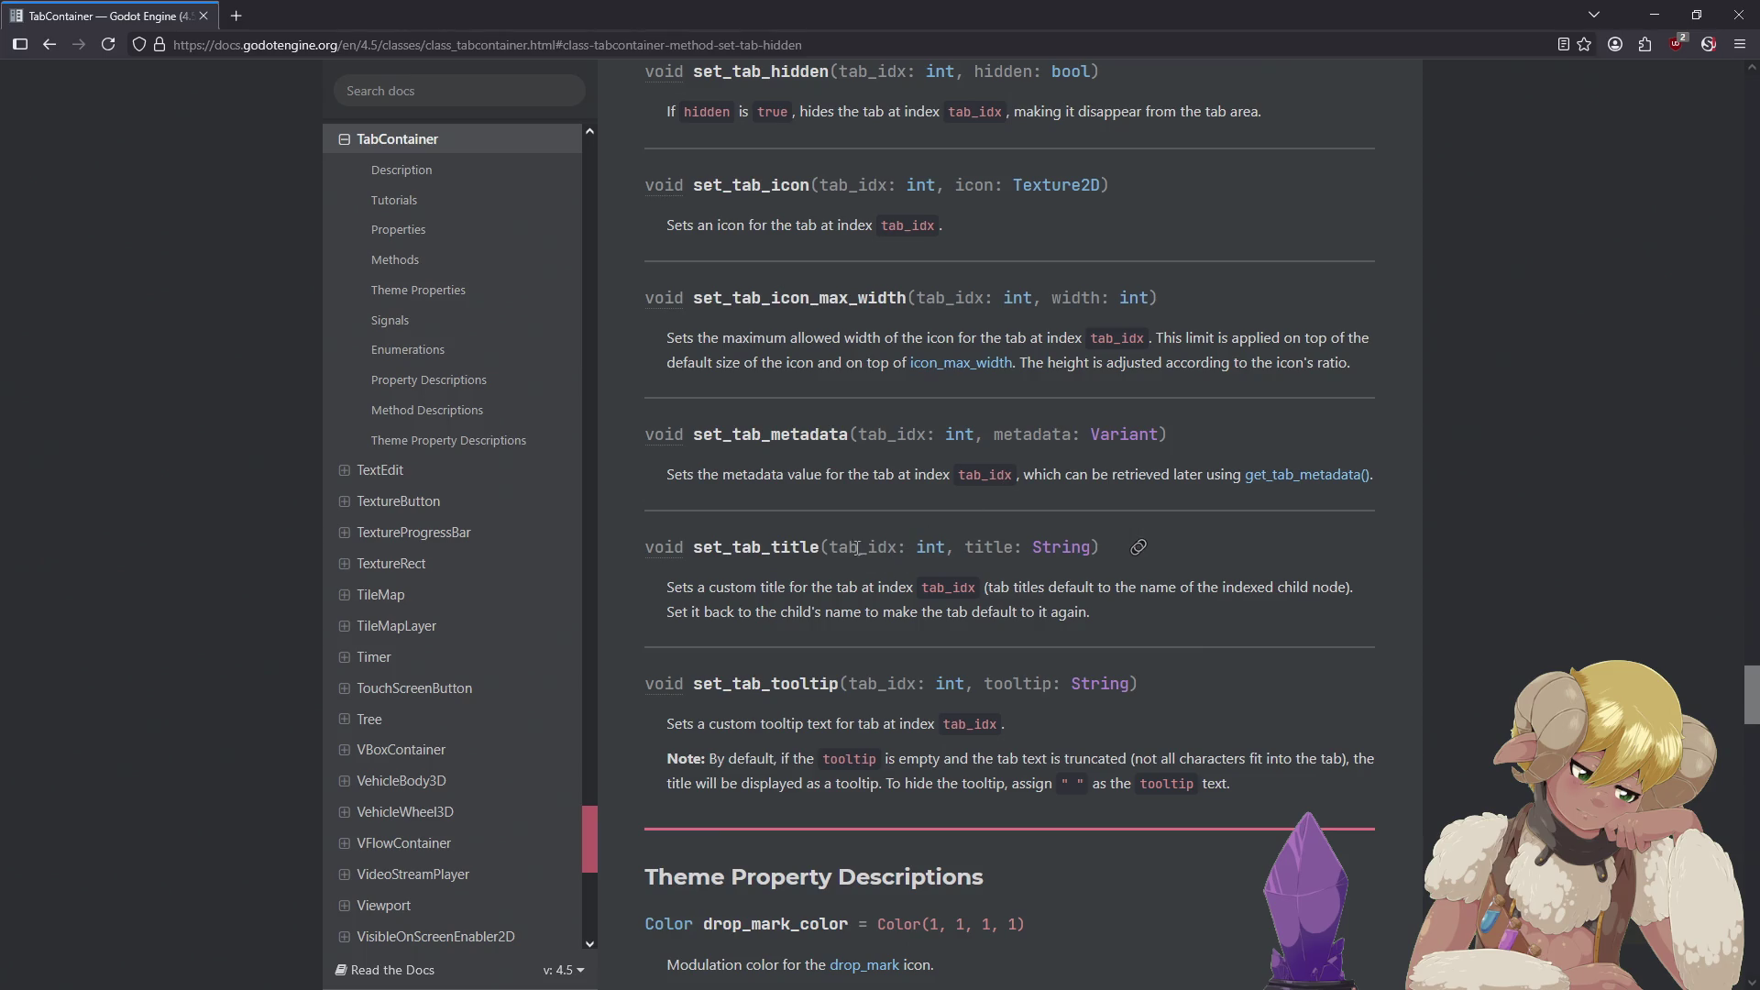
scroll(830, 503, up, 2)
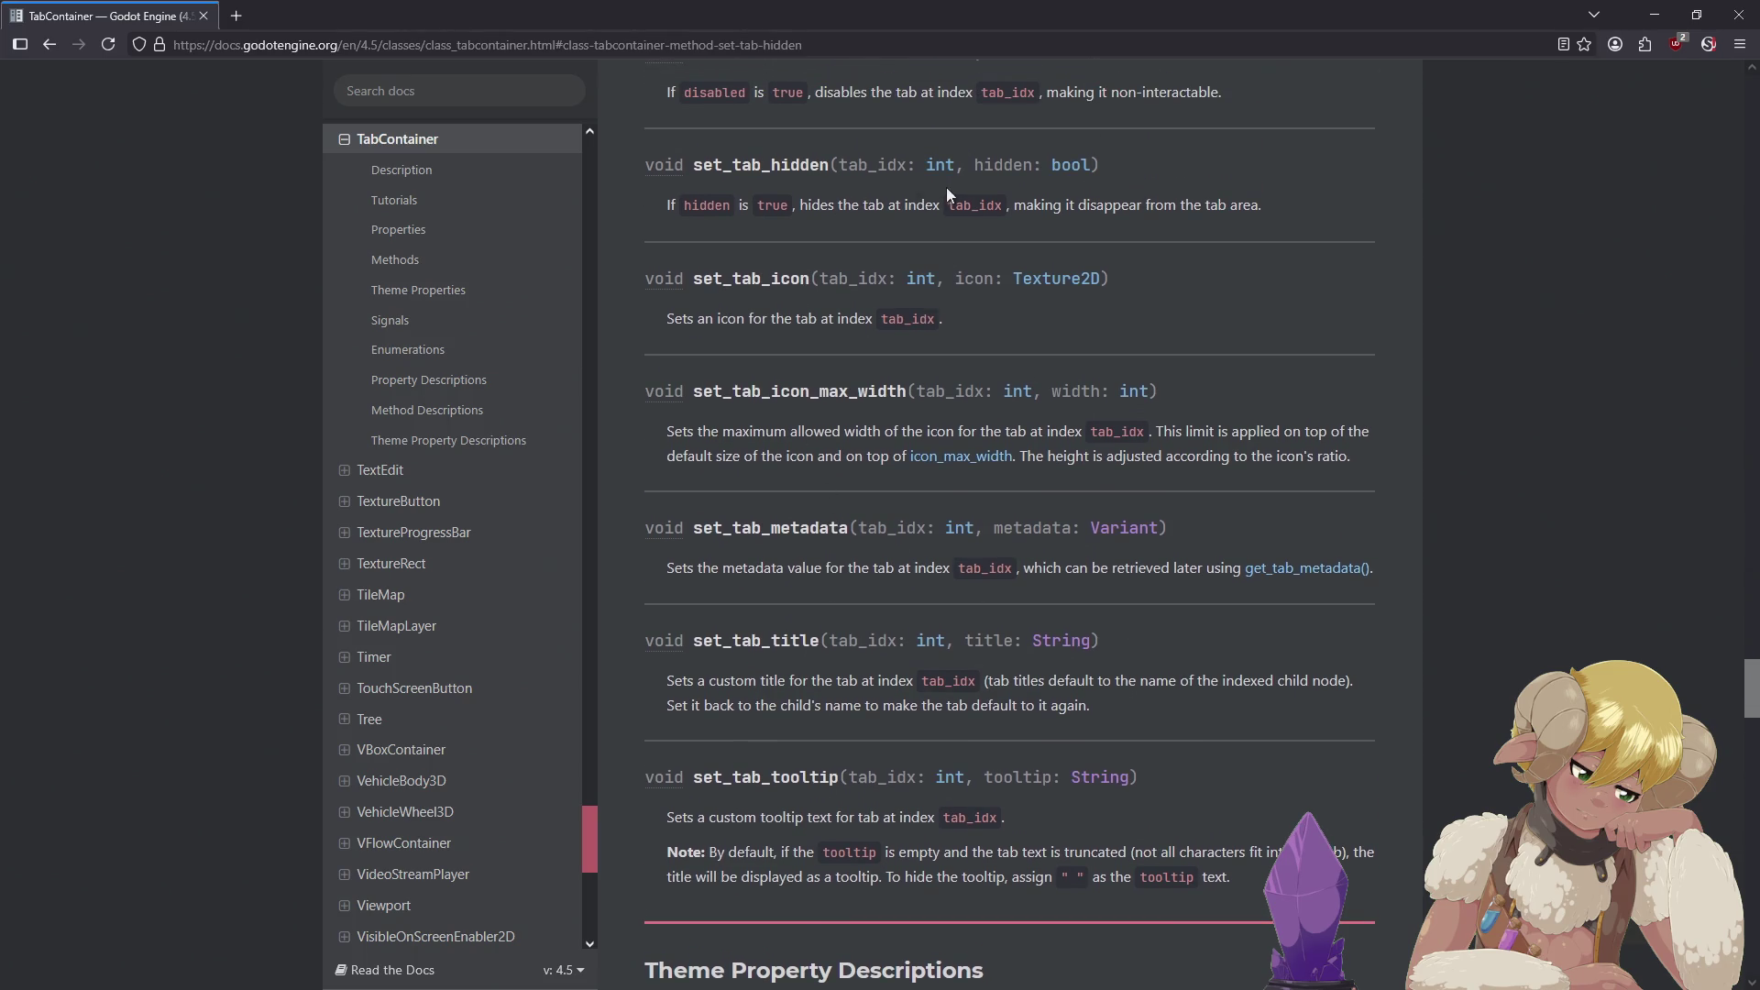